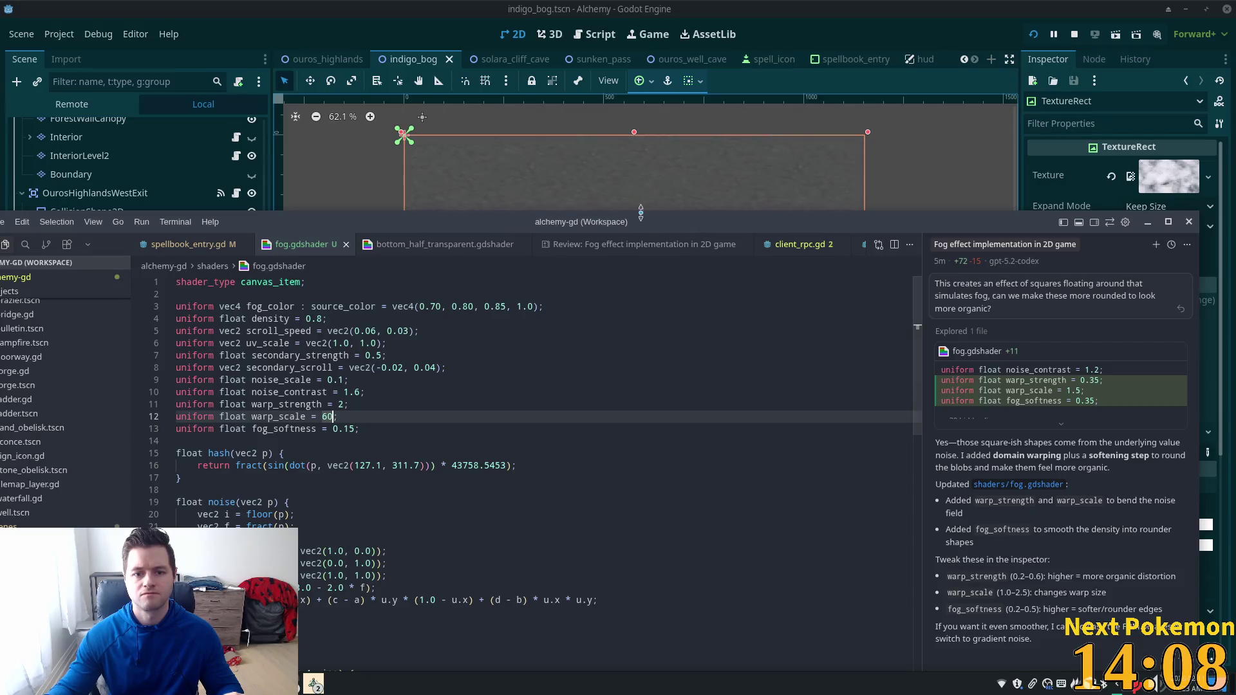
Step: Maximise Cursor, return to Godot and open fog.gdshader in the shader editor
double_click(642, 221)
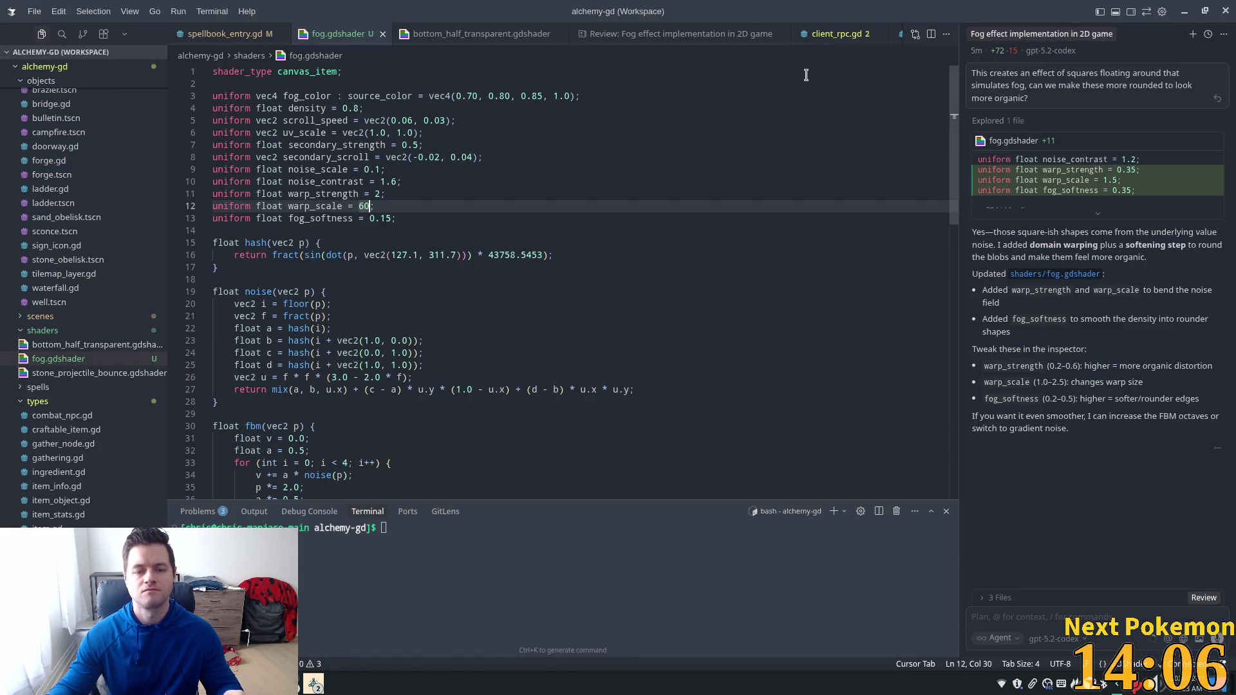
key("alt+Tab")
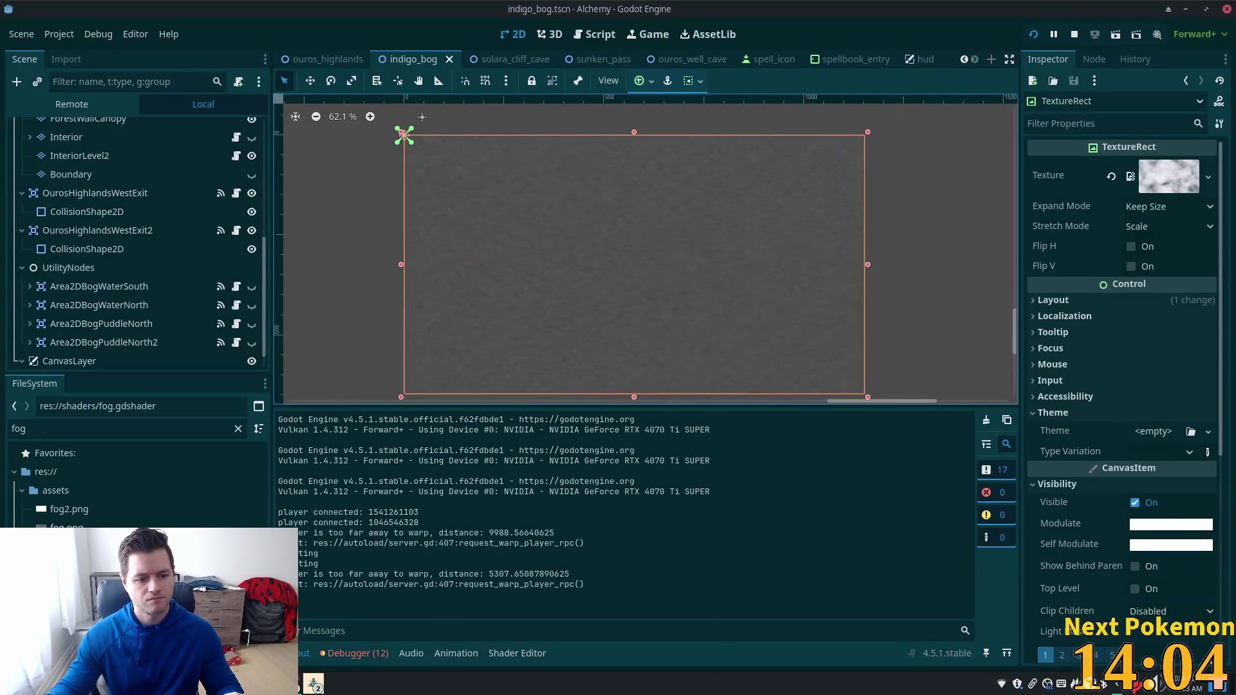
double_click(77, 564)
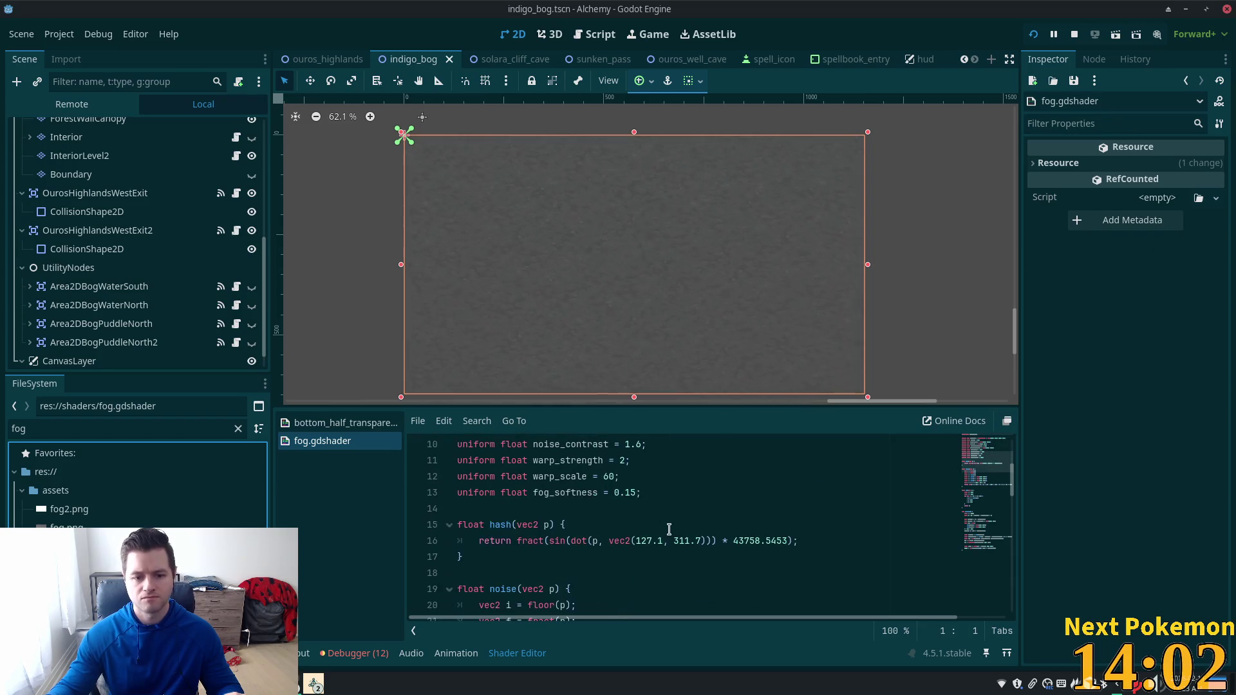
Step: Change warp_scale from 60 to 40 and save the shader
scroll(669, 529, "up", 2)
left_click(646, 563)
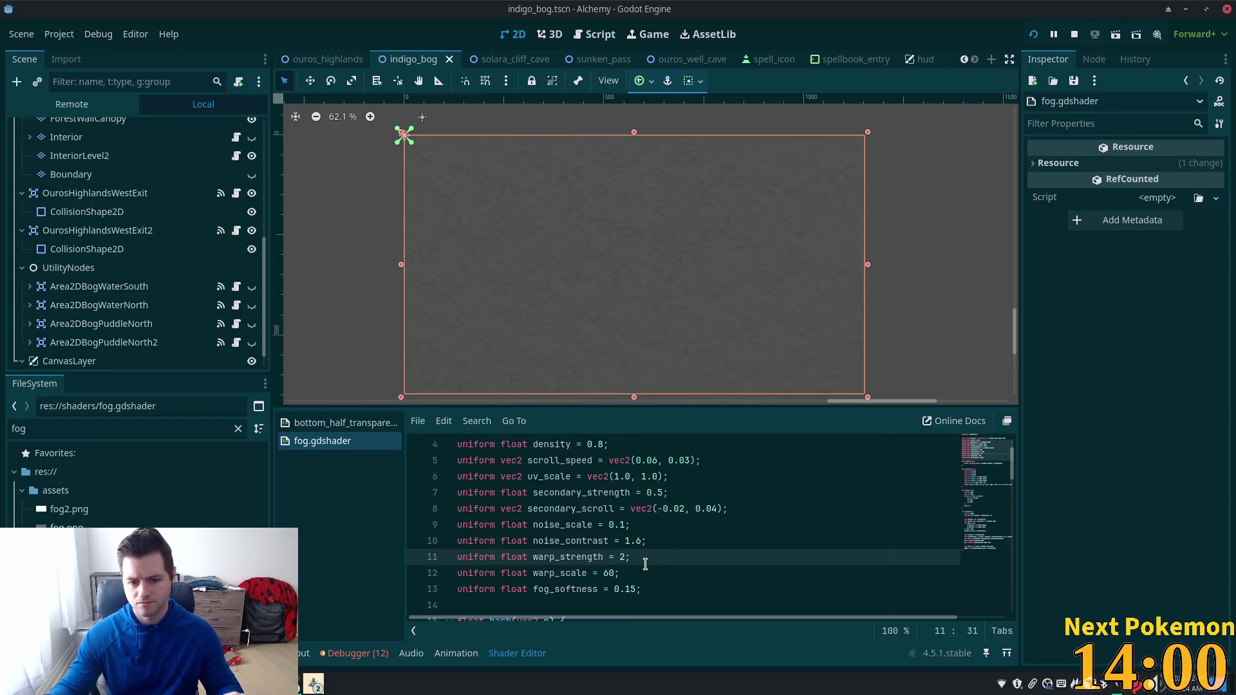
left_click(604, 573)
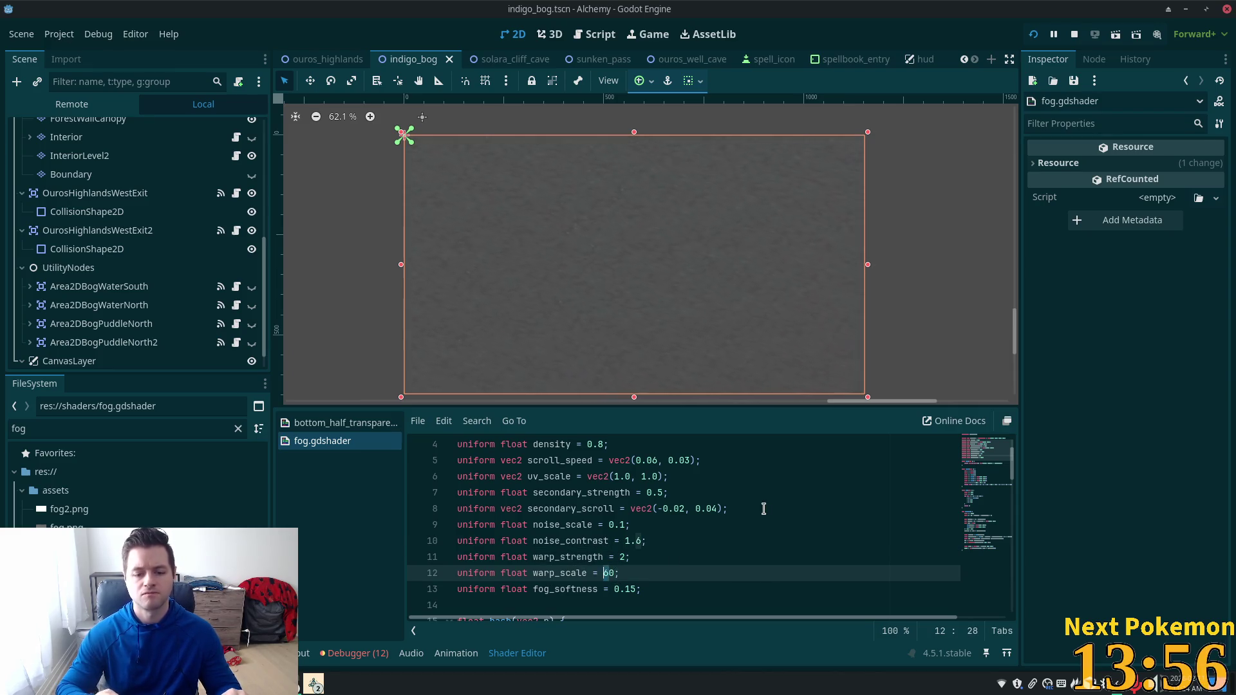
type("7")
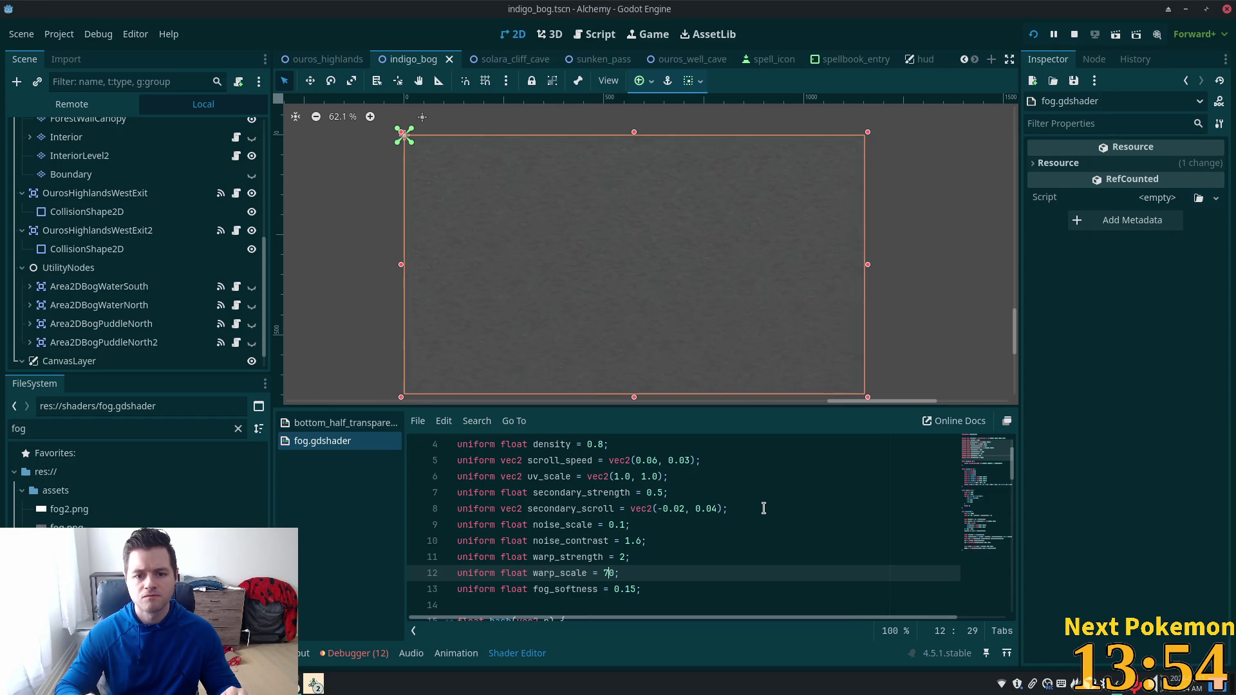
key("shift+Left")
type("8")
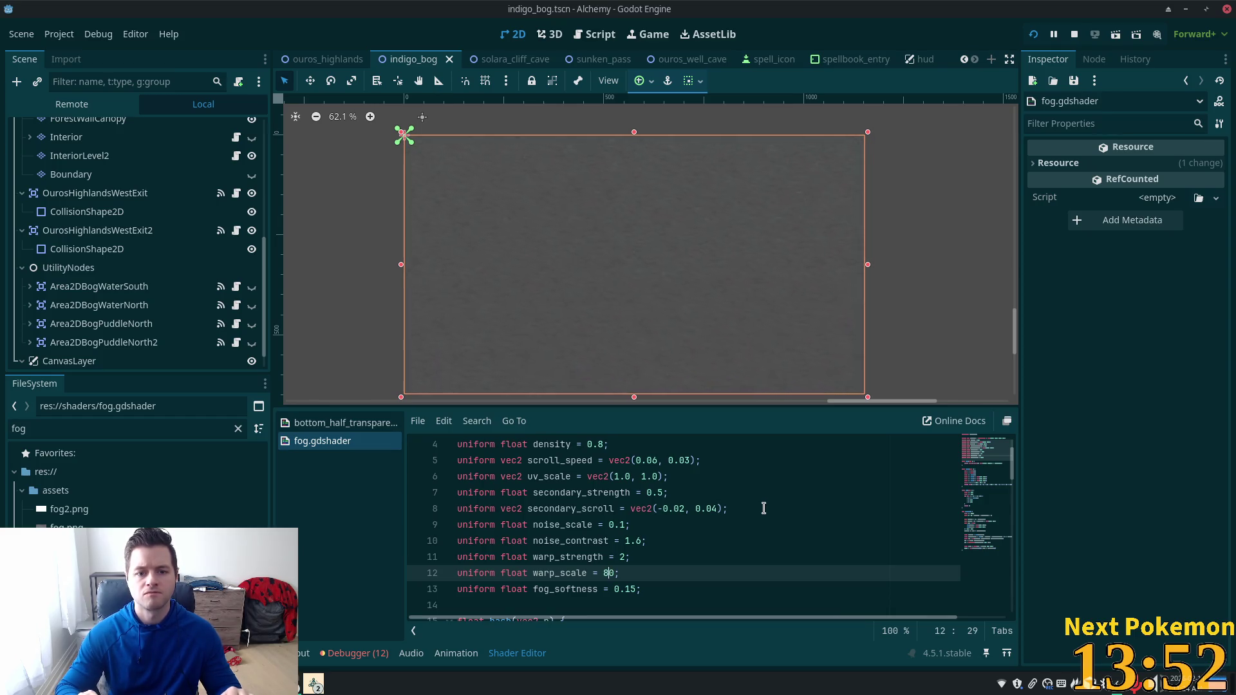
key("shift+Left")
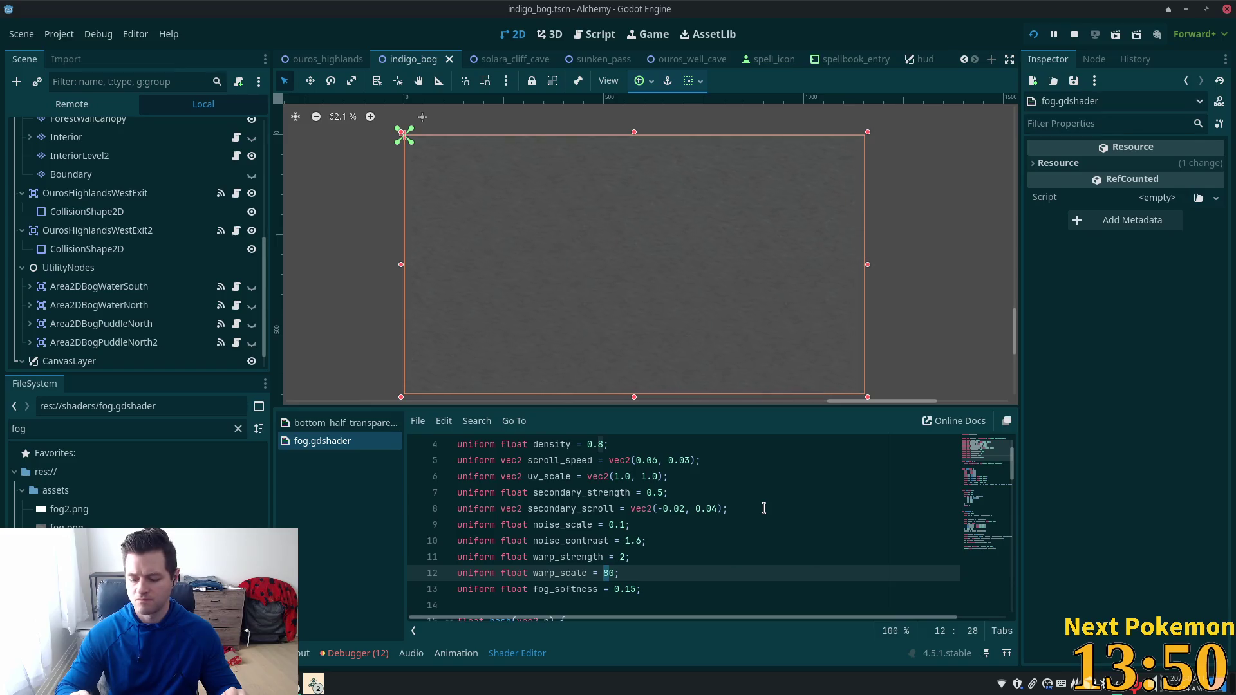
type("40")
key("ctrl+s")
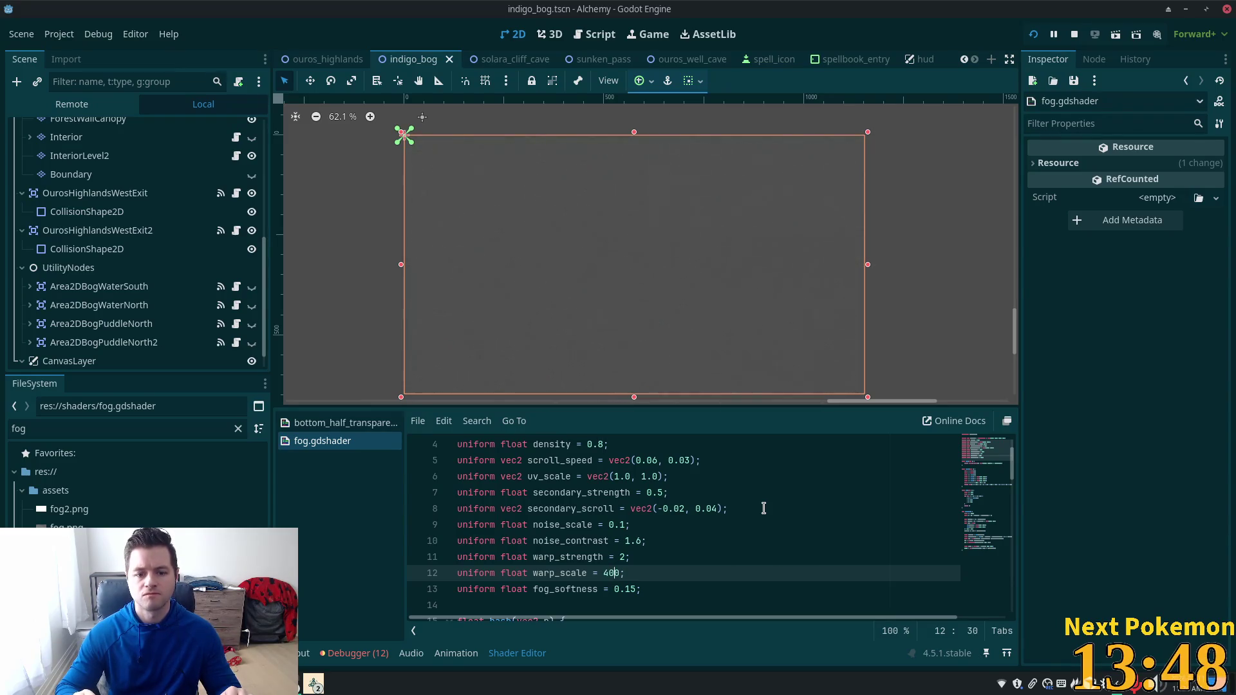
Step: Try warp_scale values of 5 and 10 before settling on 25
key("Left")
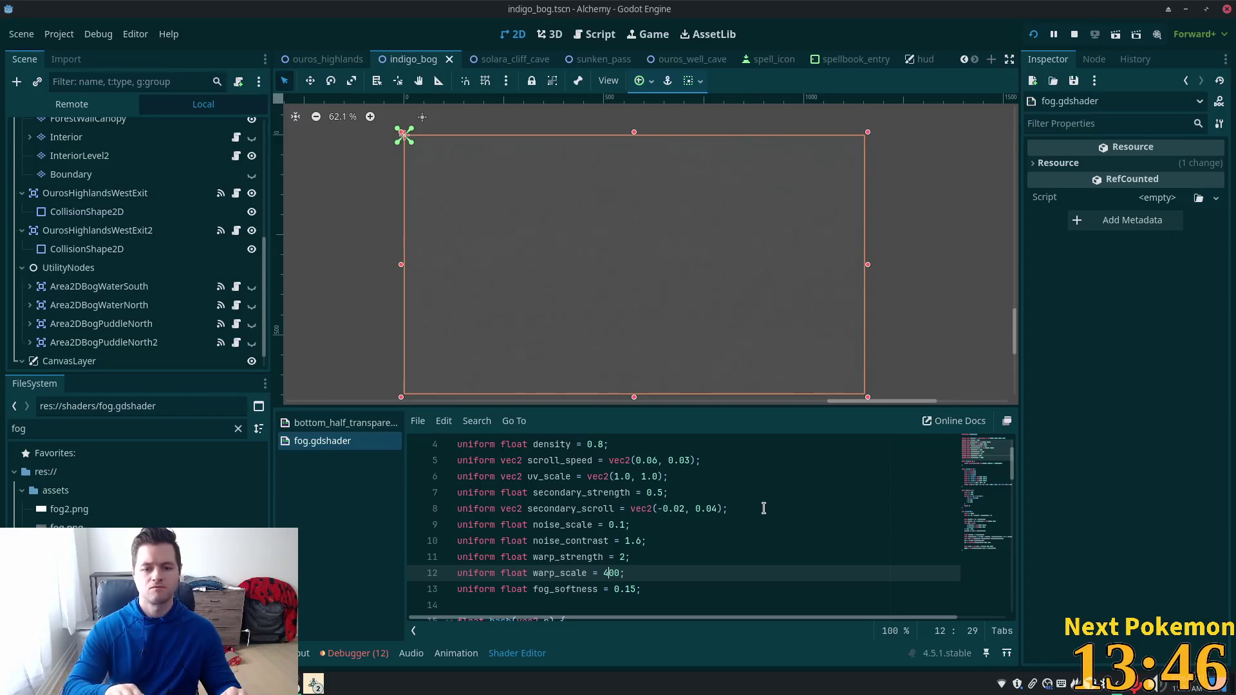
key("Right")
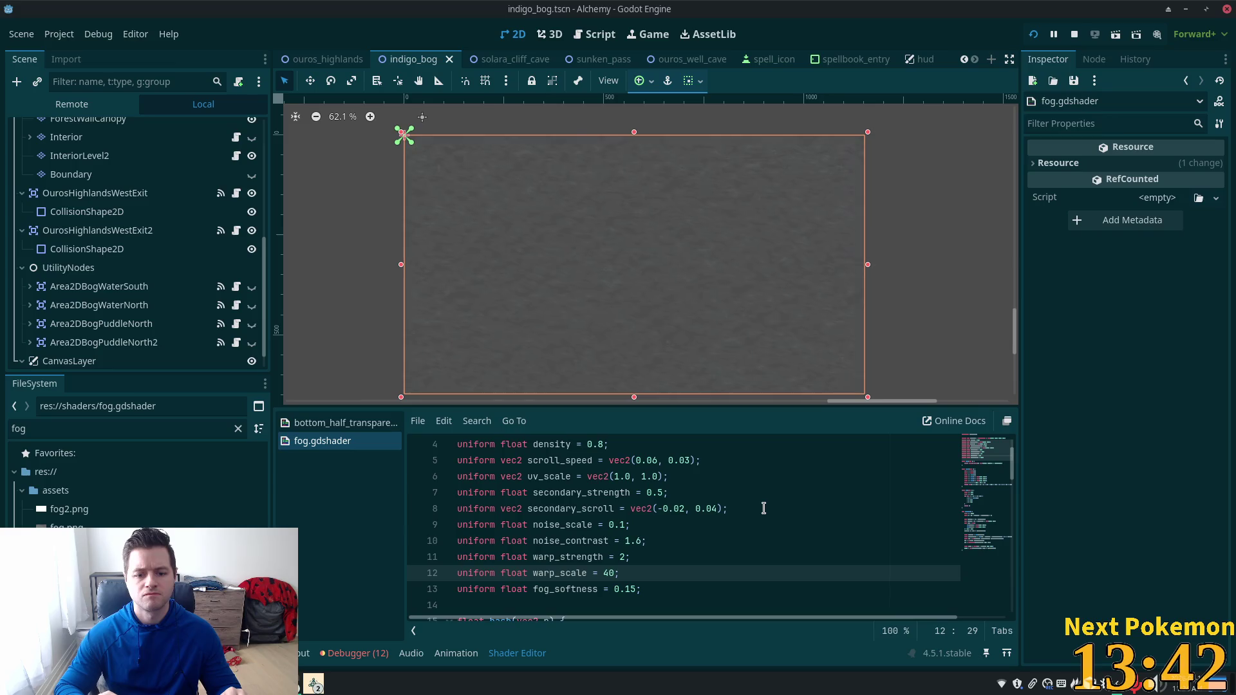
key("Left")
type("5")
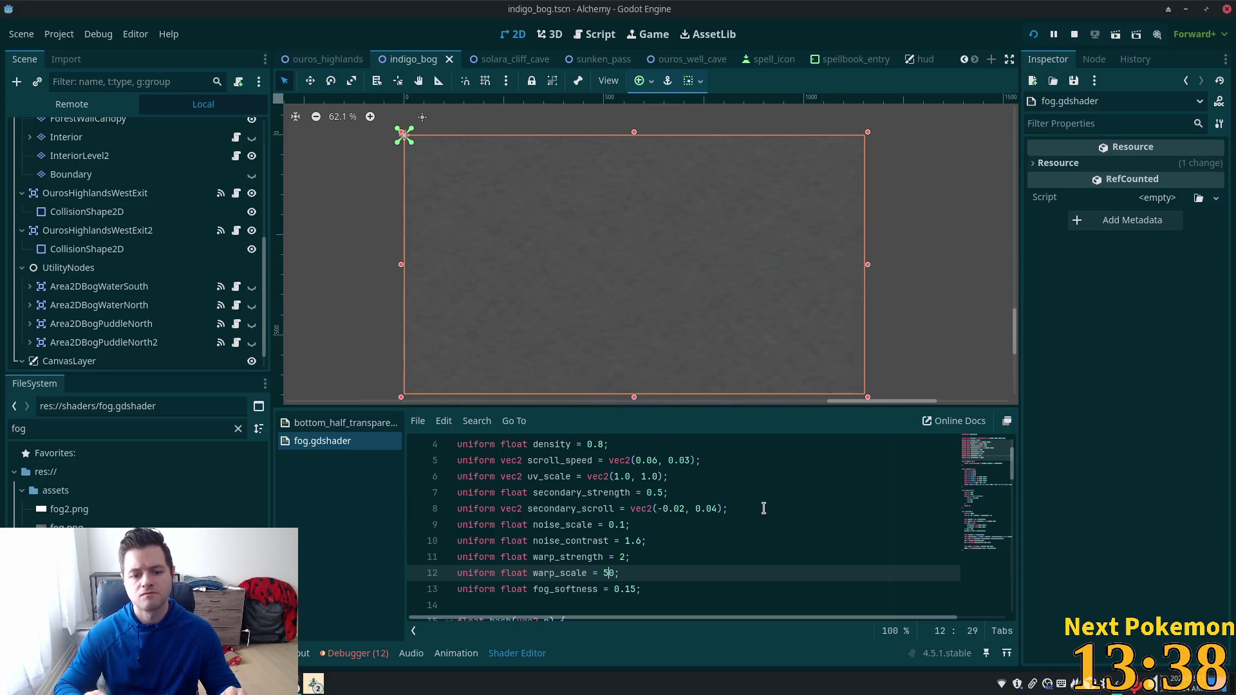
key("Right")
key("BackSpace")
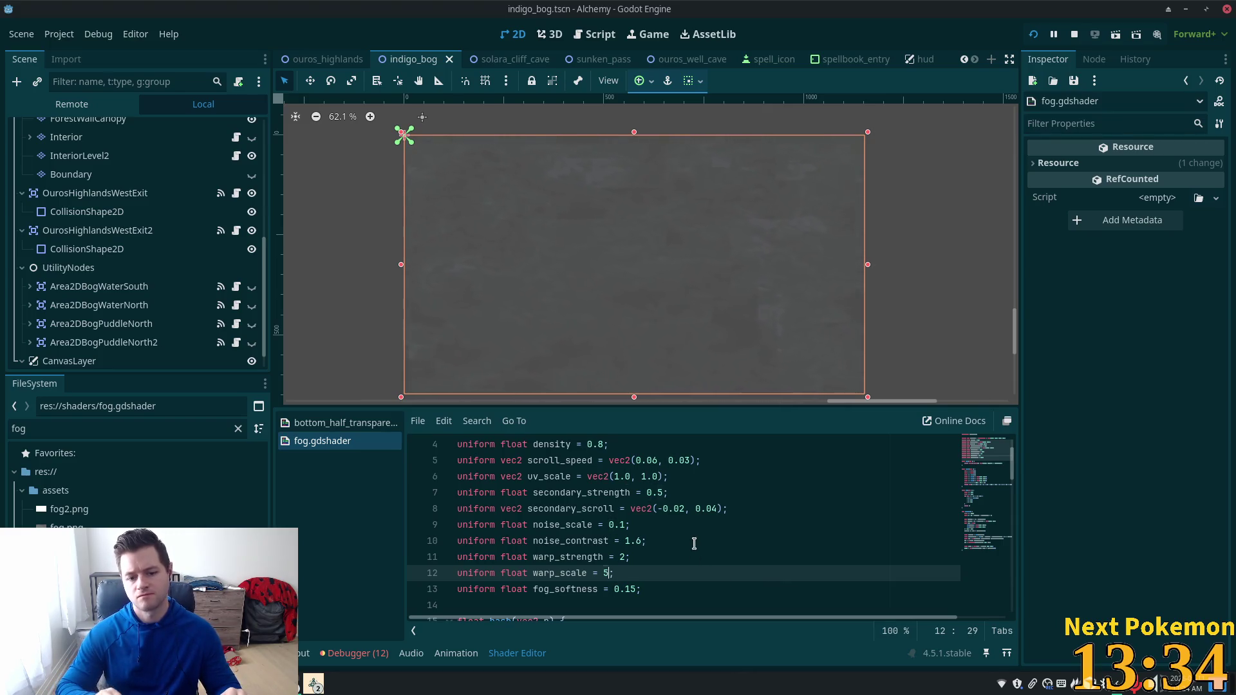
key("BackSpace")
type("10")
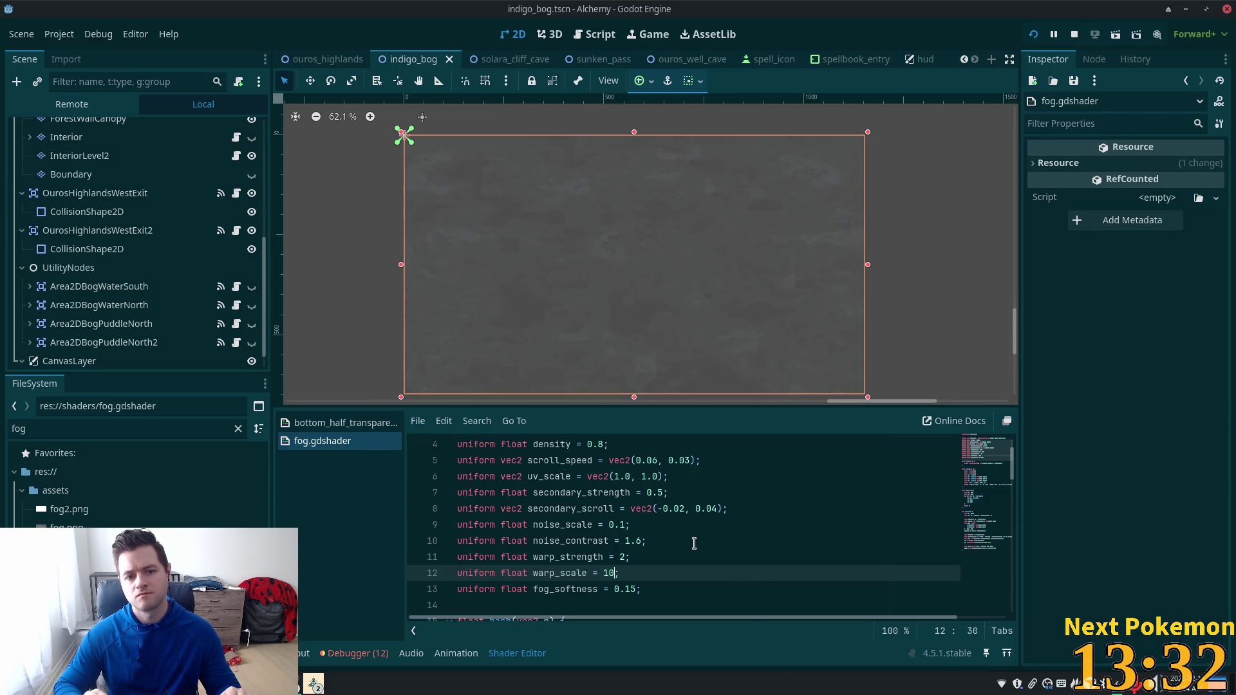
key("BackSpace")
type("5")
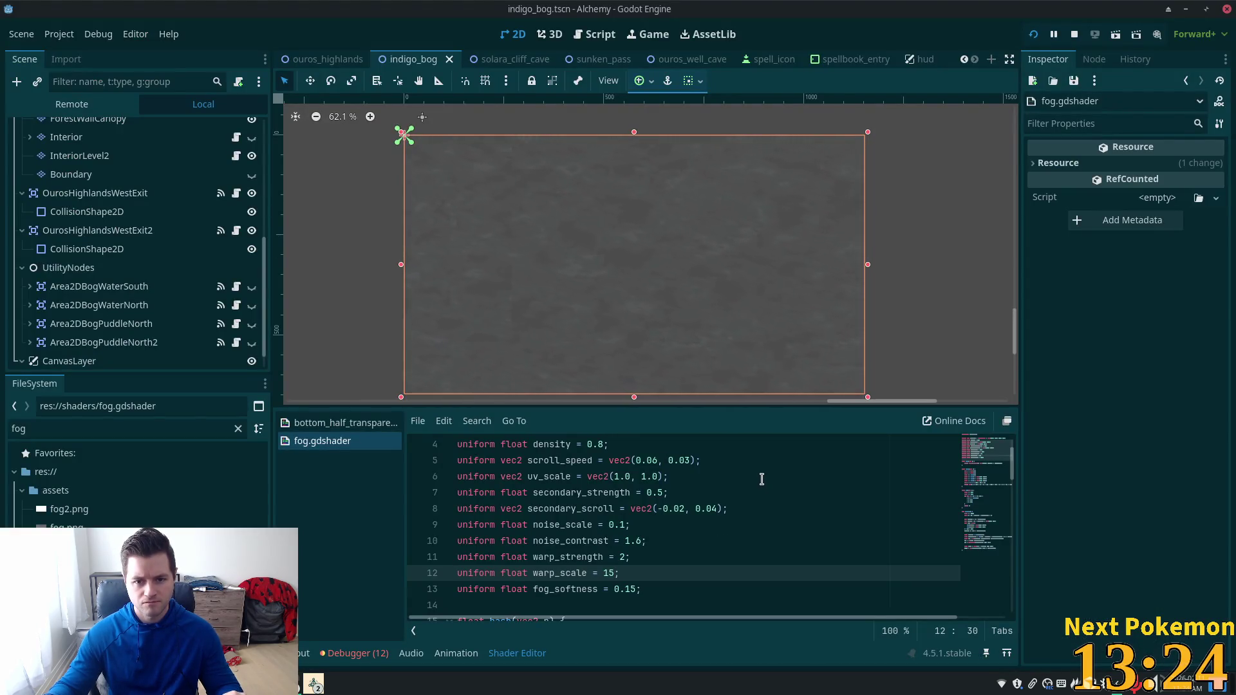
key("Left")
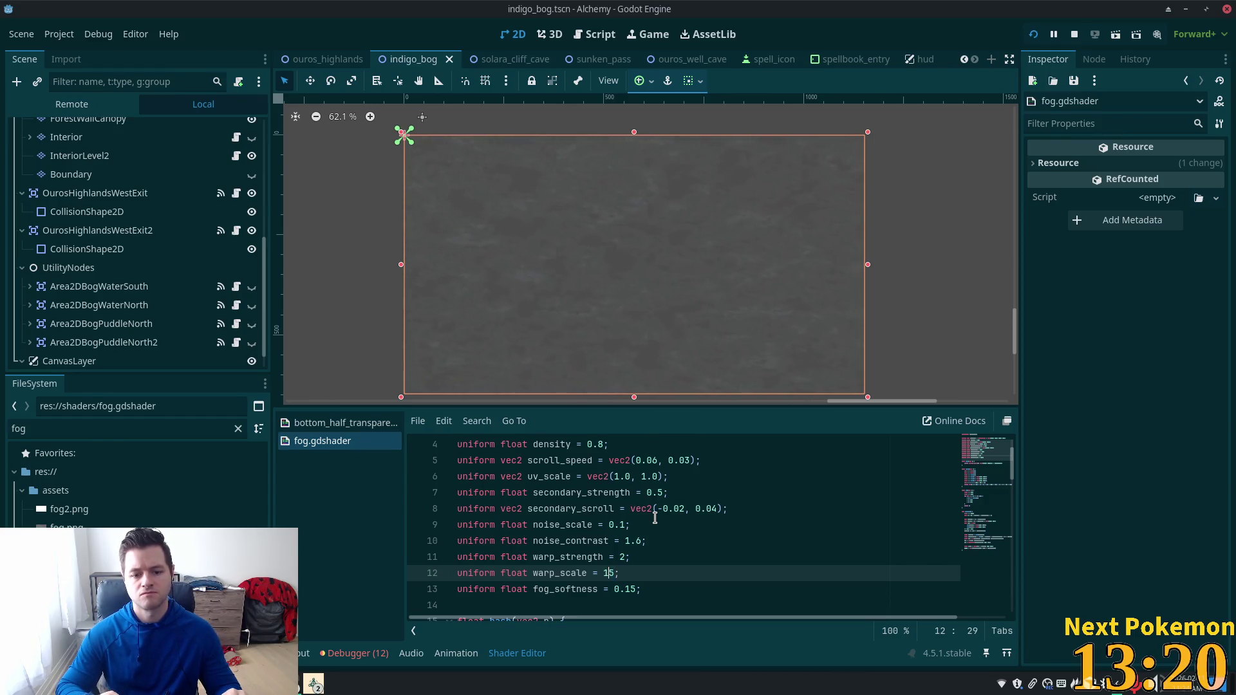
key("Left")
type("2")
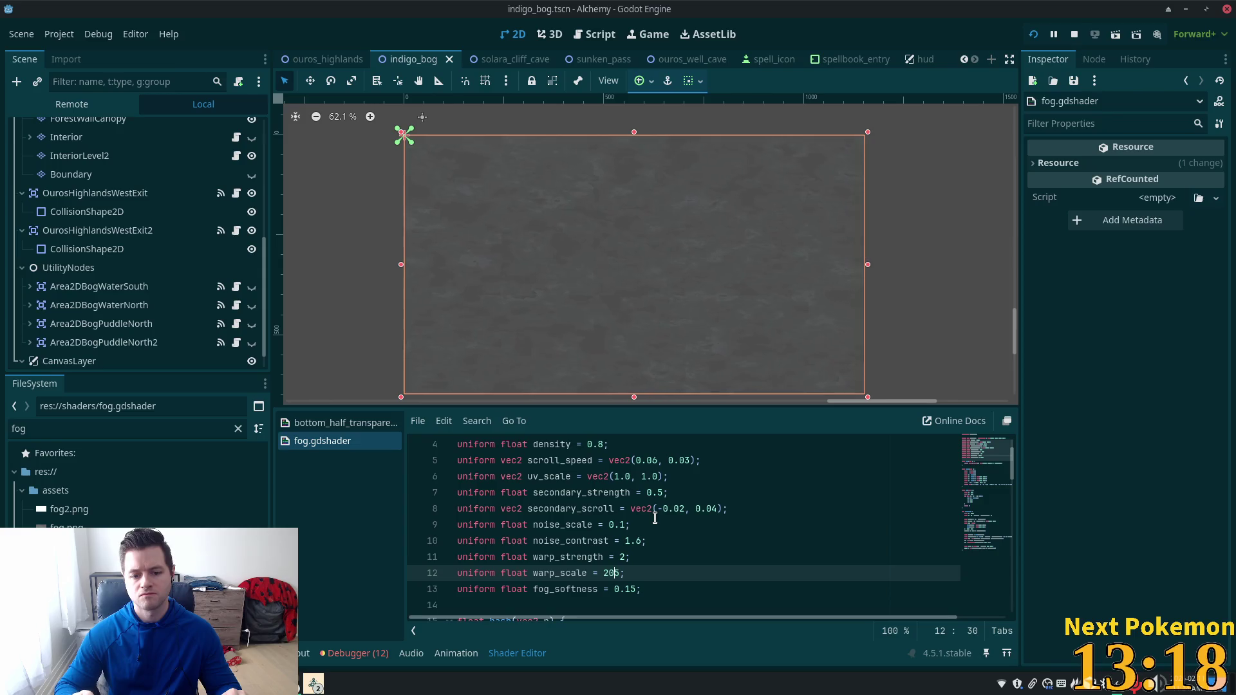
key("BackSpace")
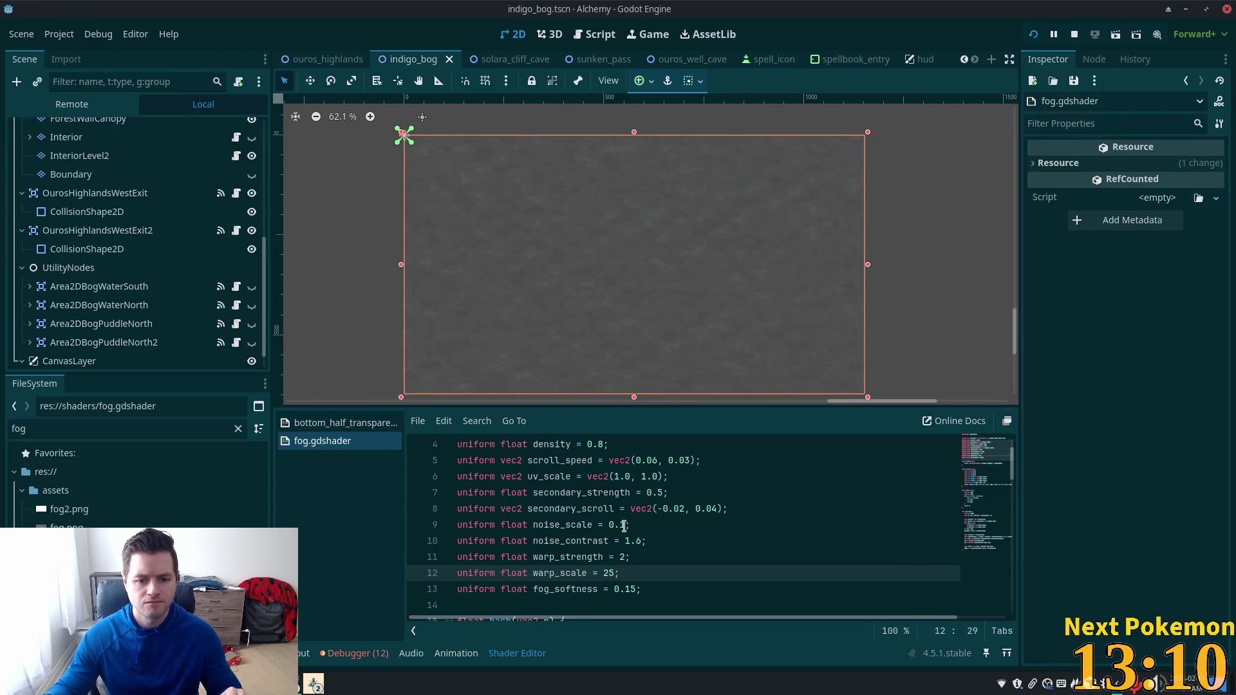
Step: Set noise_scale to 0.2
left_click(624, 526)
key("BackSpace")
type("2")
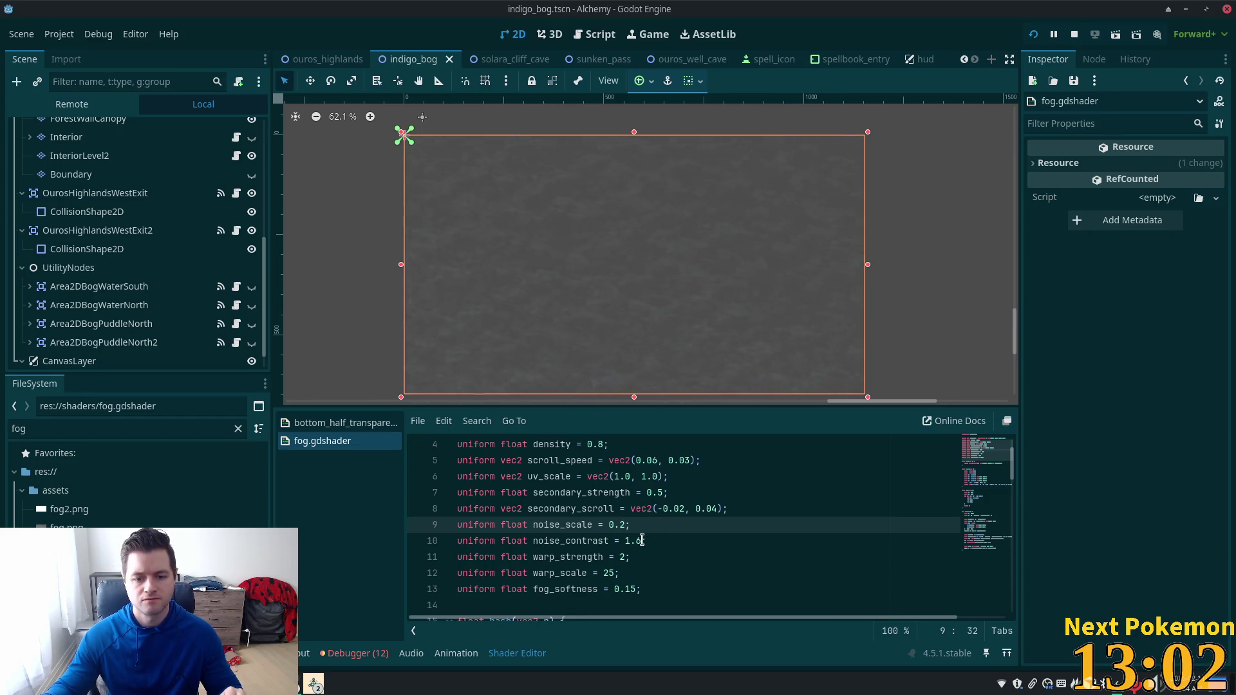
Step: Set noise_contrast to 0.8 after trying 5, 1 and 0.2
left_click_drag(642, 541, 629, 540)
type("5")
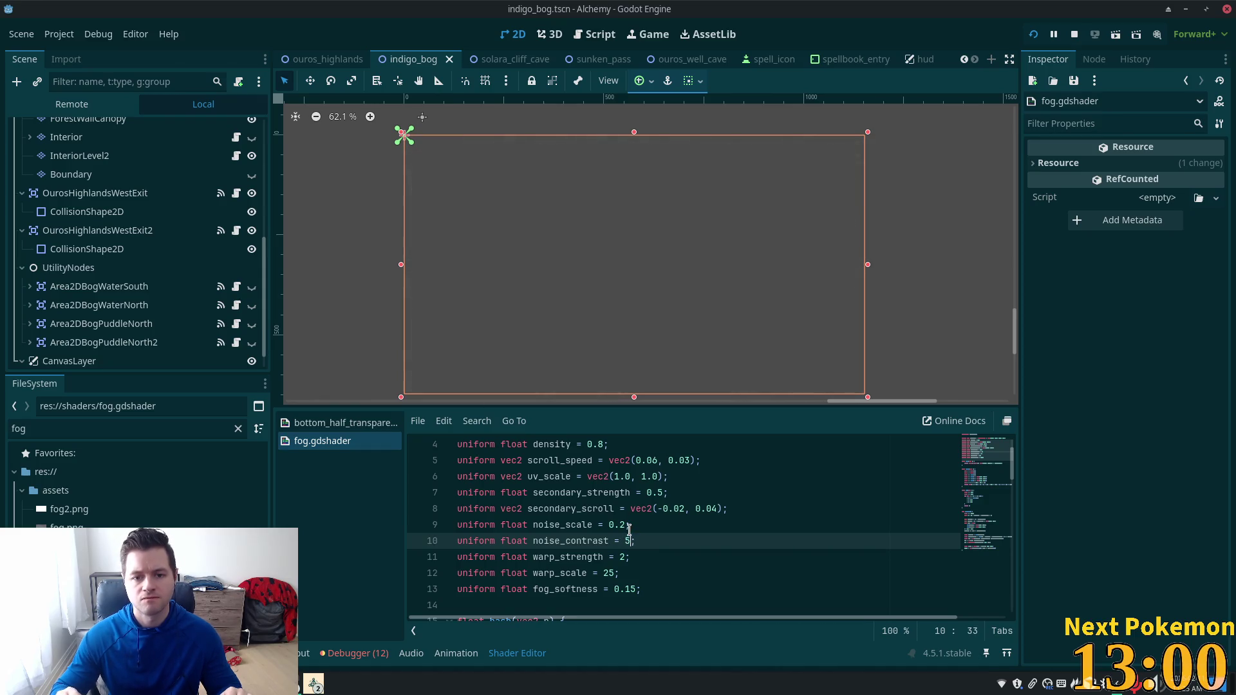
key("BackSpace")
type("1")
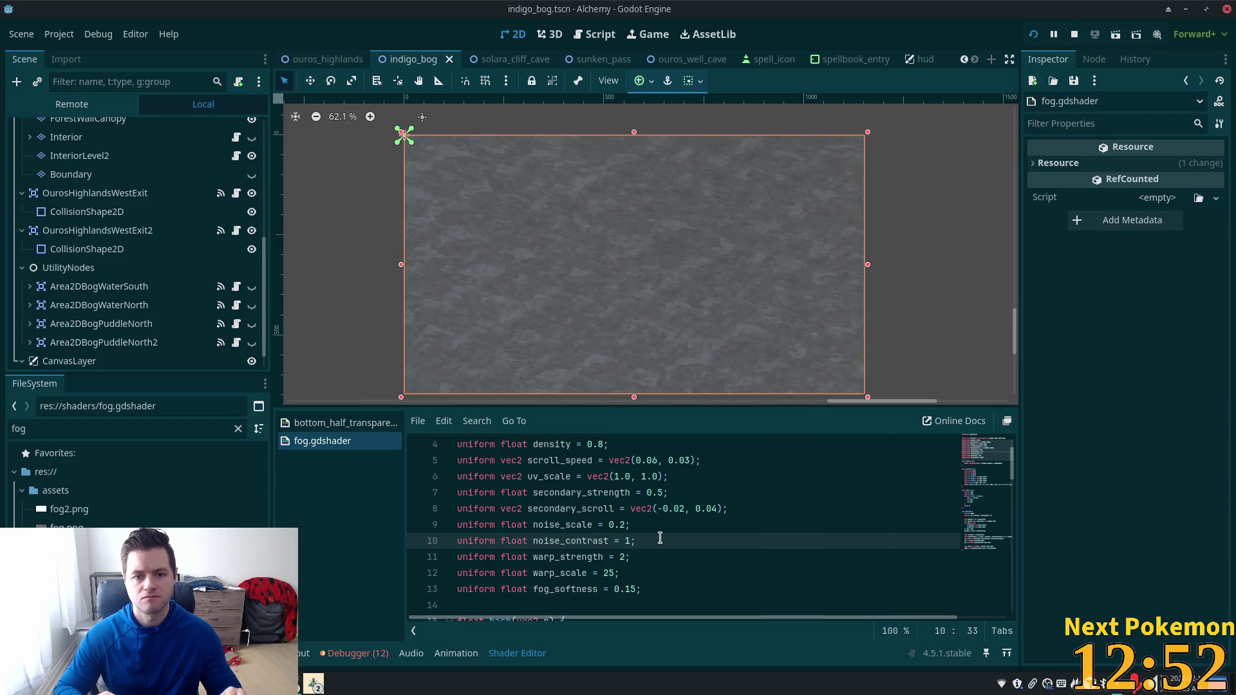
key("shift+Left")
type("0.2")
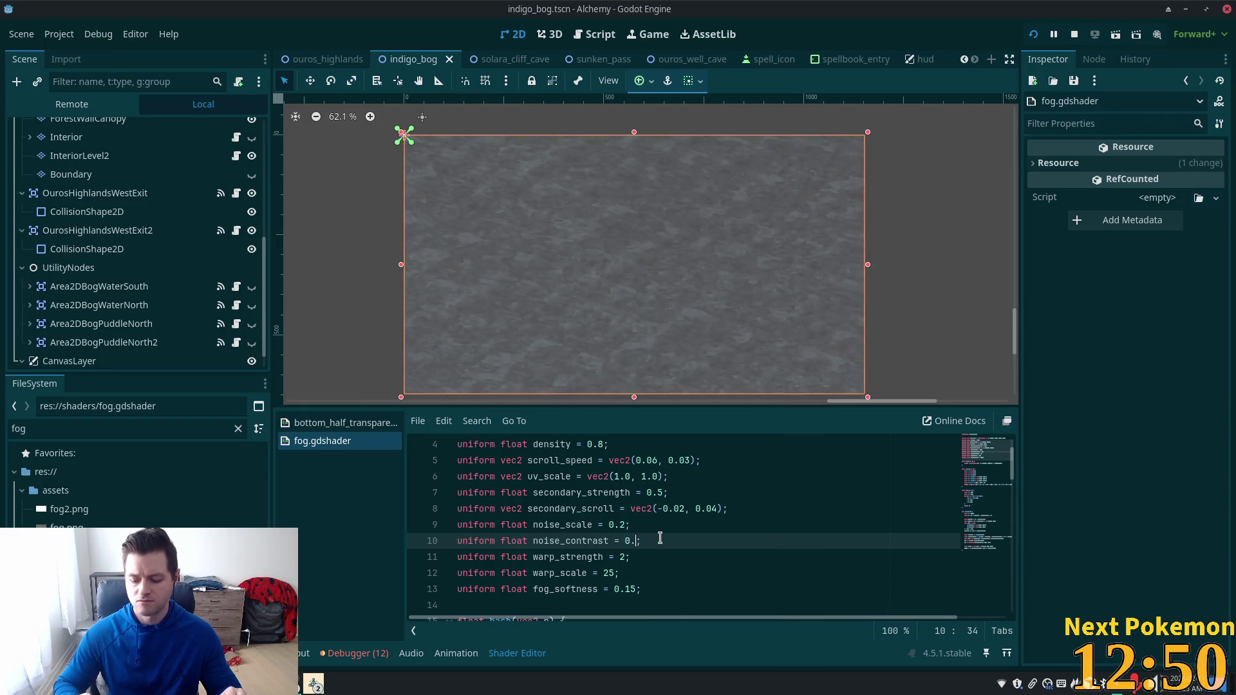
key("shift+Left")
key("shift+Left")
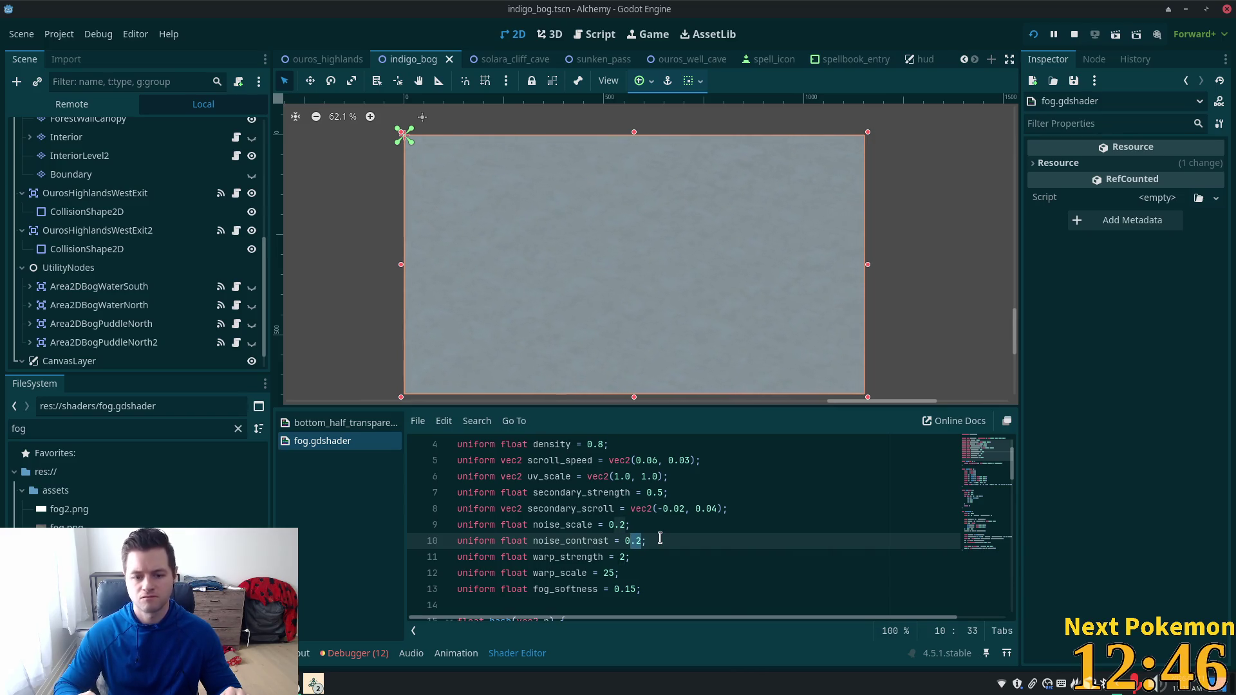
key("shift+Right")
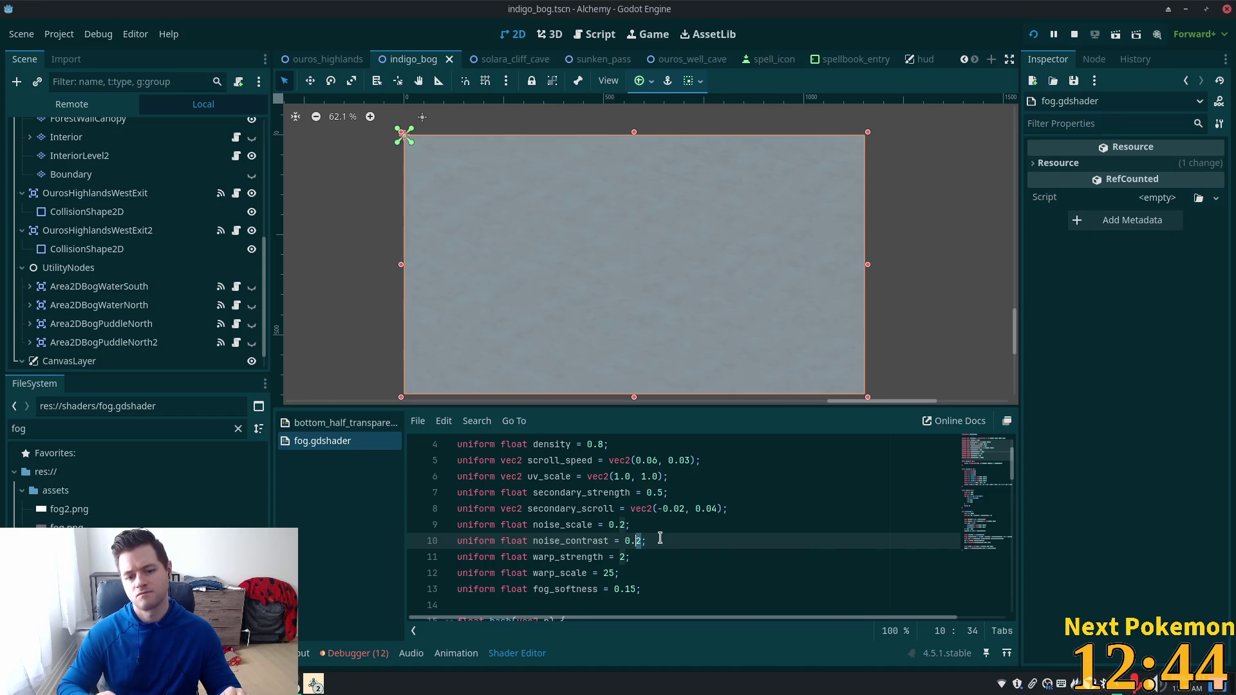
type("8")
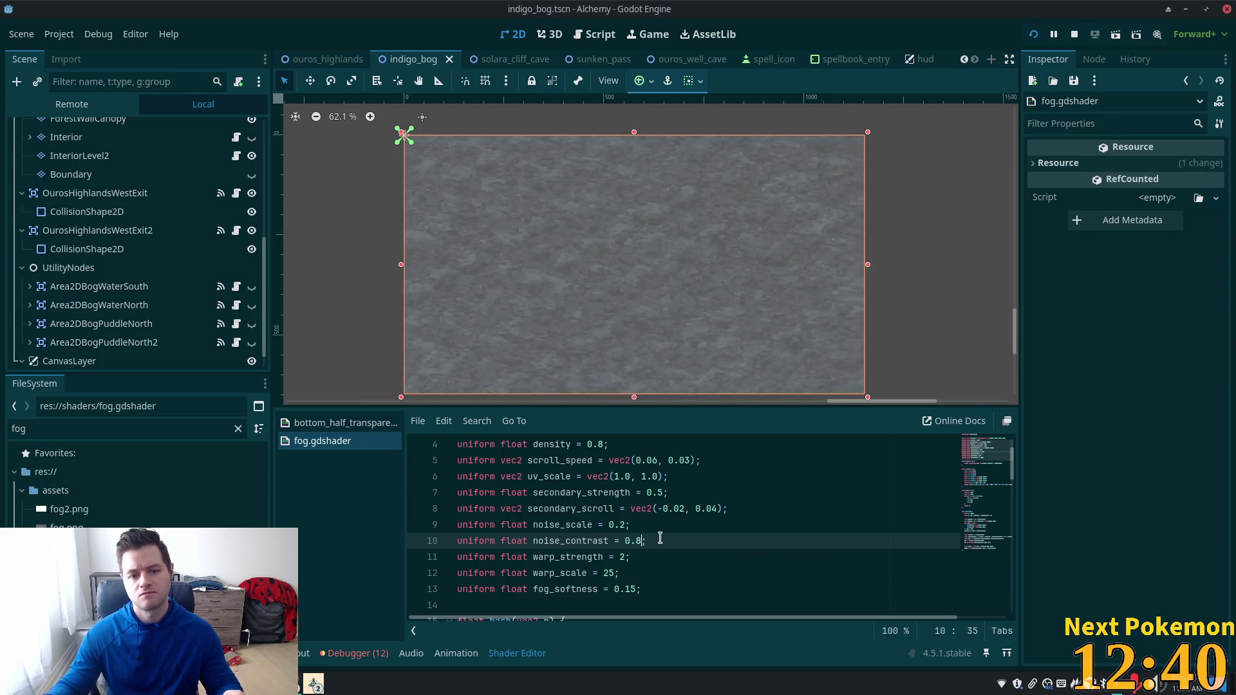
key("super")
left_click(633, 556)
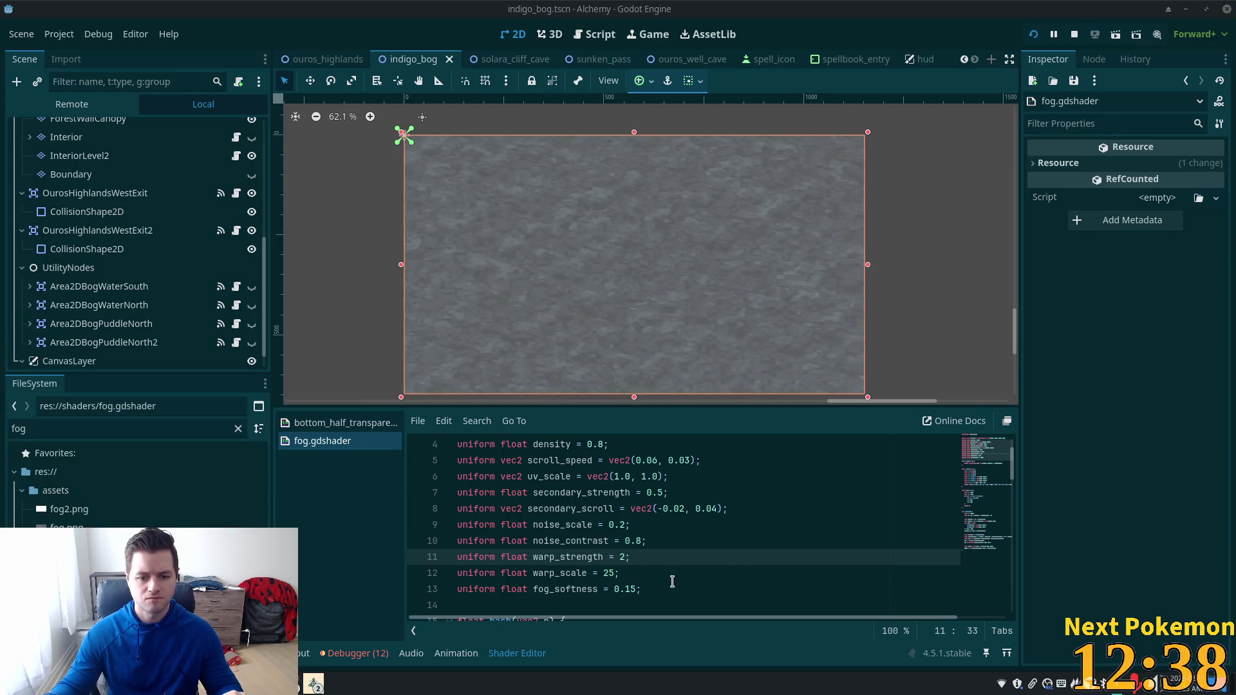
Step: Change the fog_softness digit from 1 to 2 and set warp_strength to 0.2
left_click(635, 590)
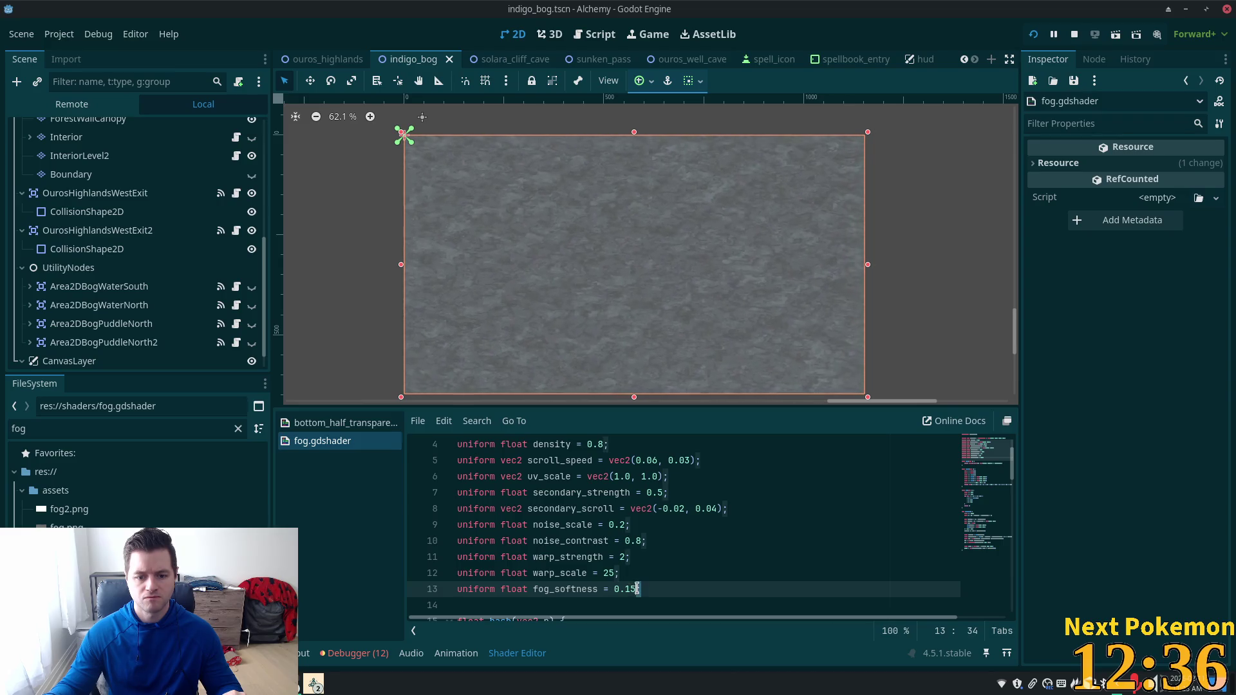
key("Left")
key("BackSpace")
type("2")
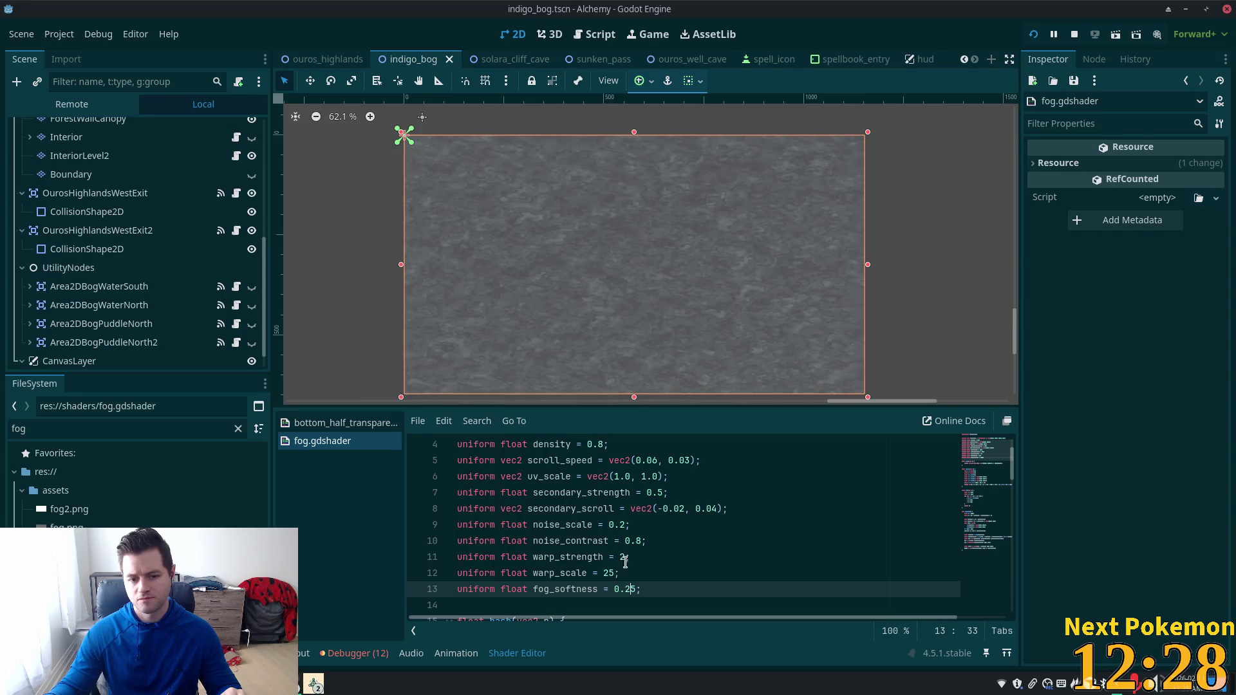
double_click(623, 557)
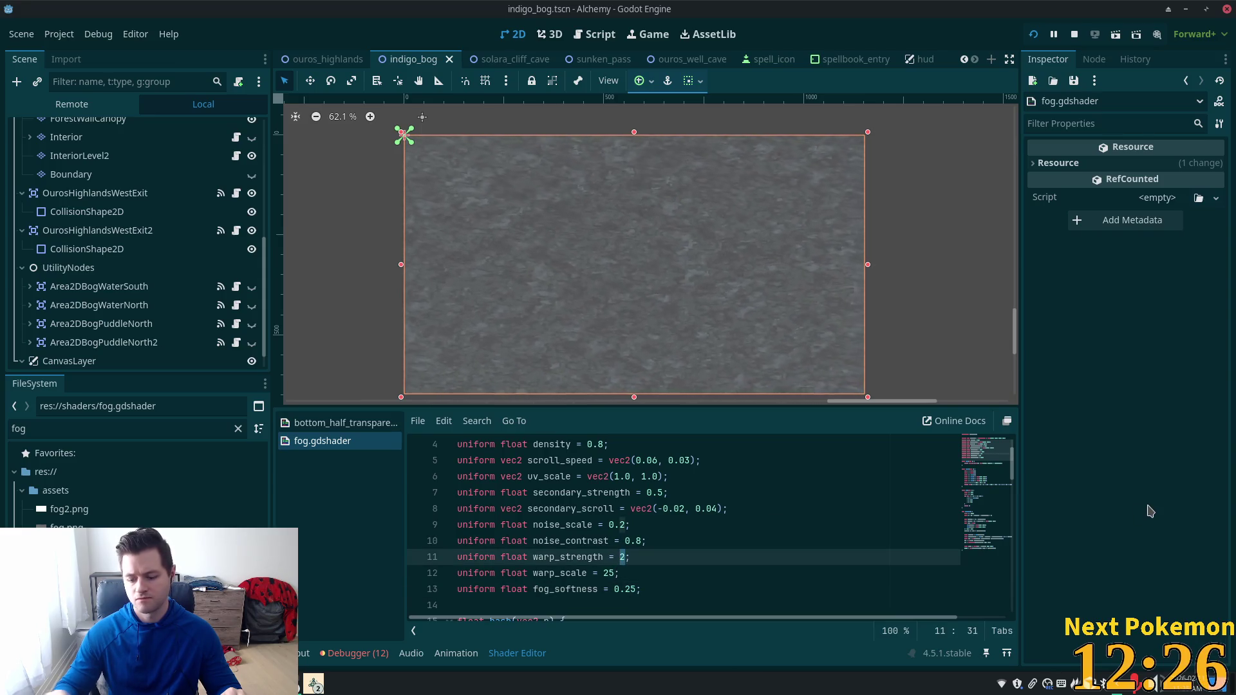
type("5")
key("shift+Left")
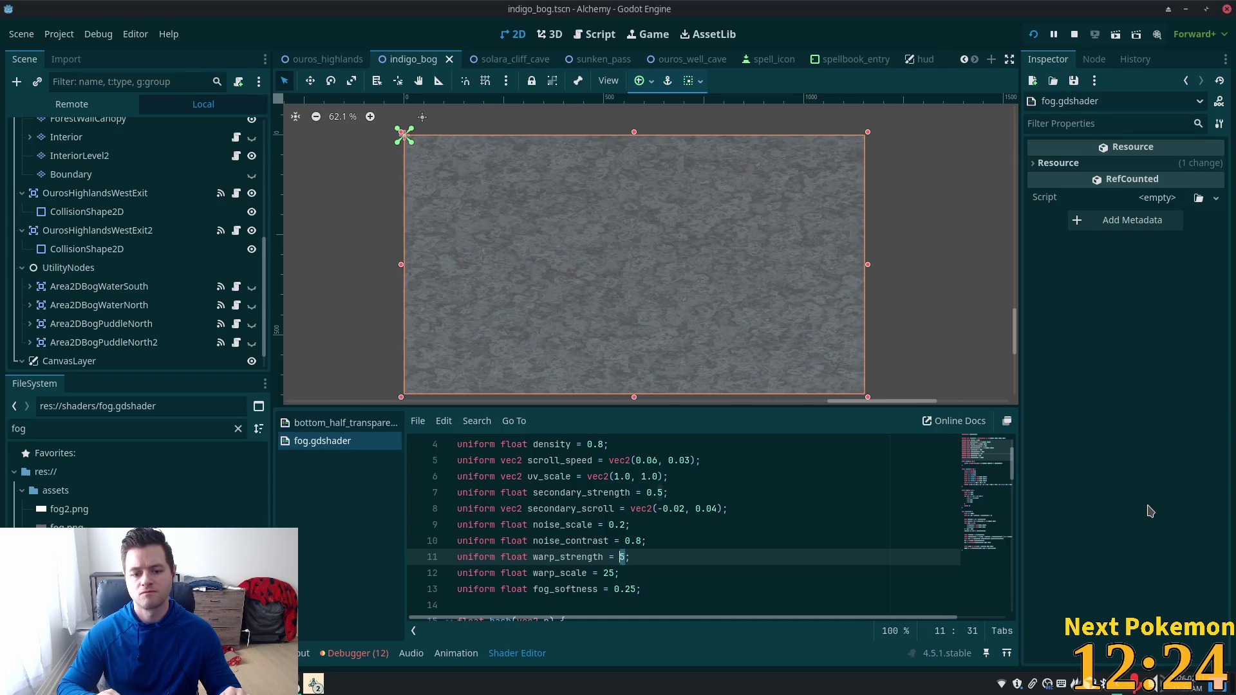
type(".5")
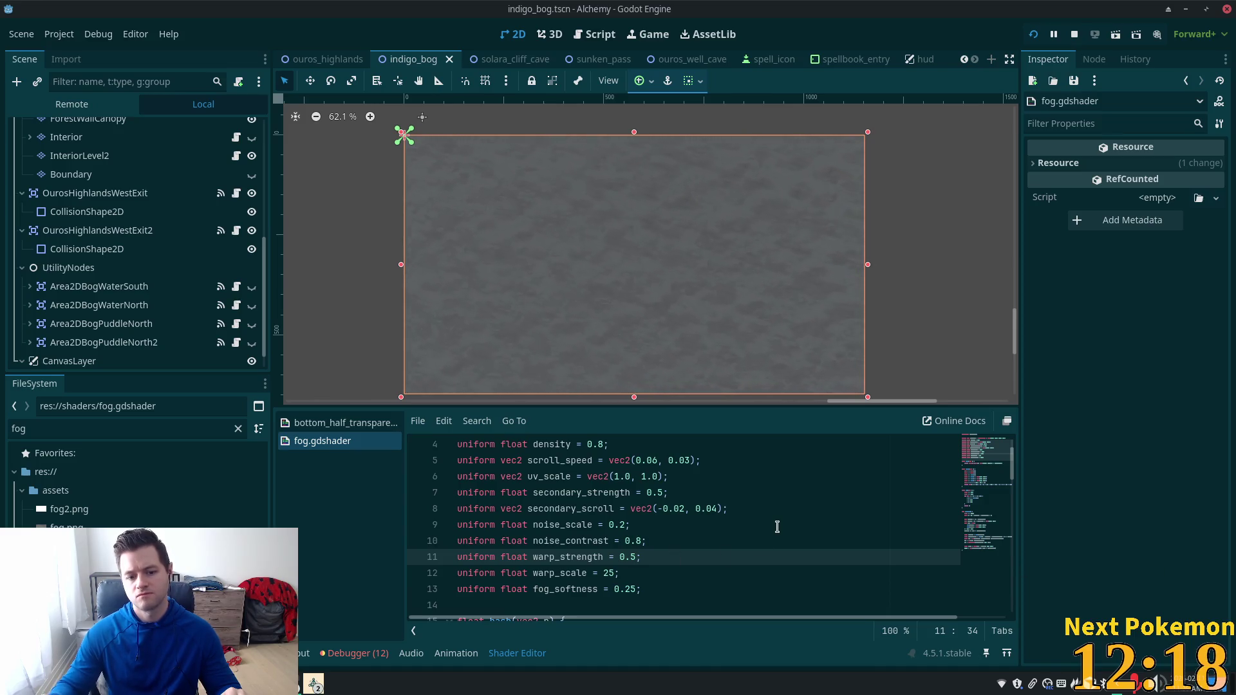
key("BackSpace")
type("2")
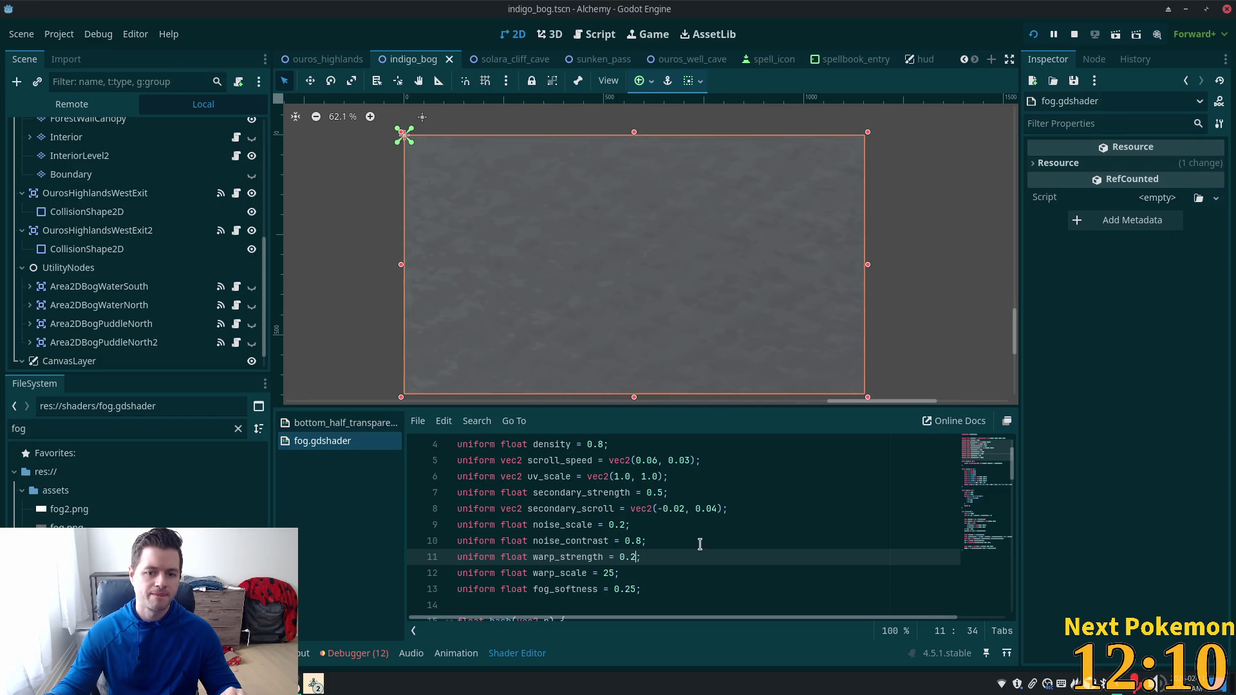
Step: Glance at Cursor, then run the project to test the fog
left_click(608, 573)
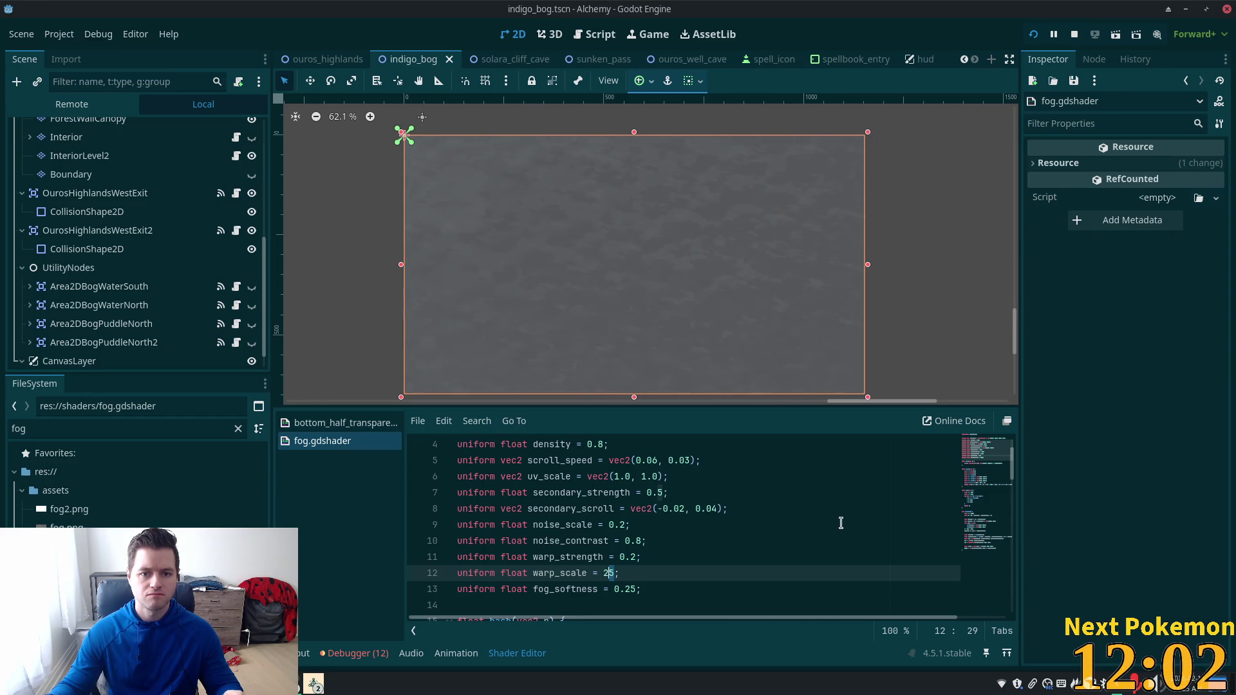
key("alt+Tab")
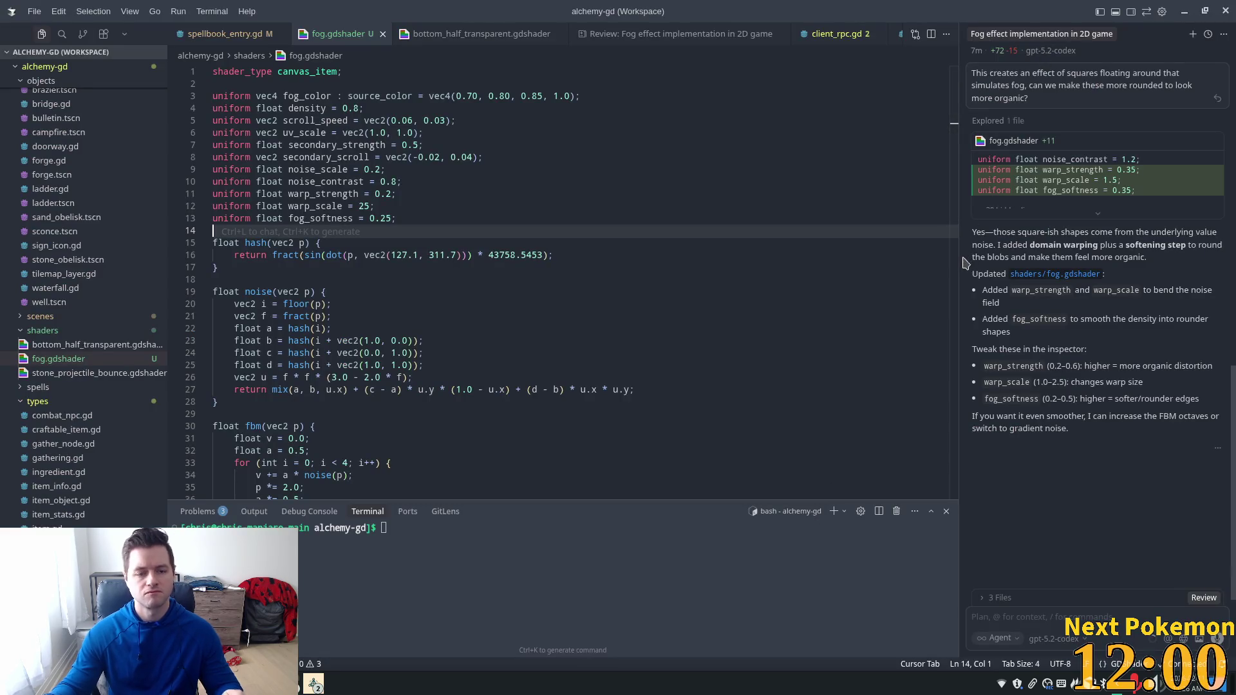
key("alt+Tab")
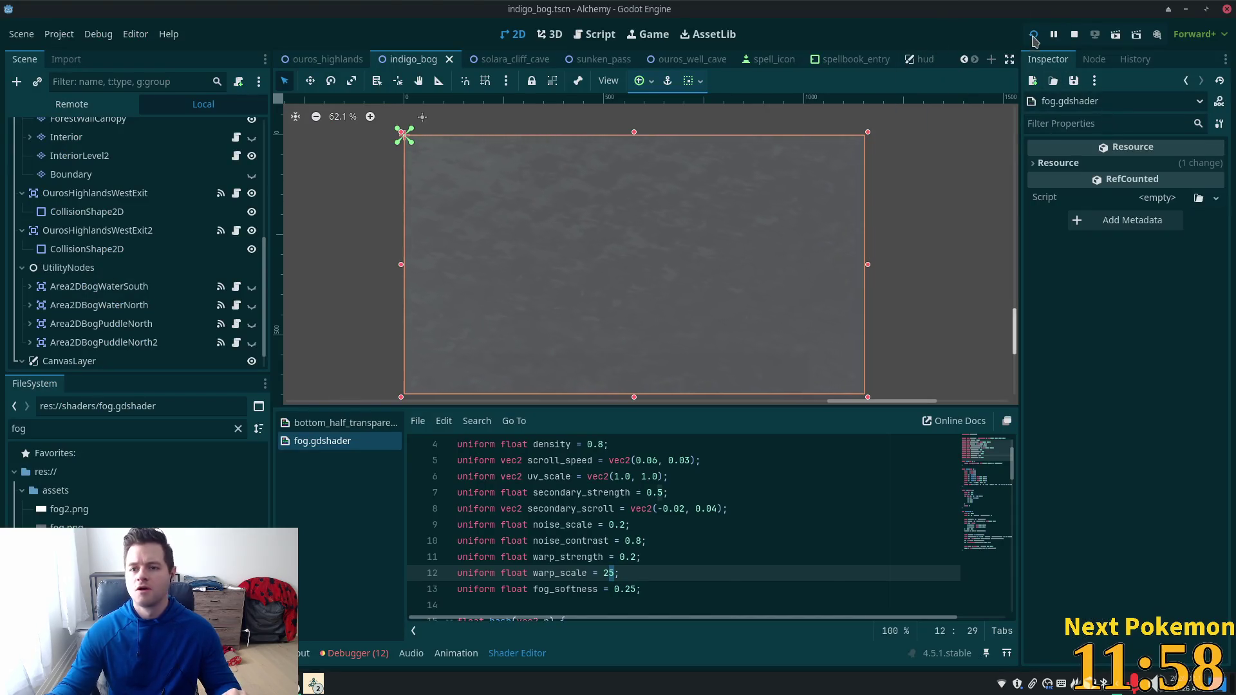
left_click(1033, 34)
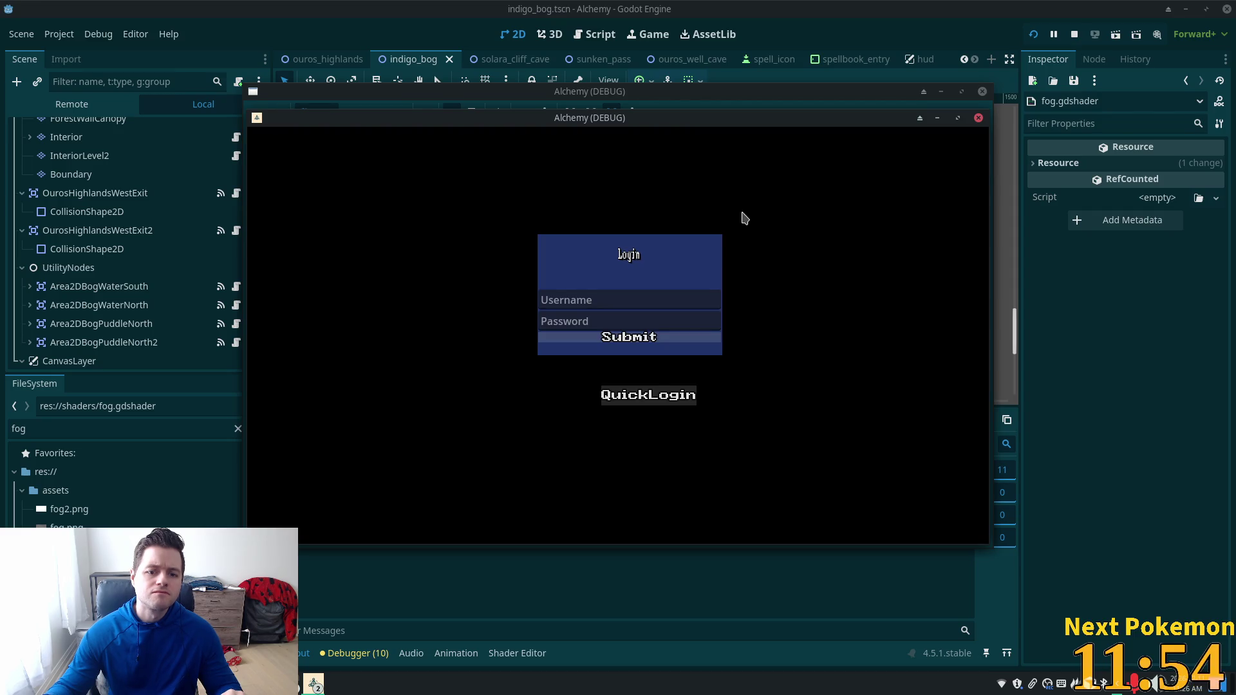
Step: Move the login window aside, walk the player all around Indigo Bog, then return to the editor
mouse_move(670, 118)
left_mouse_down()
mouse_move(775, 185)
mouse_move(759, 182)
left_mouse_up()
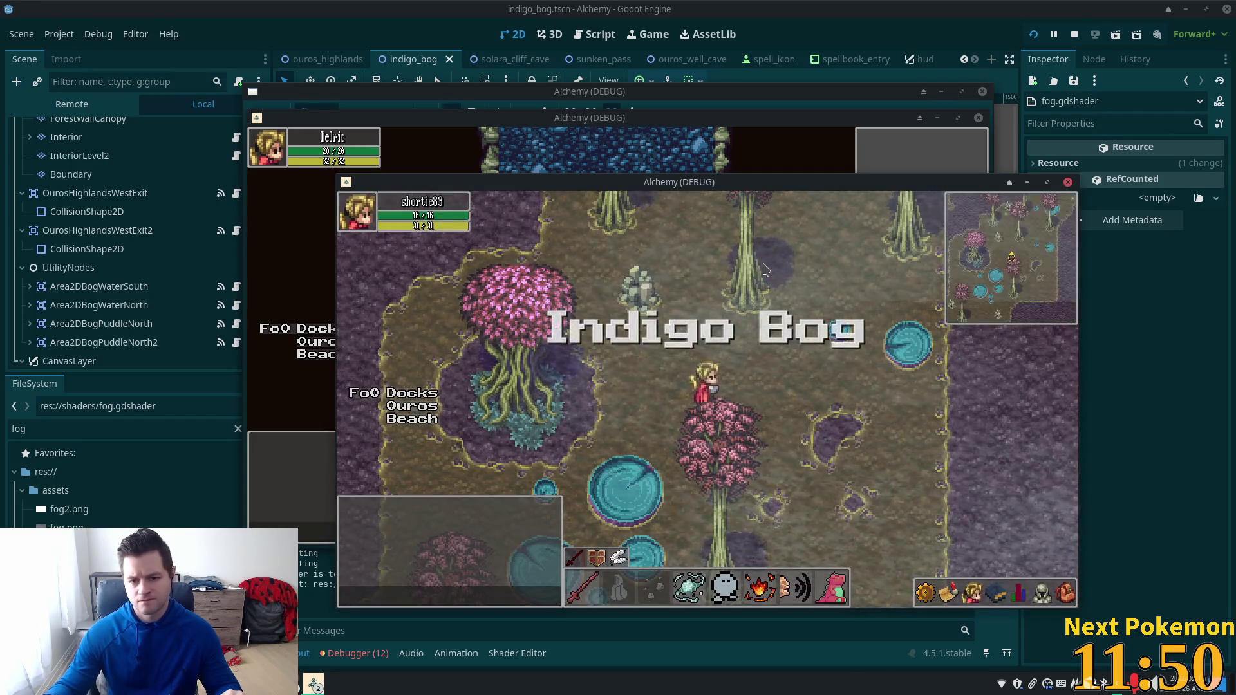
key("Left")
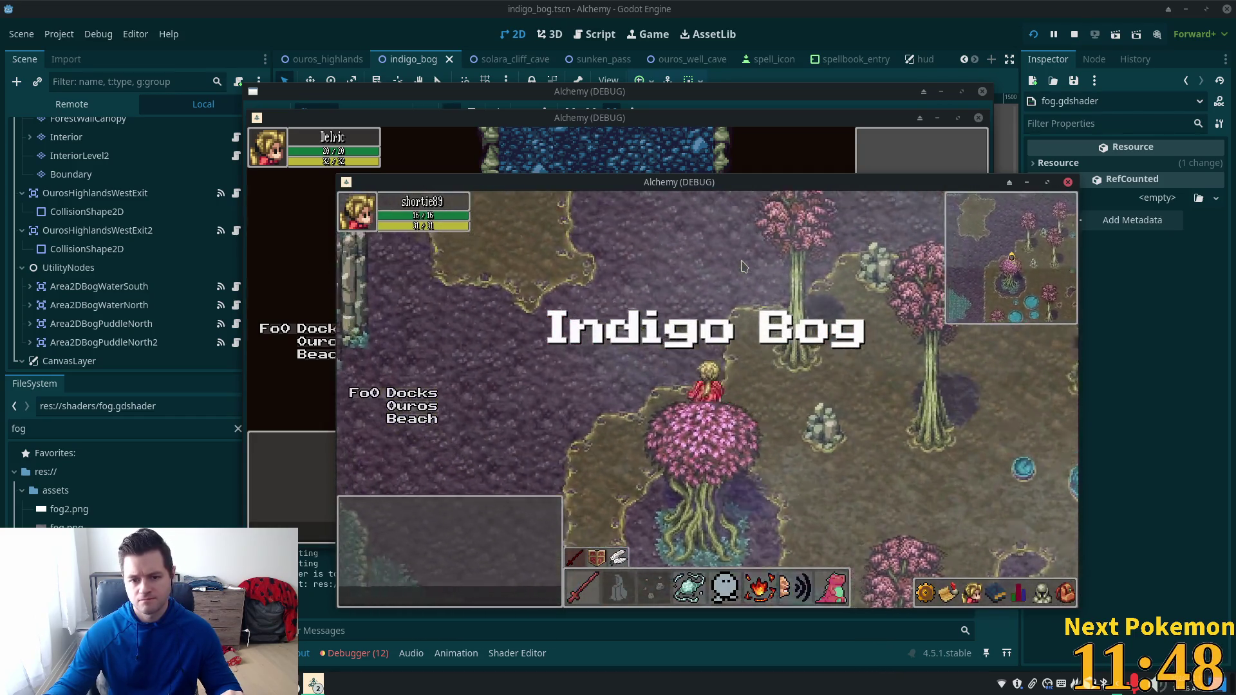
key("Left")
key("Up")
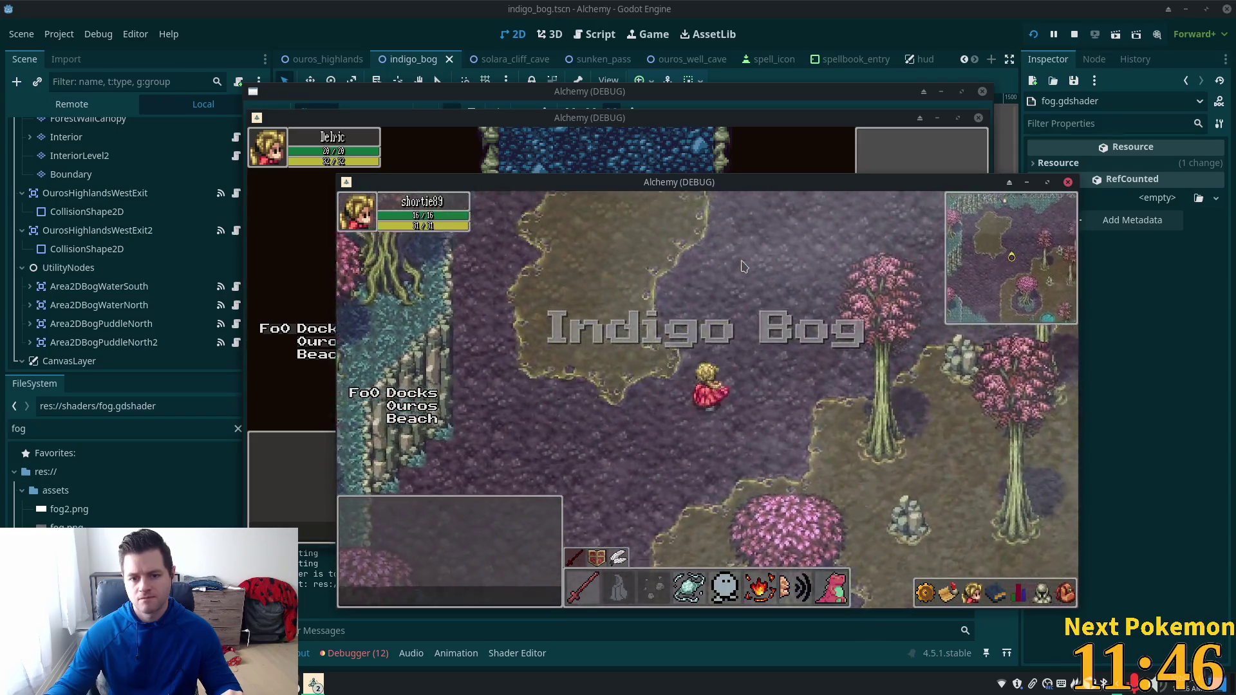
key("Up")
key("Right")
key("Up")
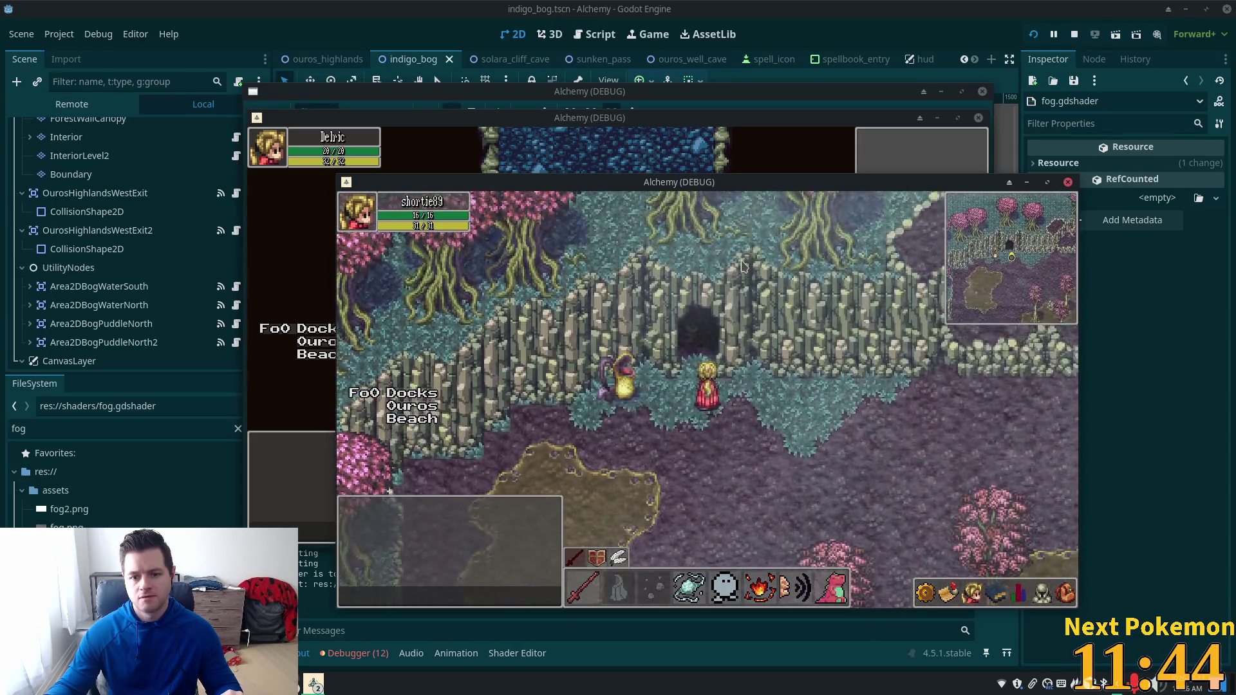
key("Right")
key("Right")
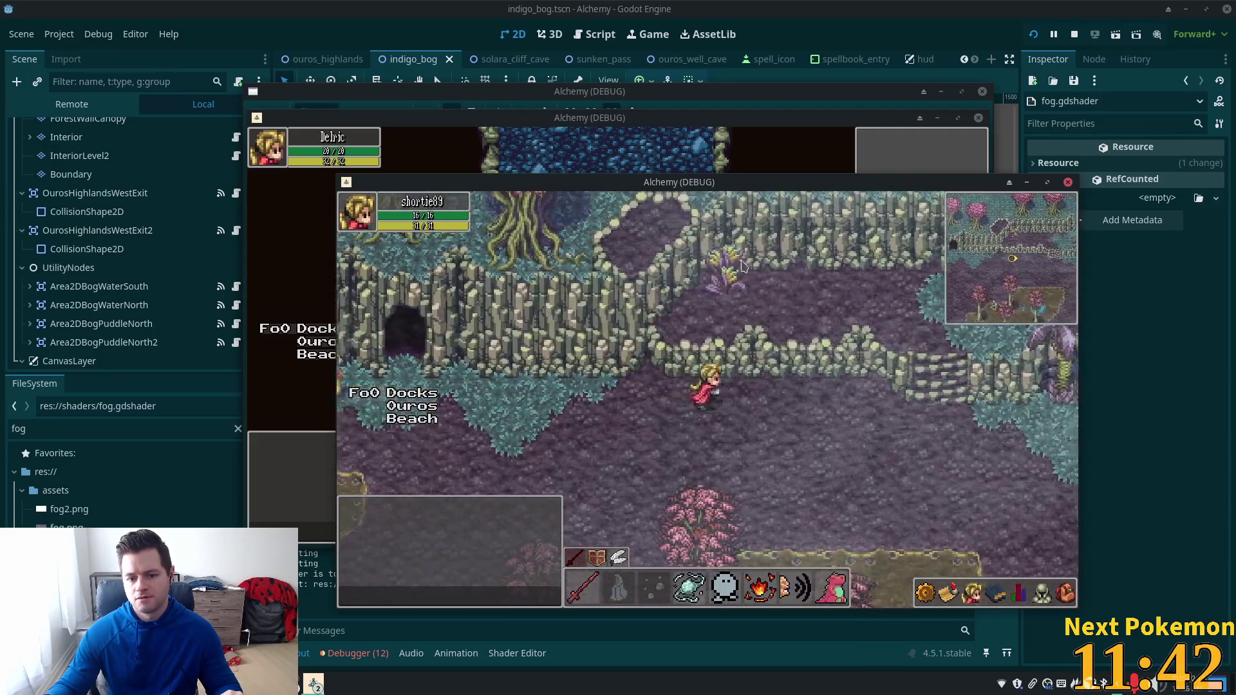
key("Down")
key("Right")
key("Right")
key("Down")
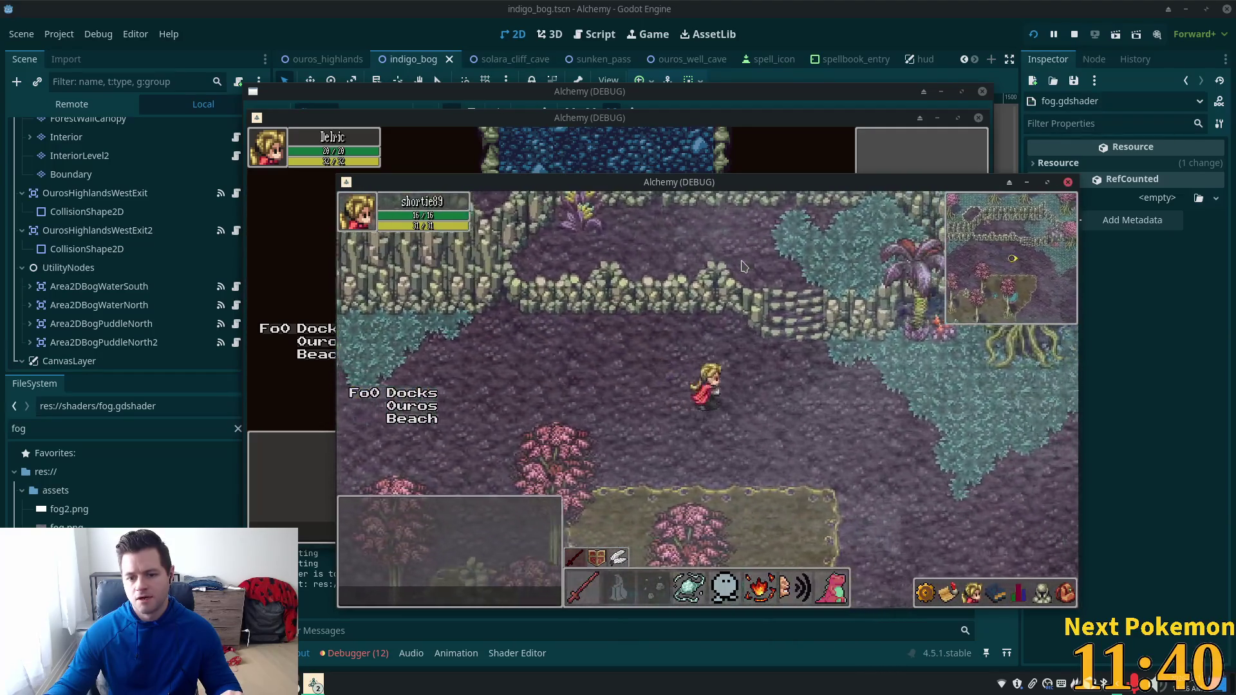
key("Right")
key("Down")
key("Right")
key("Down")
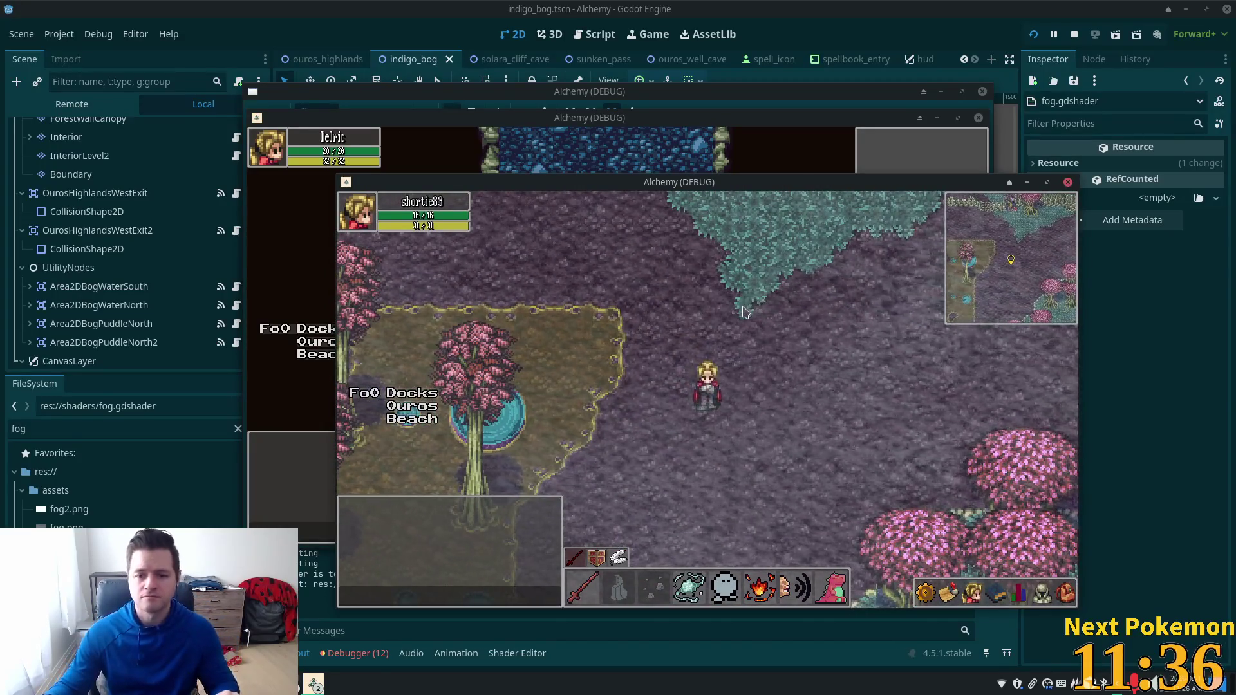
key("Right")
key("Down")
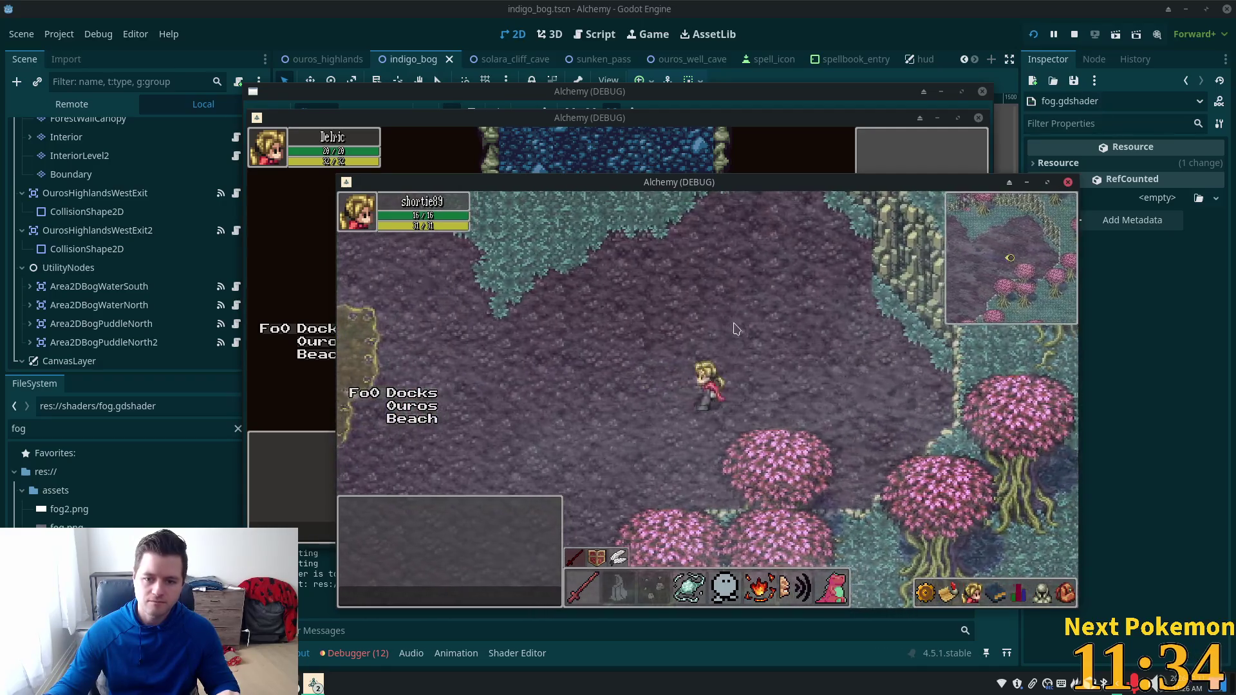
key("Left")
key("Down")
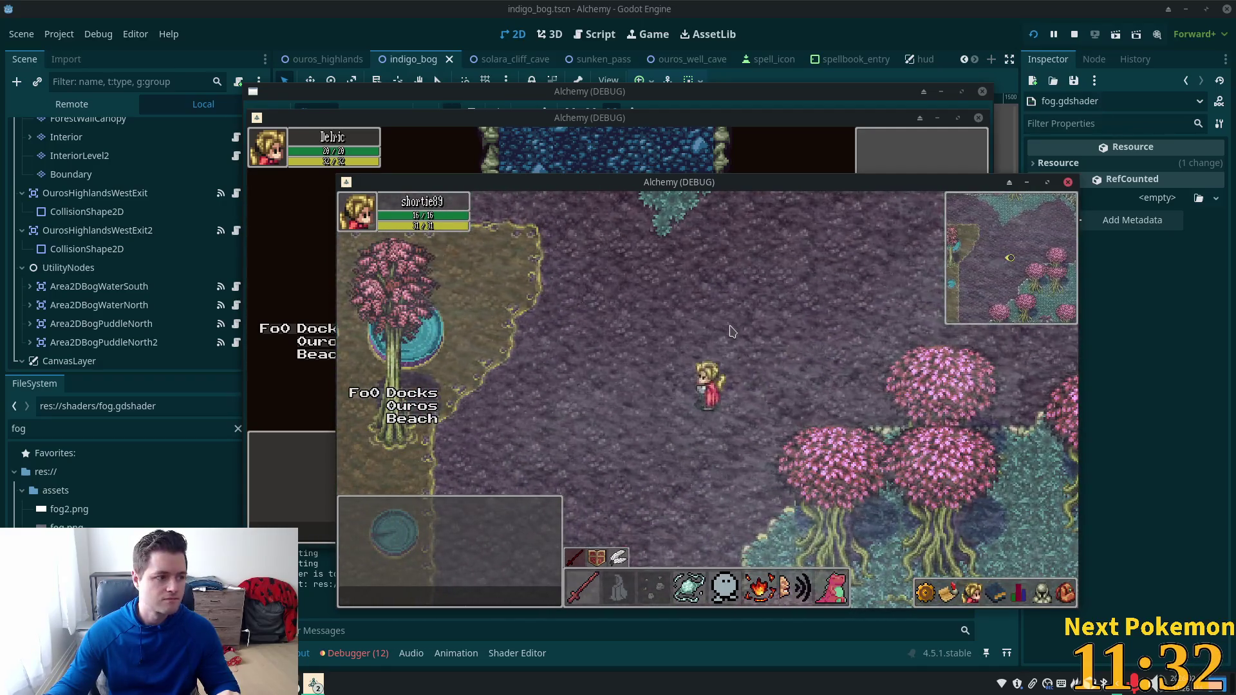
key("Left")
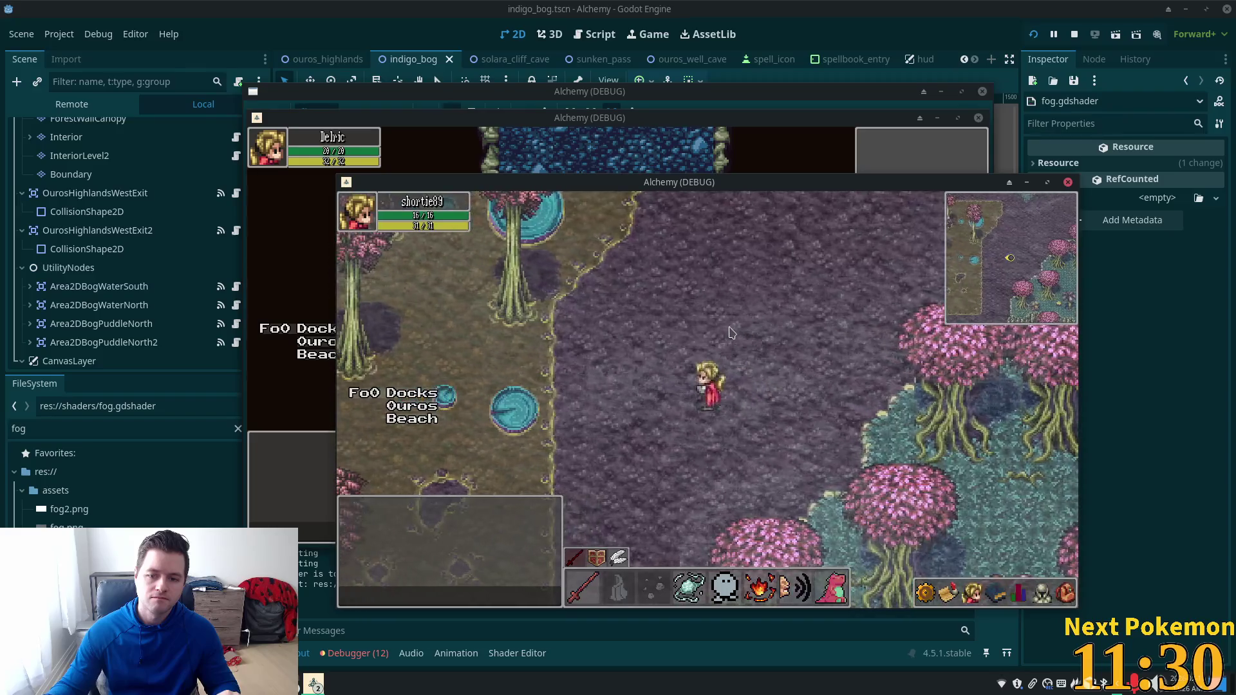
key("Down")
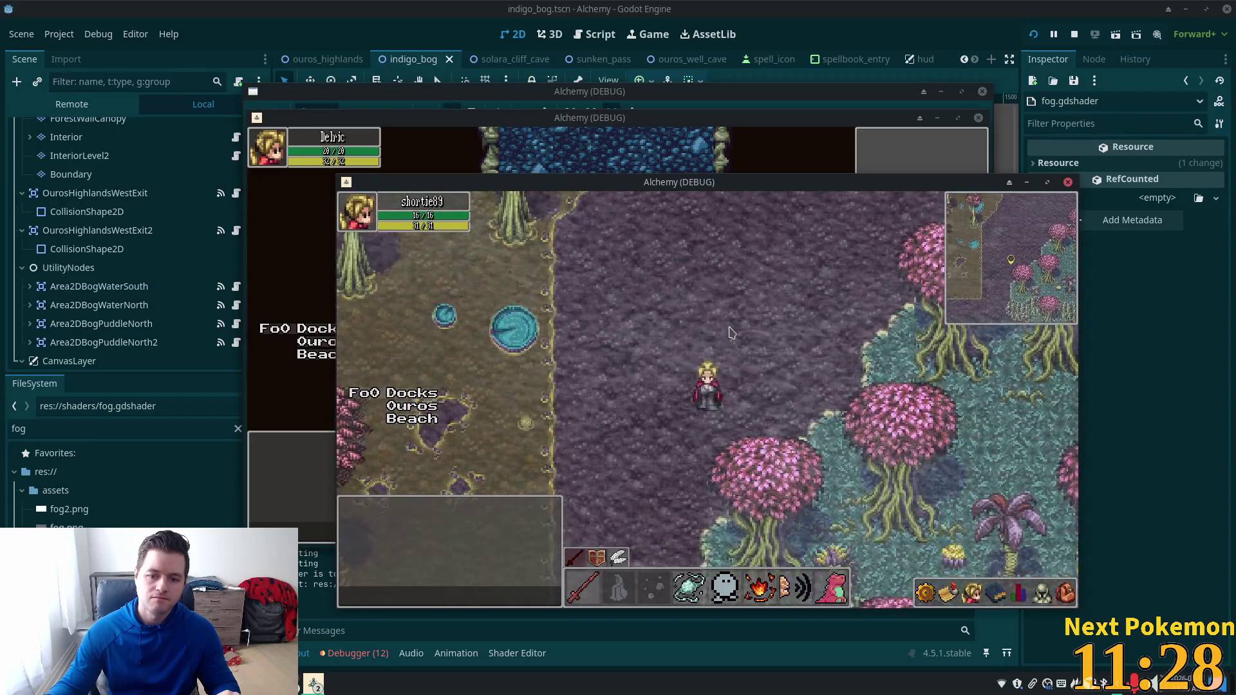
key("Left")
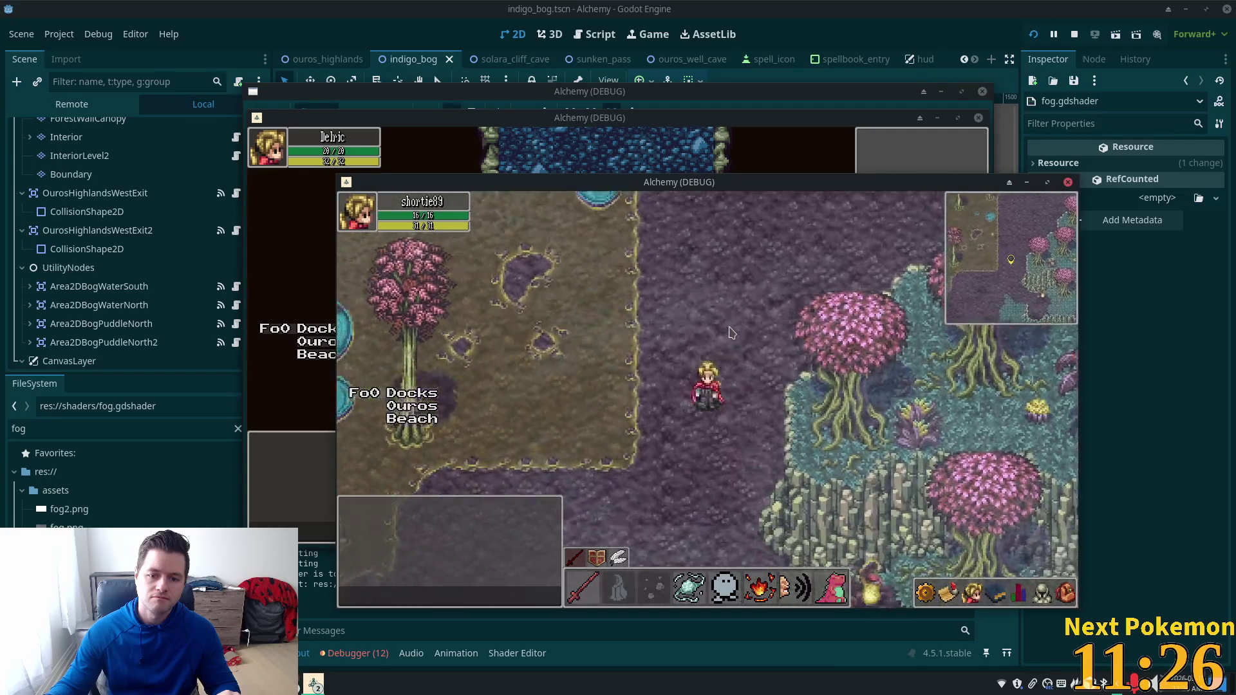
key("Down")
key("Left")
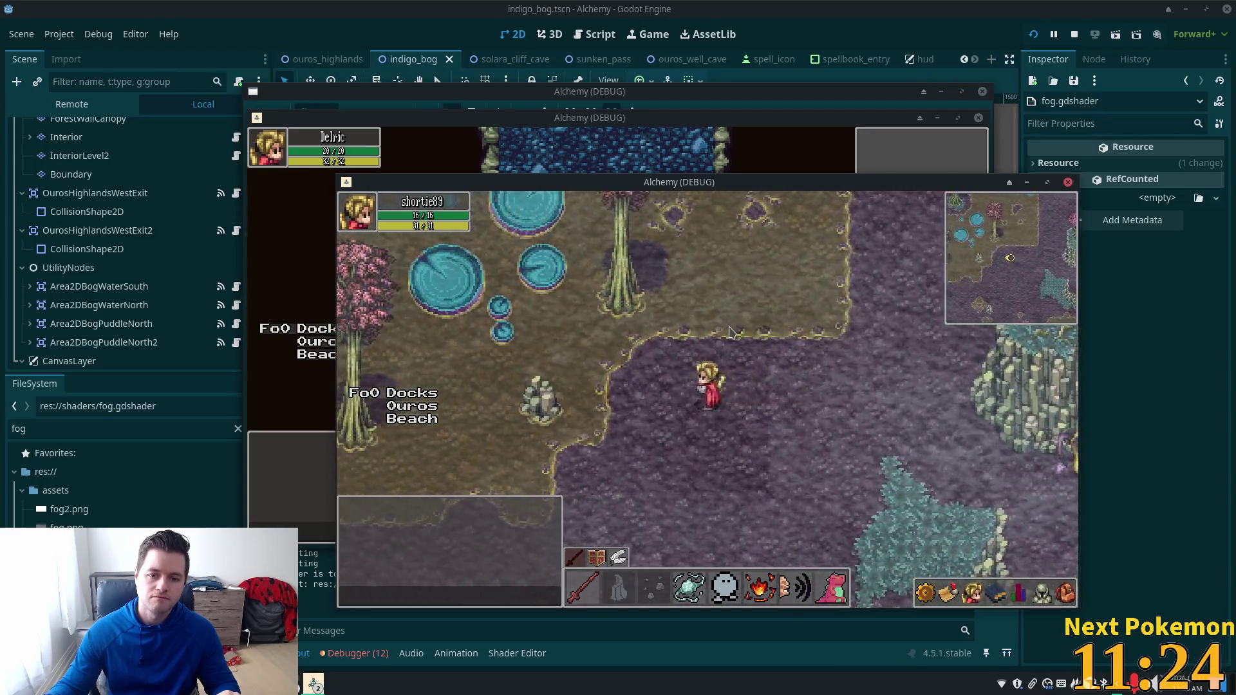
key("Down")
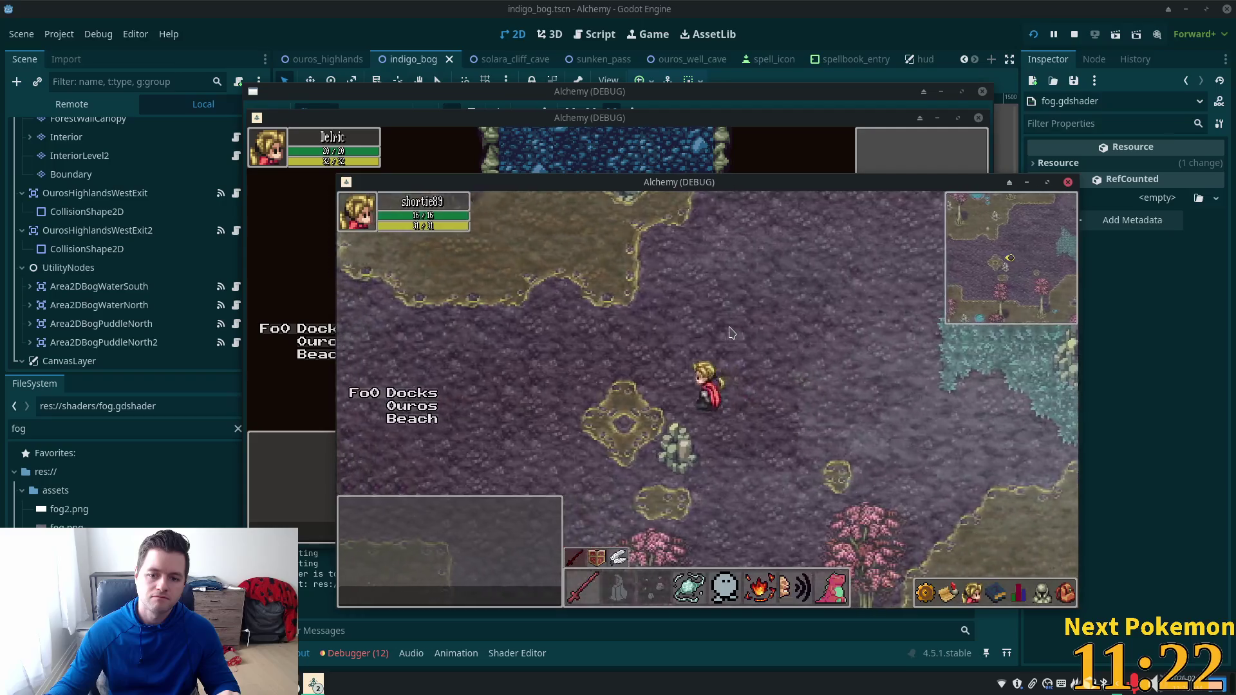
key("Left")
key("Up")
key("Right")
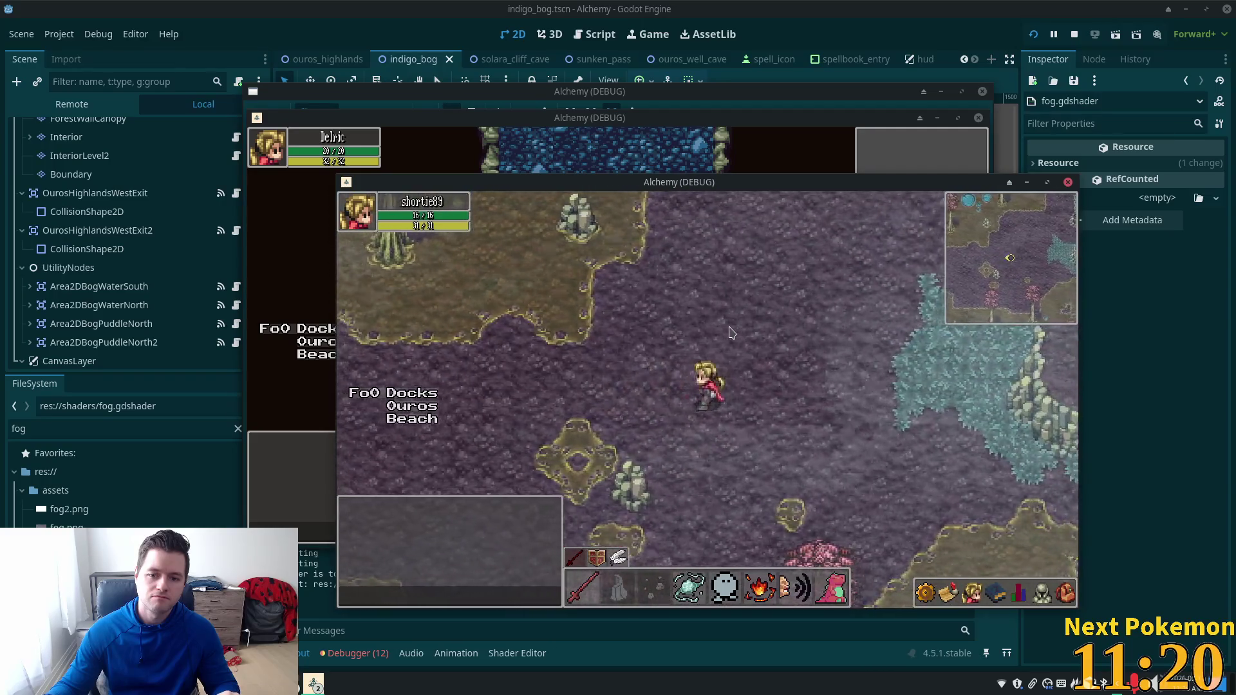
key("Left")
key("Right")
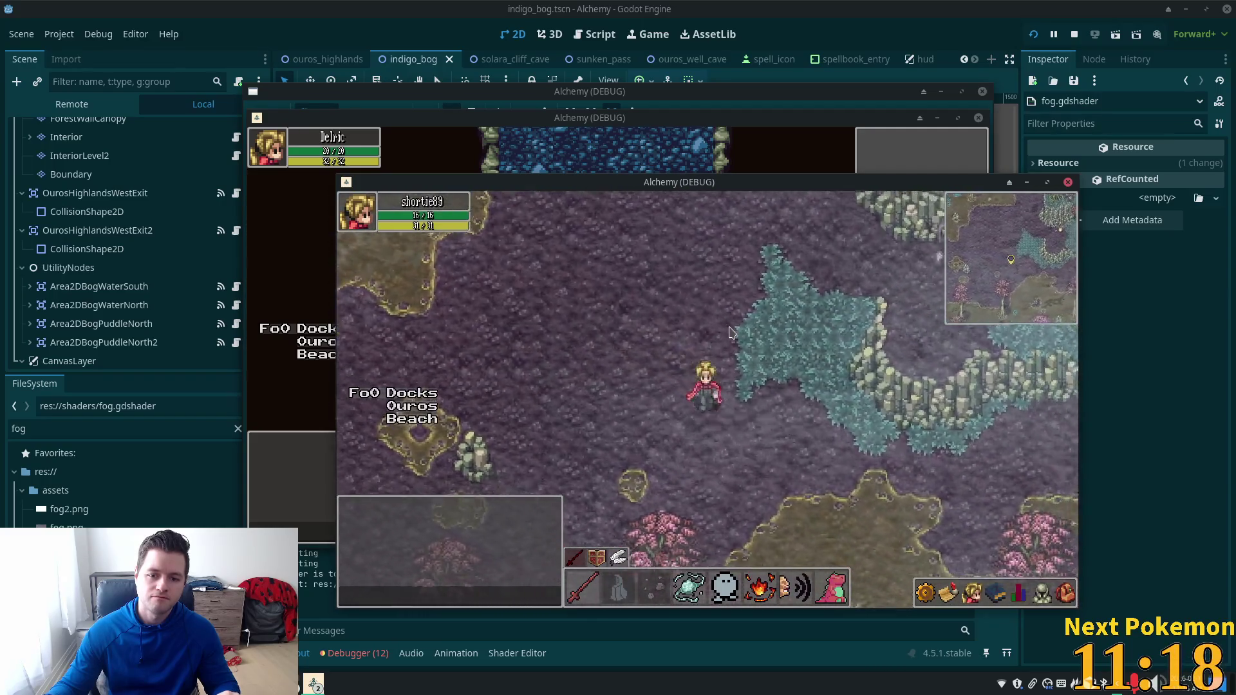
key("Down")
left_click(885, 6)
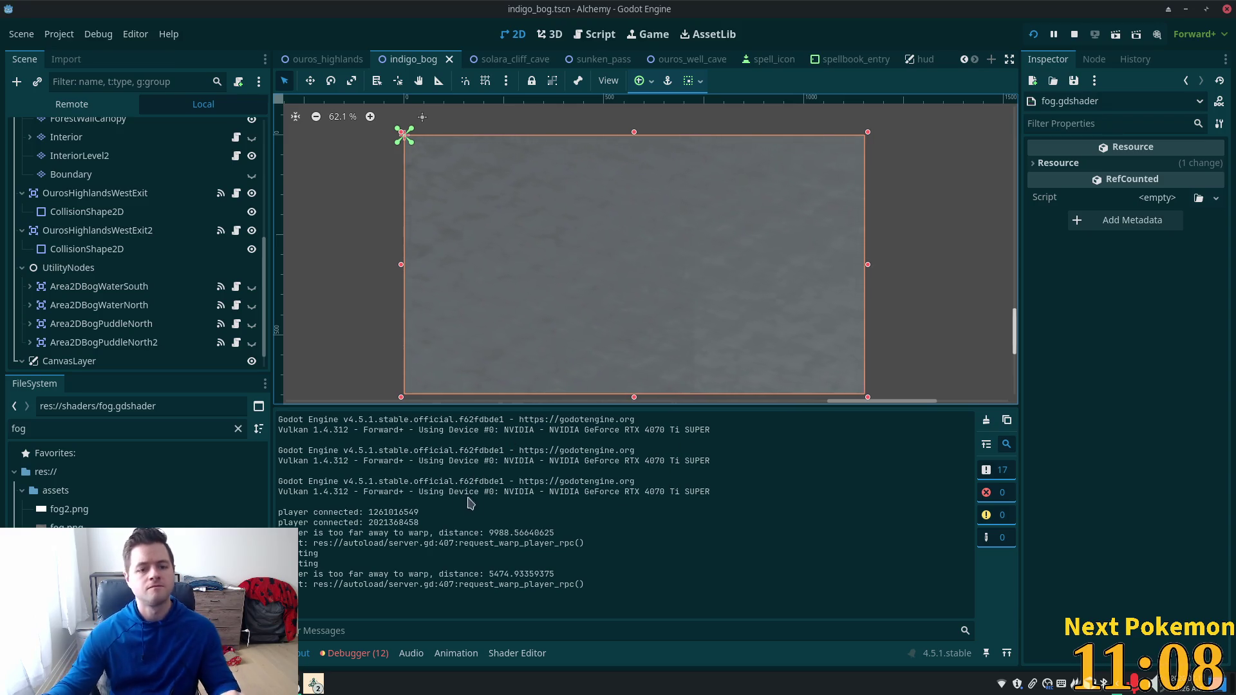
Step: Change the fog density from 0.8 to 0.1, after trying 0.5, and save
key("alt+s")
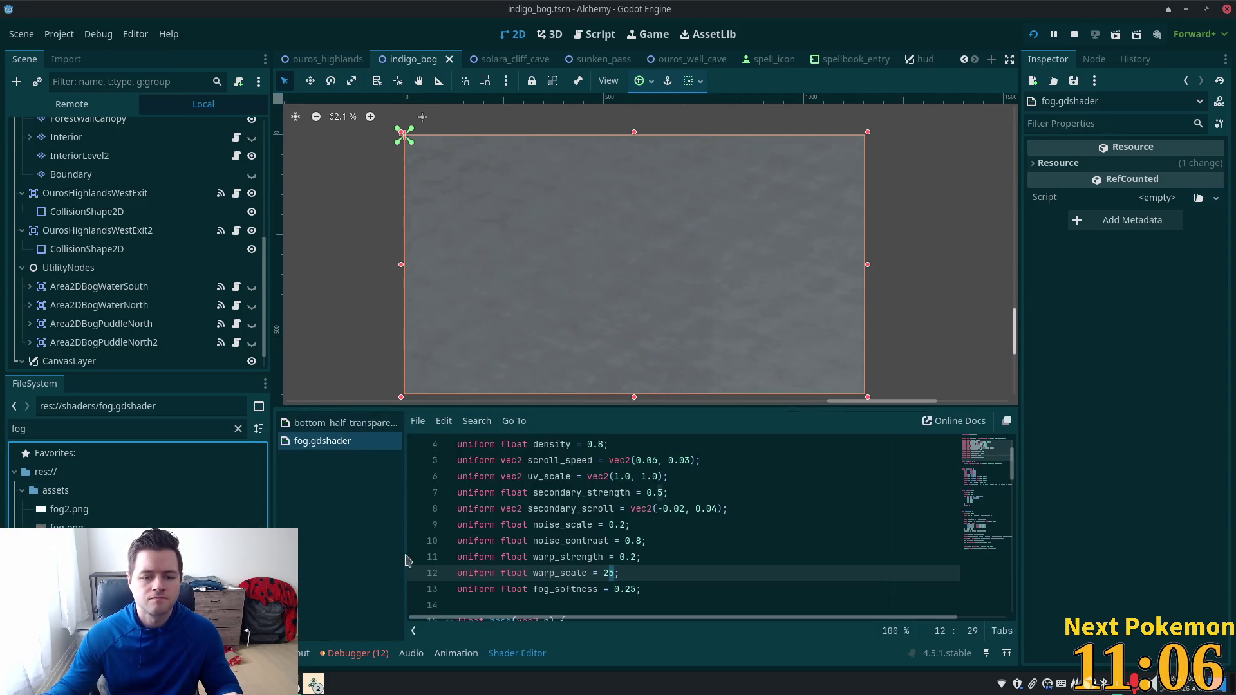
scroll(601, 537, "up", 1)
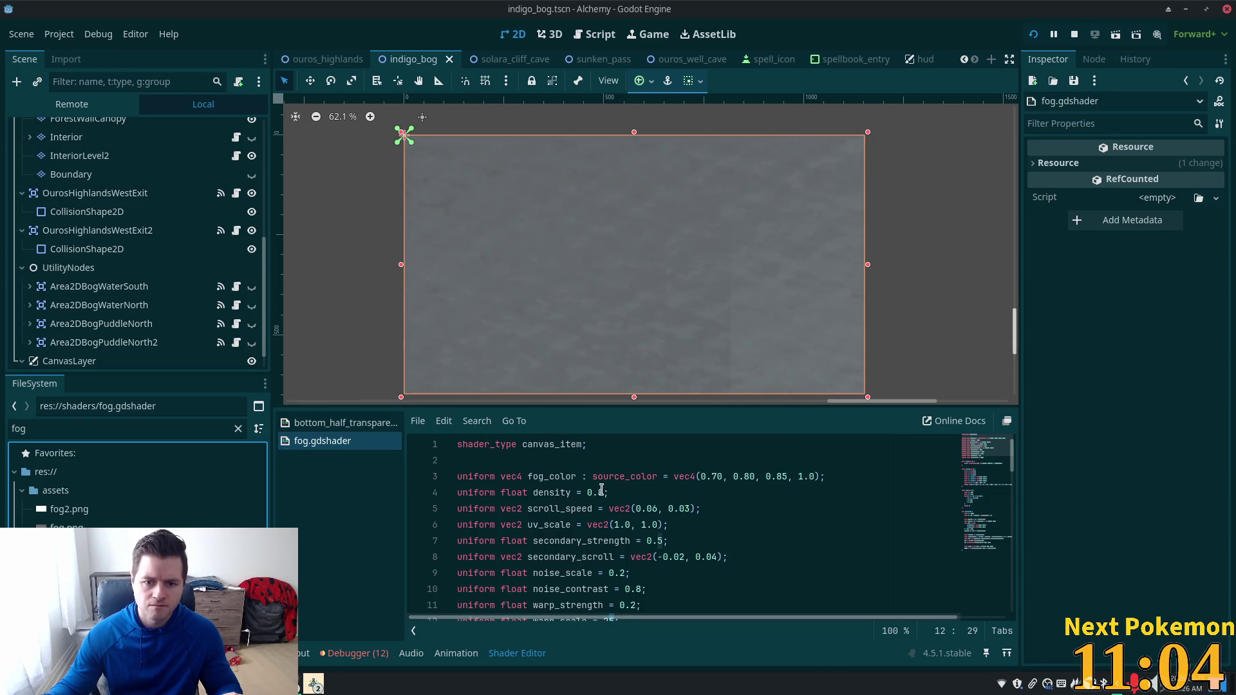
left_click(605, 491)
key("BackSpace")
type("1")
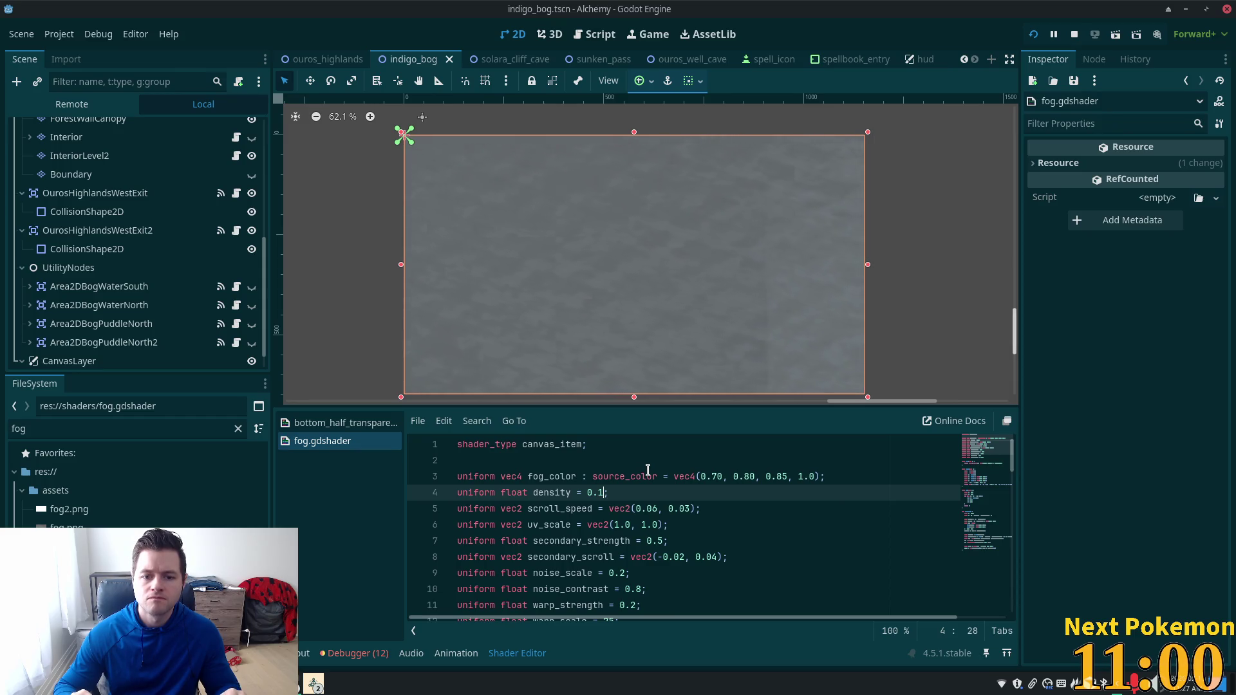
key("Left")
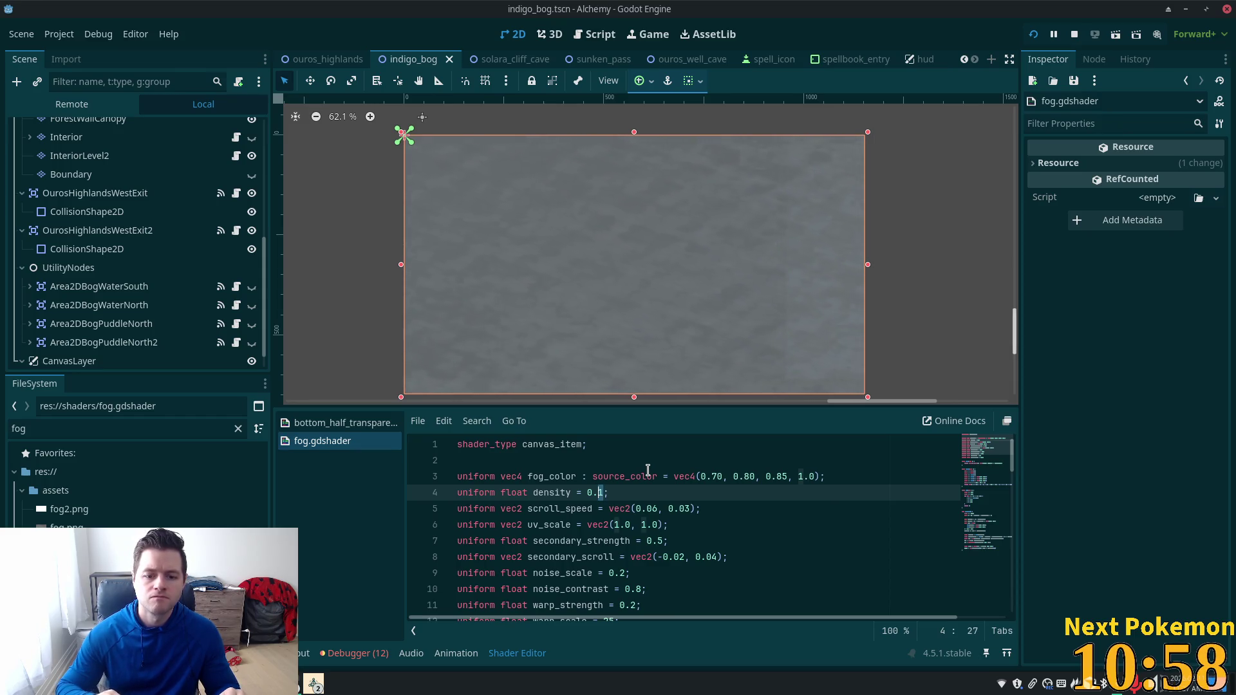
type("5")
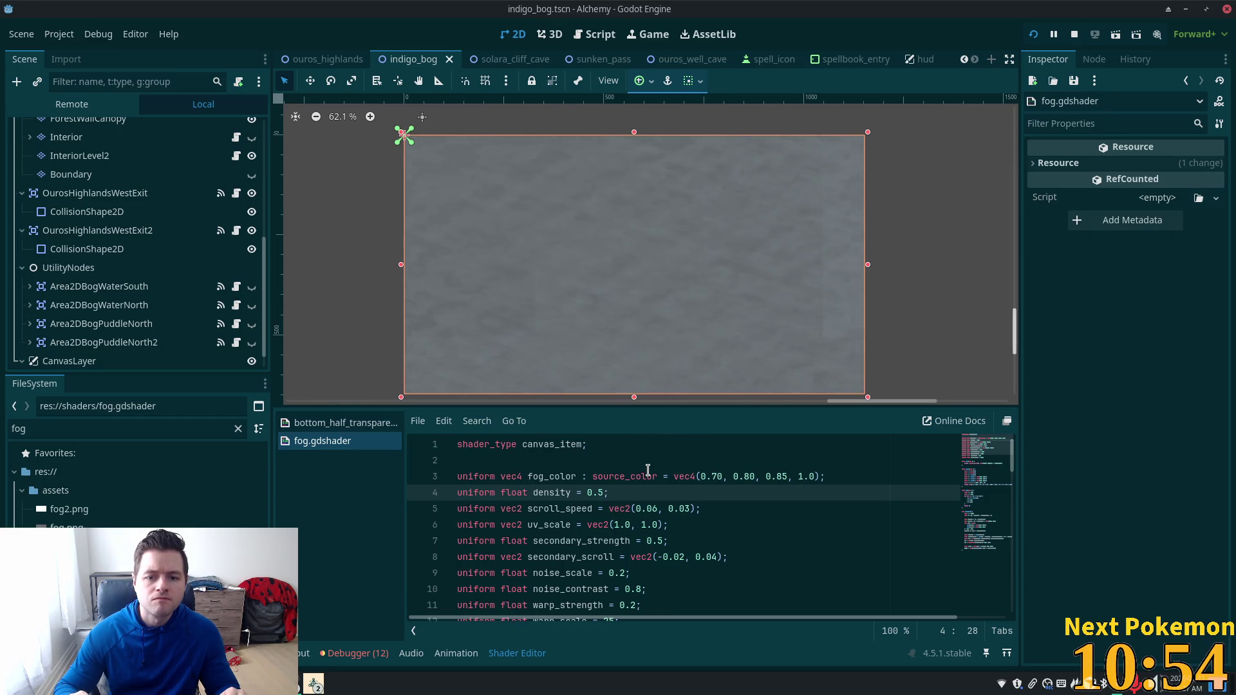
key("Left")
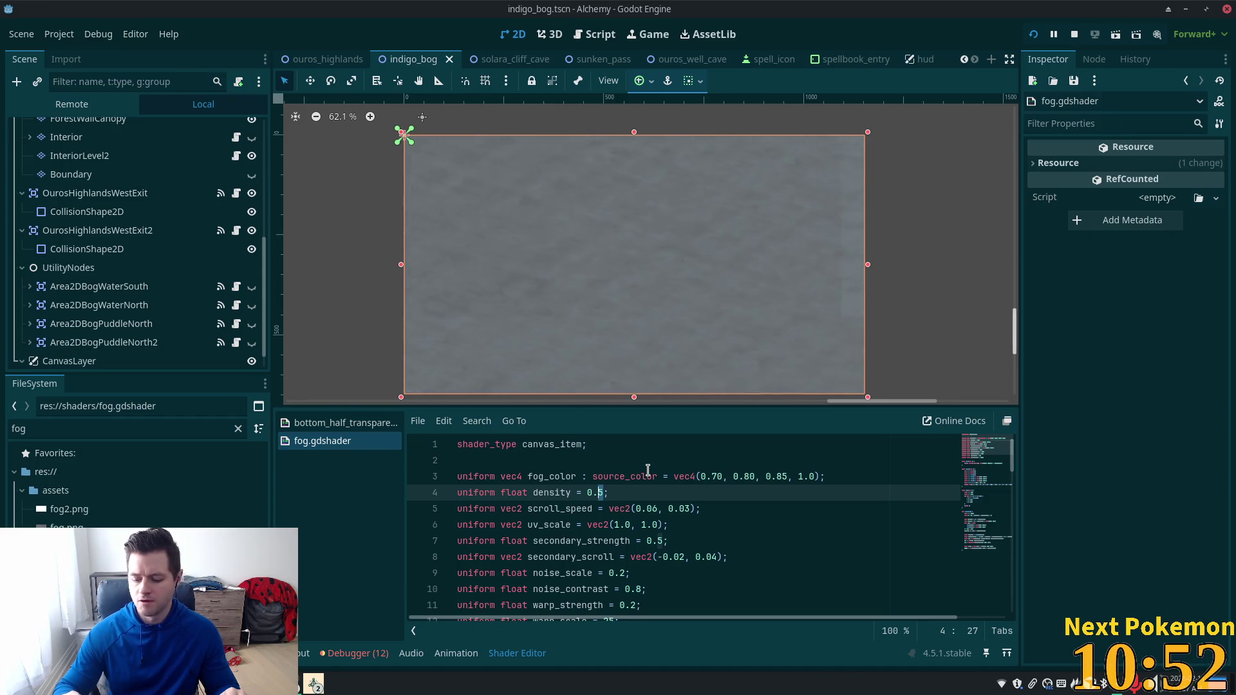
type("1")
key("ctrl+s")
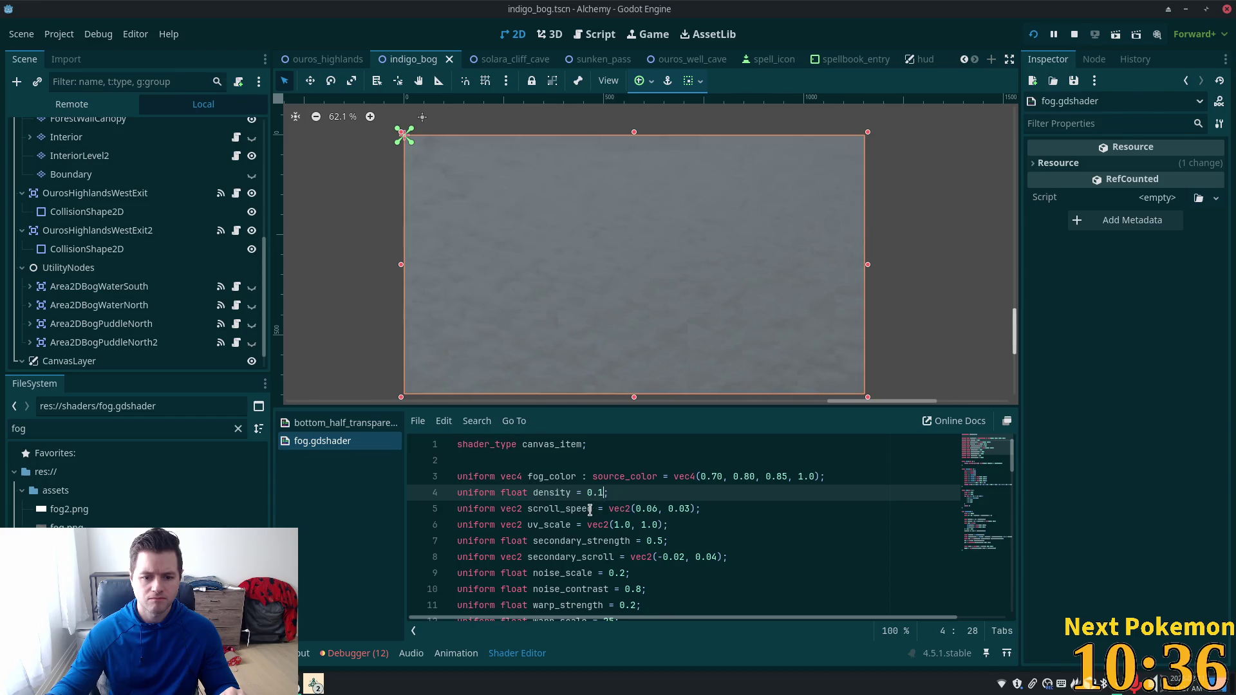
left_click(643, 508)
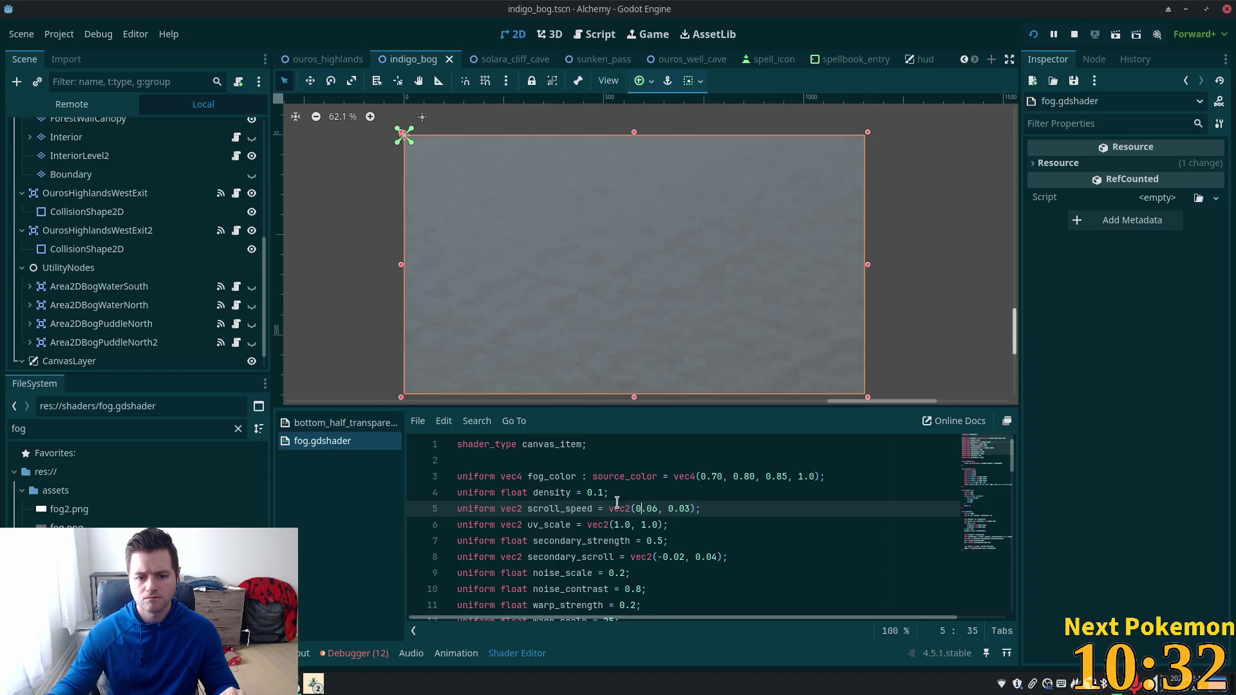
Step: Set scroll_speed to vec2(0.001, 0.00)
key("Right")
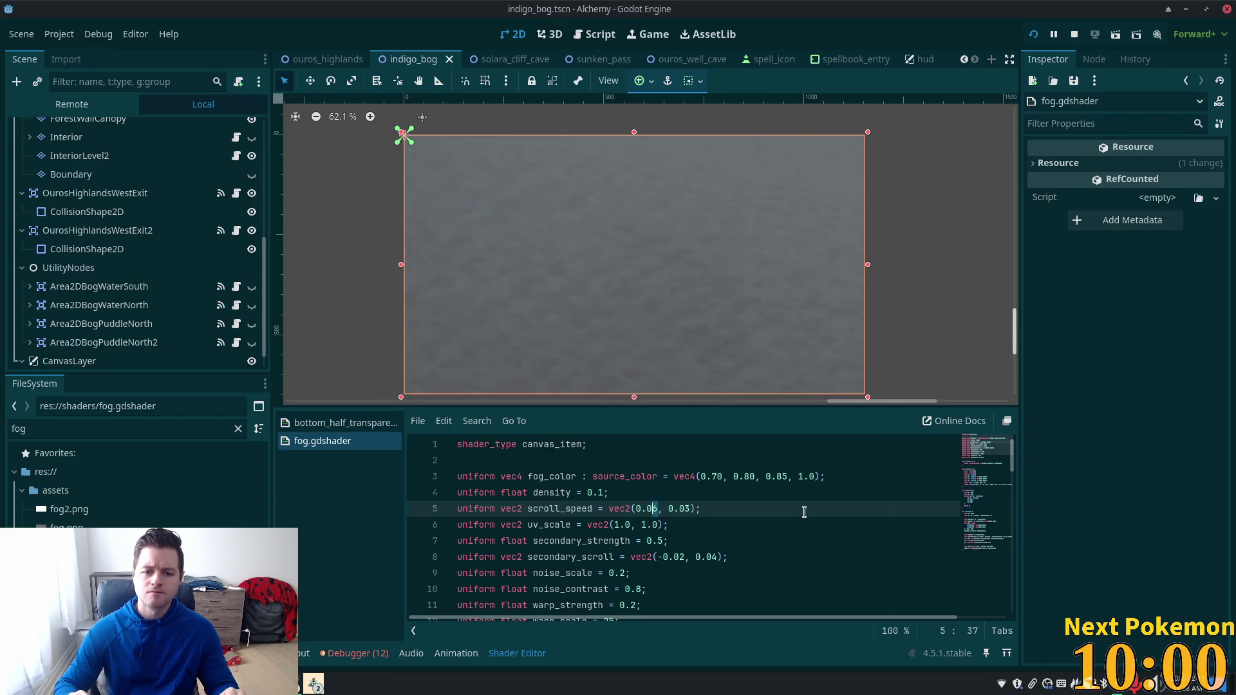
type("3")
key("ctrl+s")
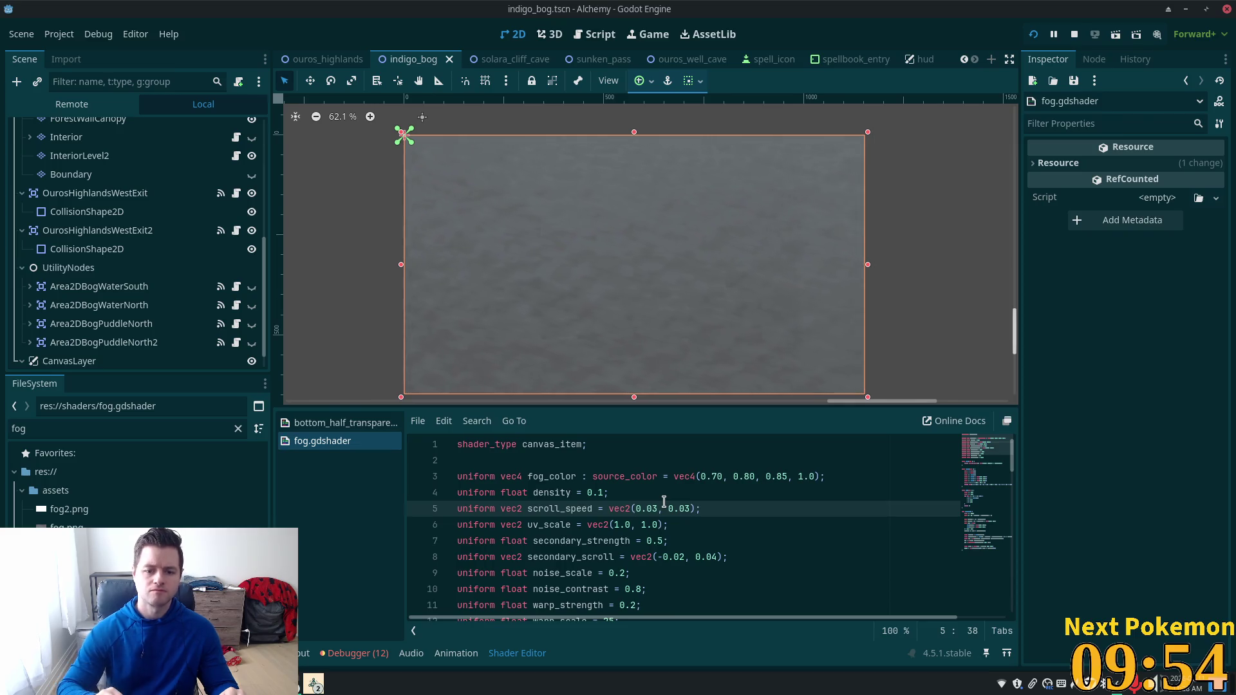
key("BackSpace")
type("1")
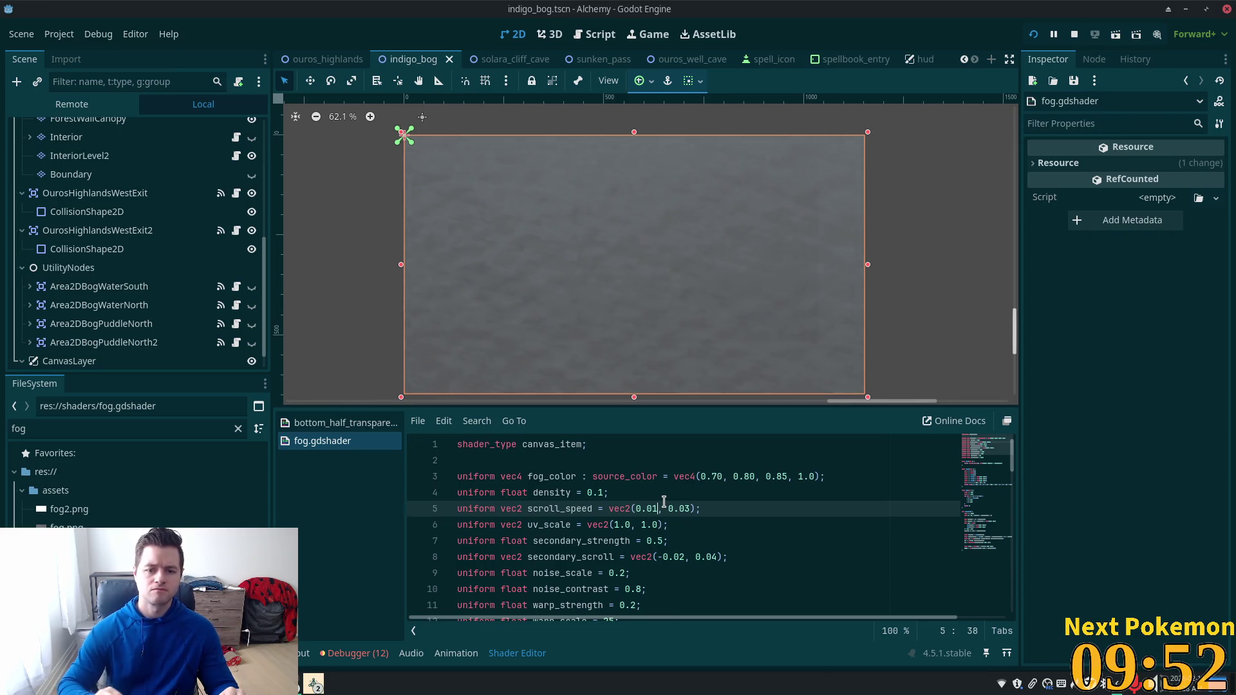
key("BackSpace")
type("01")
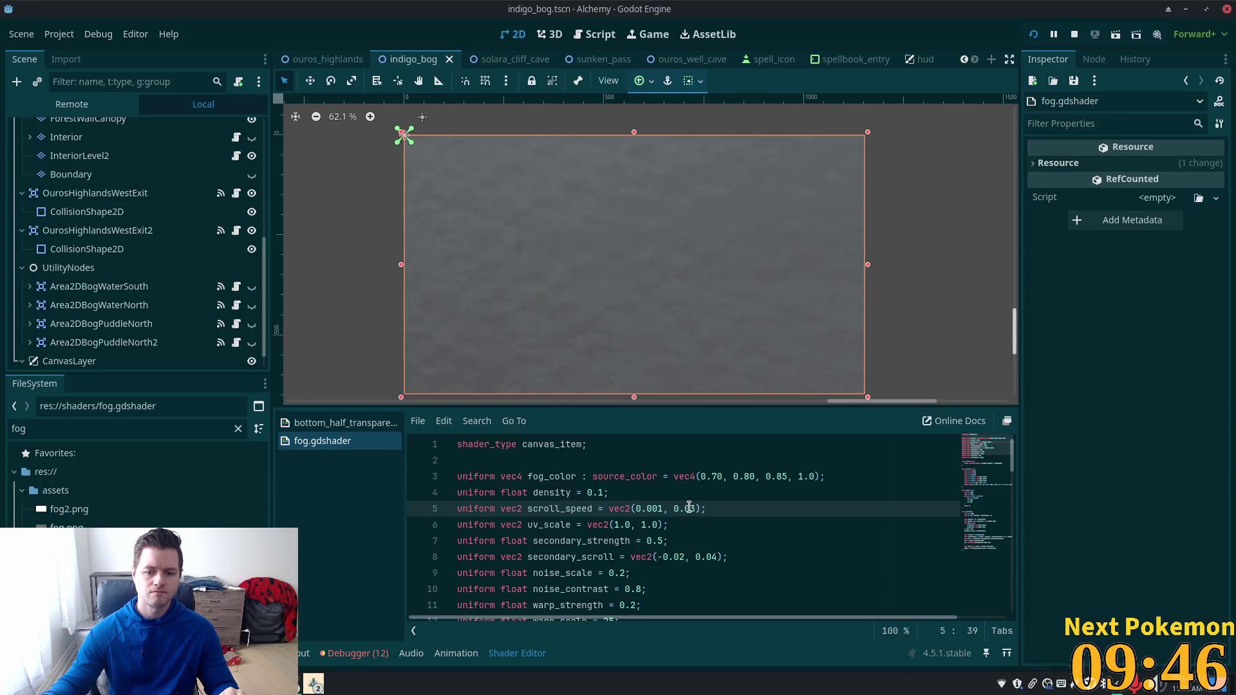
left_click(691, 508)
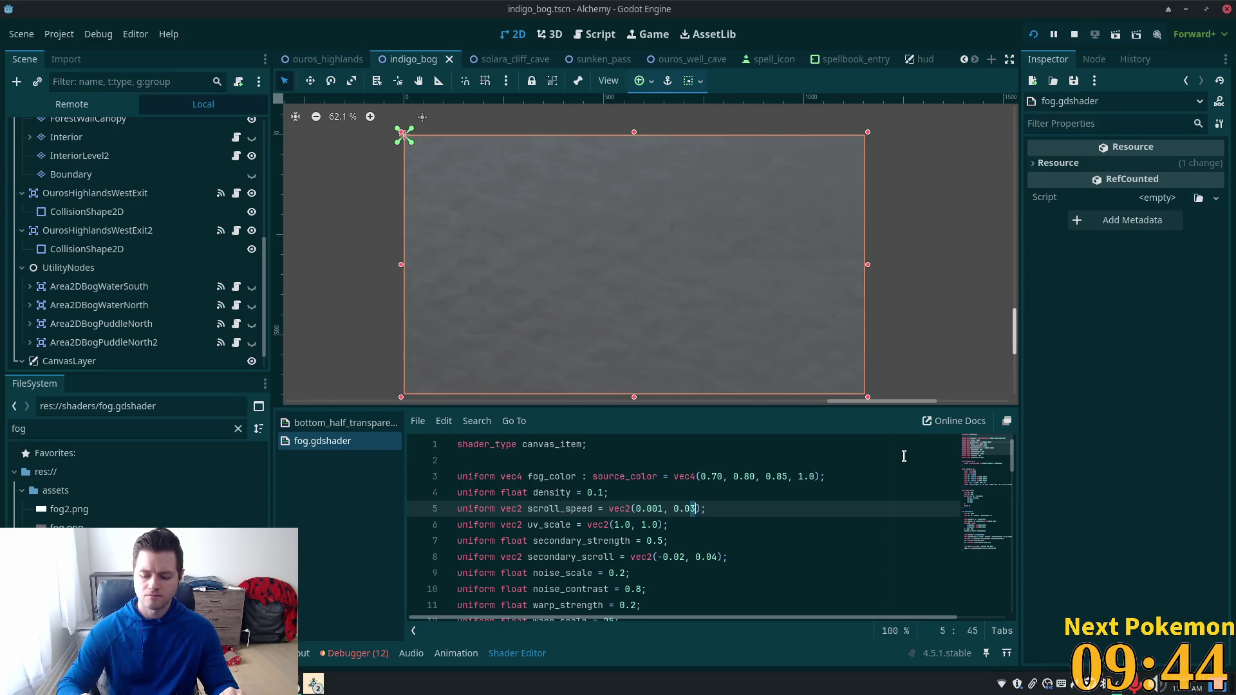
key("BackSpace")
type("0")
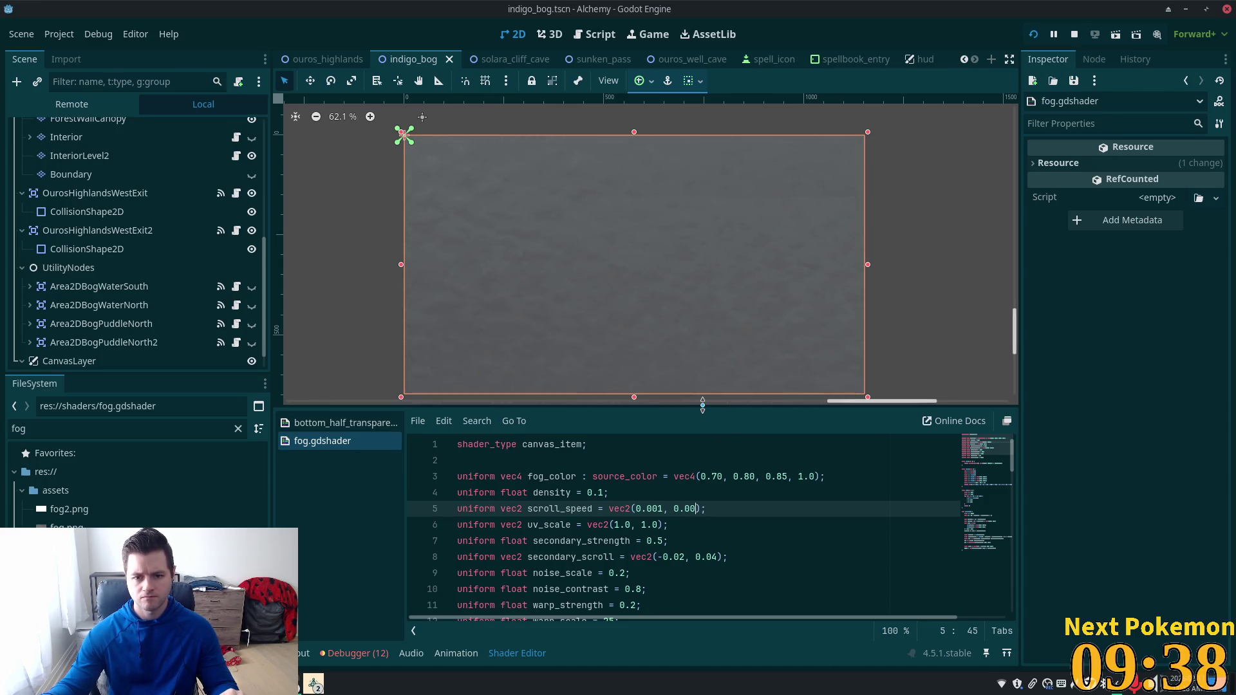
Step: Search the shader for where scroll_speed is used
mouse_move(704, 396)
left_mouse_down()
mouse_move(704, 336)
mouse_move(704, 364)
left_mouse_up()
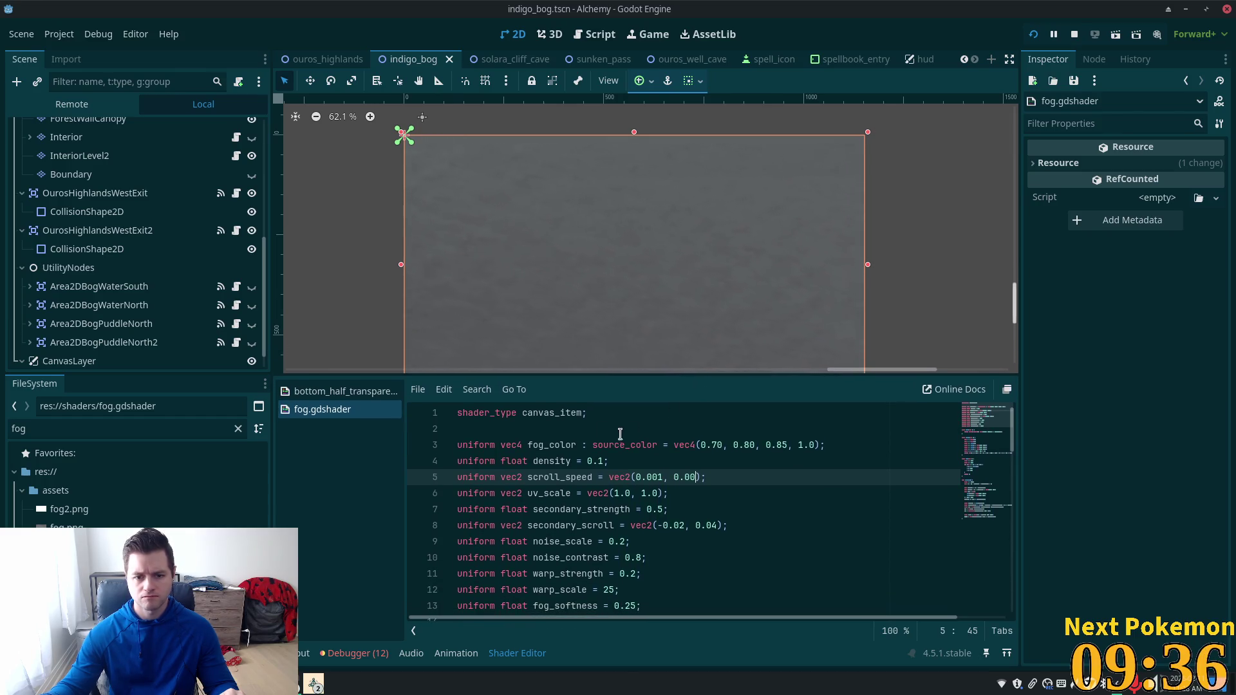
double_click(560, 477)
key("ctrl+f")
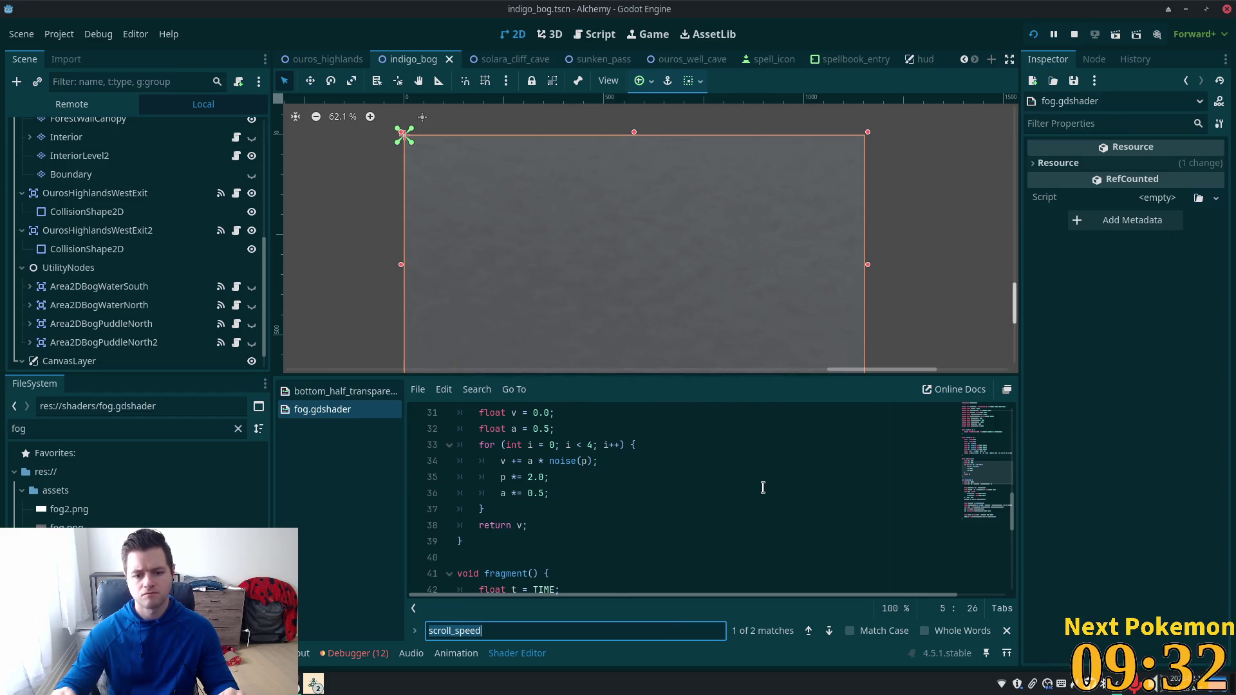
key("Return")
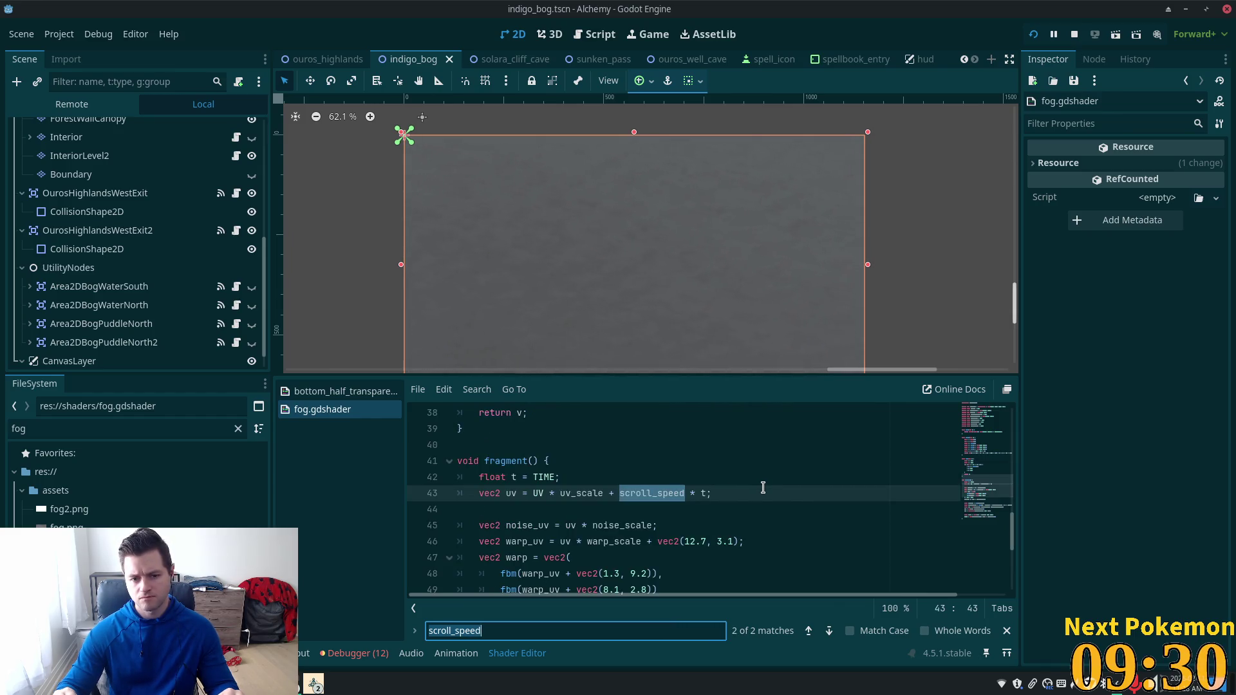
key("Return")
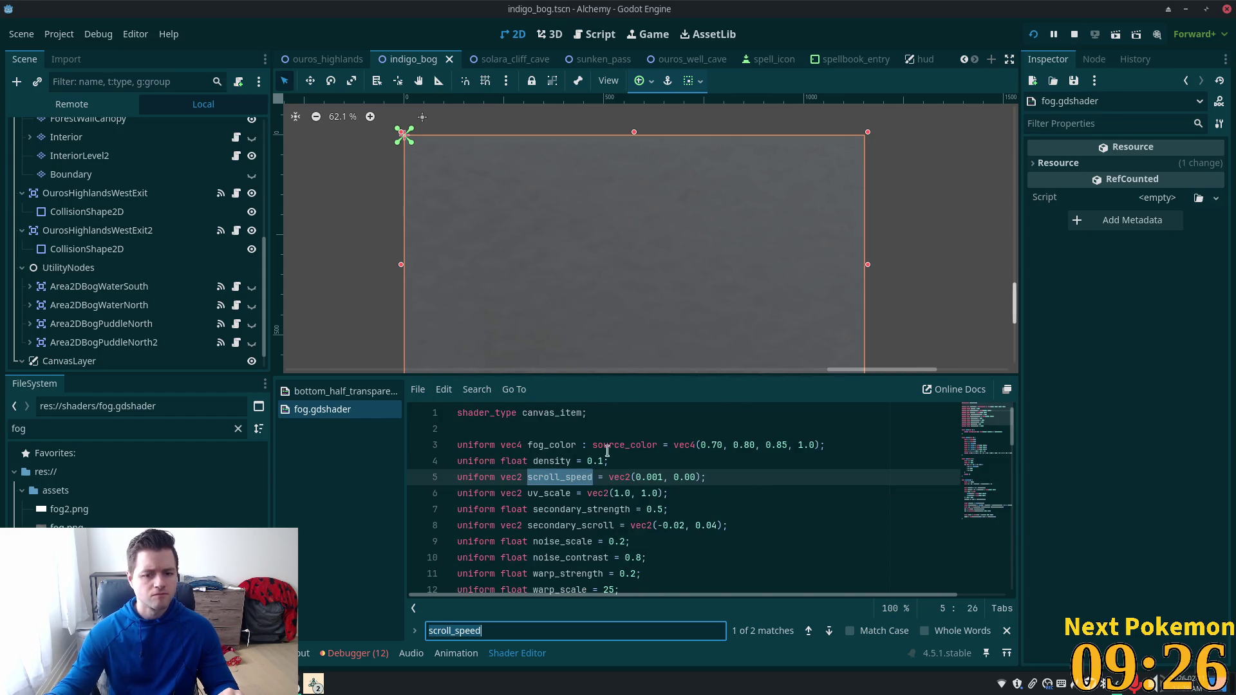
scroll(634, 483, "down", 1)
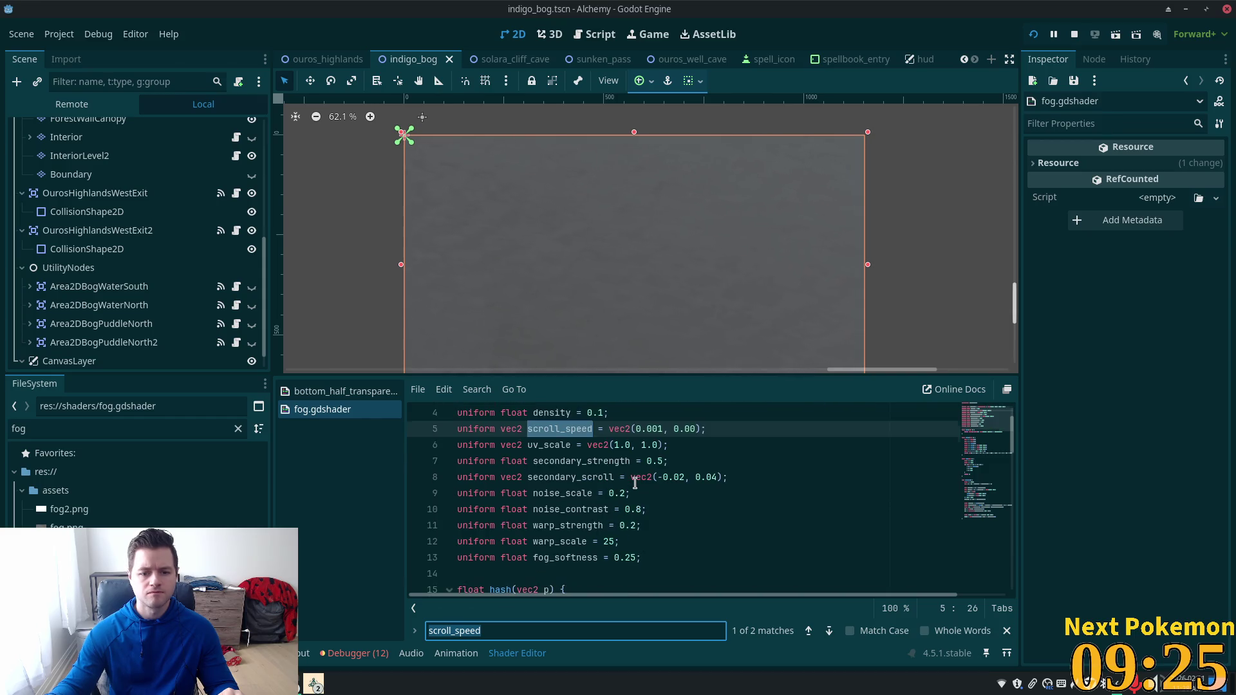
Step: Set warp_strength to 0.5 after briefly trying 0.8
left_click(636, 557)
left_click_drag(636, 558, 628, 557)
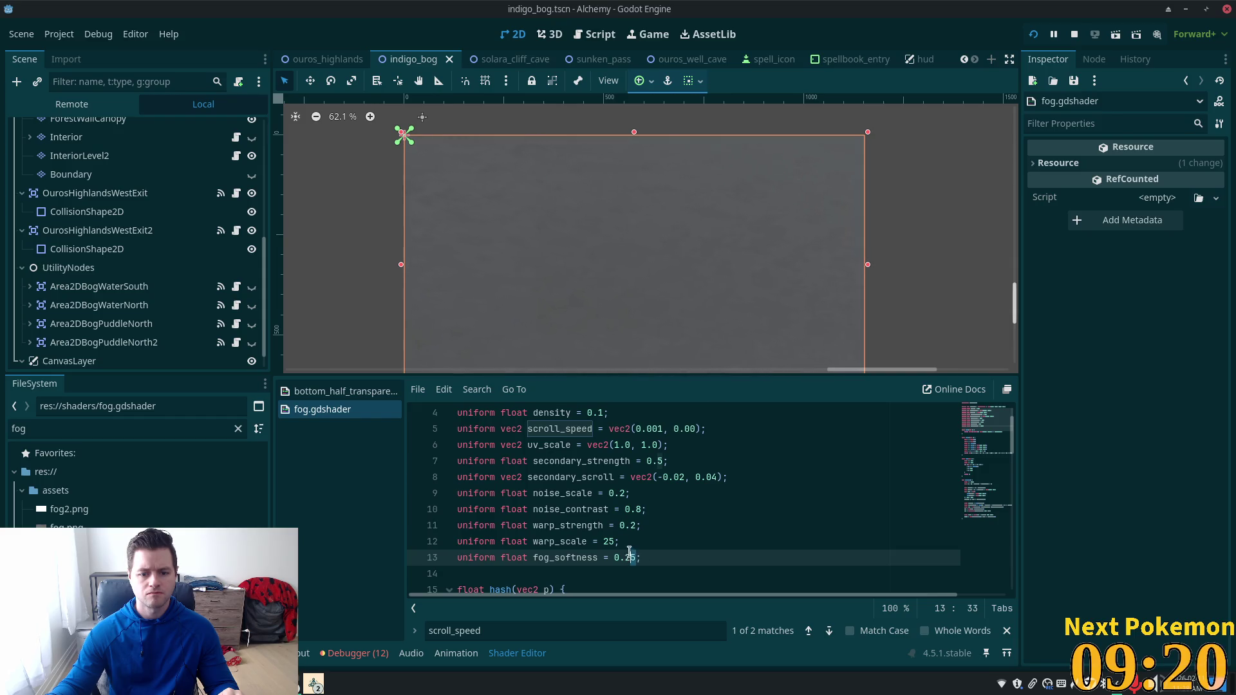
left_click(603, 541)
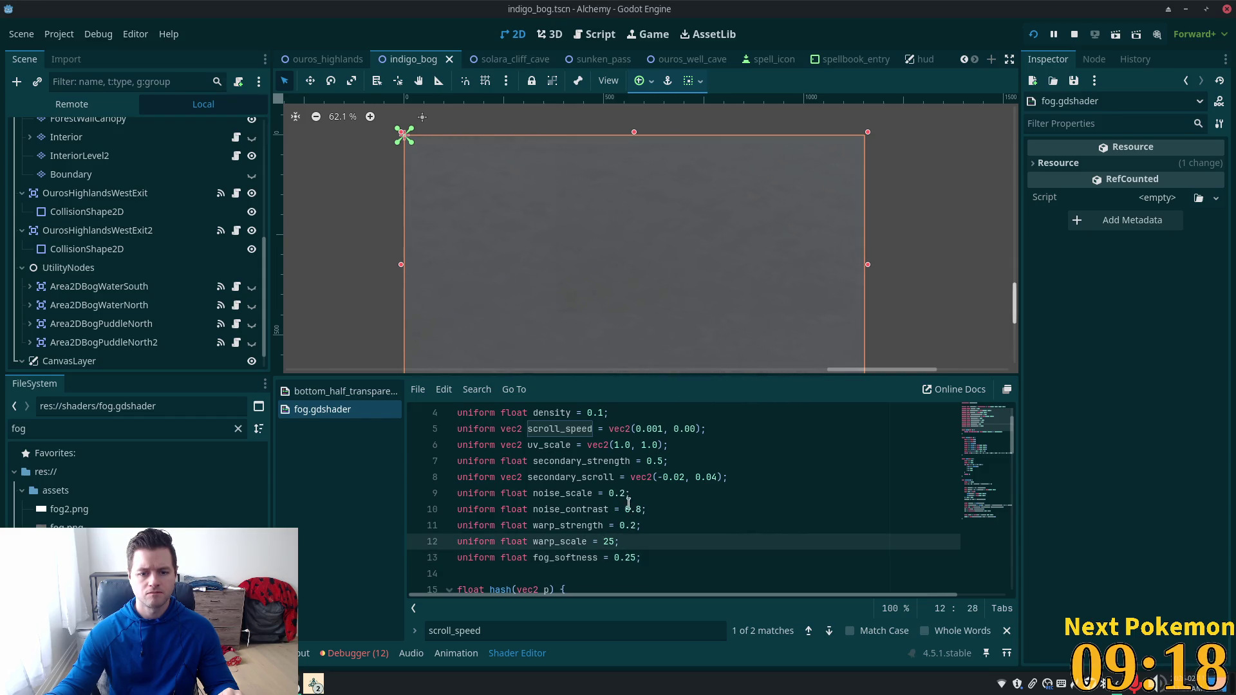
left_click_drag(636, 525, 630, 525)
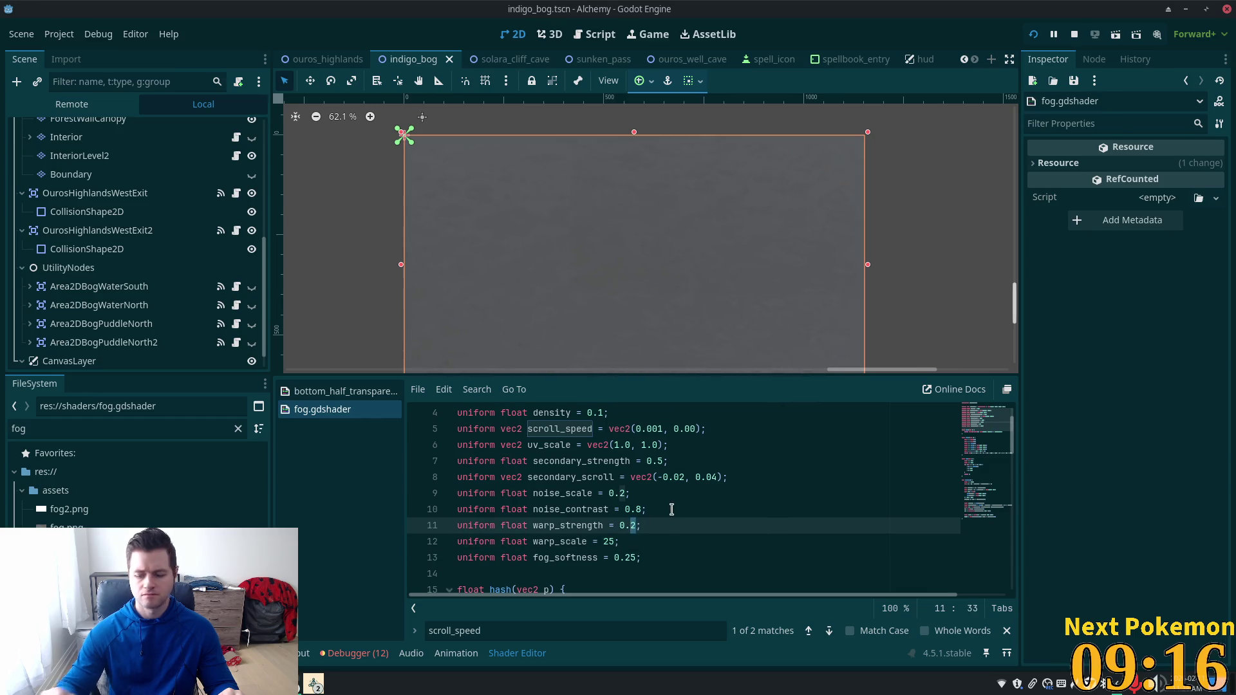
type("8")
key("ctrl+s")
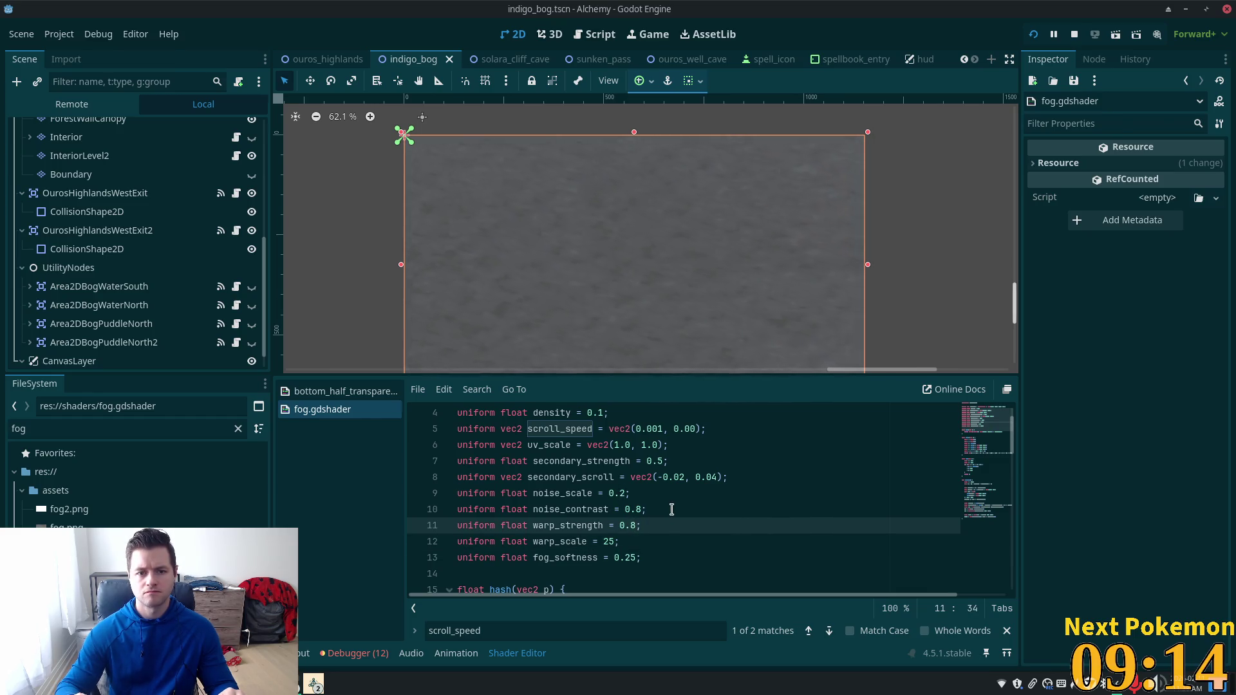
key("ctrl+z")
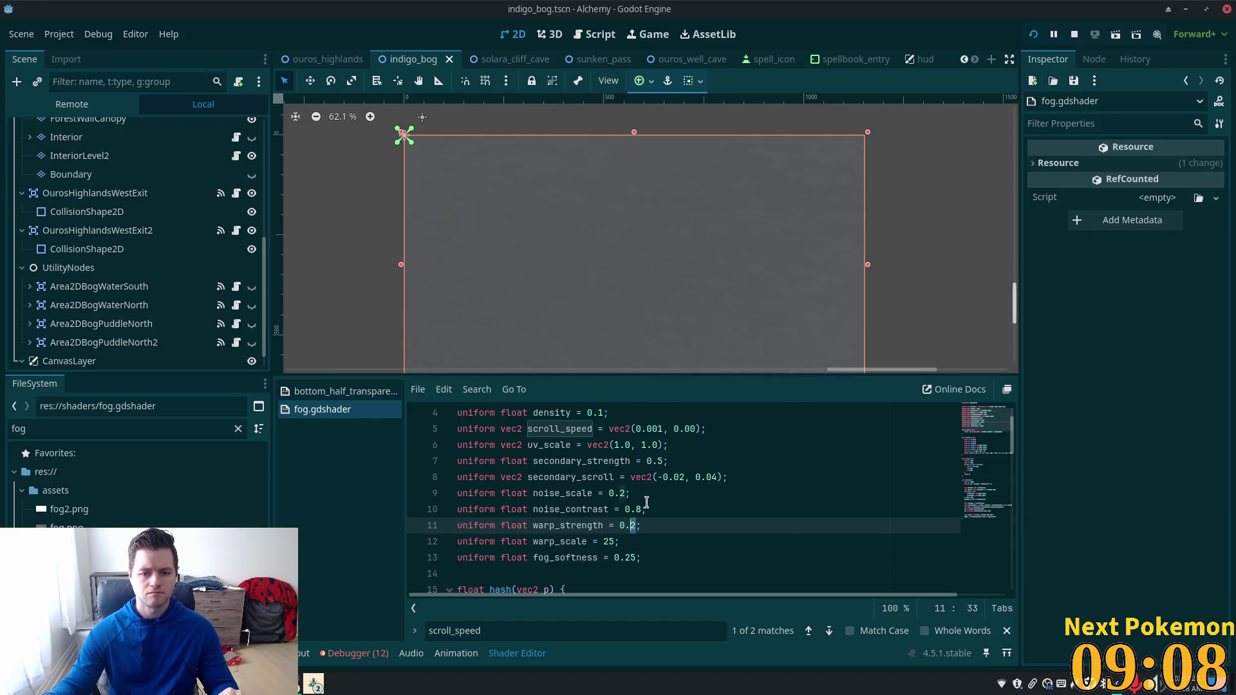
type("5")
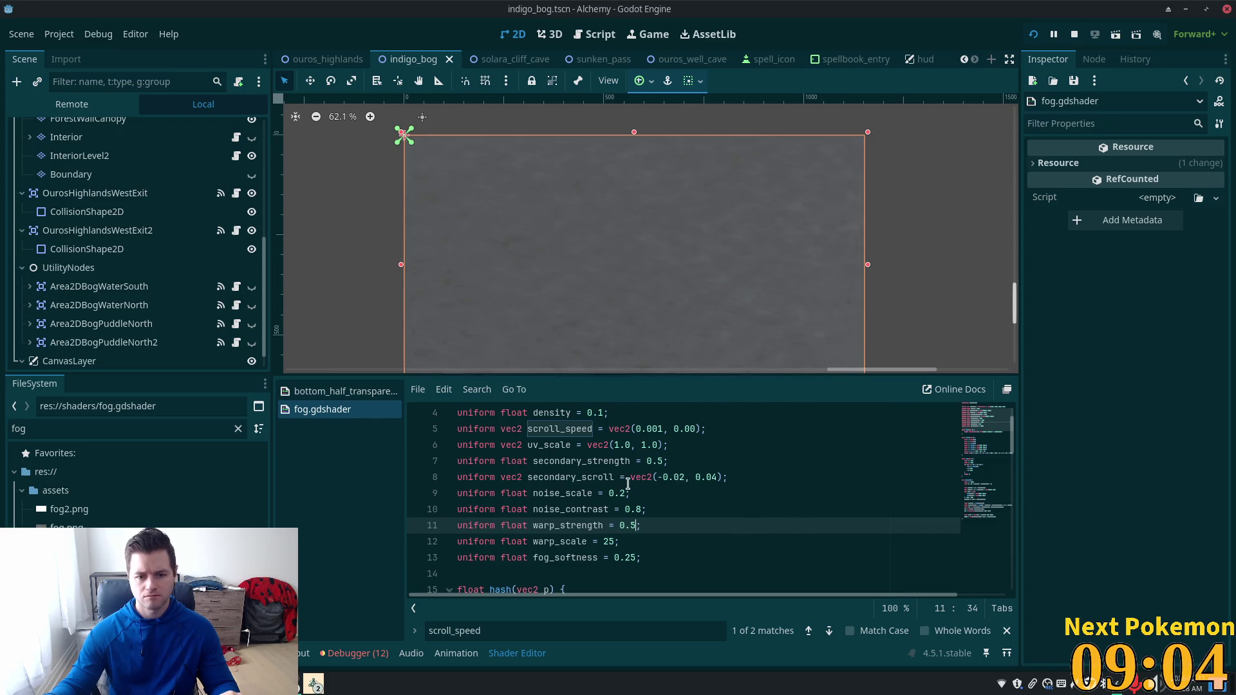
Step: Search the shader for where secondary_scroll is used
left_click(681, 478)
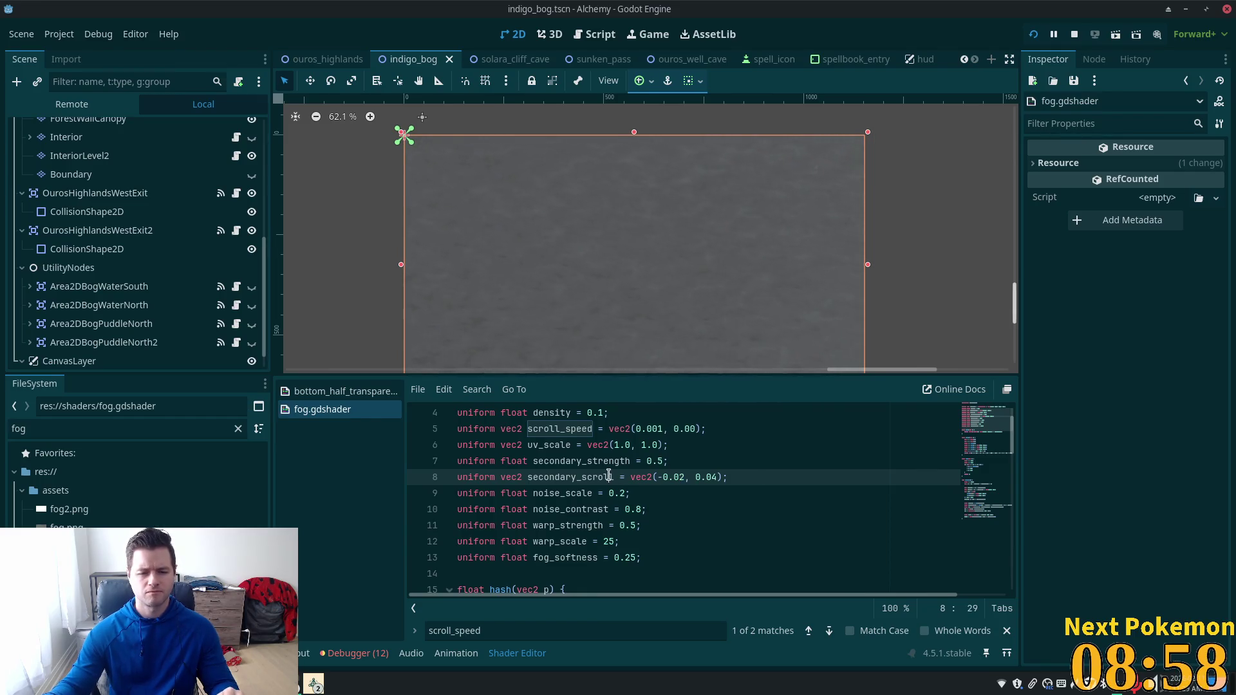
key("ctrl+f")
key("Return")
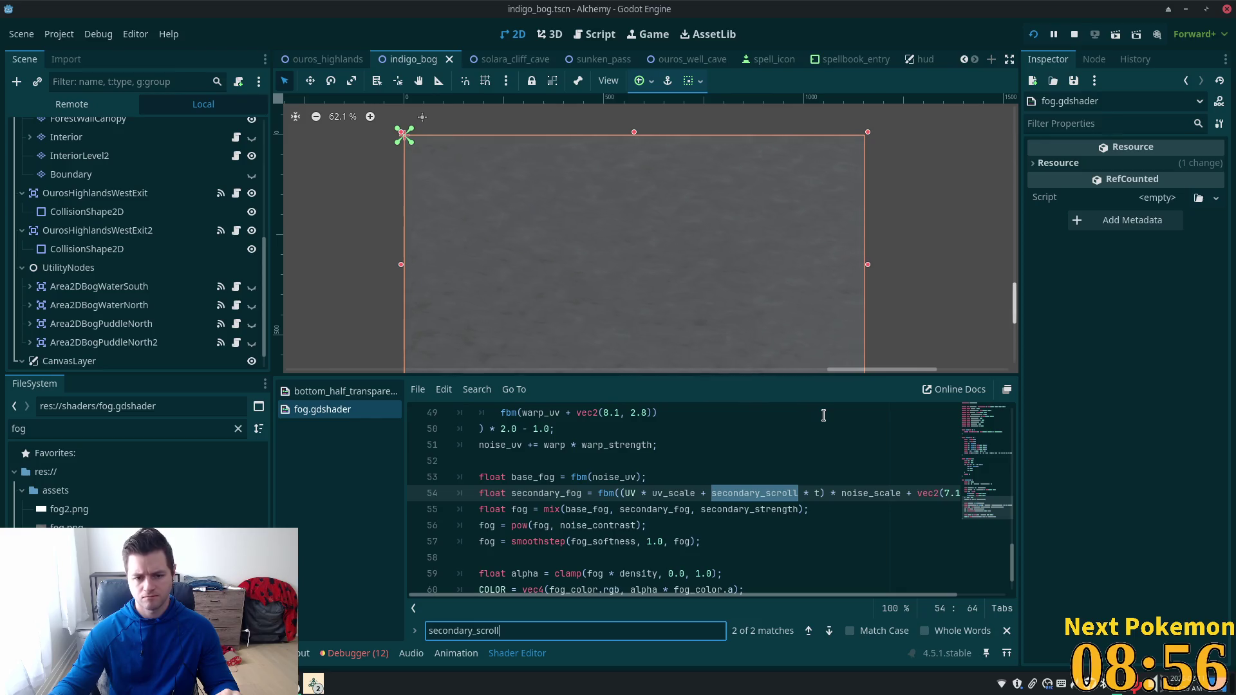
key("Return")
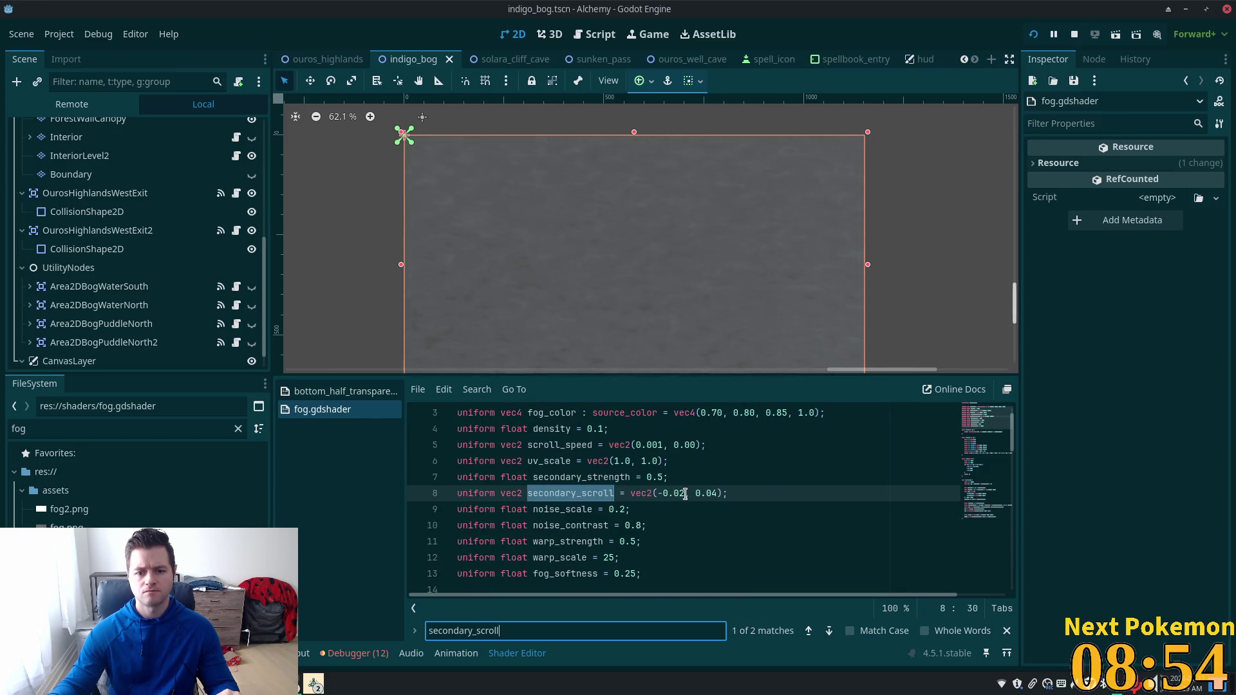
Step: Zero out secondary_scroll and scroll_speed, then reload the running game
left_click(682, 493)
type("1")
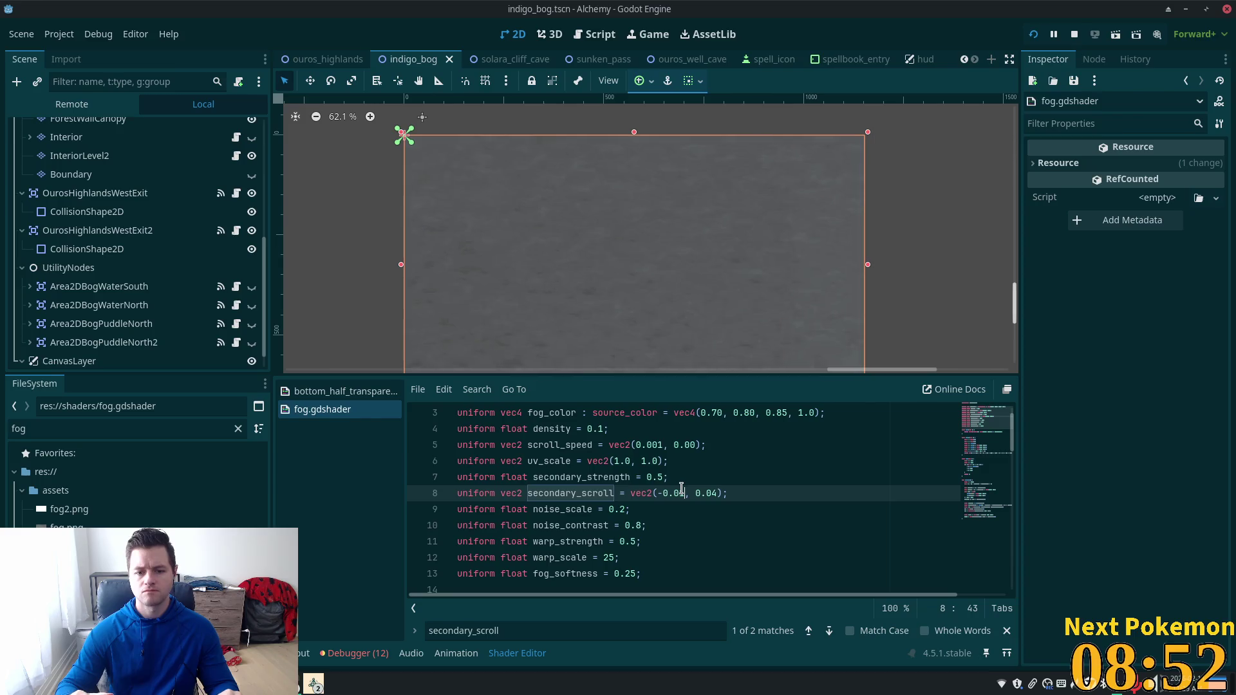
left_click(720, 493)
key("BackSpace")
type("0")
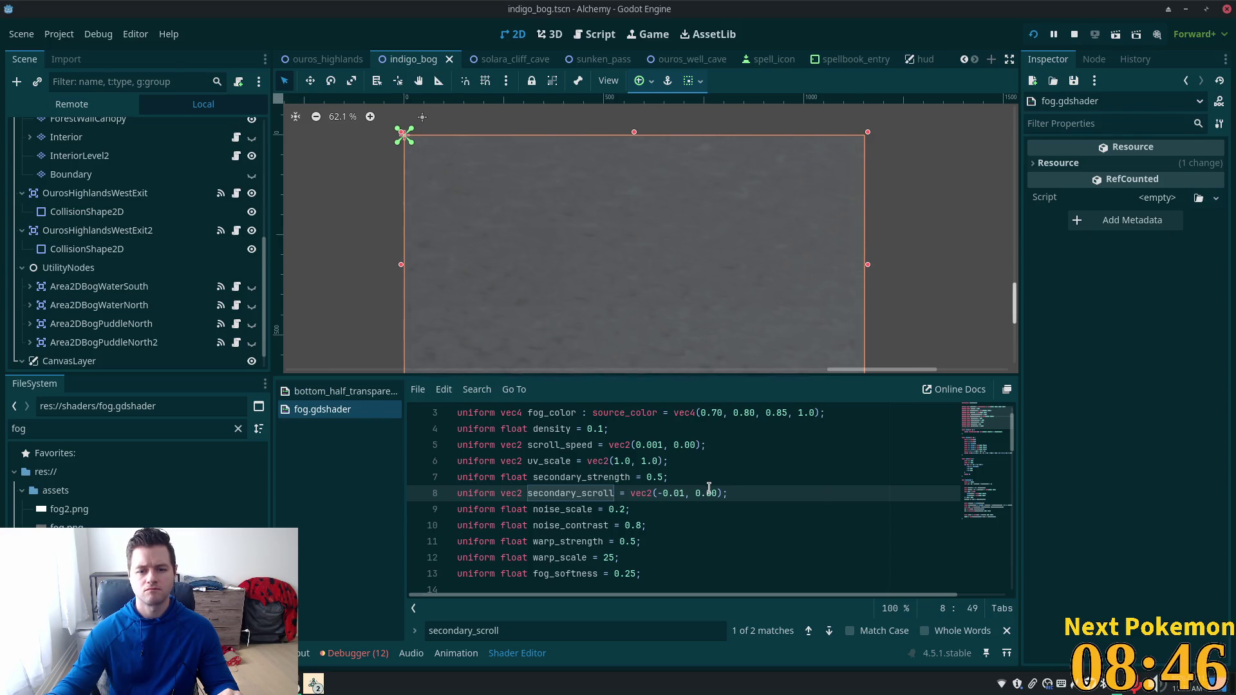
scroll(756, 516, "up", 1)
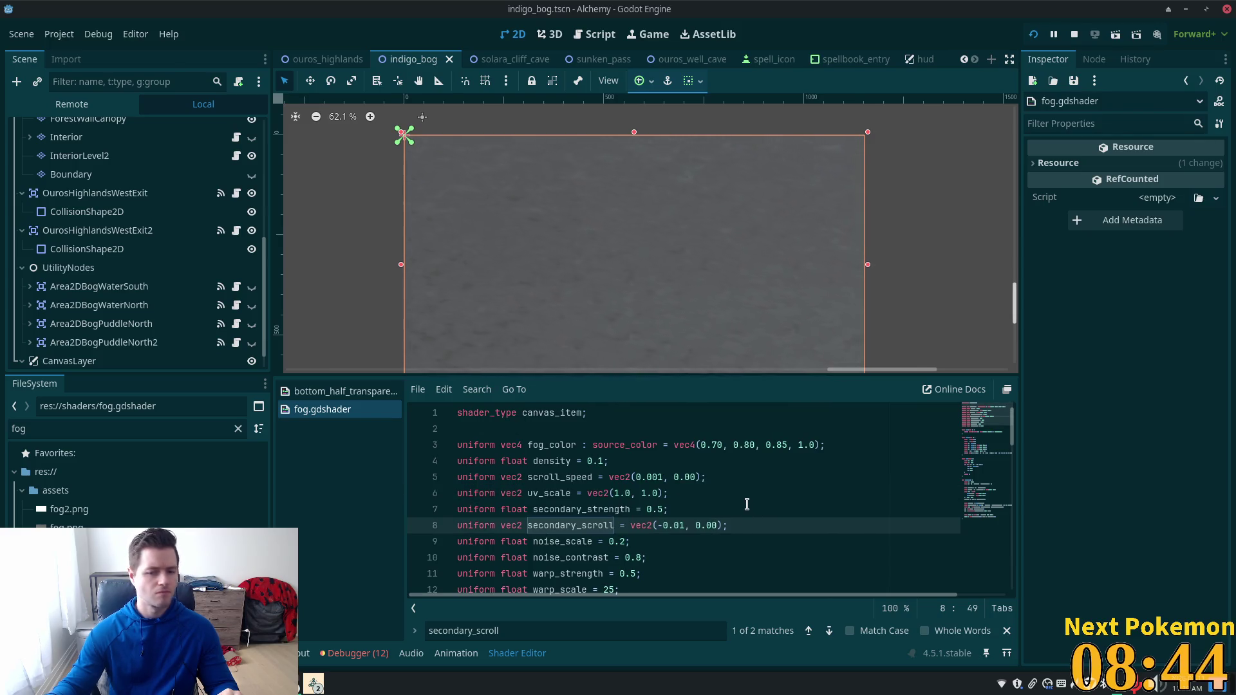
left_click(663, 477)
type("0")
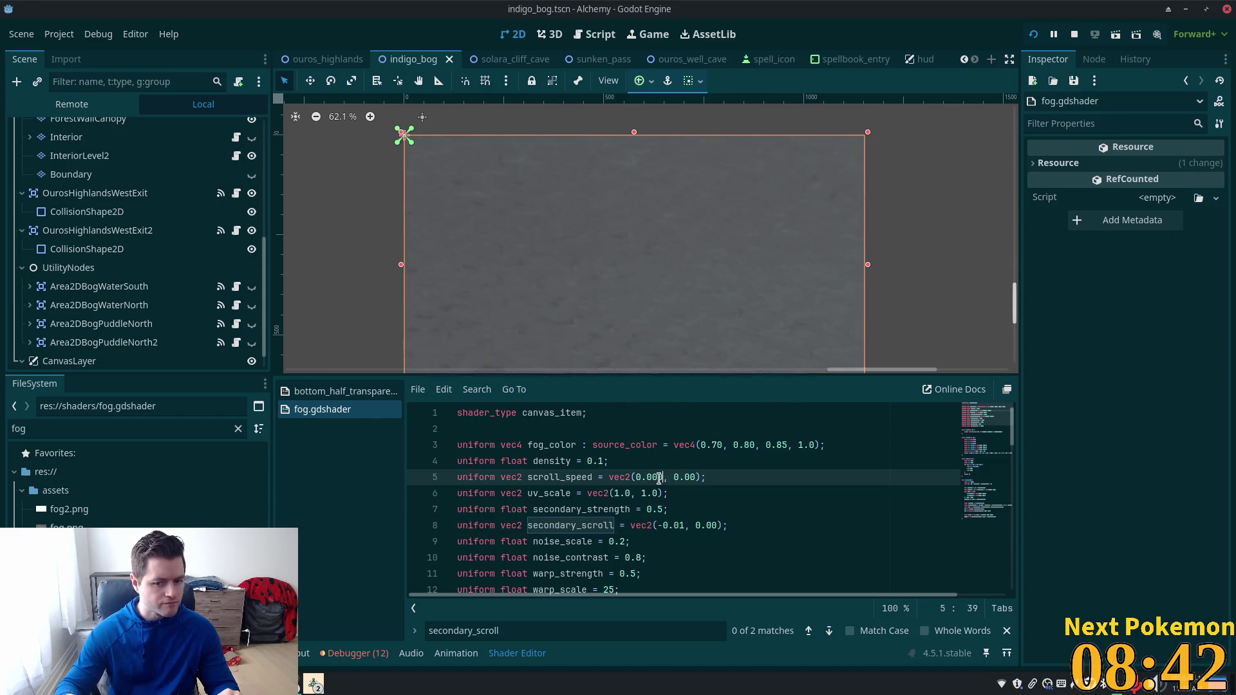
left_click(677, 525)
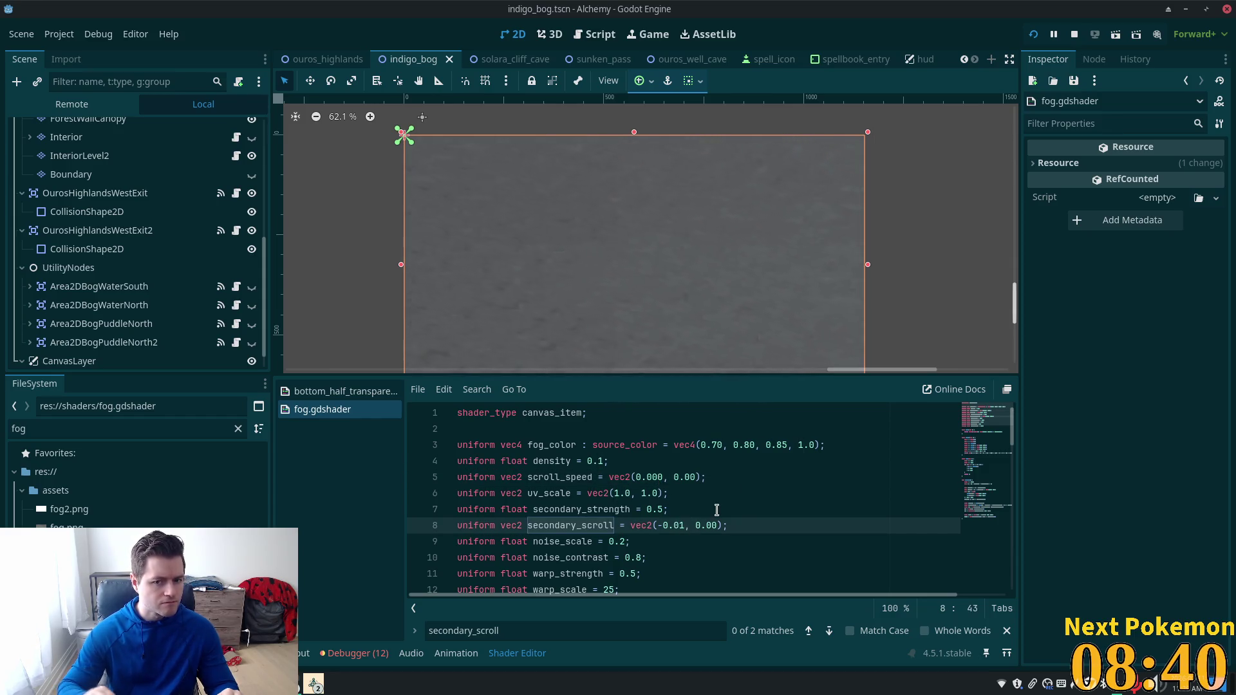
key("Delete")
type("0")
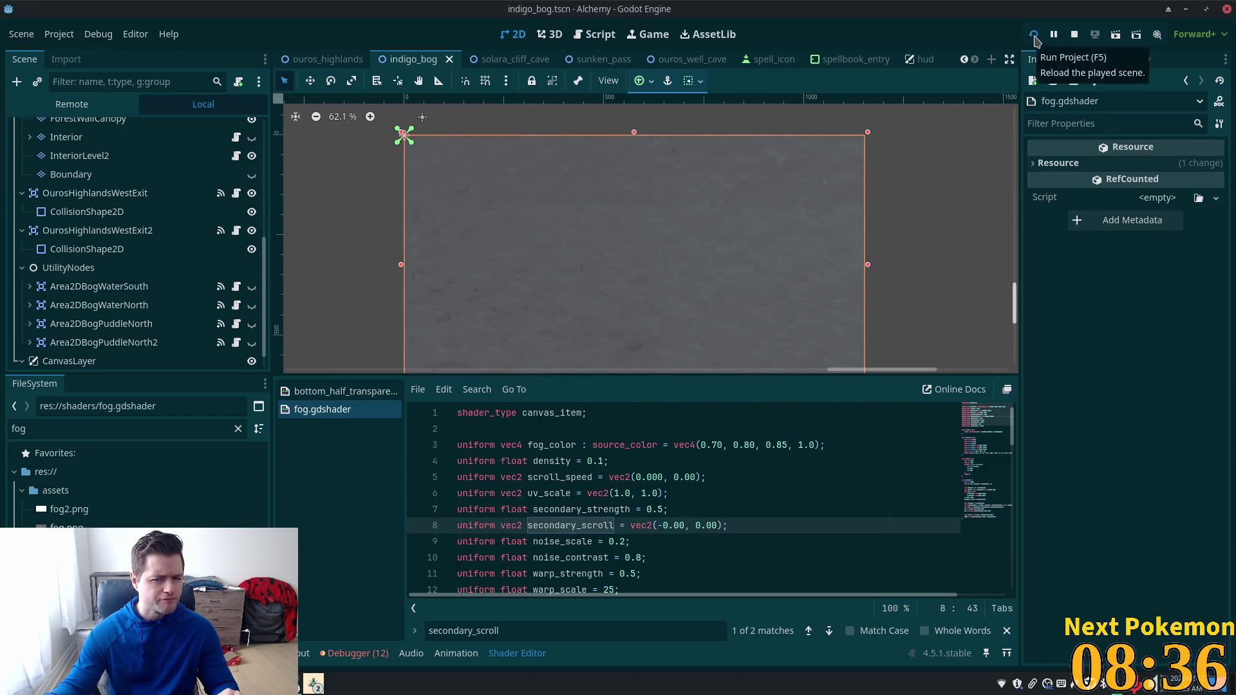
left_click(1034, 38)
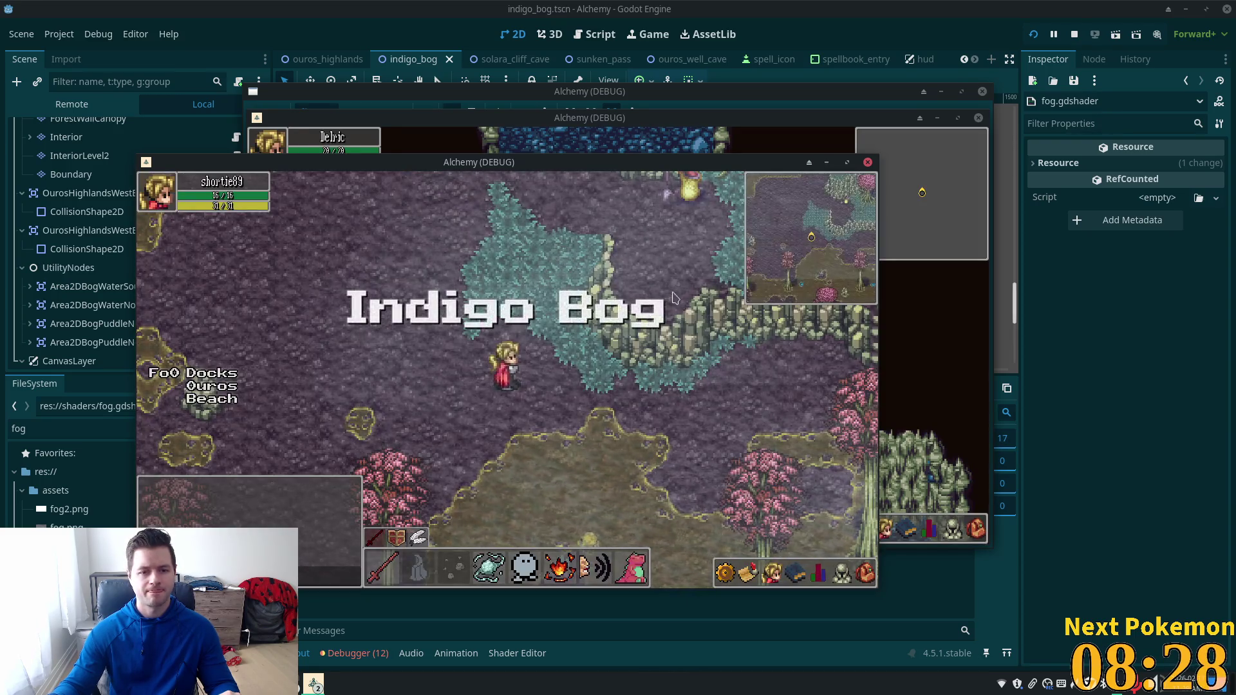
Step: Walk the character down-right, down-left, then north through the fog in Indigo Bog
key("Right")
key("Down")
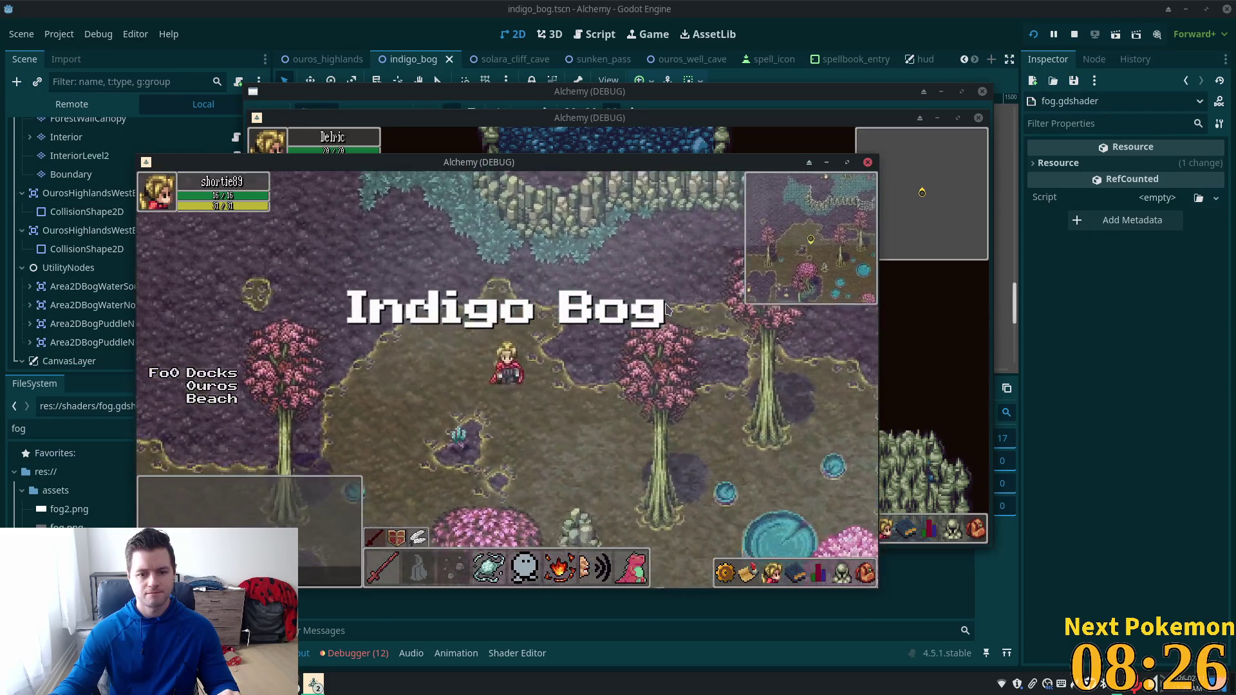
key("Right")
key("Down")
key("Right")
key("Down")
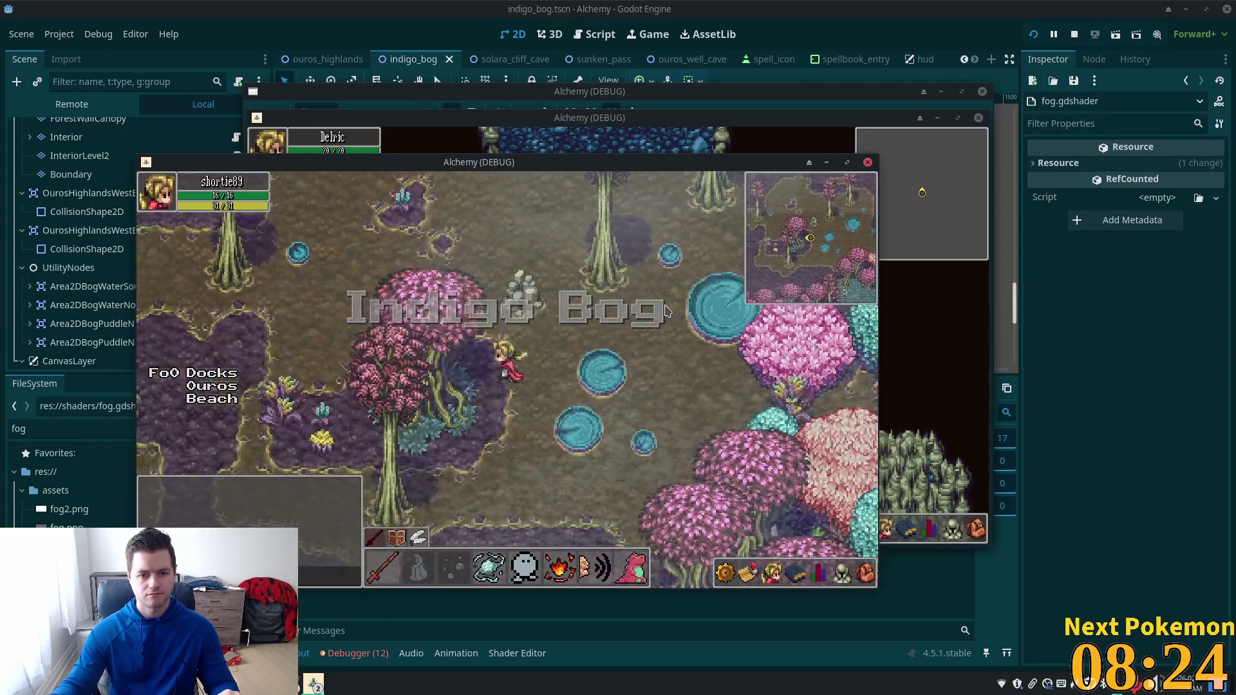
key("Left")
key("Down")
key("Down")
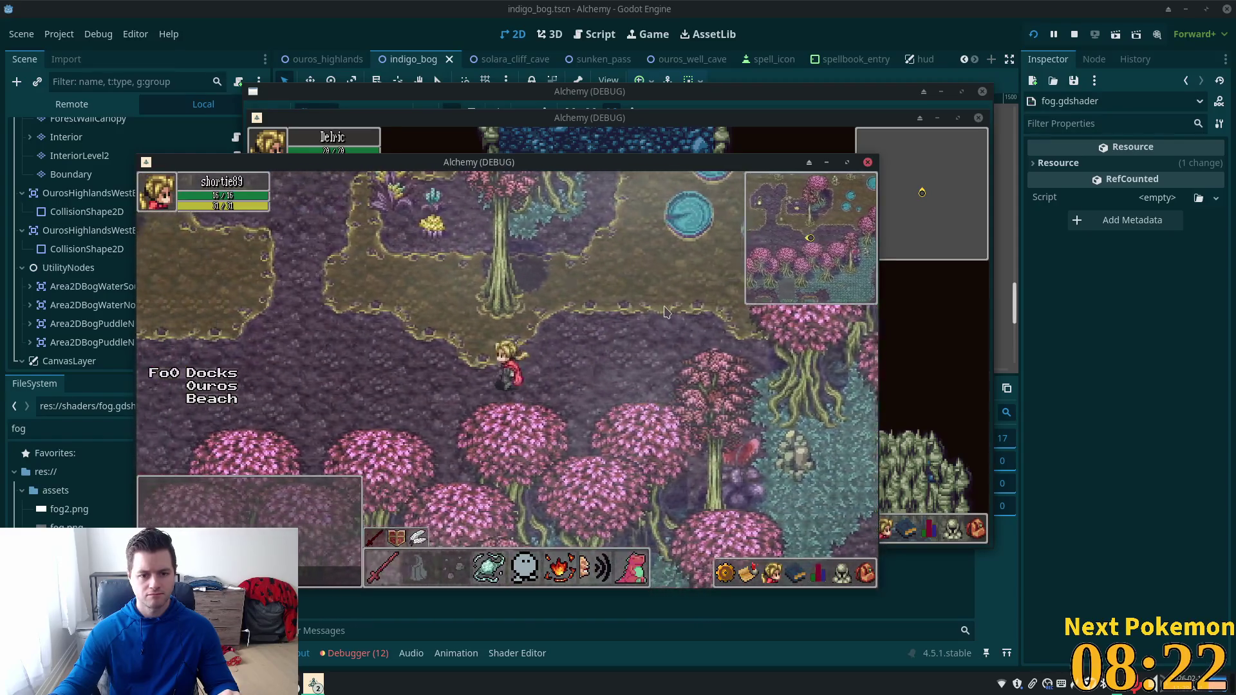
key("Left")
key("Up")
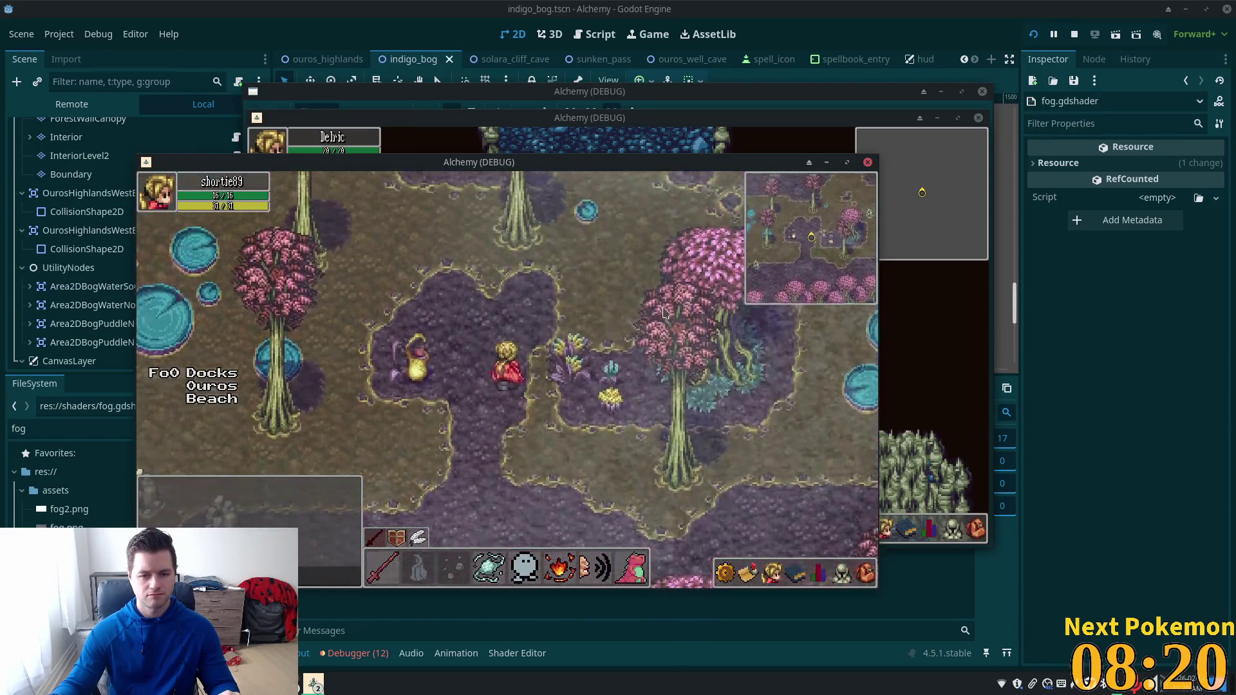
key("Up")
key("Up")
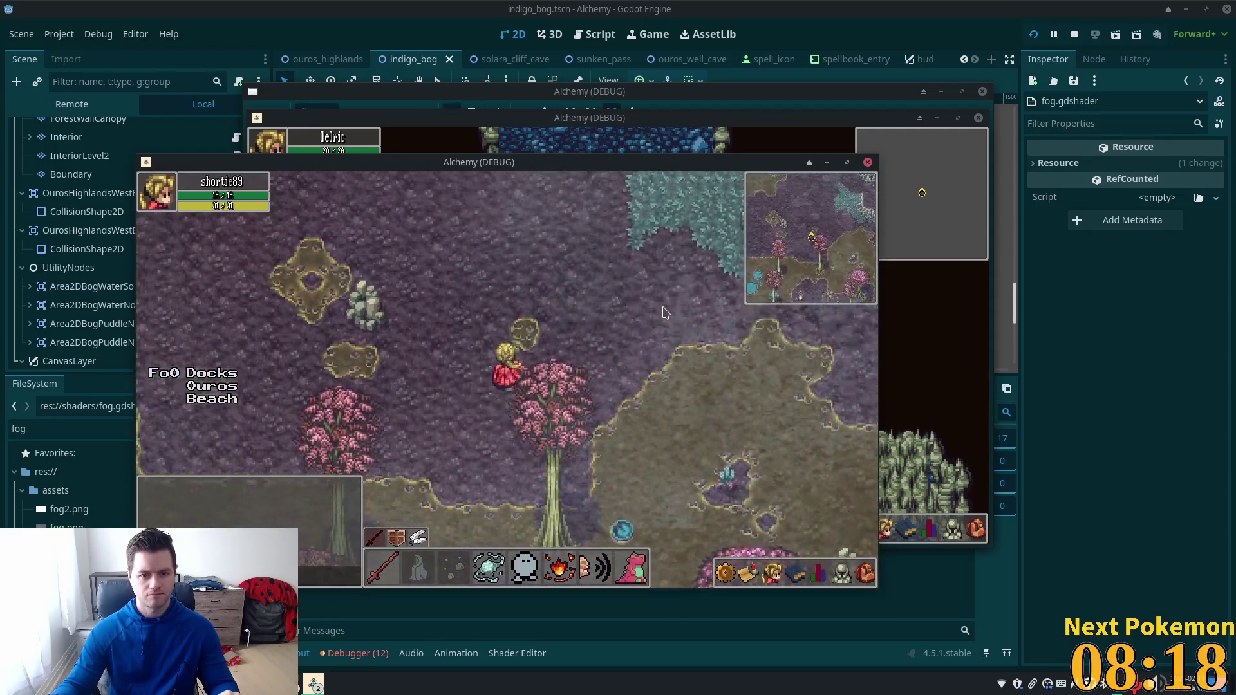
key("Up")
Step: Walk the character up-right and then left through the bog, and bring the Godot editor back to front
key("Up")
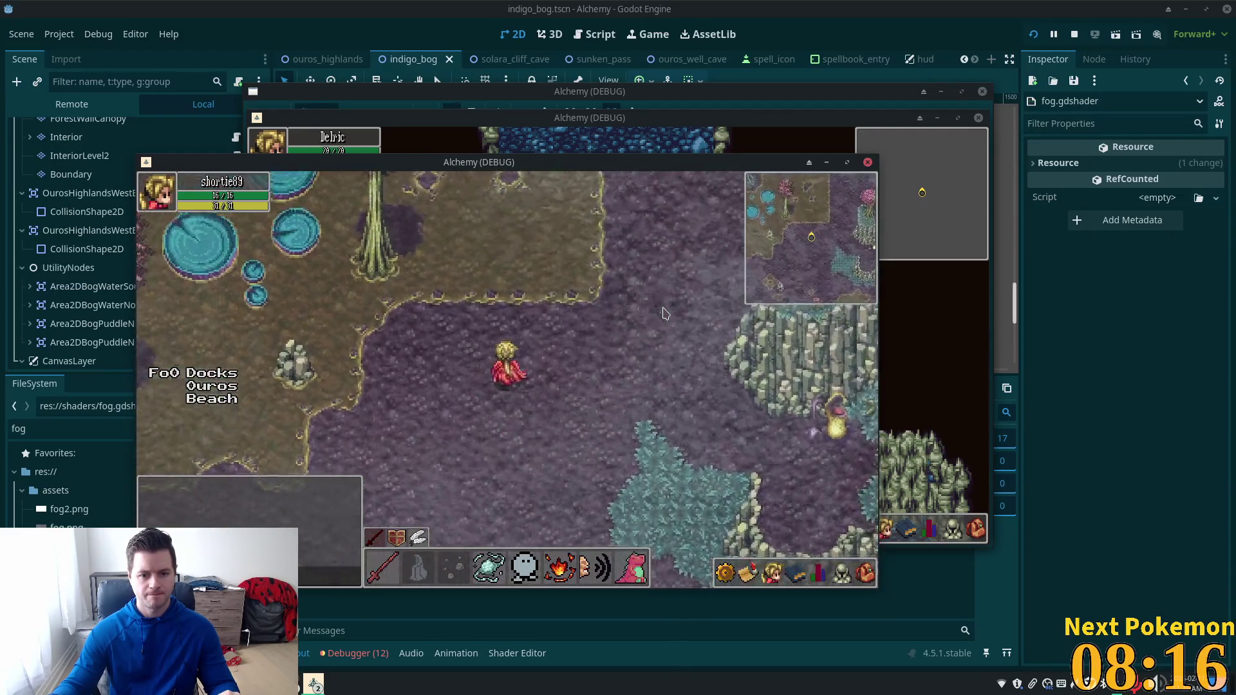
key("Right")
key("Up")
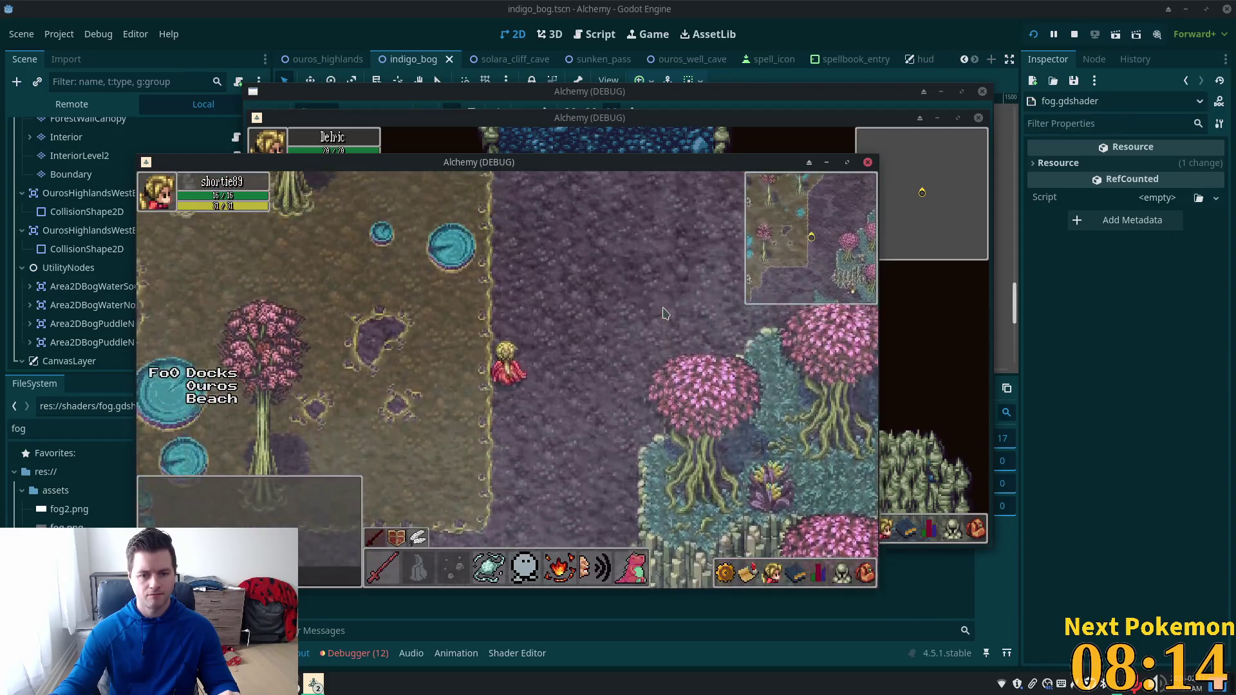
key("Up")
key("Right")
key("Up")
key("Right")
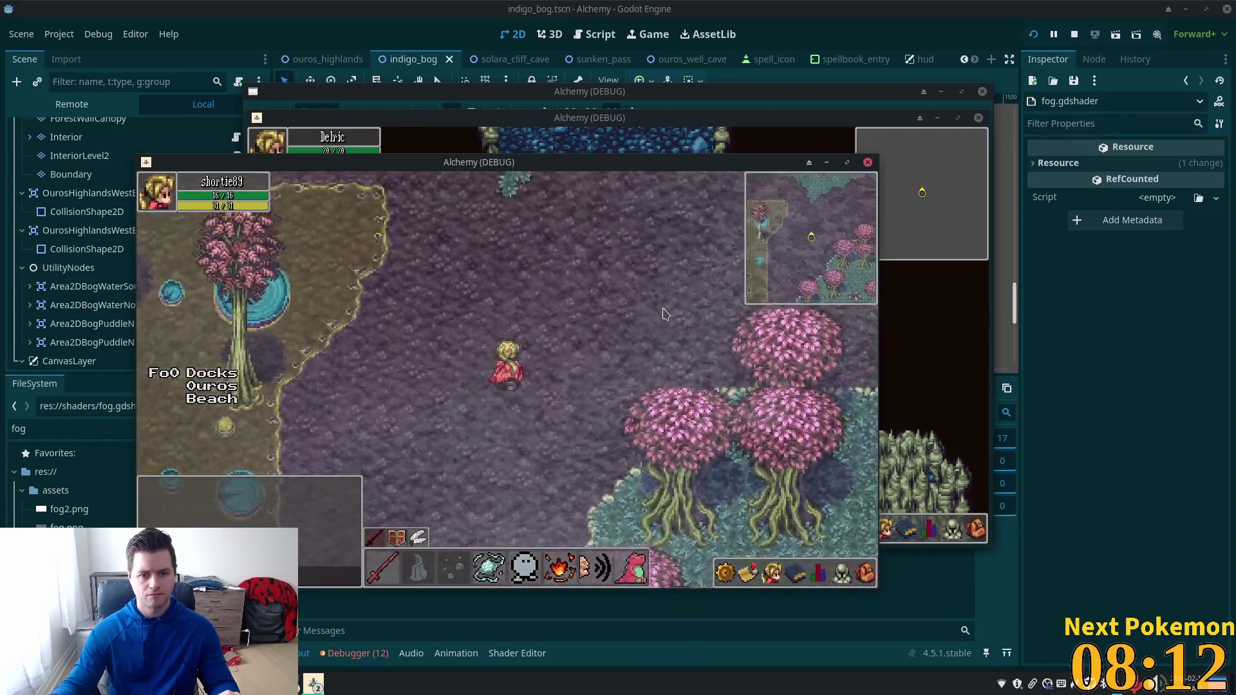
key("Up")
key("Right")
key("Up")
key("Left")
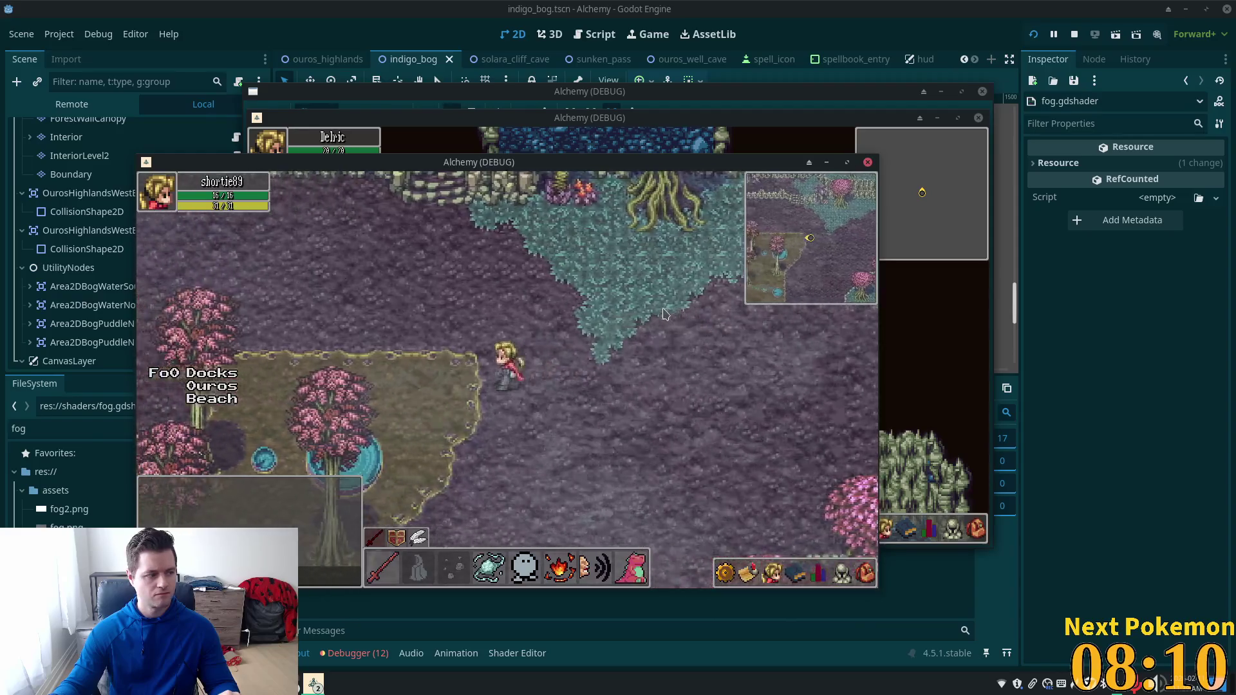
key("Up")
key("Left")
key("Left")
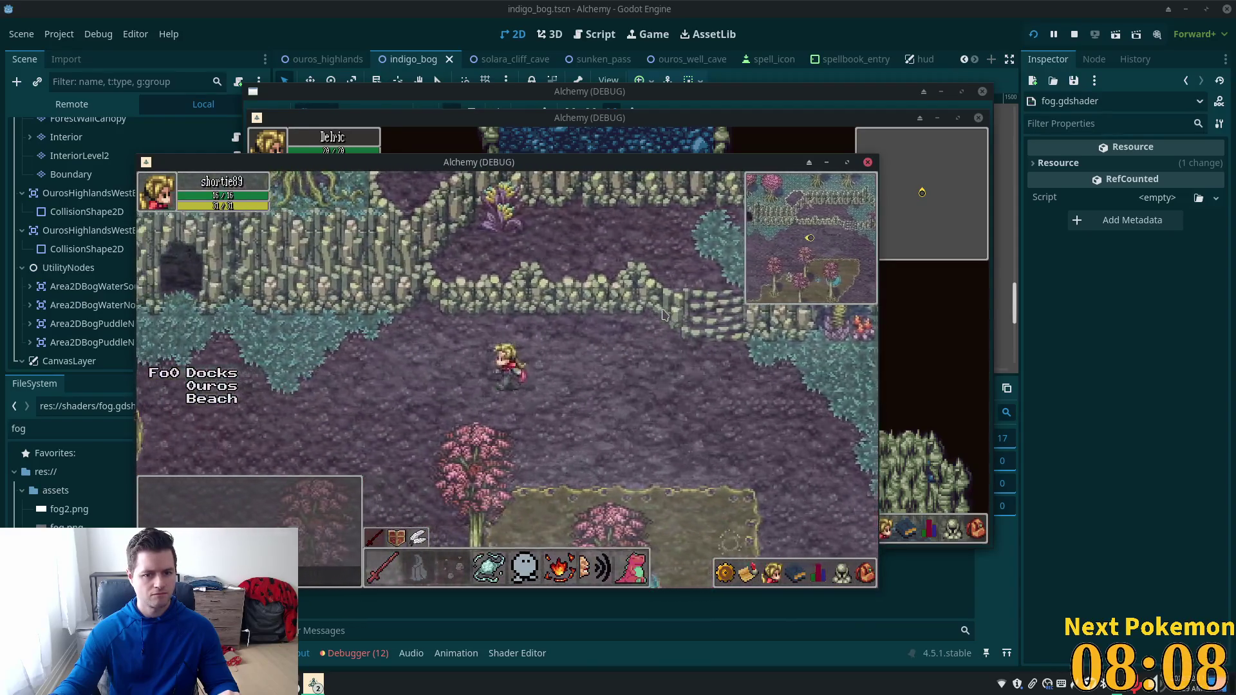
key("Down")
key("Left")
key("Left")
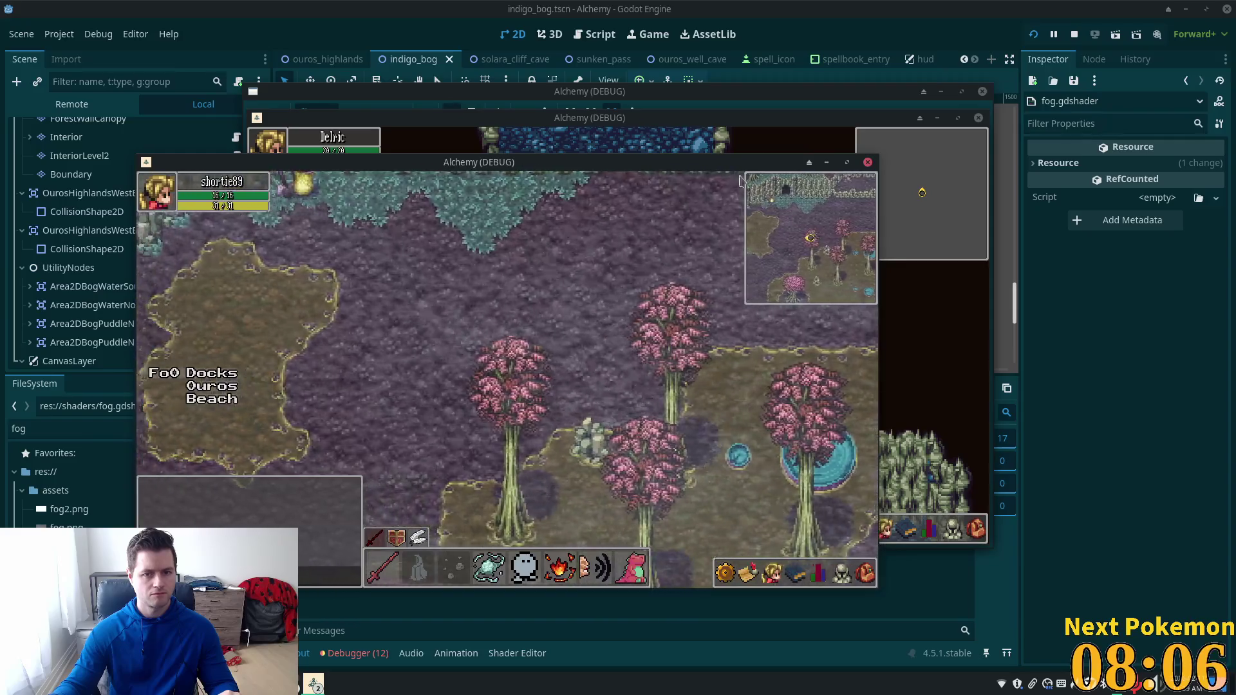
left_click(288, 86)
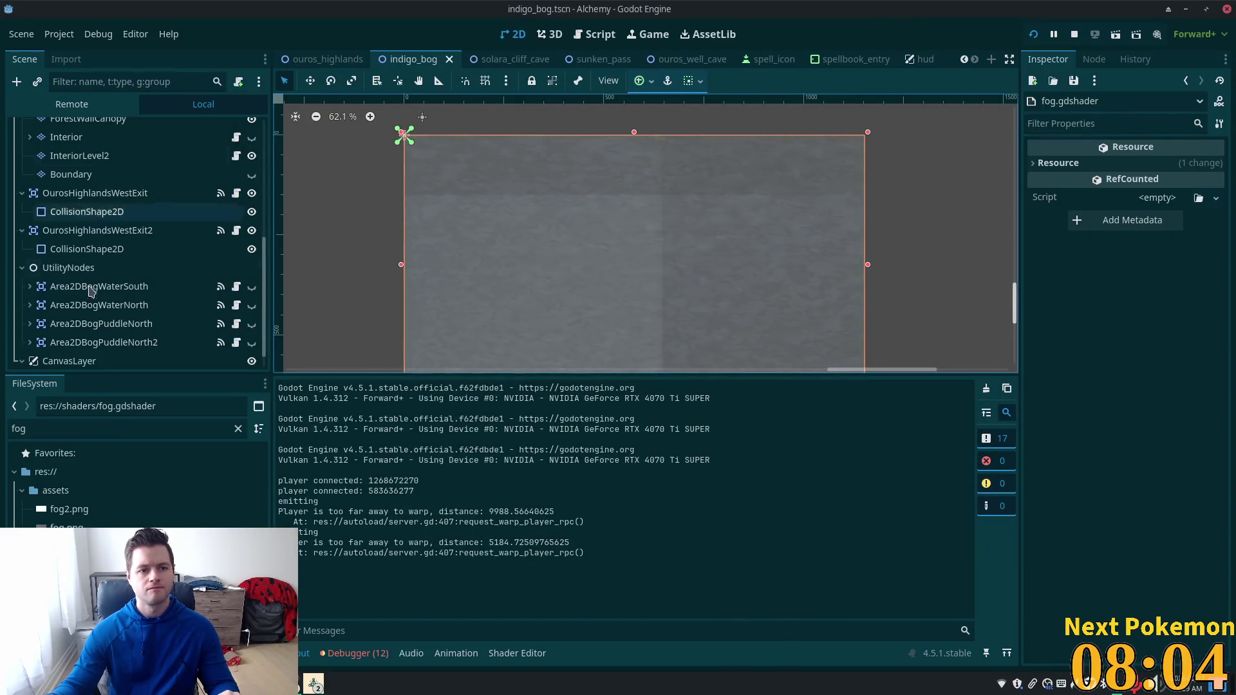
Step: Select the TextureRect fog node and review its properties in the Inspector
scroll(77, 335, "down", 1)
left_click(77, 354)
left_click(69, 338)
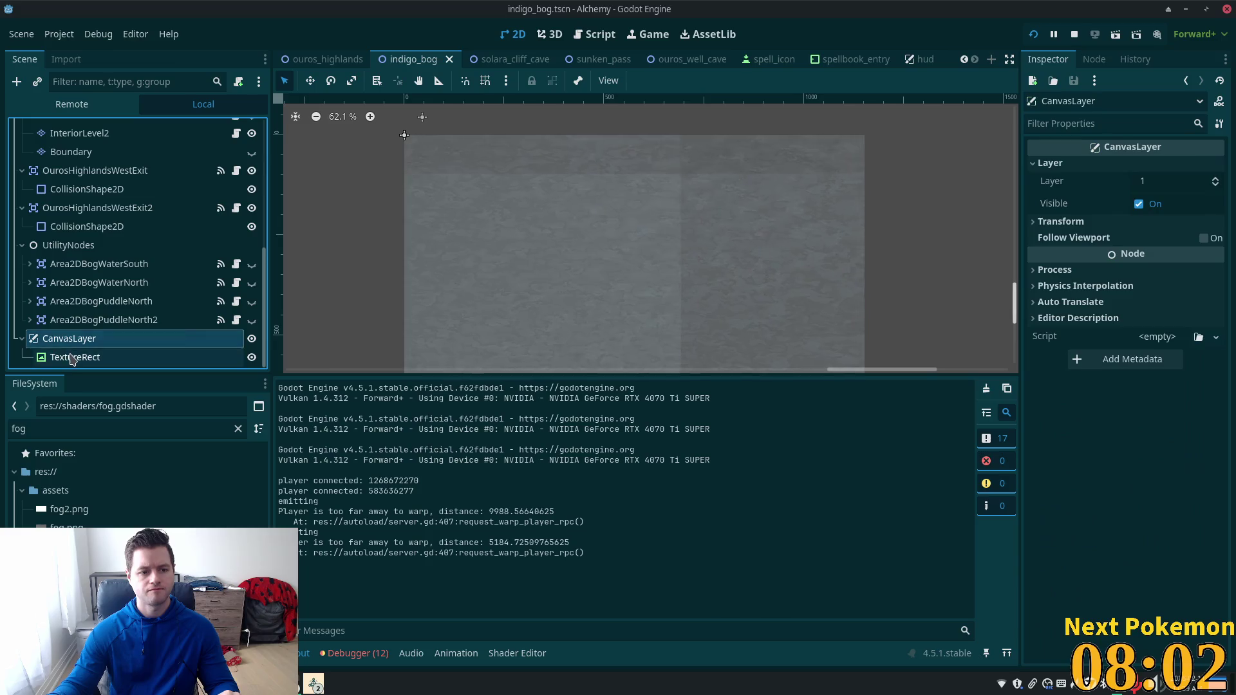
left_click(75, 356)
scroll(1189, 461, "down", 5)
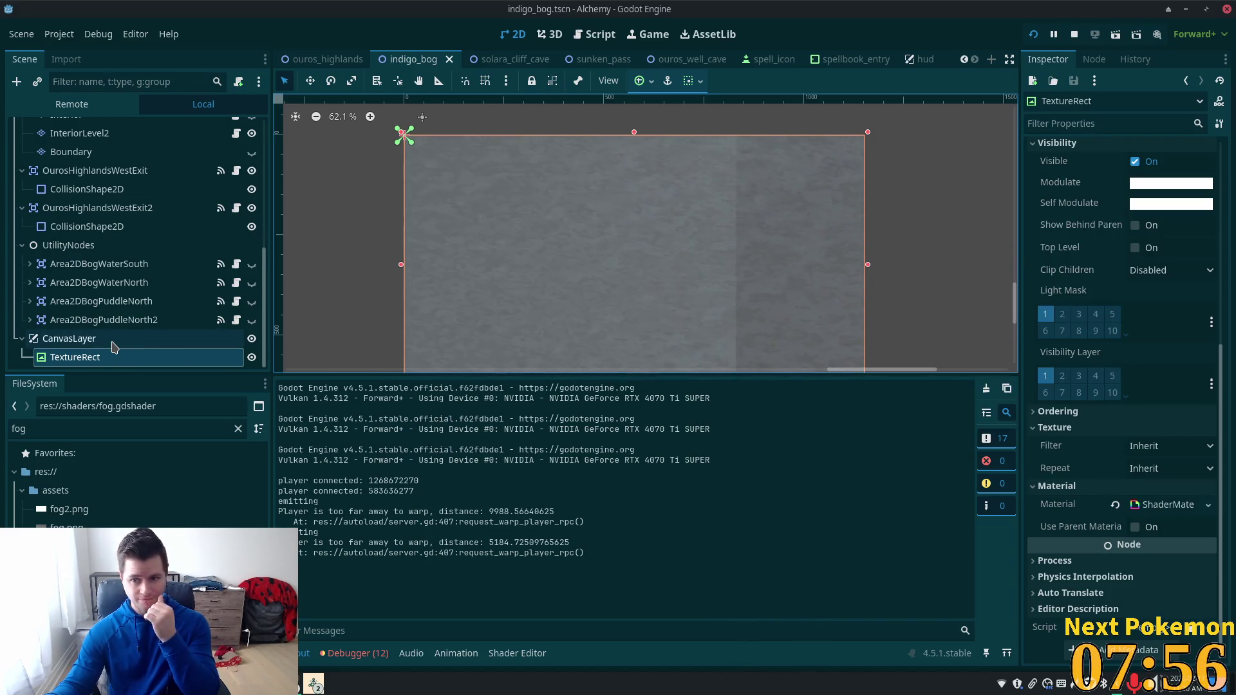
scroll(1089, 434, "up", 4)
scroll(1090, 435, "up", 1)
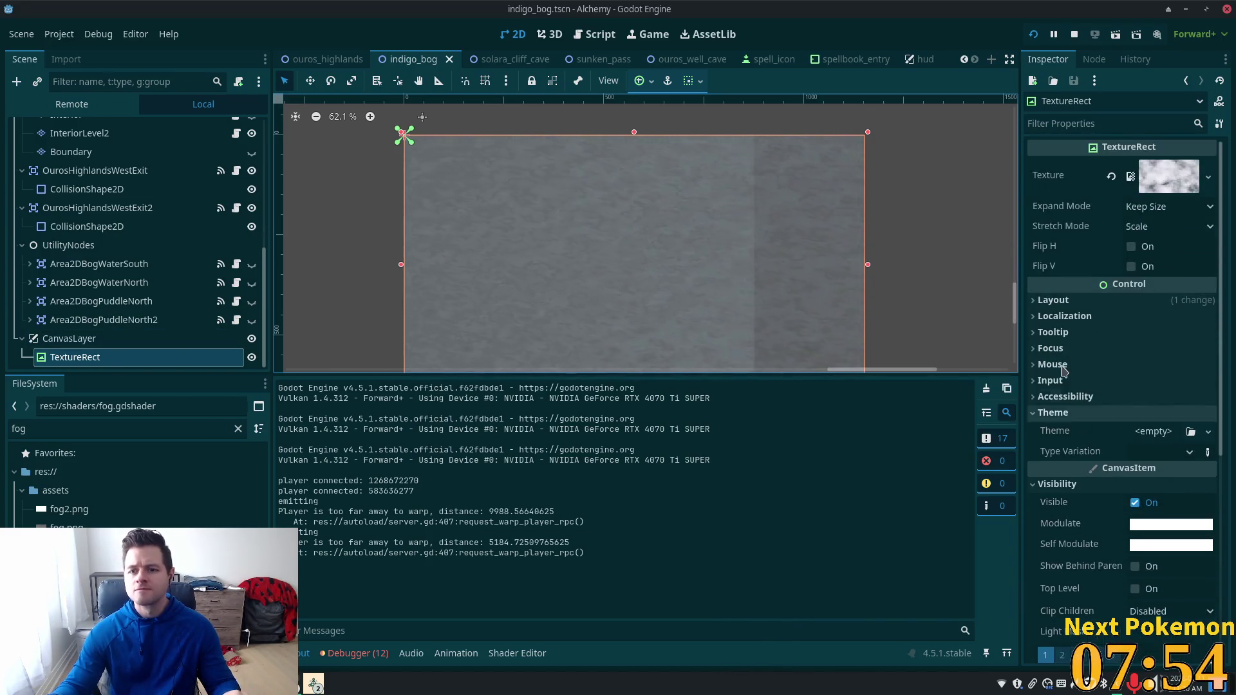
Step: Turn on Follow Viewport for the fog CanvasLayer and run the project
left_click(69, 339)
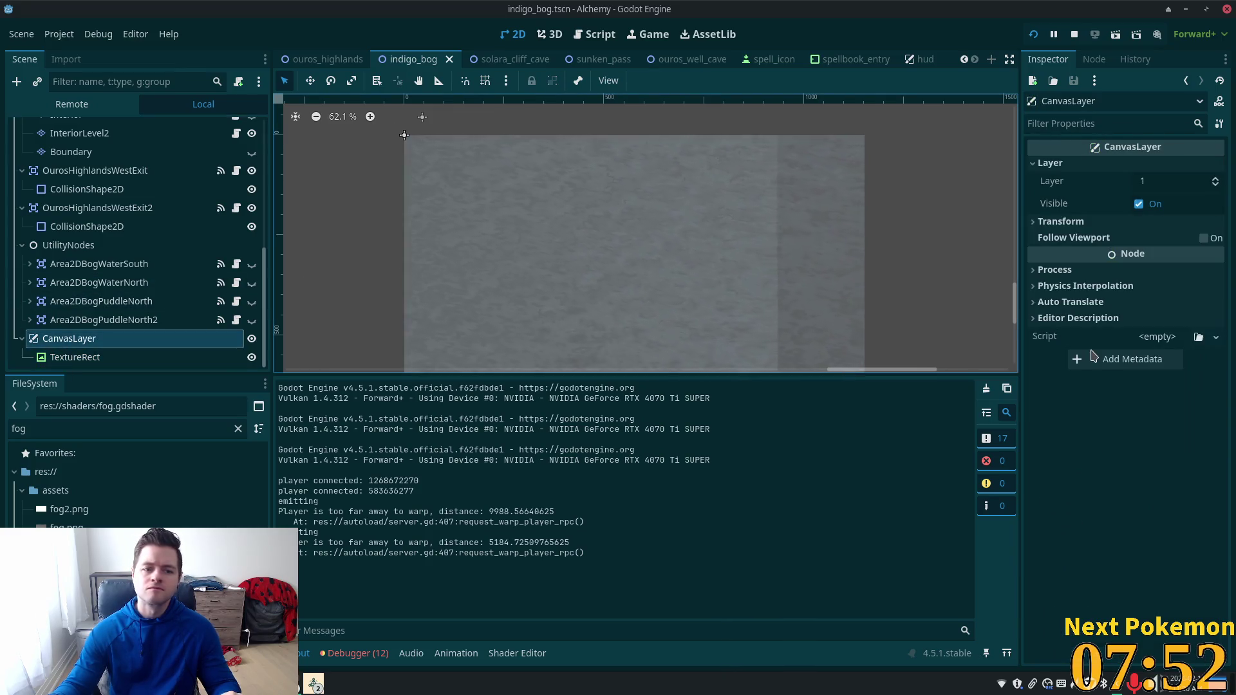
left_click(1203, 238)
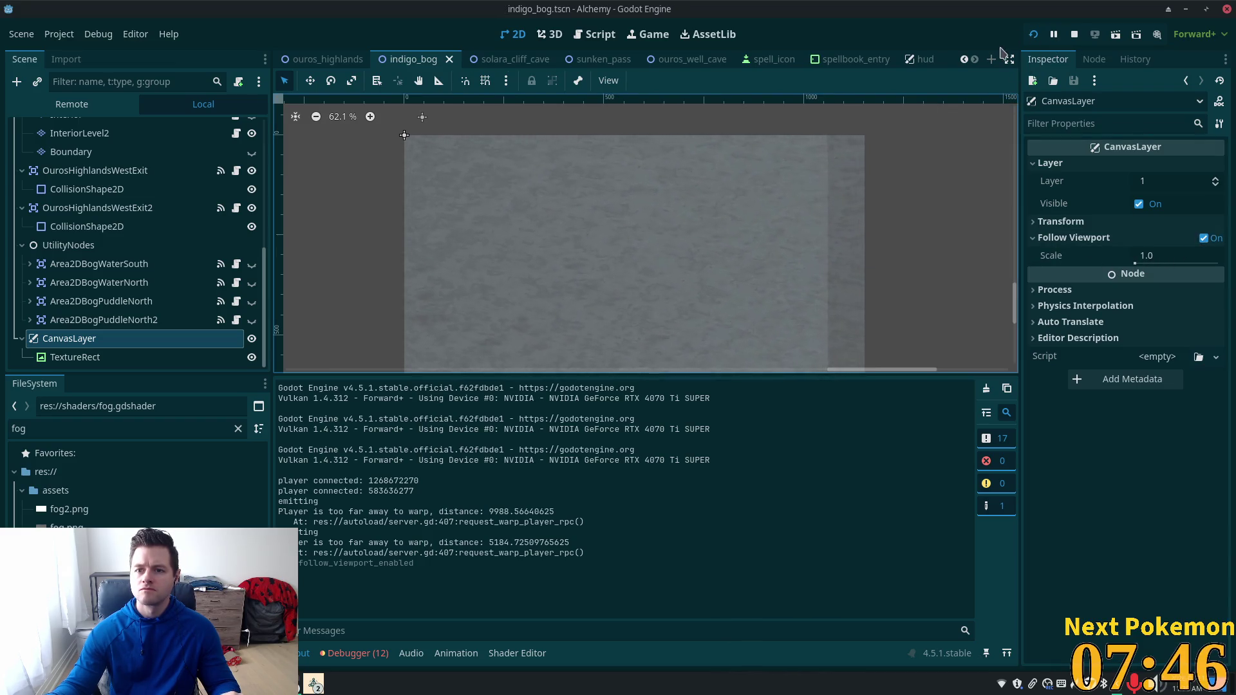
left_click(1032, 34)
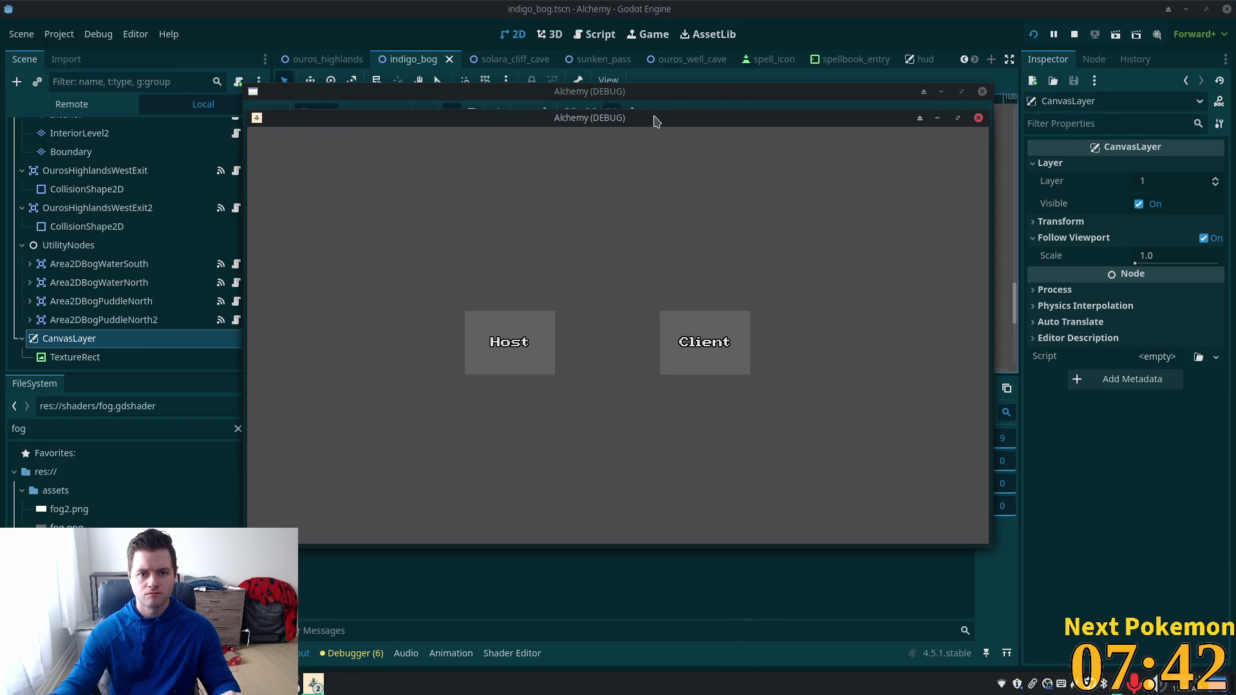
Step: Move the debug game window aside and walk the character right through Indigo Bog
mouse_move(656, 121)
left_mouse_down()
mouse_move(582, 176)
mouse_move(826, 210)
left_mouse_up()
left_click(679, 103)
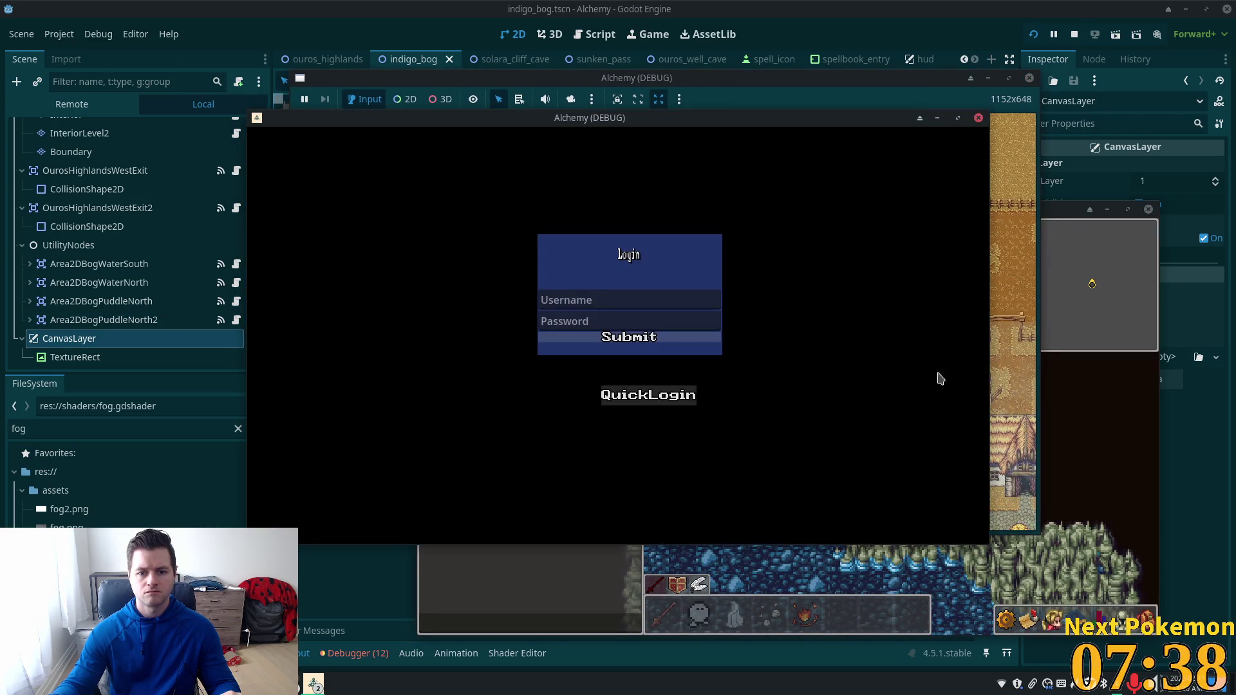
key("Right")
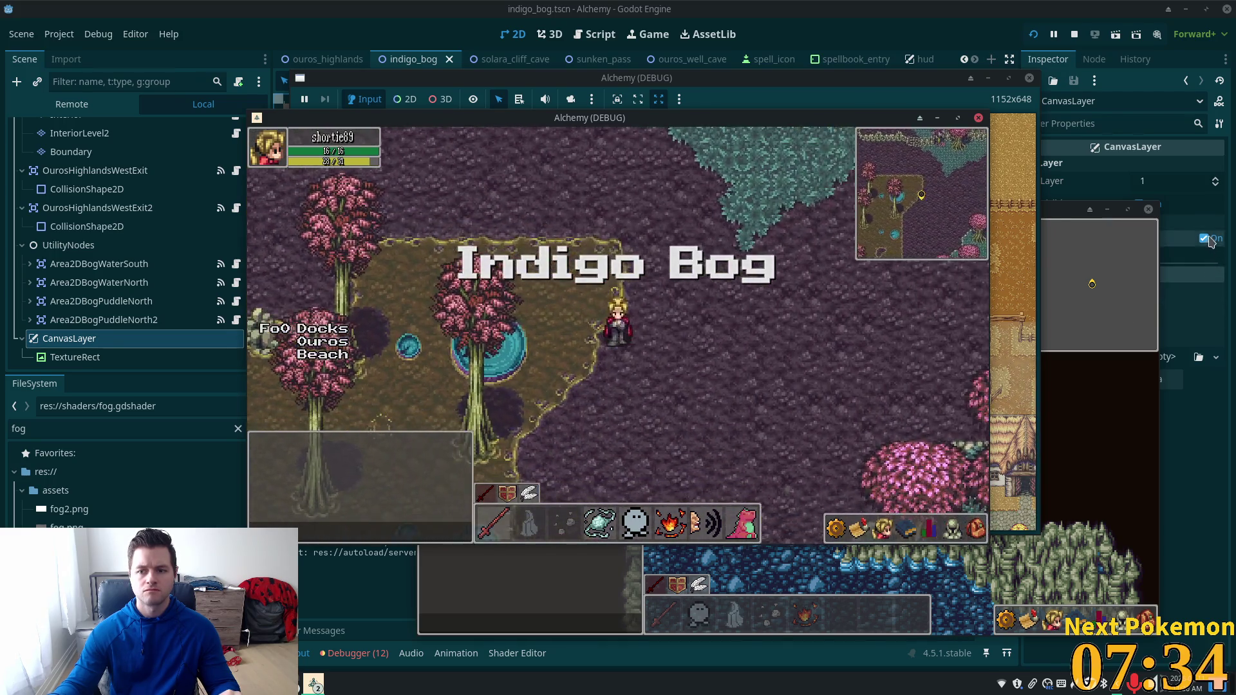
Step: Switch Follow Viewport off on the fog CanvasLayer and expand its Transform settings
left_click(1193, 318)
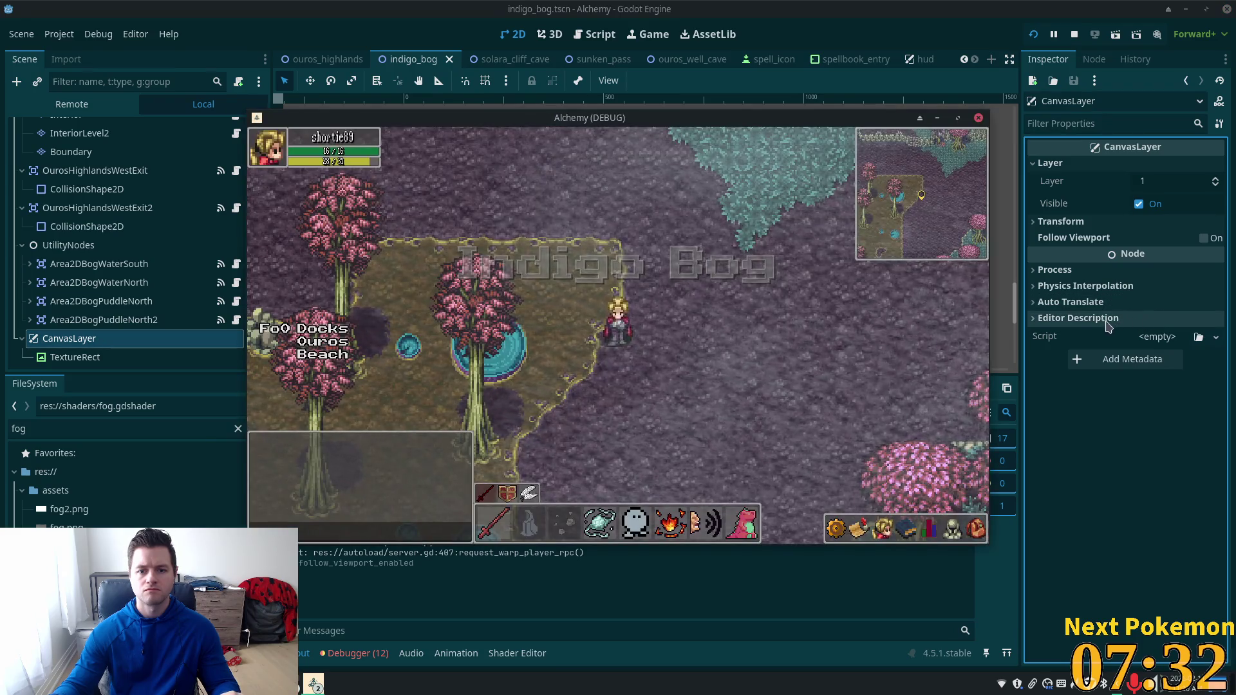
left_click(1038, 225)
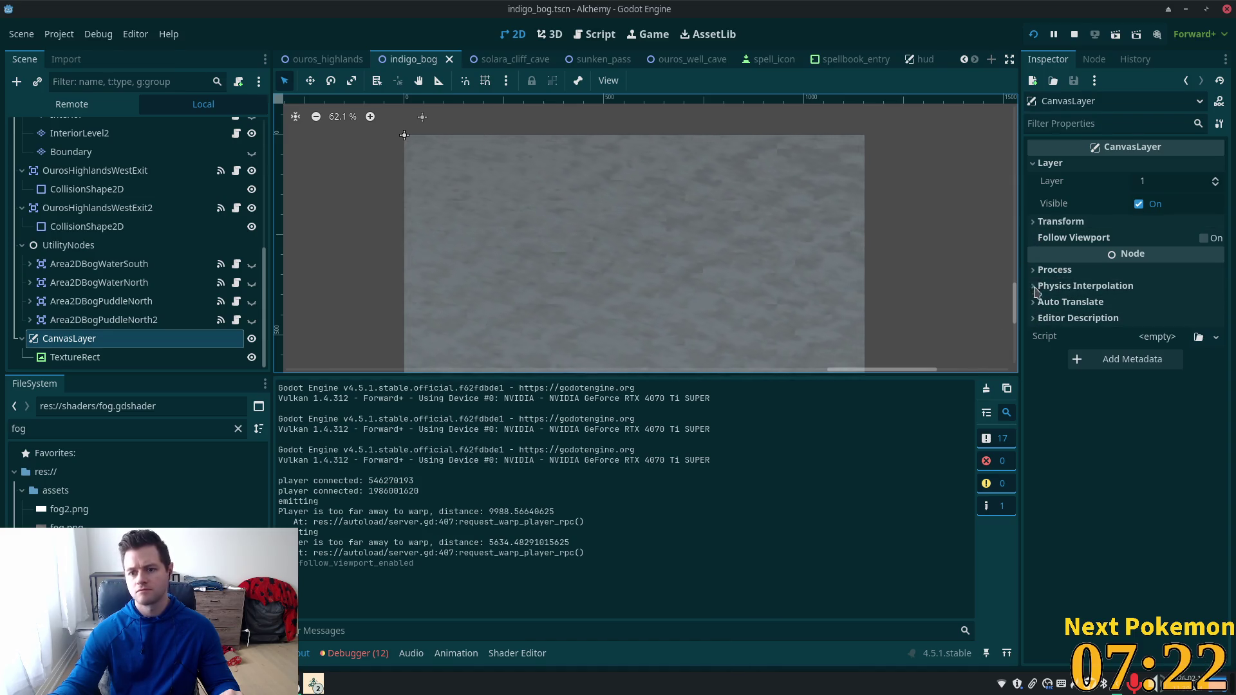
Step: Set the fog CanvasLayer scale to 1.615 and save the scene
left_click(1055, 221)
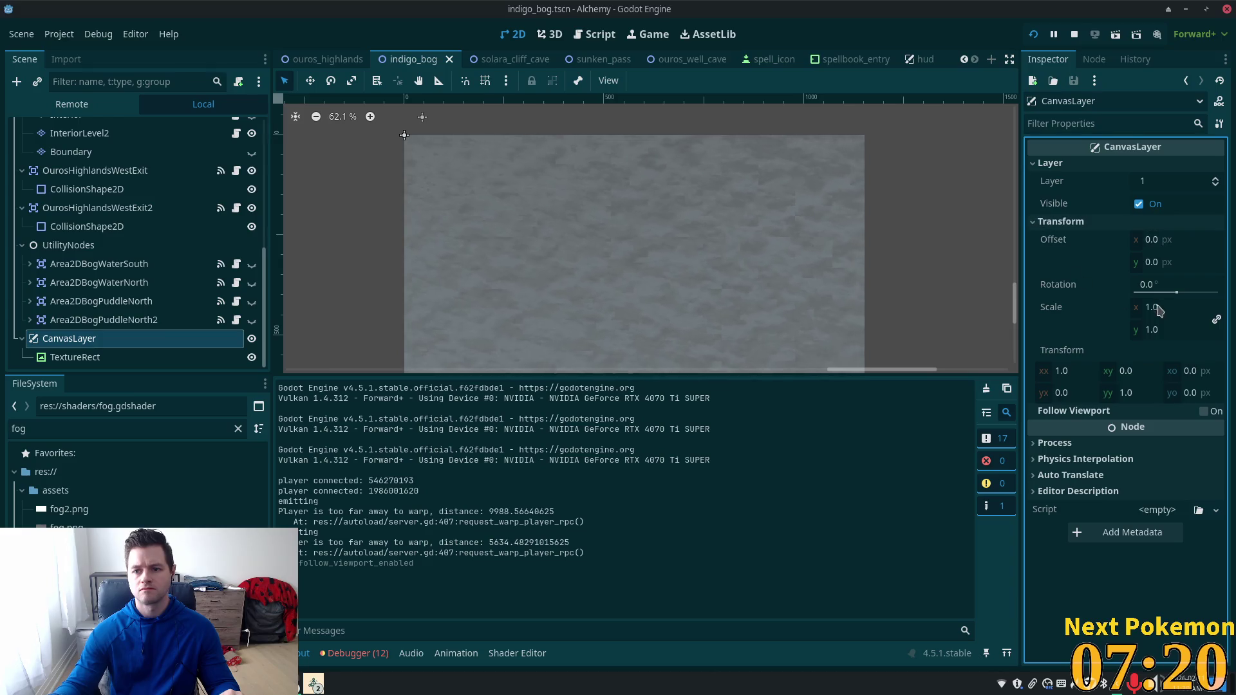
mouse_move(1157, 314)
left_mouse_down()
mouse_move(1168, 313)
mouse_move(1134, 321)
left_mouse_up()
key("ctrl+s")
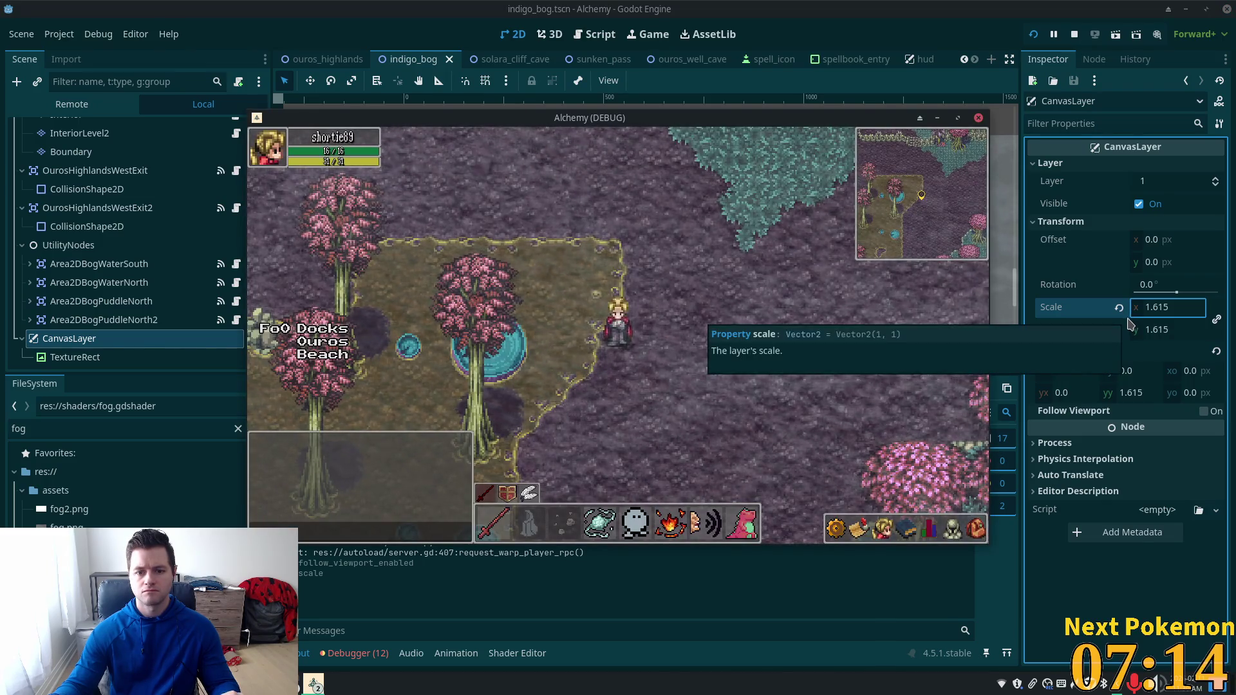
Step: Walk the character south past the ponds and around the bog to check the fog
left_click(699, 389)
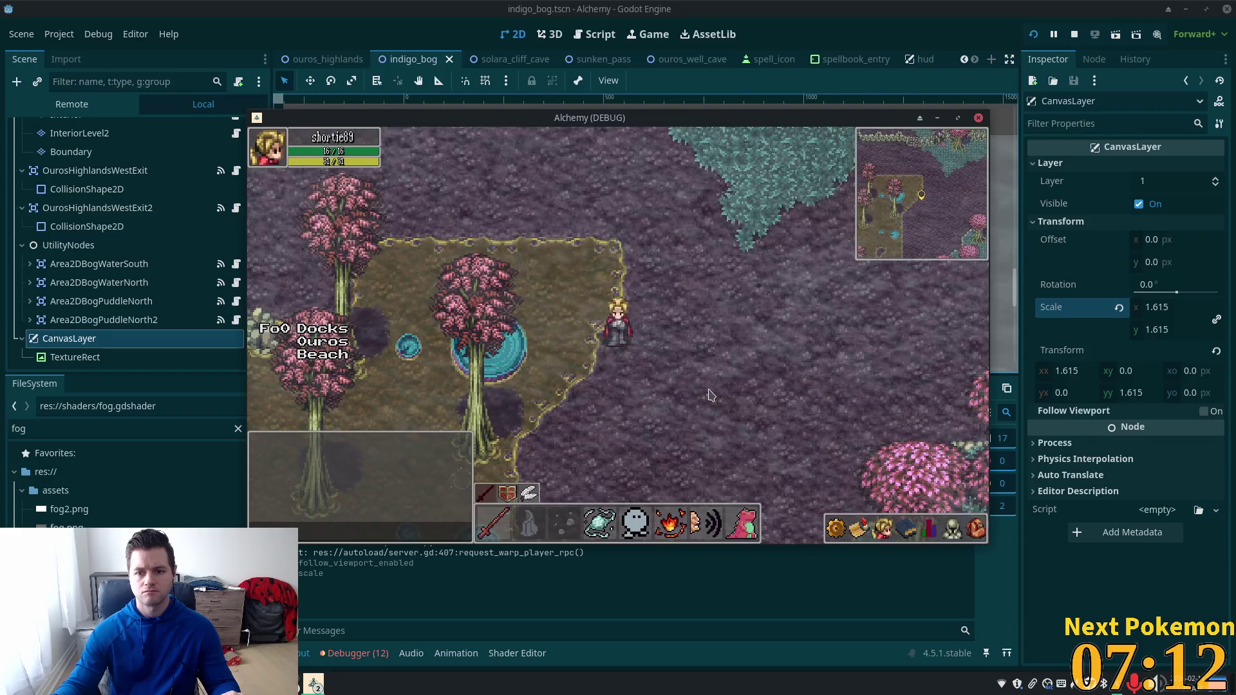
key("Down")
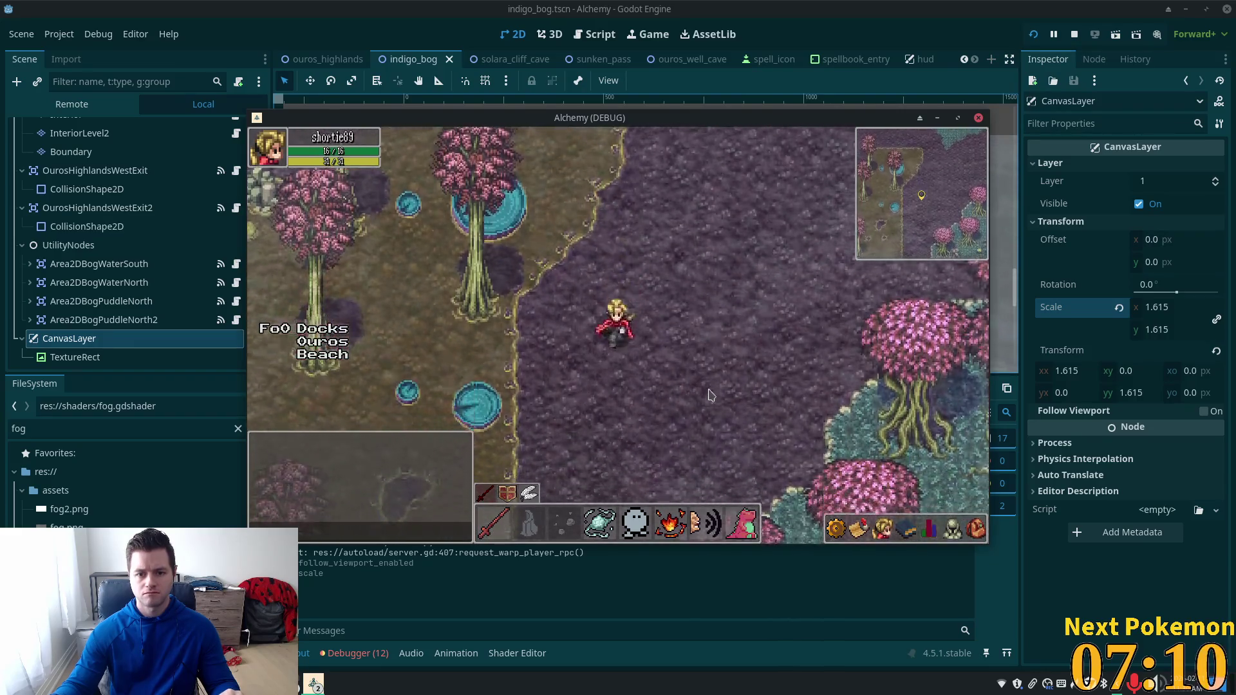
key("Down")
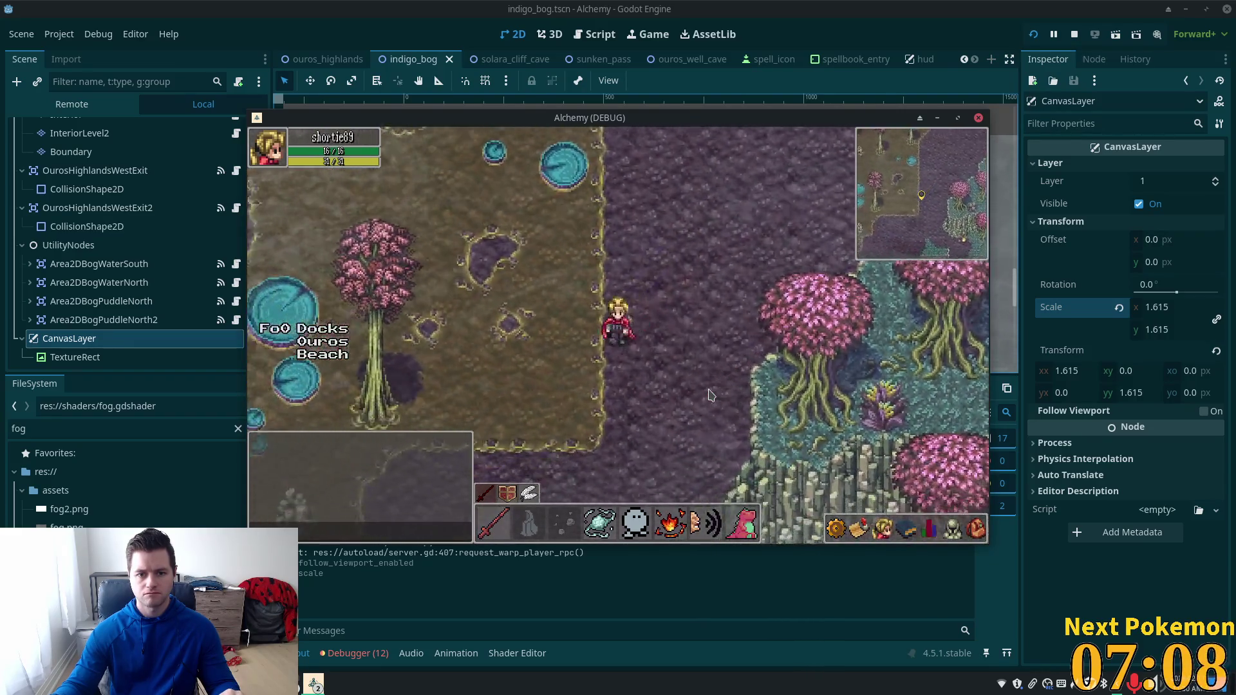
key("Down")
key("Right")
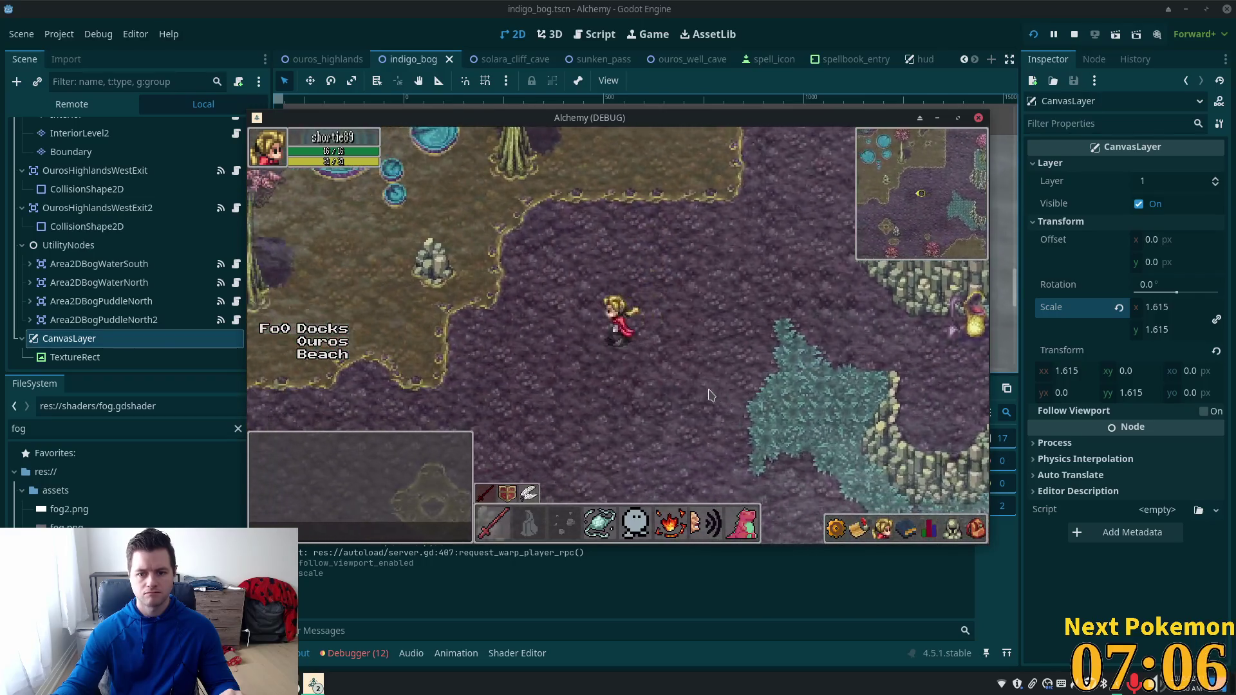
key("Down")
key("Left")
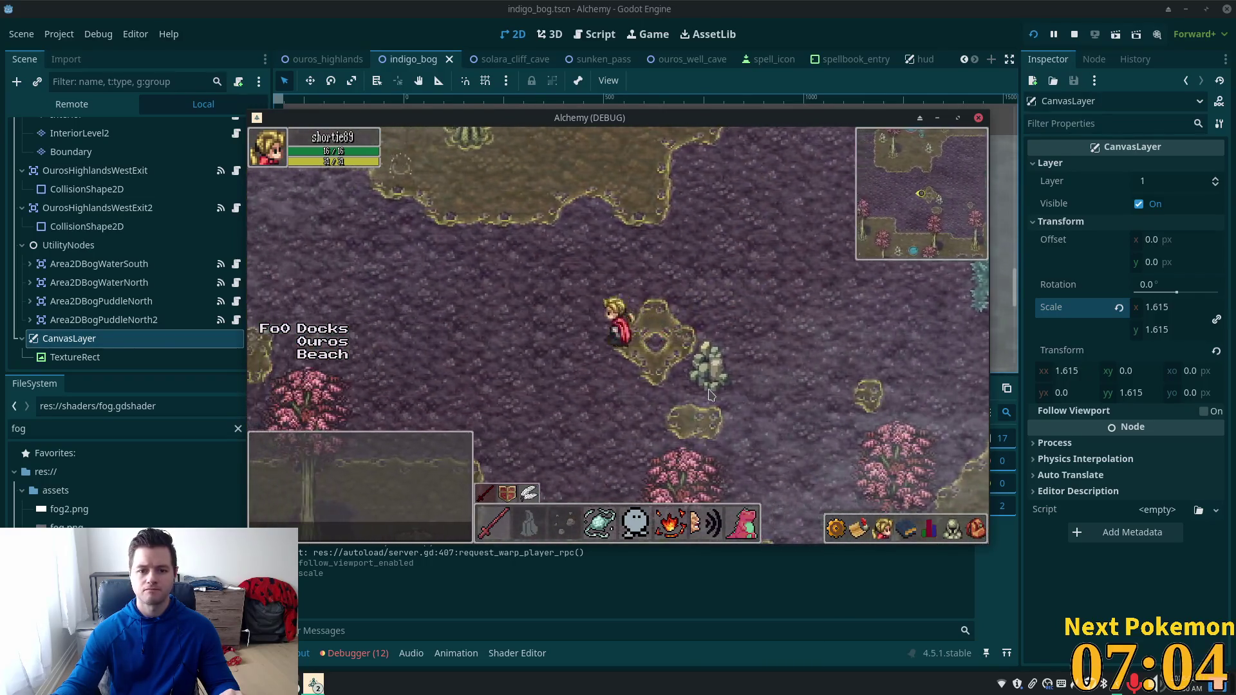
key("Left")
key("Up")
key("Down")
key("Left")
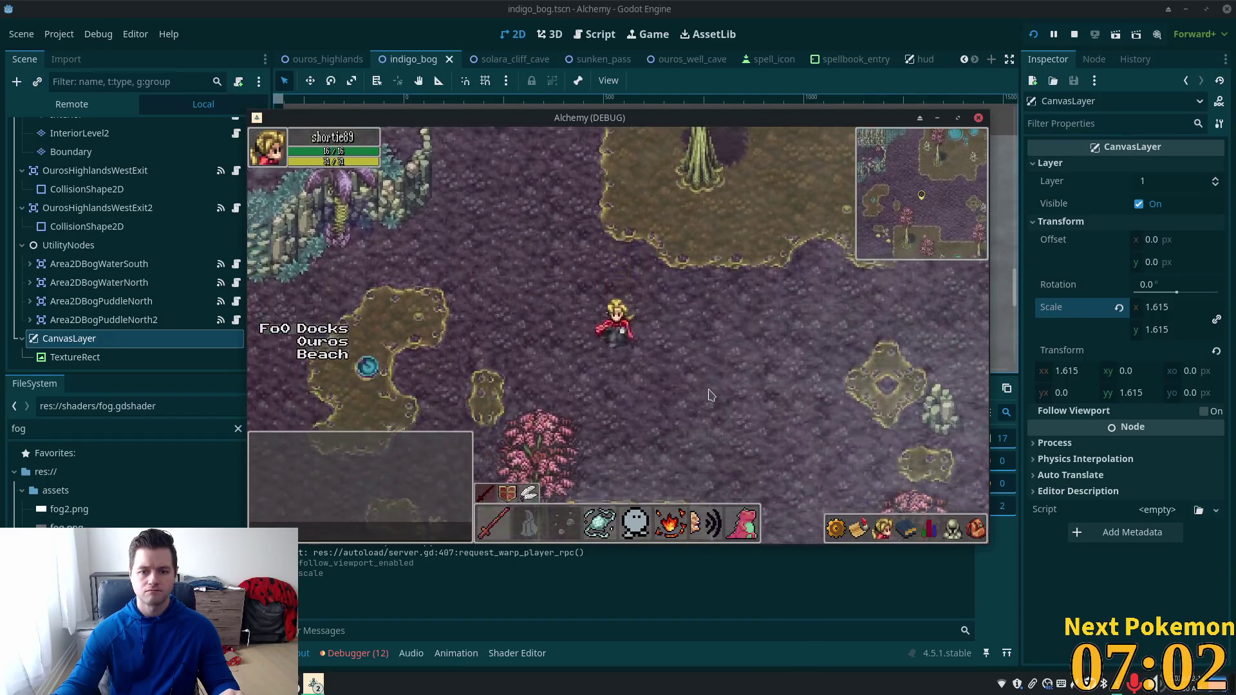
key("Right")
key("Up")
key("Right")
key("Down")
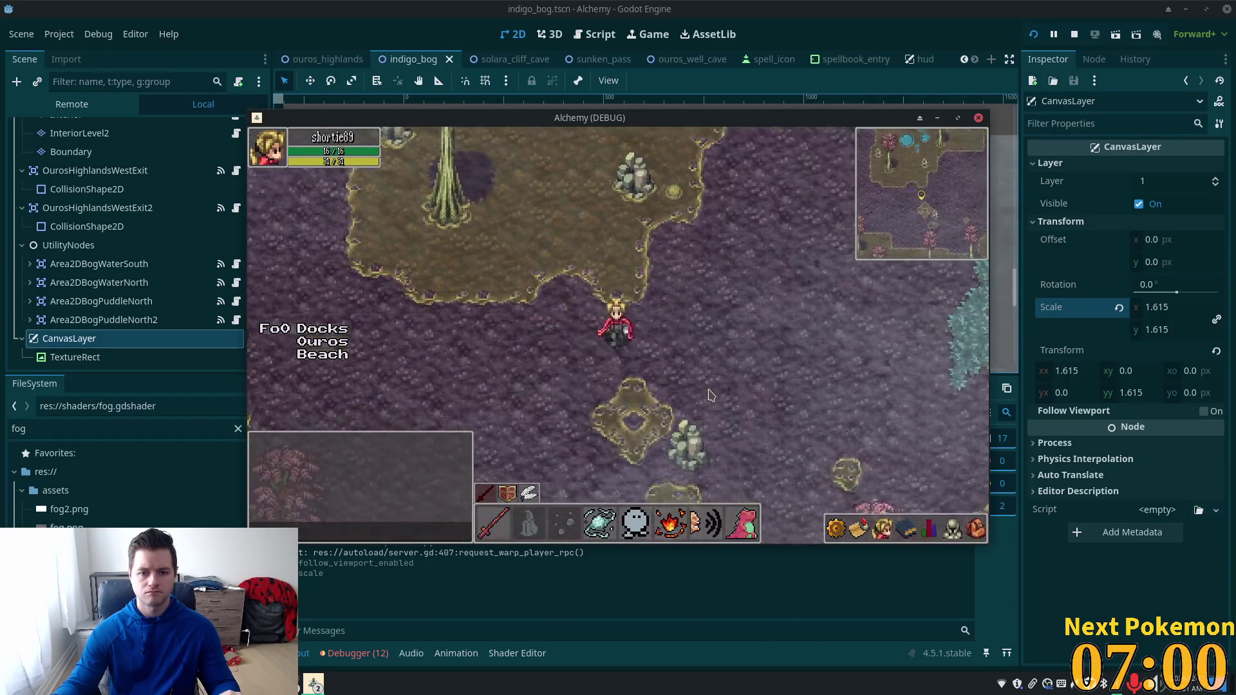
key("Up")
key("Right")
key("Right")
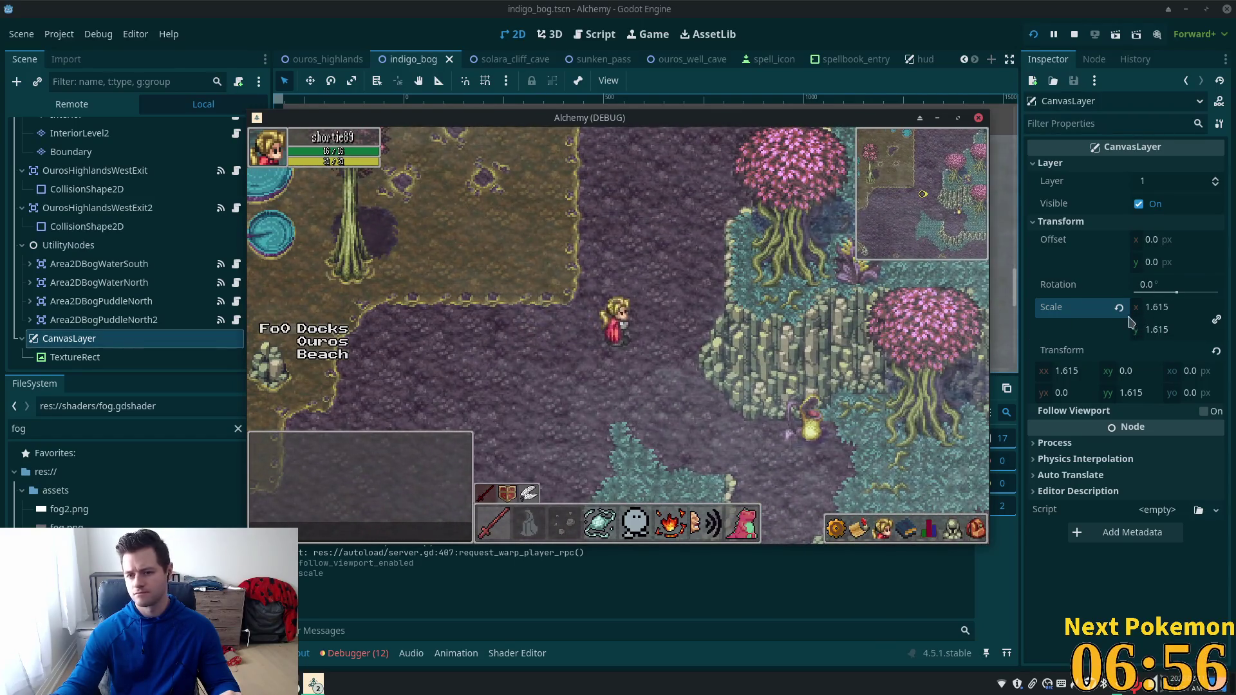
Step: Scale the fog layer up to 5.155, save, and walk north in-game to check it
mouse_move(1154, 312)
left_mouse_down()
mouse_move(1203, 312)
mouse_move(1044, 313)
left_mouse_up()
key("ctrl+s")
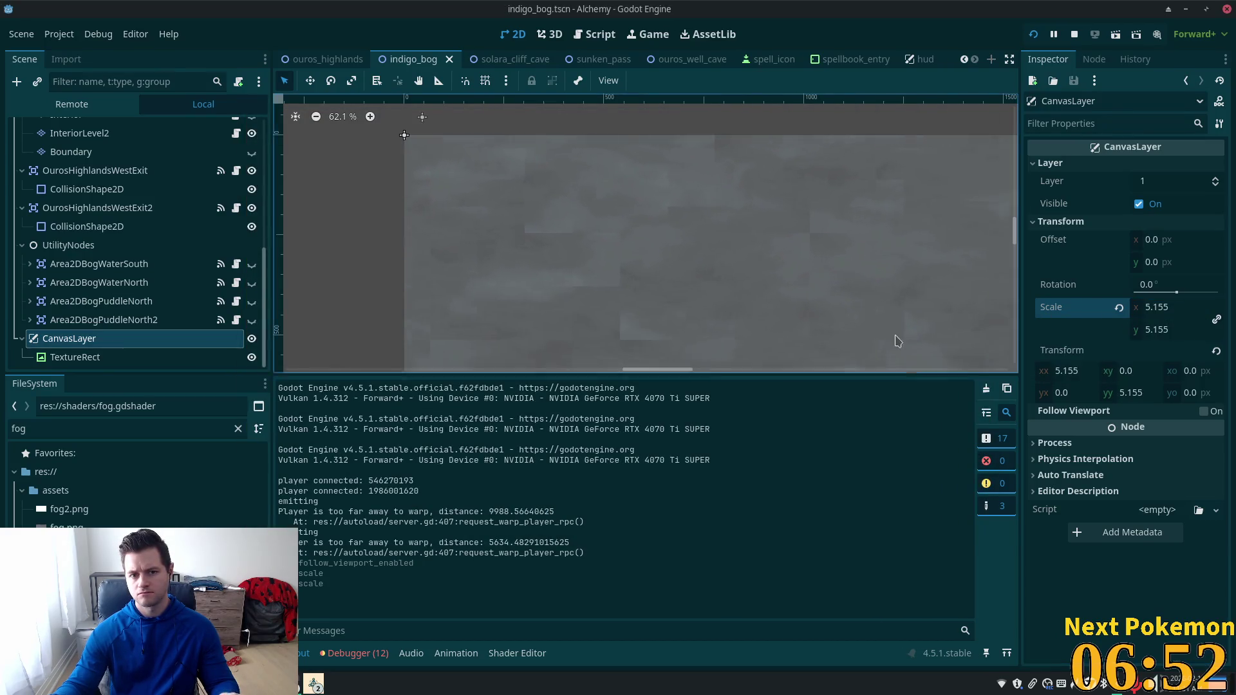
key("alt+Tab")
key("w")
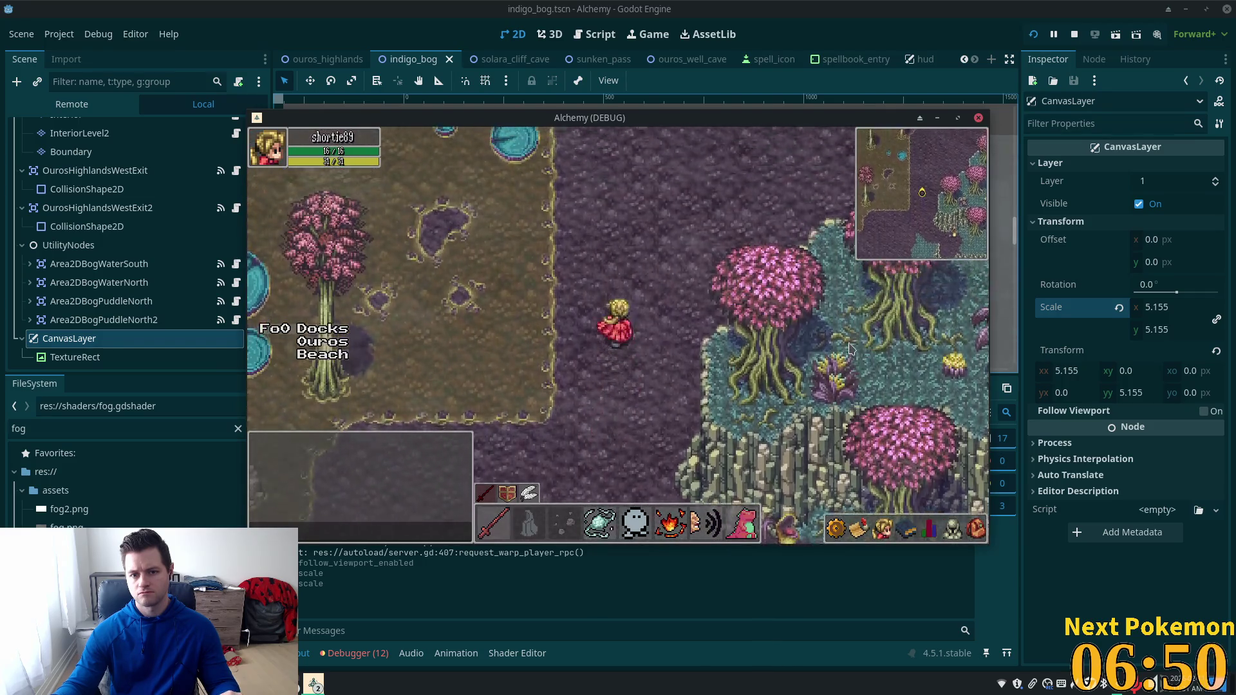
key("w")
key("w")
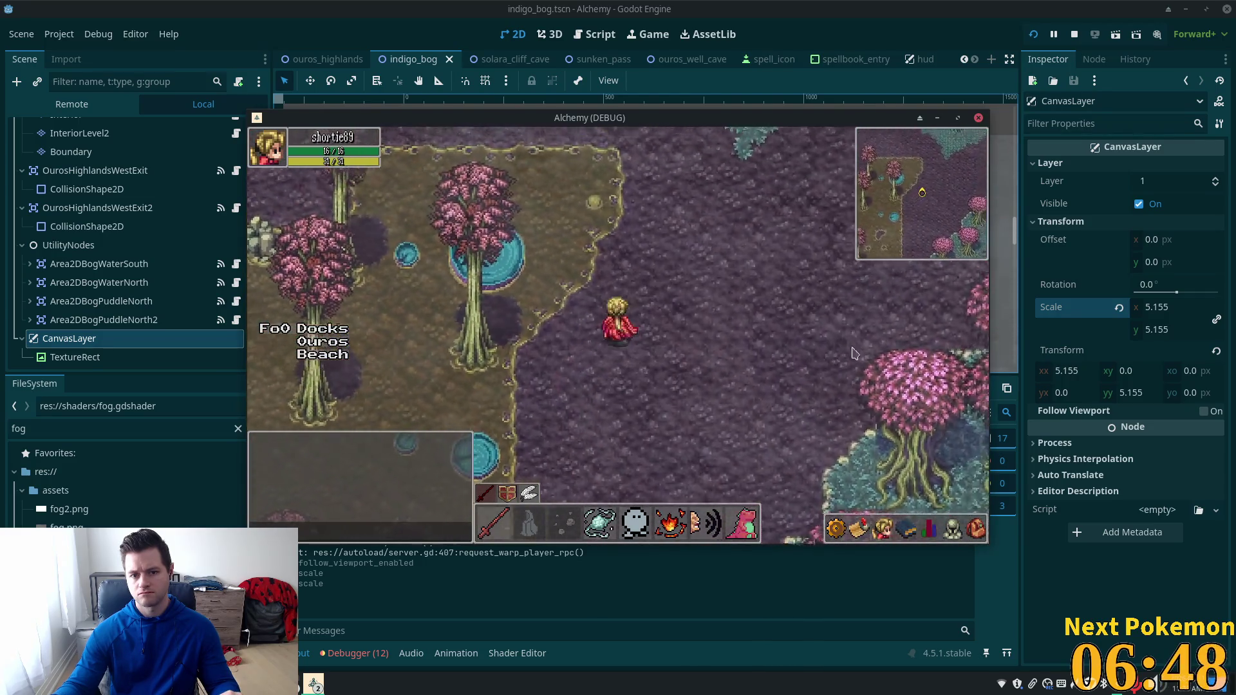
Step: Reset the CanvasLayer scale to 1.0 and save the indigo_bog scene
left_click(1119, 309)
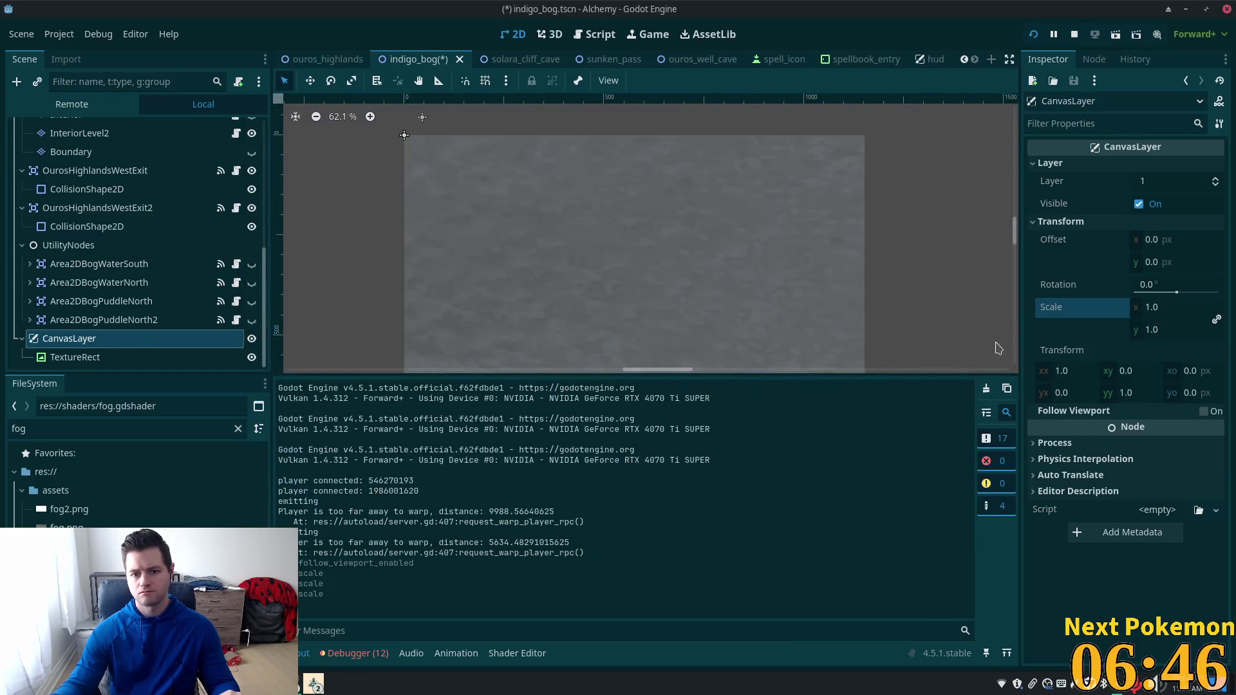
key("ctrl+s")
key("alt+Tab")
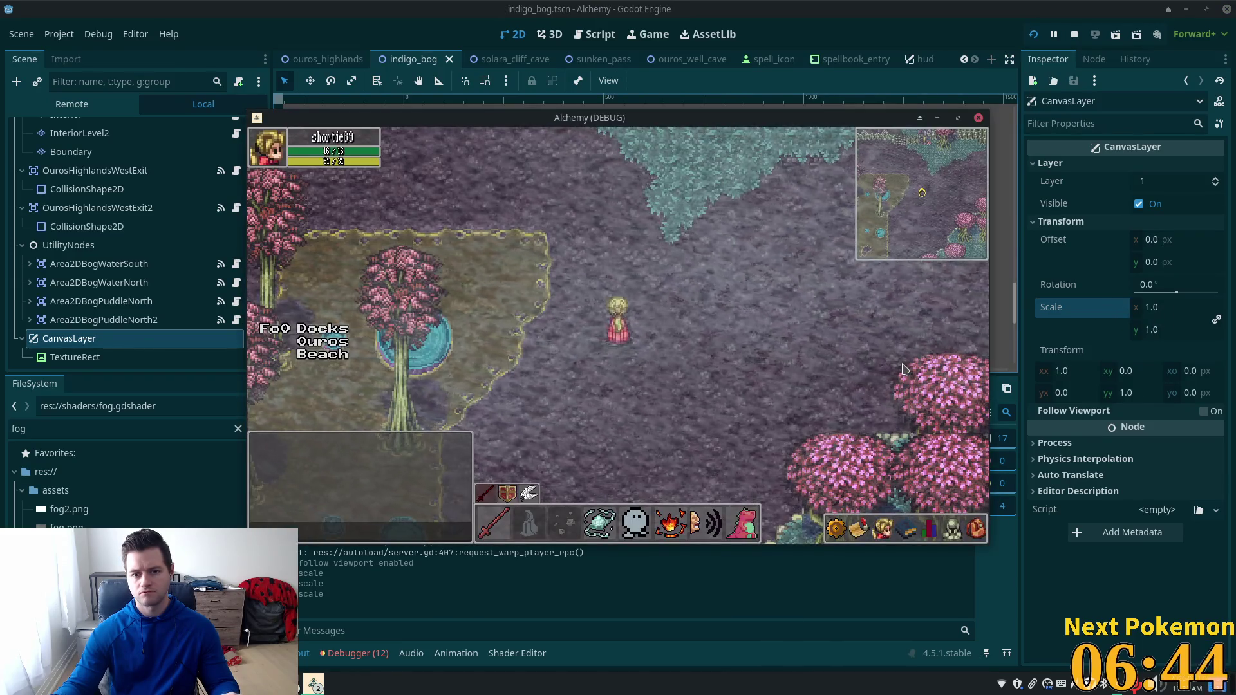
Step: Walk the player west, south and east past the lily pads, then stop the game with F8
key("w")
key("a")
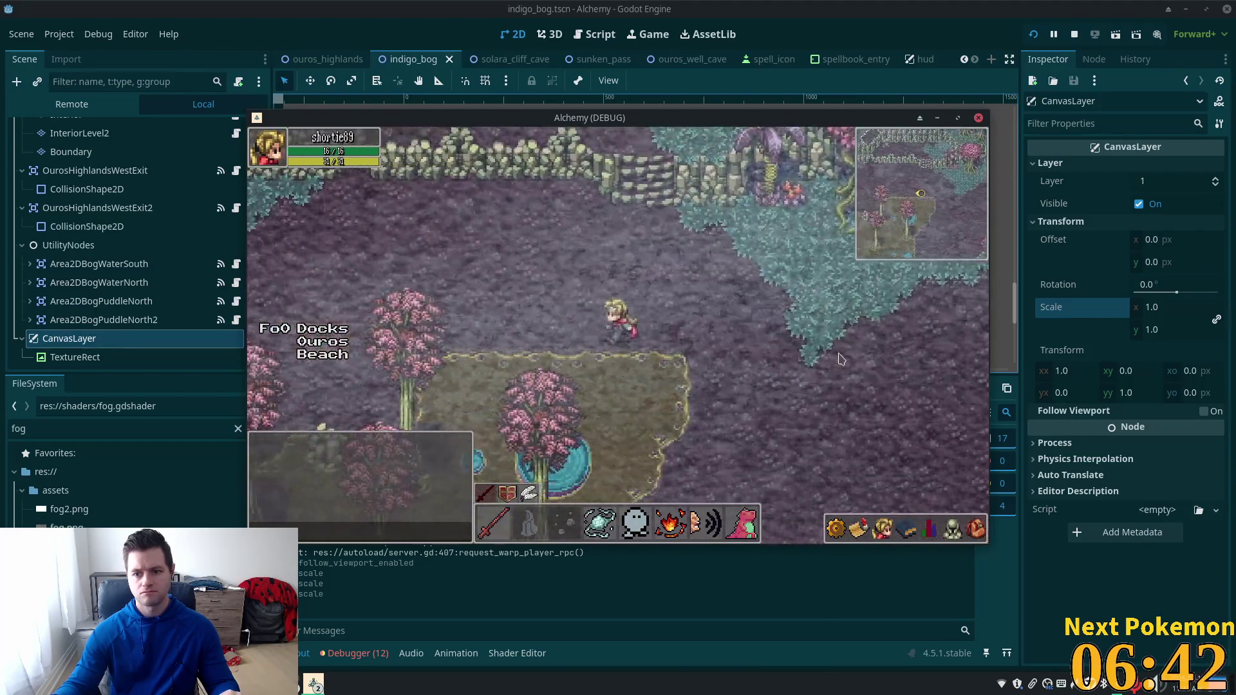
key("a")
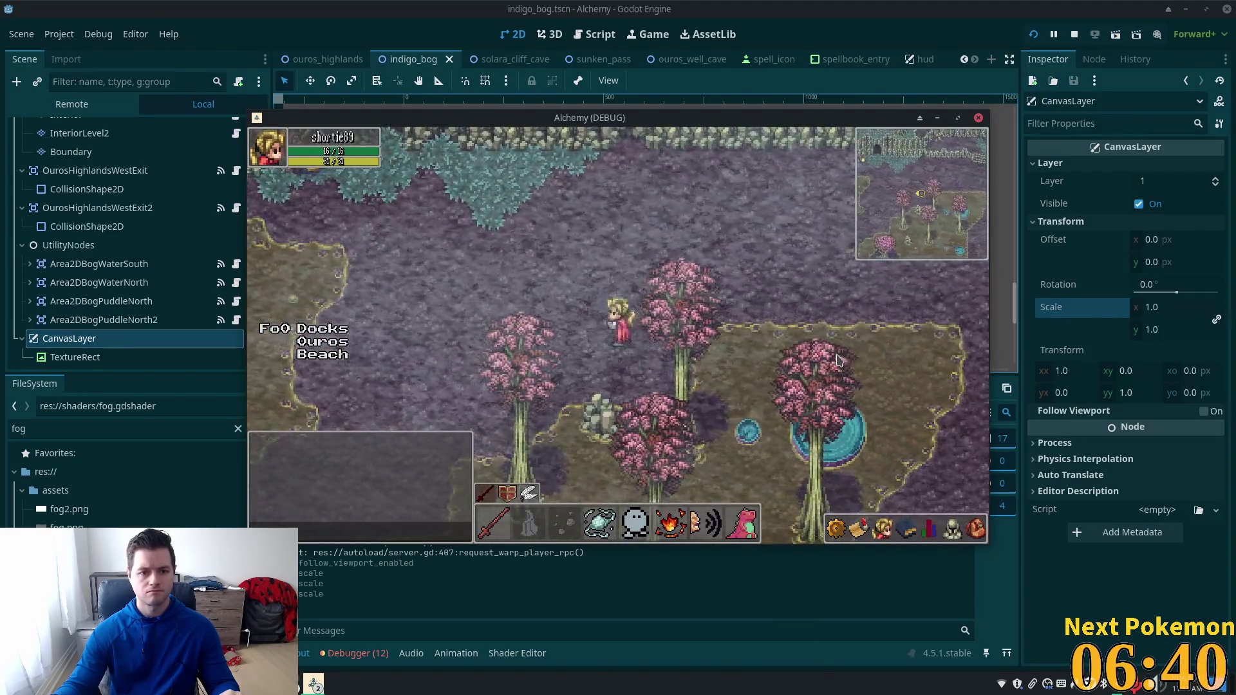
key("a")
key("s")
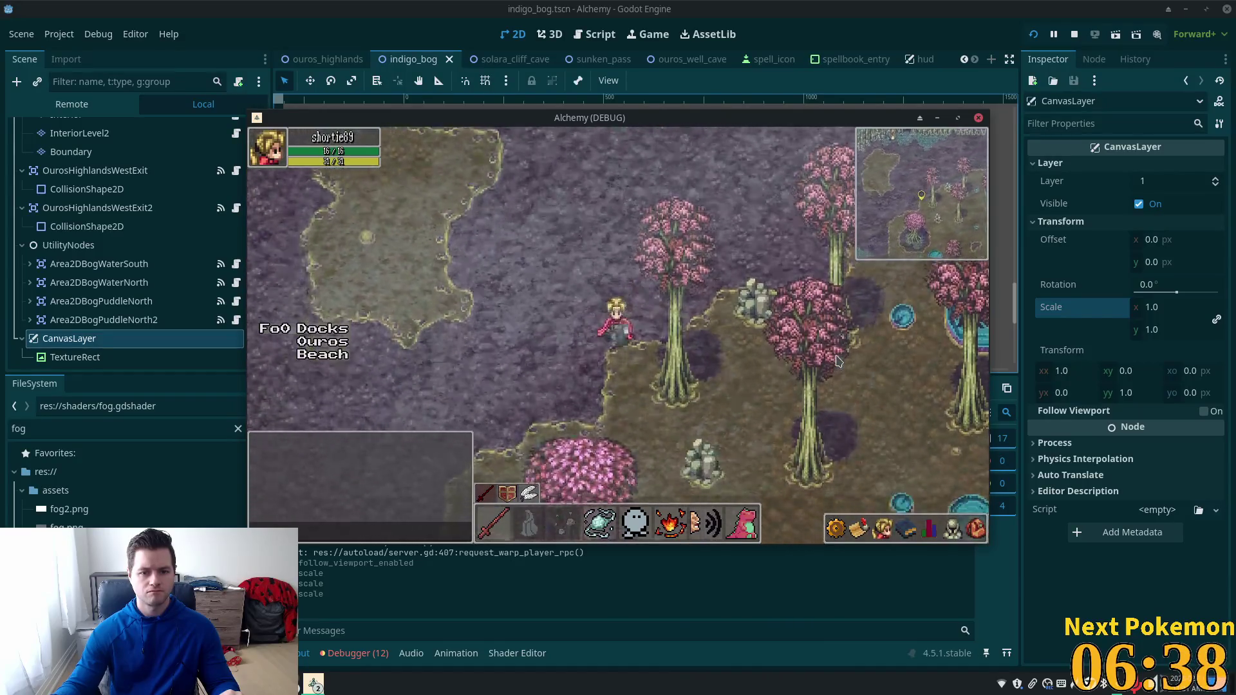
key("s")
key("d")
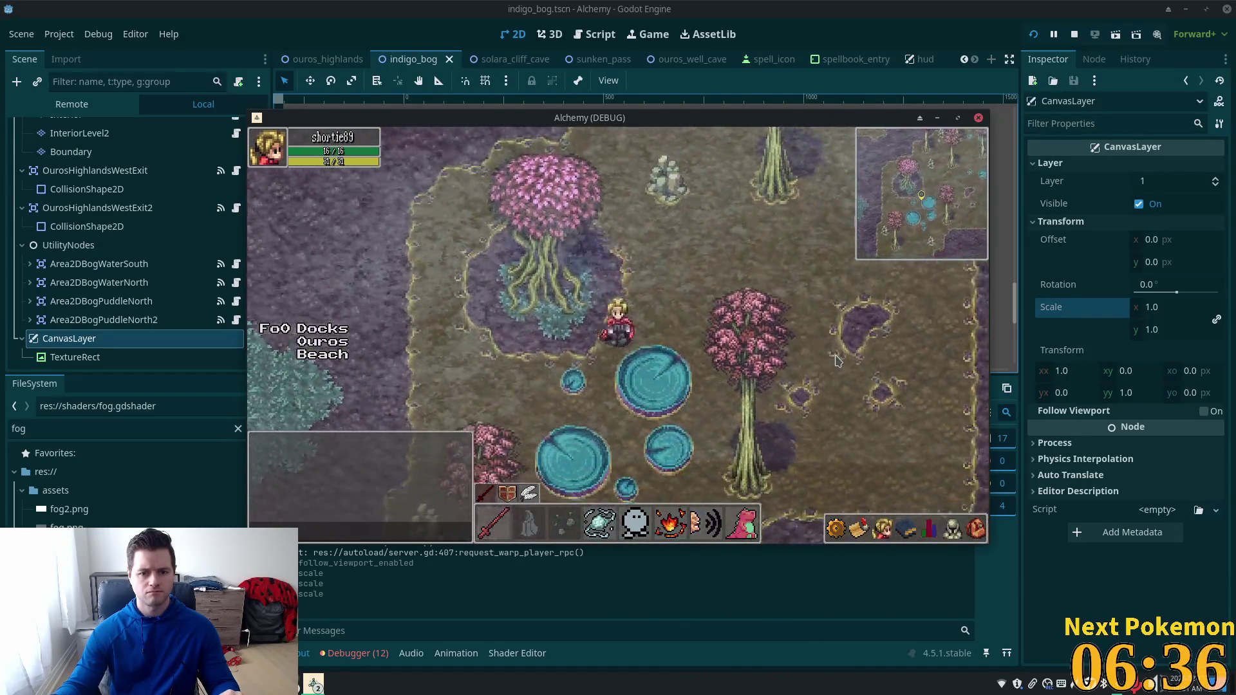
key("d")
key("w")
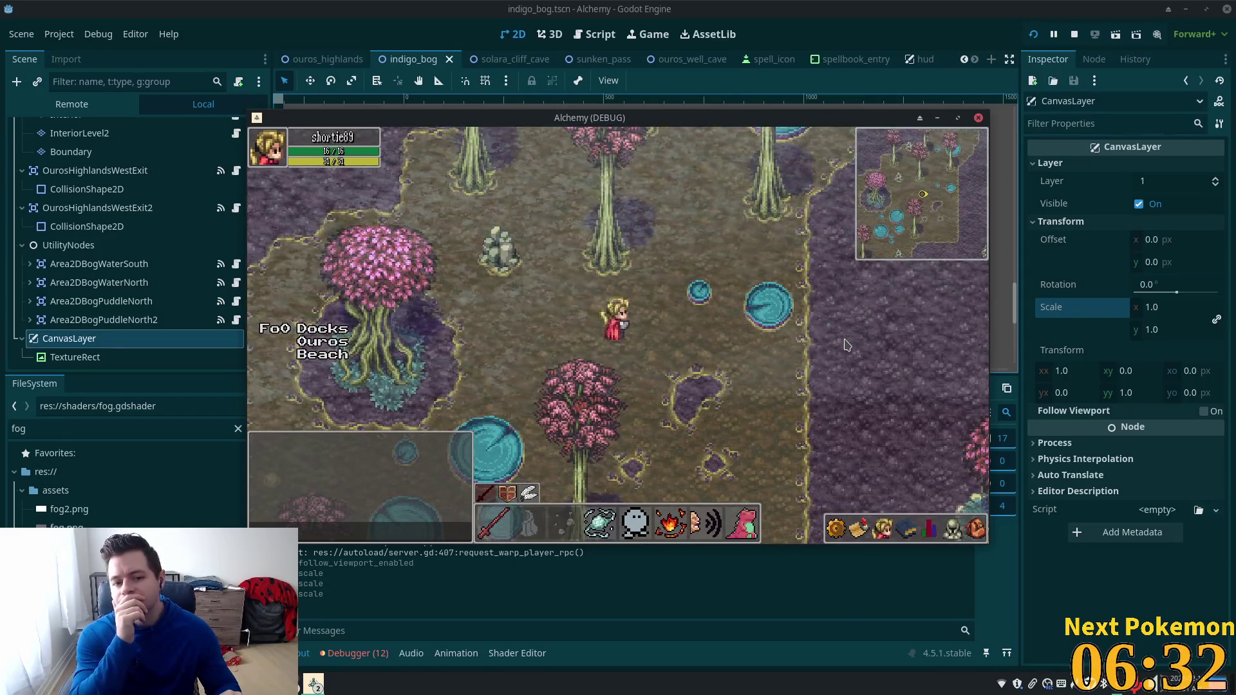
key("F8")
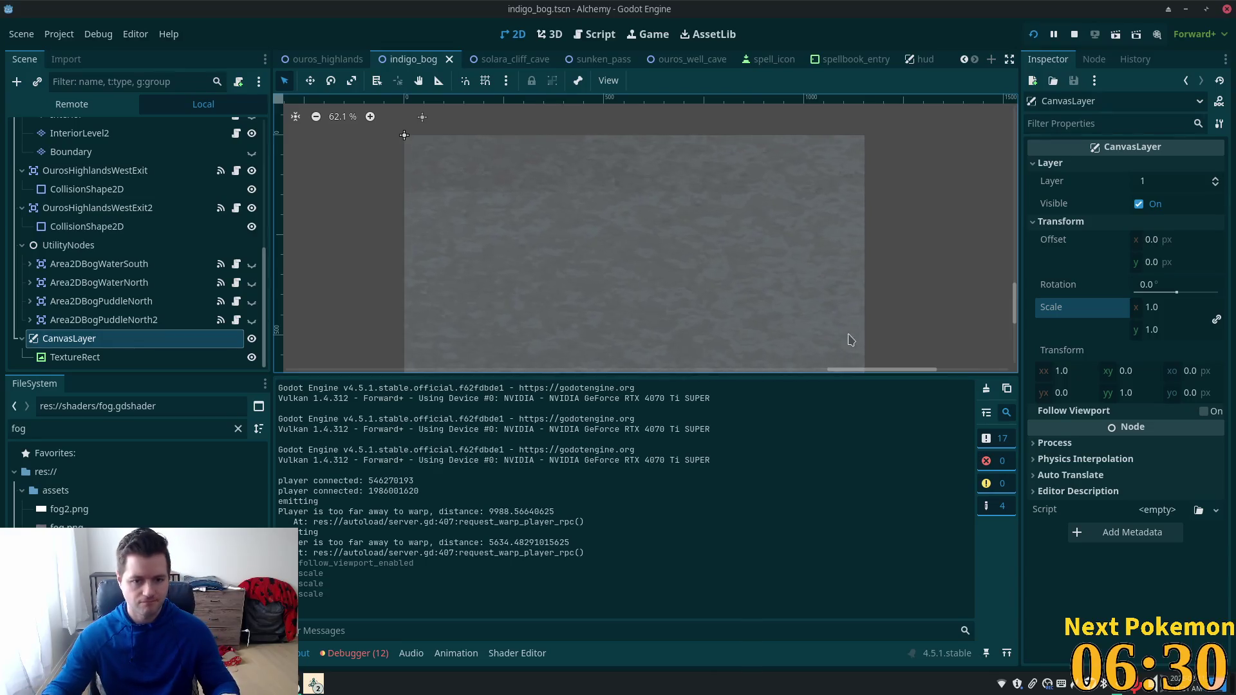
left_click(71, 523)
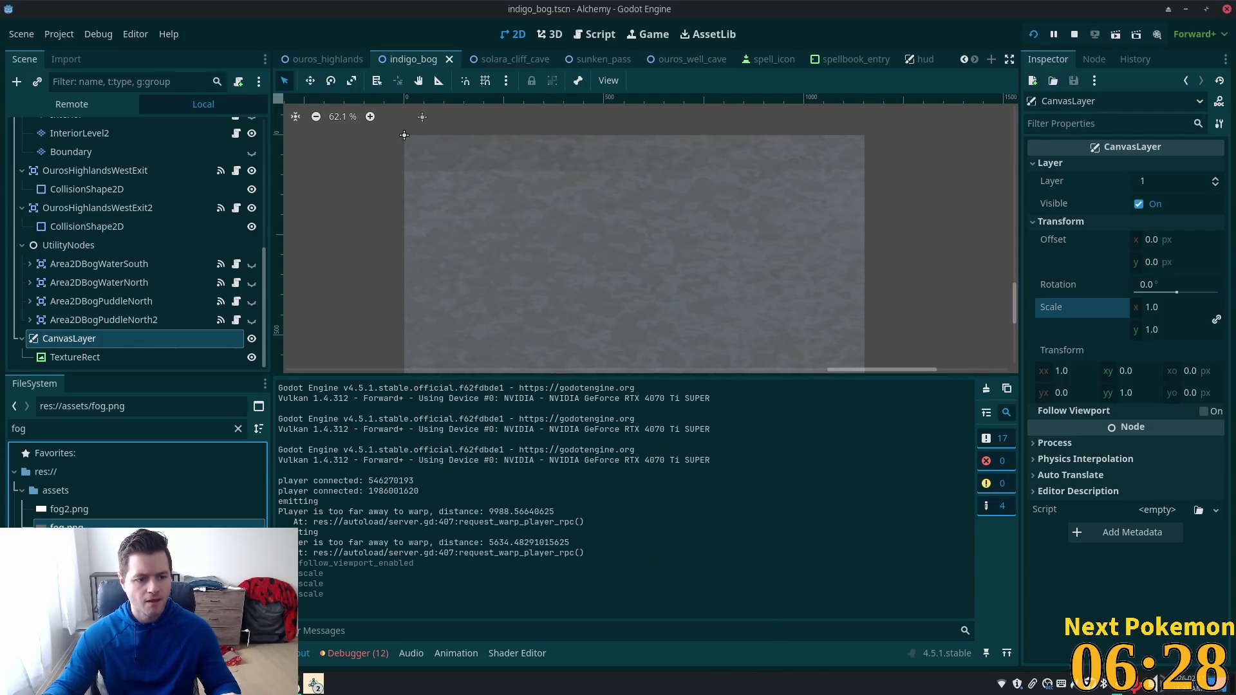
Step: Open fog.gdshader, enter 8 into the secondary_strength value, and save the shader
double_click(74, 546)
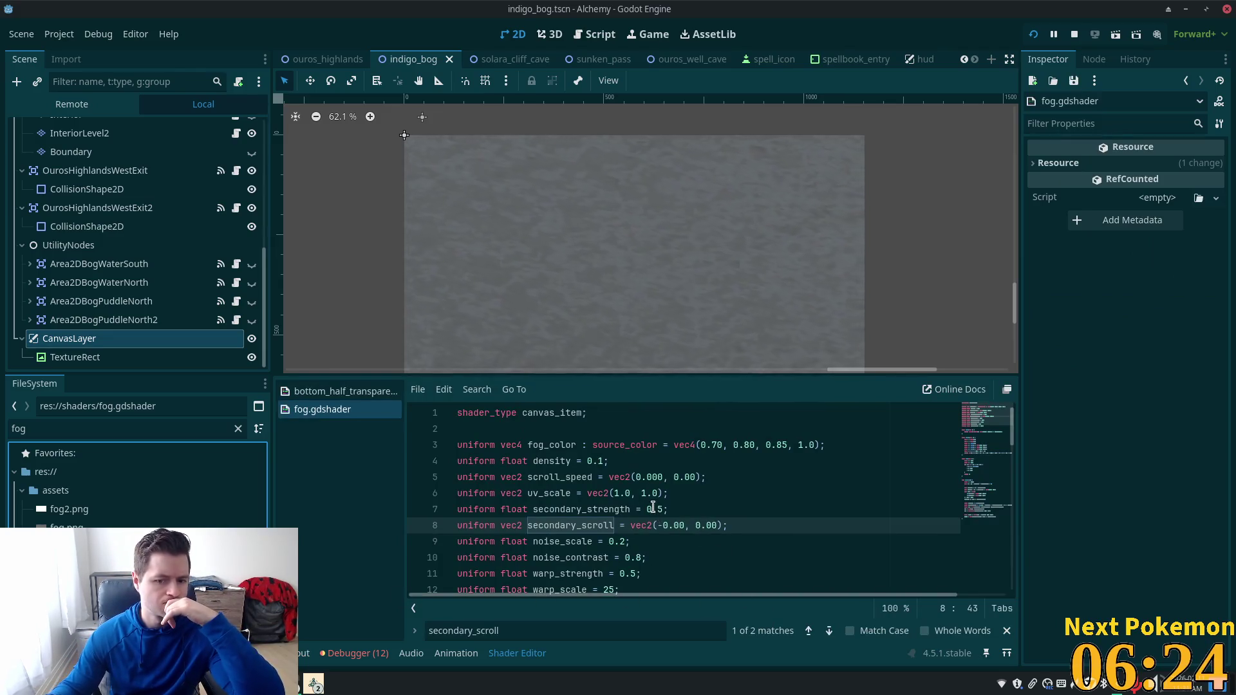
scroll(658, 515, "down", 1)
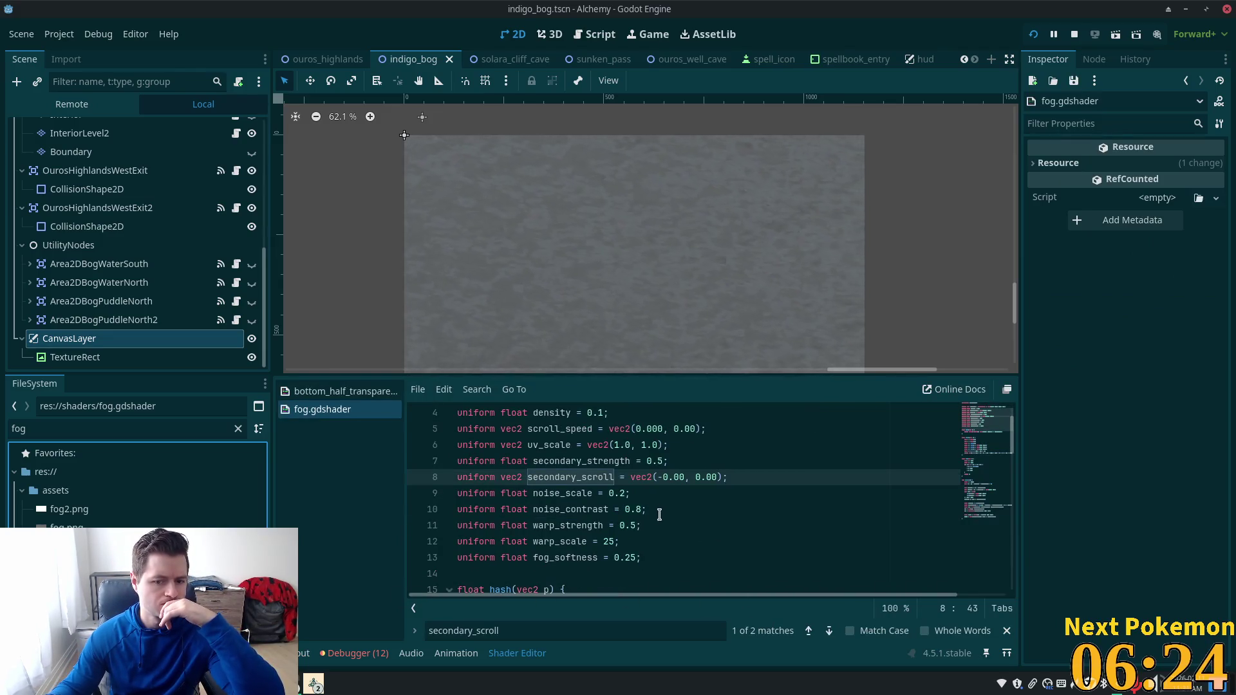
left_click(655, 461)
type("8")
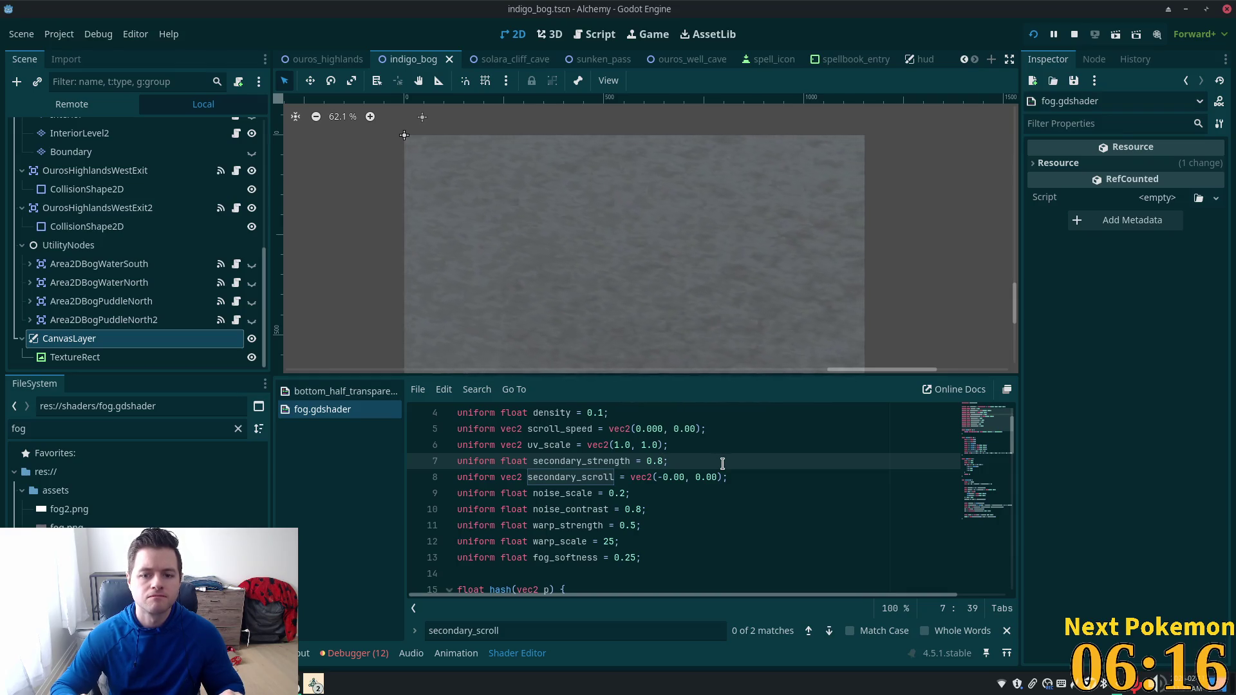
type("5")
key("ctrl+s")
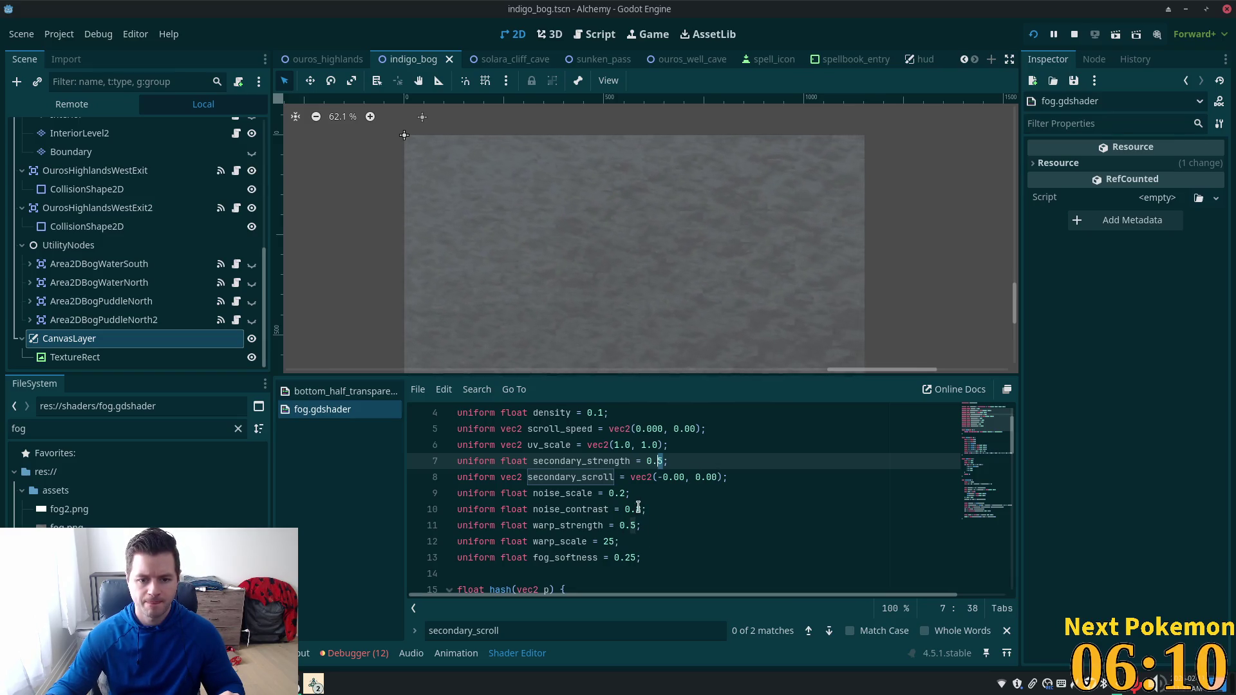
Step: Raise the shader's noise_scale from 0.2 to 0.5
left_click(624, 494)
type("5")
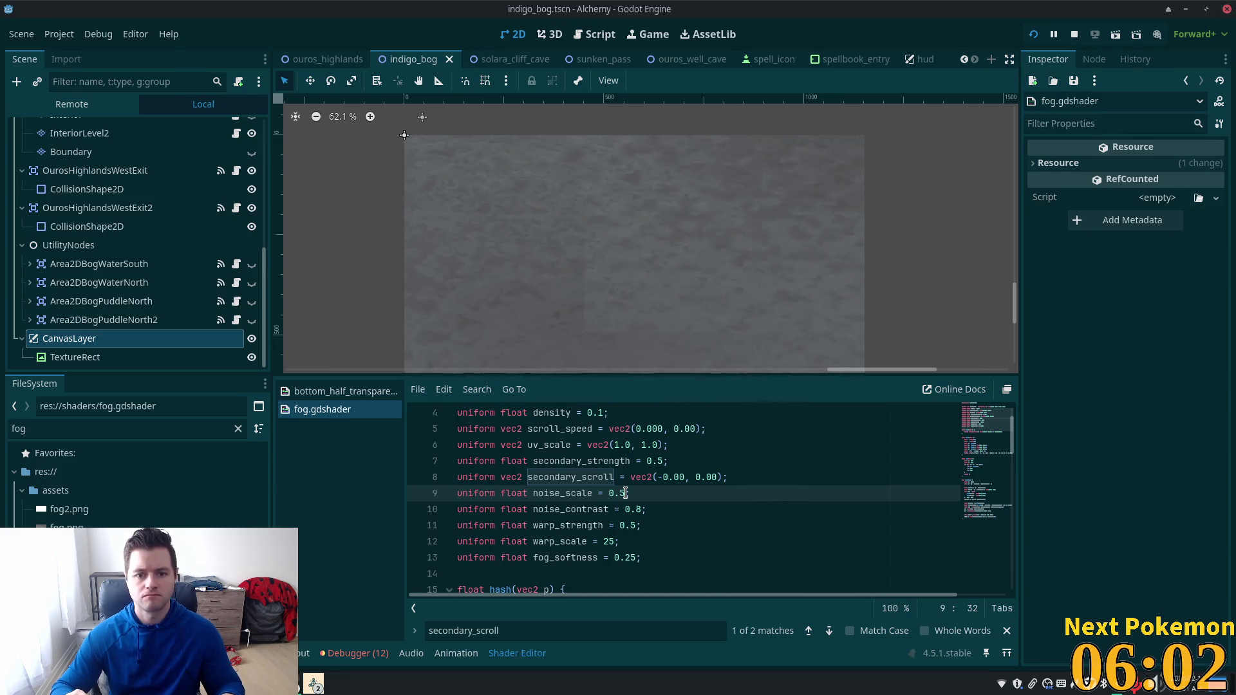
scroll(910, 259, "down", 2)
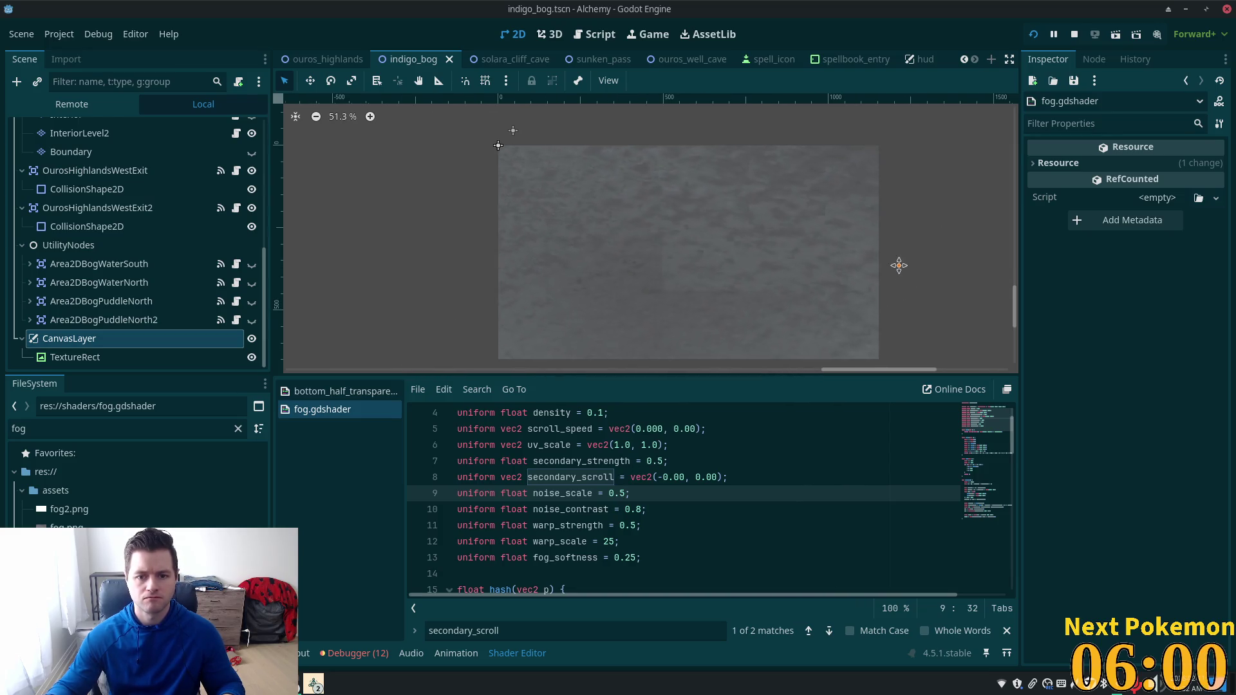
scroll(862, 271, "up", 4)
scroll(759, 321, "down", 3)
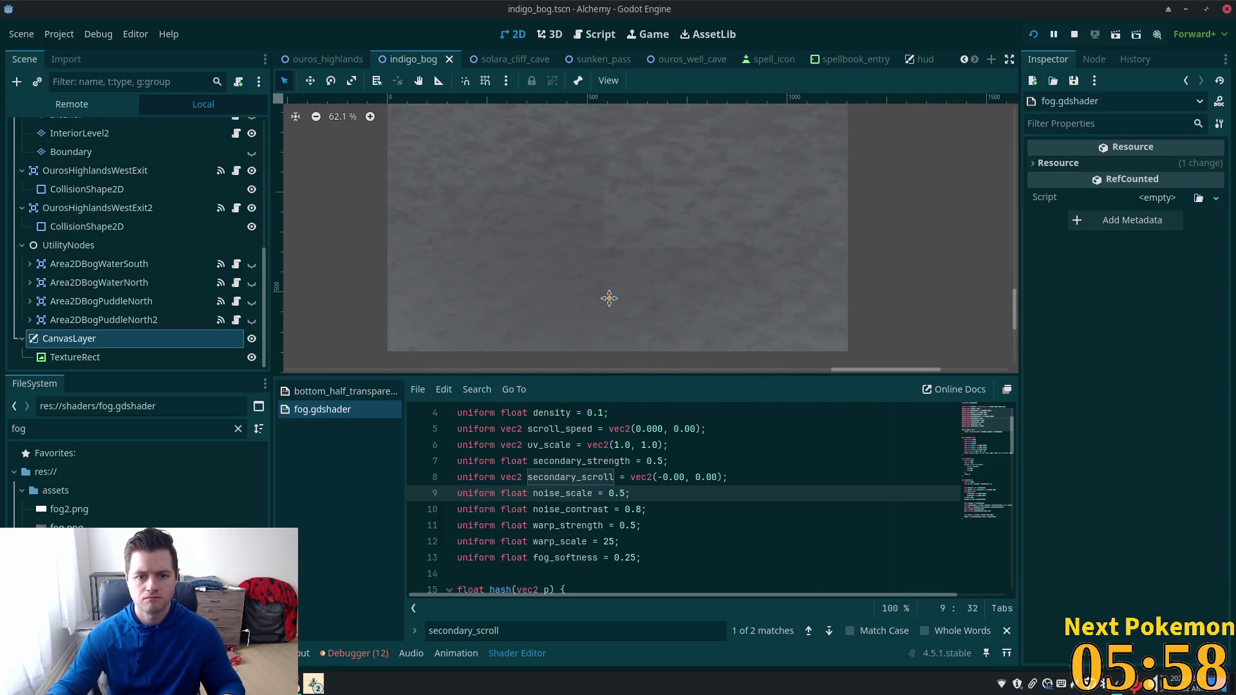
scroll(627, 299, "up", 2)
Step: Pan the 2D canvas to view the fog and launch another game test run
left_click_drag(628, 280, 628, 293)
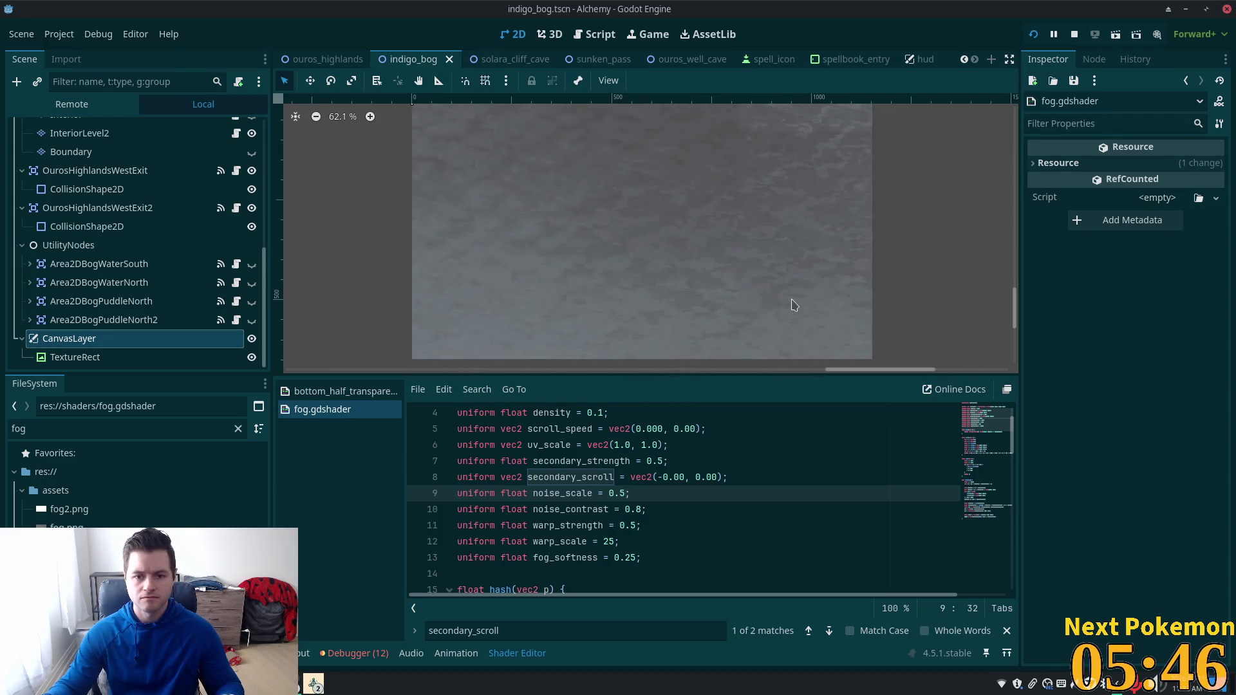
scroll(798, 306, "left", 1)
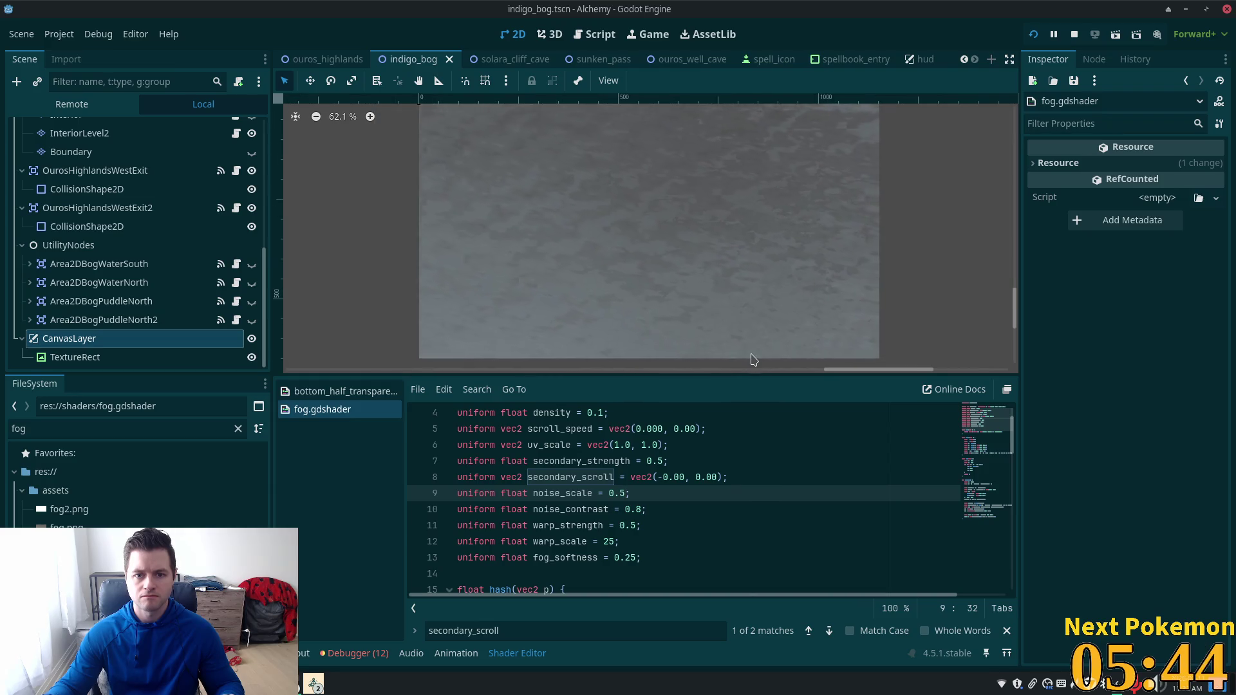
scroll(968, 251, "down", 2)
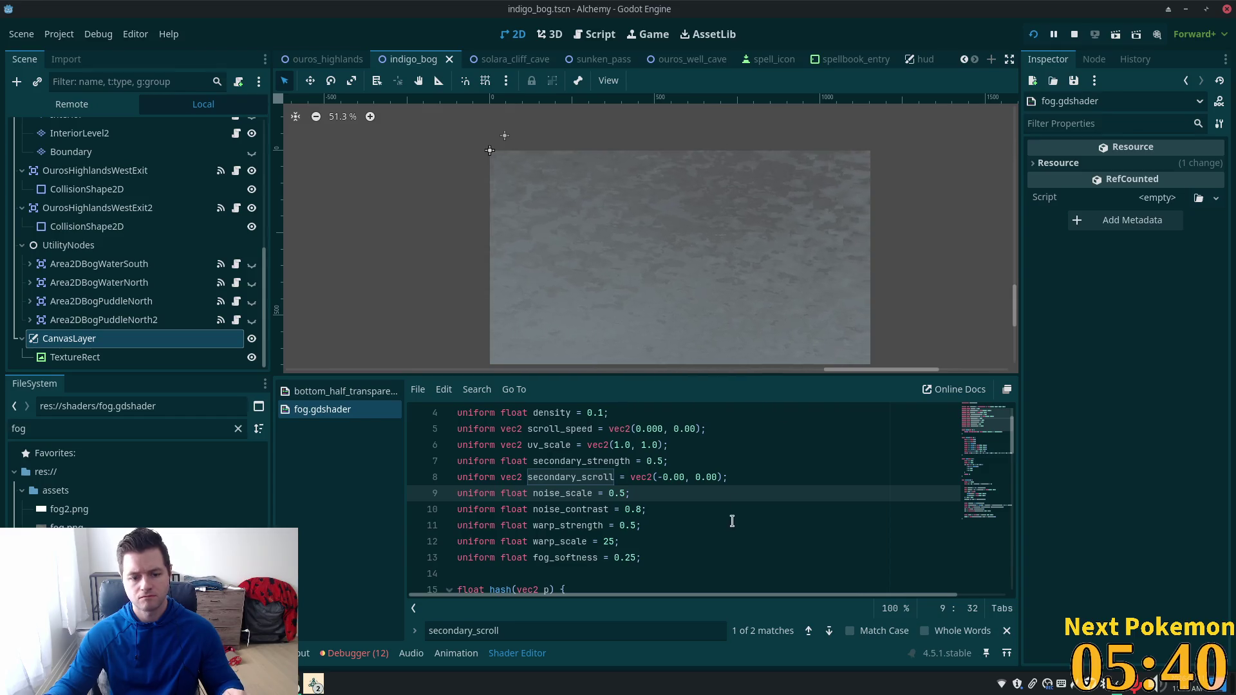
left_click(1033, 34)
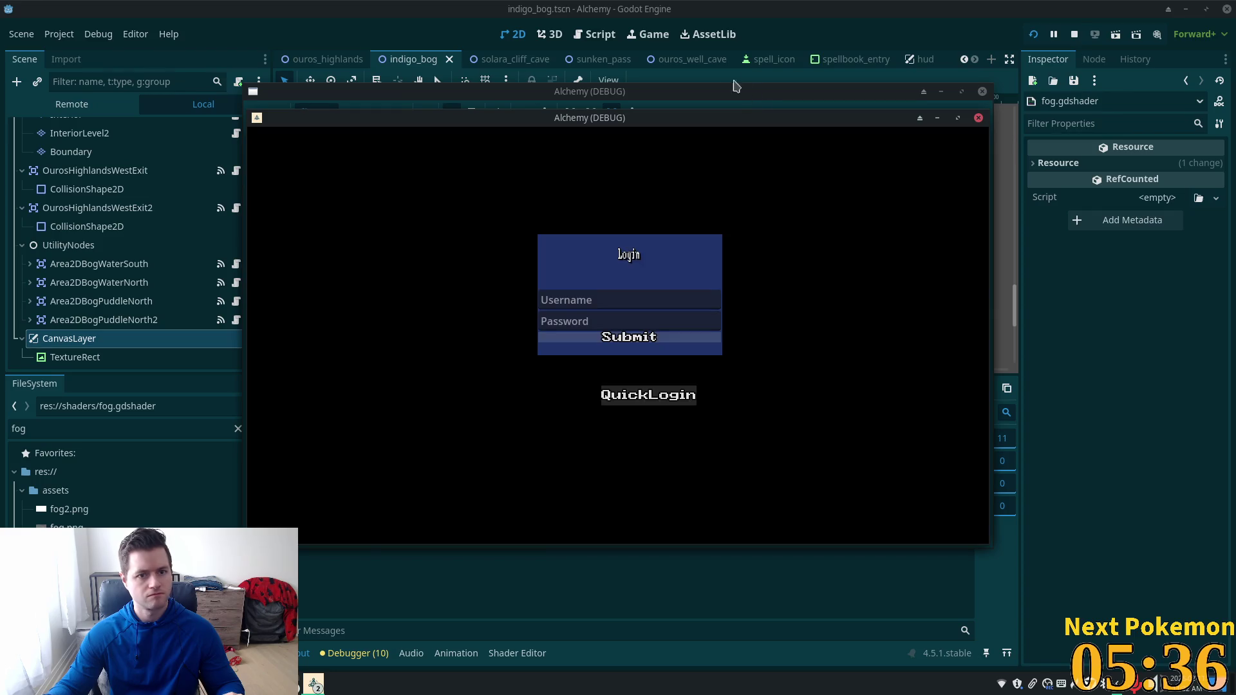
Step: Rearrange the game windows, moving the Sunken Pass window right and down, with the other game window in front
mouse_move(692, 118)
left_mouse_down()
mouse_move(477, 127)
mouse_move(478, 107)
left_mouse_up()
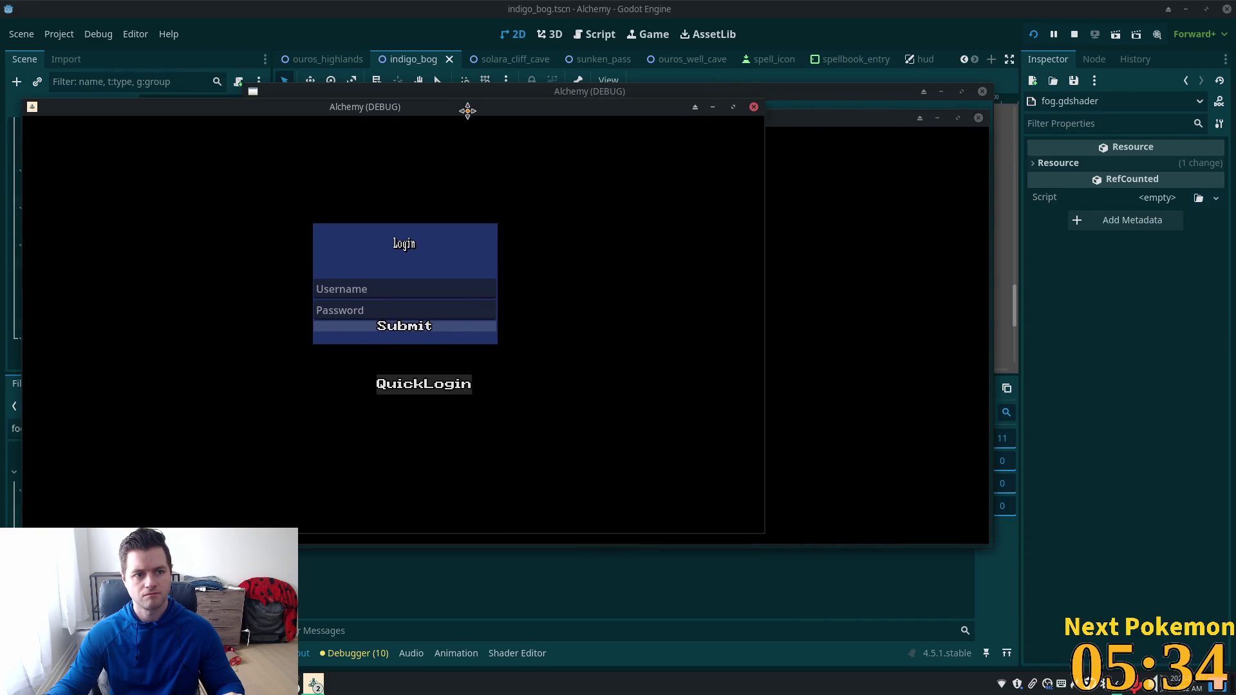
left_click(830, 140)
left_click_drag(832, 119, 993, 204)
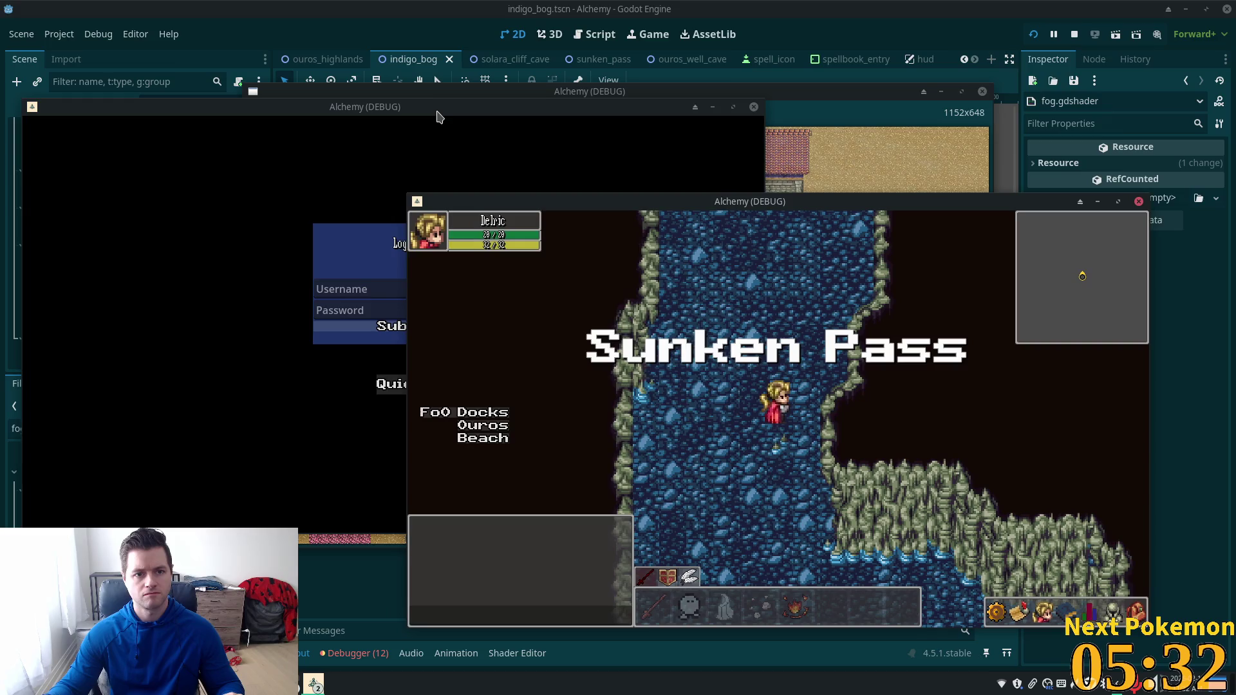
left_click(477, 129)
Step: Walk the player down-left, then up-left and around through Indigo Bog with the arrow keys
key("Down")
key("Left")
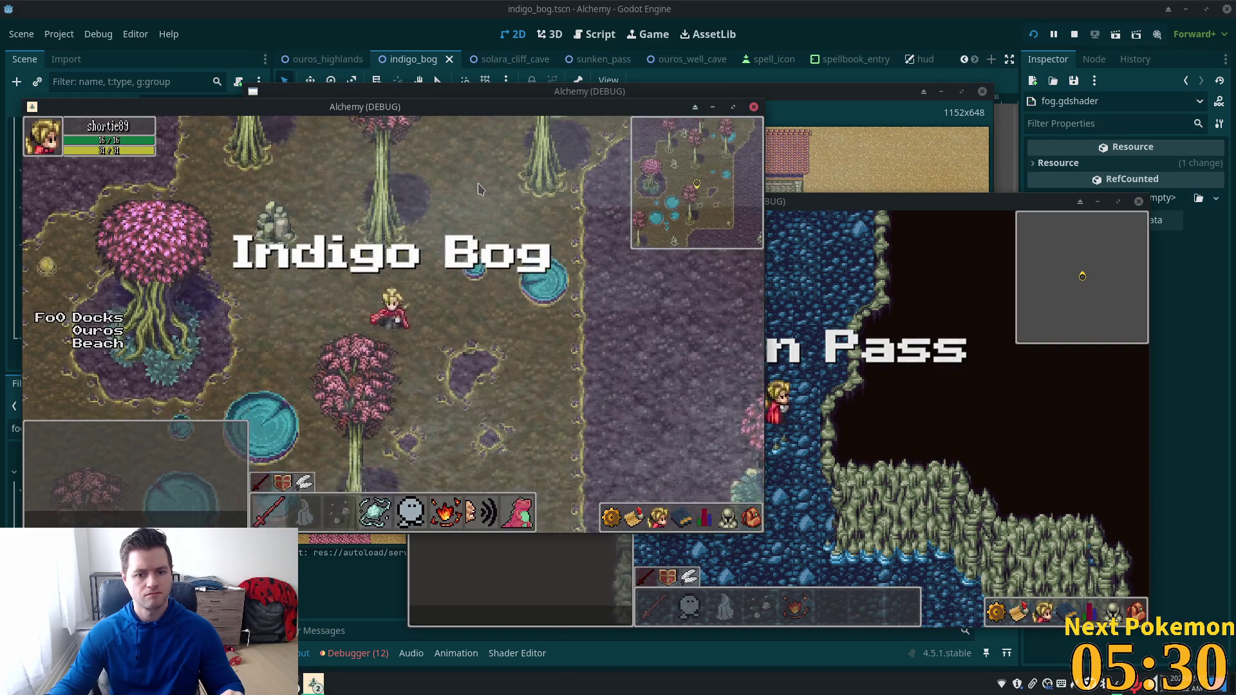
key("Down")
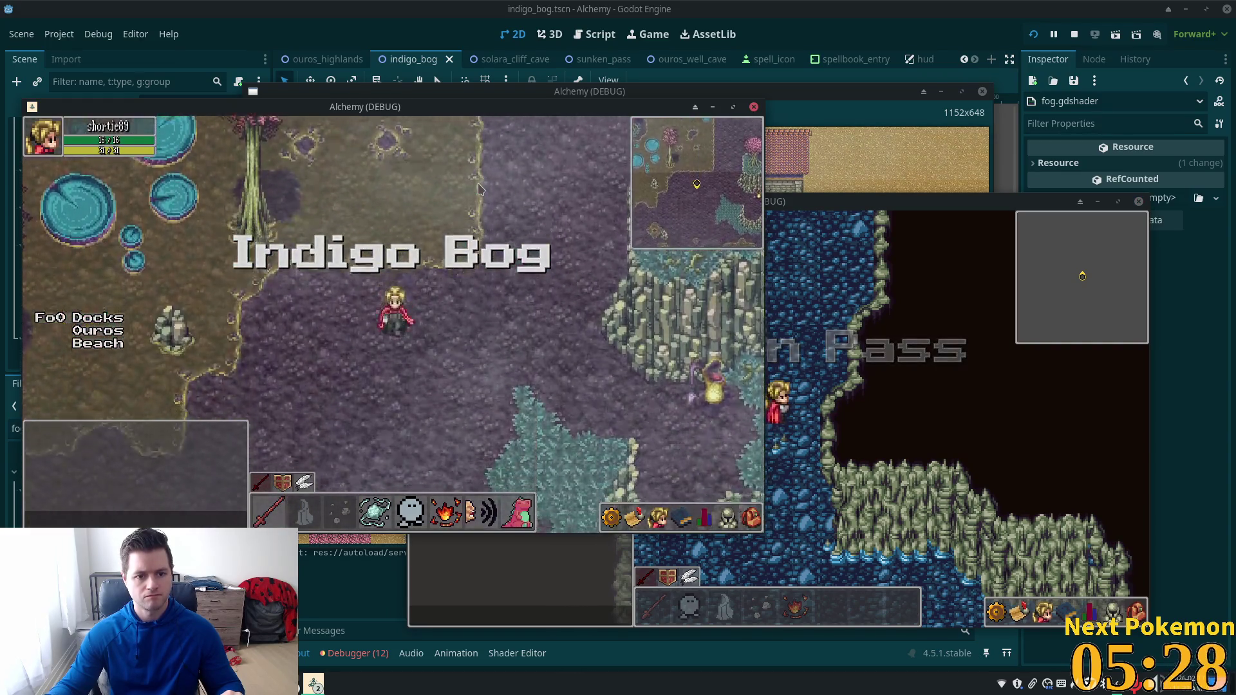
key("Down")
key("Left")
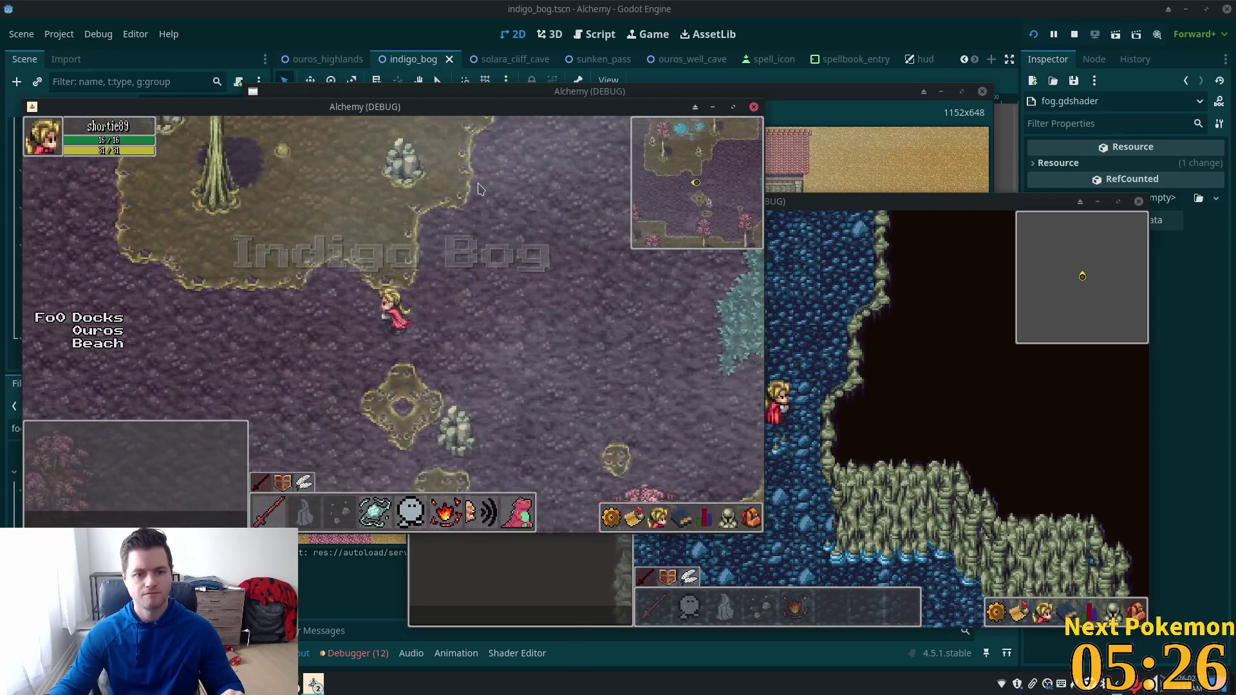
key("Down")
key("Left")
key("Up")
key("Left")
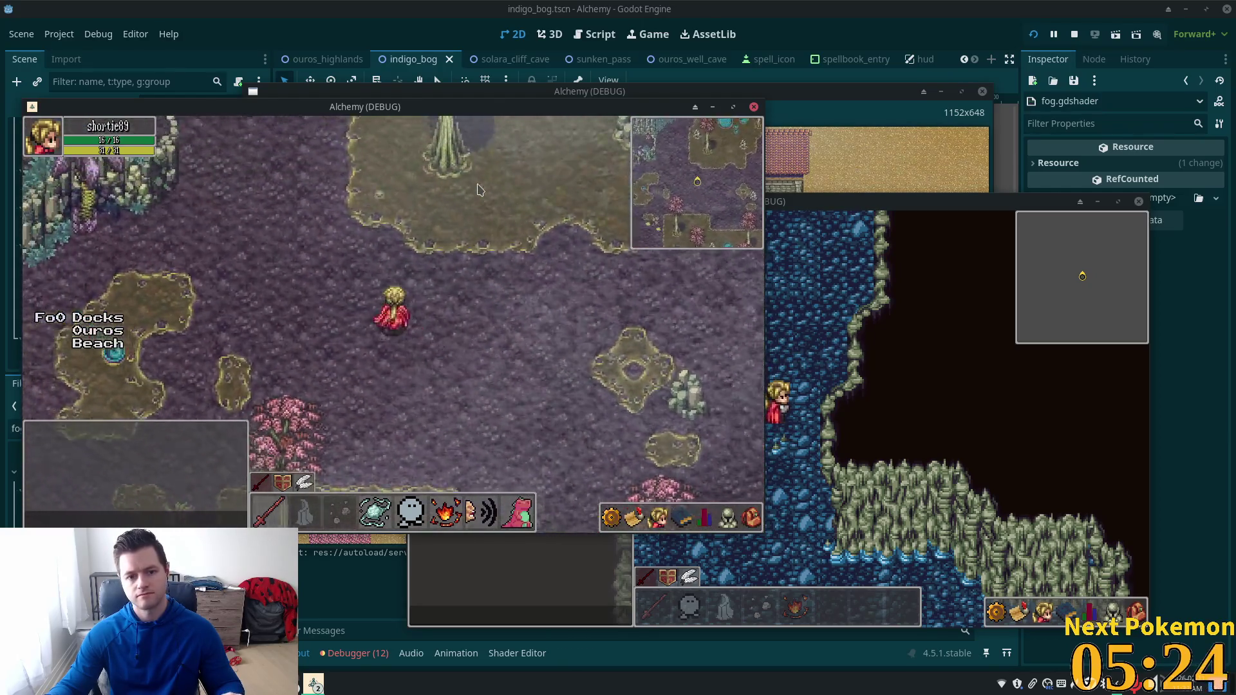
key("Up")
key("Left")
key("Up")
key("Right")
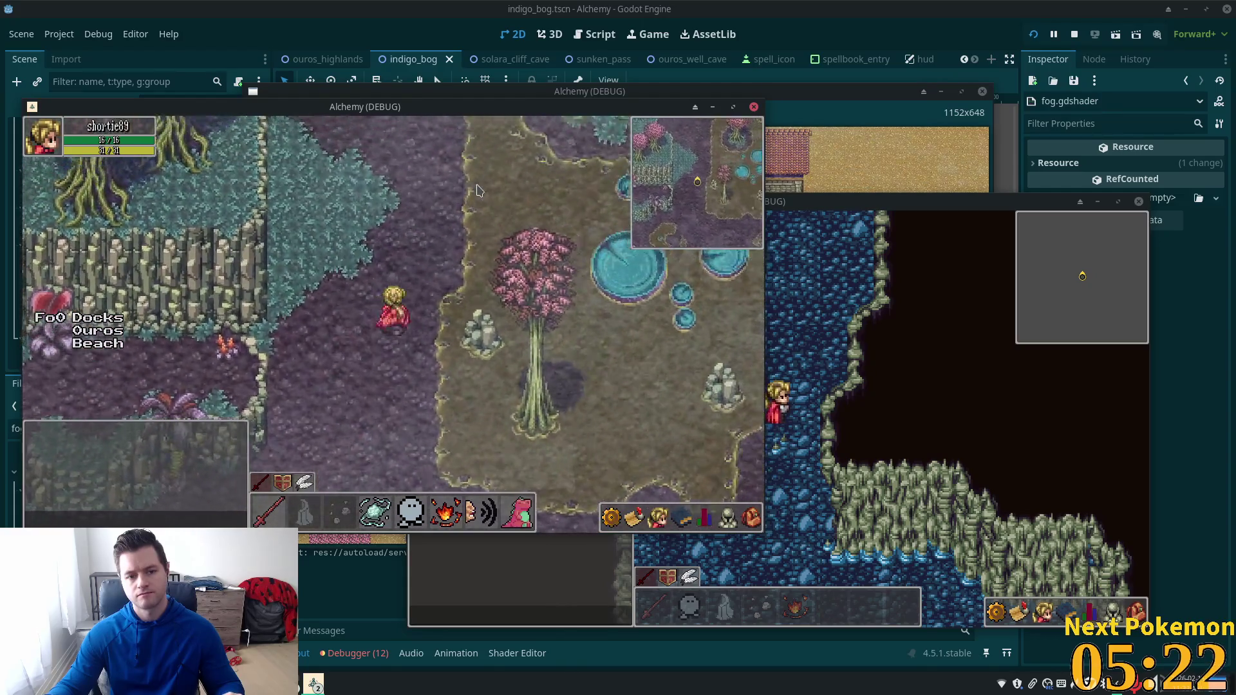
key("Up")
key("Up")
key("Left")
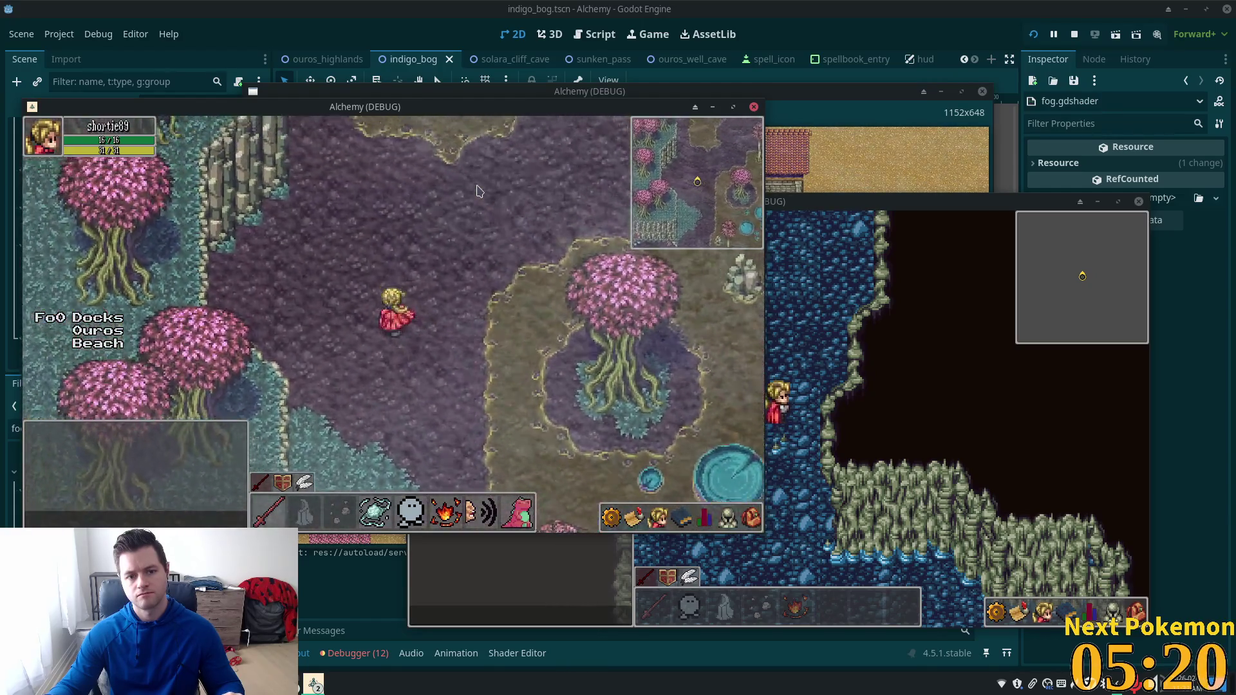
key("Left")
key("Left")
key("Up")
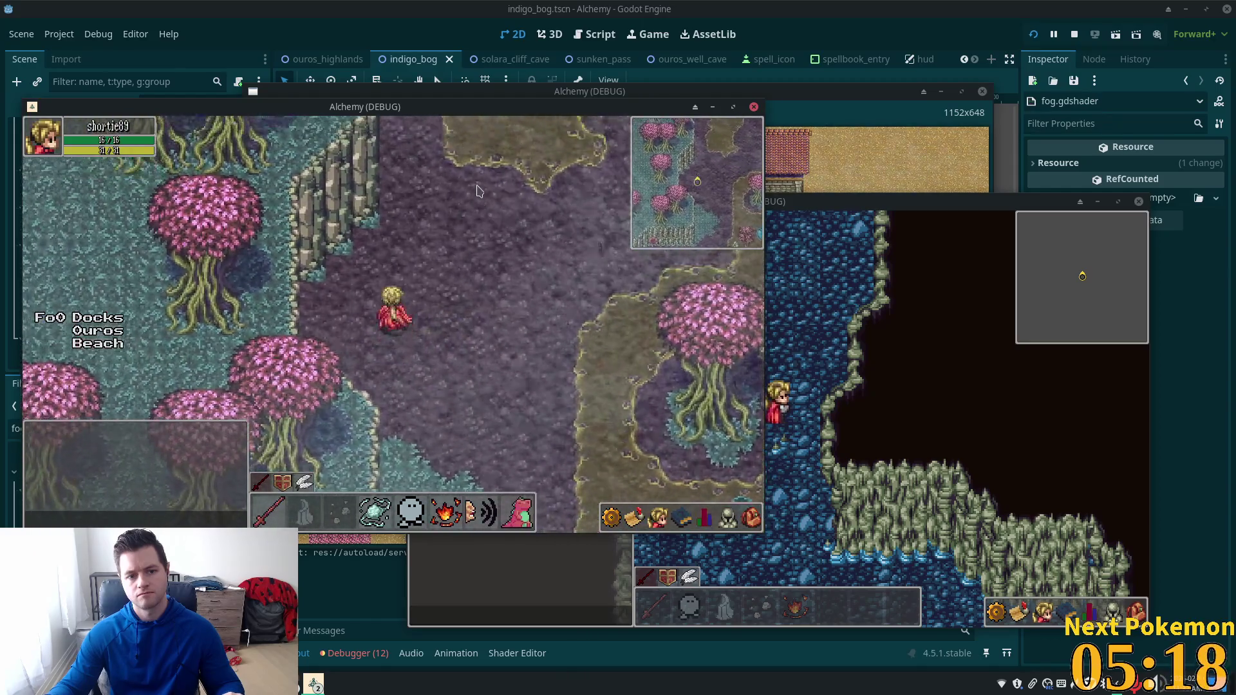
key("Up")
key("Right")
key("Right")
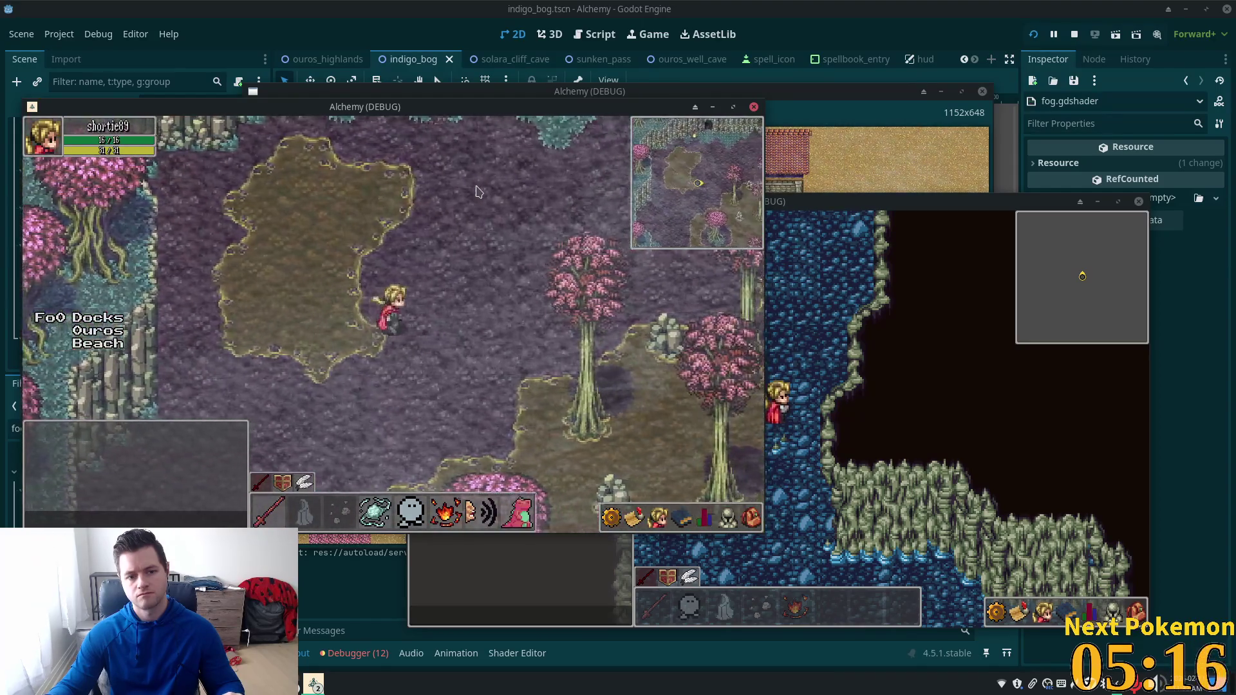
key("Left")
key("Up")
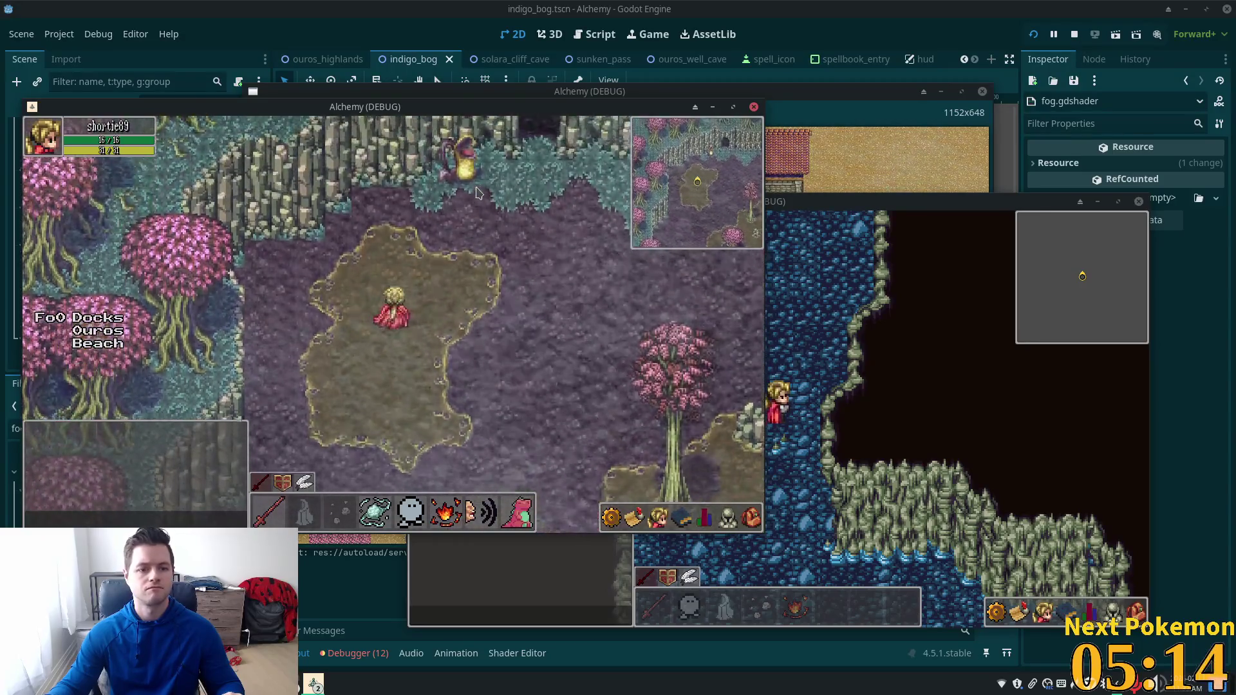
key("Right")
Step: Walk the character right through the forest and out into Verdigris Meadows
key("Right")
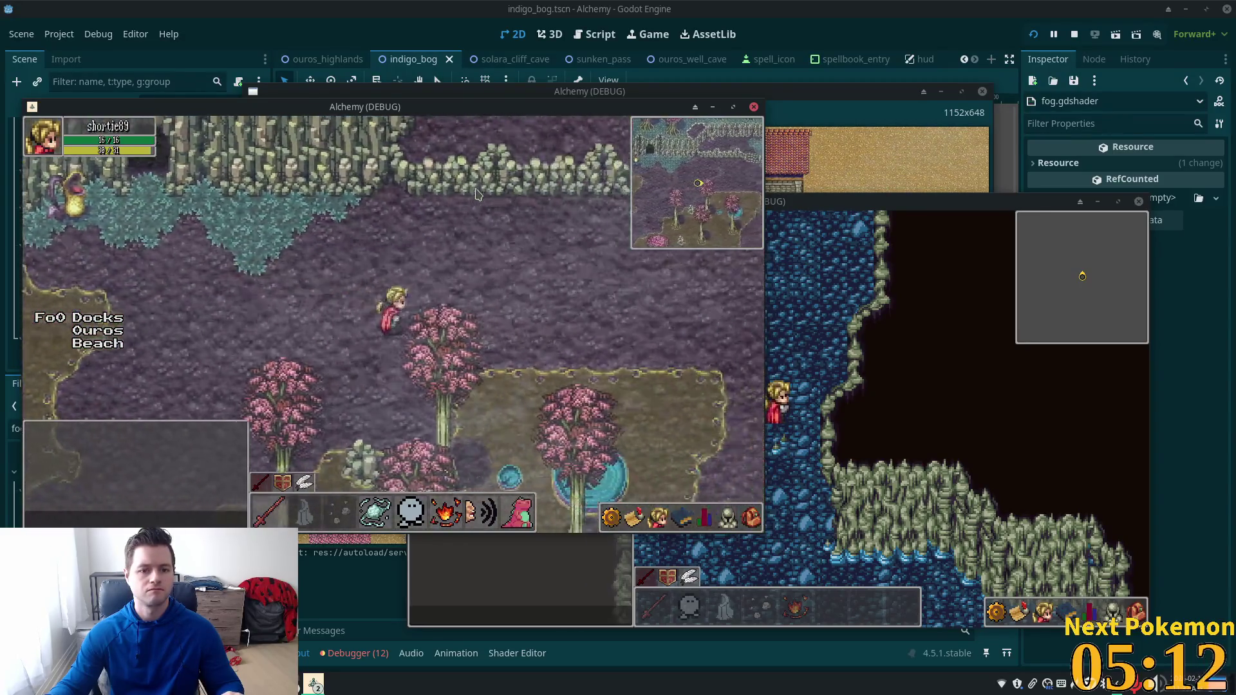
key("Right")
key("Right")
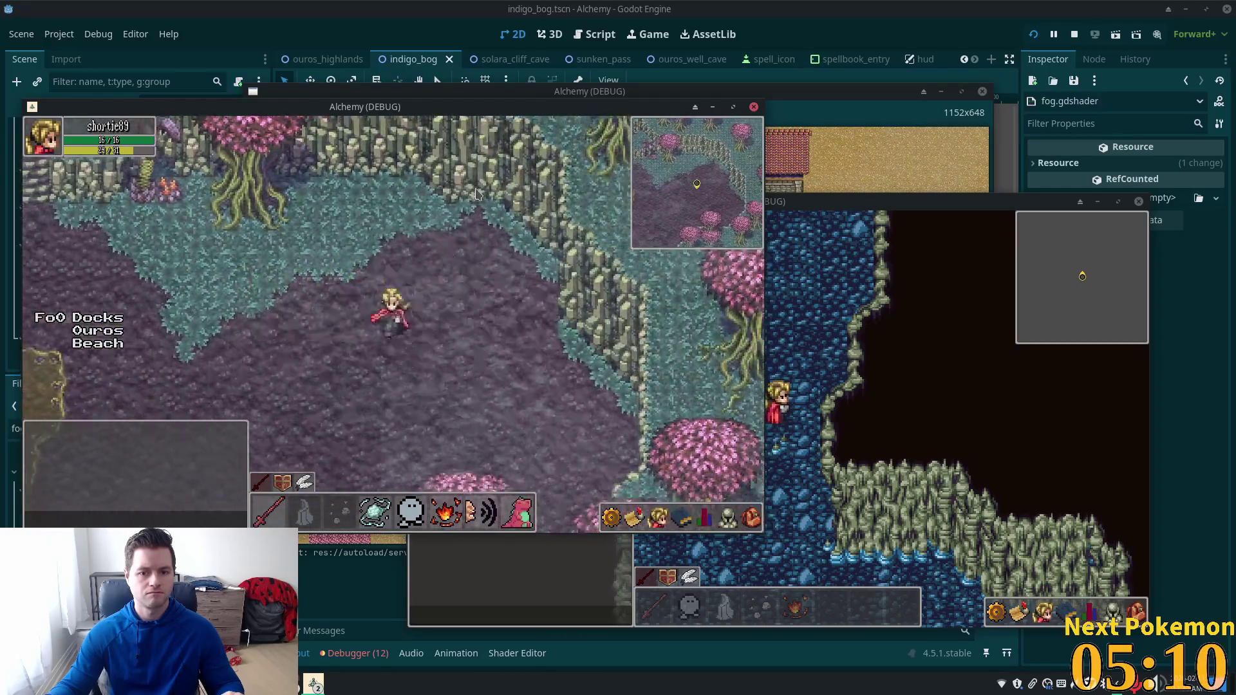
key("Down")
key("Down")
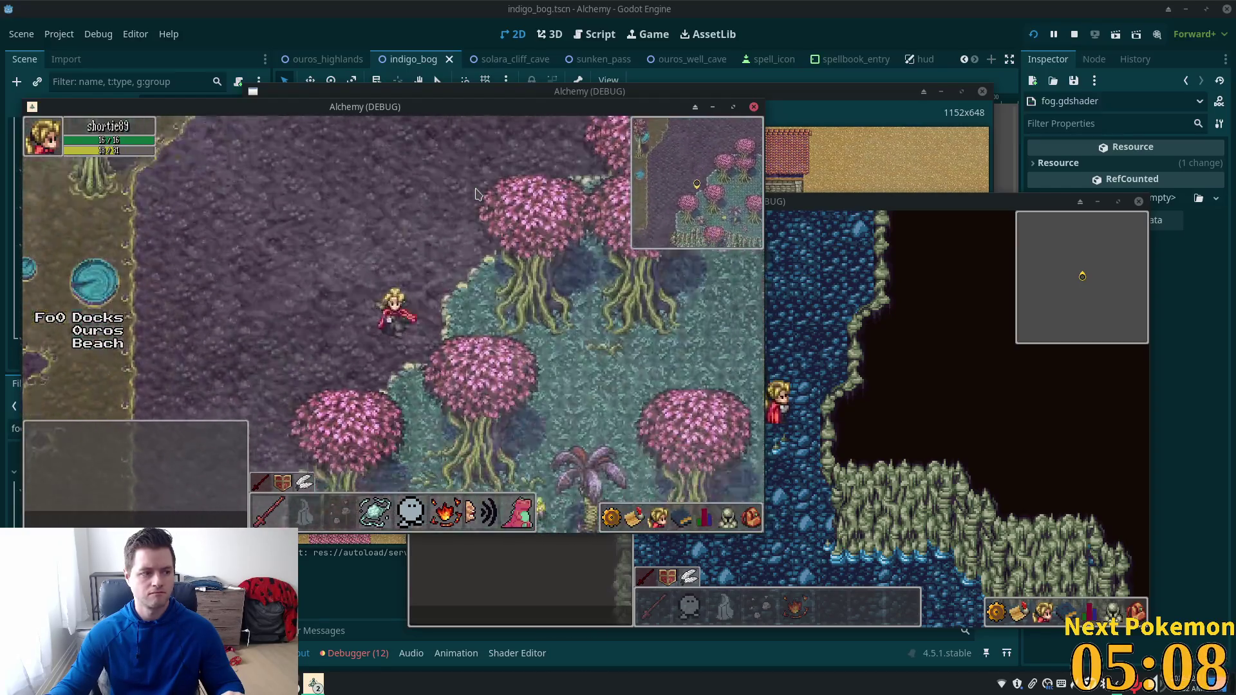
key("Down")
key("Right")
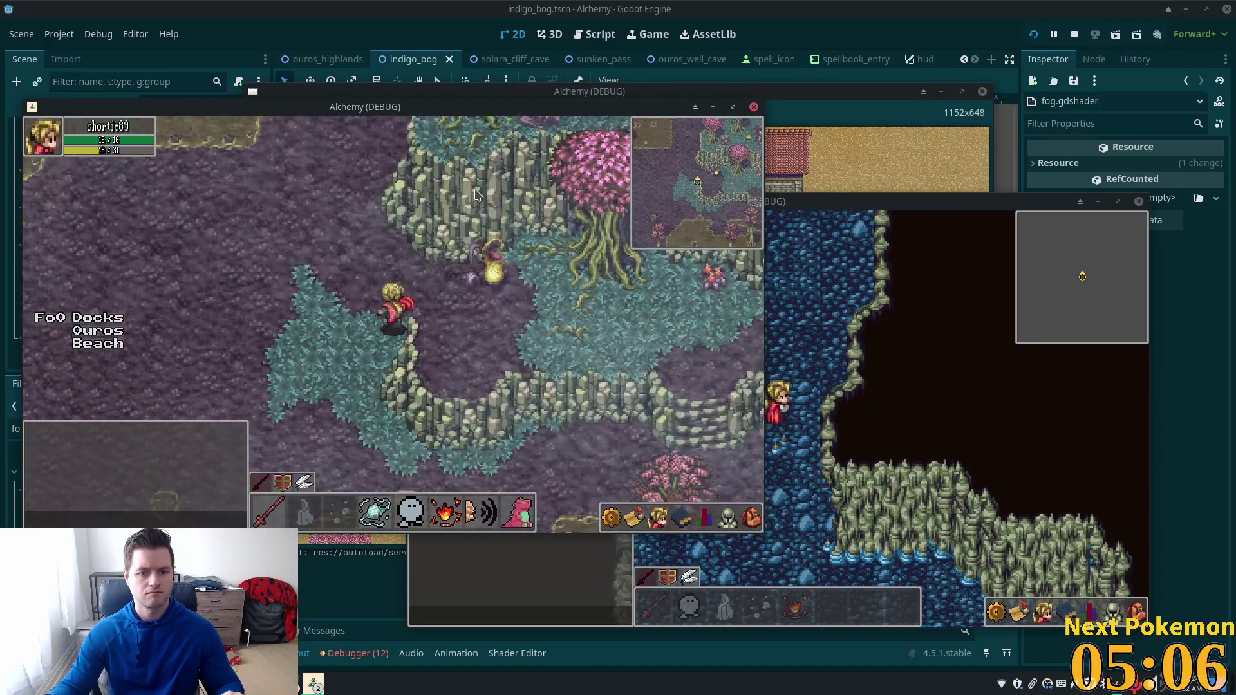
key("Right")
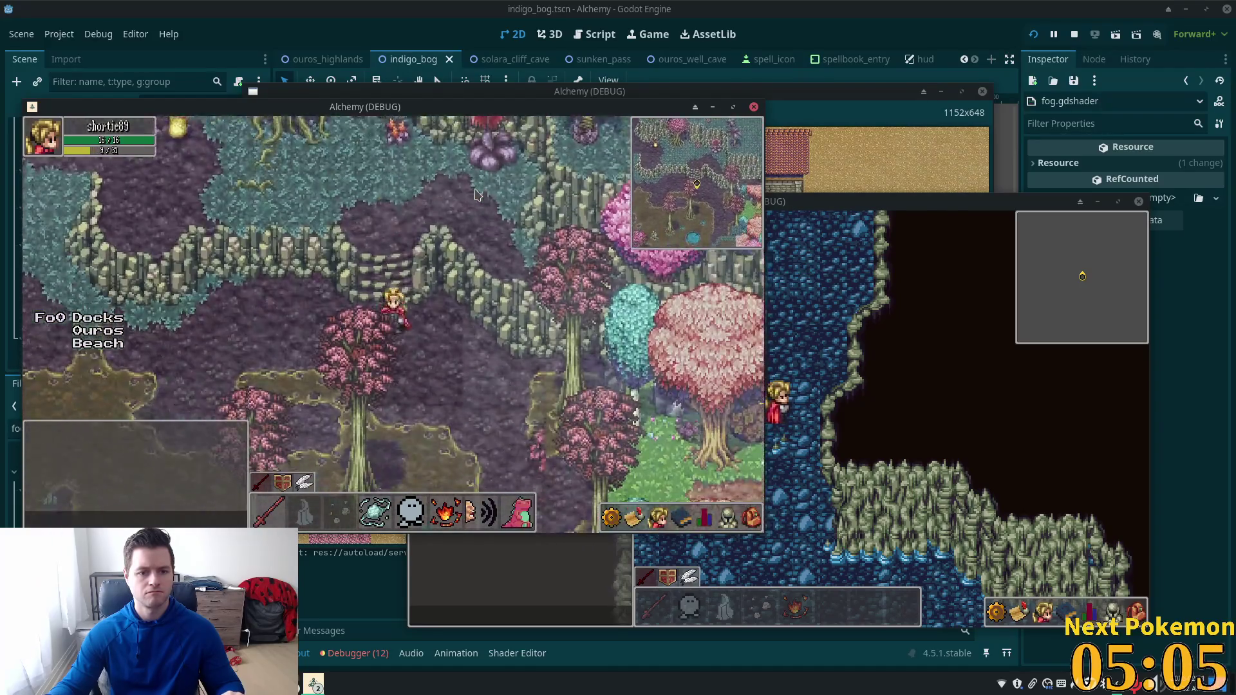
key("Down")
key("Right")
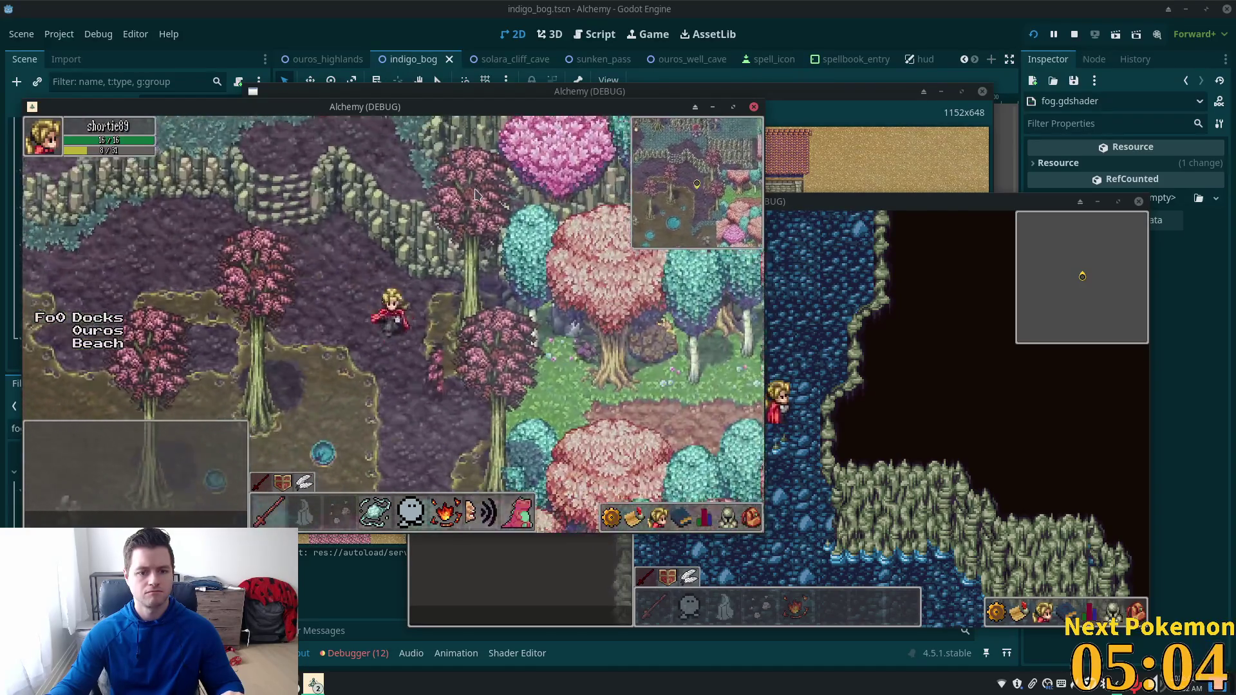
key("Right")
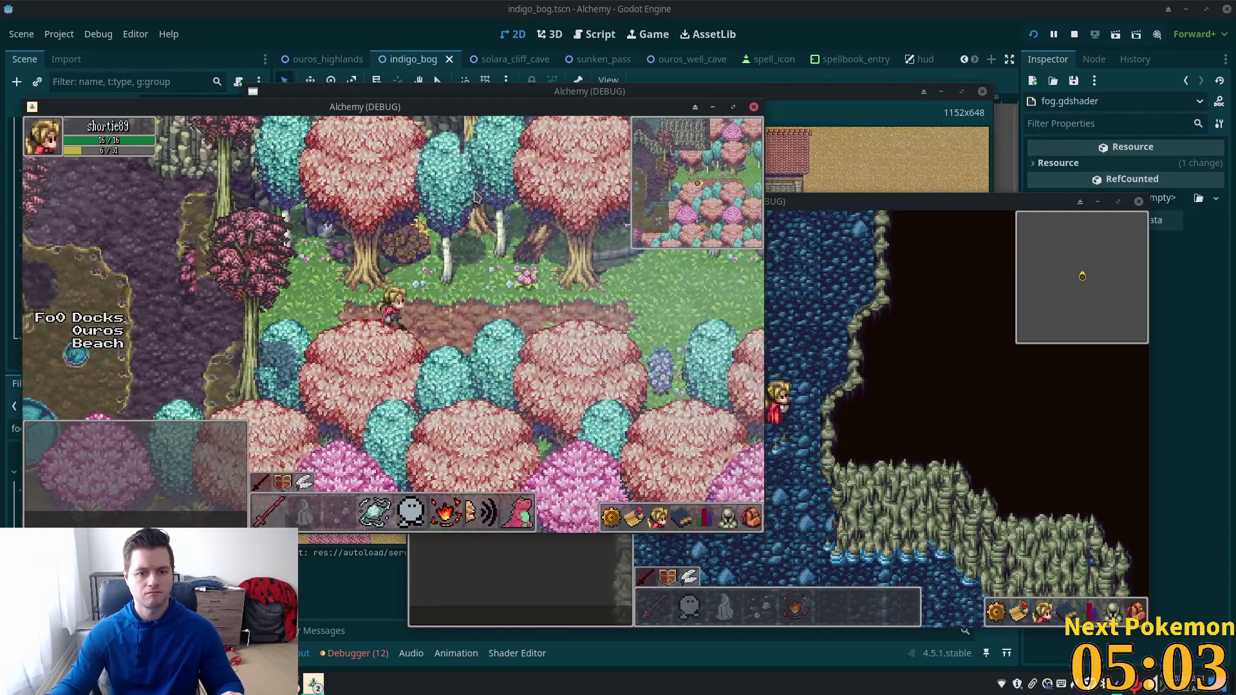
key("Right")
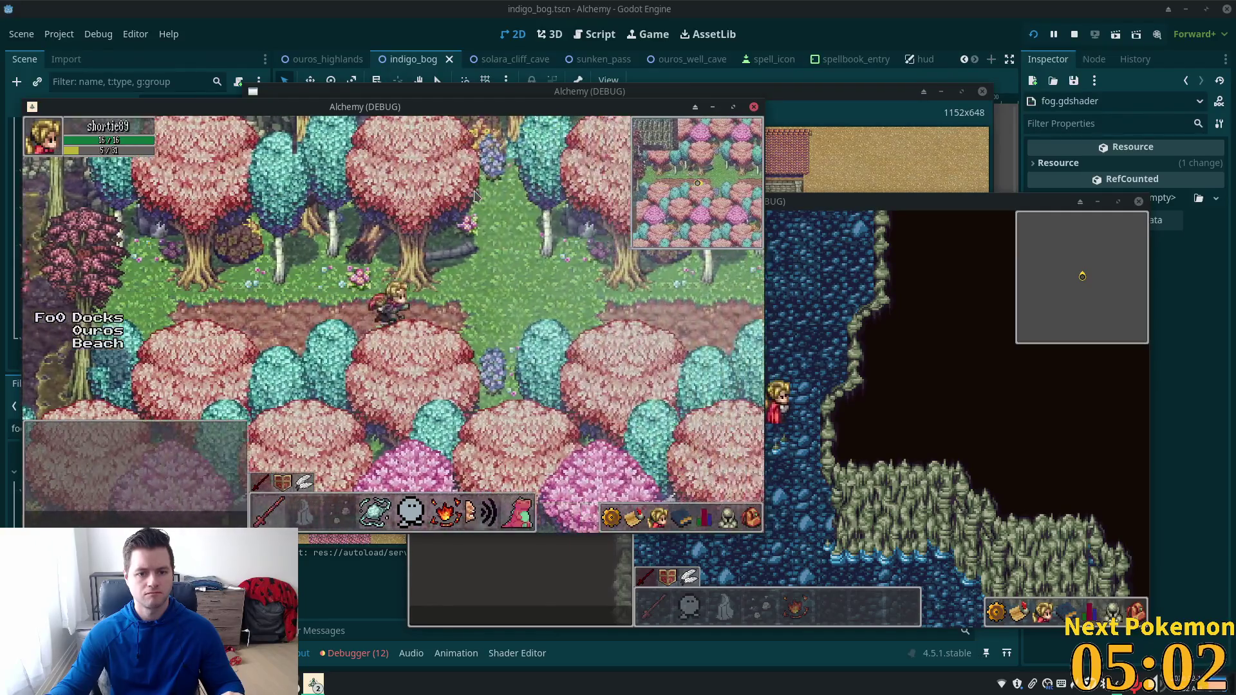
key("Left")
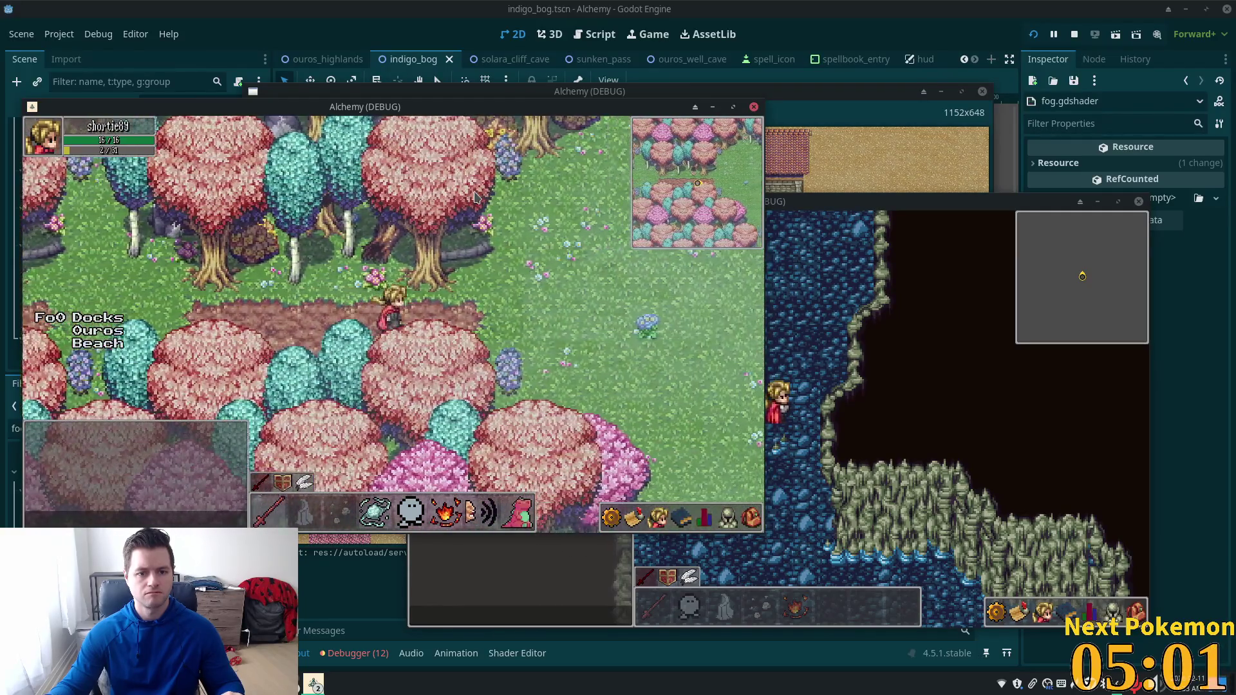
key("Right")
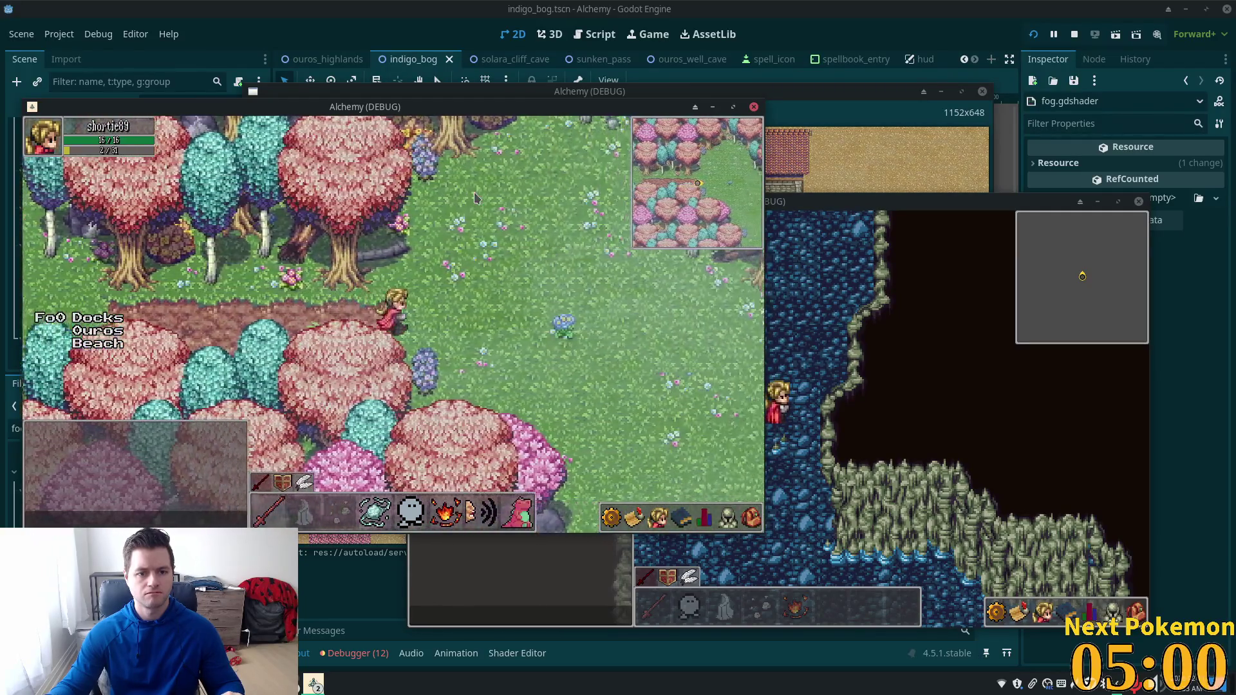
key("Right")
Step: Walk the character back left into Indigo Bog, moving down-left to watch the fog
key("Down")
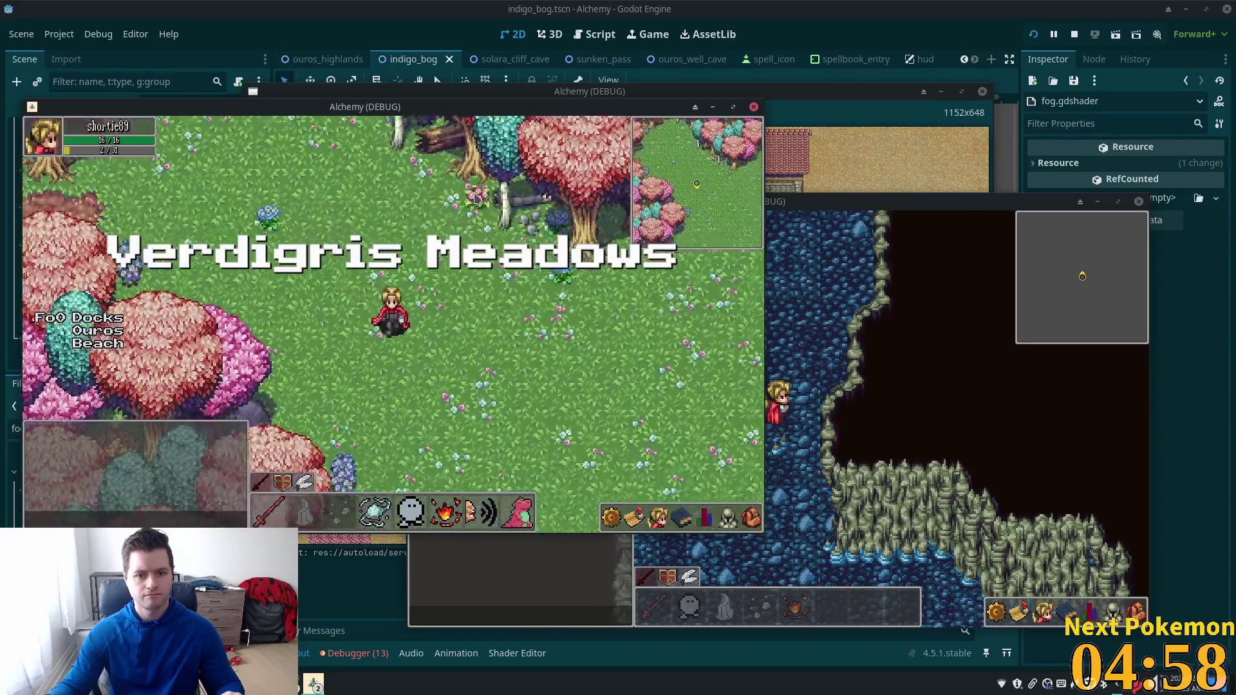
key("Up")
key("Left")
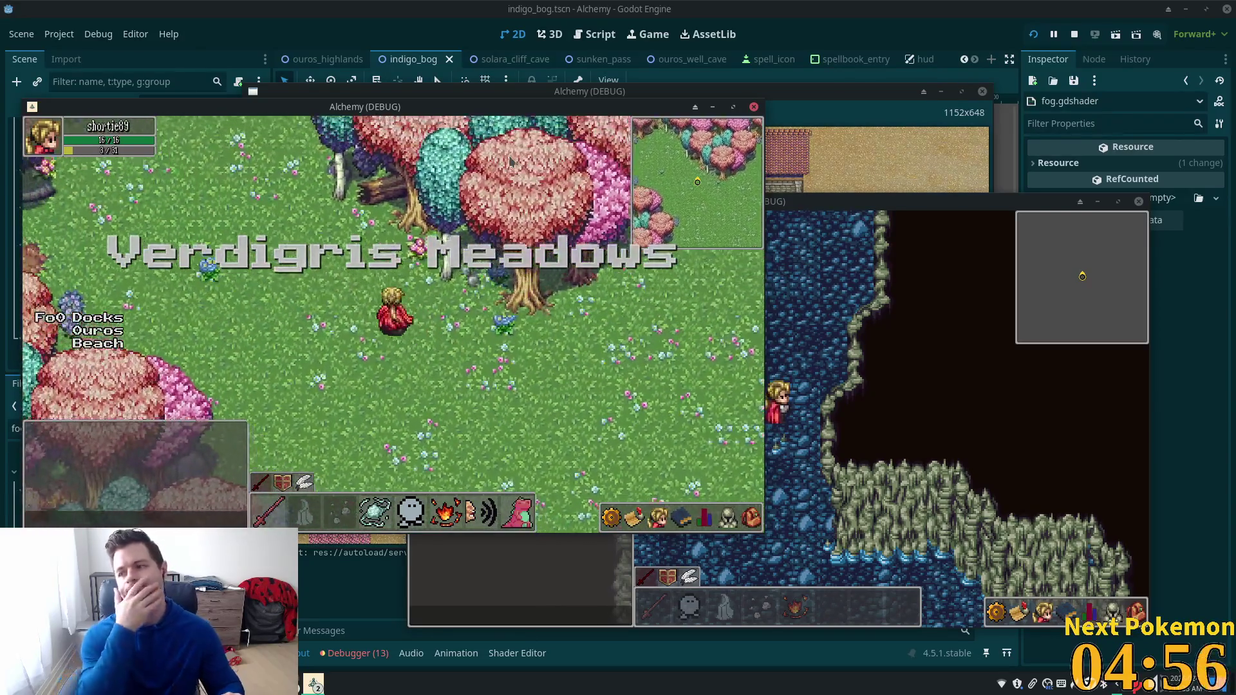
key("Left")
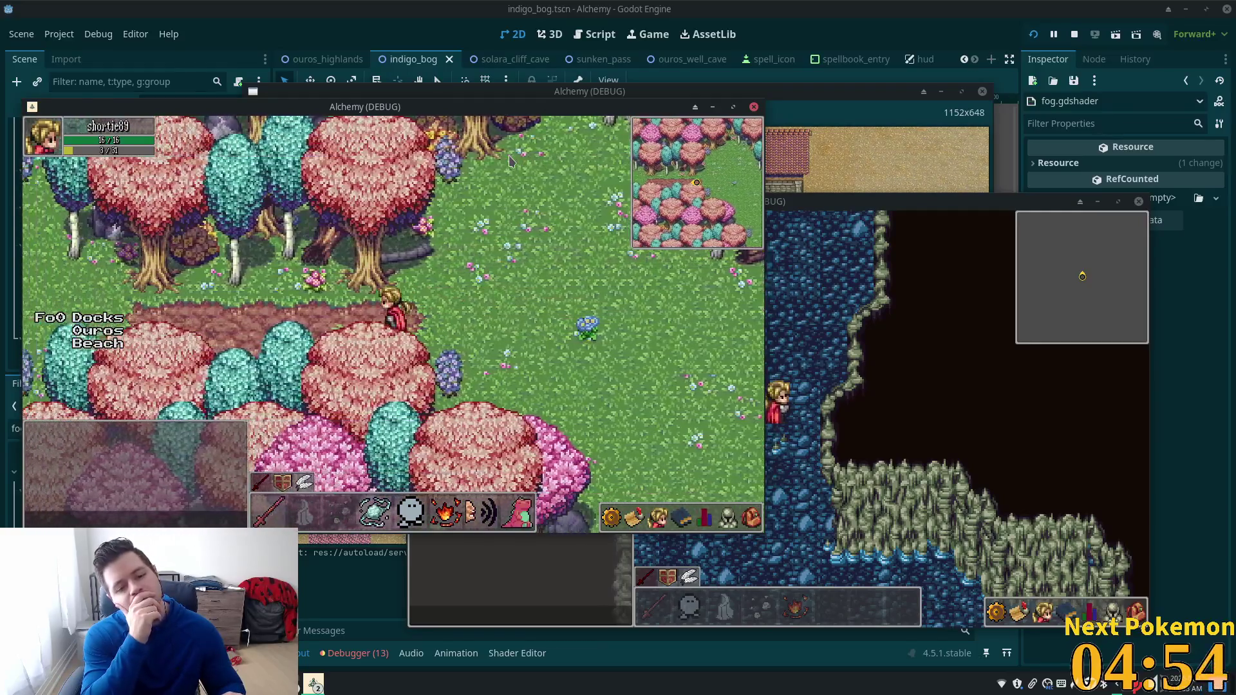
key("Left")
key("Left")
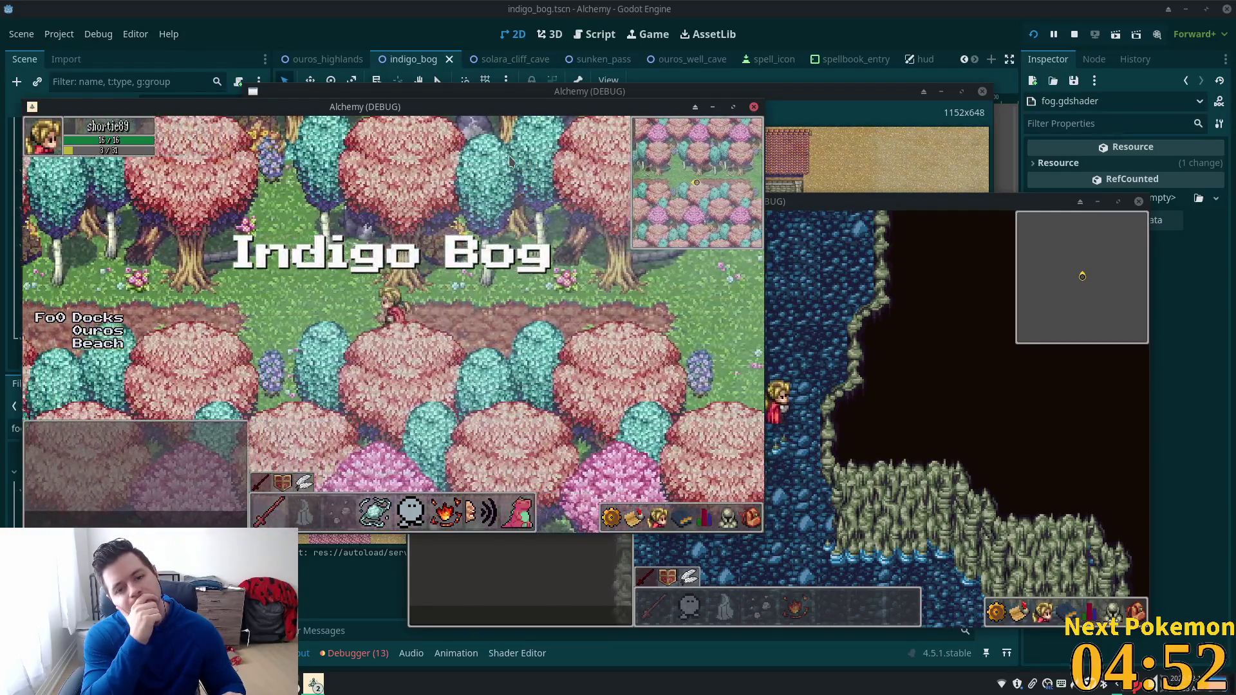
key("Left")
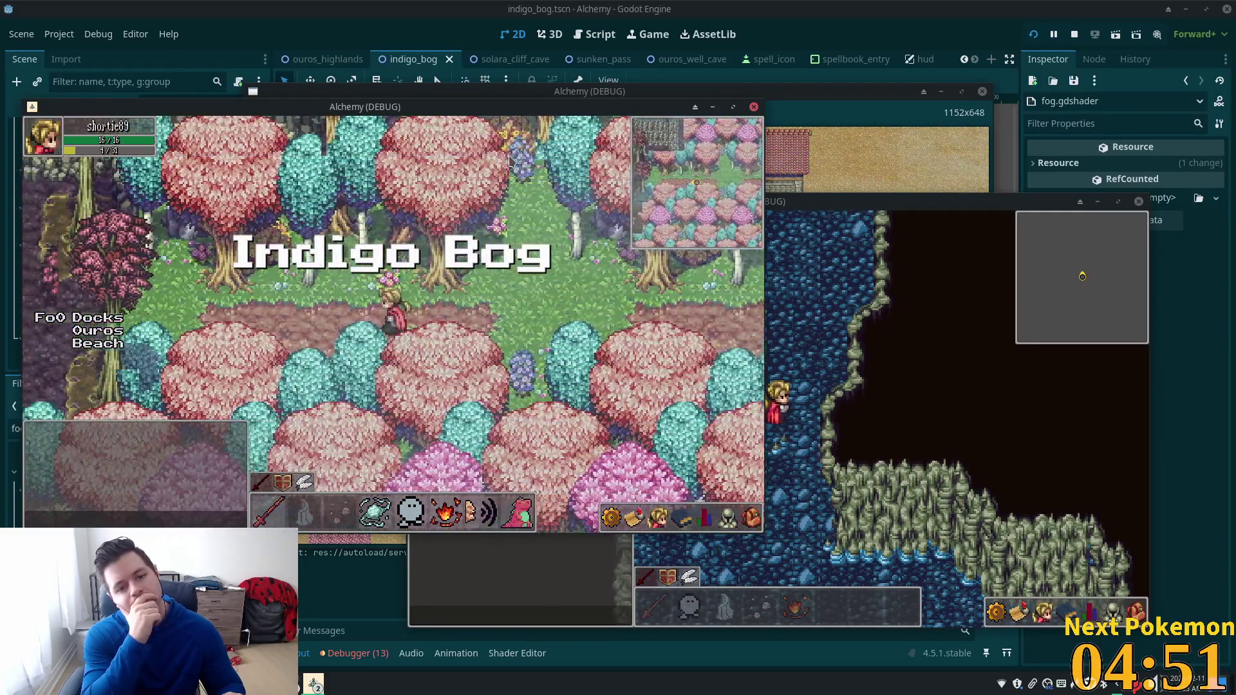
key("Left")
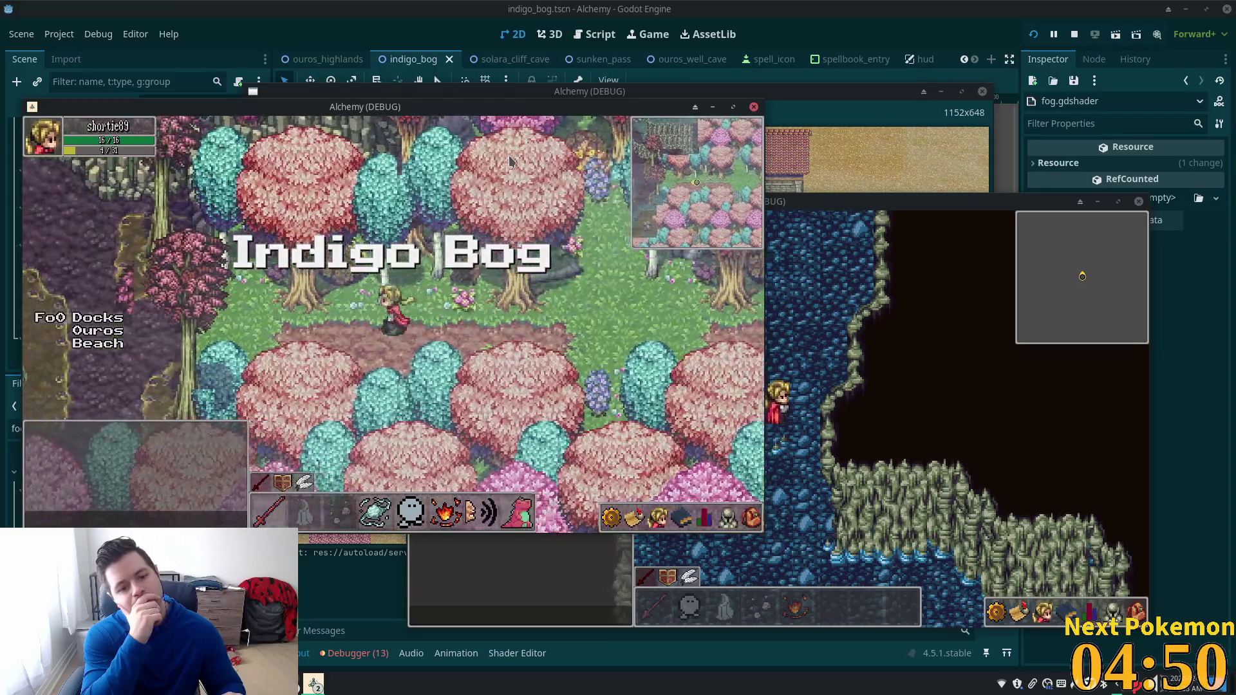
key("Left")
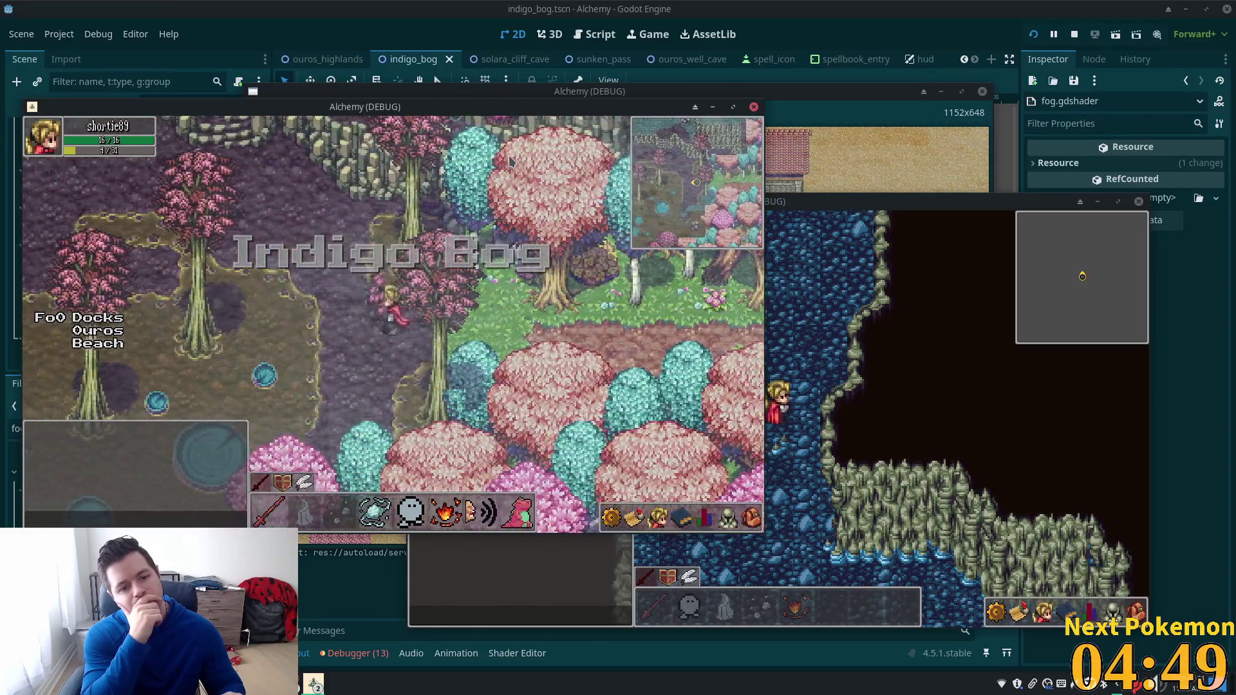
key("Left")
key("Down")
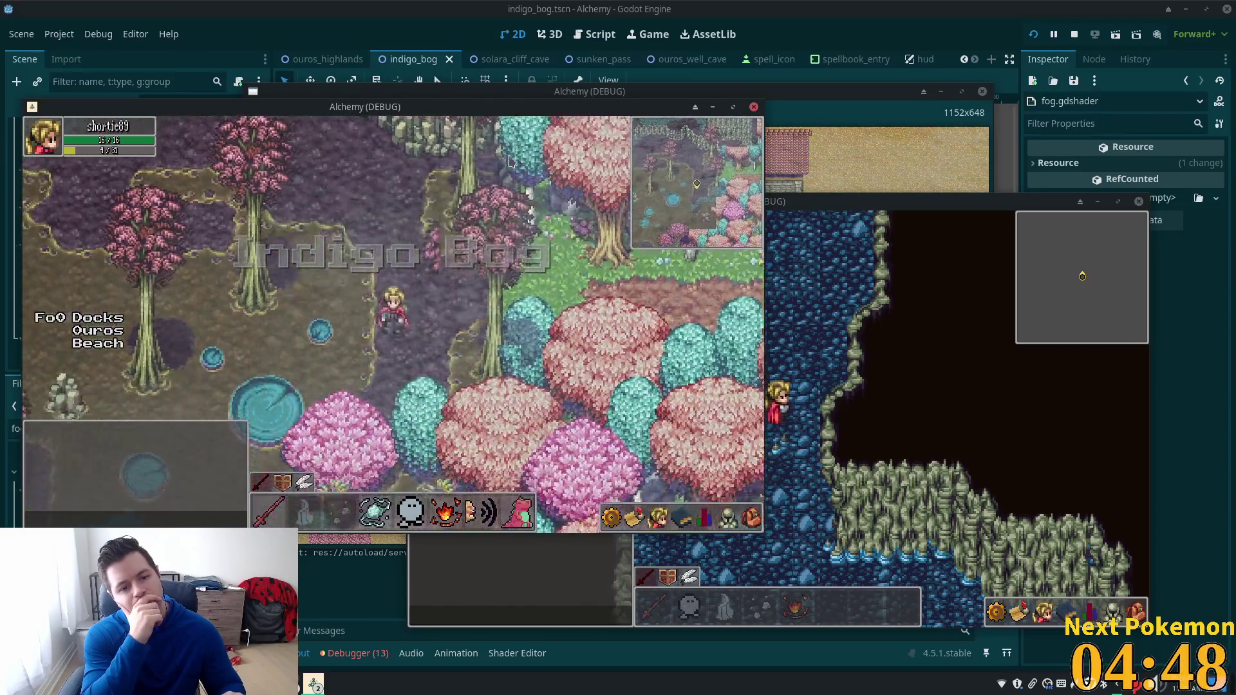
key("Left")
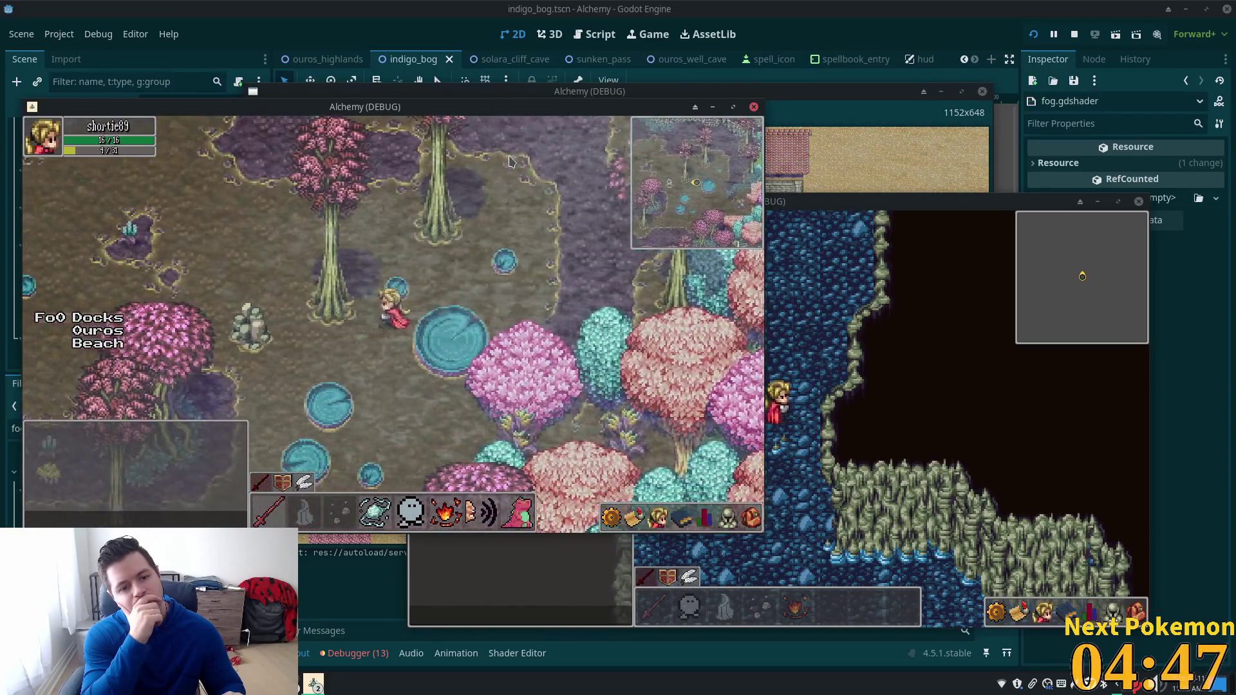
key("Left")
key("Down")
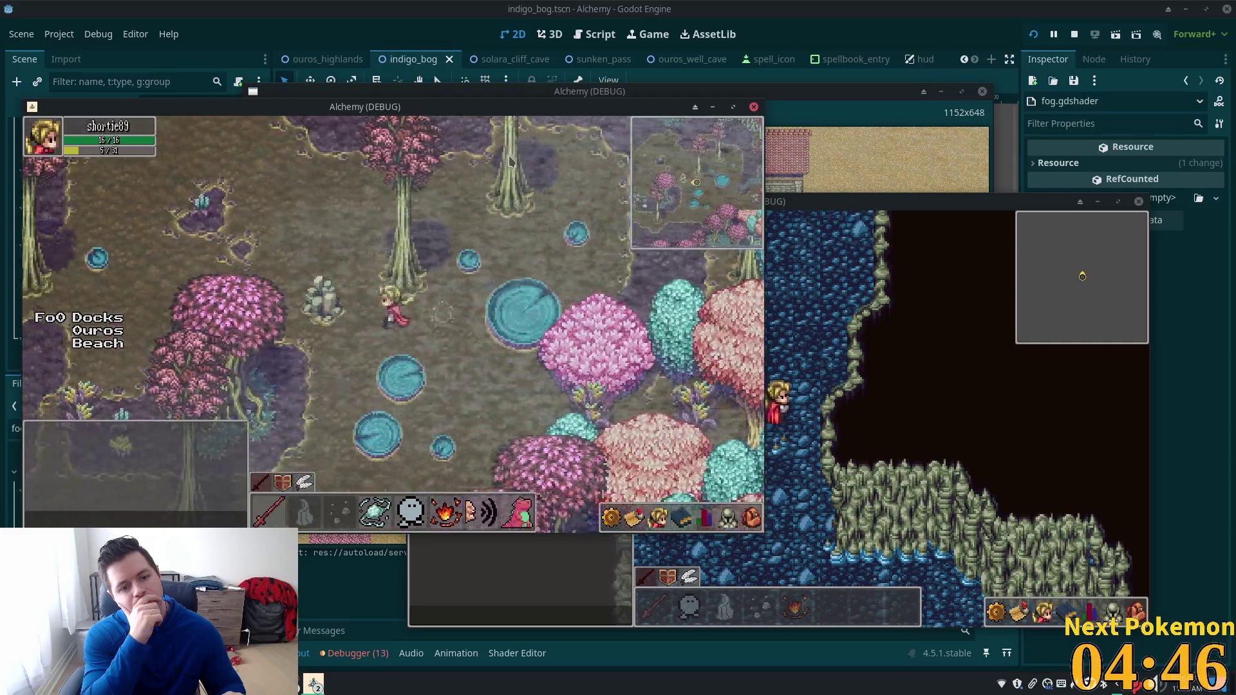
key("Up")
key("Left")
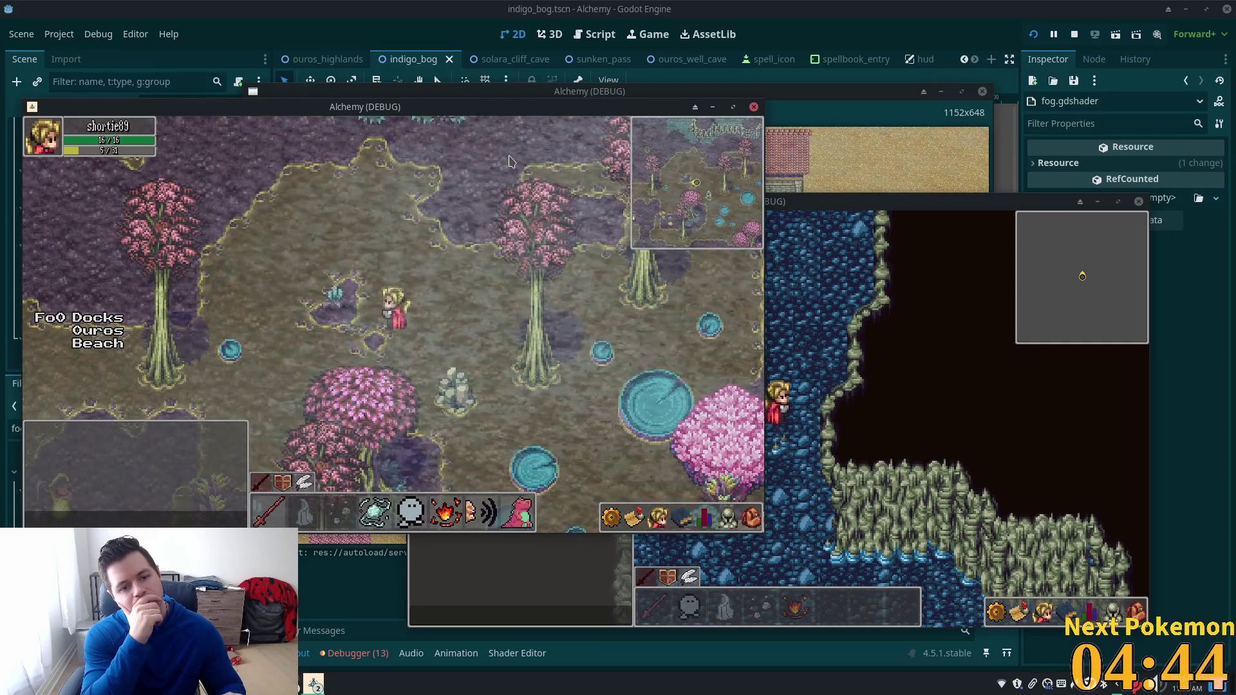
key("Left")
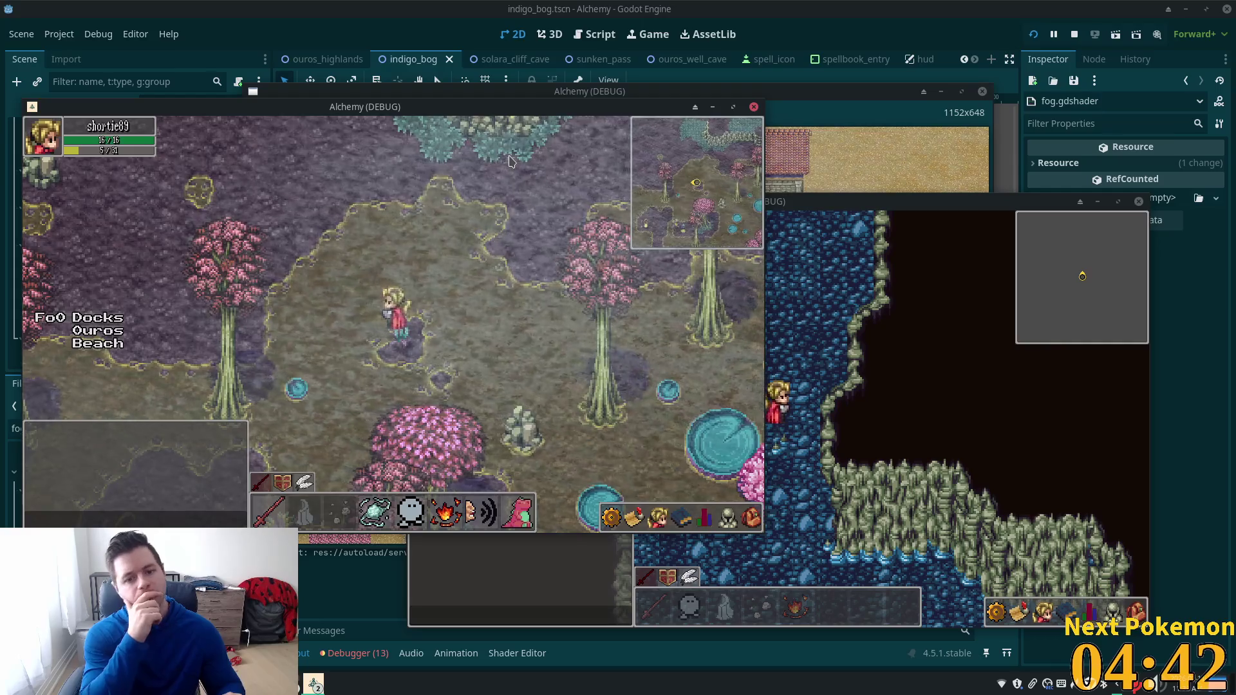
Step: Stop the running game with F8 and place the caret in fog.gdshader in Cursor
key("F8")
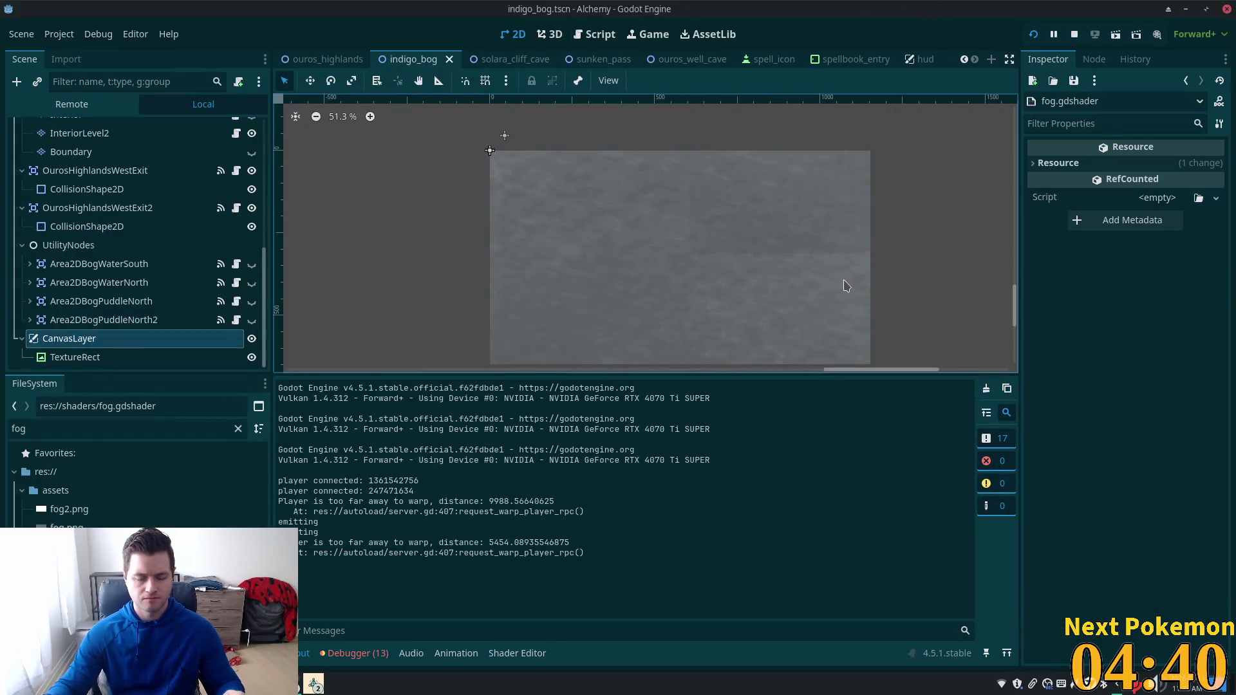
key("alt+Tab")
left_click(650, 376)
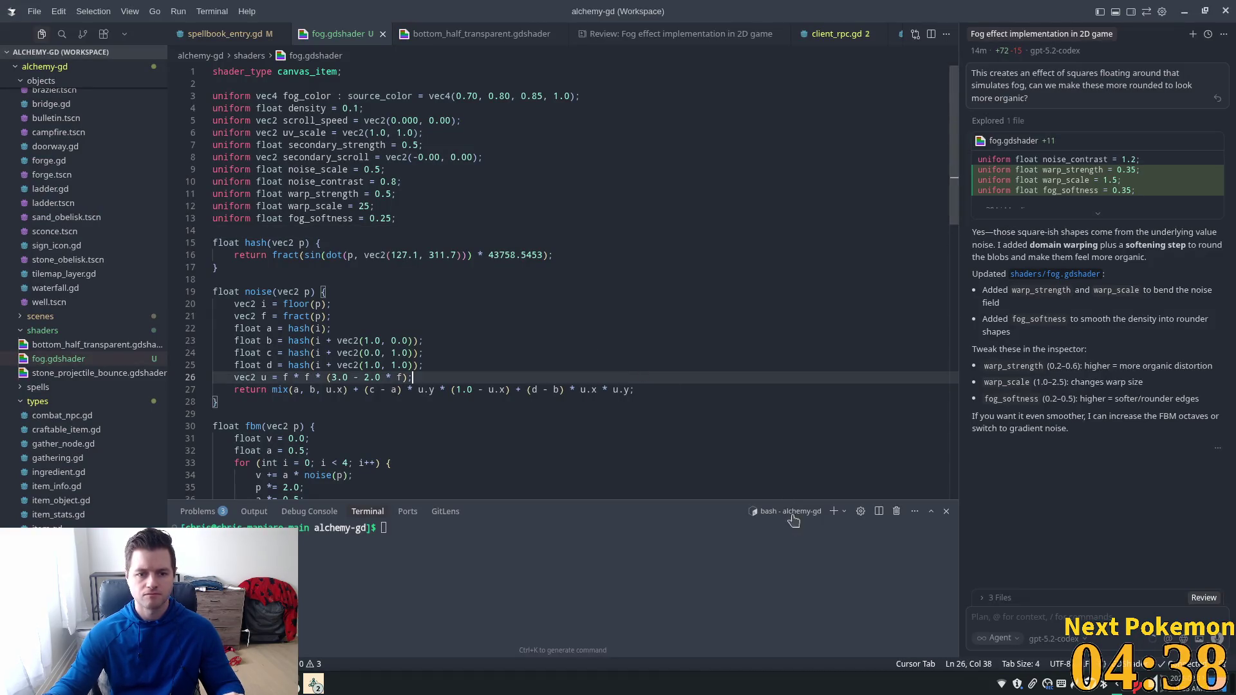
scroll(646, 385, "down", 2)
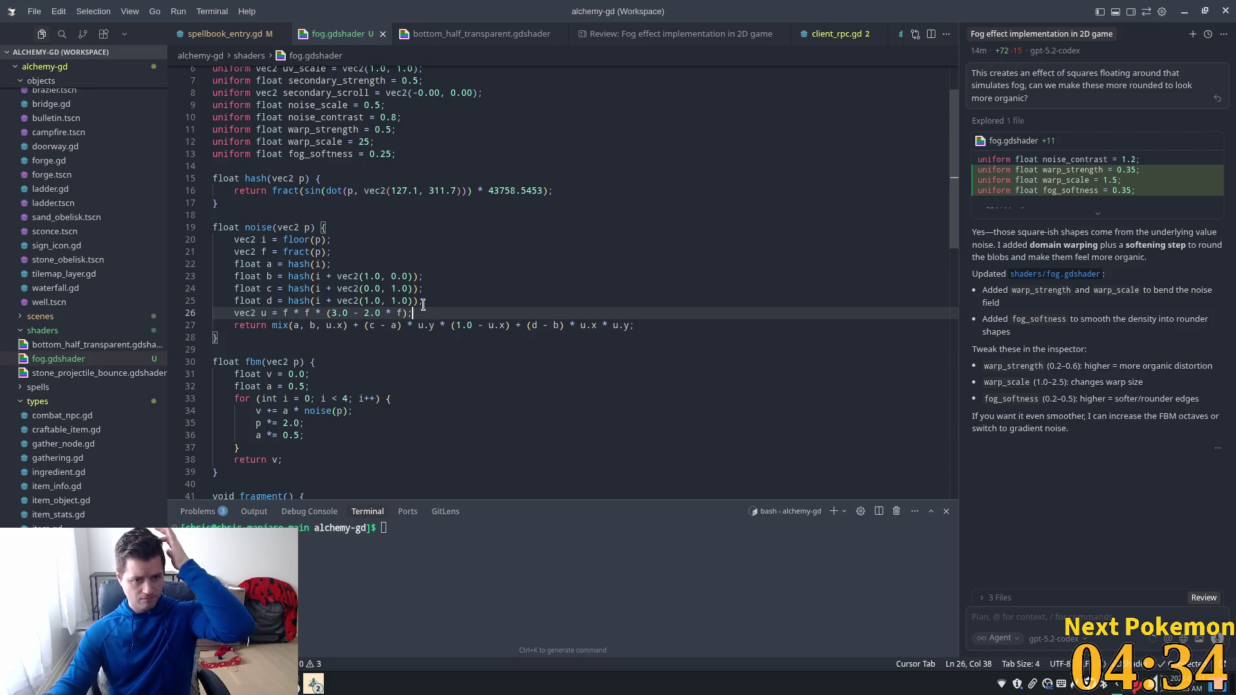
scroll(422, 305, "down", 1)
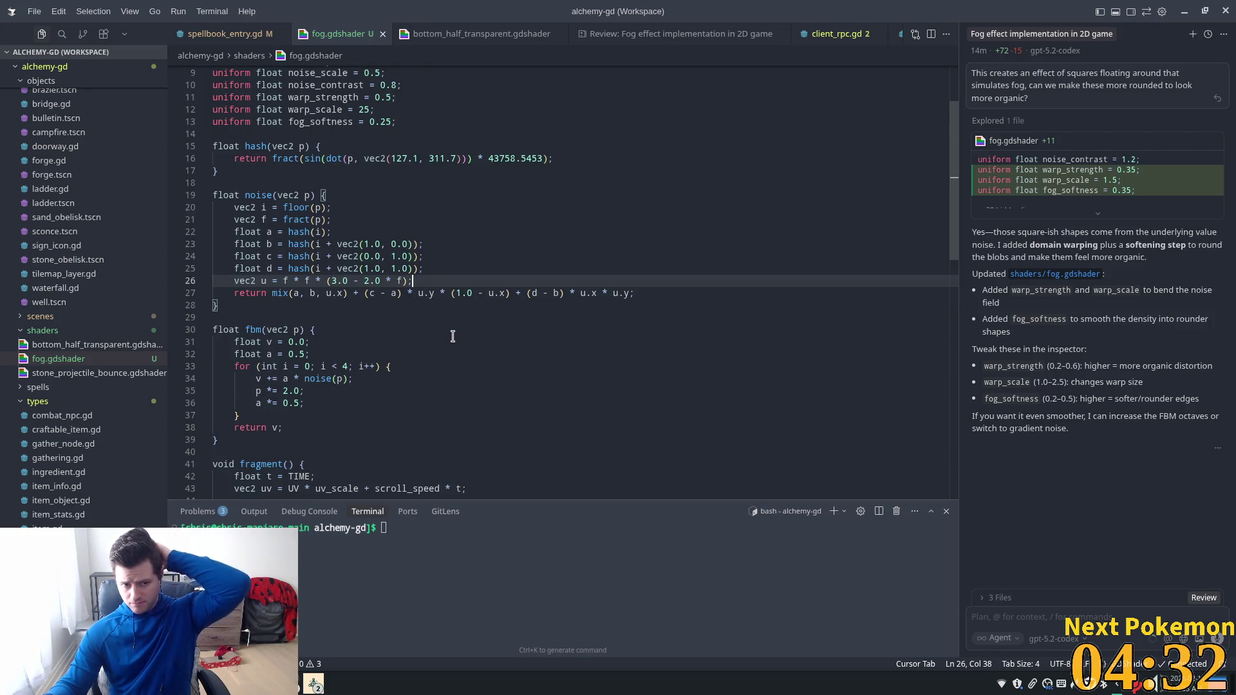
scroll(453, 337, "down", 3)
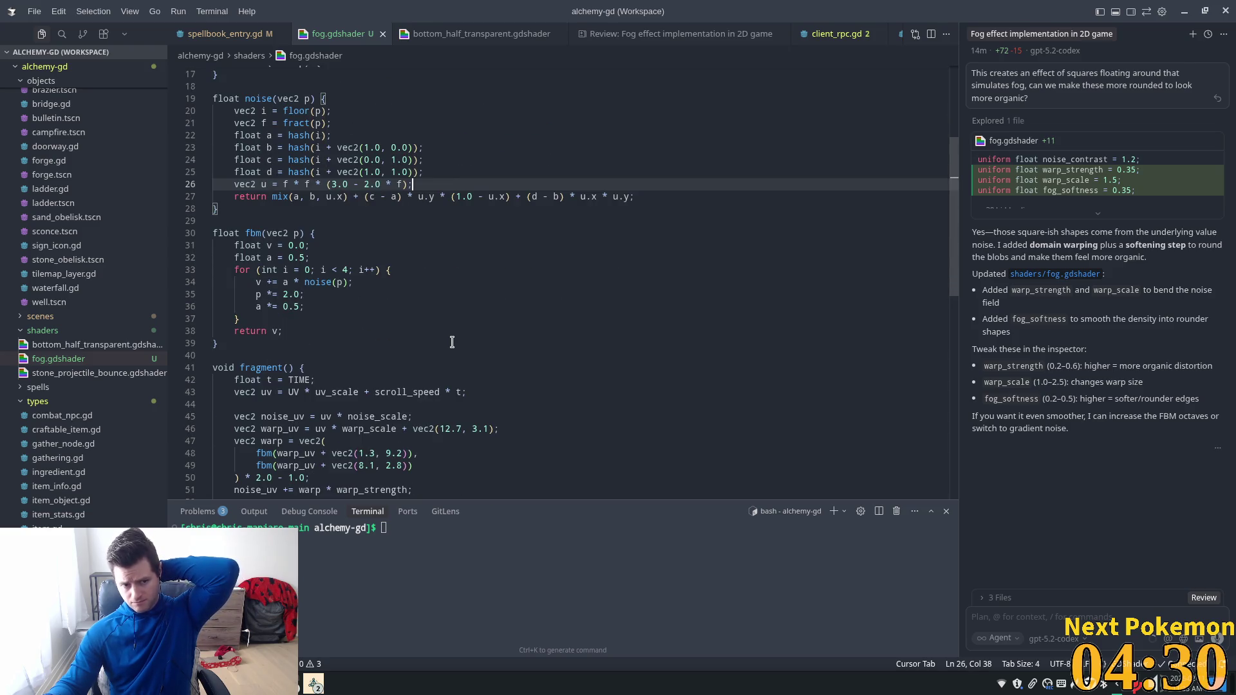
scroll(451, 343, "down", 2)
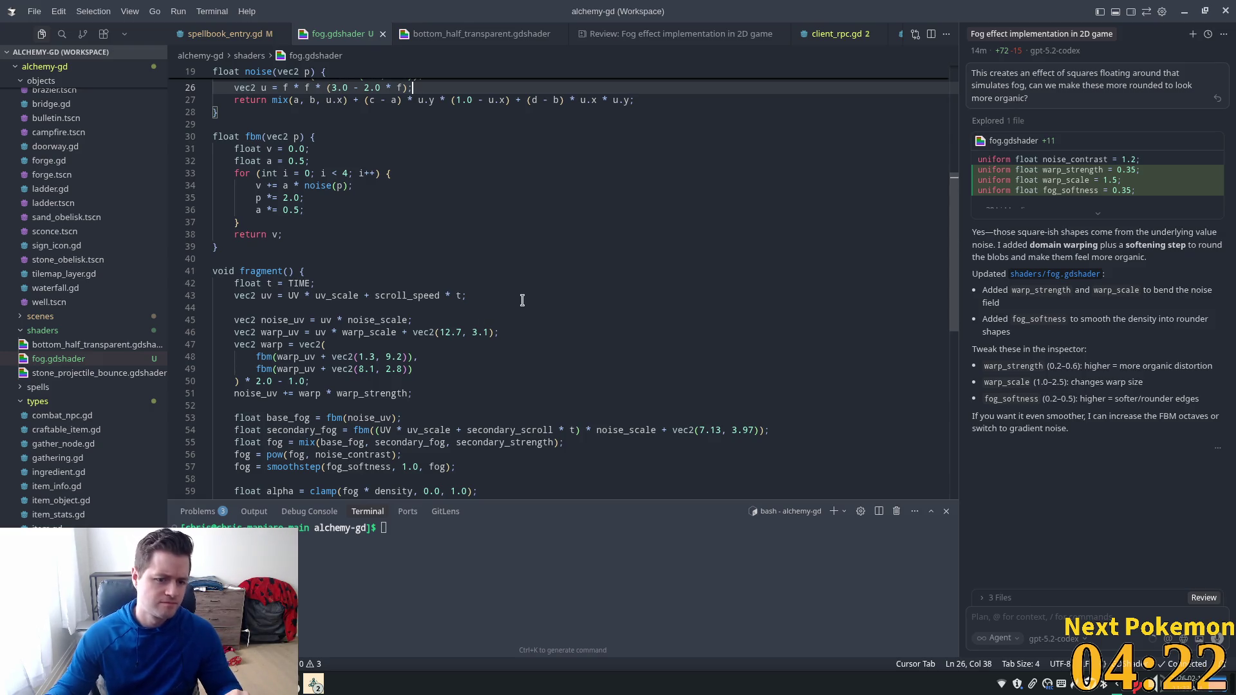
scroll(521, 315, "down", 3)
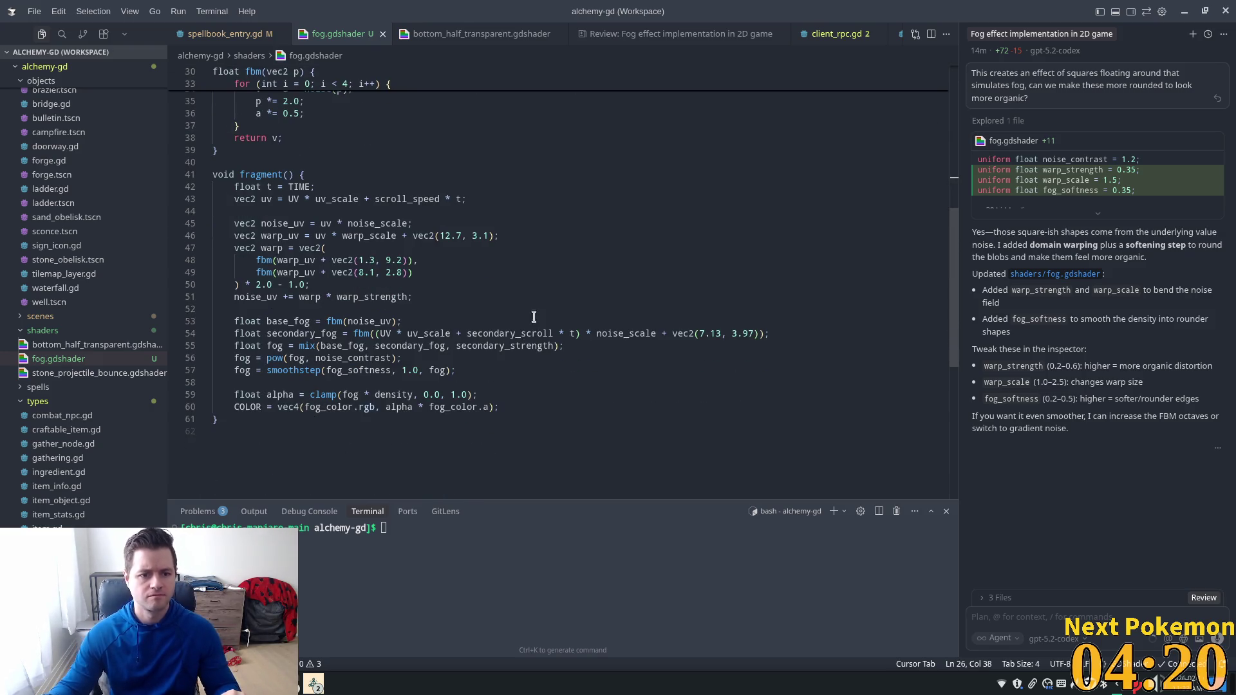
scroll(531, 340, "up", 12)
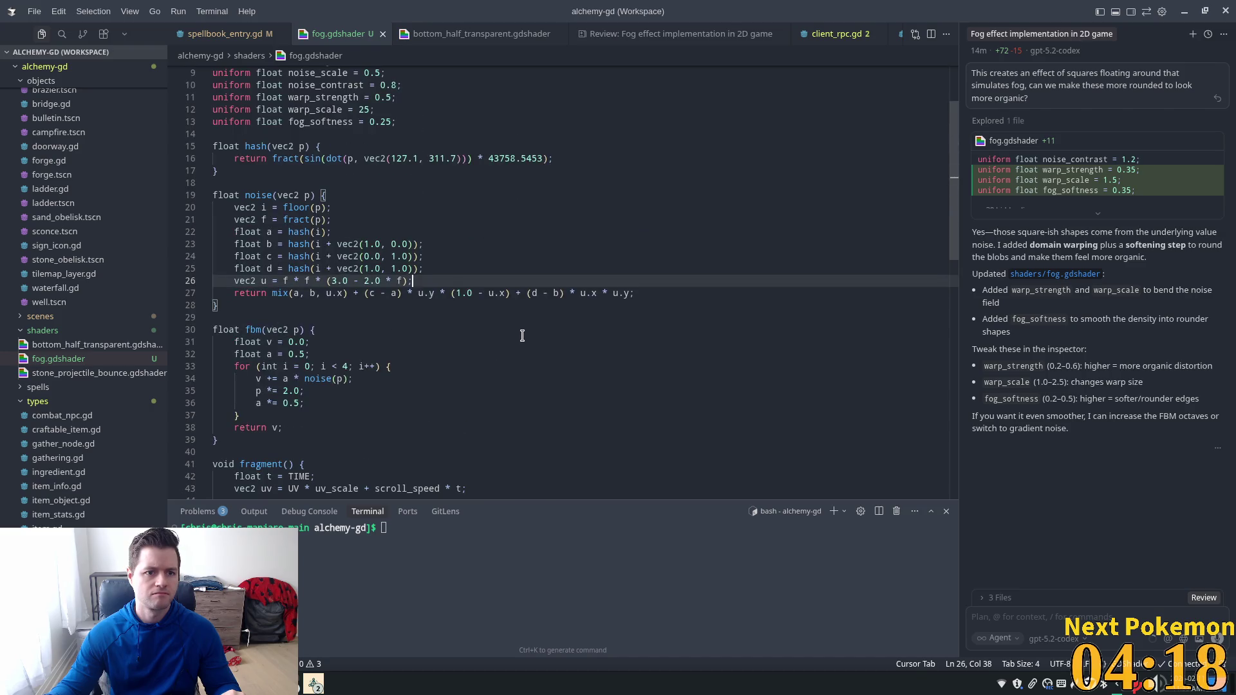
left_click(362, 242)
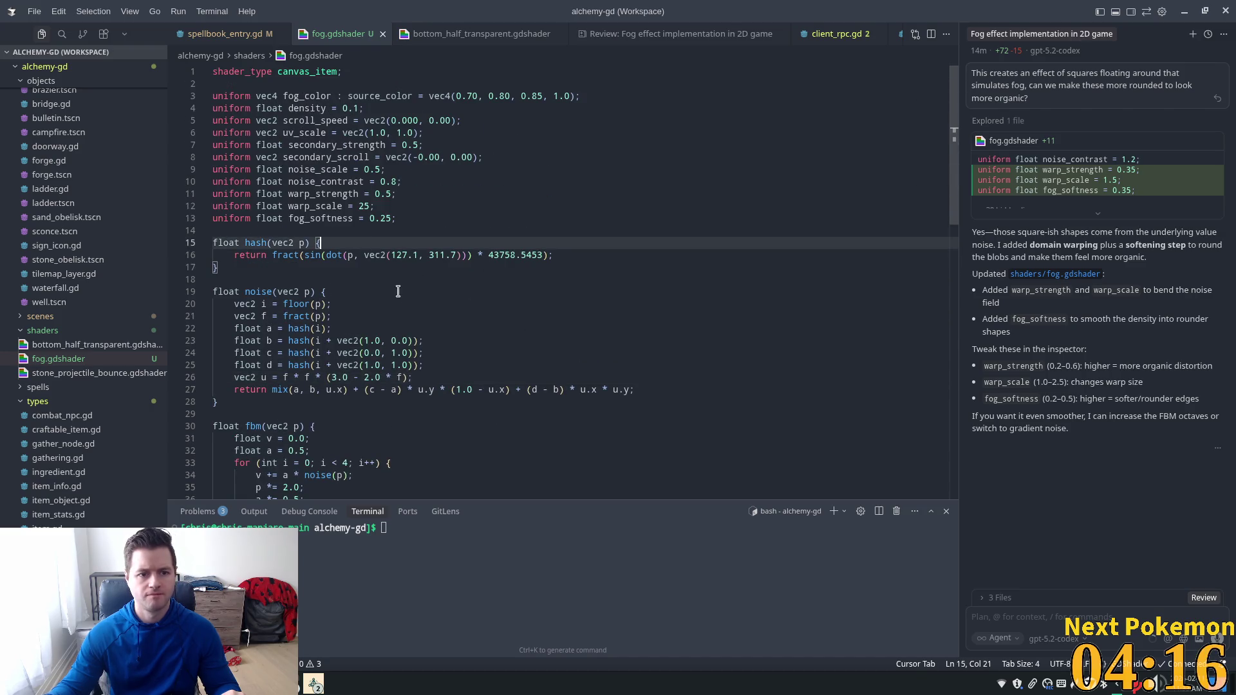
left_click(324, 256)
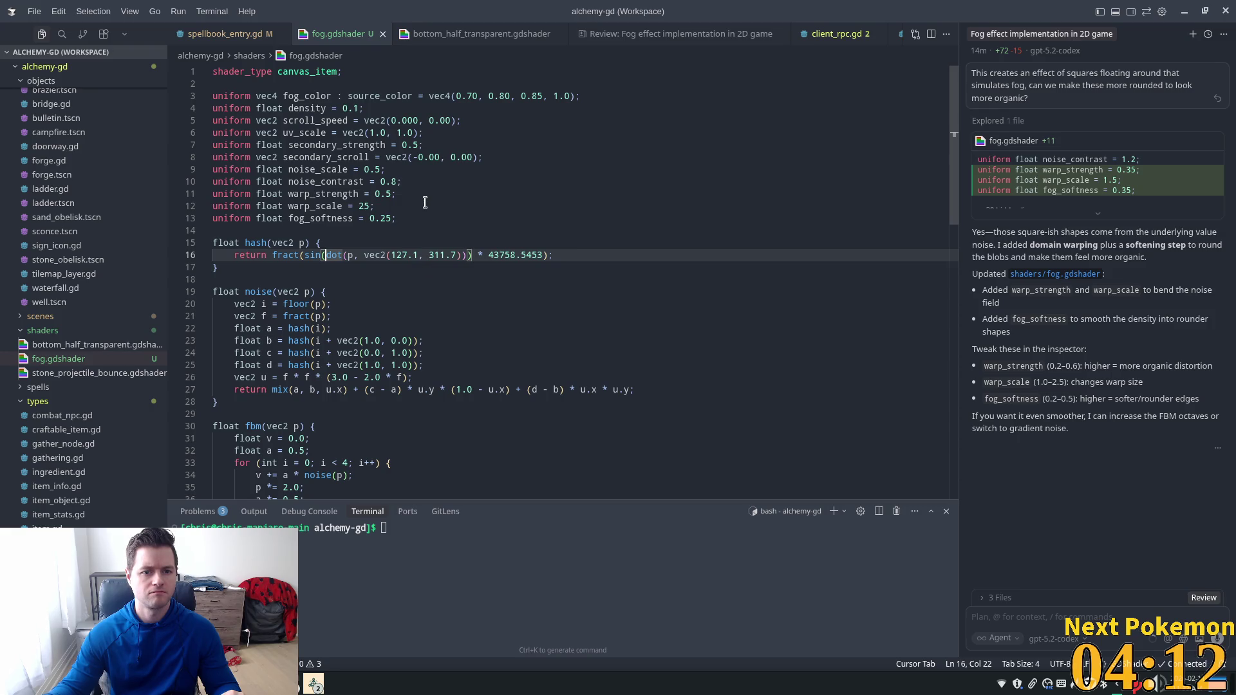
left_click(398, 129)
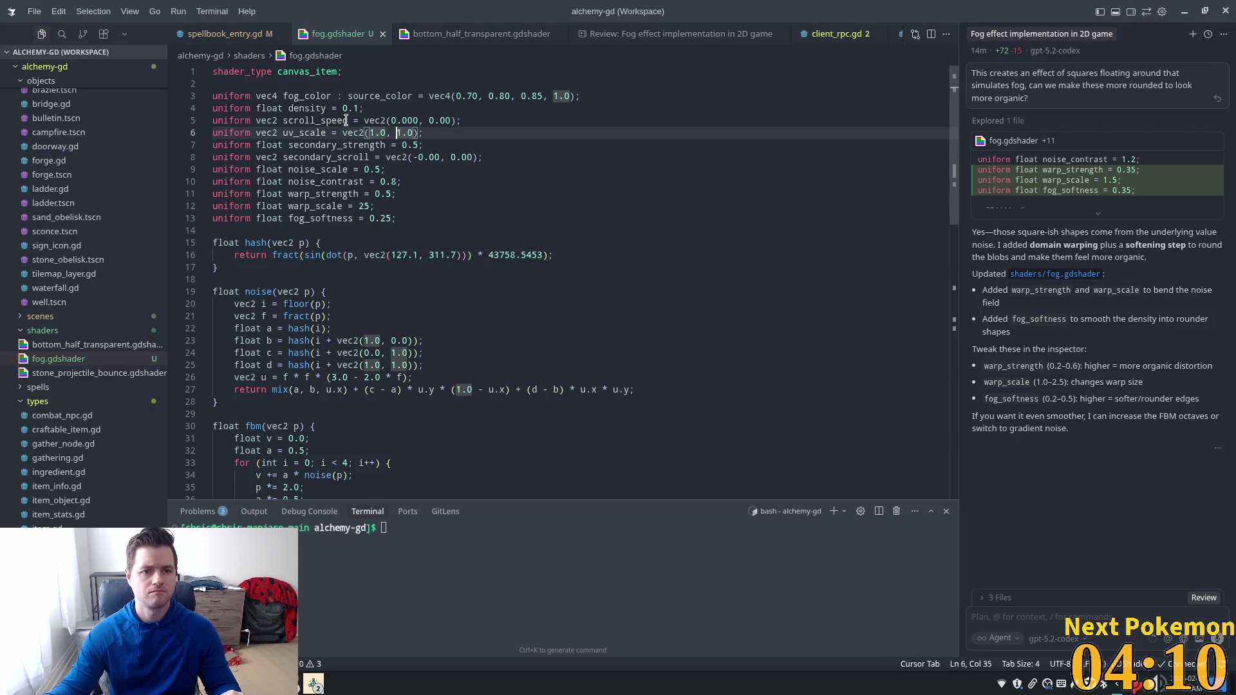
left_click(348, 120)
left_click(348, 157)
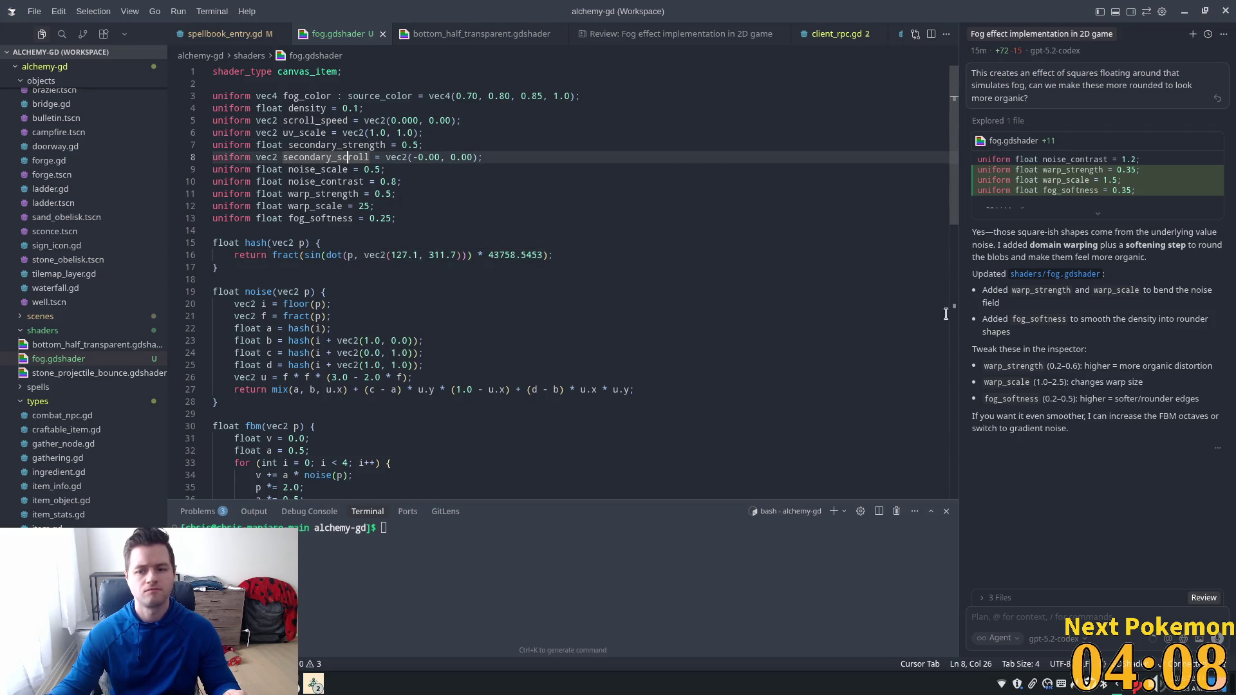
left_click(1038, 617)
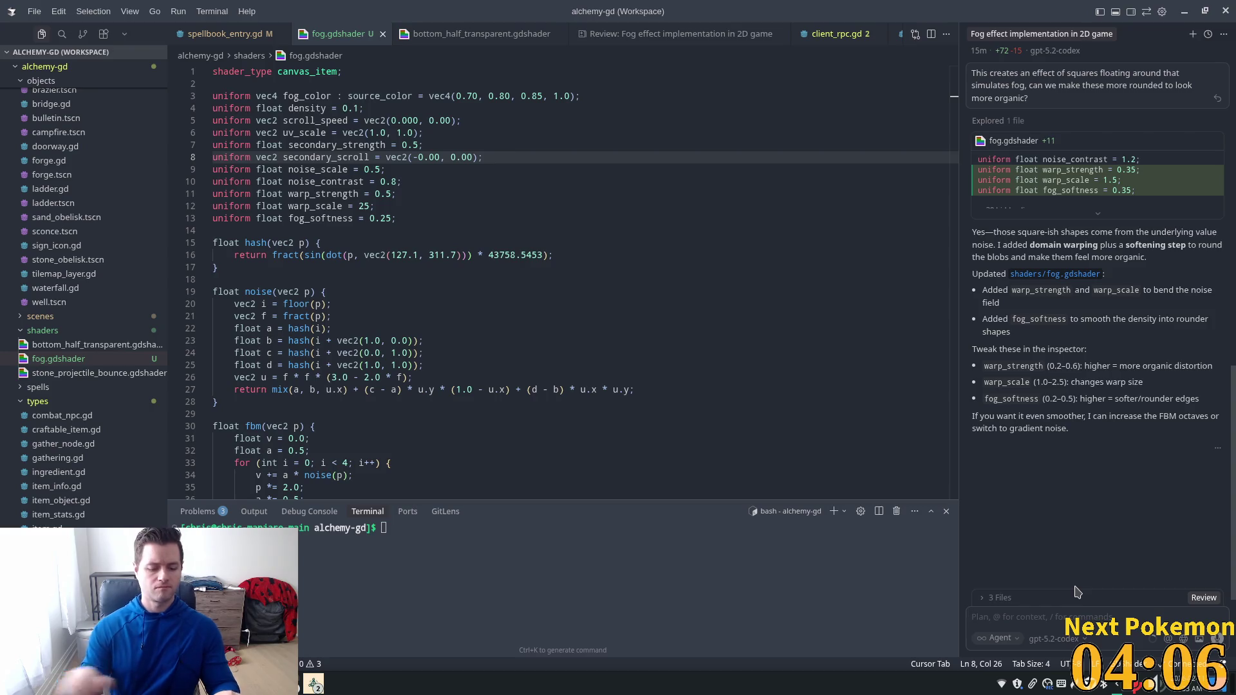
Step: Send the agent a message: scroll_speed and secondary_scroll at zero, yet fog still moves in negative x and y
type("modifying the ")
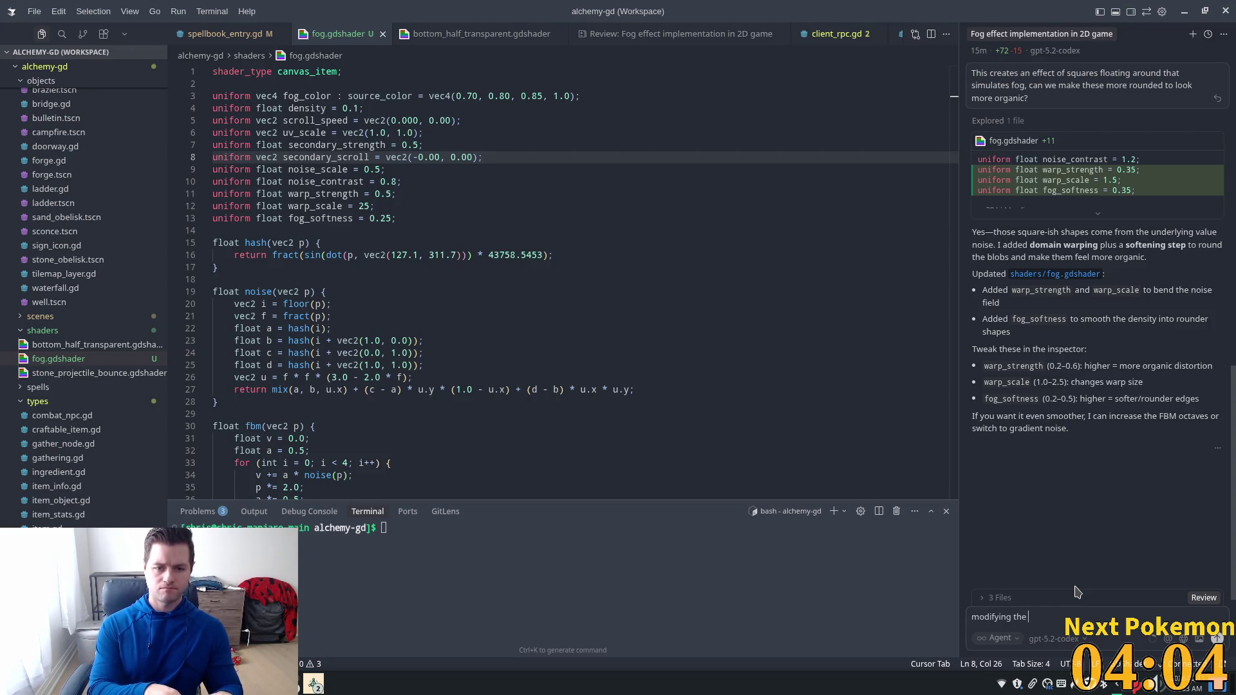
type("sc")
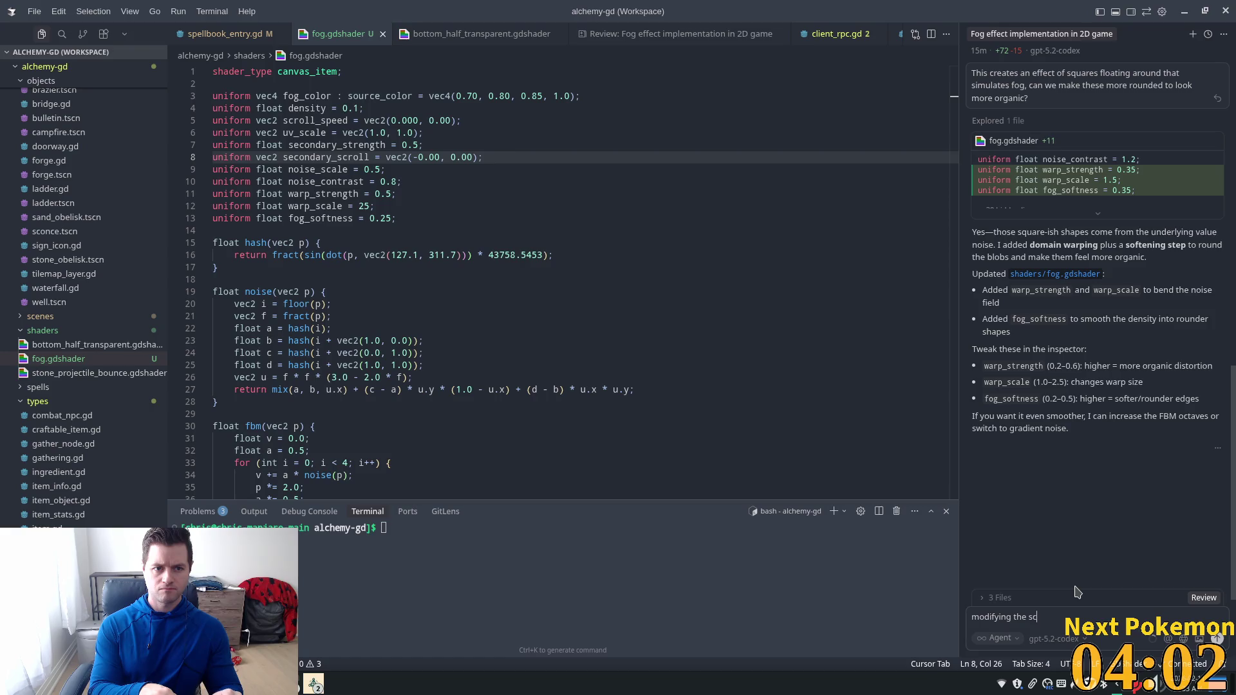
type("roll_spee")
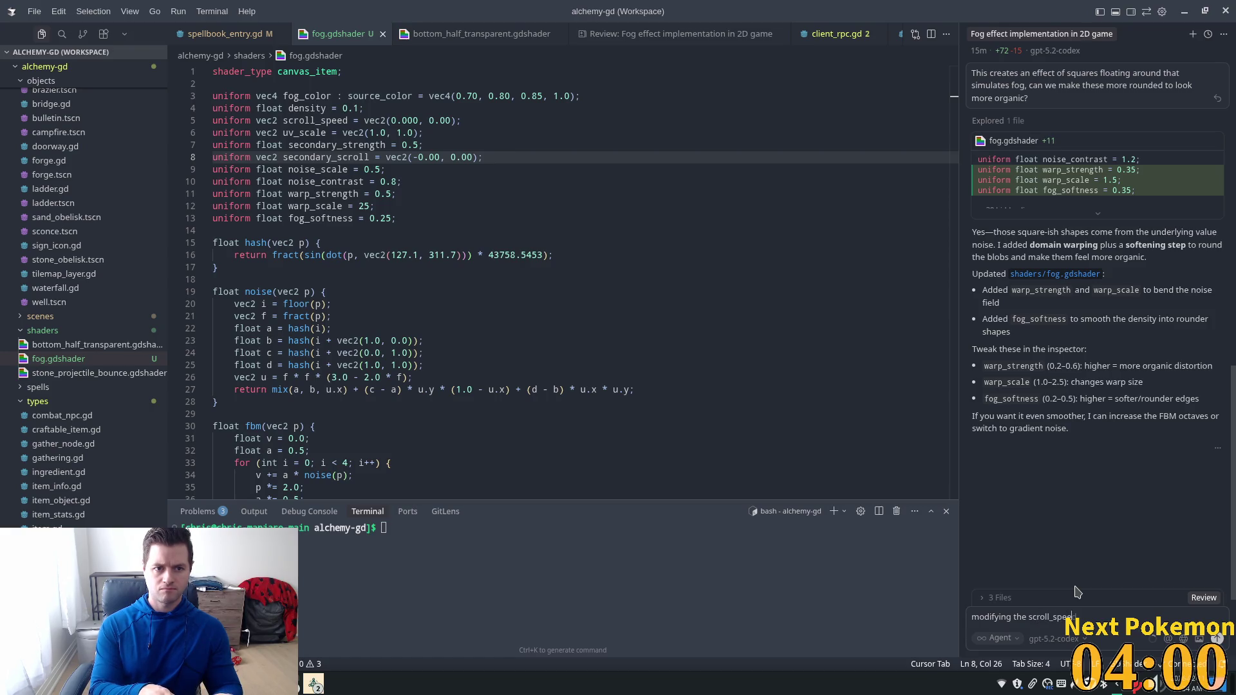
type("d and se")
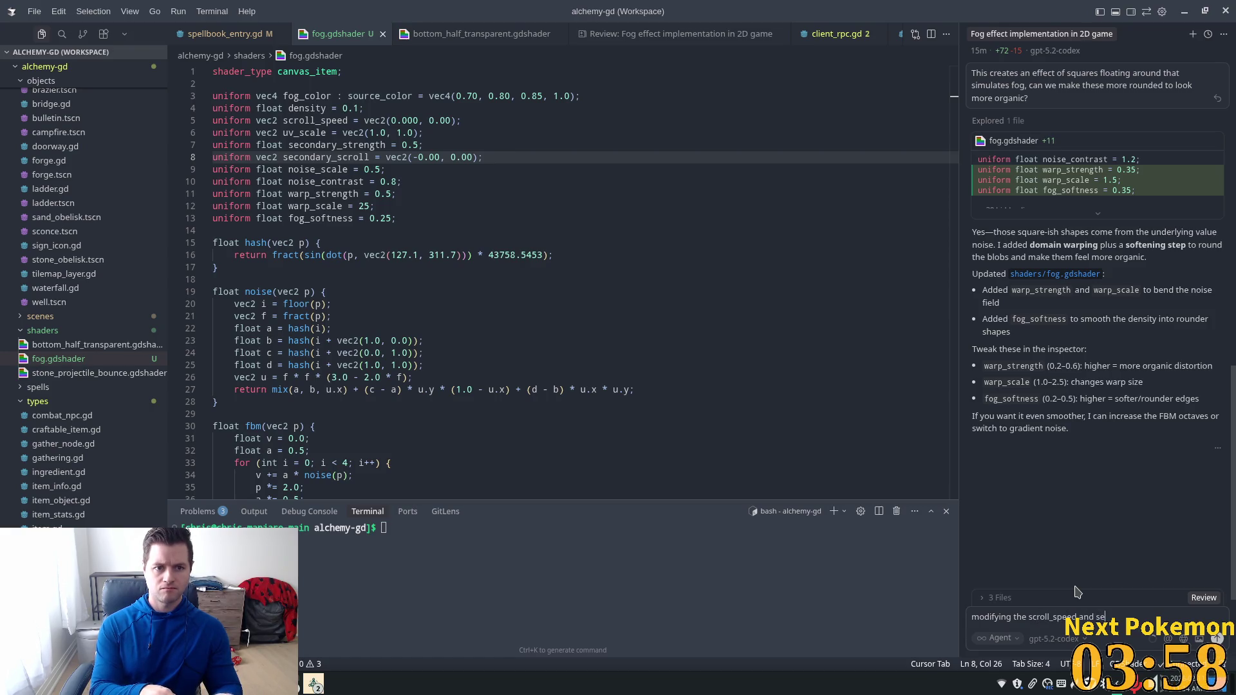
type("condary")
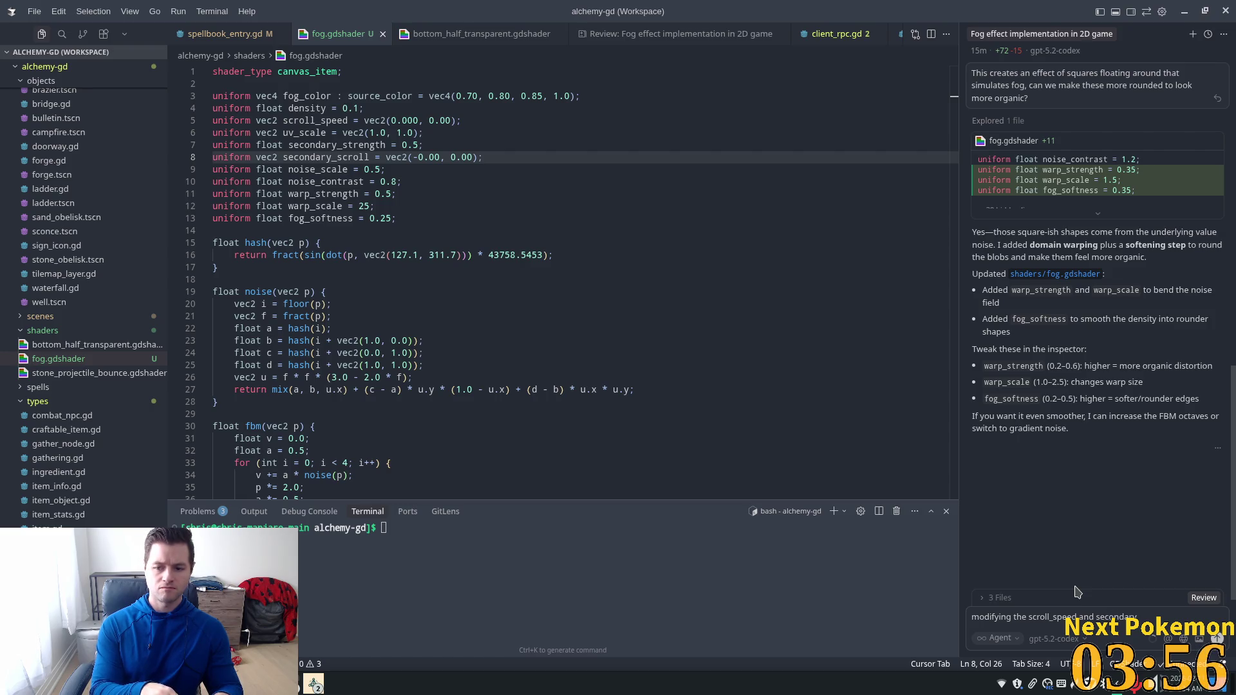
type("_scroll d")
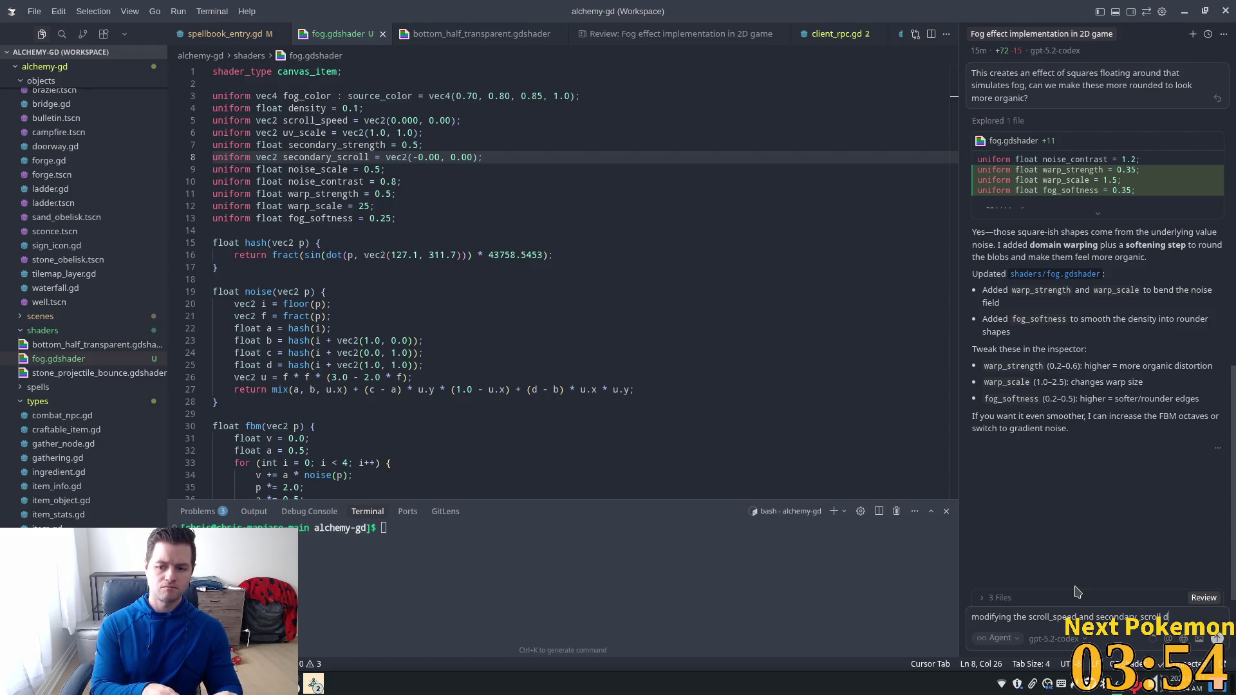
type("oesn")
type("'t a")
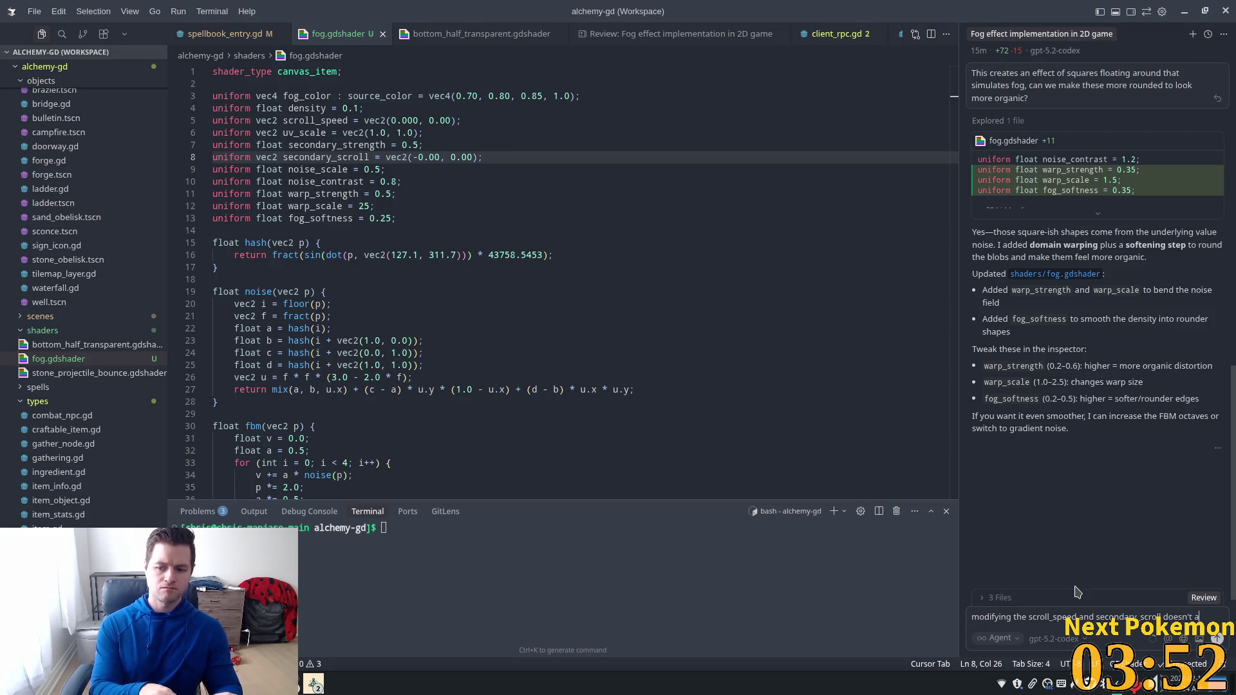
type("ppear to effect")
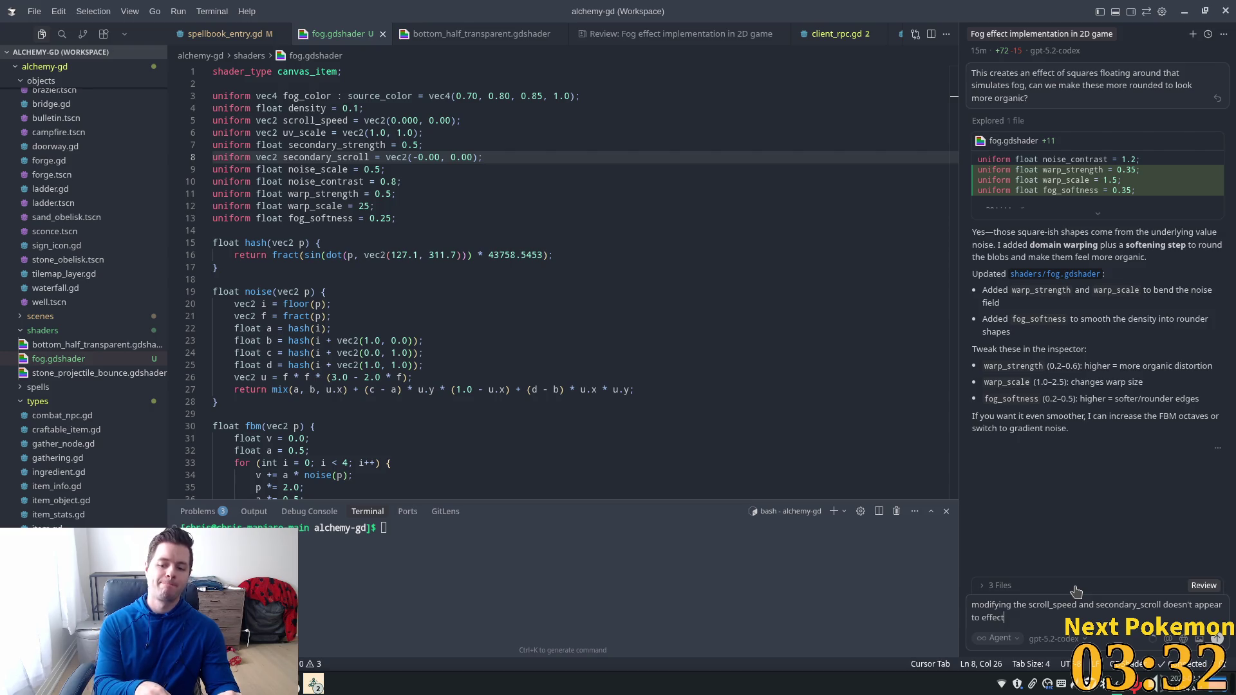
type("th")
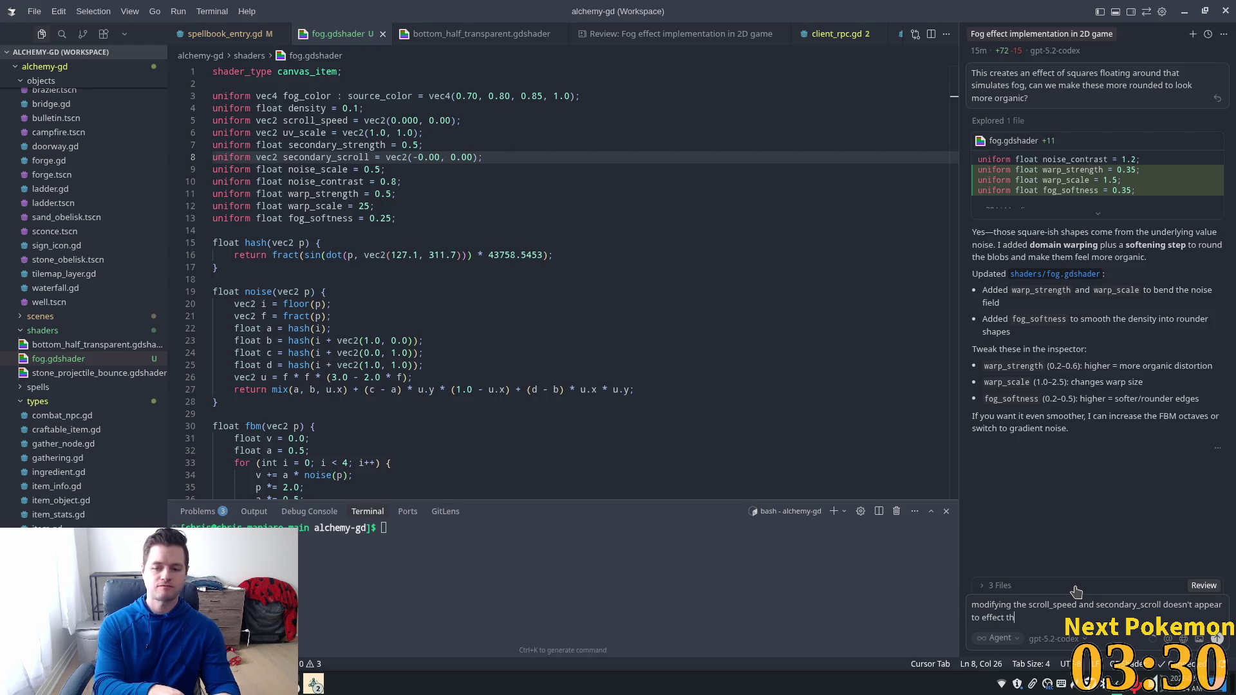
type("e speed")
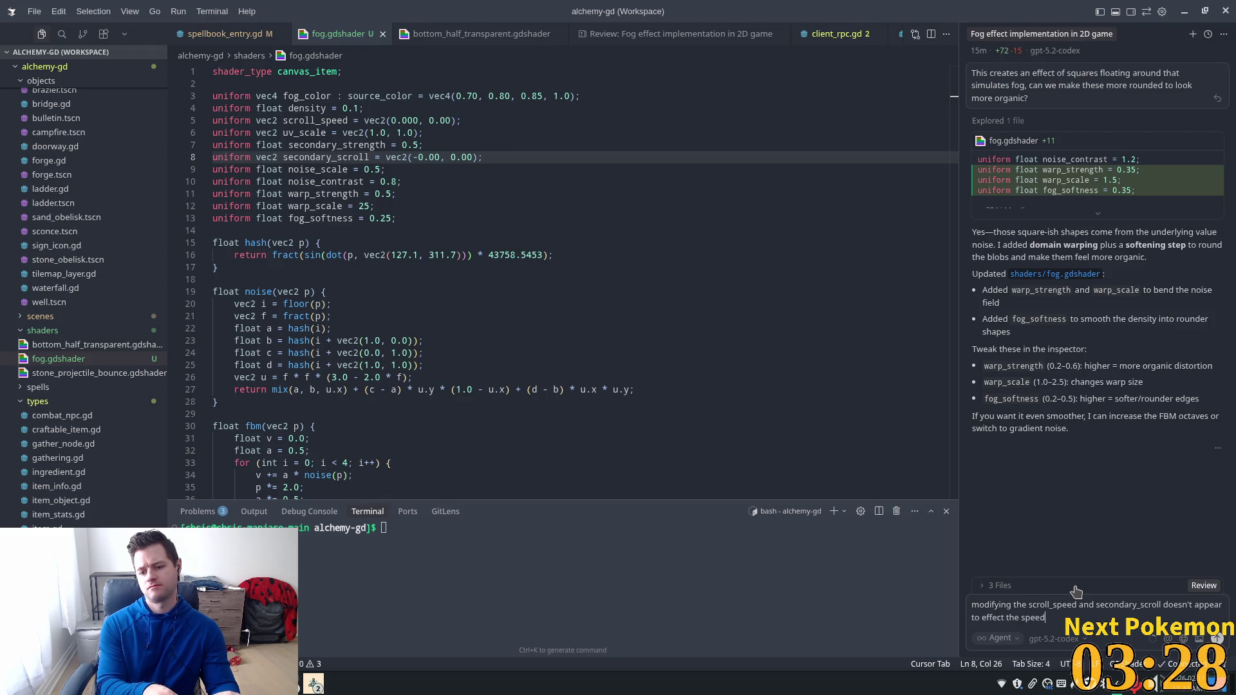
type(" the fog")
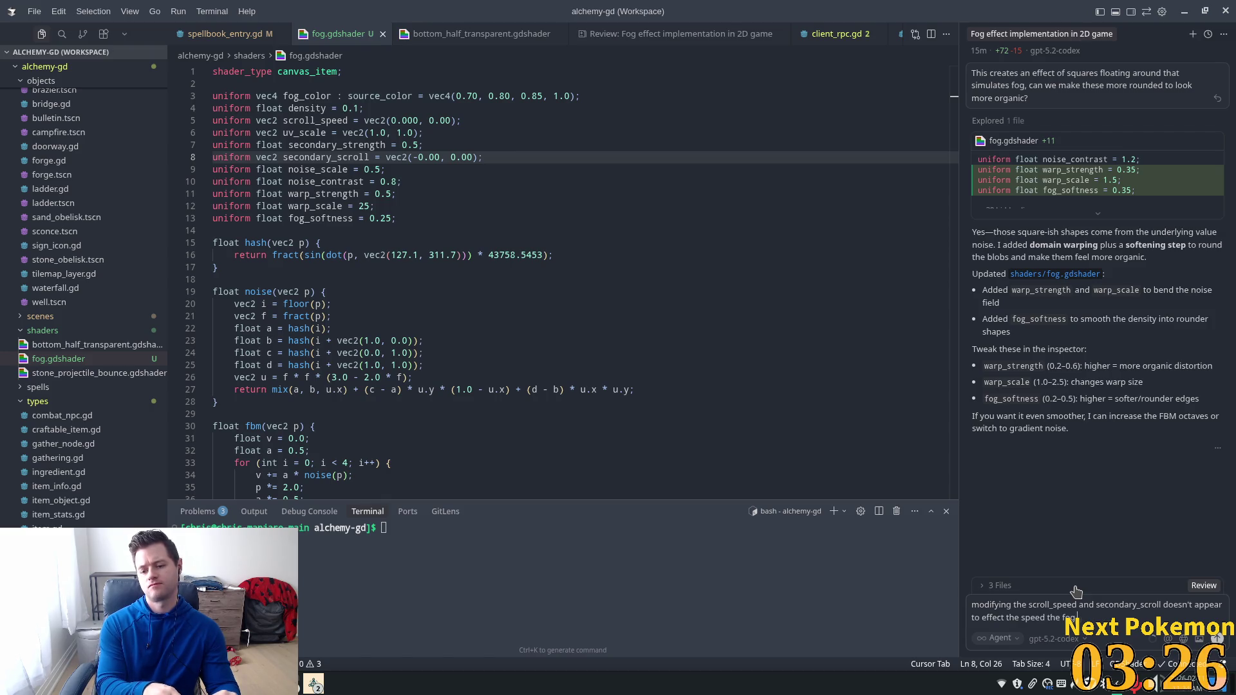
type(" is moving.")
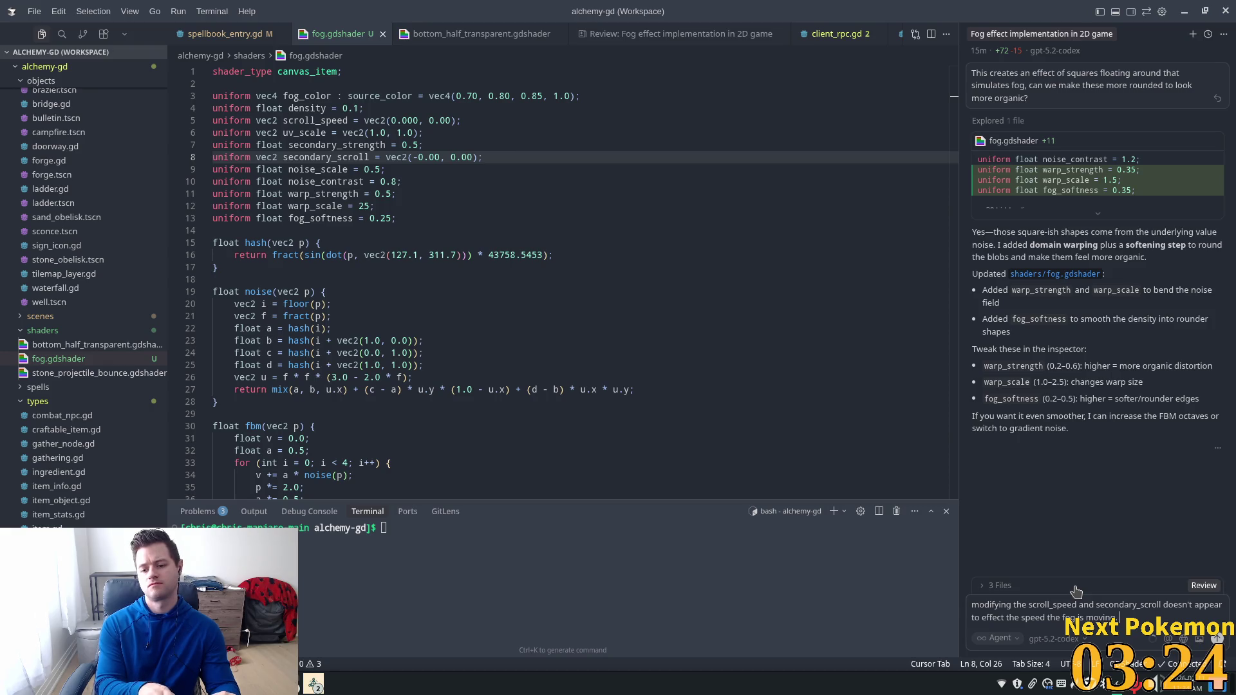
type(" As you")
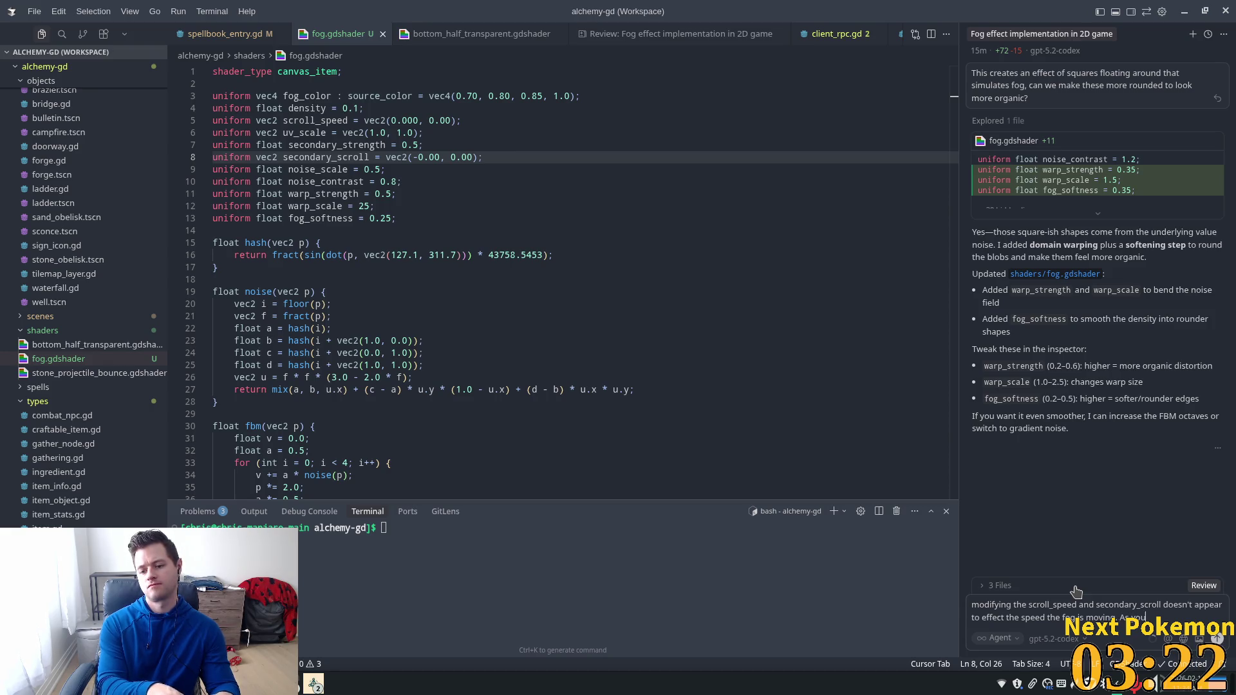
type(" can se")
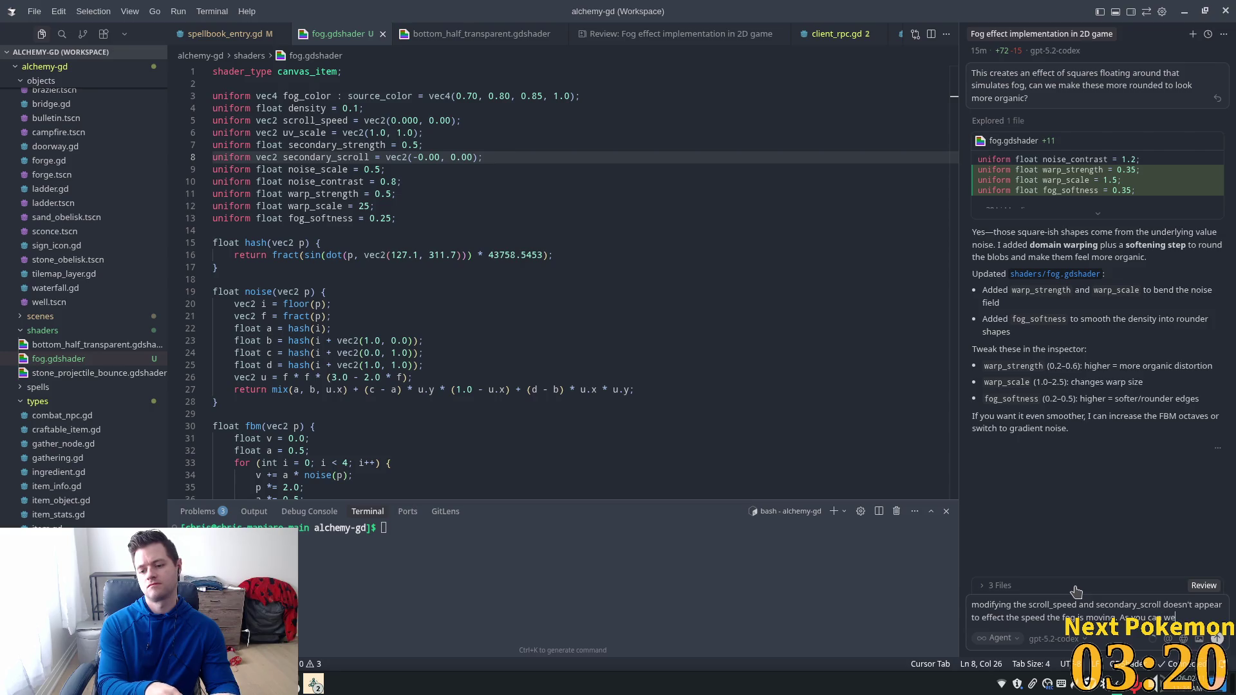
type("e i've se")
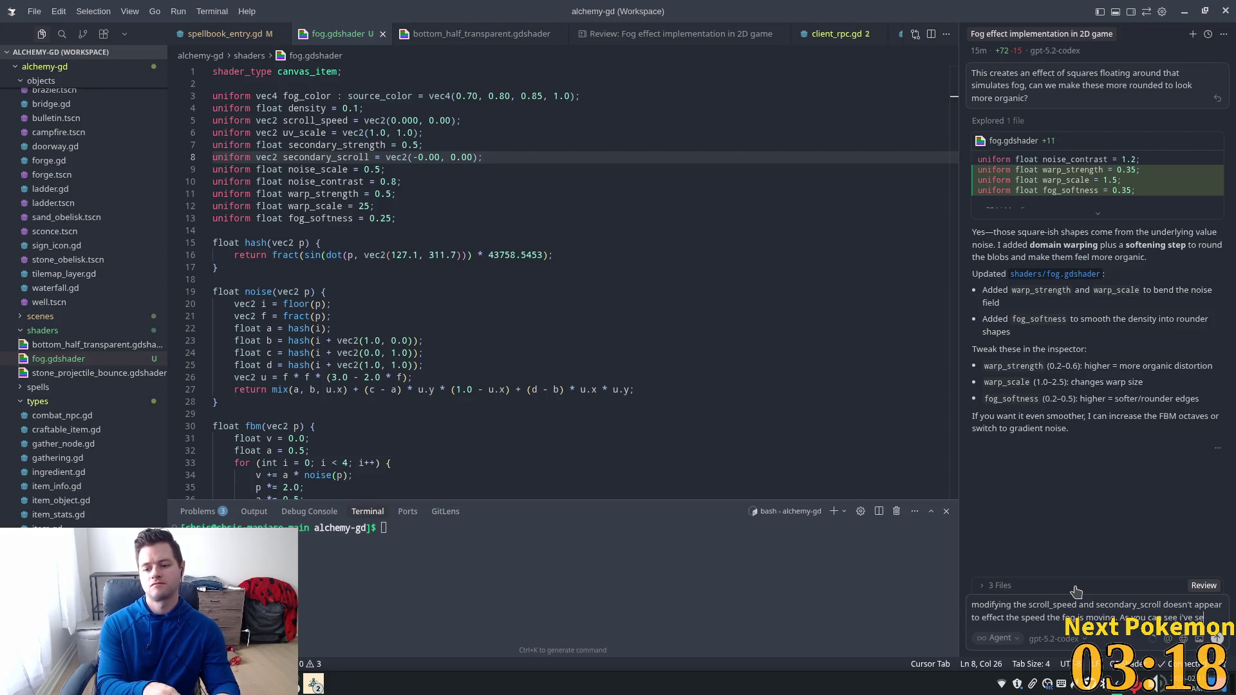
type("t the value")
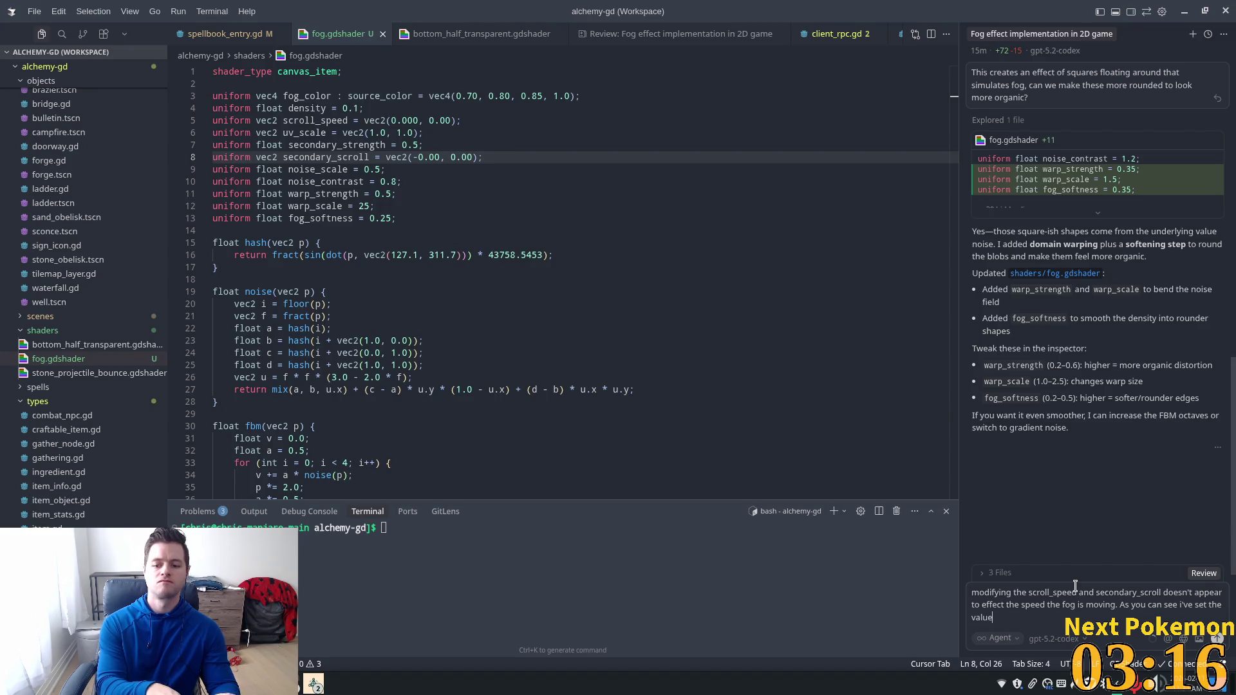
type("s to zero")
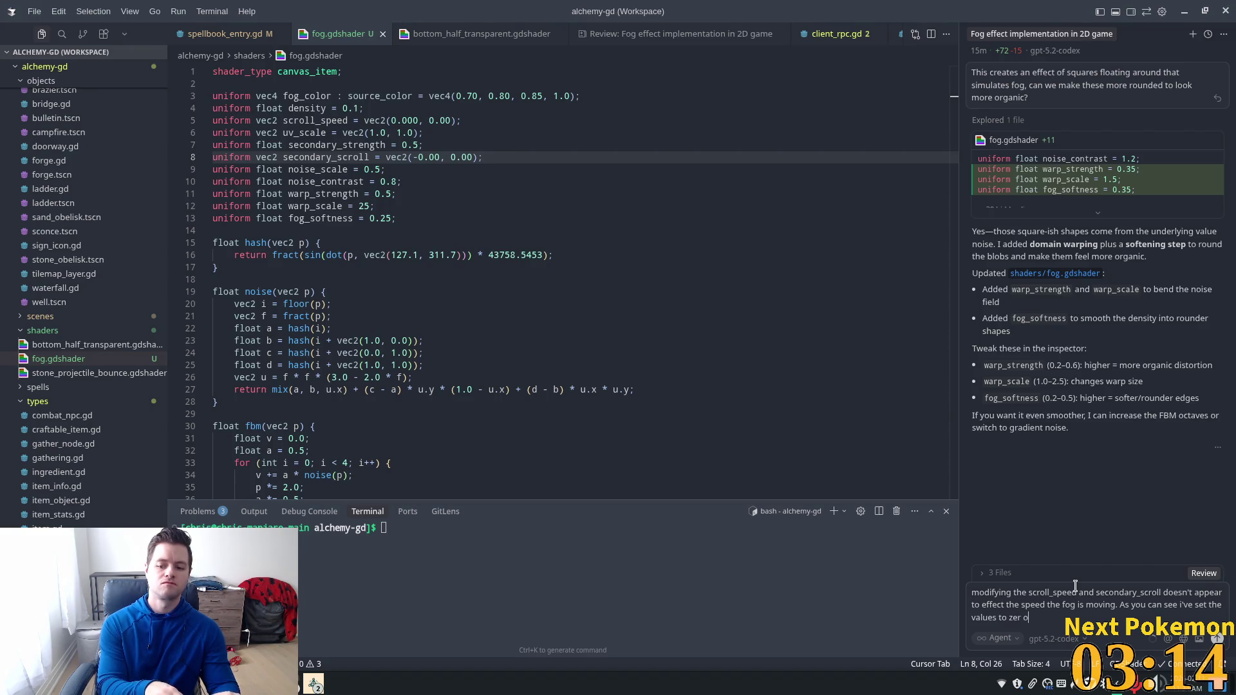
type(" and the f")
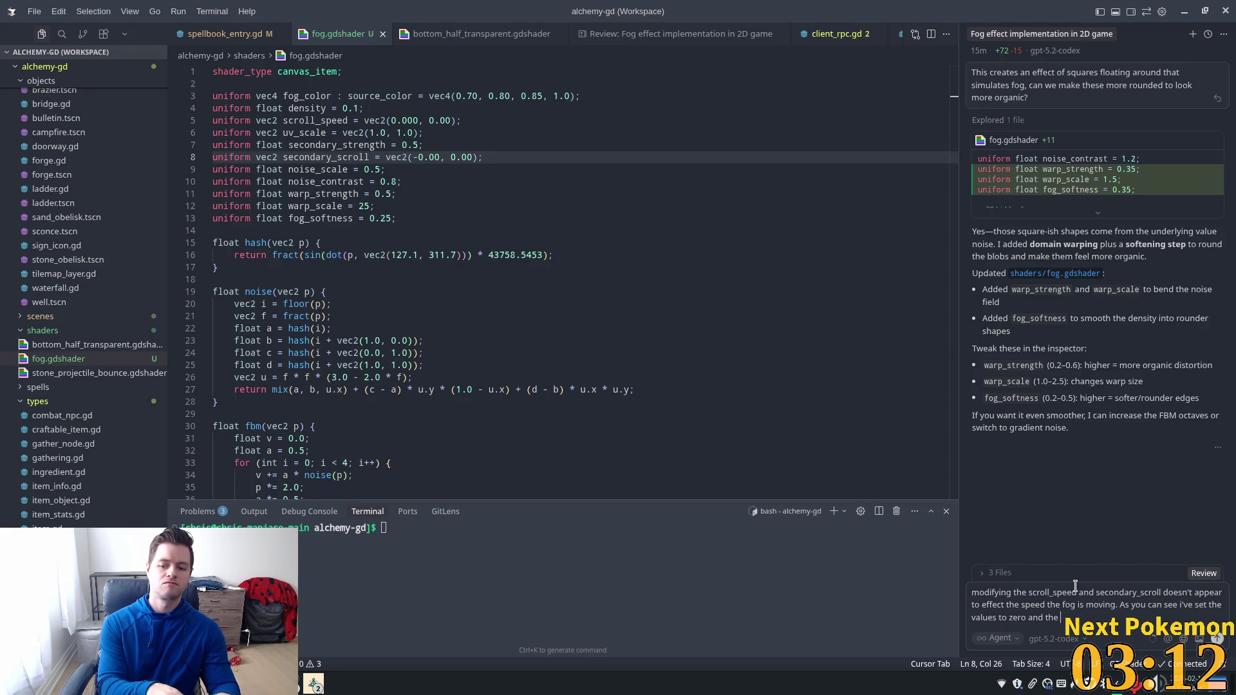
type("og is s")
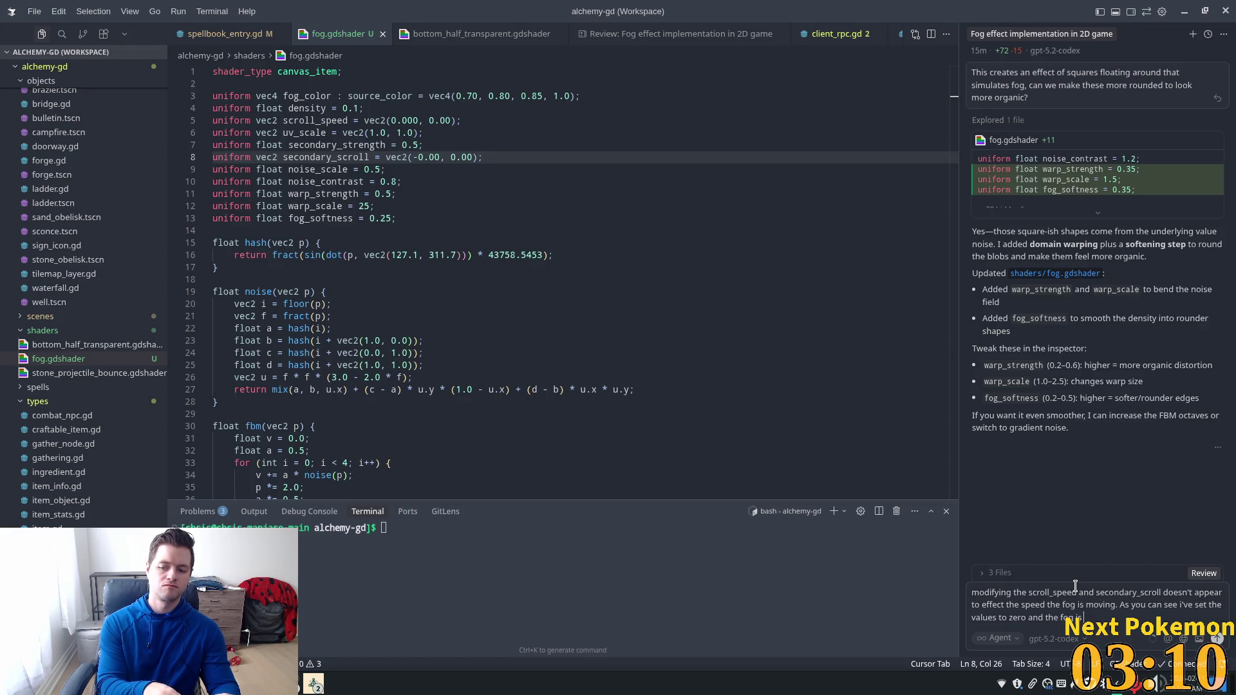
type("till moving")
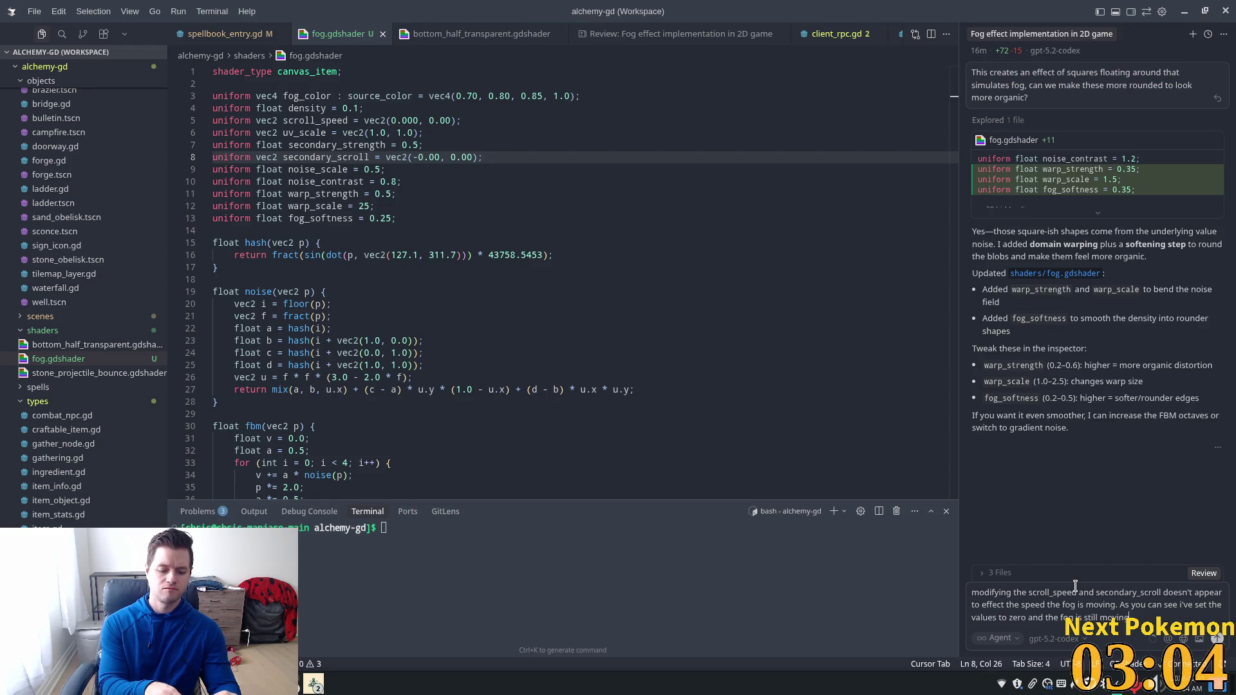
type("le")
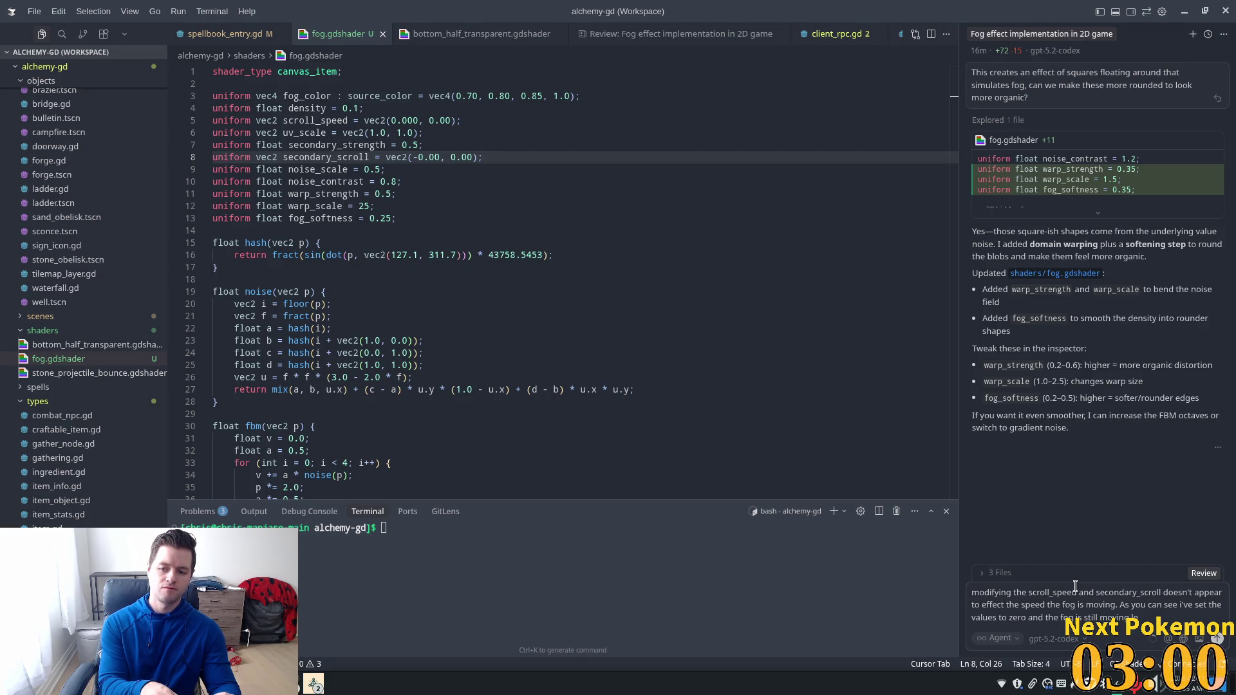
type(" in ane")
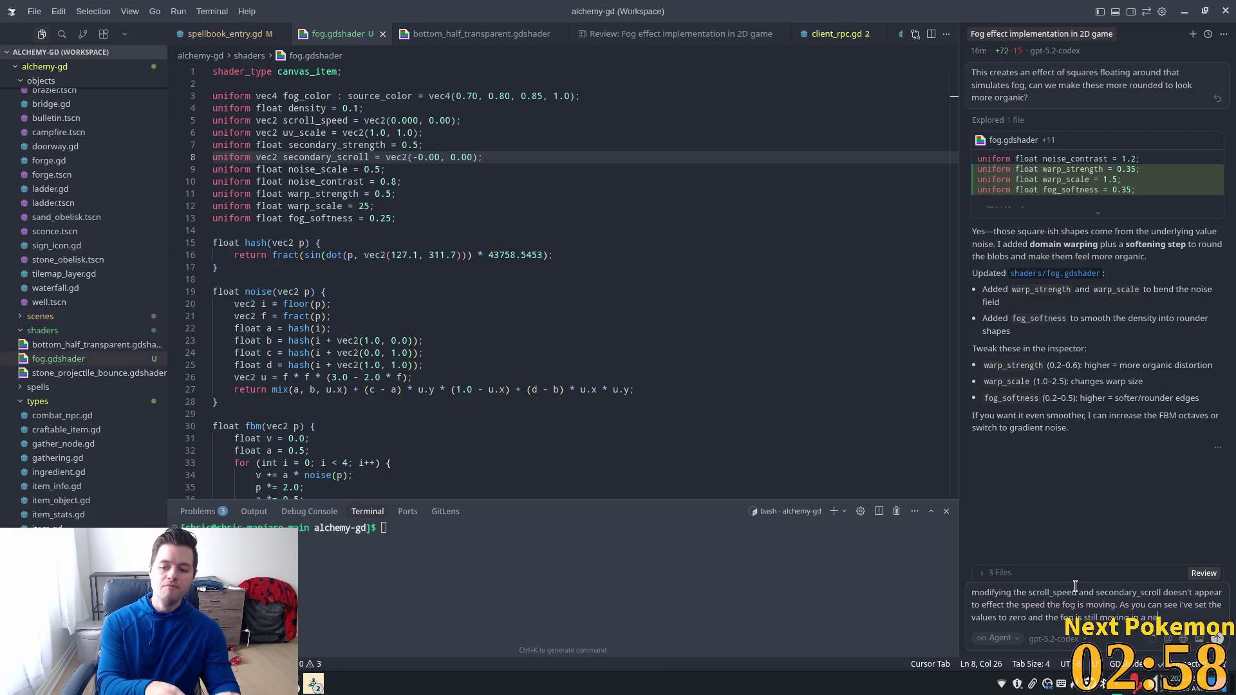
type("gative")
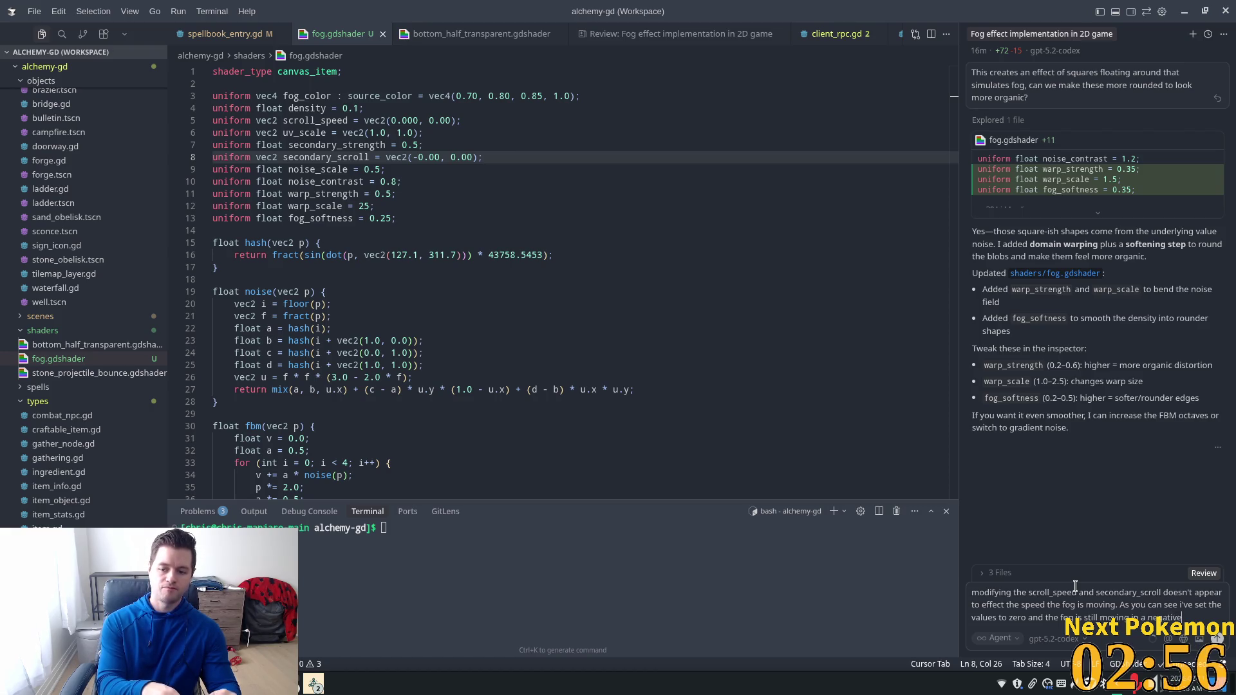
type(" a and")
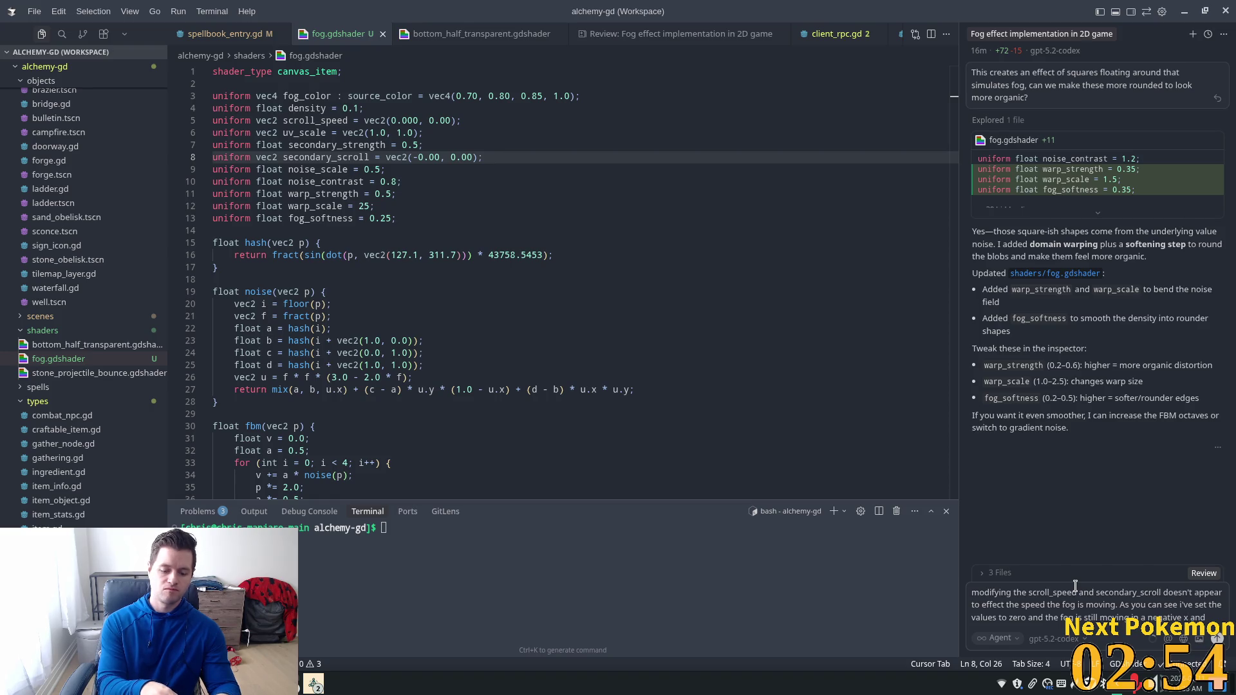
type(" y direction)")
key("Return")
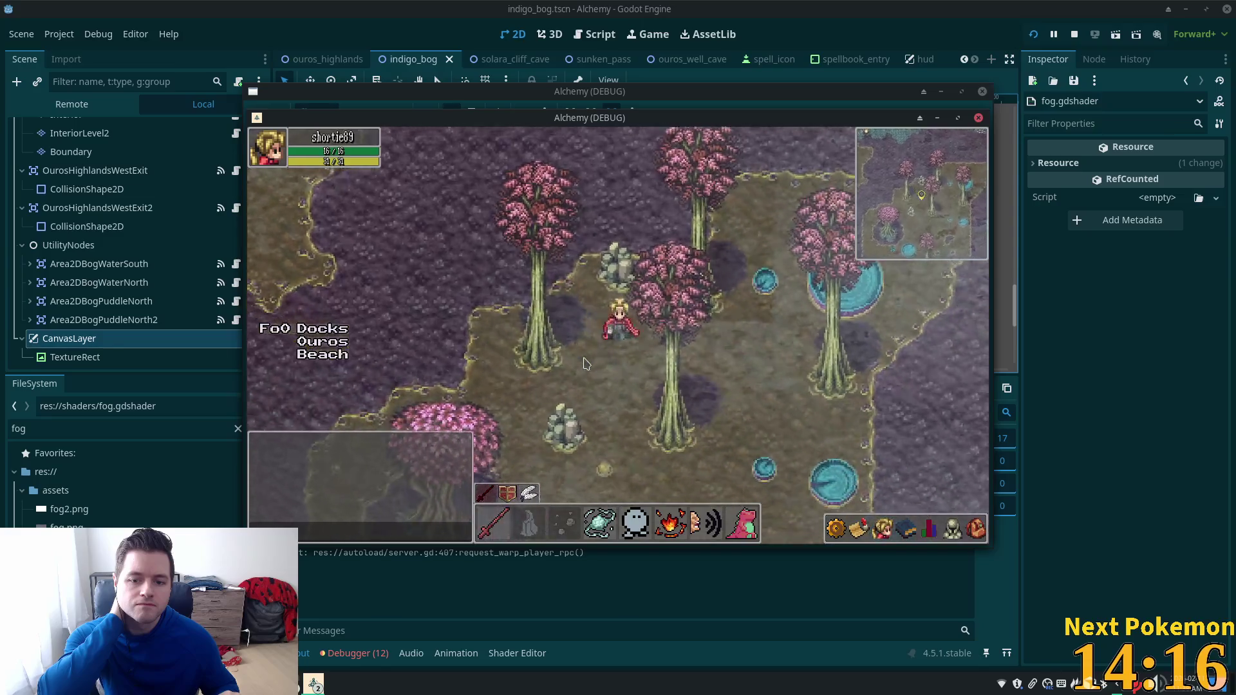
Step: Walk the character through the teal grass, south past the beach, then up the stairs toward the cliff
key("Up")
key("Right")
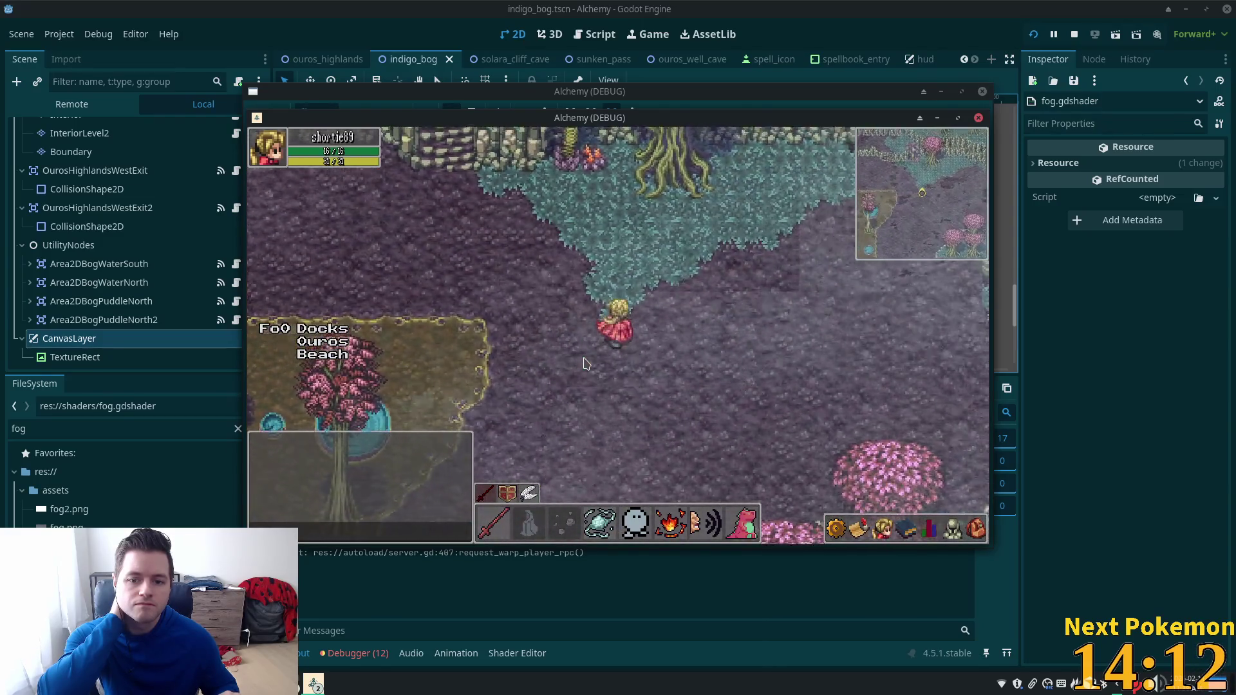
key("Up")
key("Left")
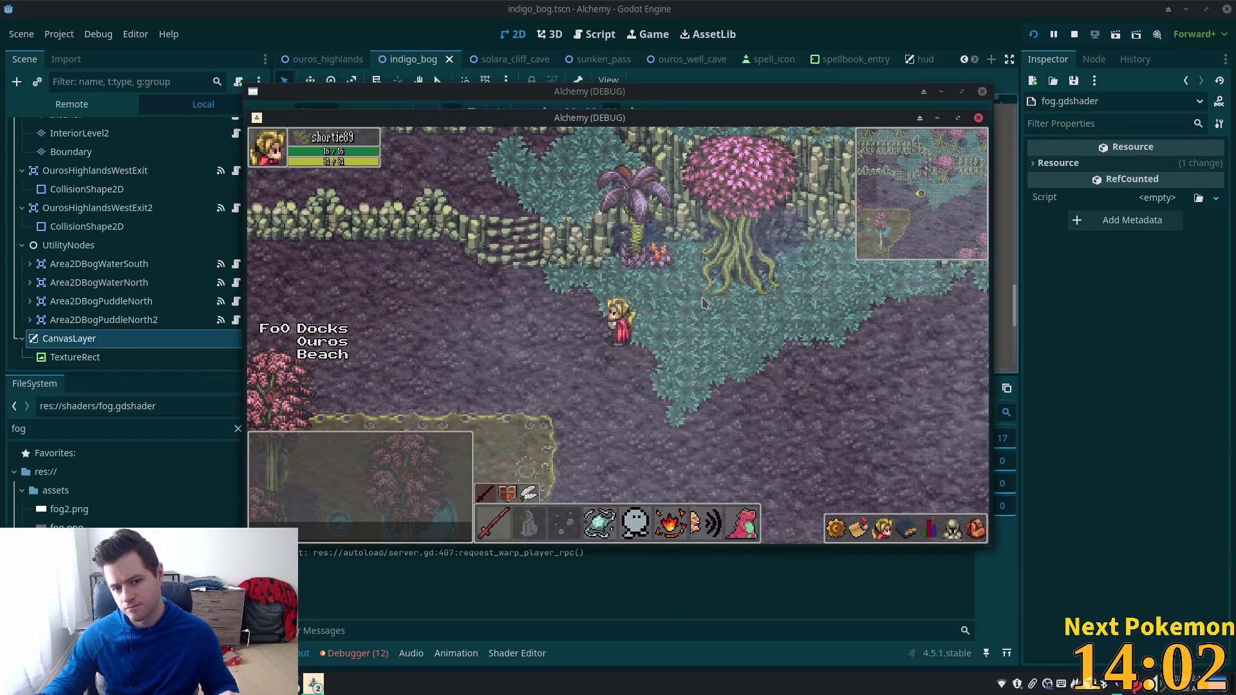
key("Down")
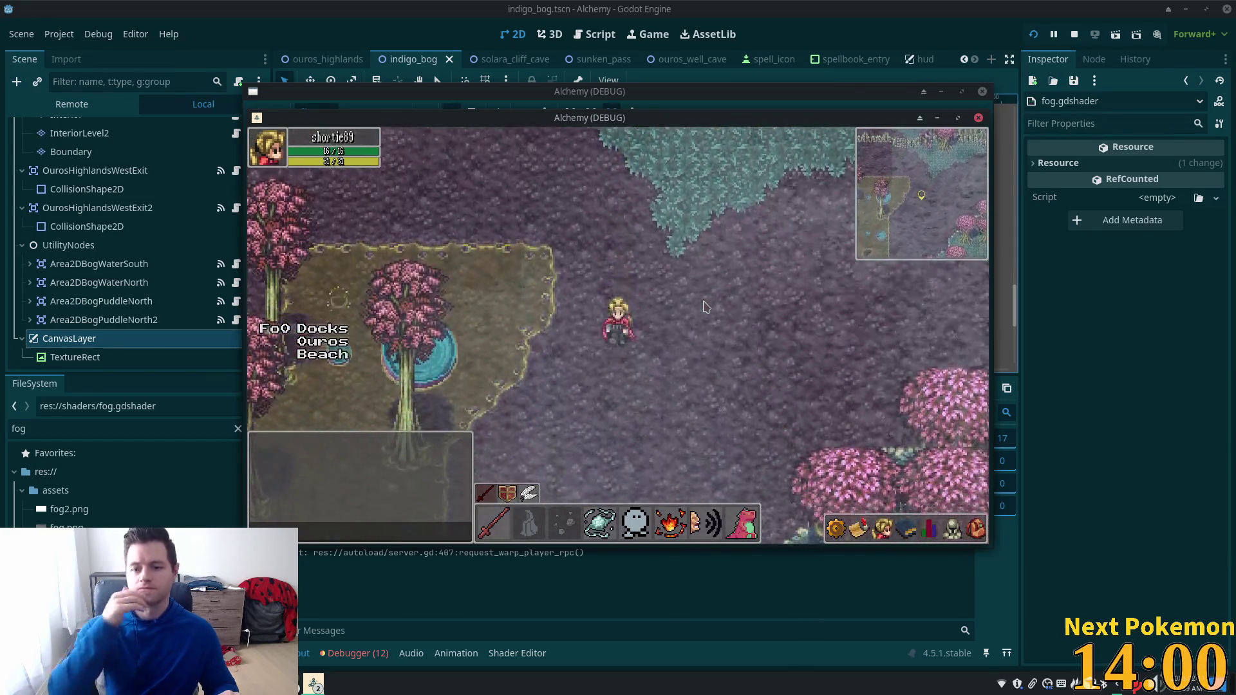
key("Down")
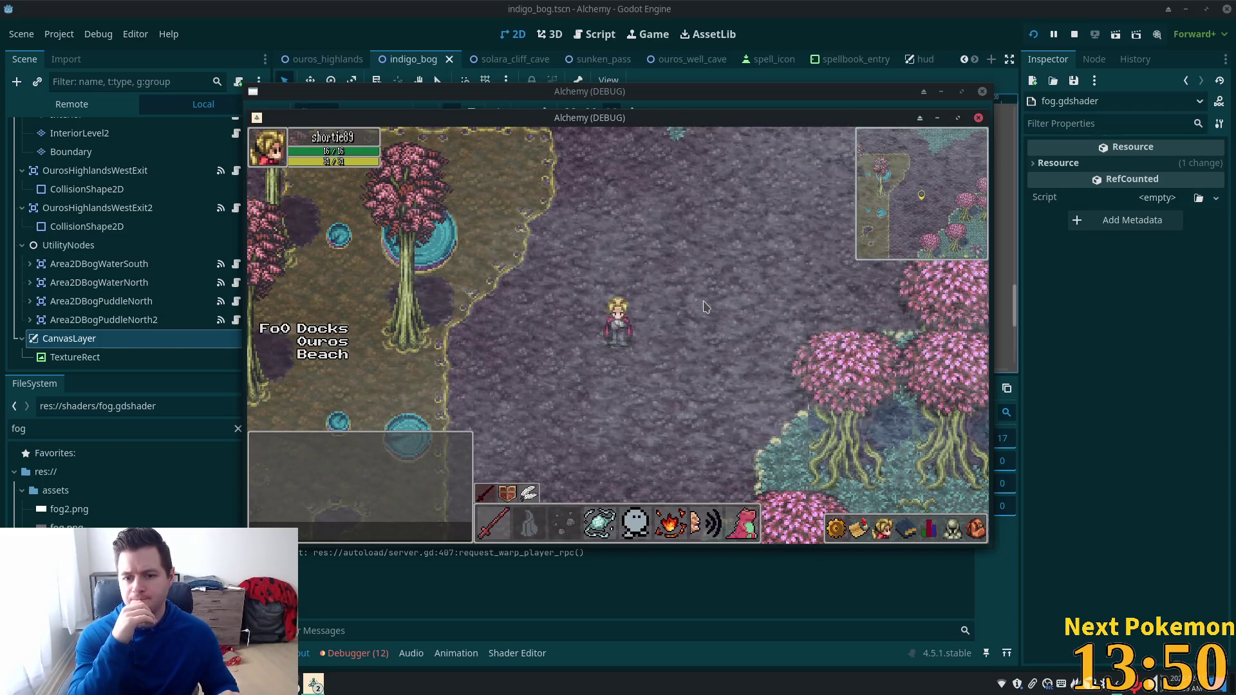
key("Up")
key("Left")
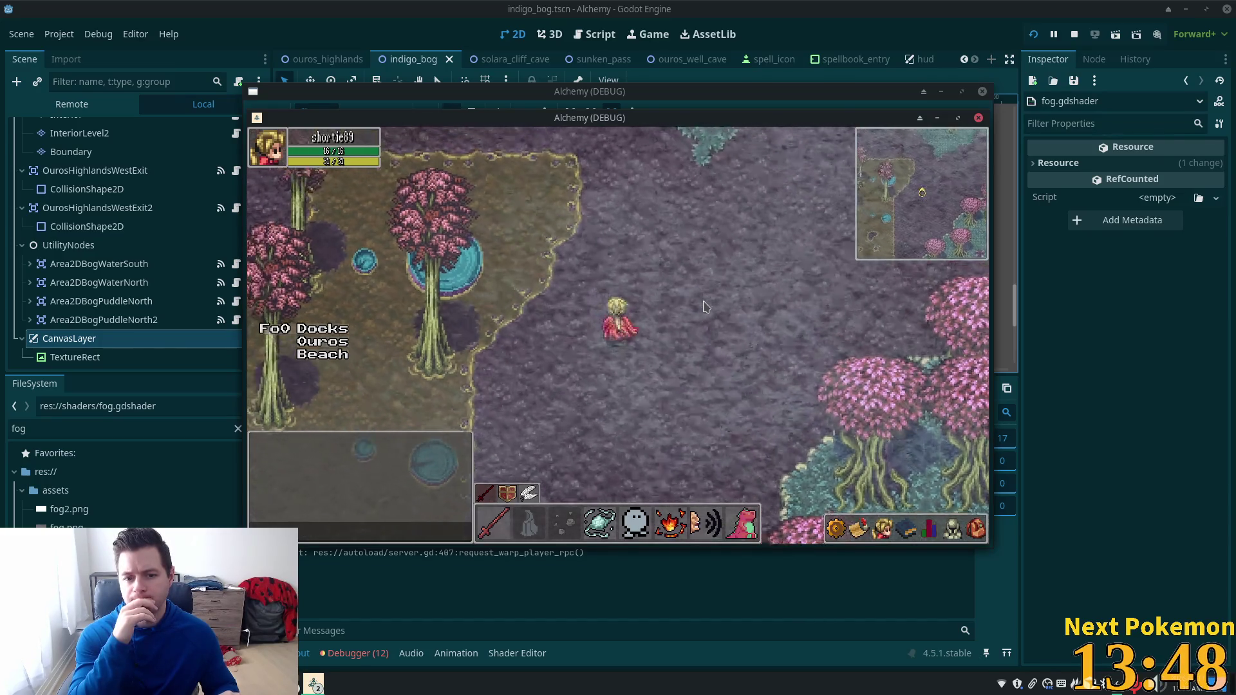
key("Up")
key("Left")
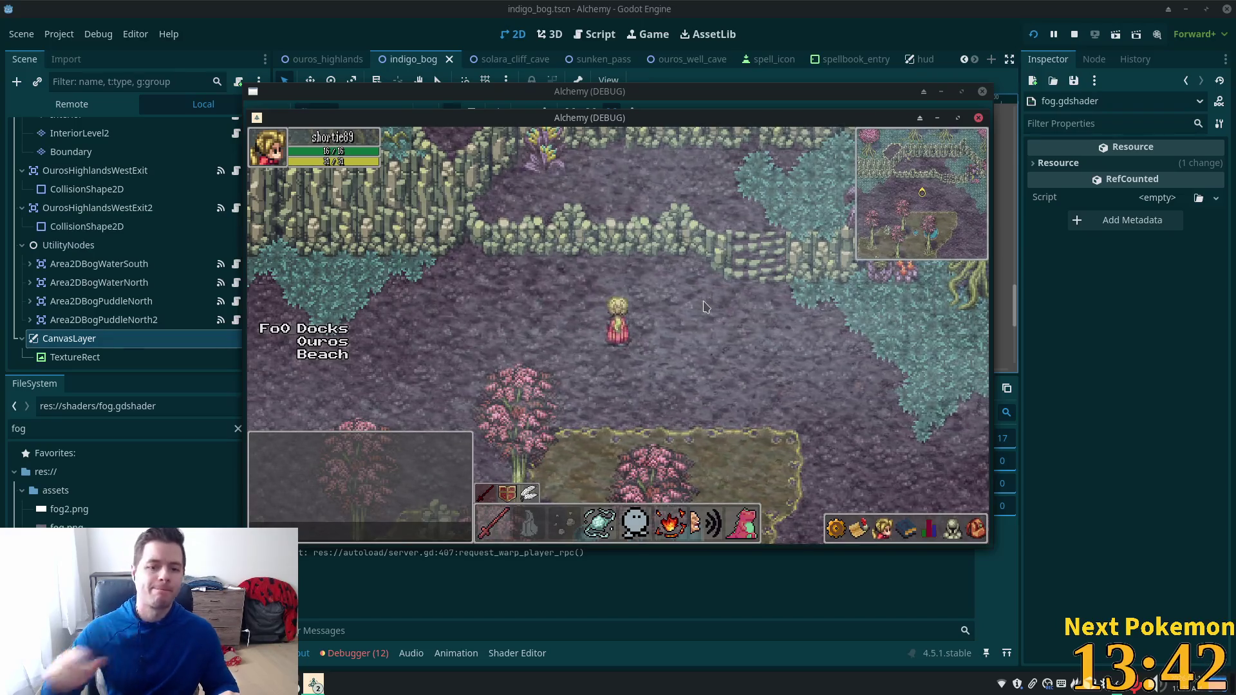
key("Up")
key("Right")
key("Up")
key("Right")
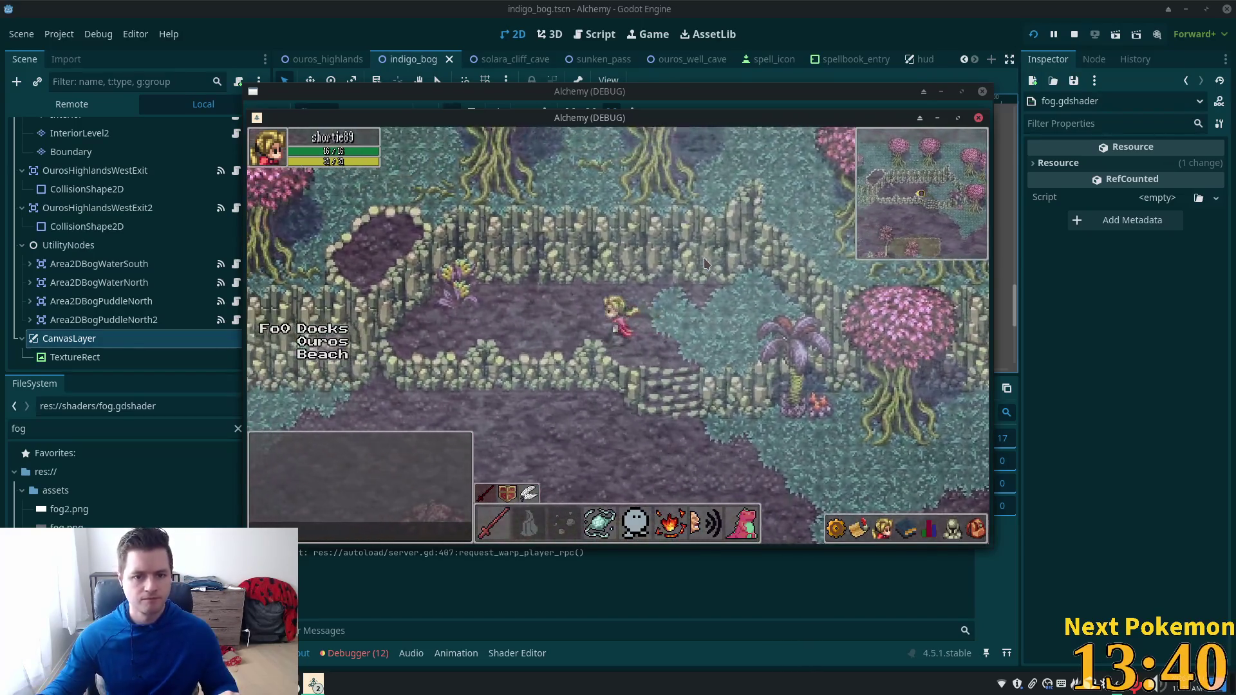
key("Up")
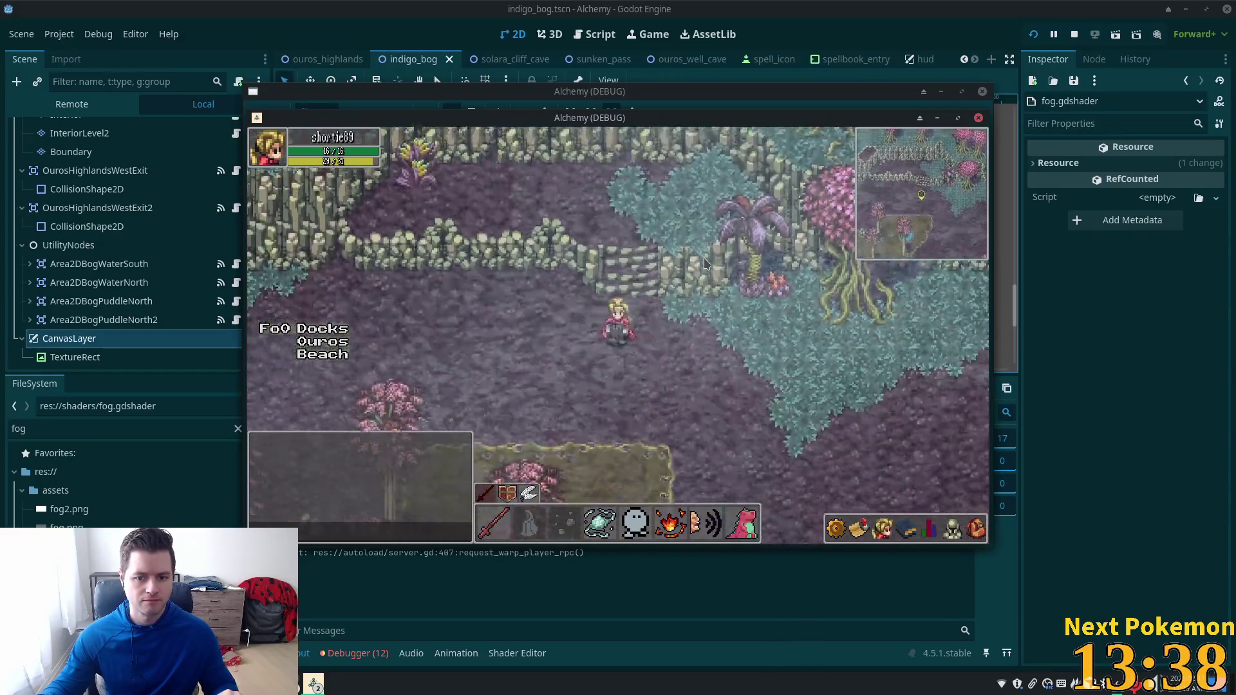
Step: Walk the character down-right and back north across the bog, then return to Cursor
key("Down")
key("Left")
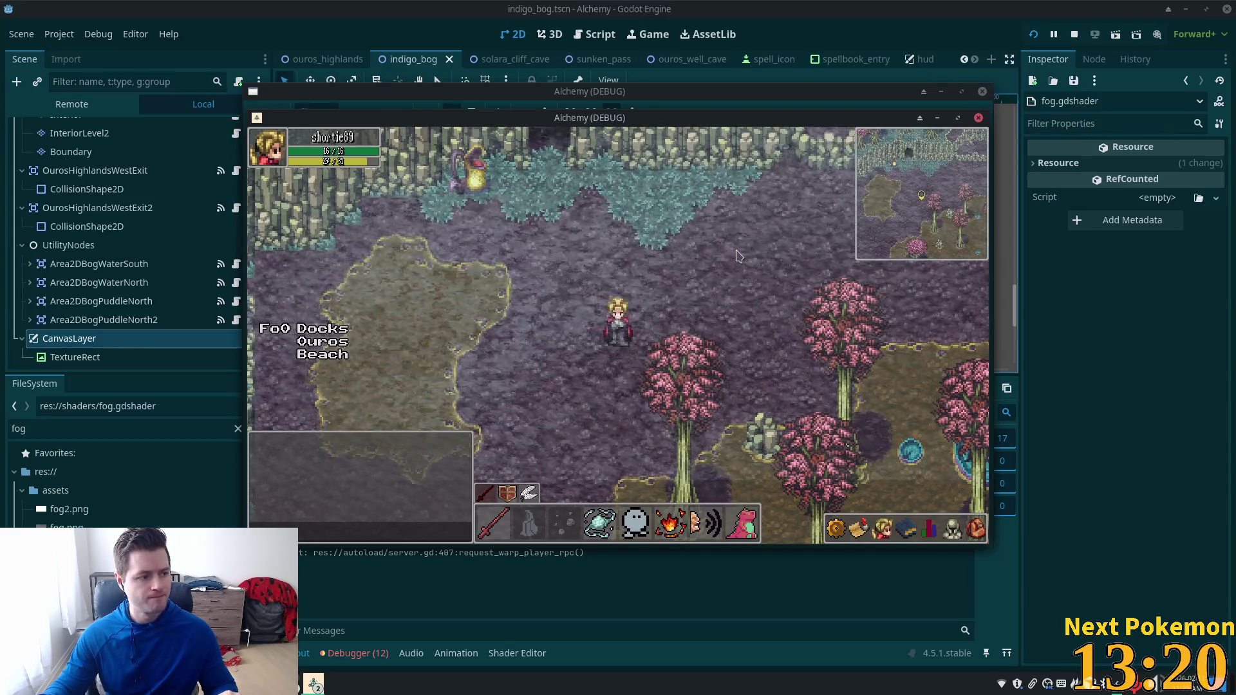
key("Down")
key("Right")
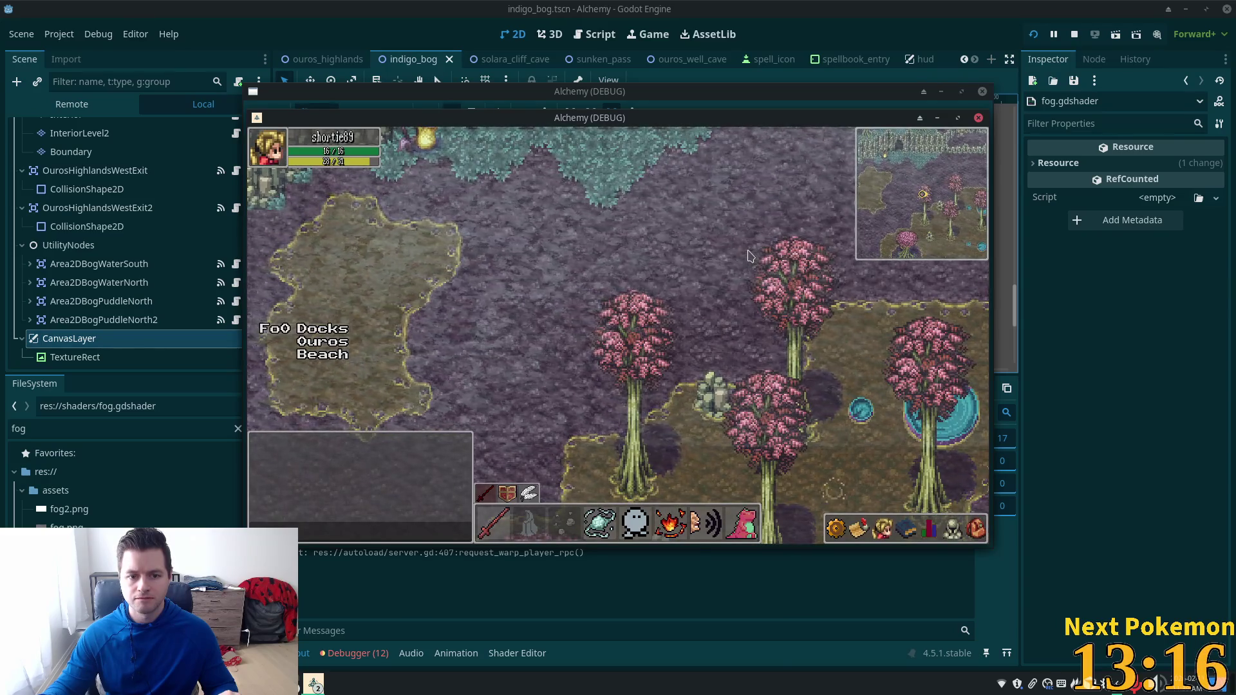
key("Right")
key("Right")
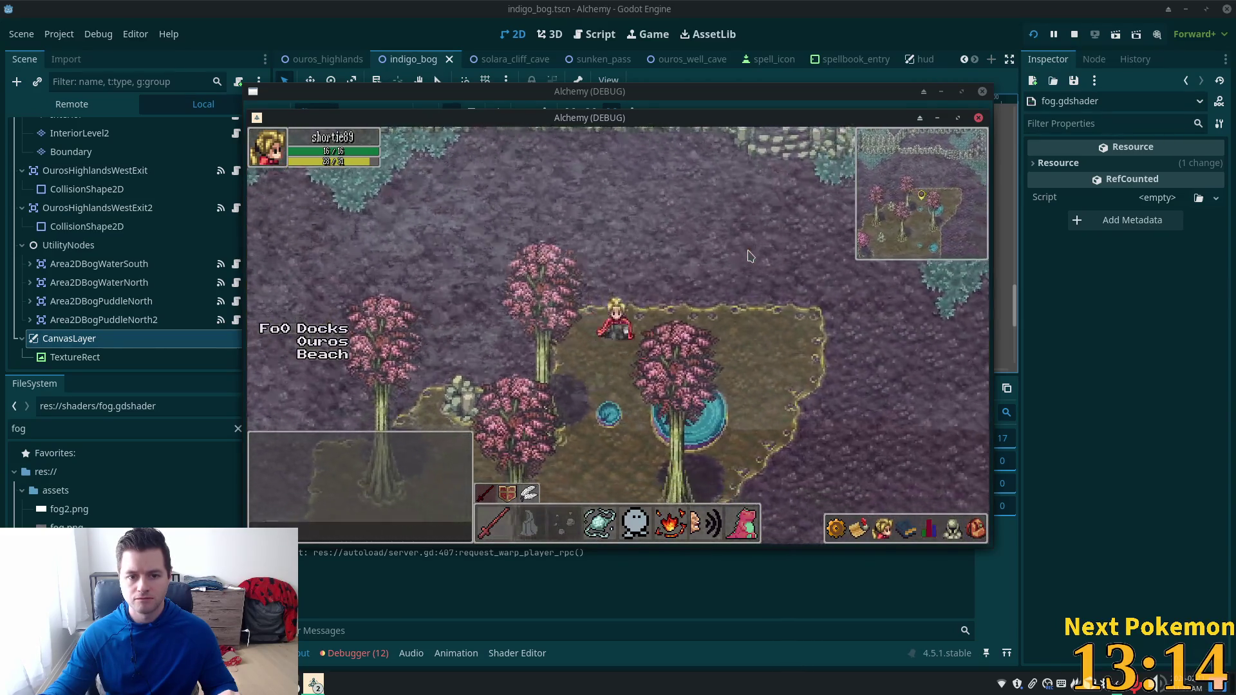
key("Down")
key("Down")
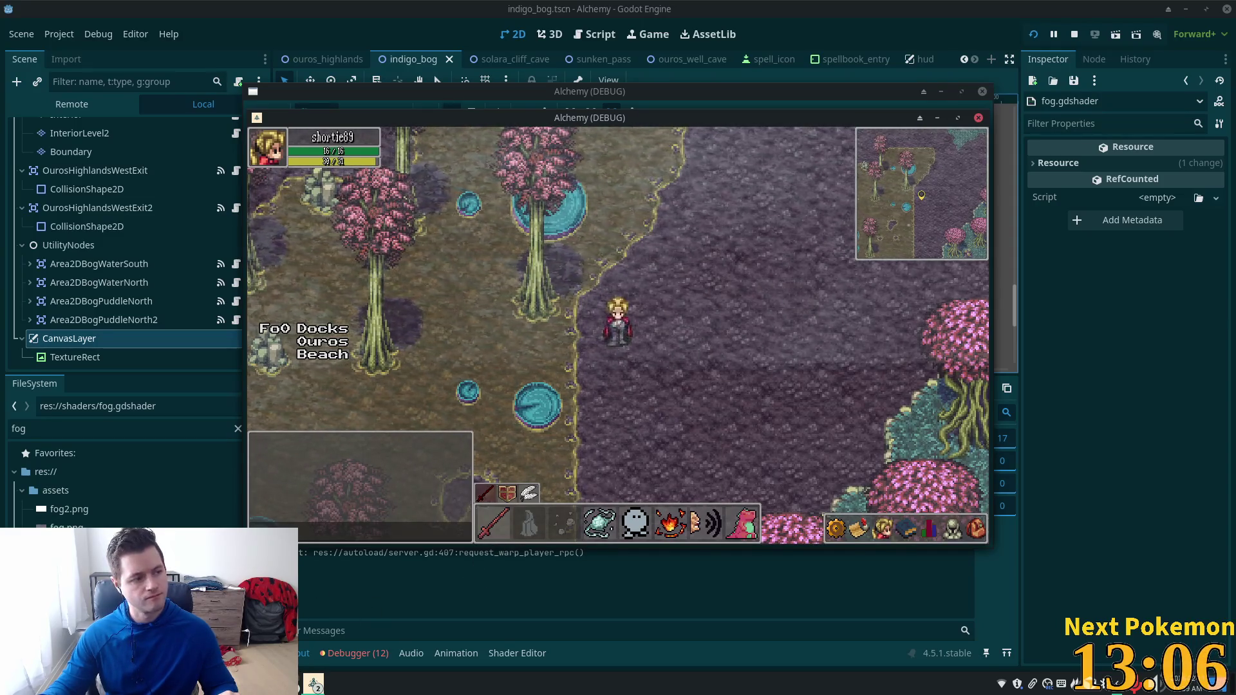
key("Up")
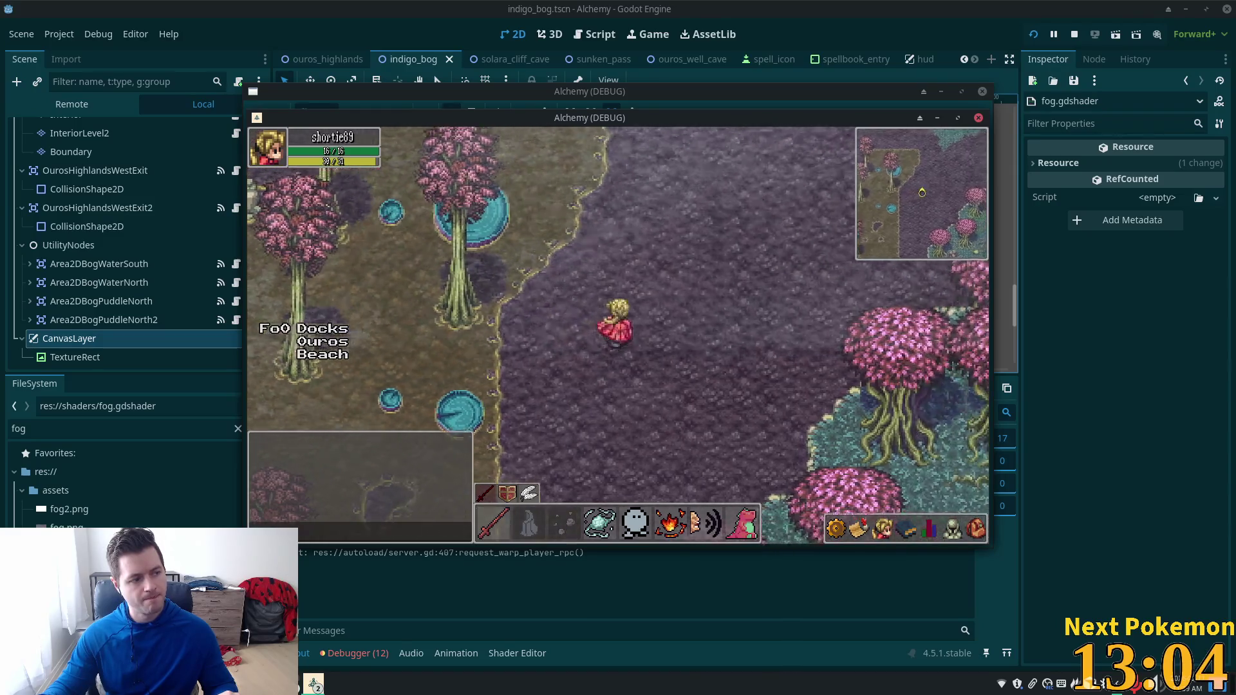
key("alt+Tab")
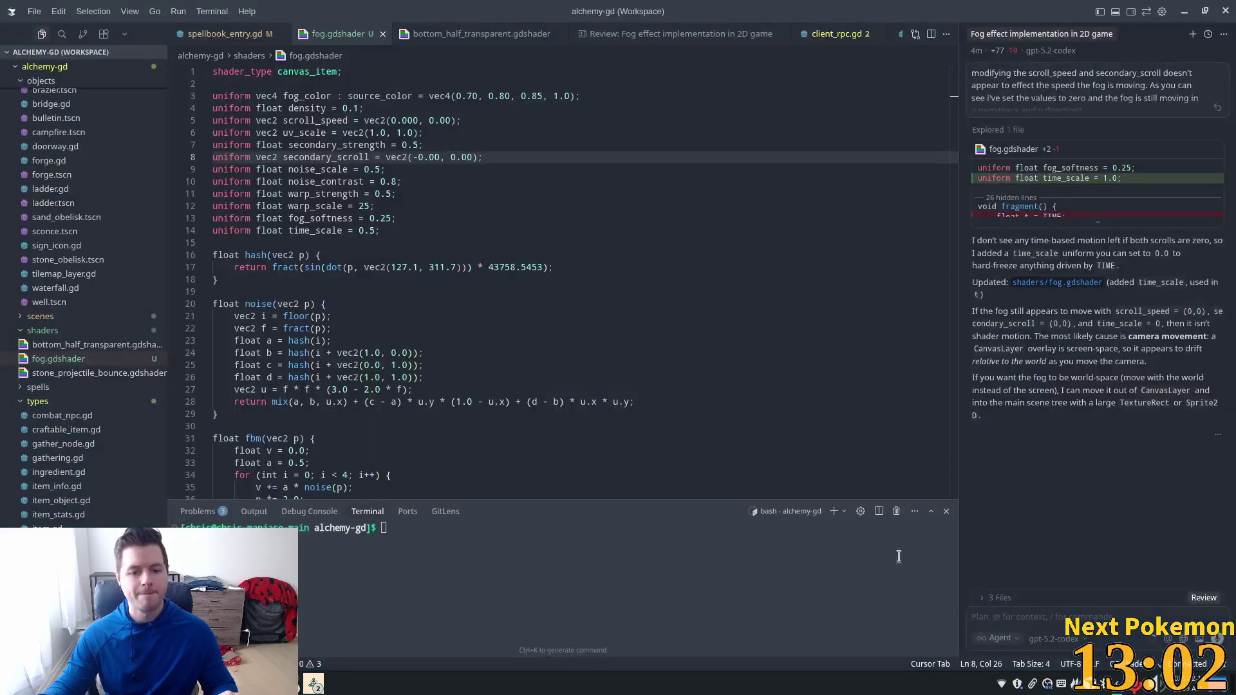
Step: Ask the agent: fog currently moves with the camera, how to make it move independently of the player character?
type("curr")
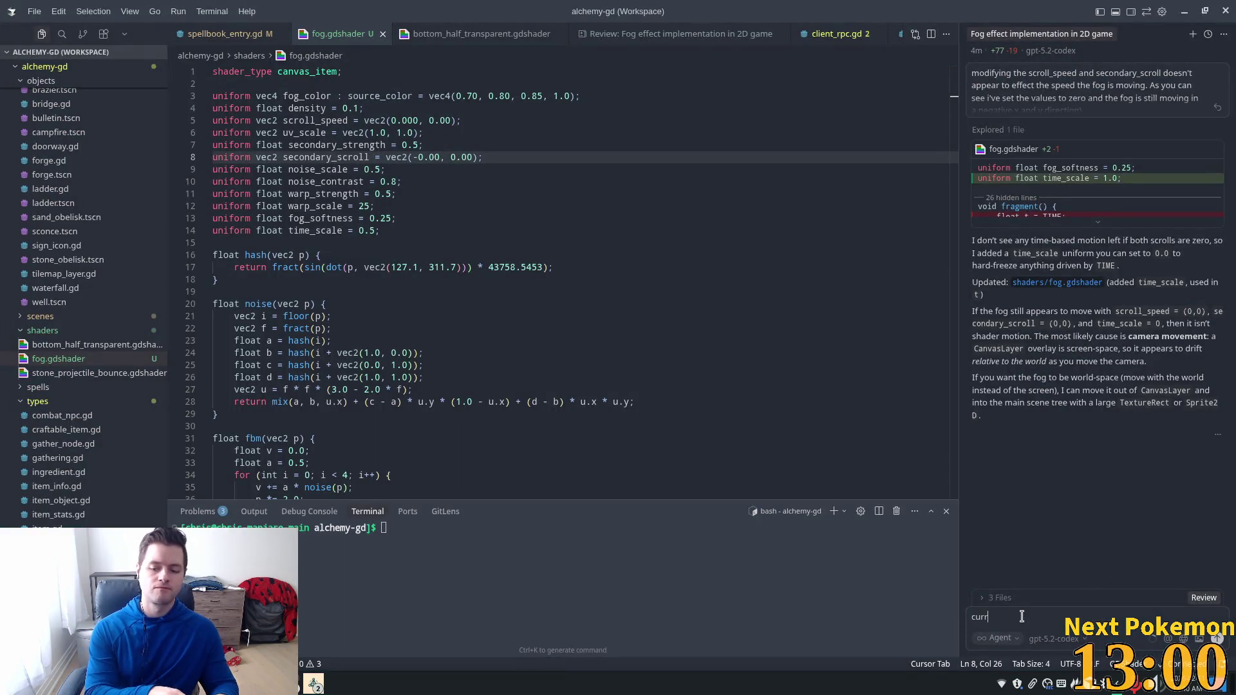
type("ently the")
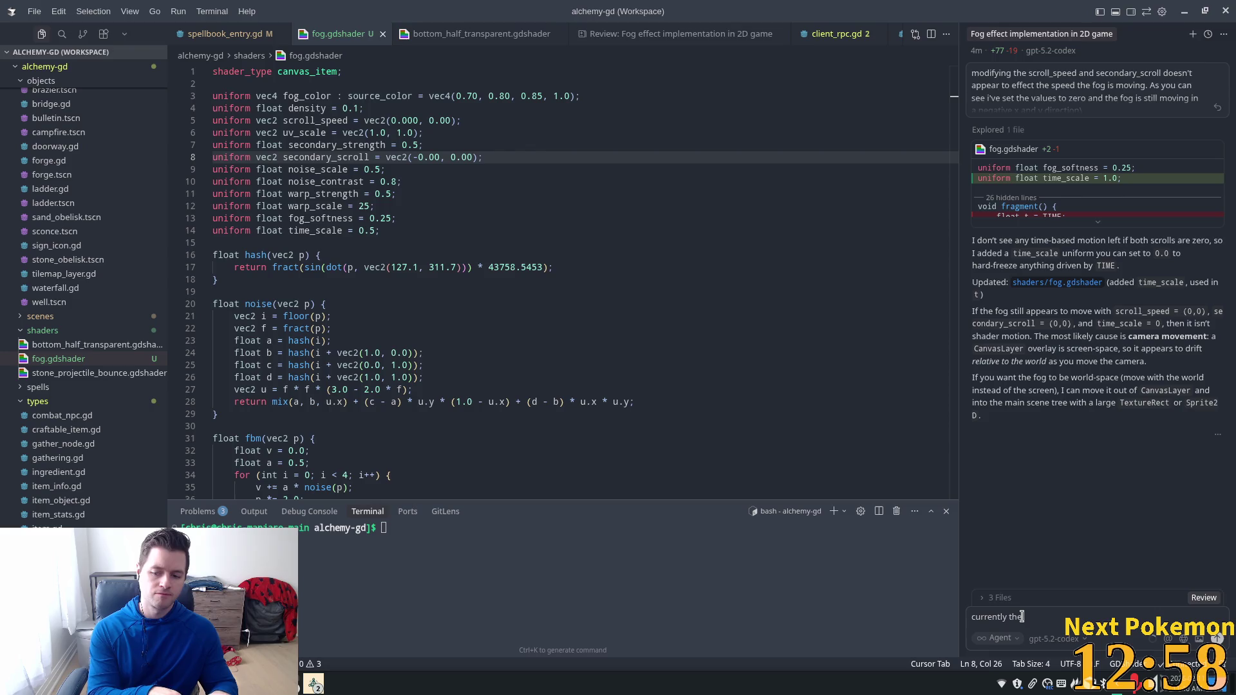
type(" fog mo")
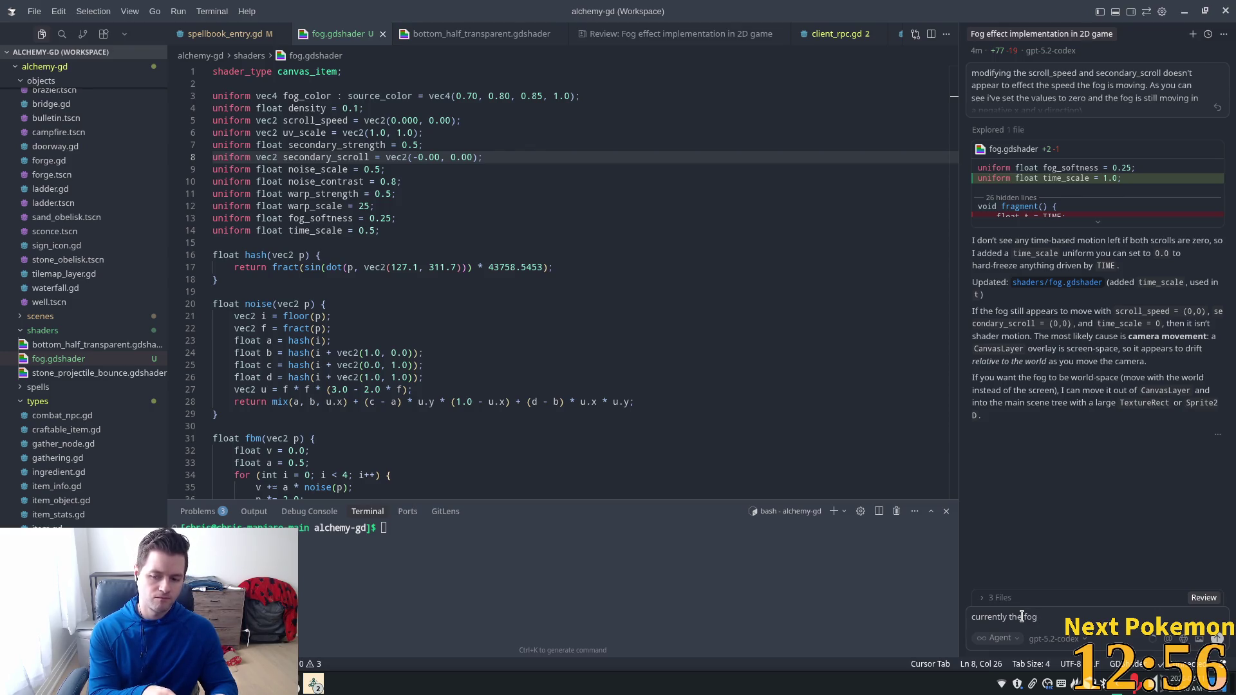
type("ves")
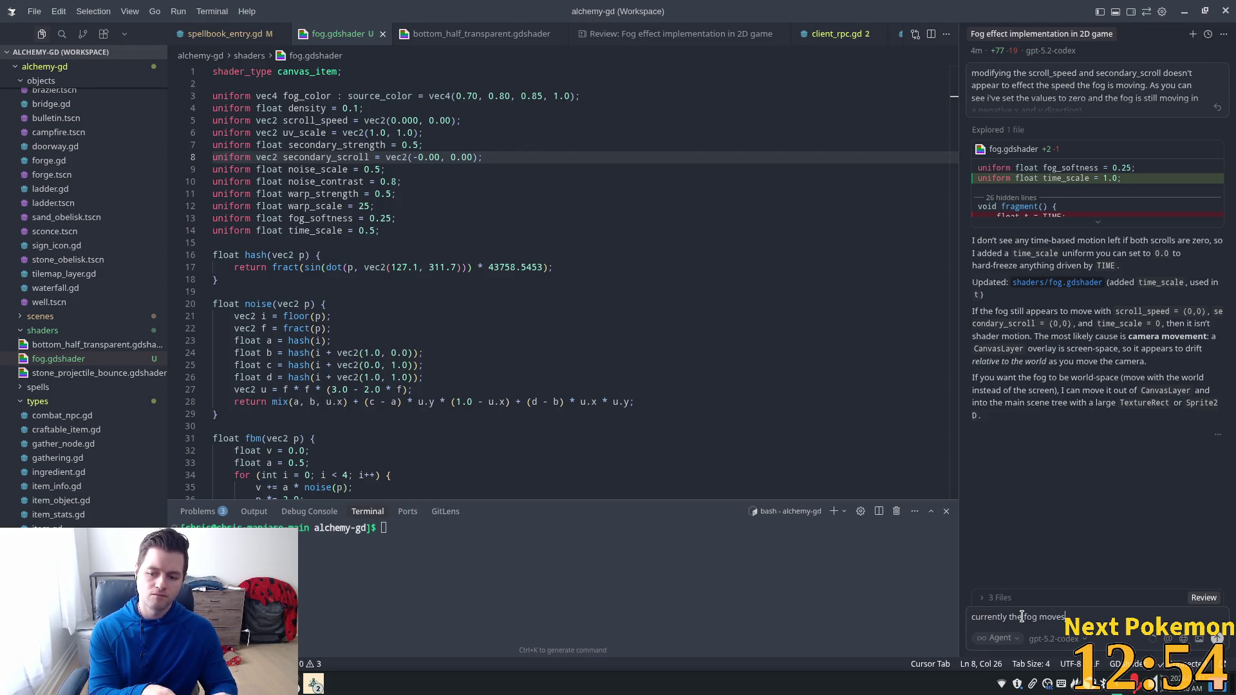
type(" with the camer")
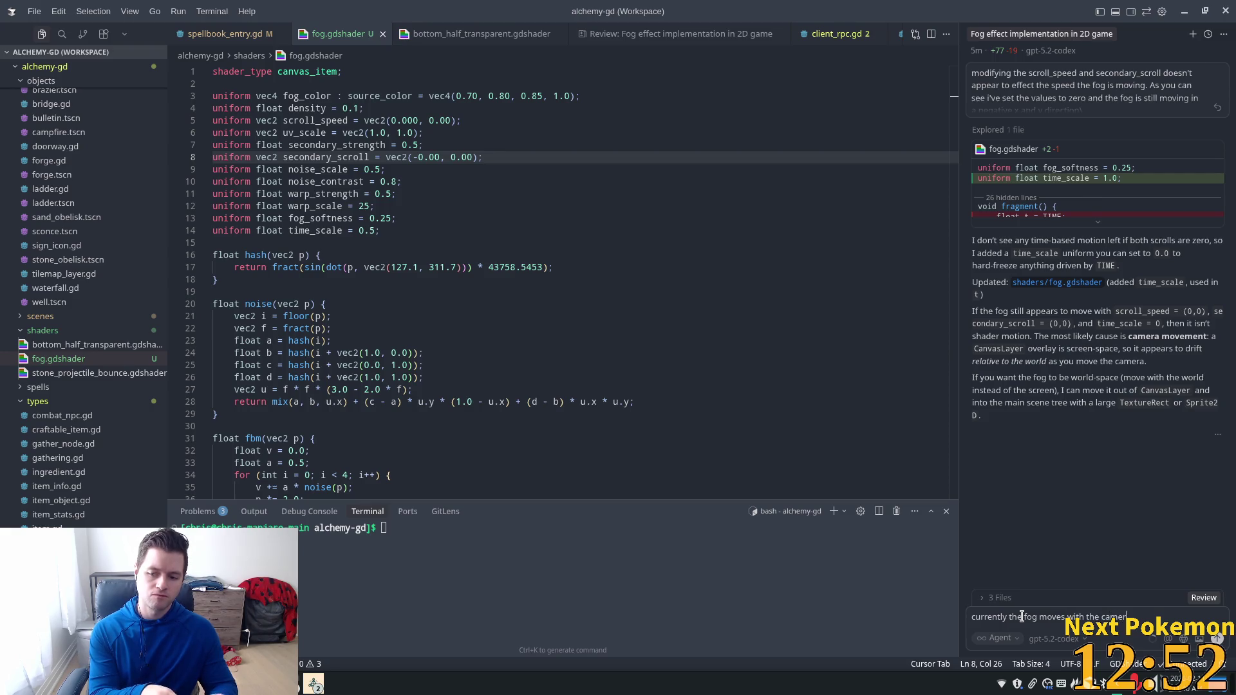
type("a. Wh")
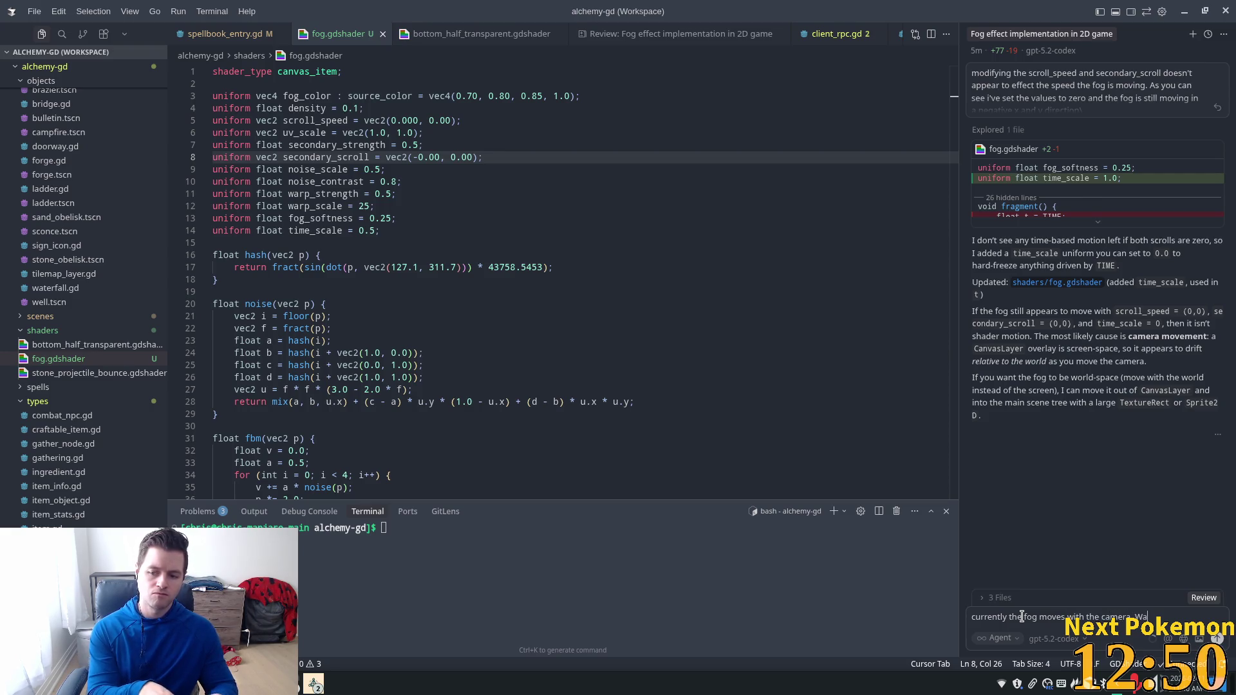
type("at would be")
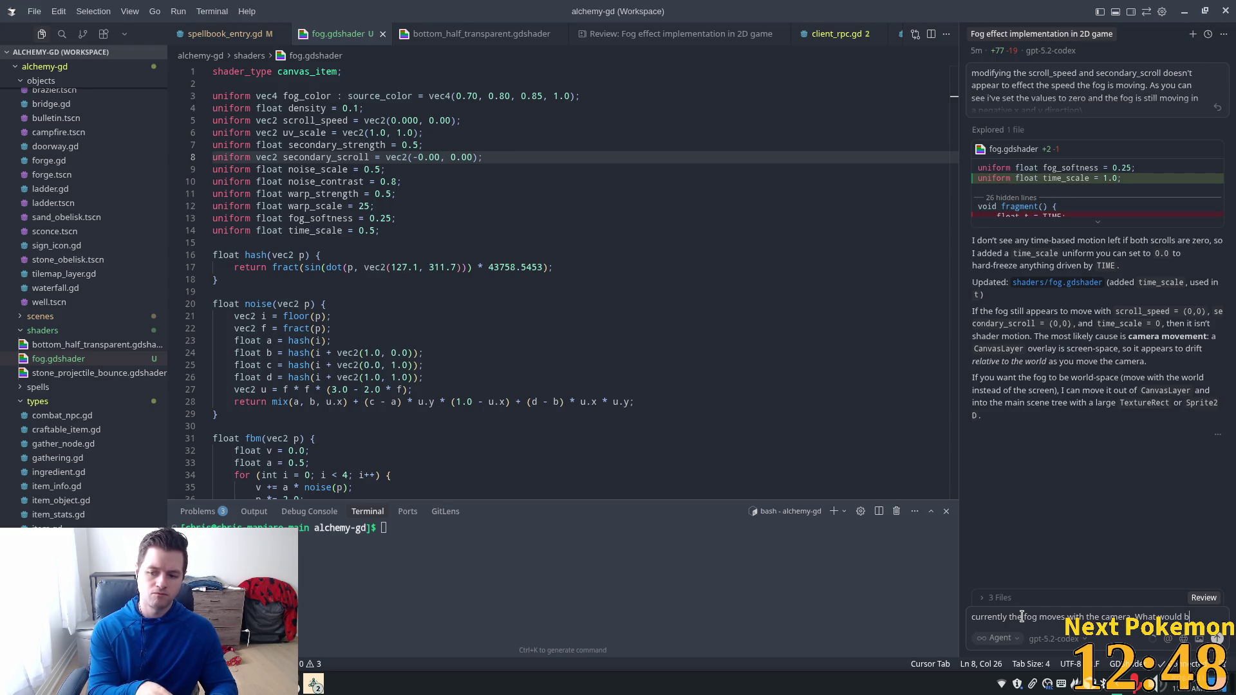
key("BackSpace")
type("ned")
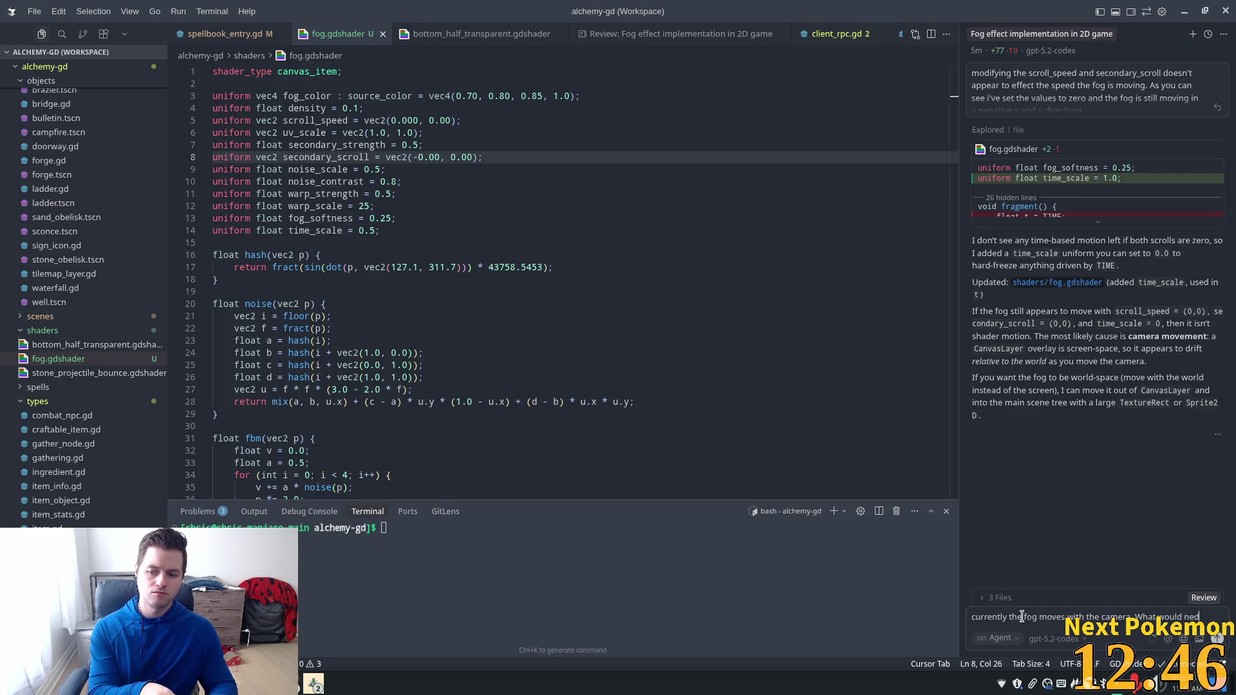
key("BackSpace")
type("e")
type(" be done")
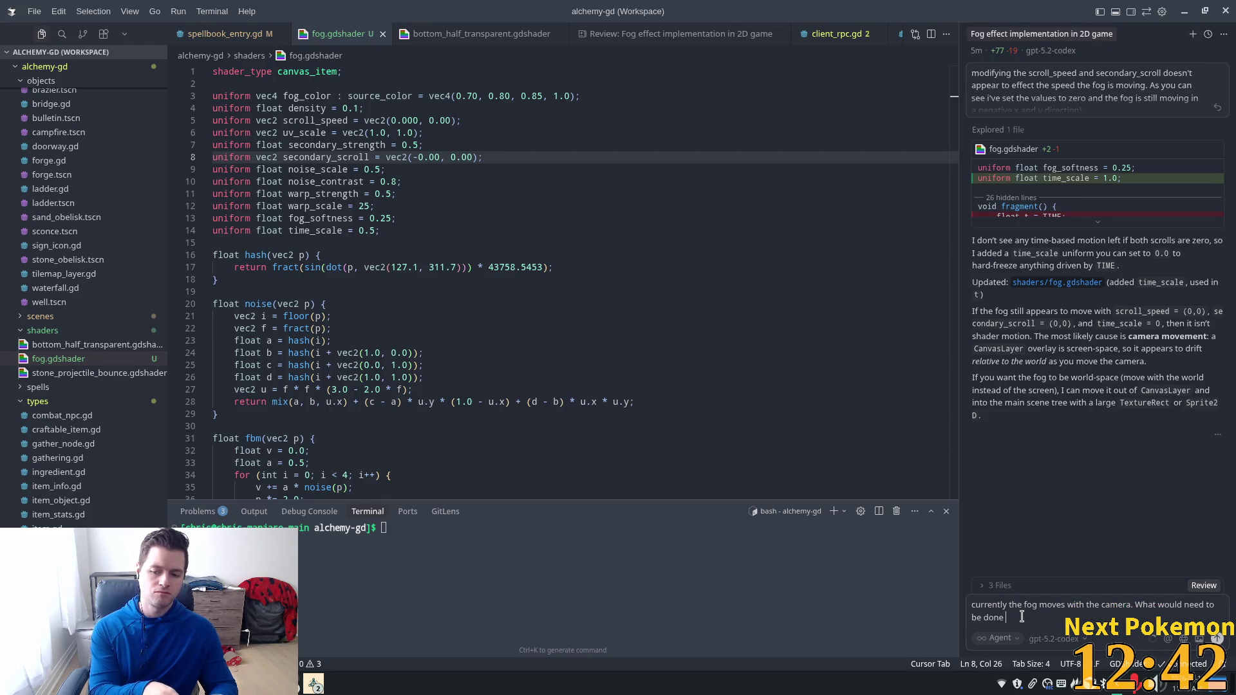
type("to hav")
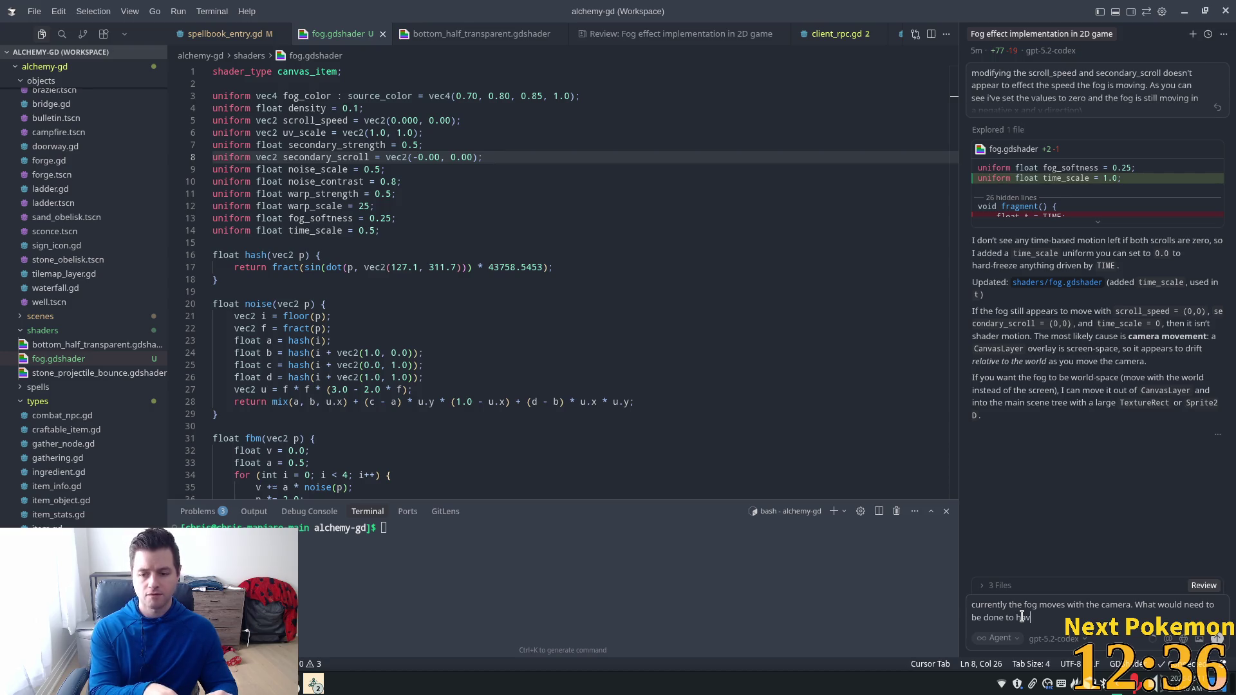
type("e thefog m")
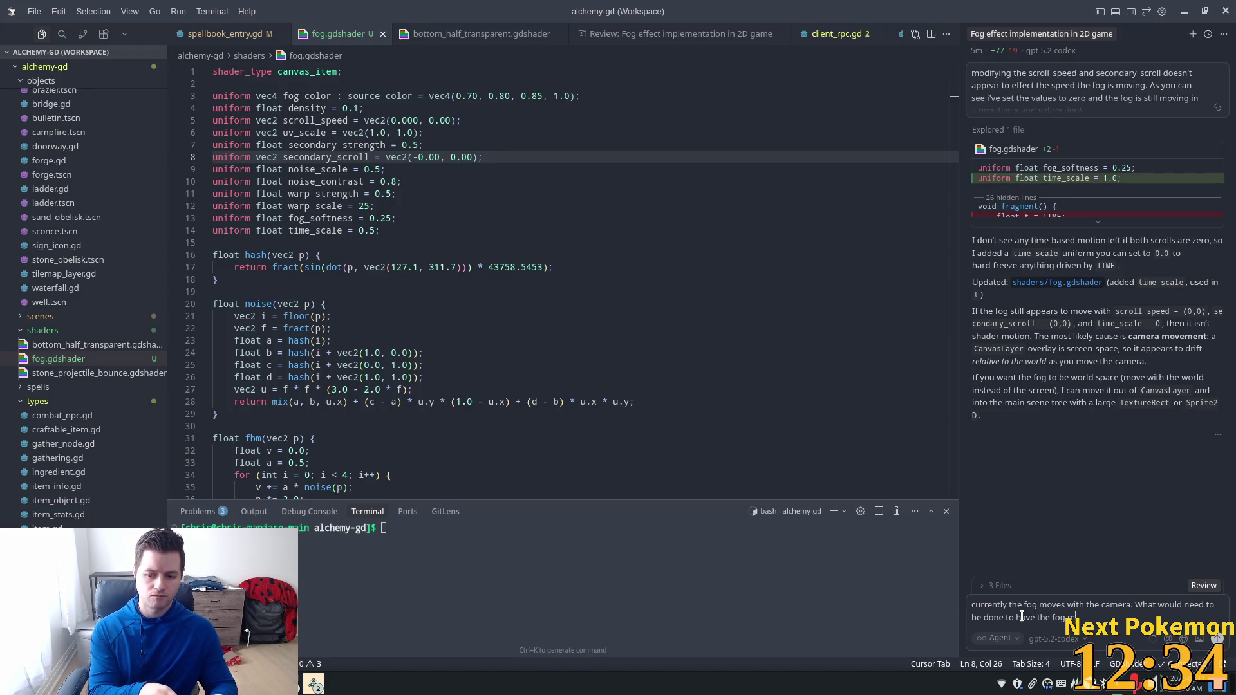
type("ove")
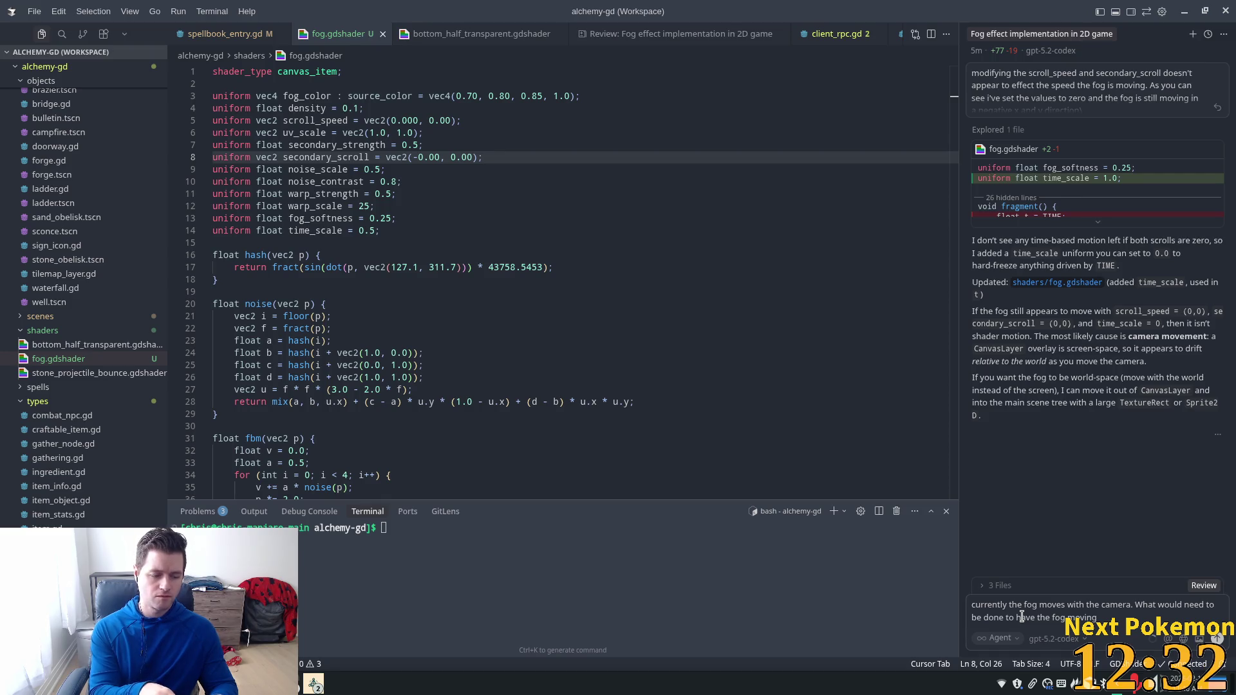
type(" ind")
type("ndant")
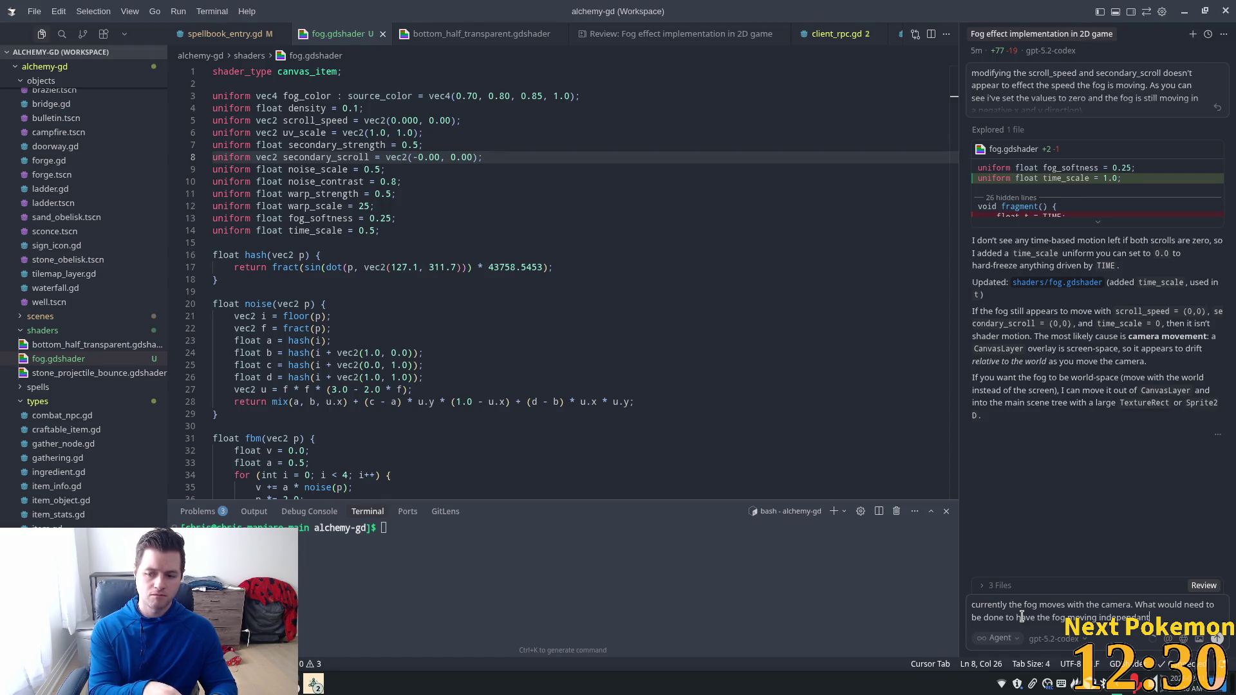
type("ly of")
type(" cha")
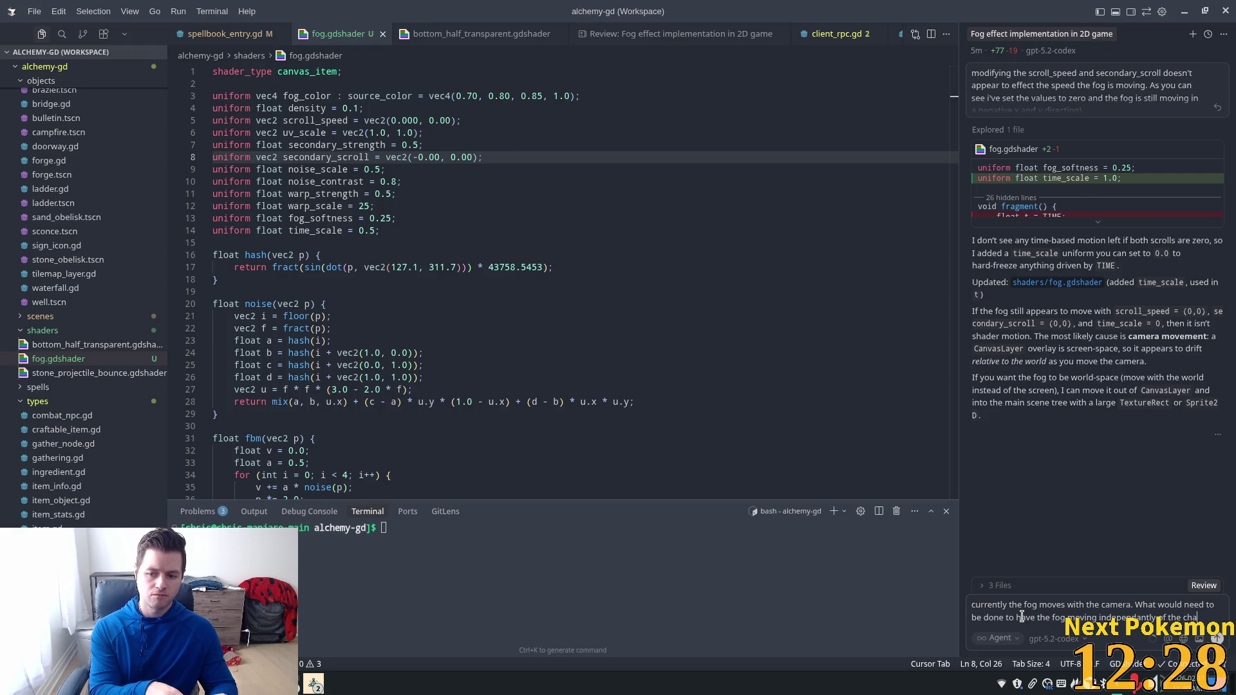
key("BackSpace")
key("BackSpace")
type("pl")
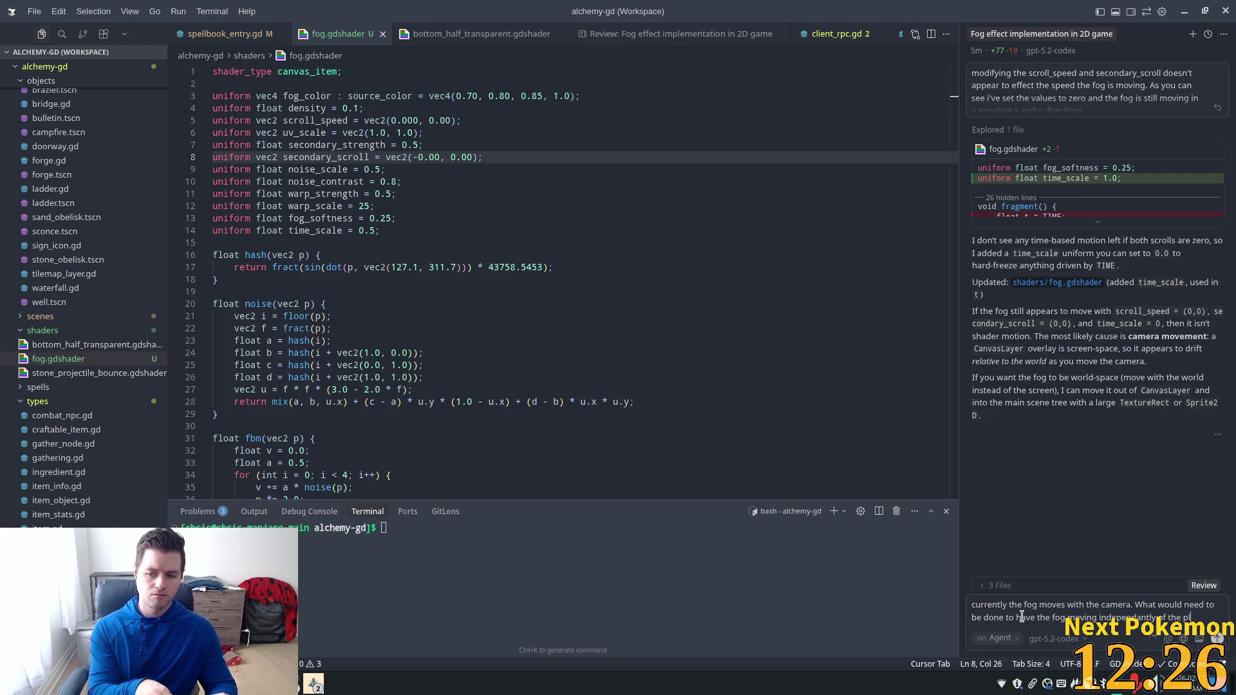
type("ayer")
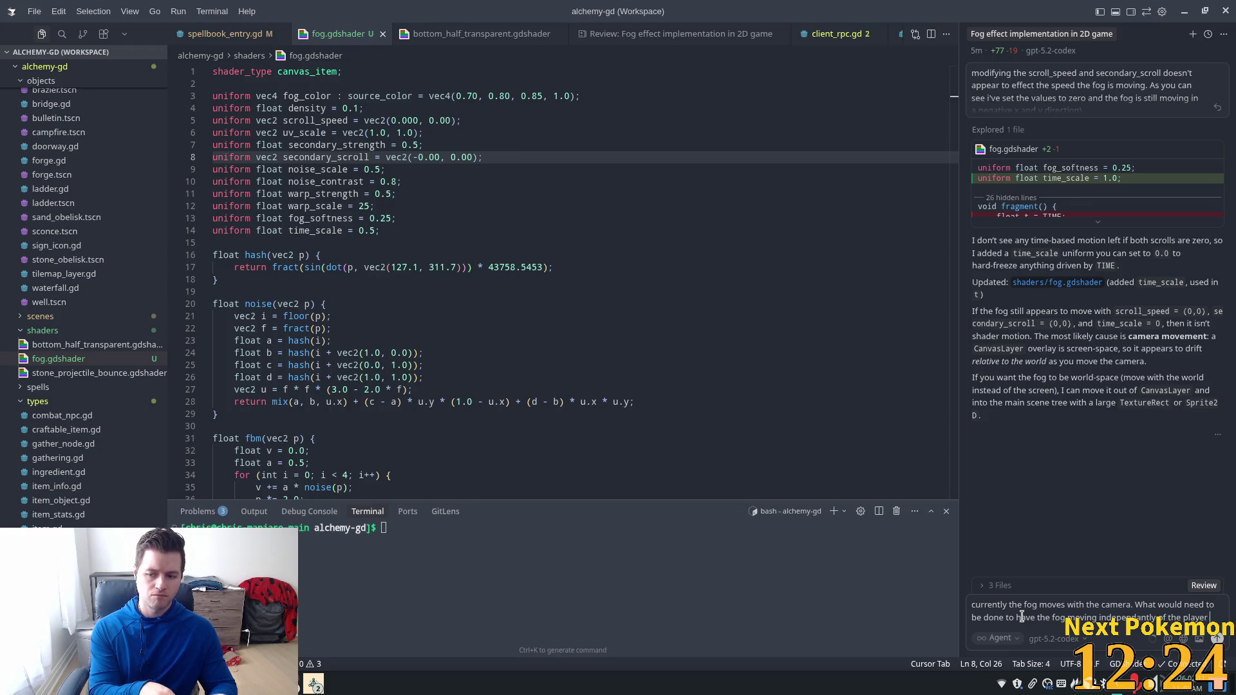
type(" characters ")
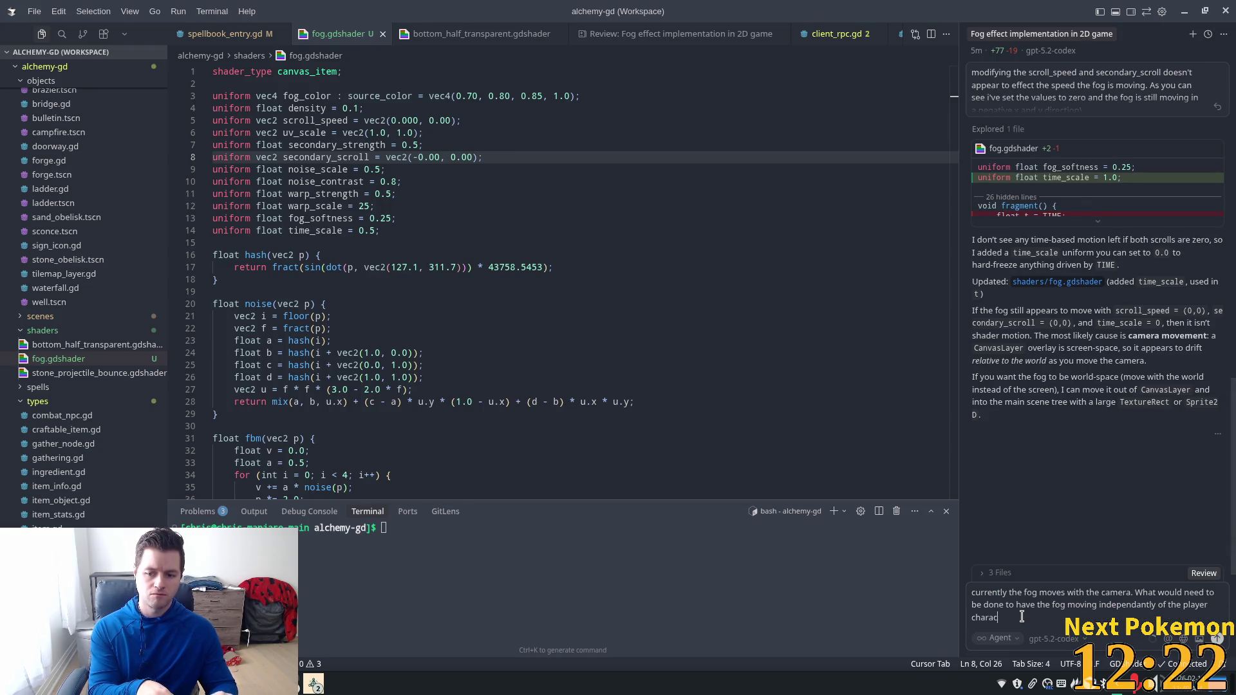
type("movem")
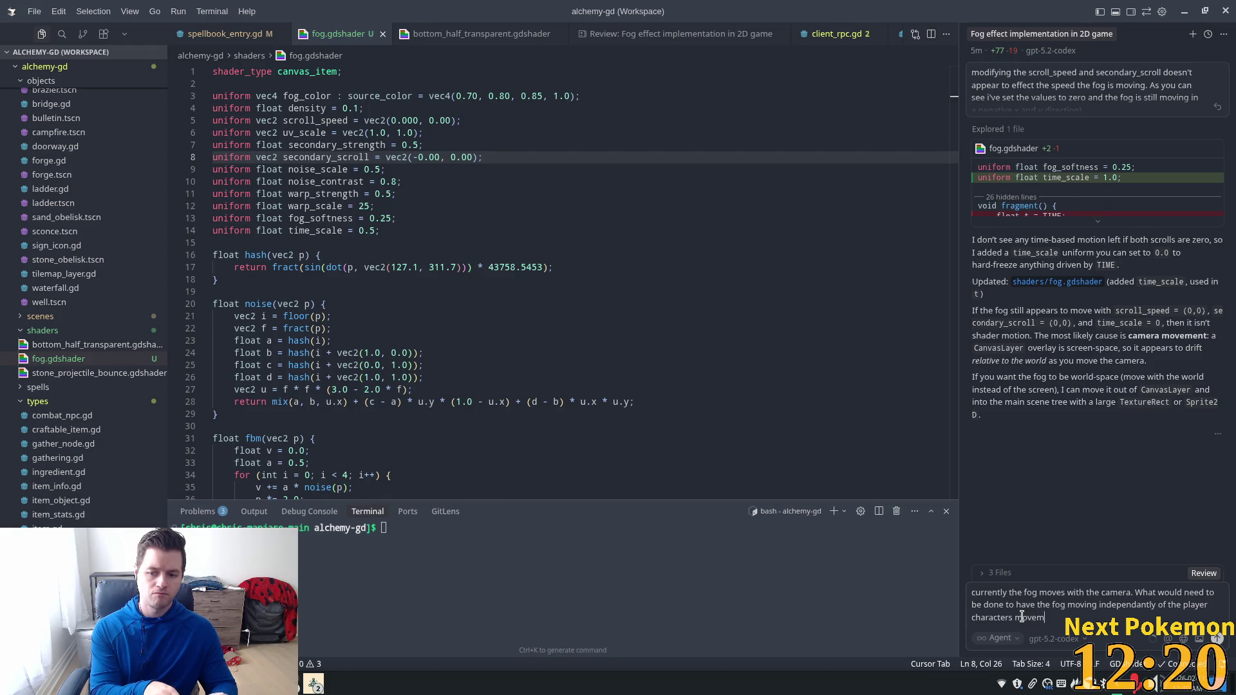
type("ent?")
key("Return")
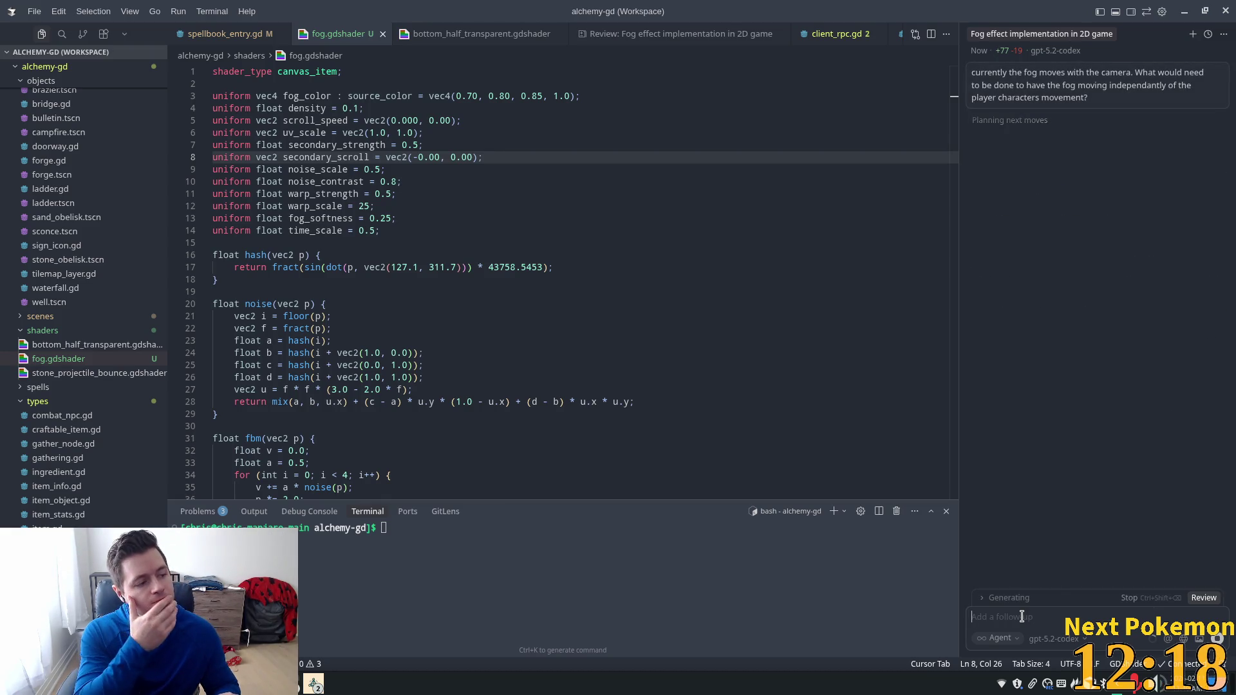
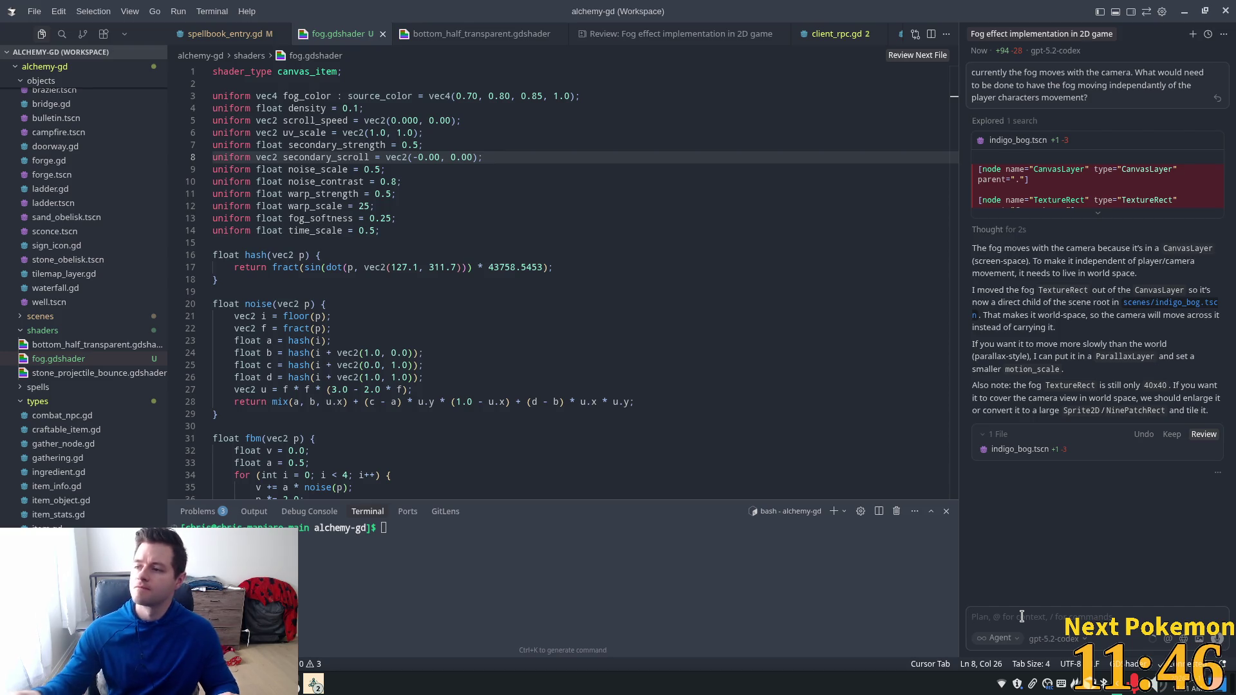
Step: Walk the character north in the running Alchemy game, then return to the Godot editor
mouse_move(1233, 451)
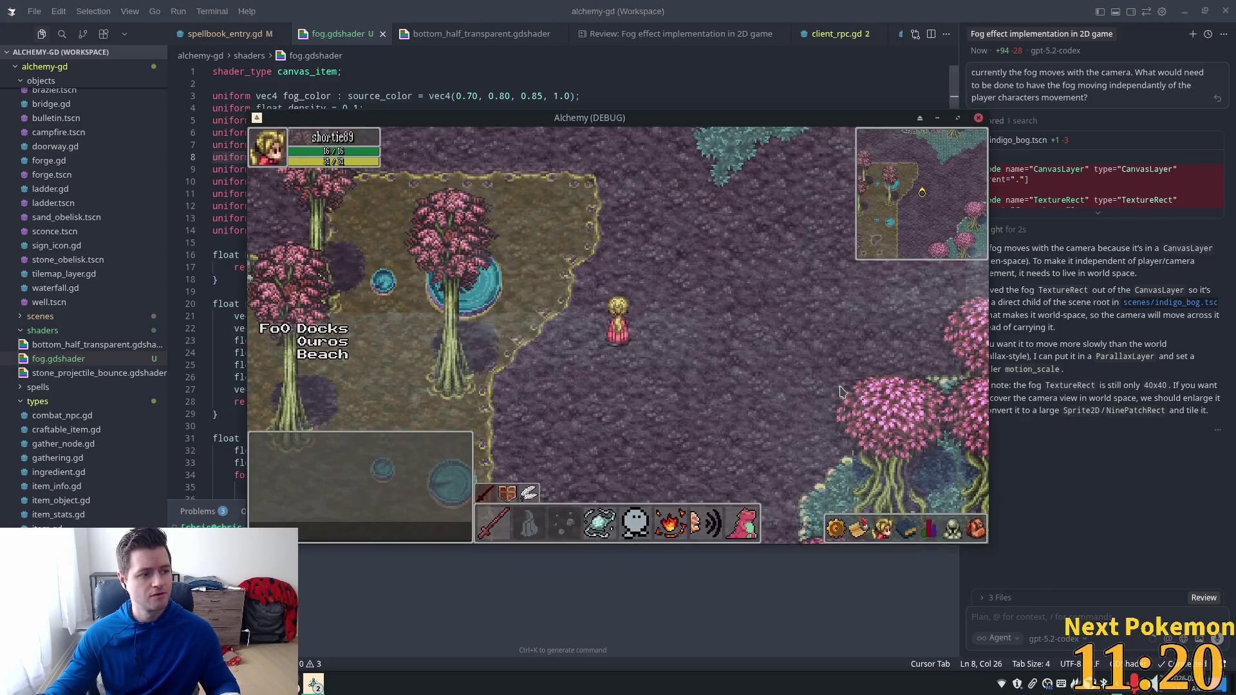
key("Up")
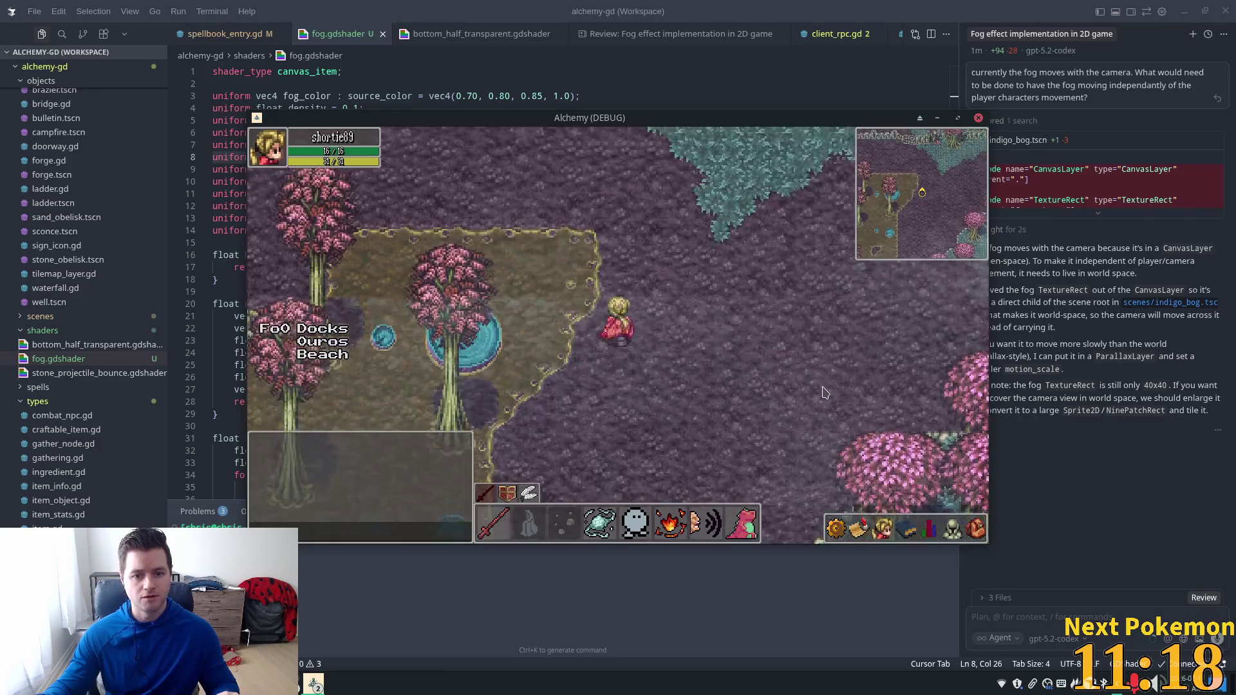
key("alt+Tab")
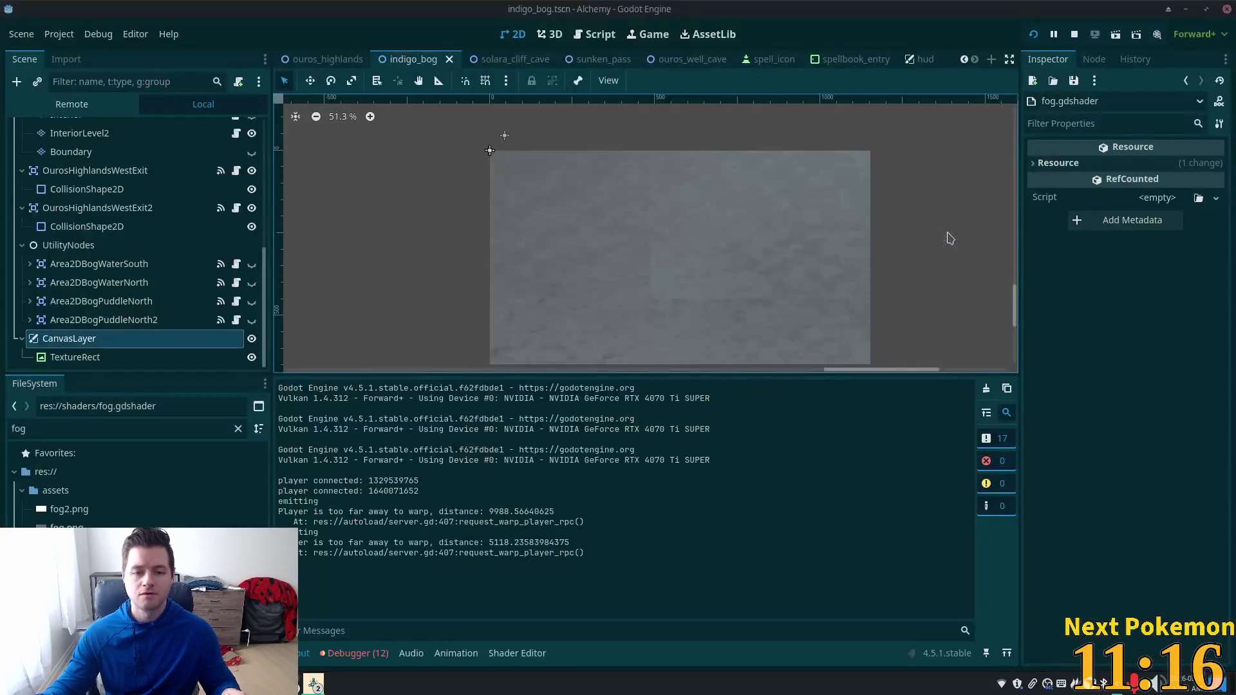
Step: Reload the indigo_bog scene from disk, test-run the fog in game, then switch to Cursor
left_click(595, 435)
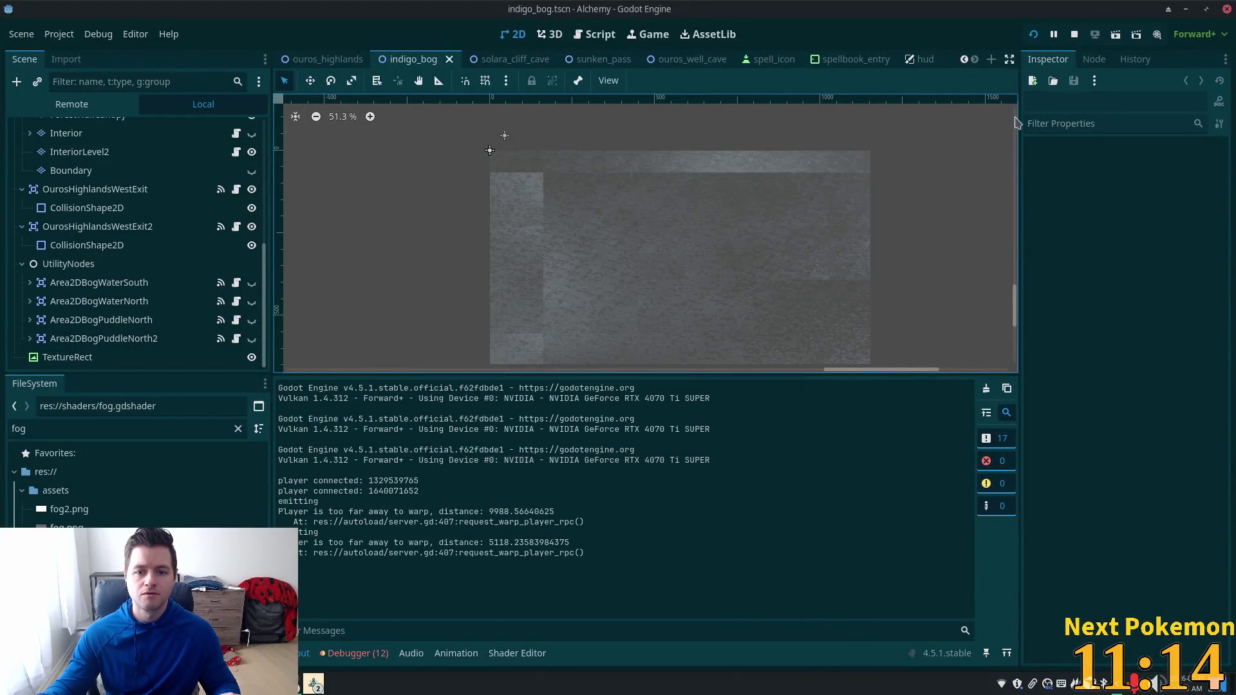
left_click(1033, 34)
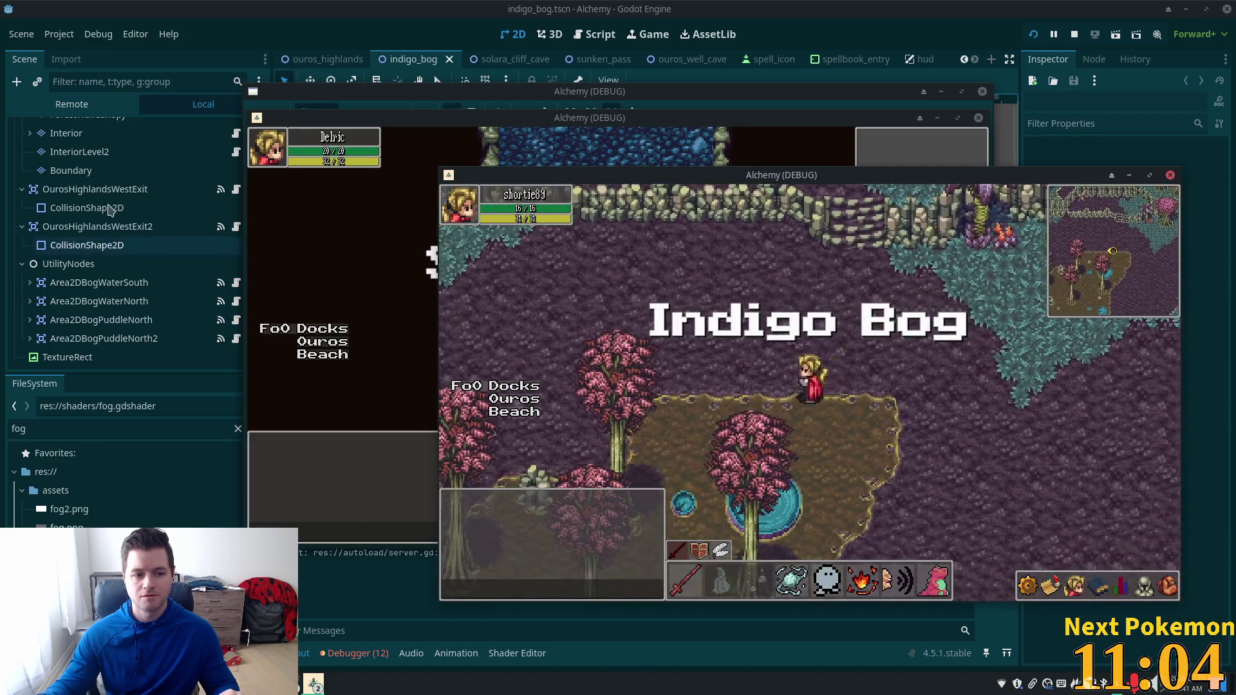
left_click(109, 209)
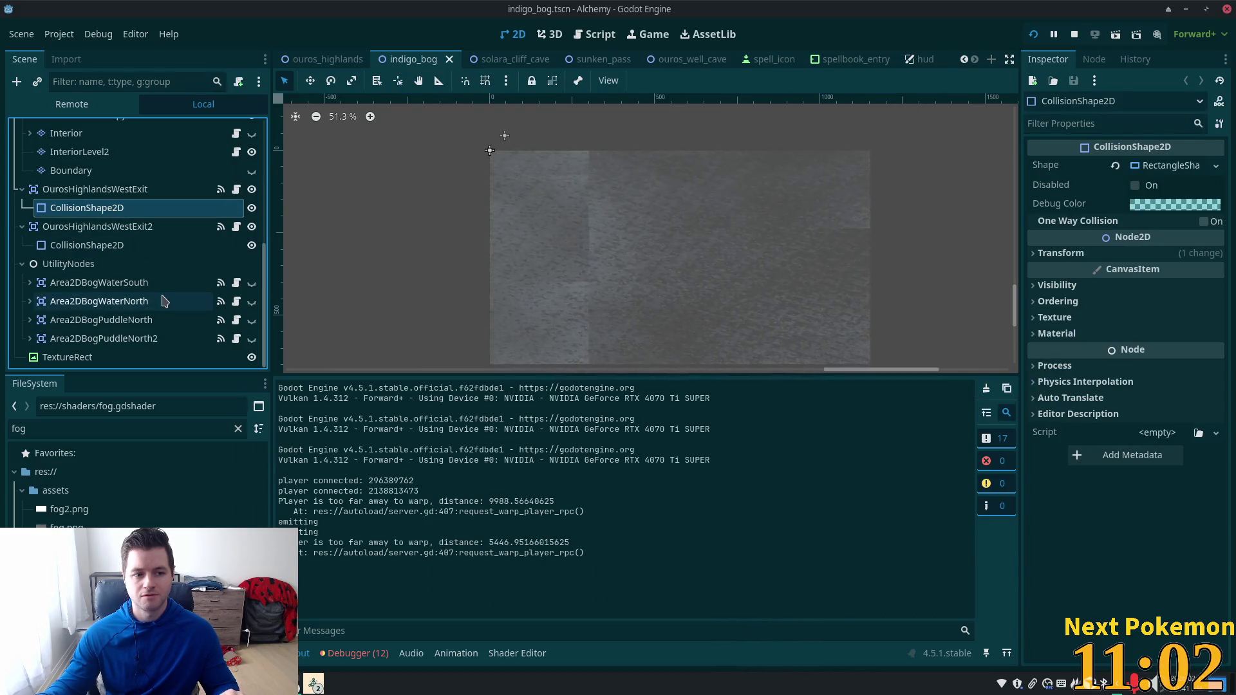
scroll(157, 283, "up", 2)
scroll(157, 277, "down", 2)
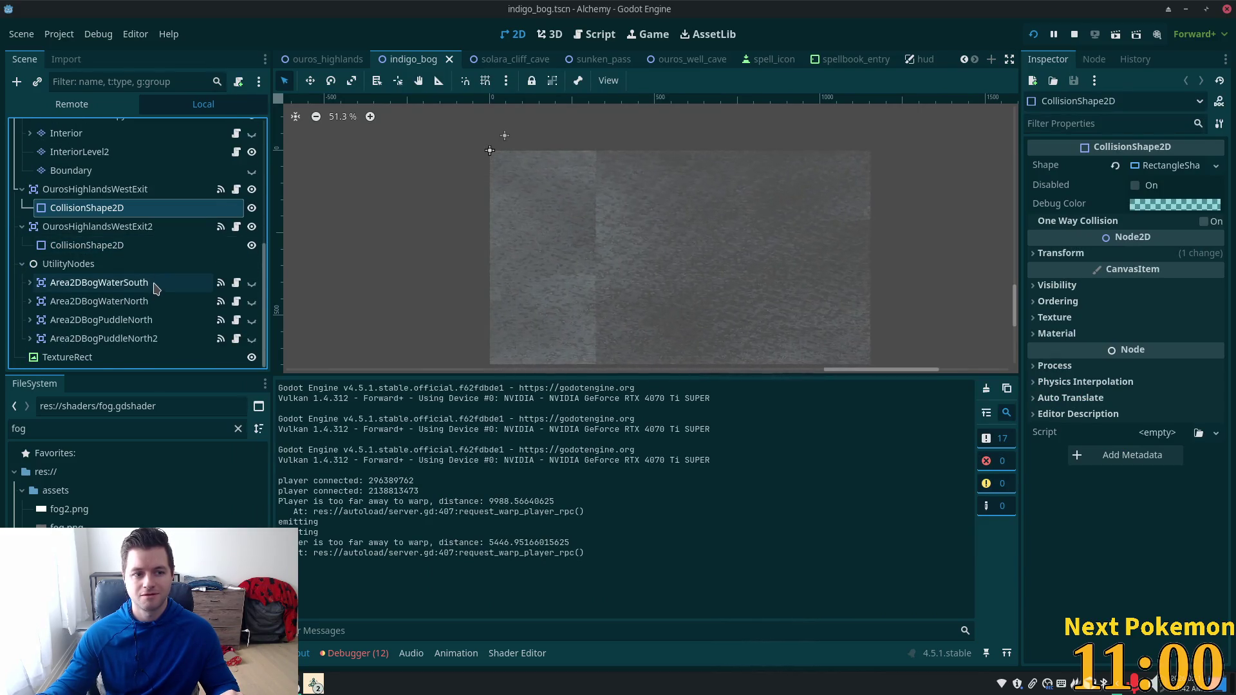
scroll(157, 287, "up", 10)
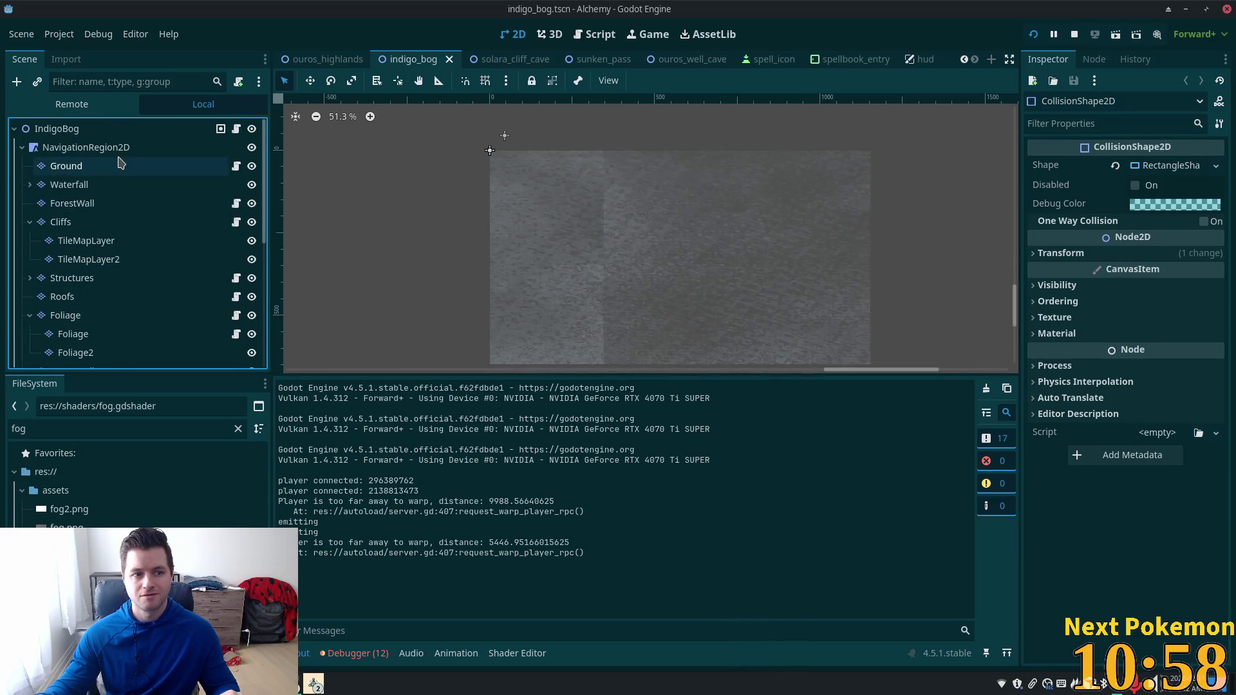
scroll(119, 167, "down", 10)
key("alt+Tab")
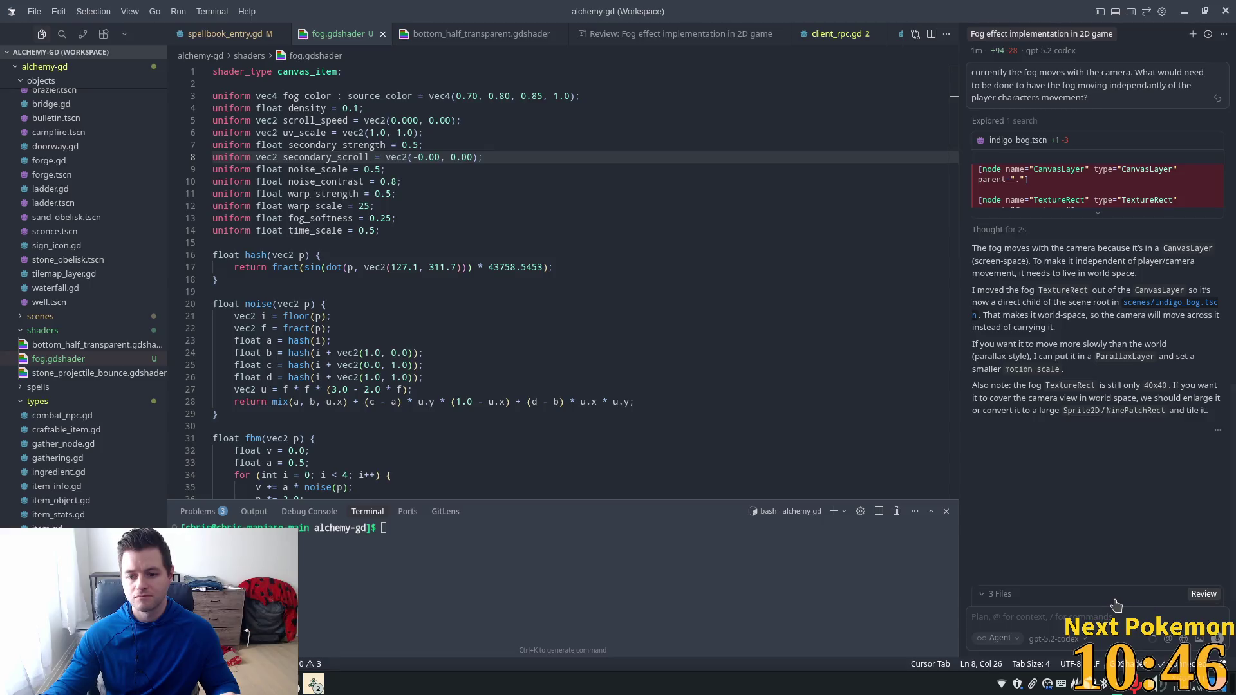
Step: Review the agent's indigo_bog.tscn fog diff among the 3 changed files and open it as a file
left_click(1115, 602)
left_click(1106, 572)
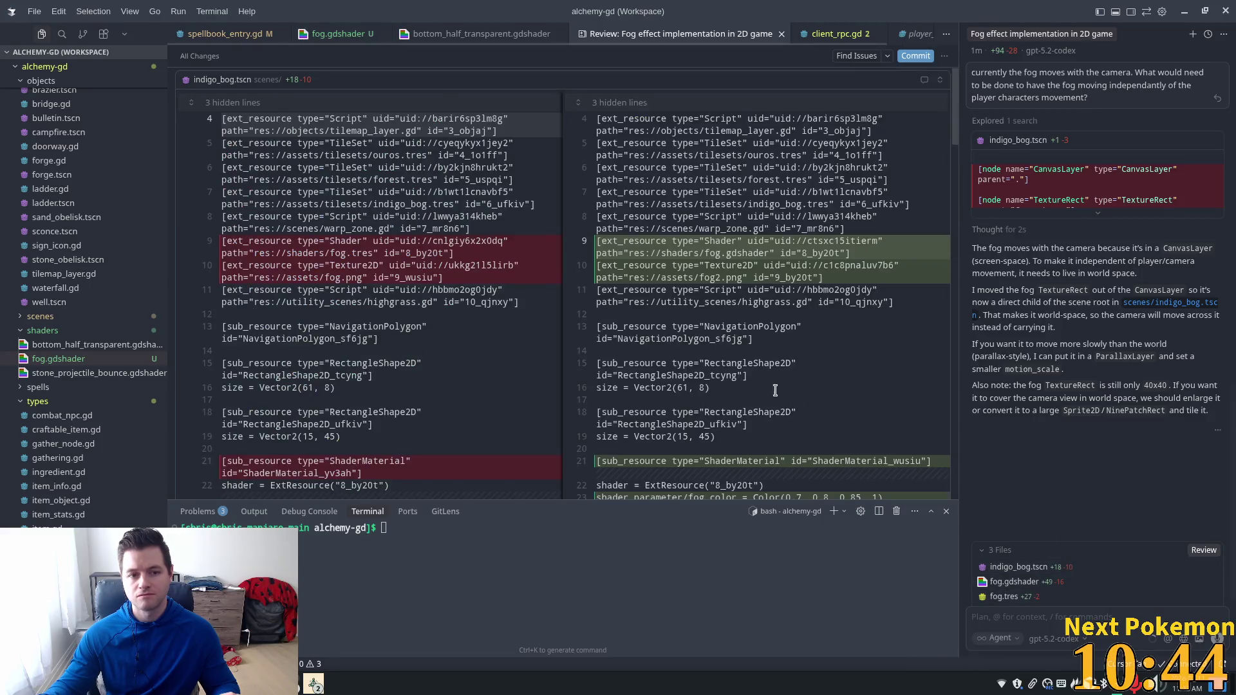
left_click(637, 315)
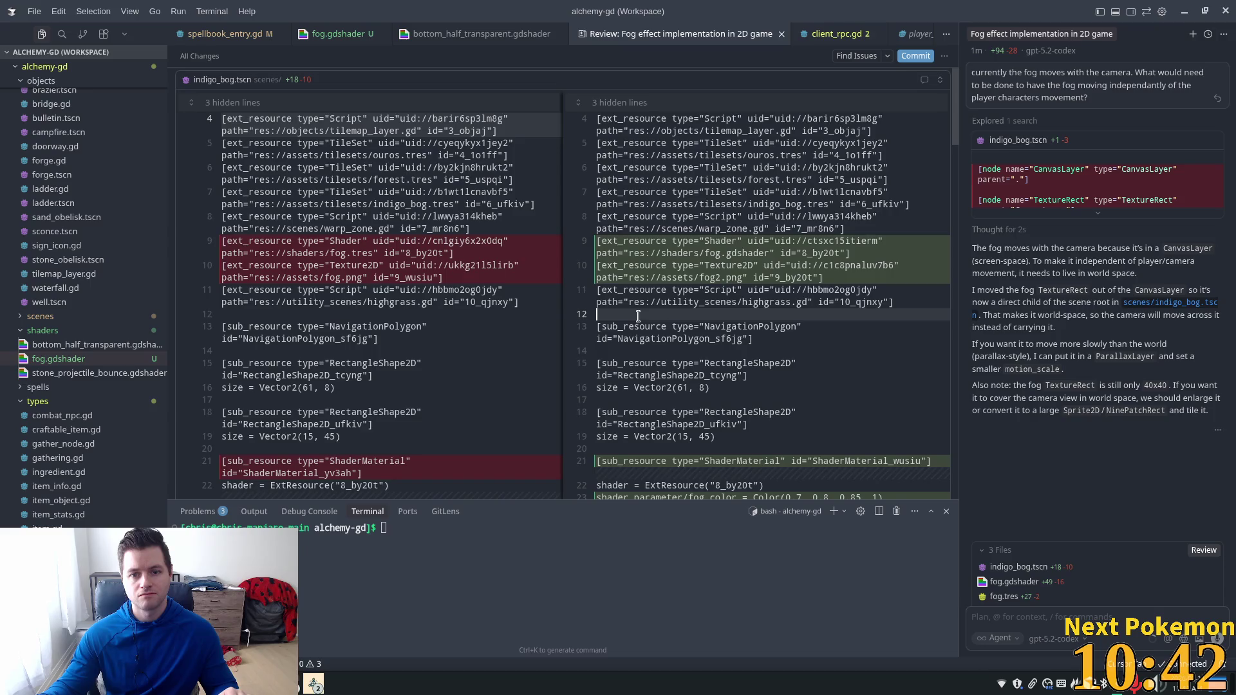
left_click(453, 278)
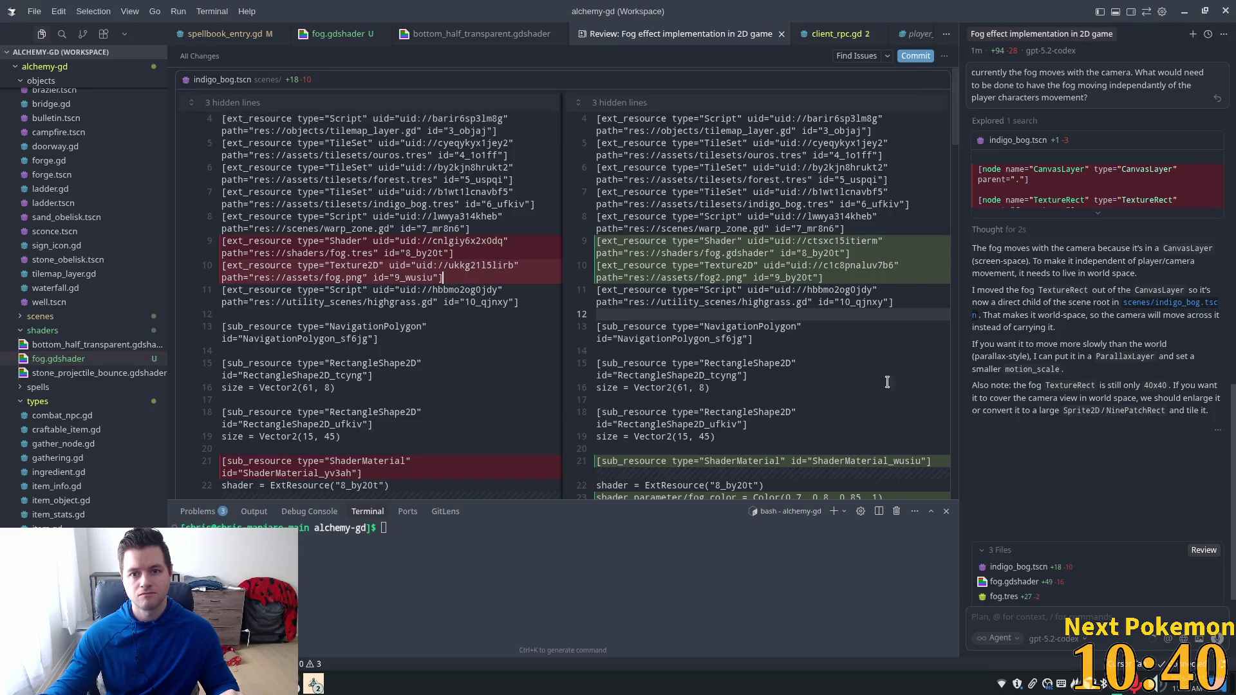
left_click(213, 80)
left_click(515, 253)
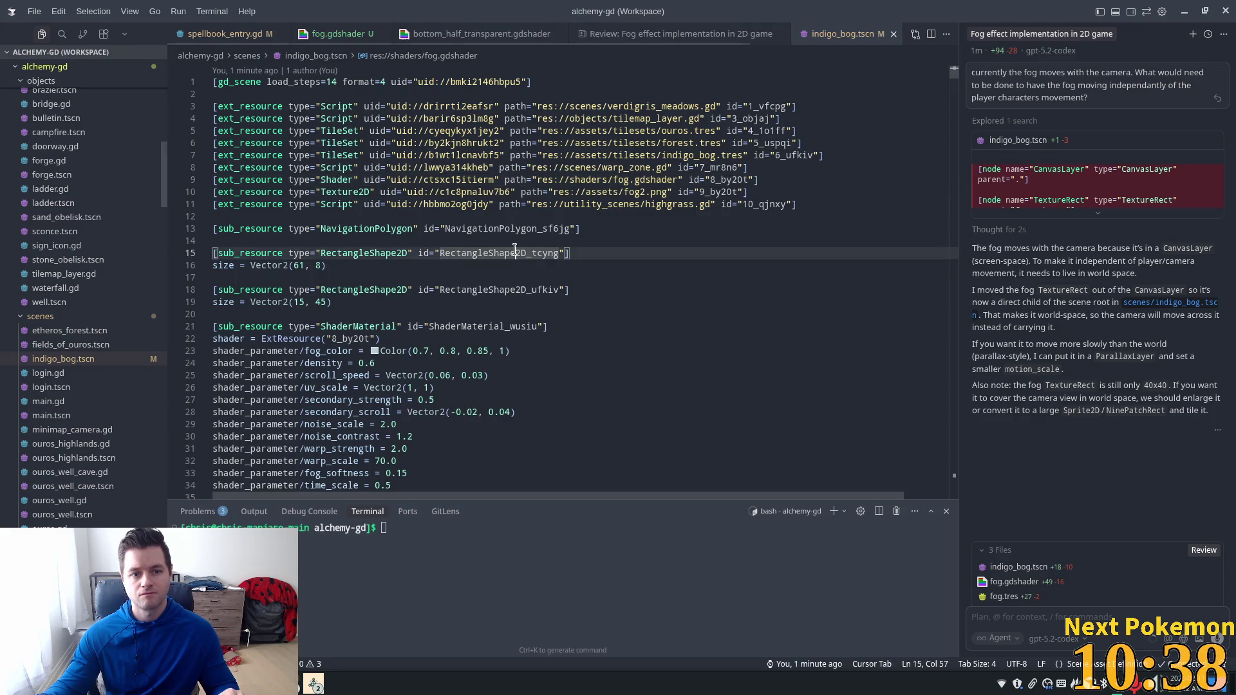
scroll(515, 257, "down", 9)
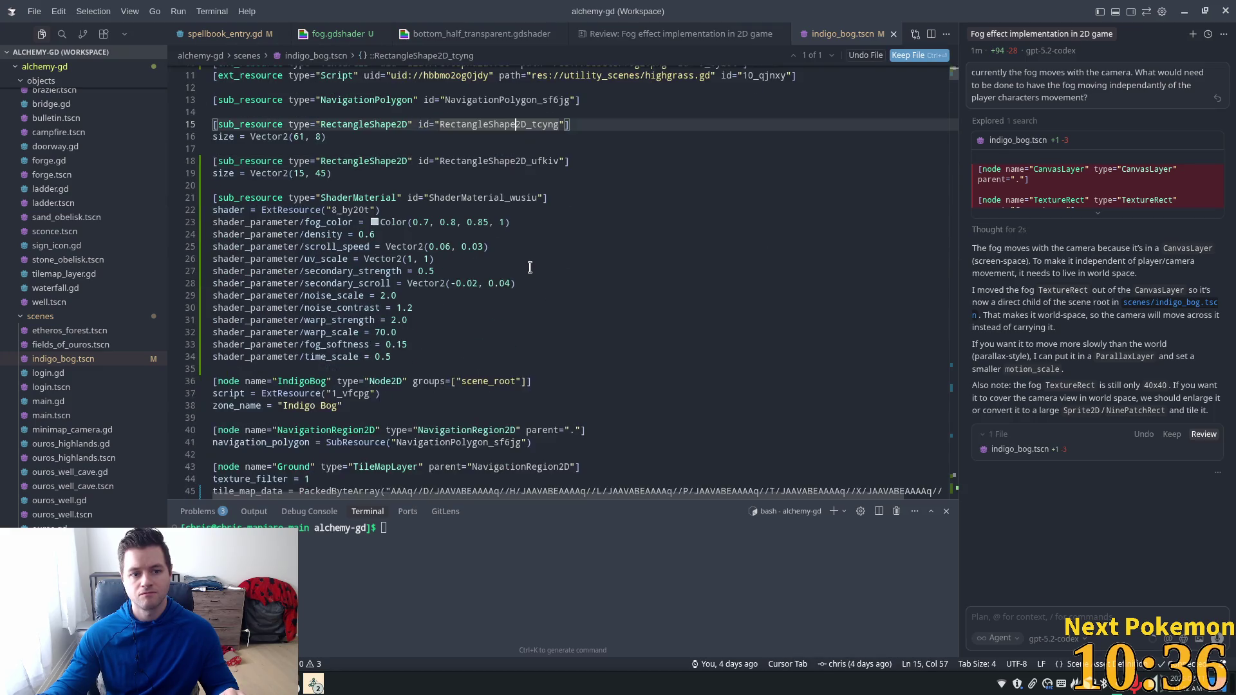
key("alt+Tab")
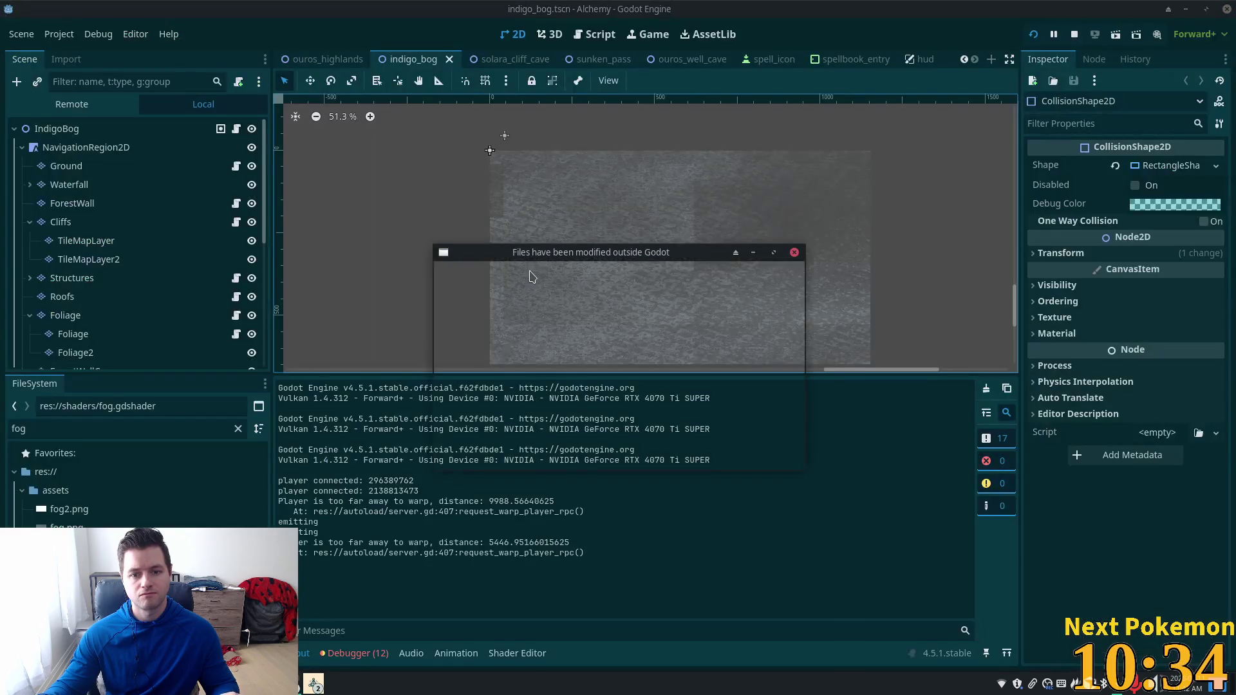
Step: Reload the changed bog scene from disk, test the fog in game, then close the game
left_click(589, 435)
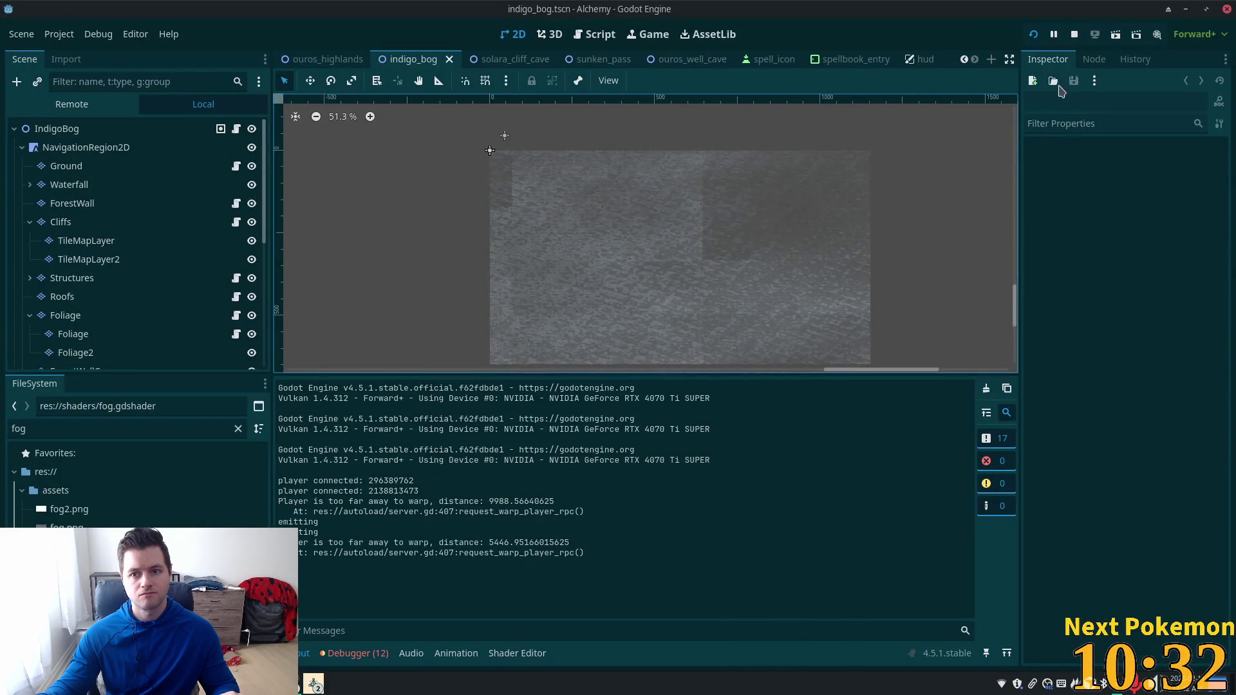
left_click(1033, 34)
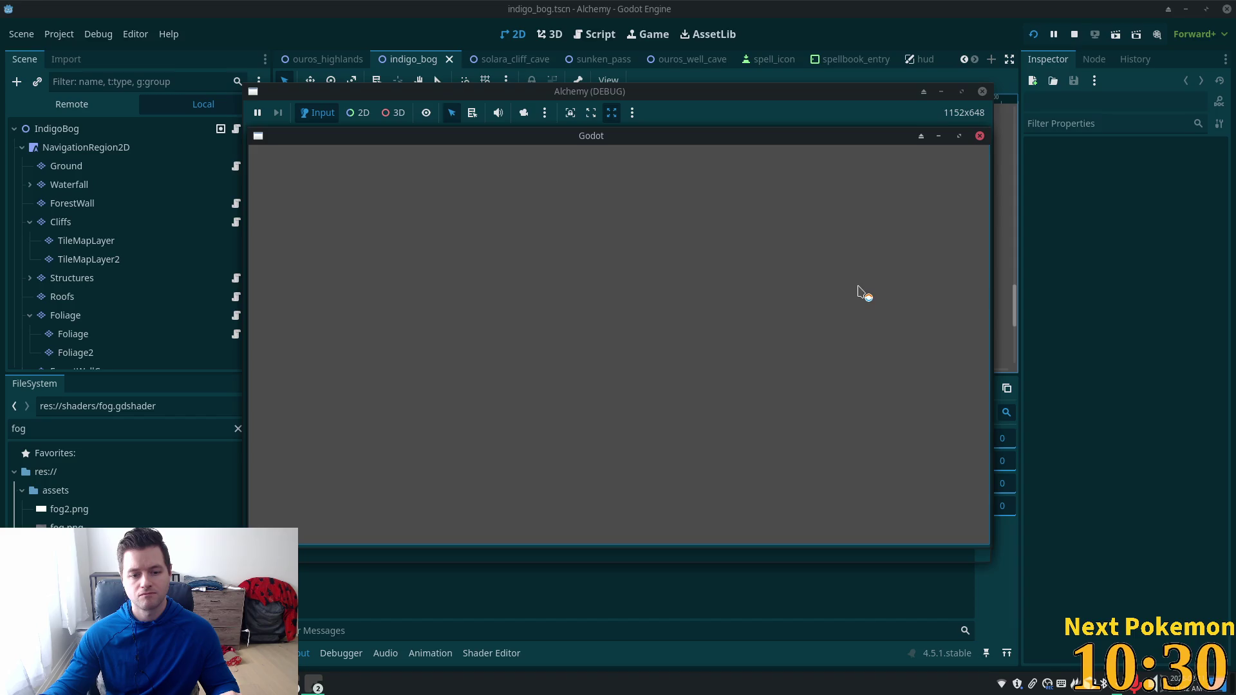
scroll(191, 212, "down", 5)
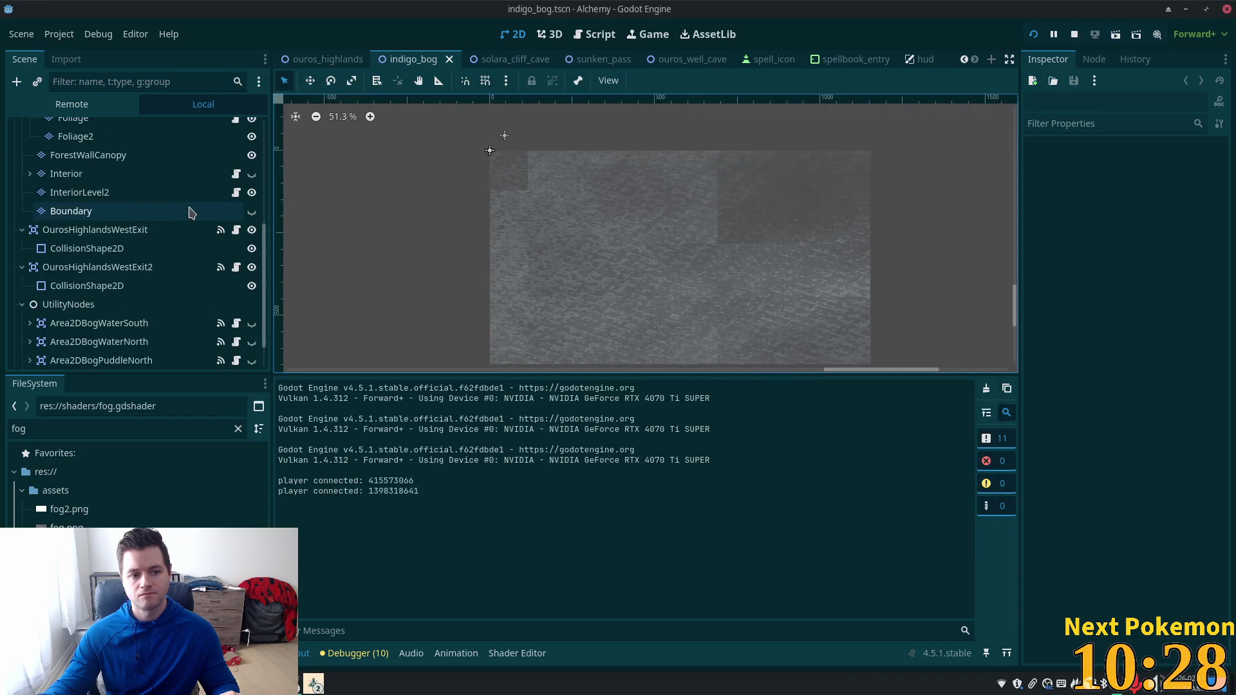
scroll(191, 212, "down", 2)
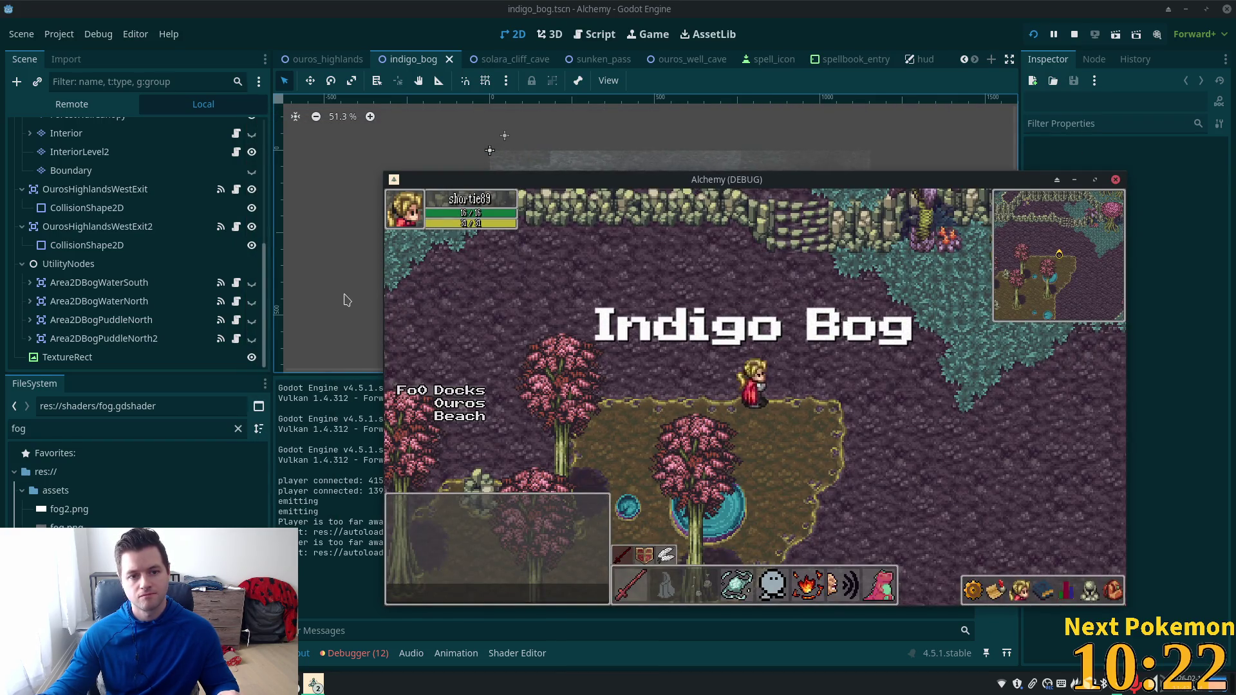
left_click(367, 280)
left_click(369, 282)
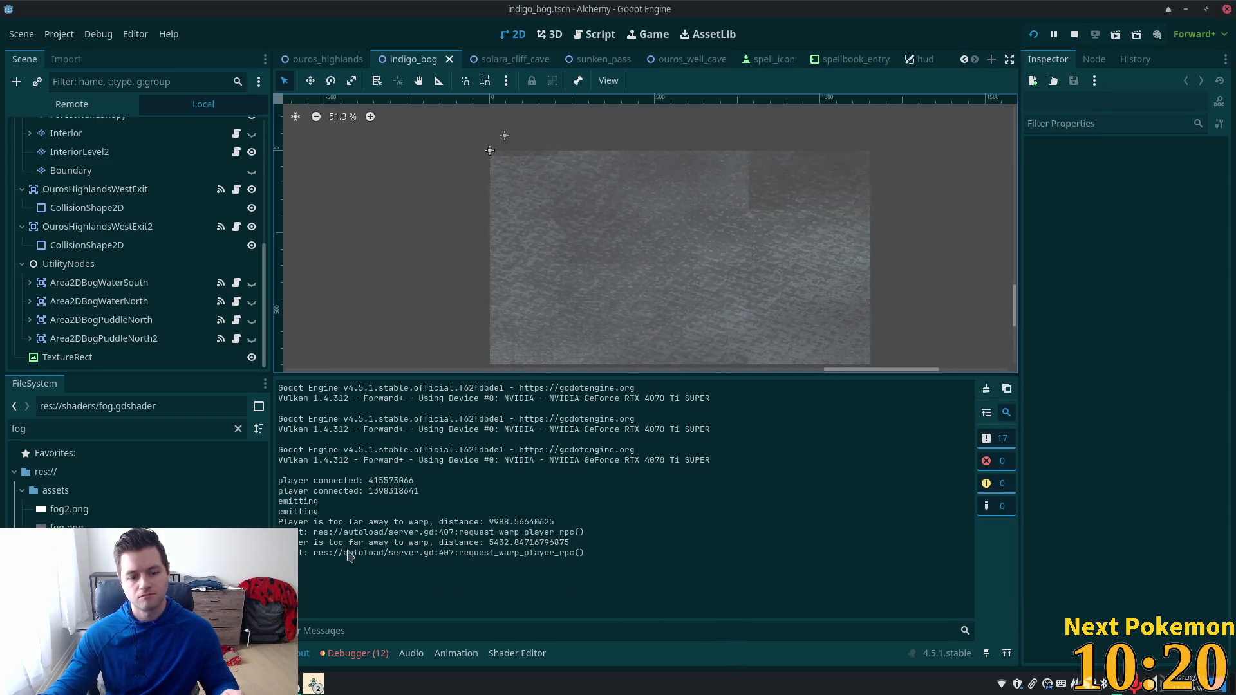
key("alt+Tab")
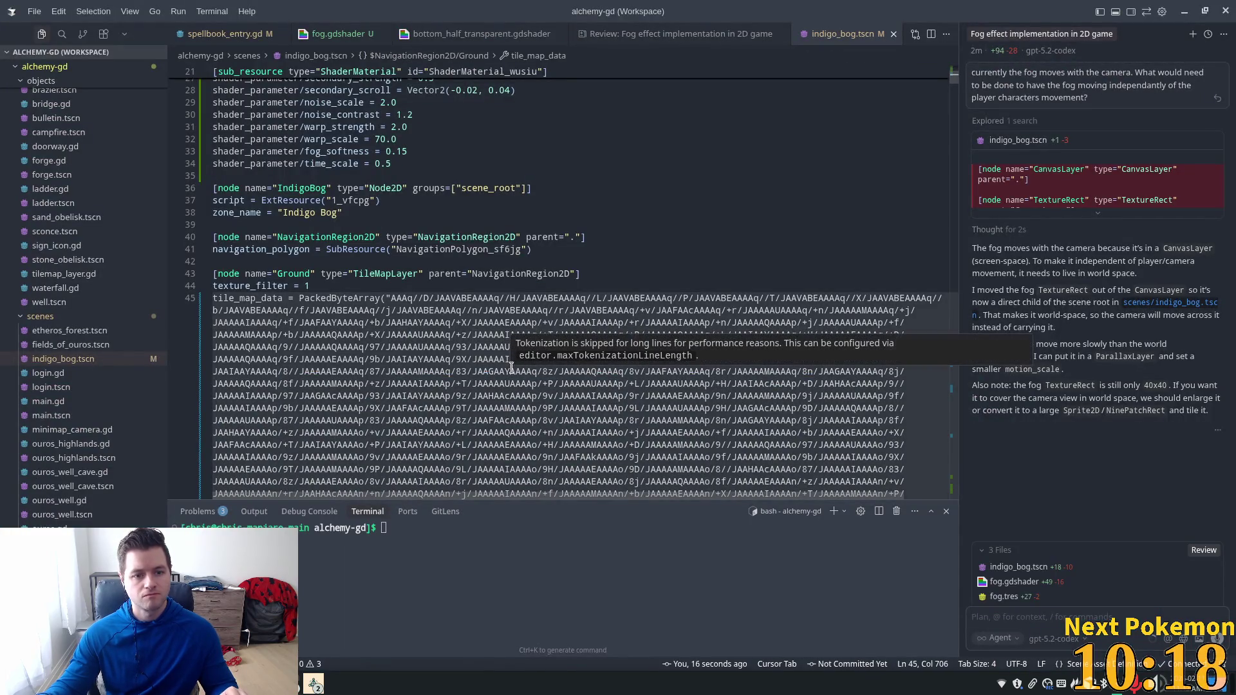
Step: Scroll through indigo_bog.tscn's tile_map_data without changes, then return to Godot
scroll(639, 381, "down", 15)
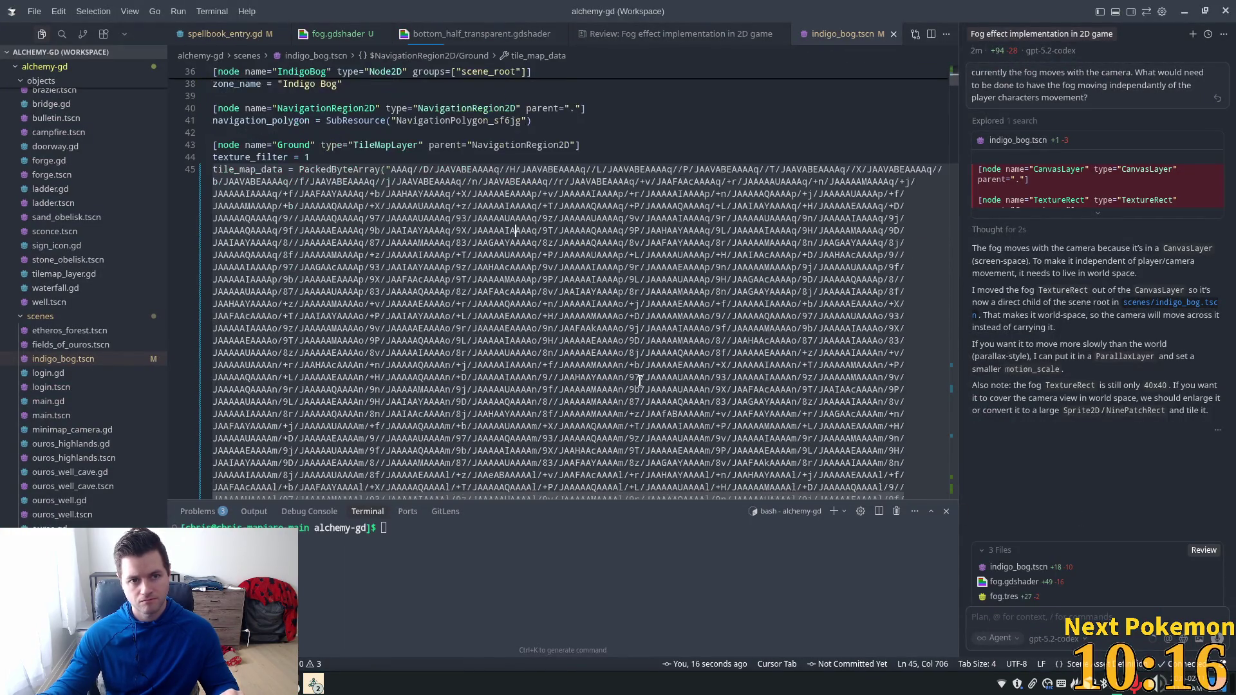
scroll(639, 387, "down", 2)
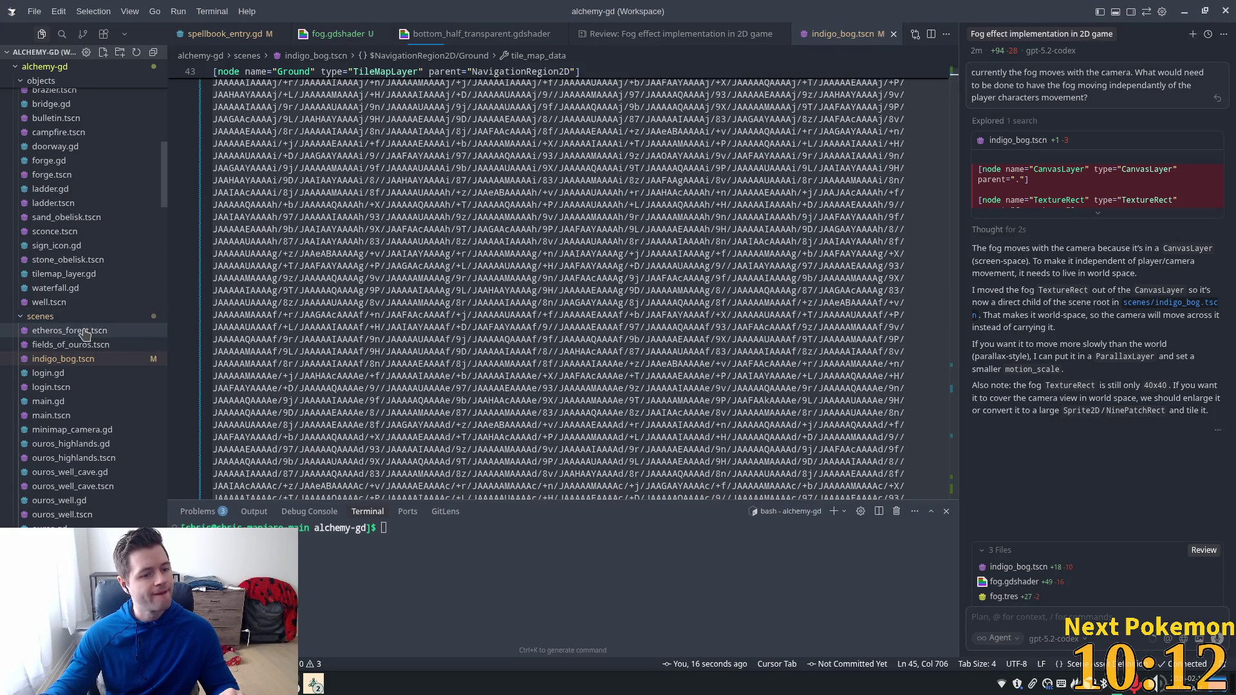
key("super")
key("Escape")
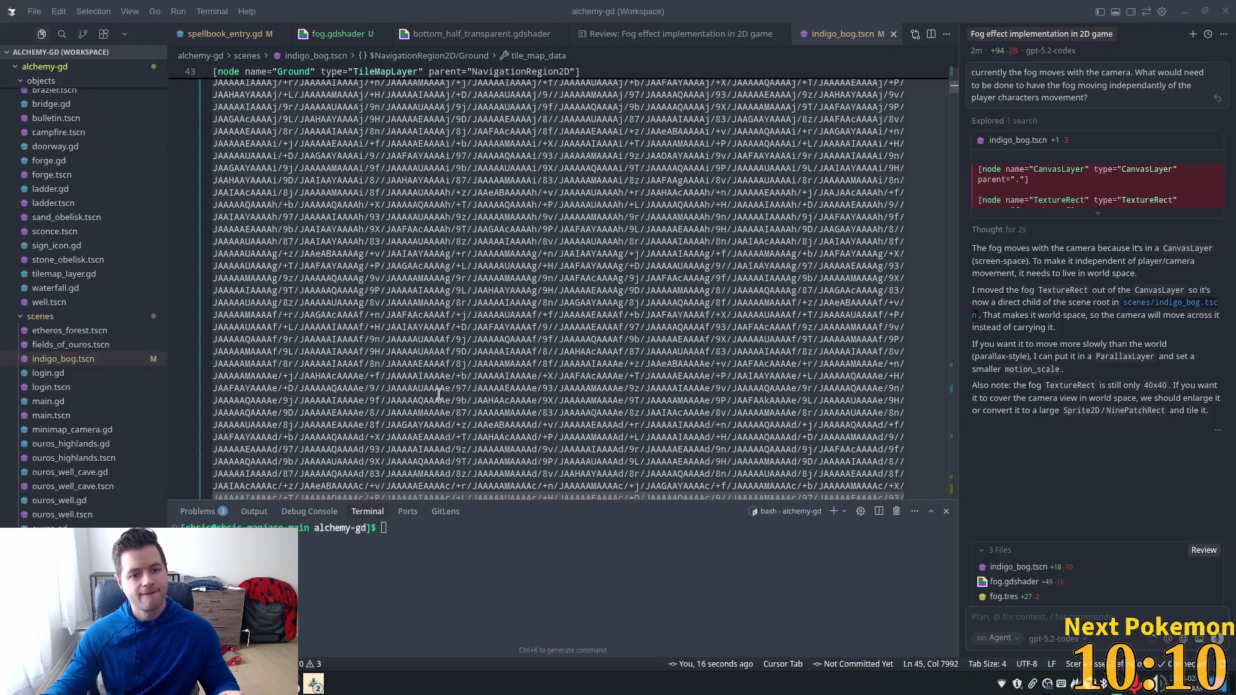
key("alt+Tab")
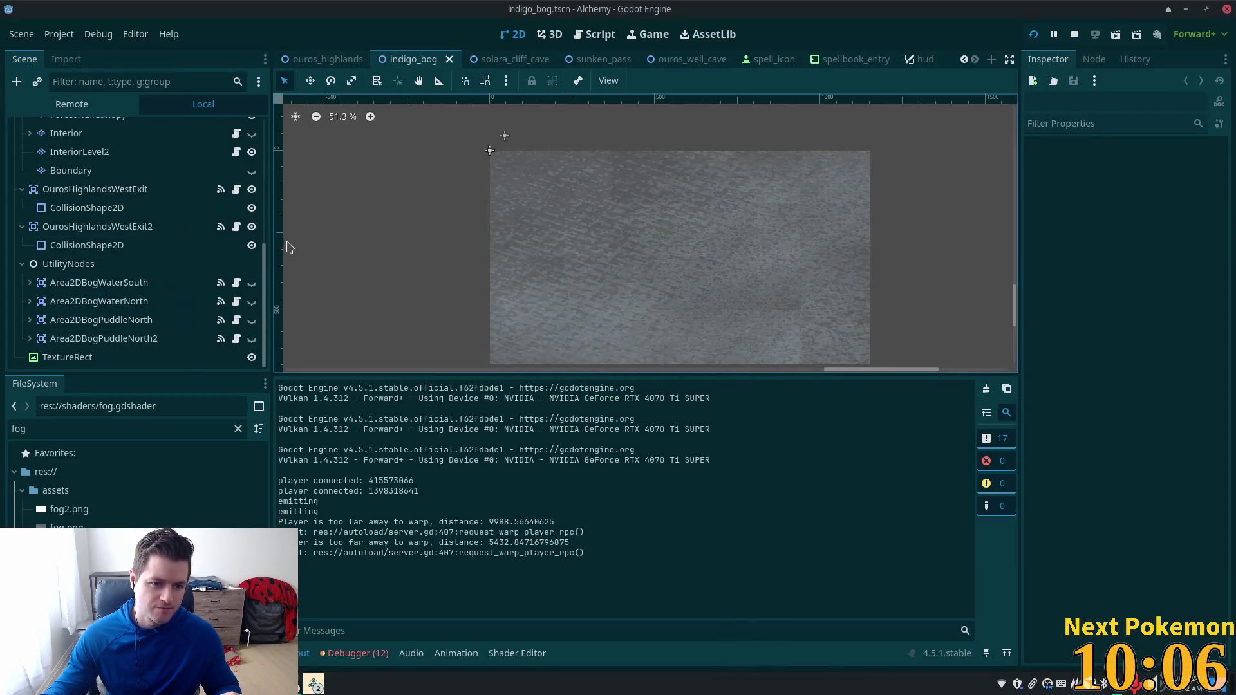
left_click_drag(267, 270, 264, 126)
left_click(99, 129)
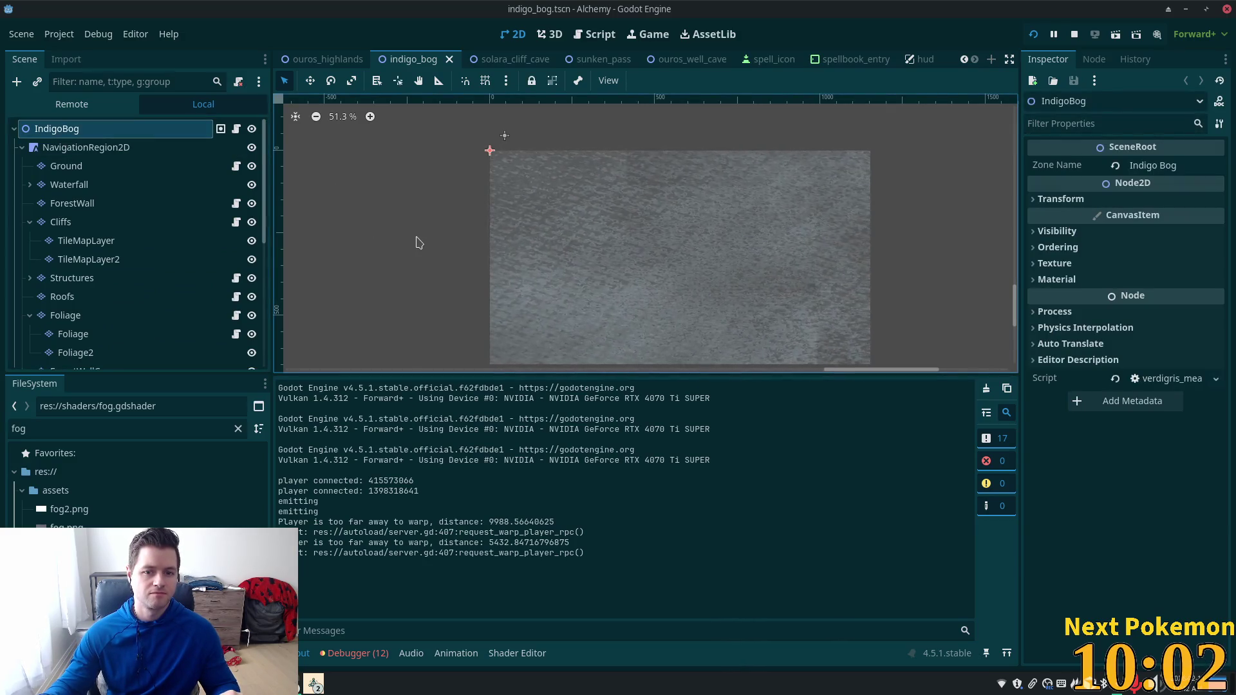
scroll(535, 258, "down", 8)
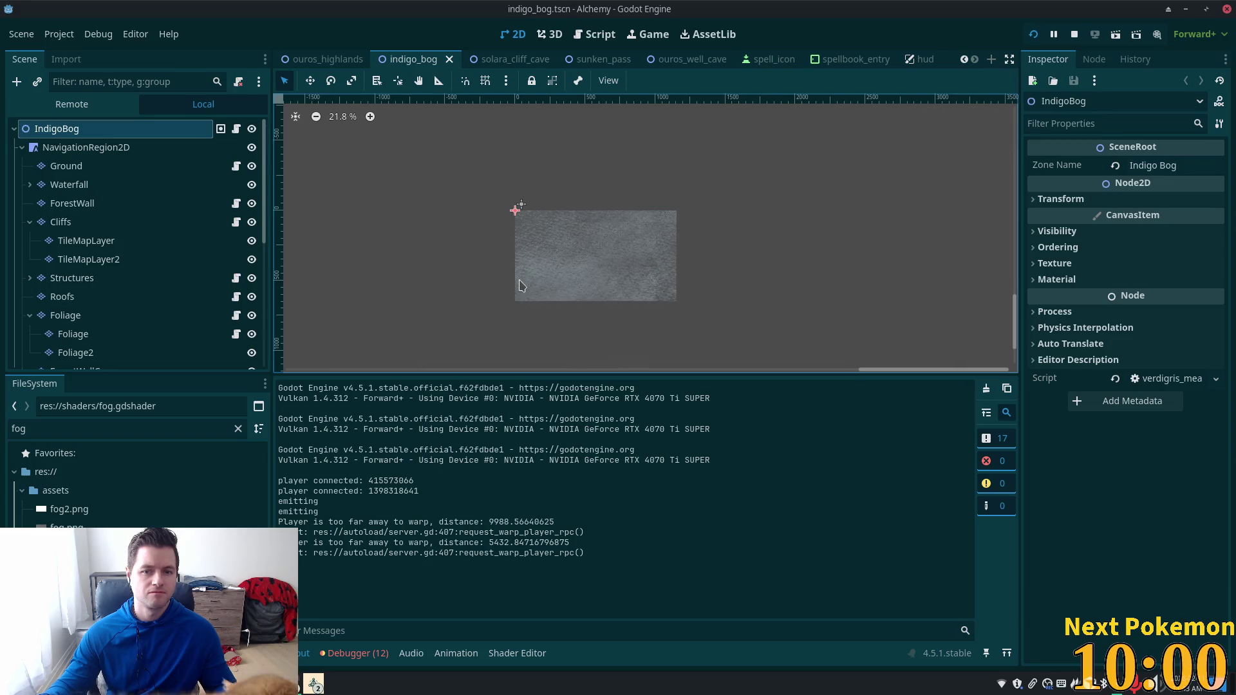
scroll(495, 271, "down", 10)
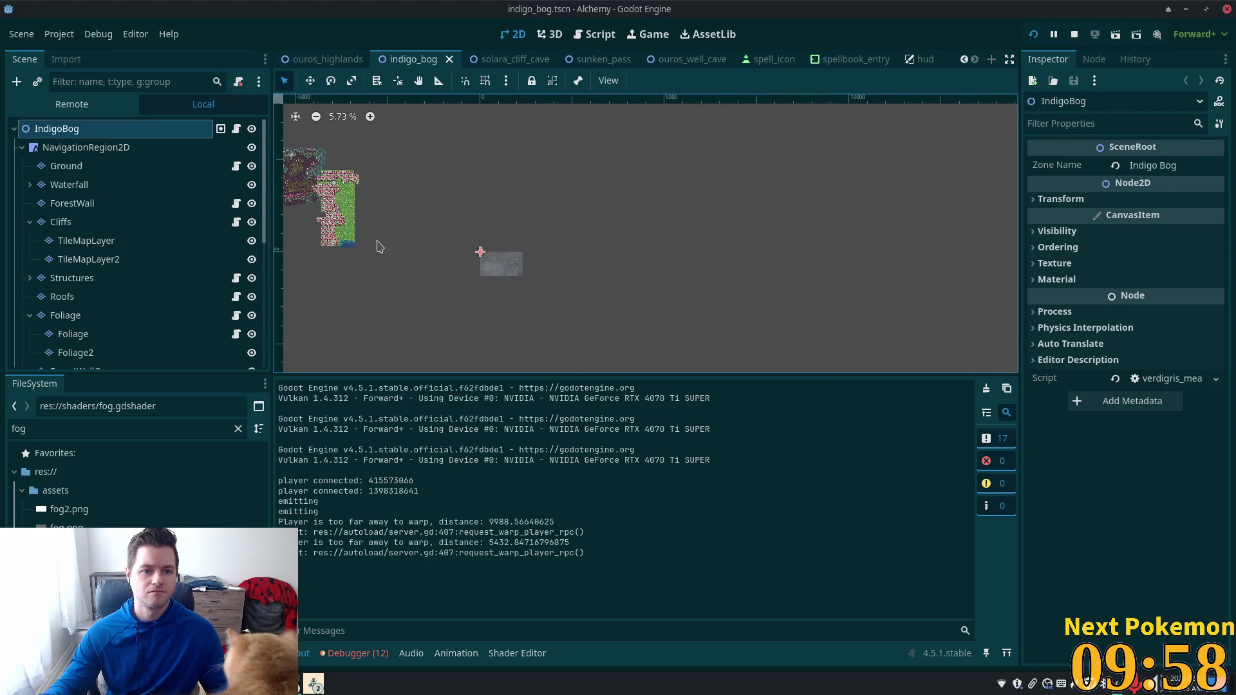
scroll(352, 230, "up", 2)
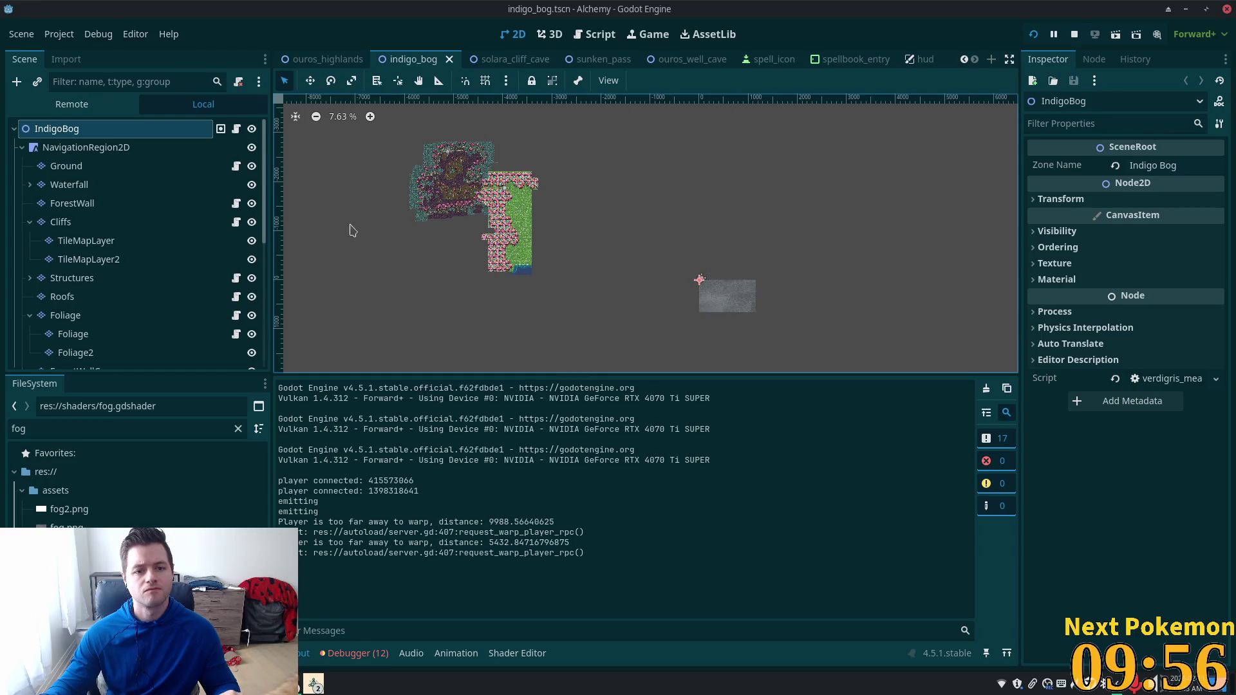
key("w")
mouse_move(626, 268)
left_mouse_down()
mouse_move(298, 150)
mouse_move(309, 152)
left_mouse_up()
key("ctrl+z")
scroll(197, 271, "down", 1)
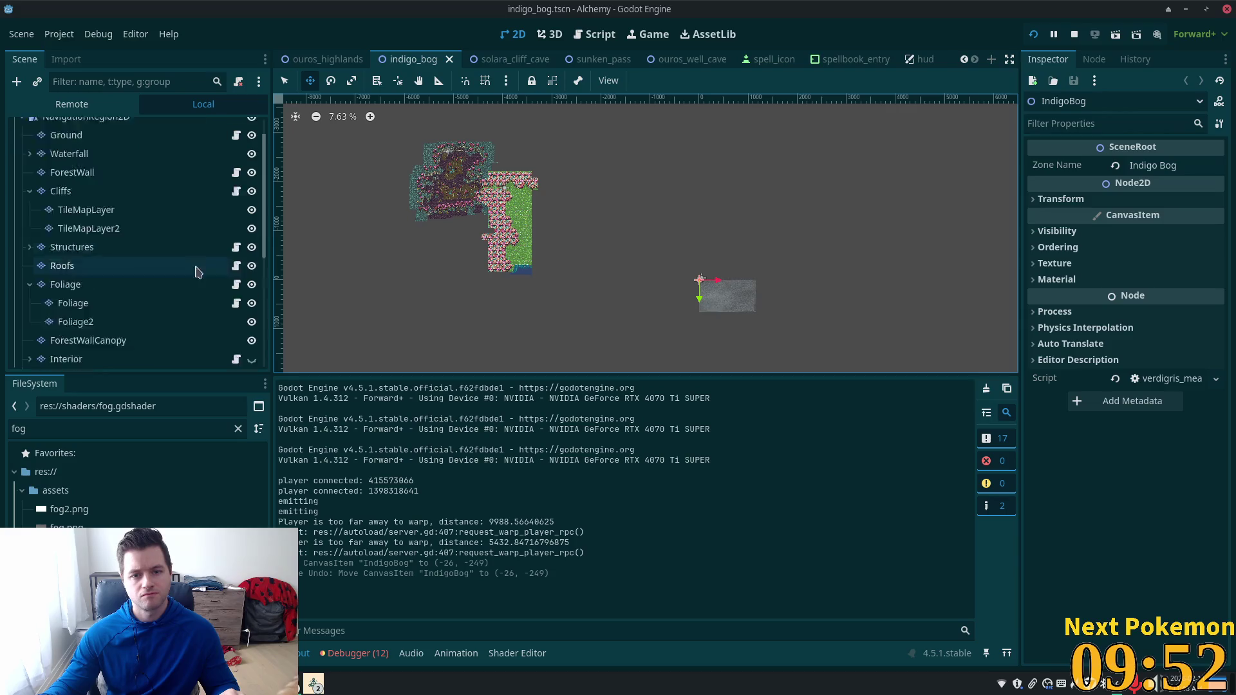
scroll(197, 271, "down", 4)
left_click(744, 303)
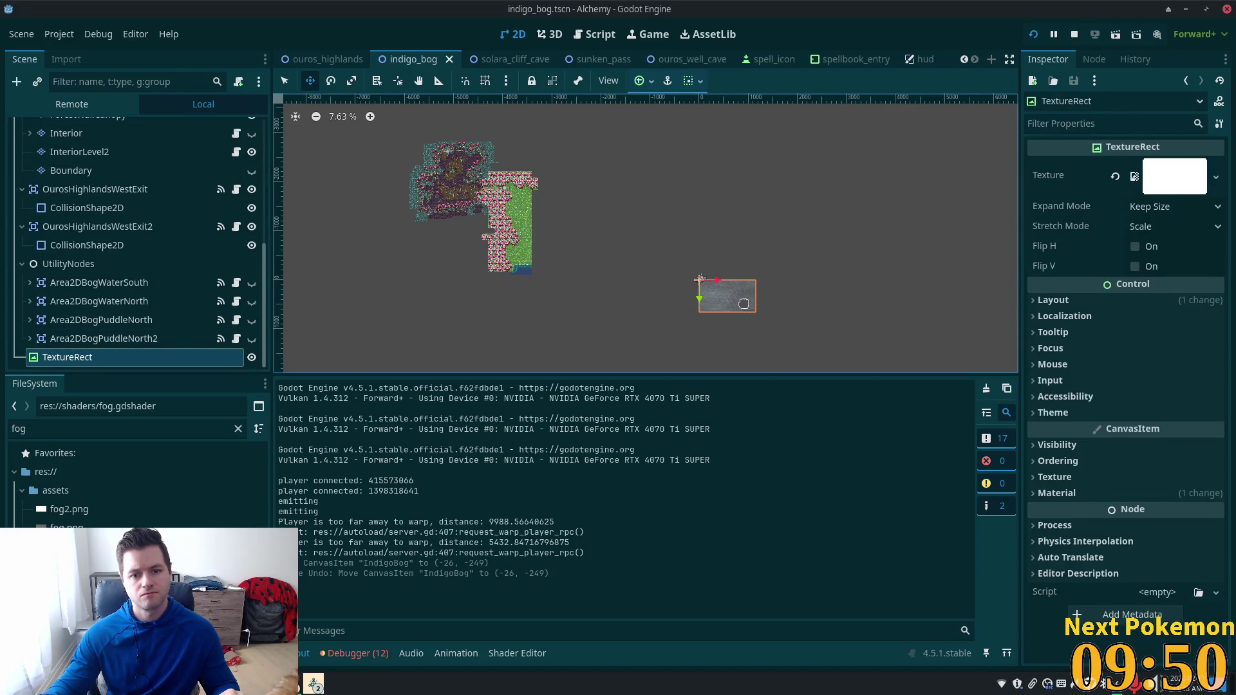
Step: Move the fog TextureRect onto the bog map and enlarge it over the bog
left_click_drag(743, 303, 453, 170)
scroll(490, 175, "up", 2)
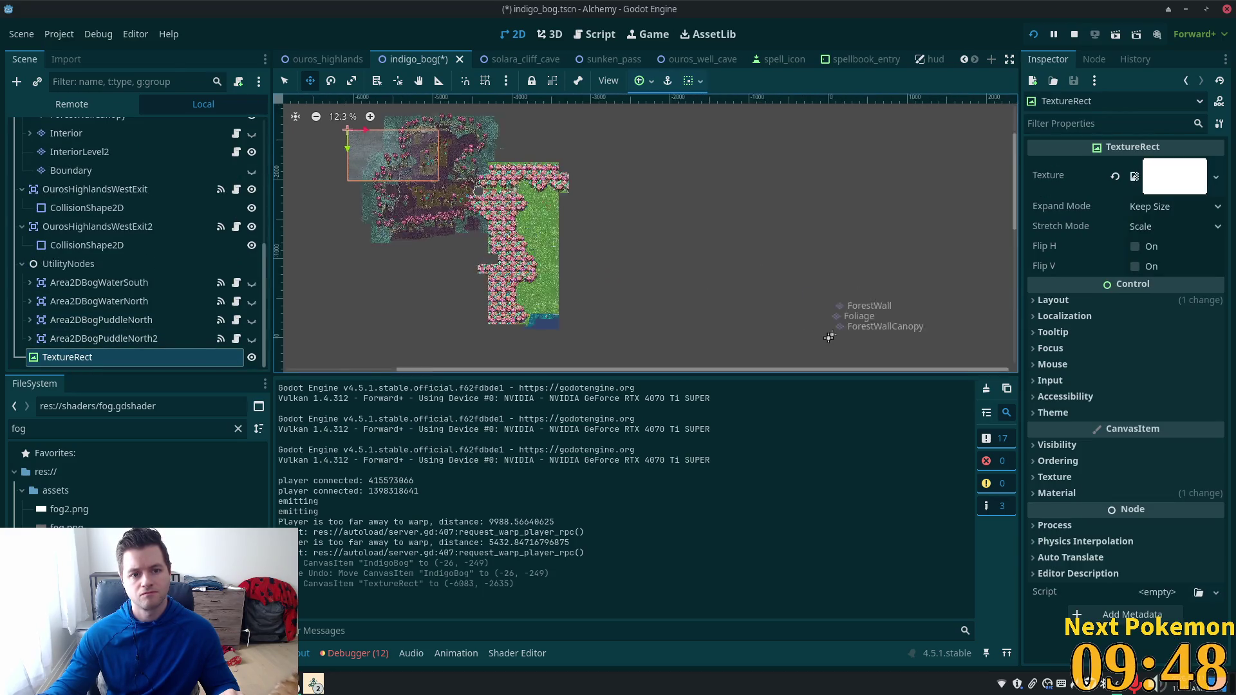
scroll(300, 104, "up", 3)
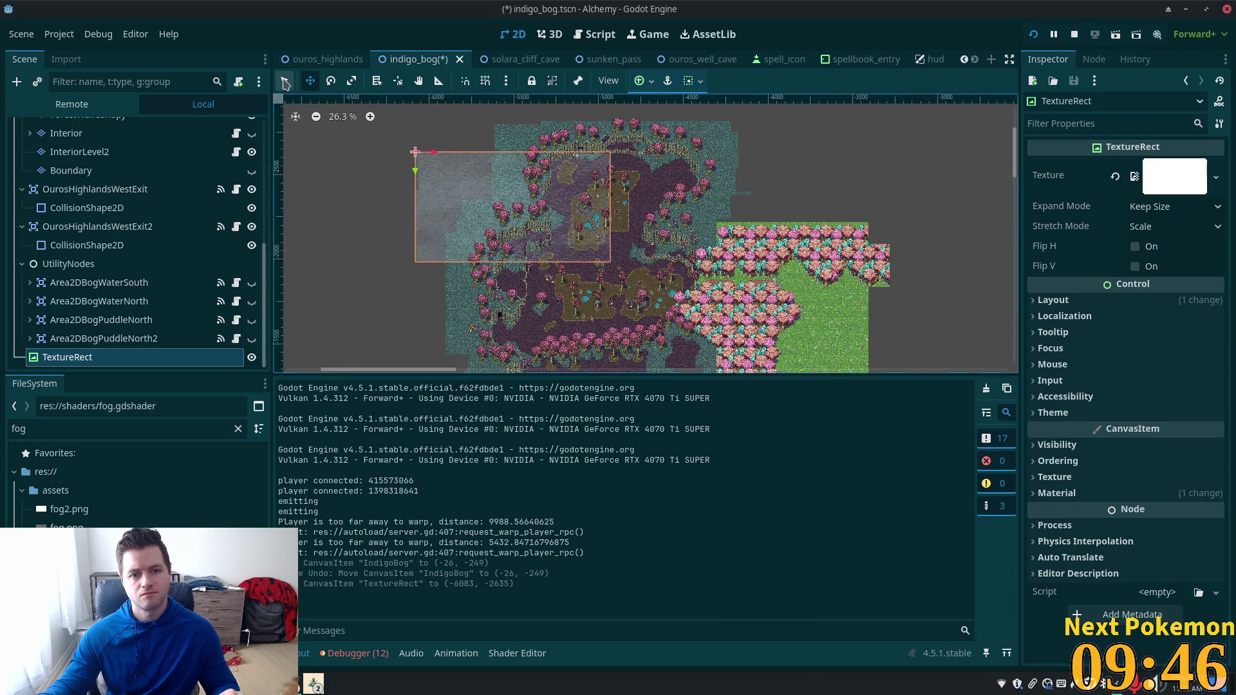
left_click_drag(617, 270, 752, 388)
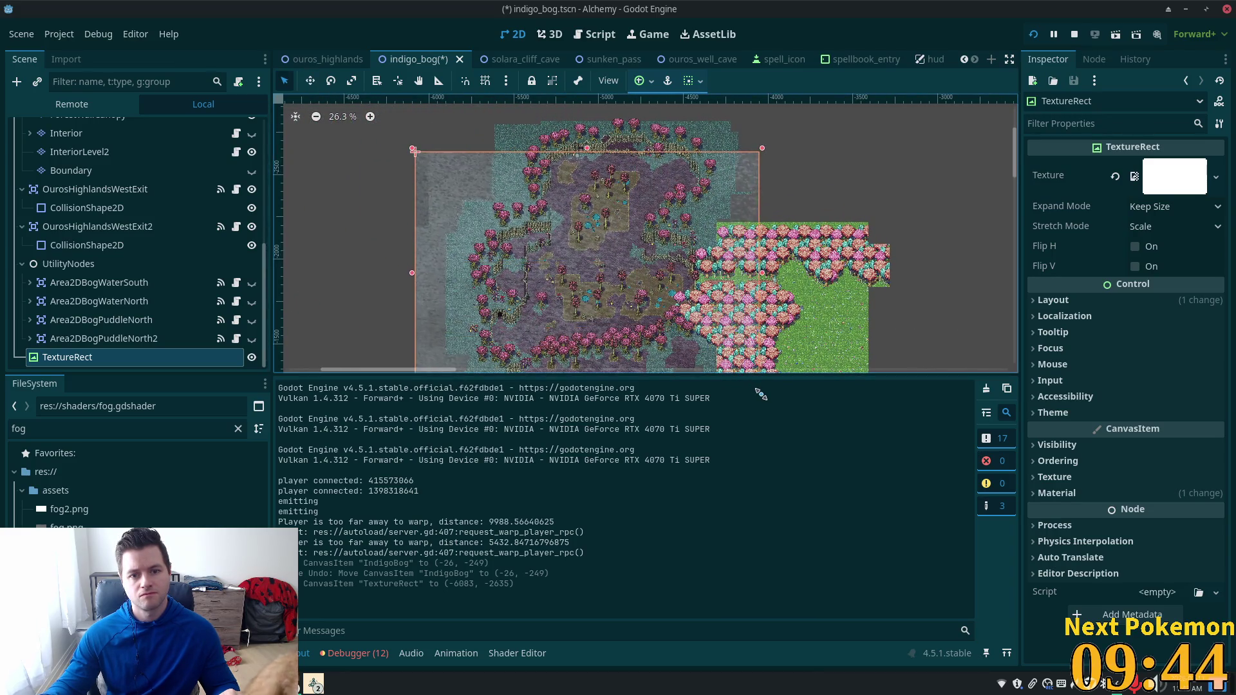
left_click(845, 185)
scroll(846, 185, "down", 1)
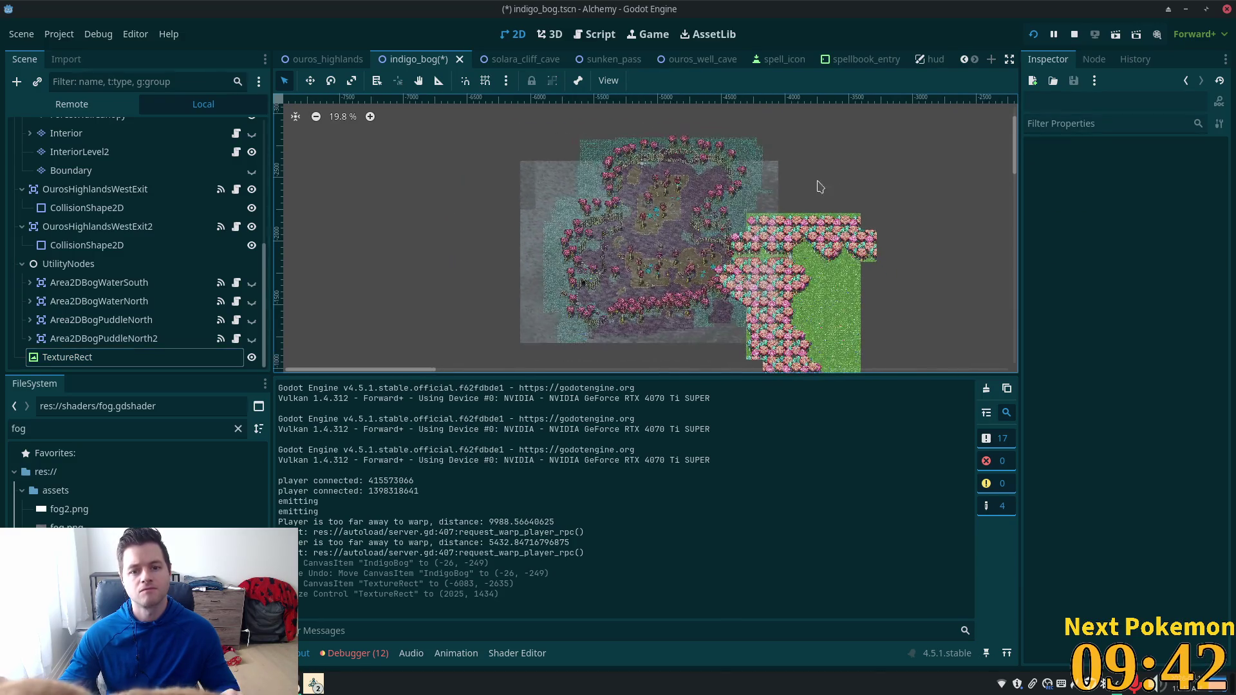
scroll(586, 176, "up", 1)
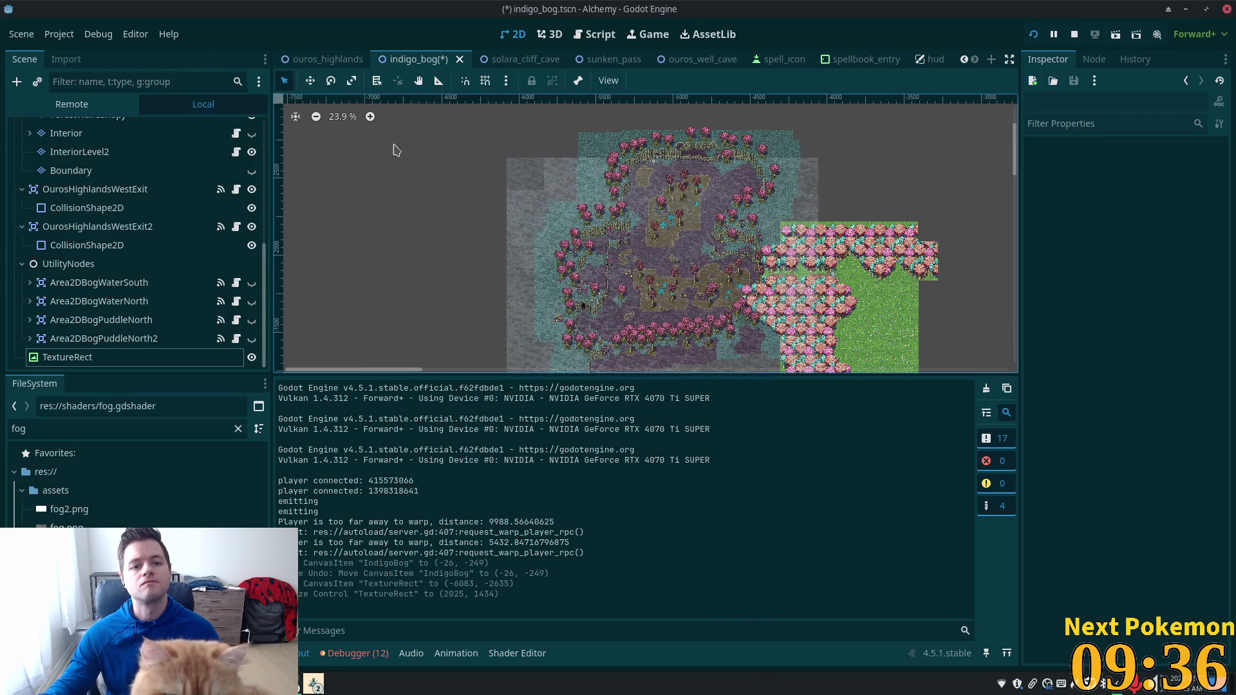
Step: Fine-tune the fog rectangle's corners and edges to cover the bog, save, and test-run
left_click(100, 357)
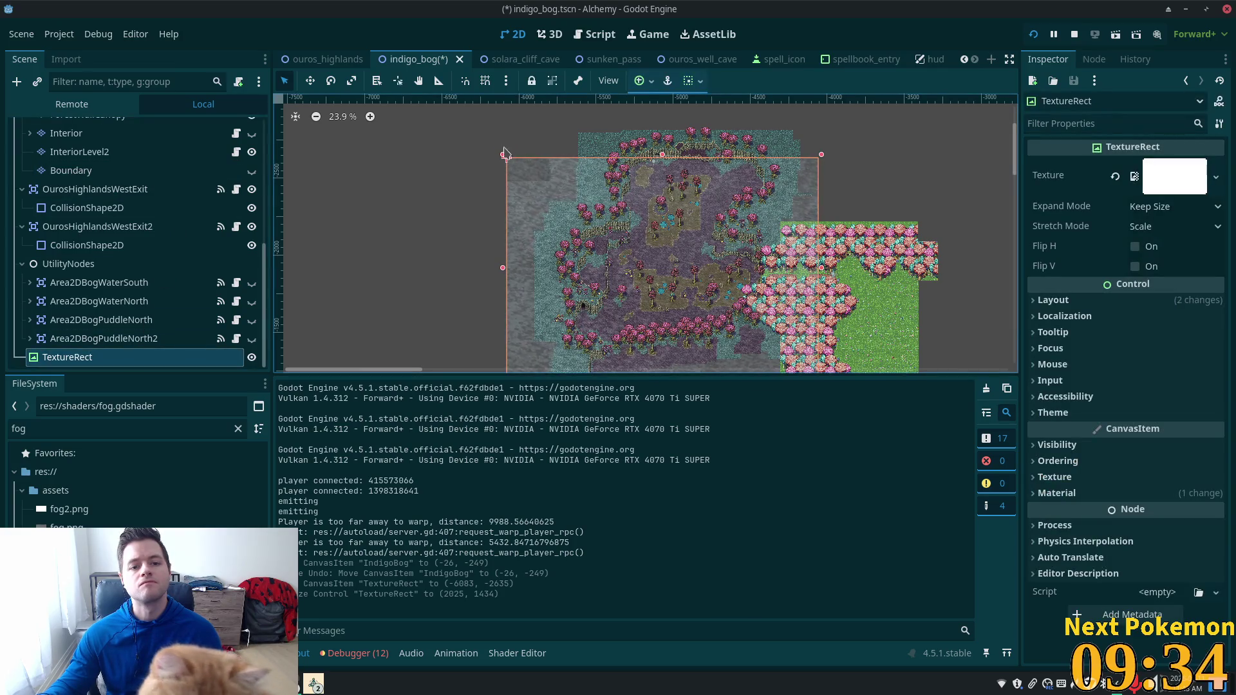
left_click_drag(535, 124, 547, 123)
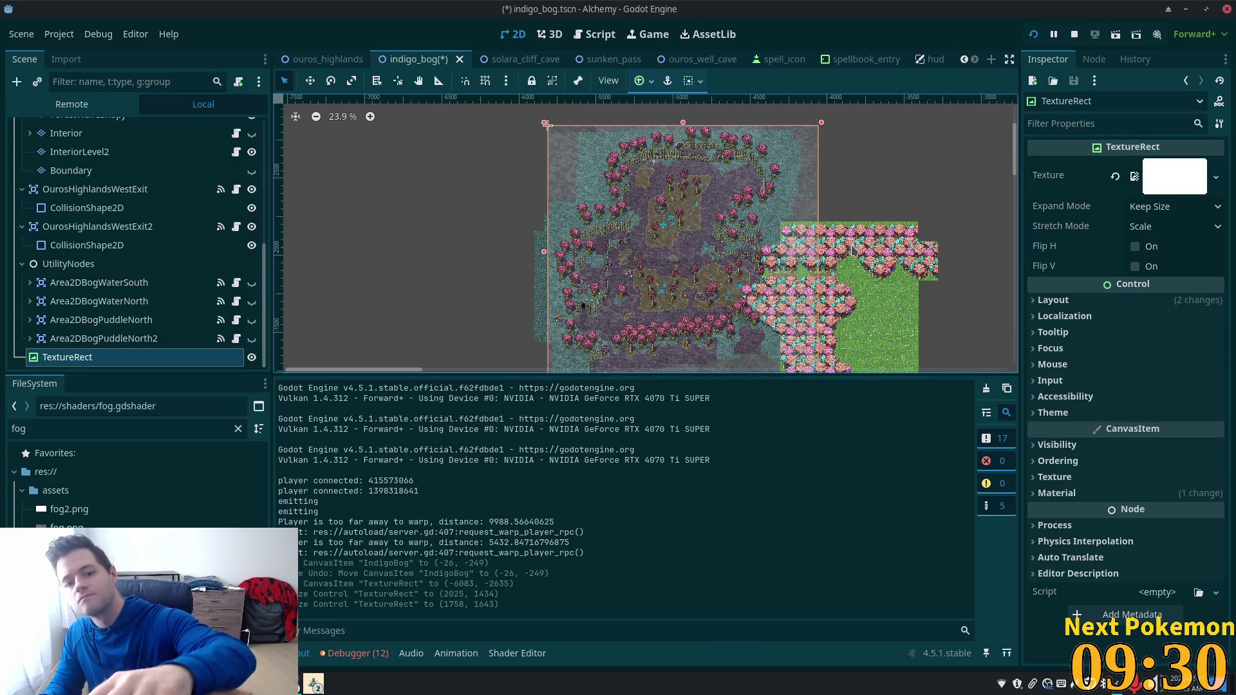
scroll(838, 255, "down", 1)
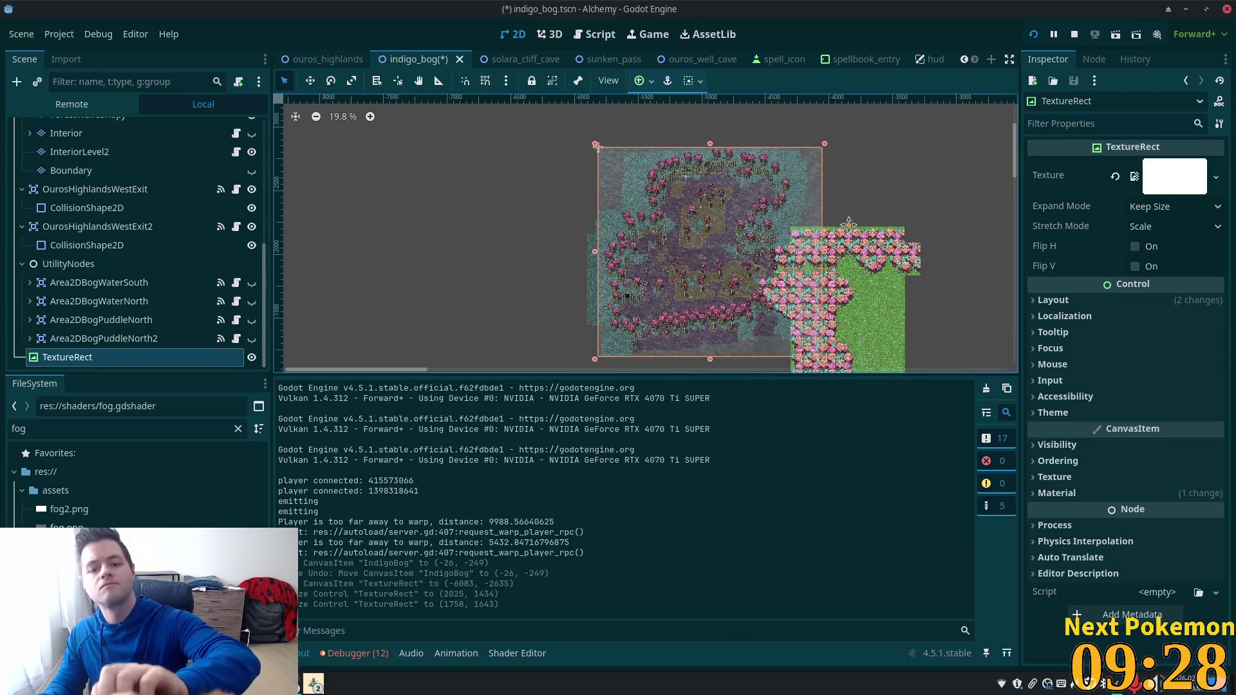
scroll(839, 256, "down", 1)
mouse_move(838, 255)
left_mouse_down()
mouse_move(924, 165)
mouse_move(932, 210)
left_mouse_up()
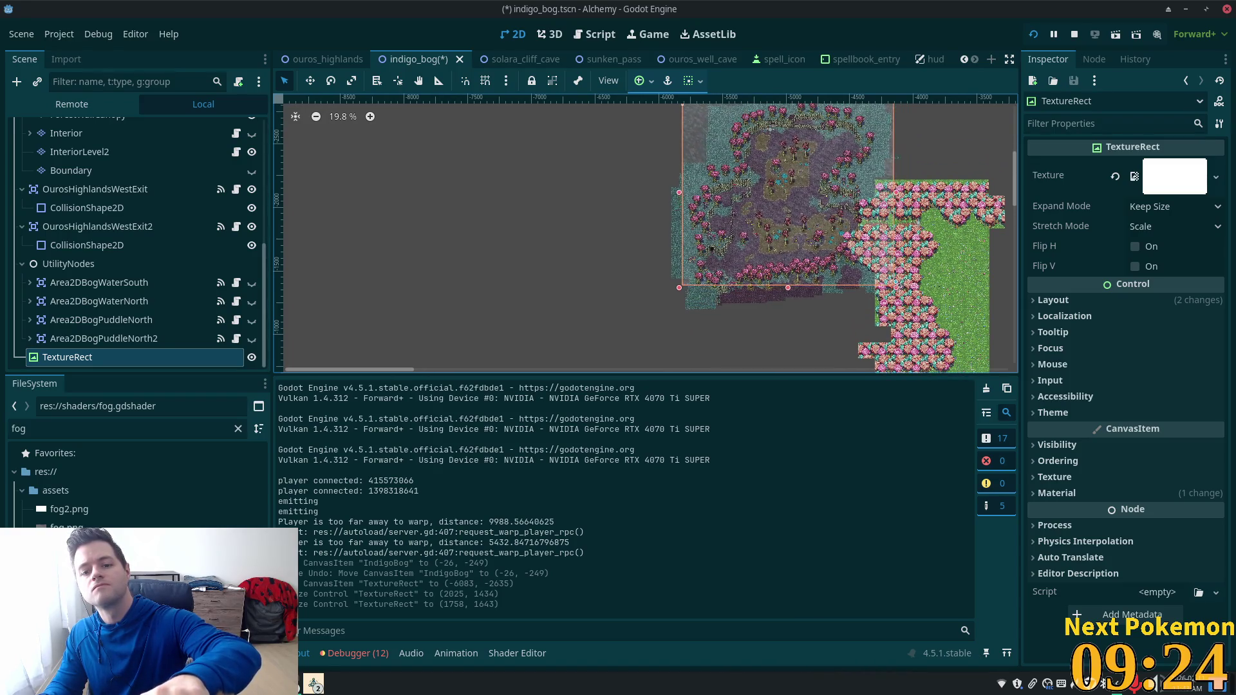
left_click_drag(893, 286, 902, 283)
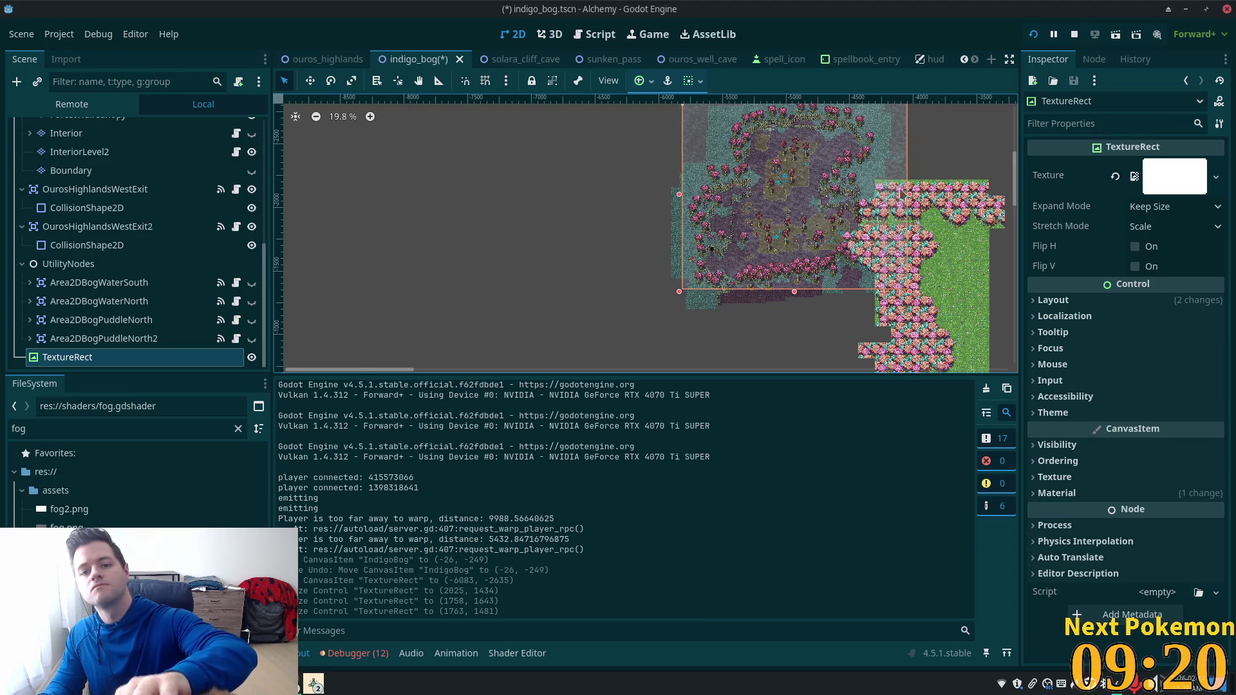
left_click_drag(927, 175, 951, 224)
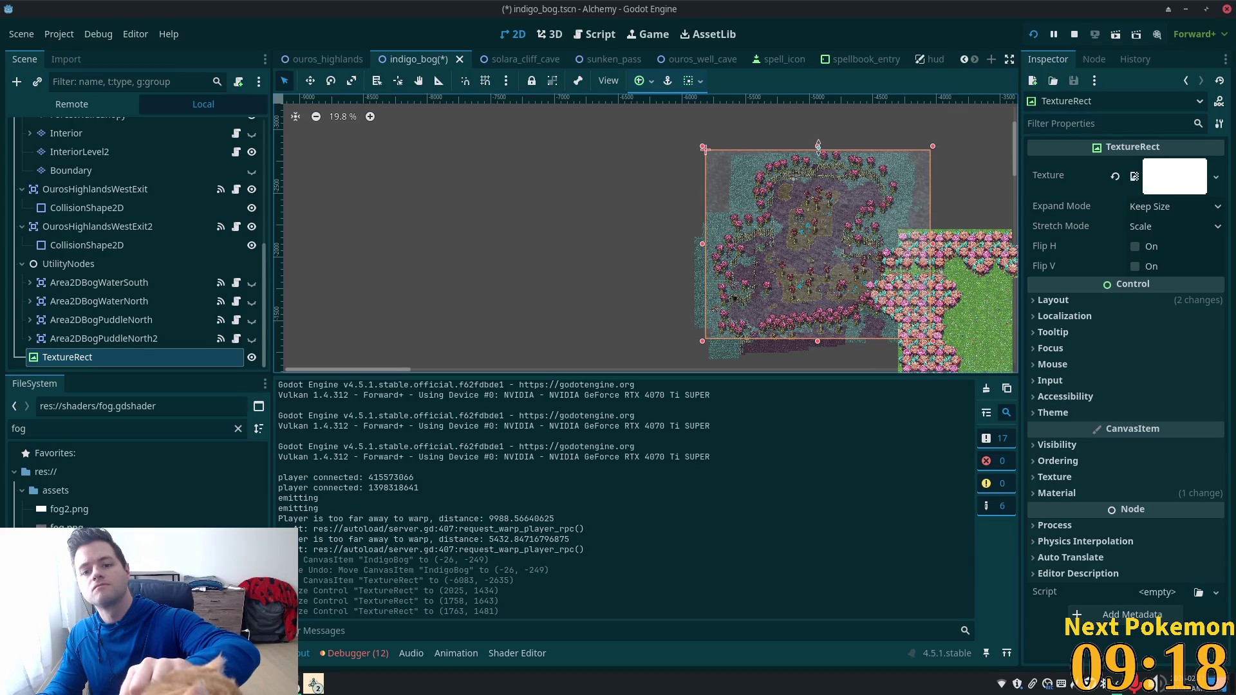
left_click_drag(818, 146, 819, 147)
left_click_drag(931, 148, 929, 152)
left_click_drag(704, 153, 709, 155)
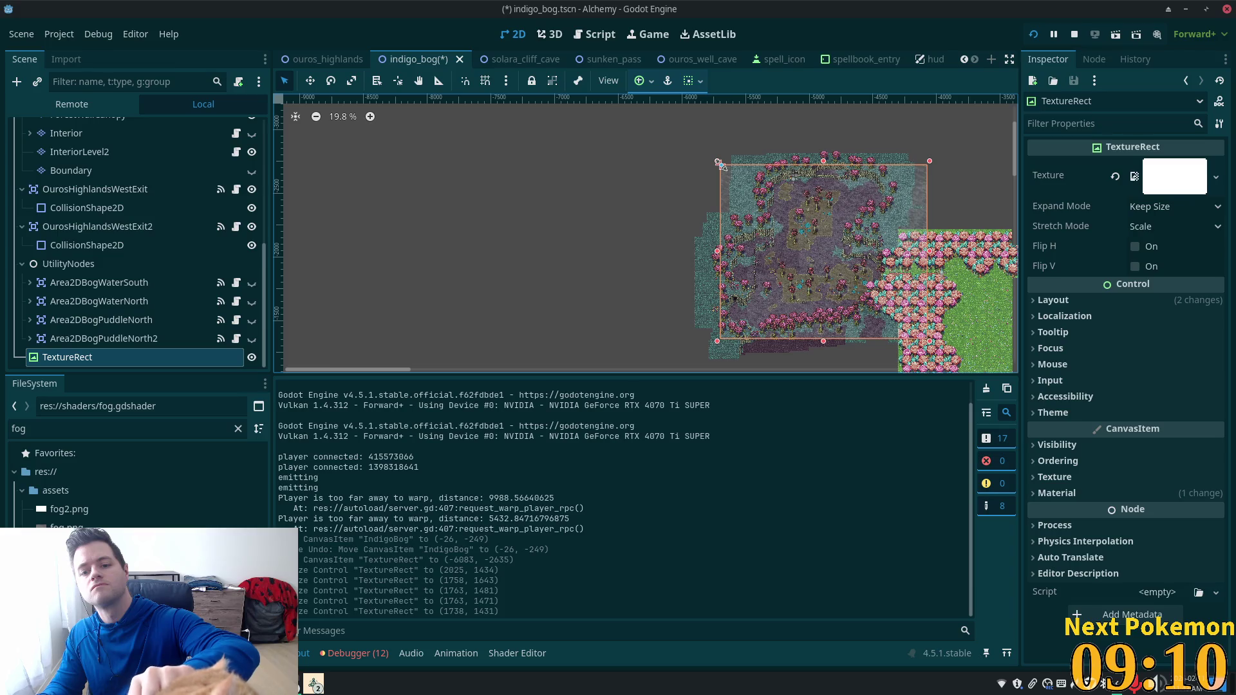
left_click(719, 163)
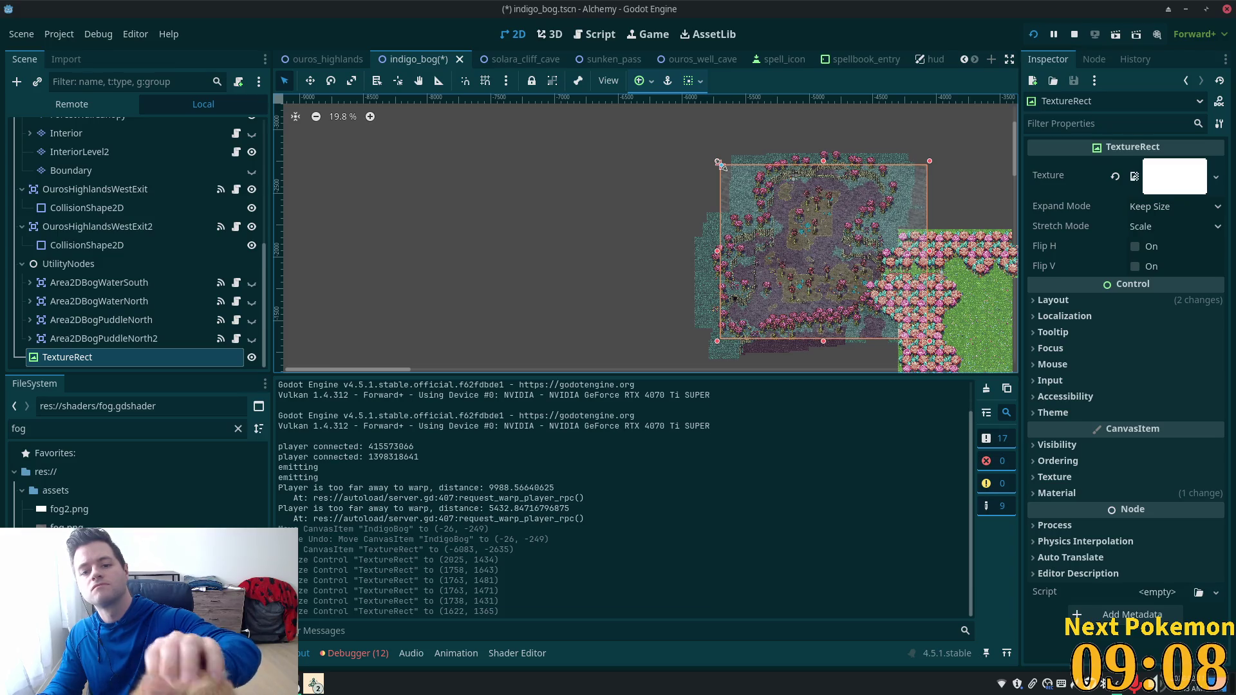
key("ctrl+s")
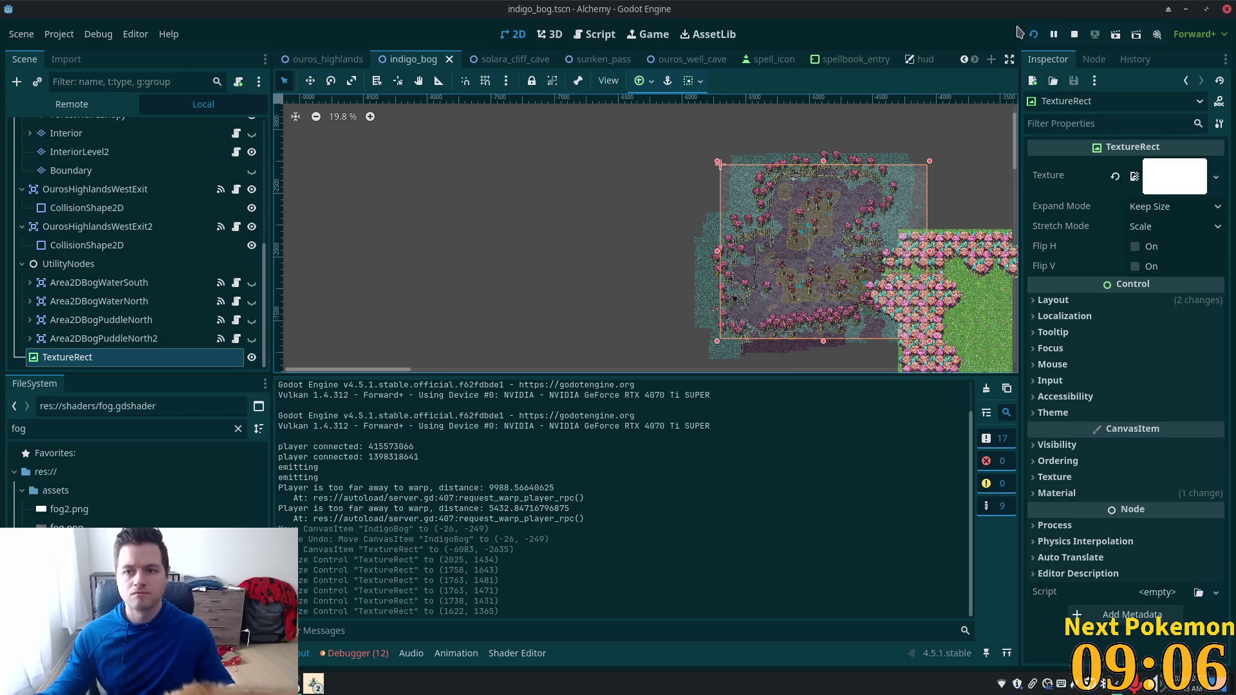
left_click(1033, 34)
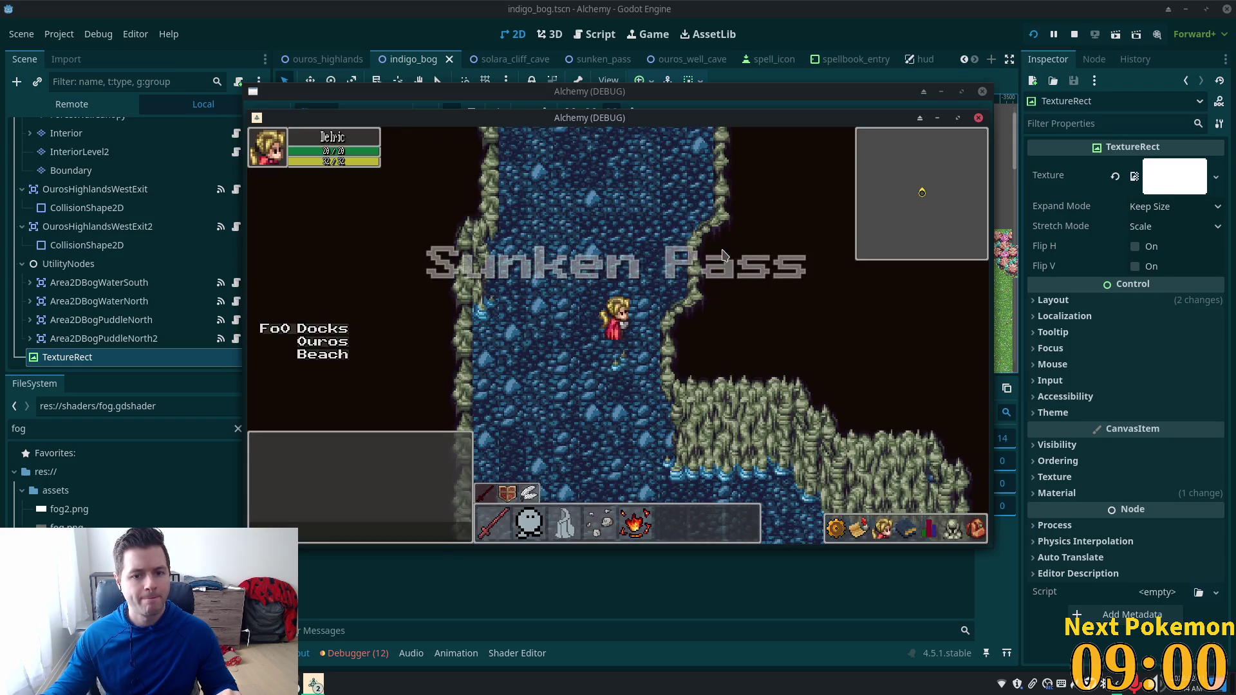
mouse_move(423, 119)
left_mouse_down()
mouse_move(667, 261)
mouse_move(669, 245)
left_mouse_up()
left_click(727, 333)
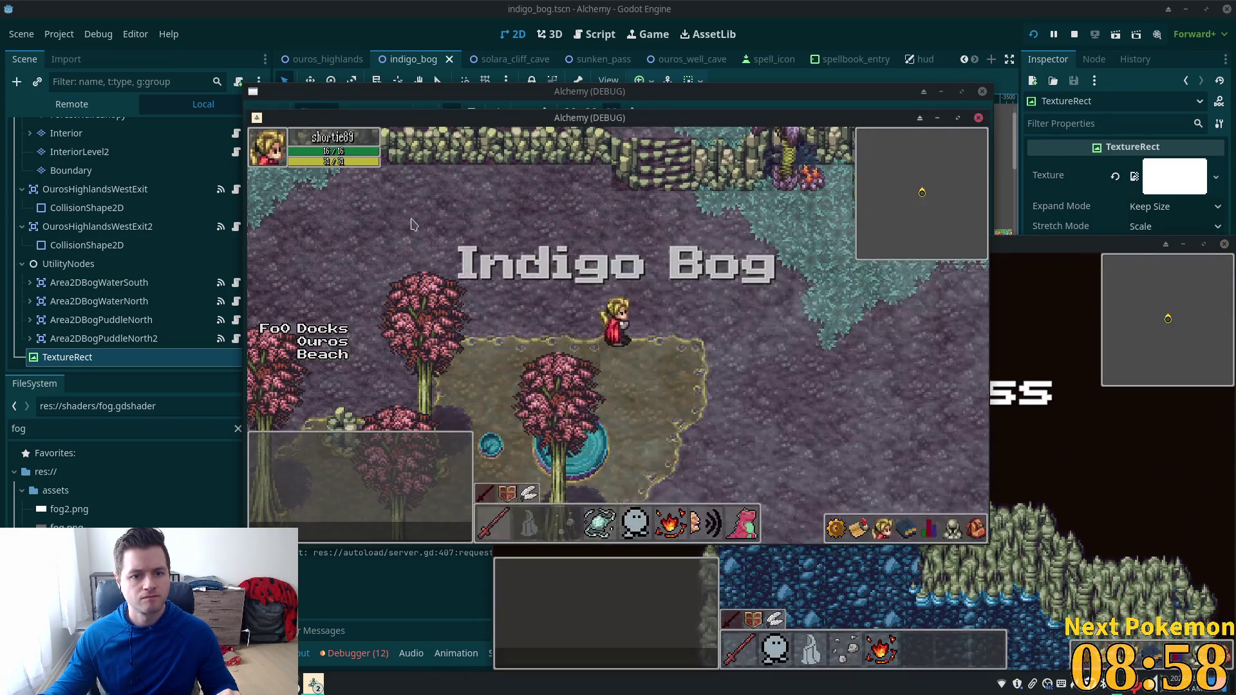
key("Down")
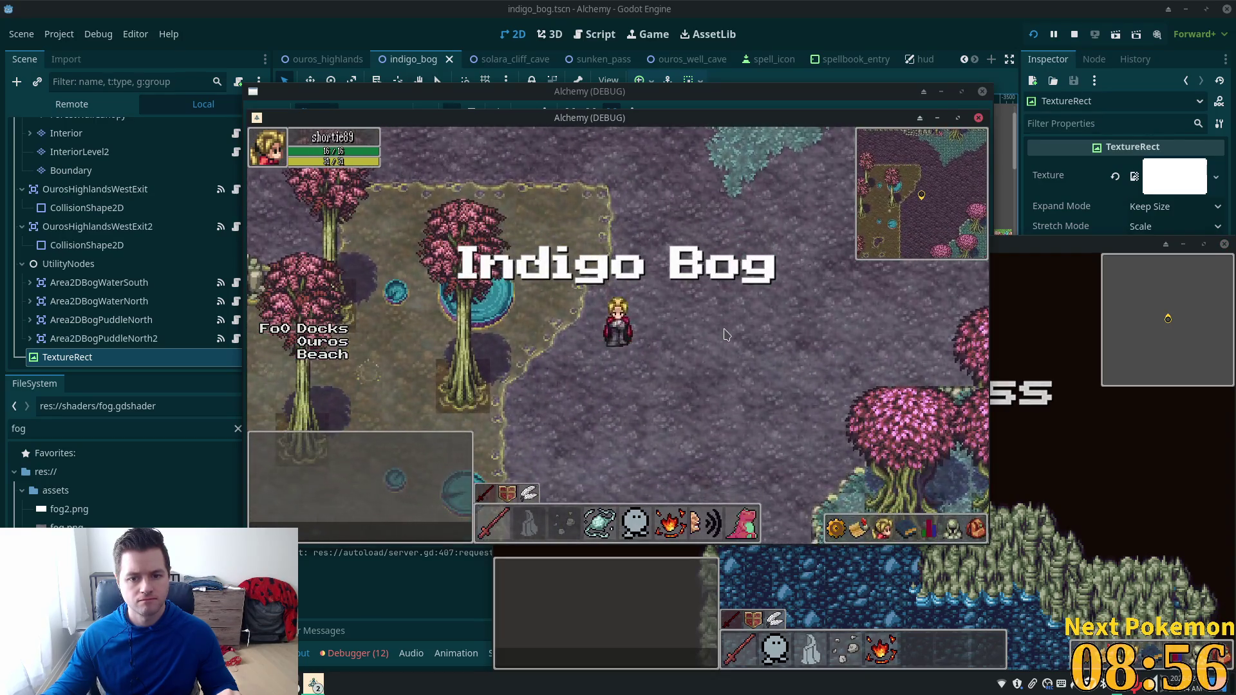
key("Down")
key("Down")
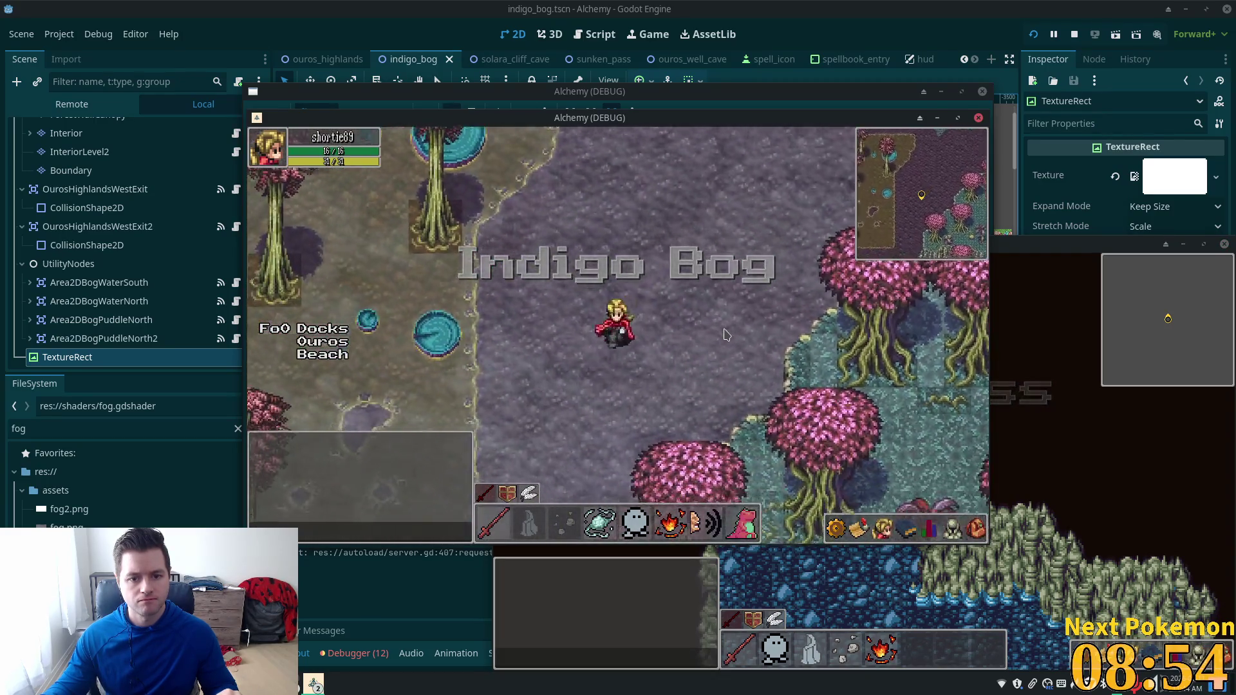
key("Right")
key("Left")
key("Up")
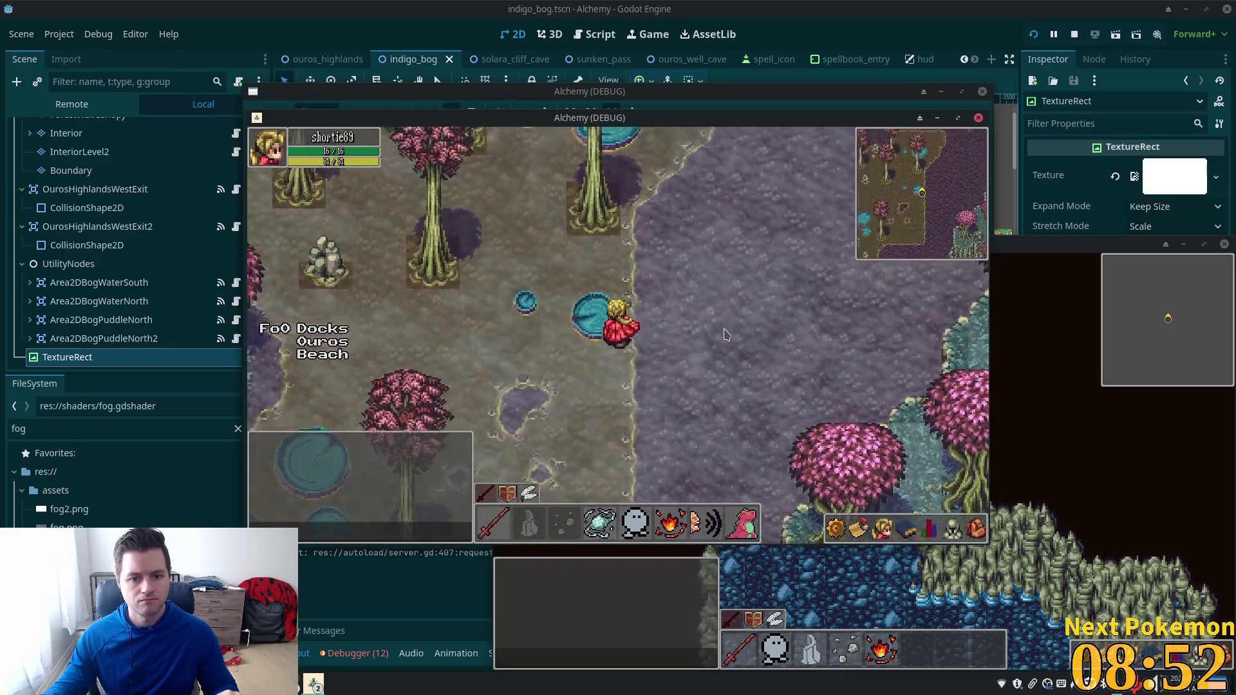
key("Right")
key("Down")
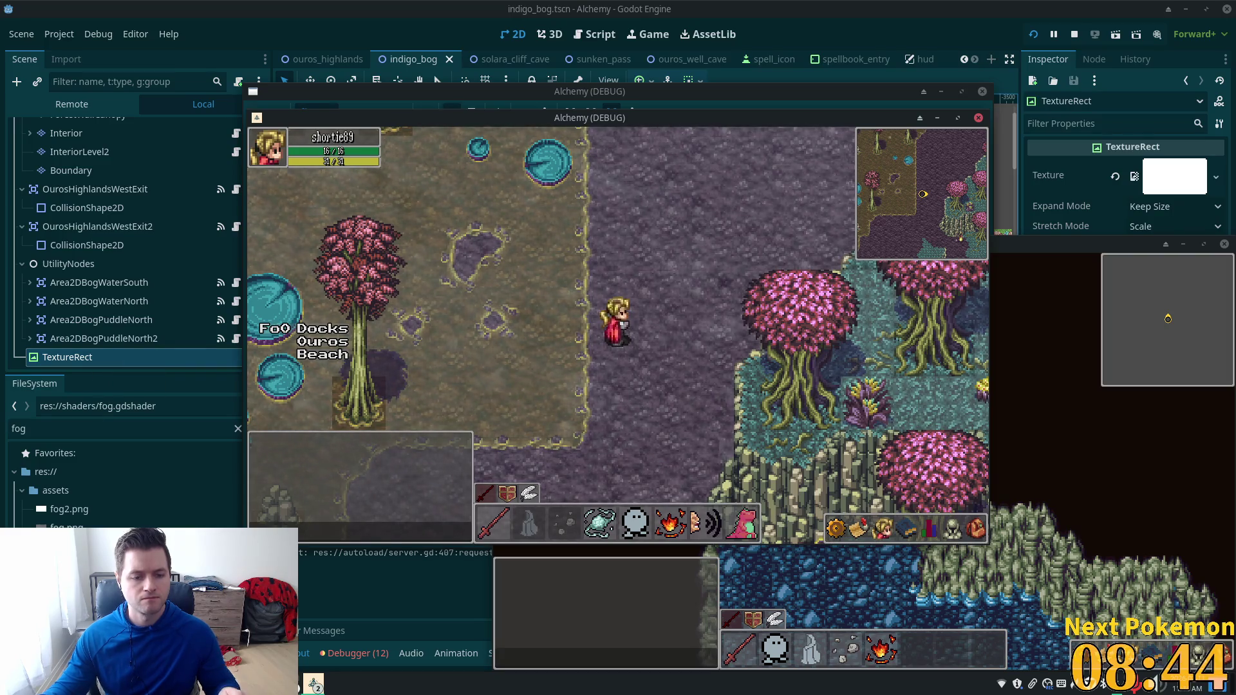
key("F8")
double_click(71, 545)
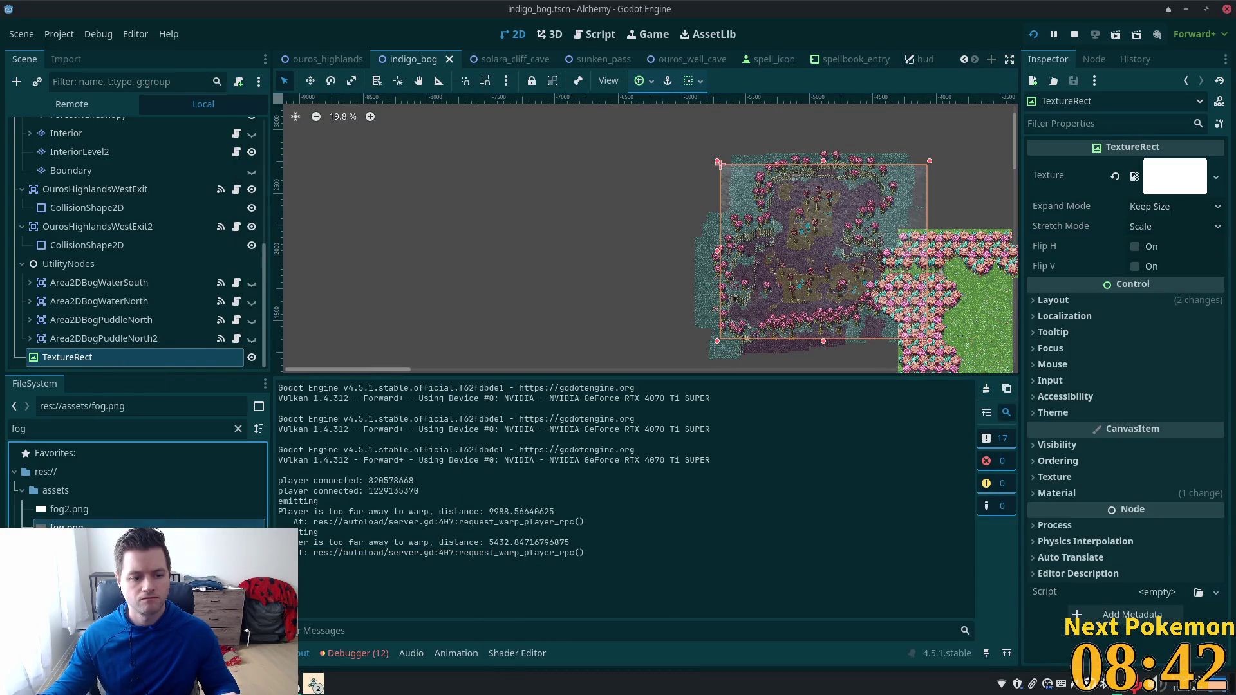
Step: Change time_scale on line 14 of fog.gdshader to 1 and save the shader
scroll(766, 248, "up", 5)
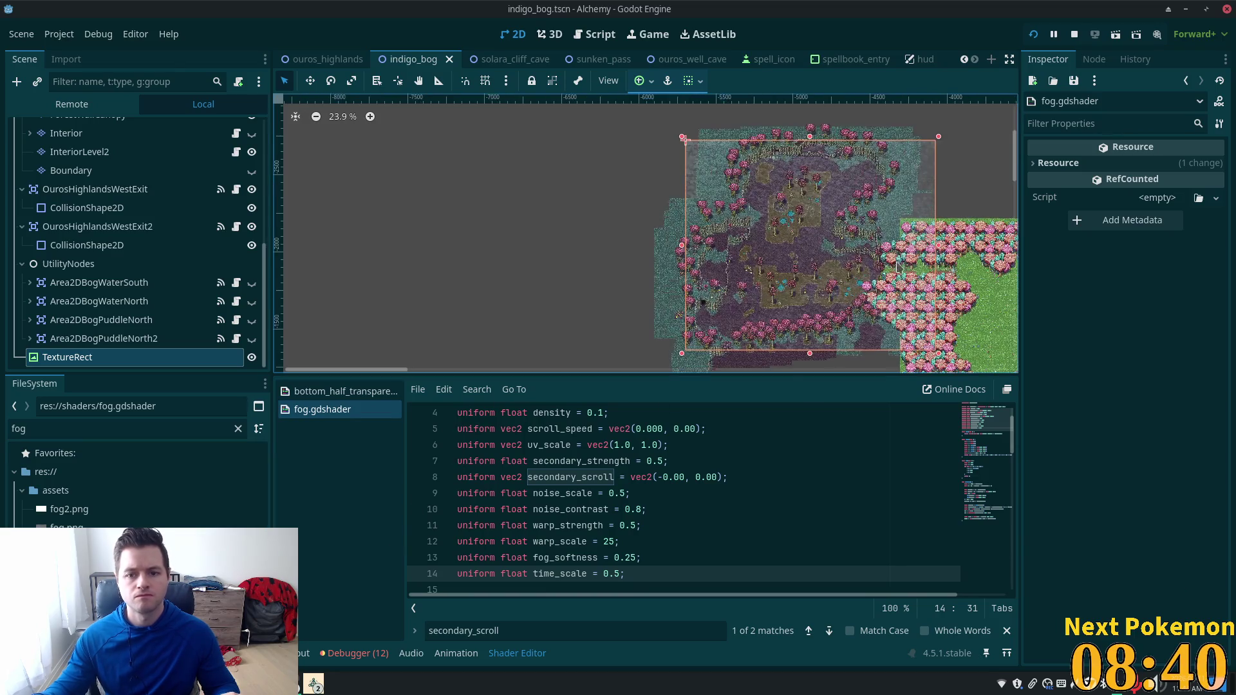
scroll(766, 248, "up", 7)
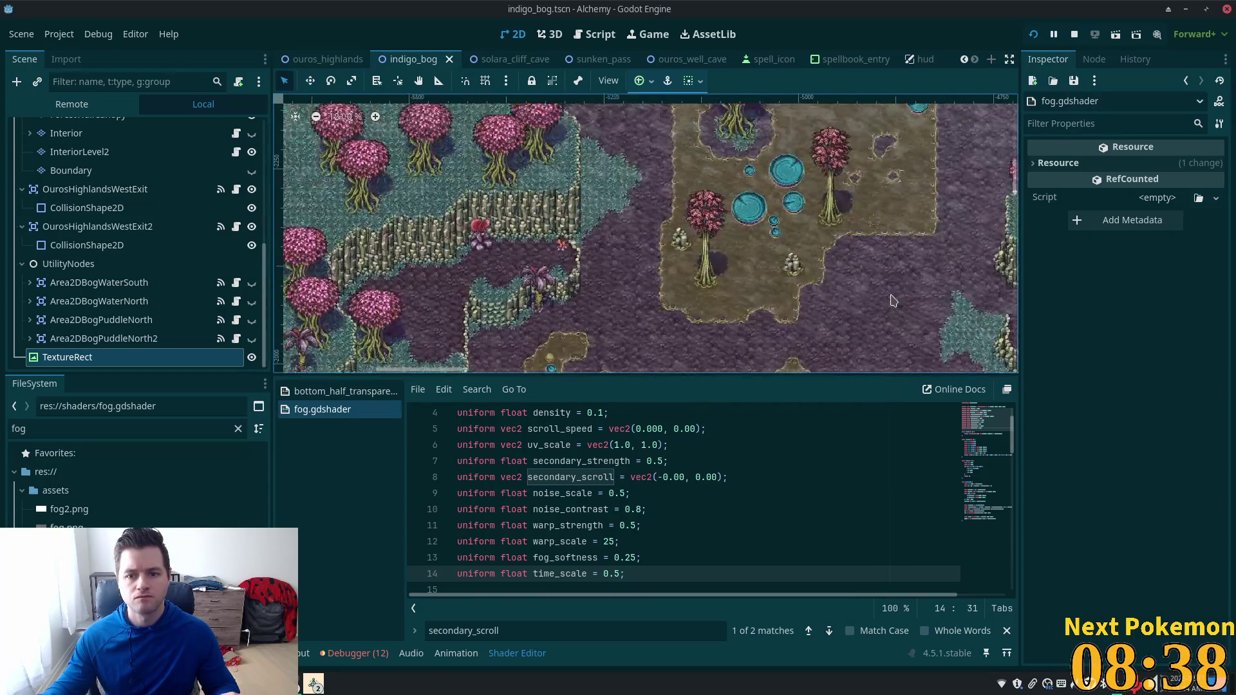
scroll(687, 285, "up", 3)
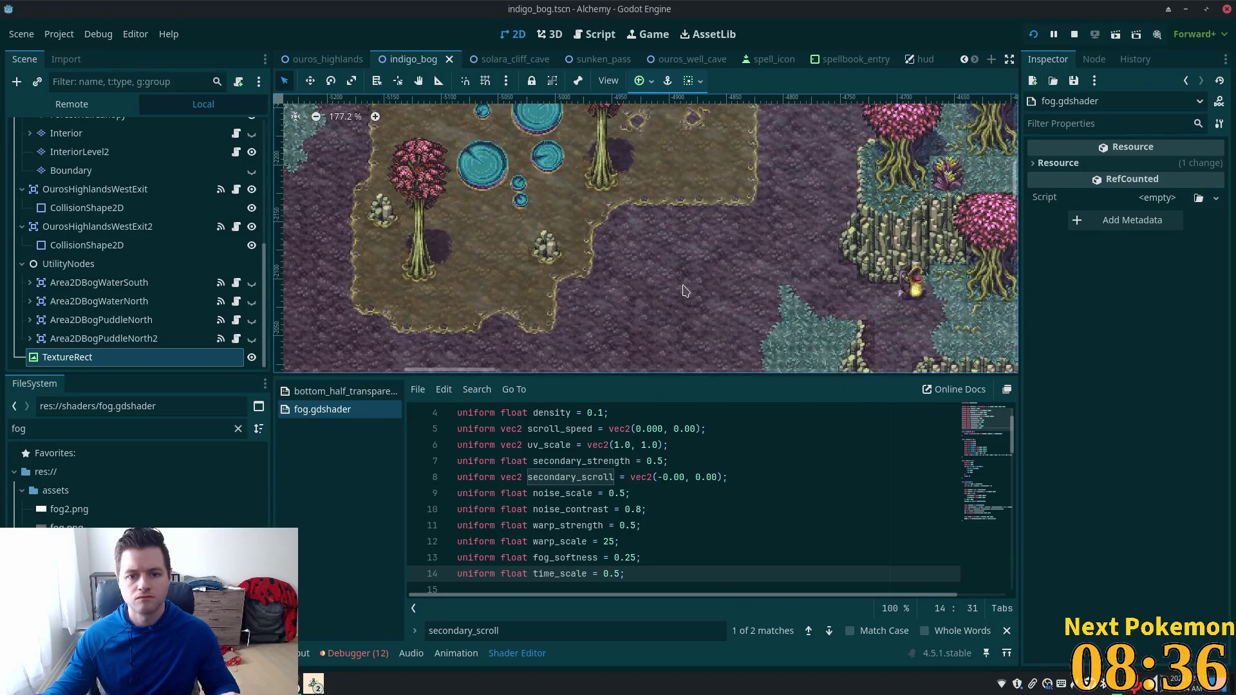
left_click(615, 557)
left_click(613, 574)
type("001")
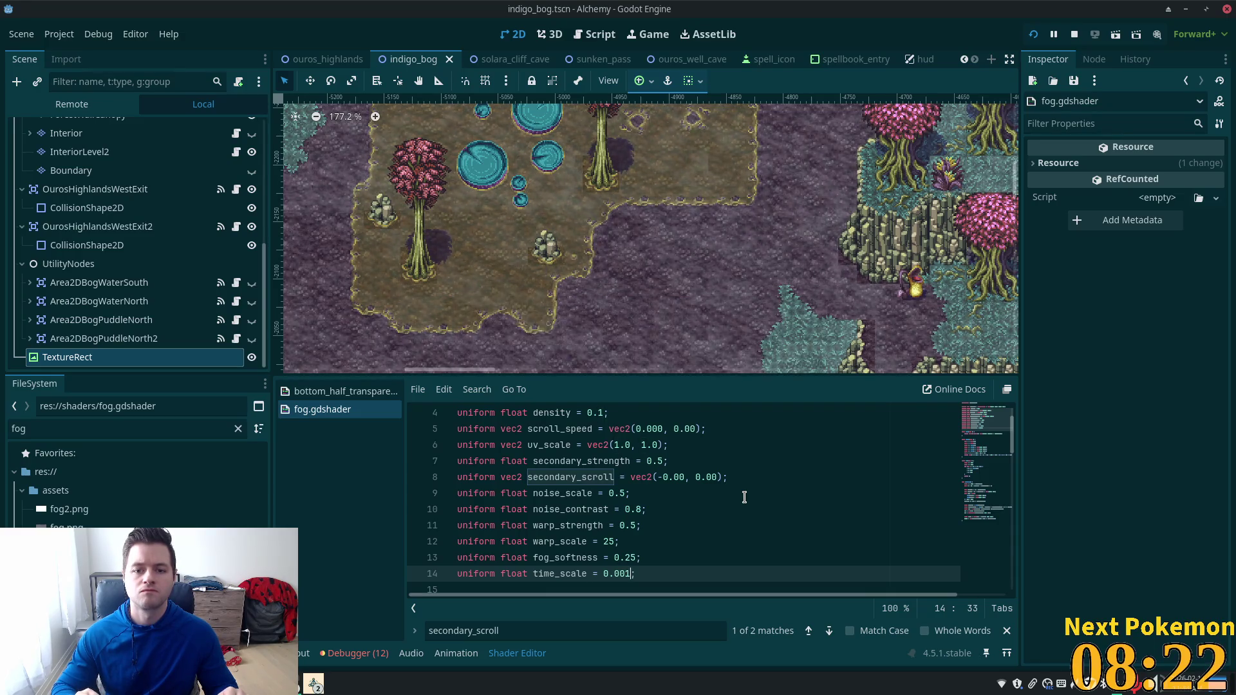
key("shift+Left")
key("shift+Left")
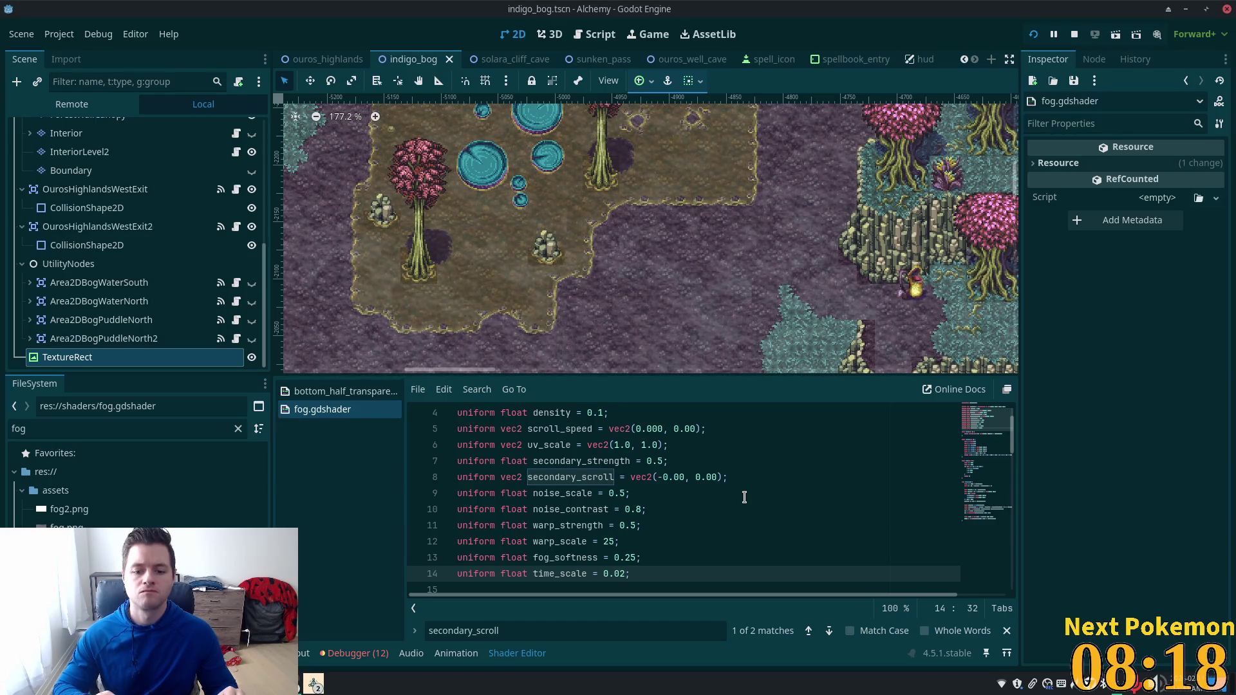
key("Left")
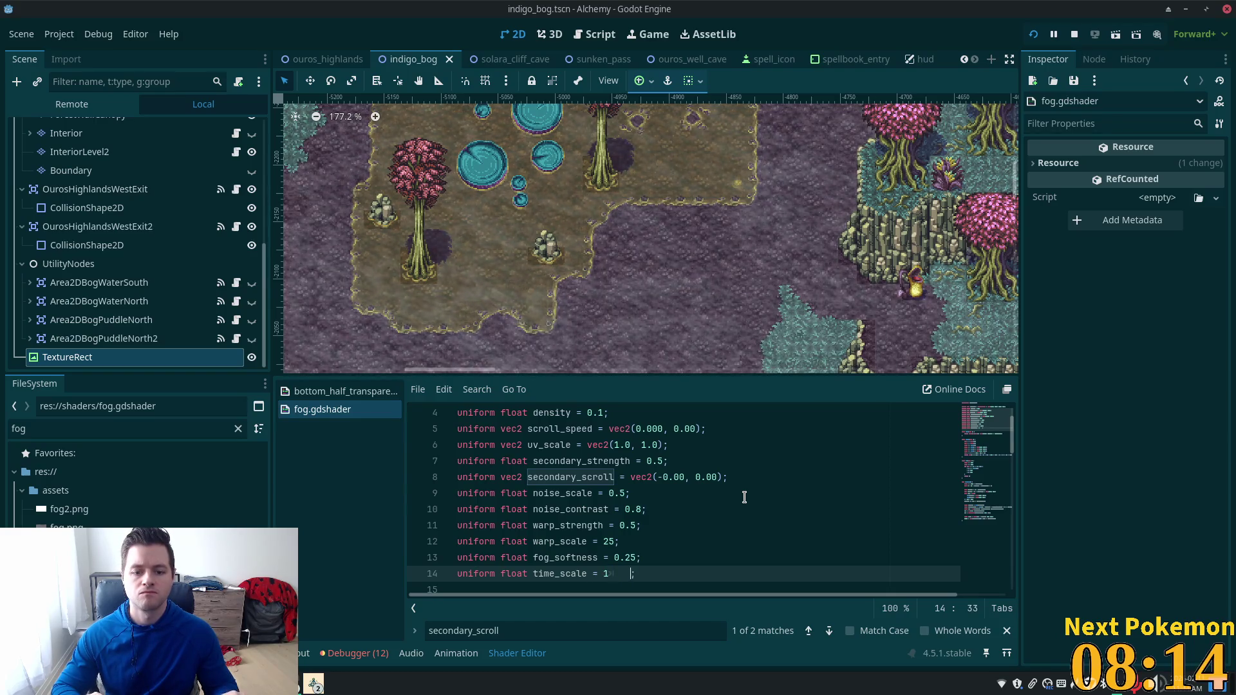
key("BackSpace")
key("BackSpace")
key("BackSpace")
key("ctrl+s")
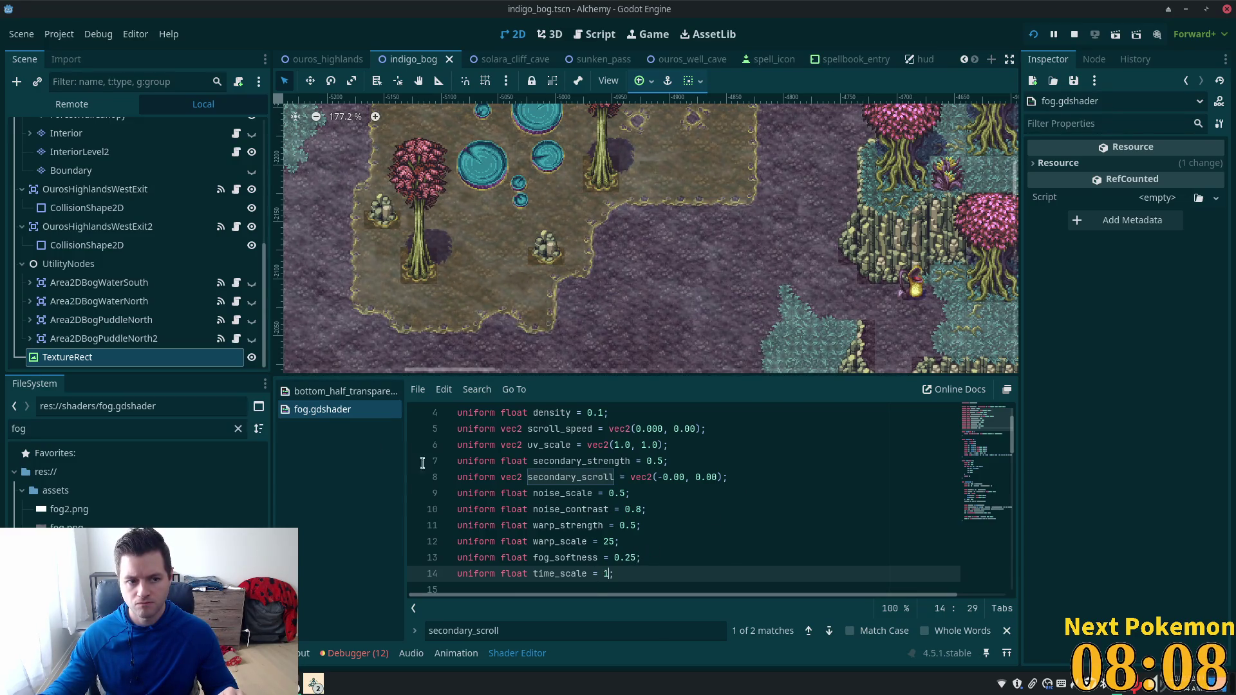
Step: Reselect the fog TextureRect and launch the game to test the faster fog
left_click(132, 338)
left_click(119, 358)
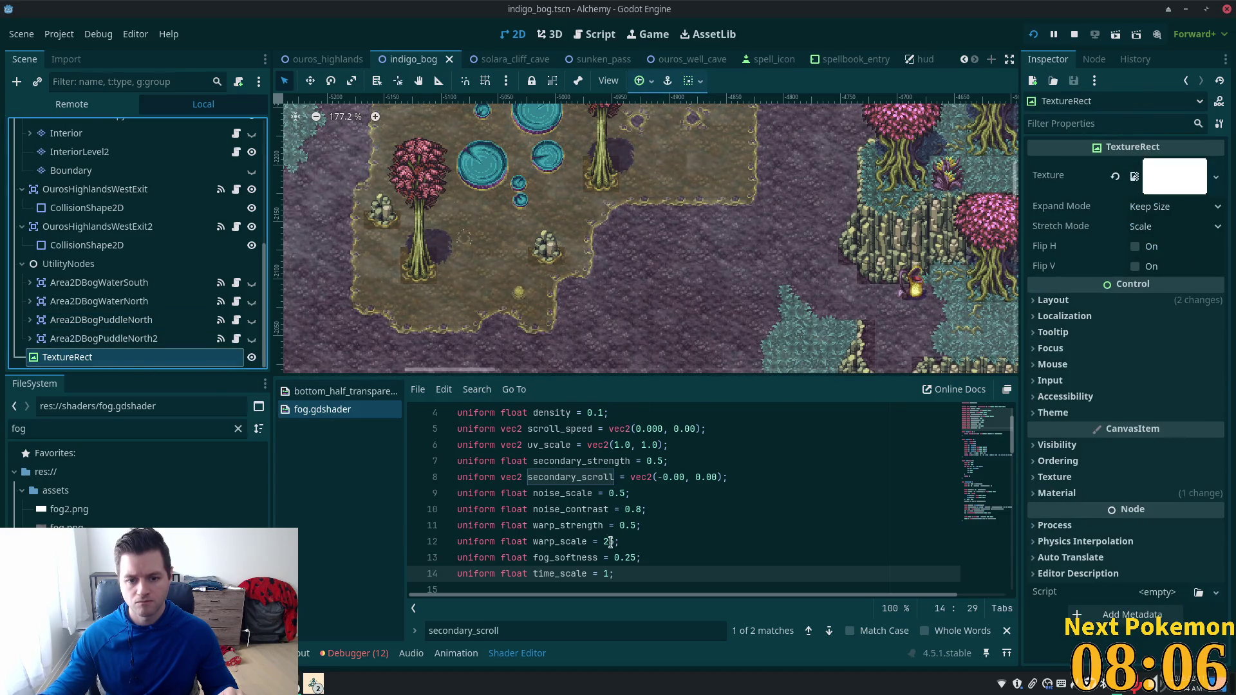
left_click(610, 542)
left_click(617, 574)
left_click(1033, 34)
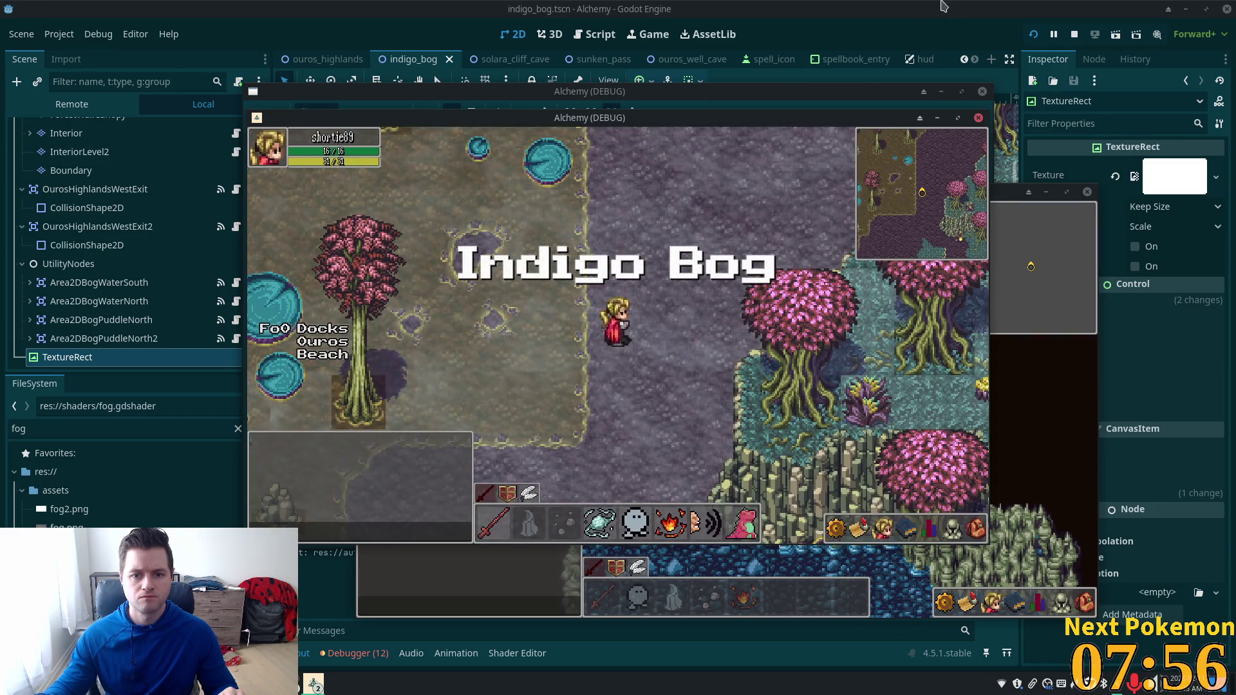
Step: Reopen fog.gdshader from the fog TextureRect and change time_scale on line 14 to 0.1
left_click(949, 9)
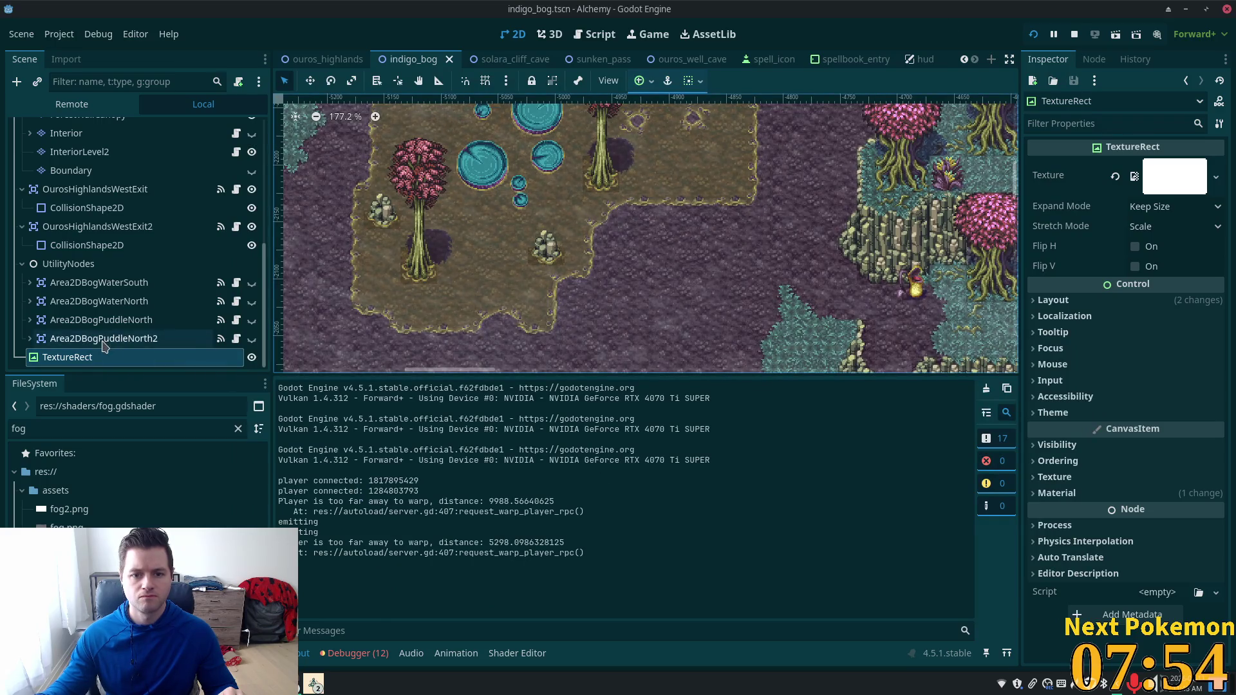
left_click(94, 339)
left_click(87, 359)
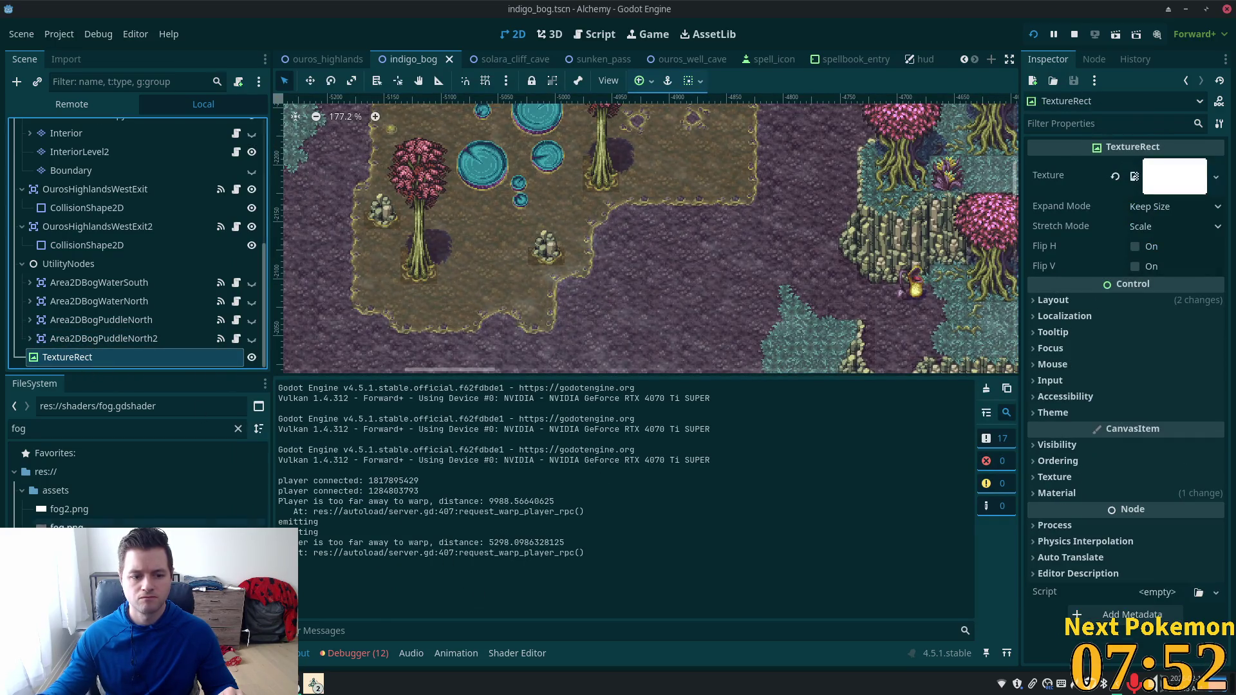
double_click(83, 565)
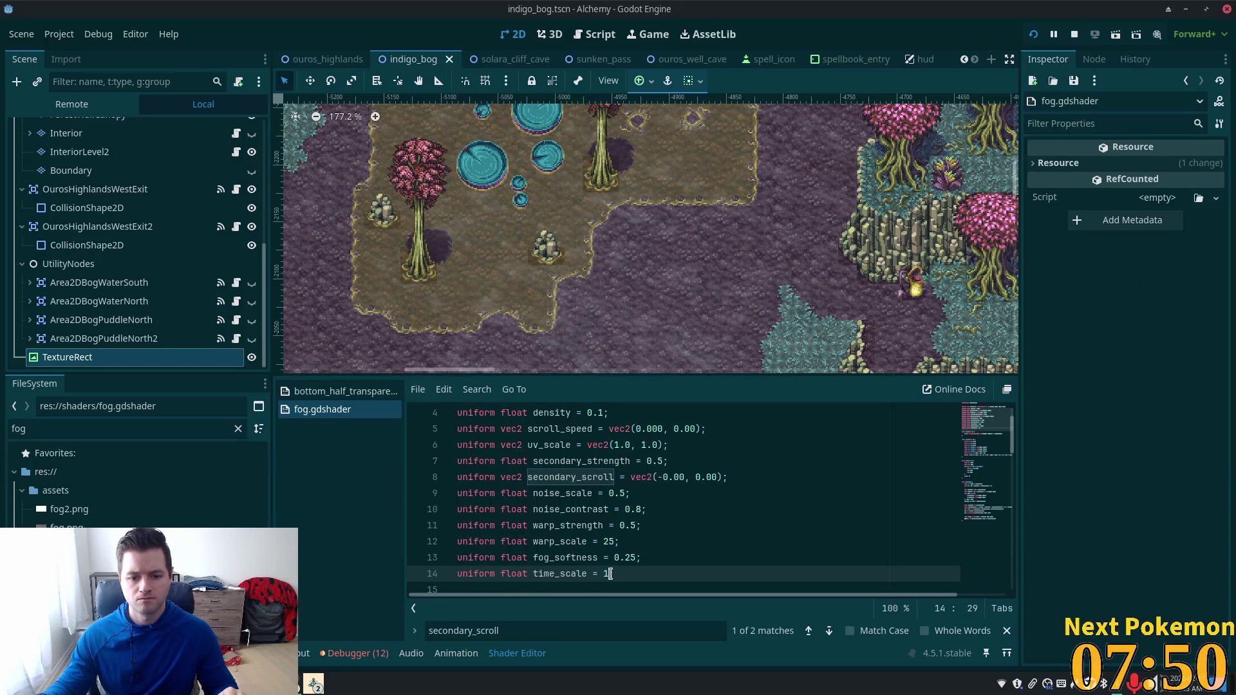
type("0")
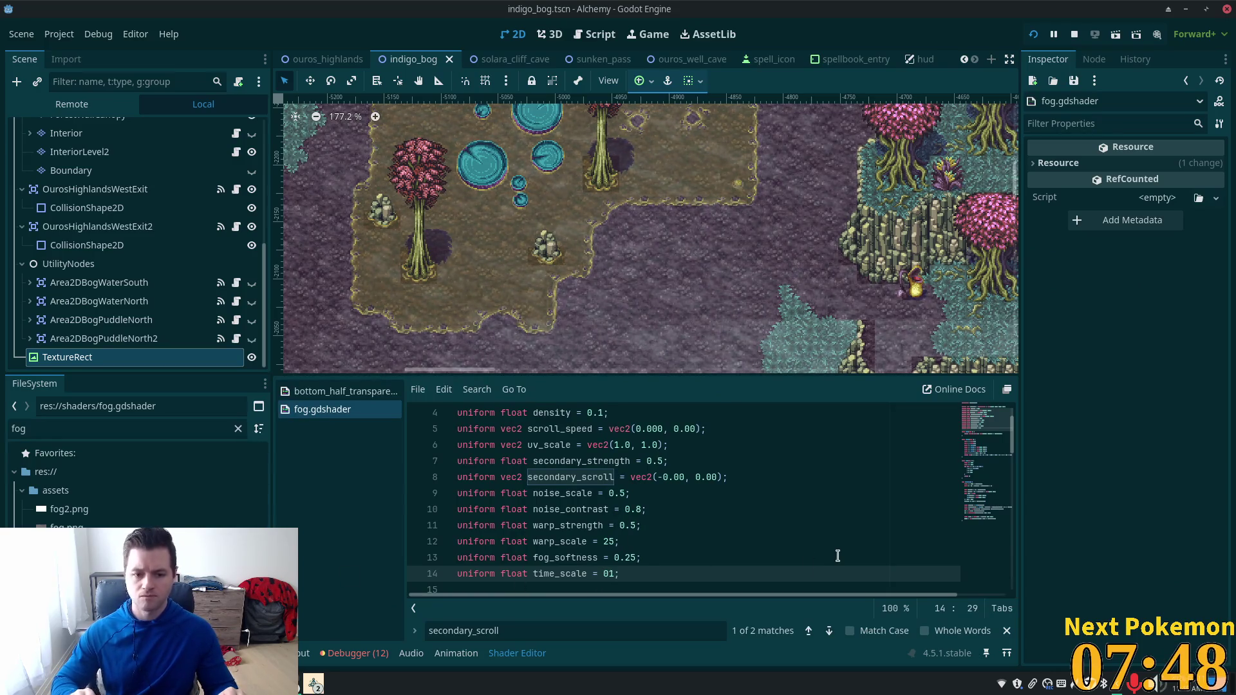
key("Return")
key("BackSpace")
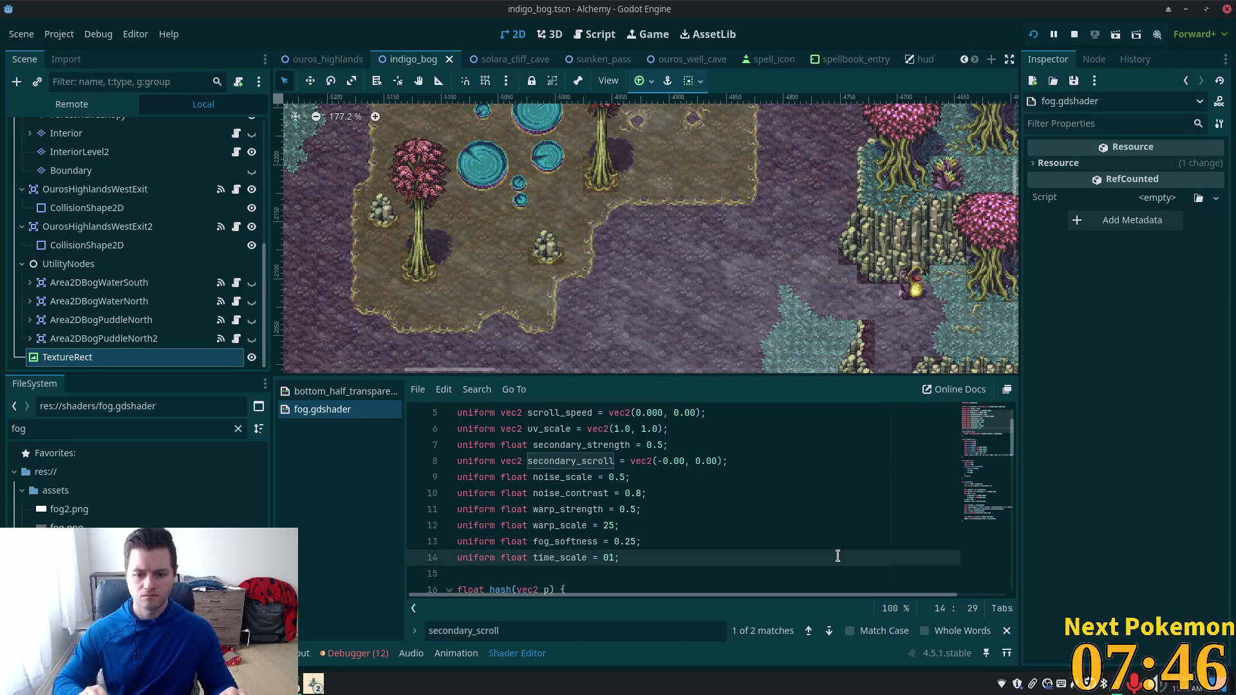
type(".")
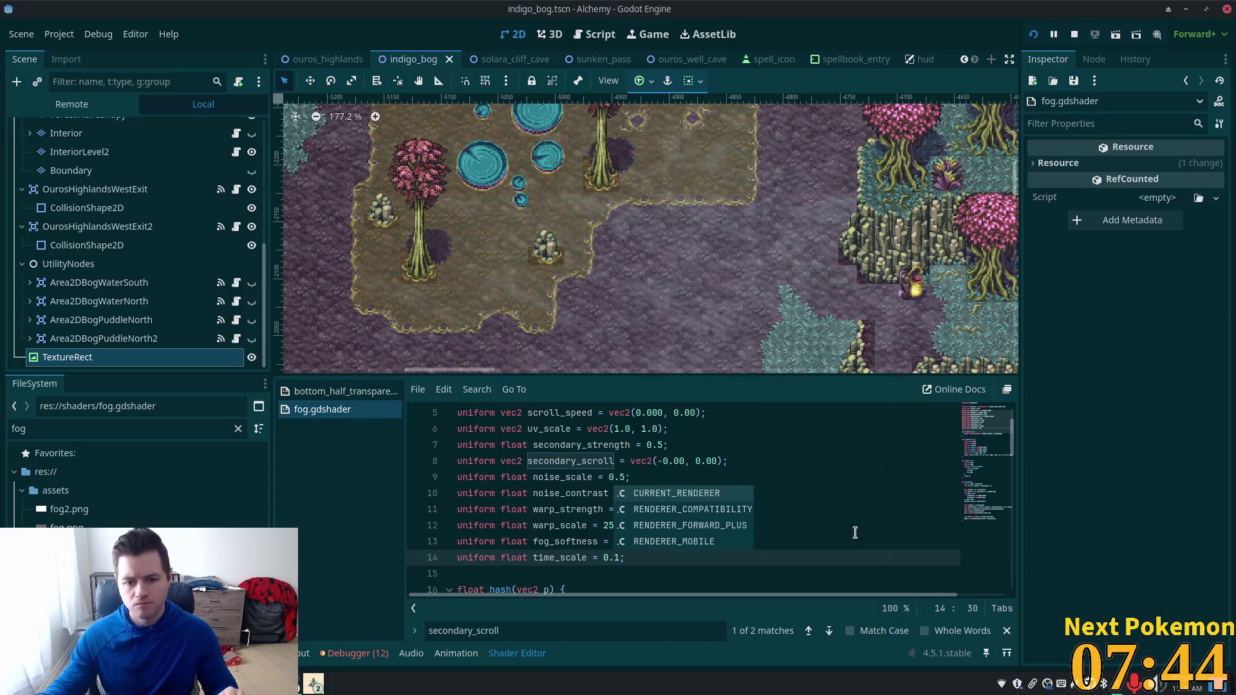
left_click(826, 522)
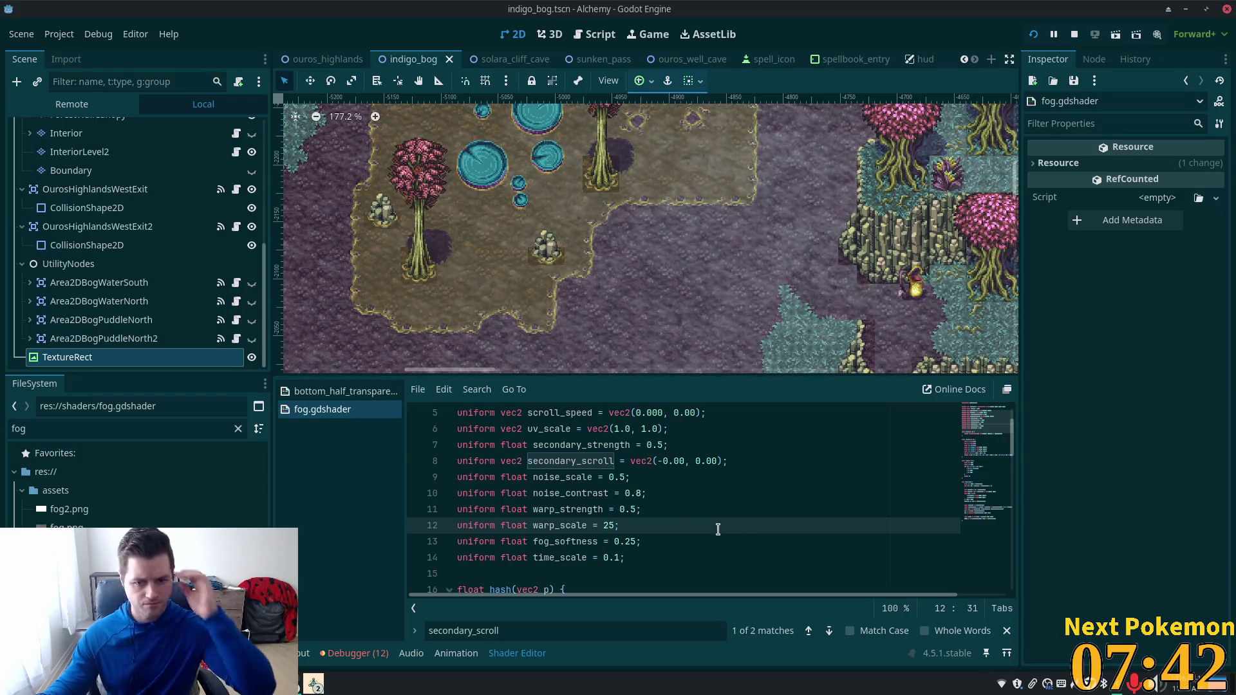
scroll(715, 517, "up", 2)
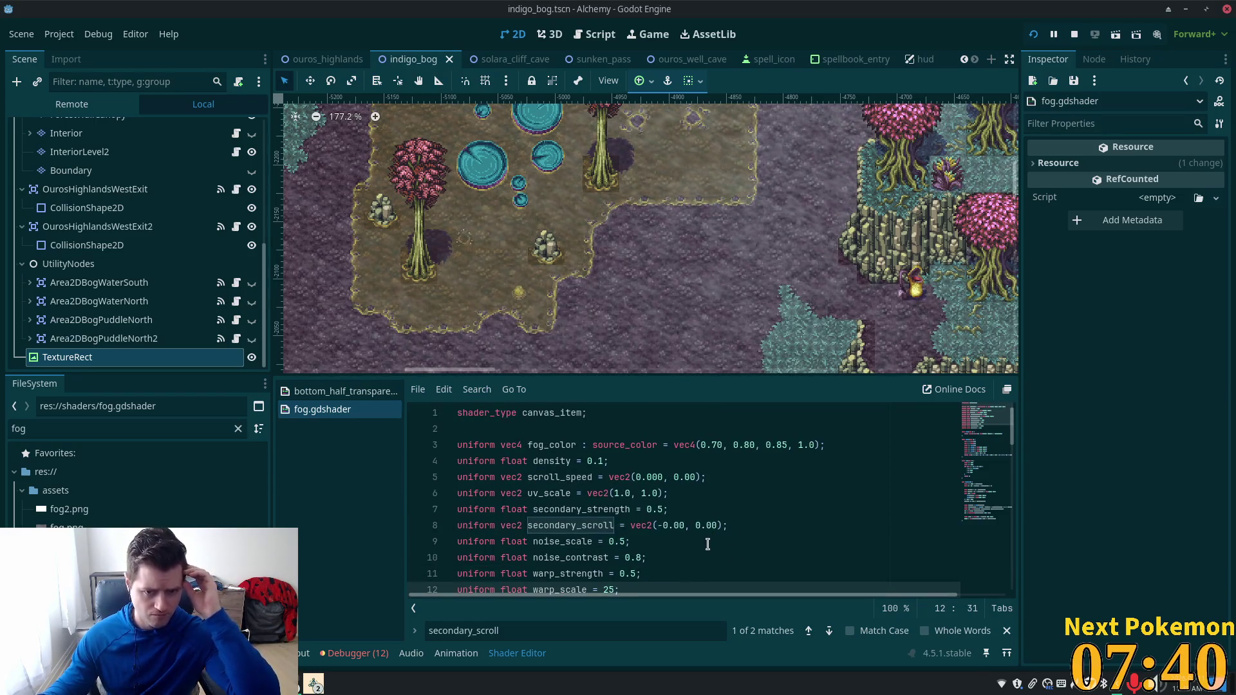
Step: Run the game and walk the character north and north-west through the Indigo Bog fog
left_click(1034, 36)
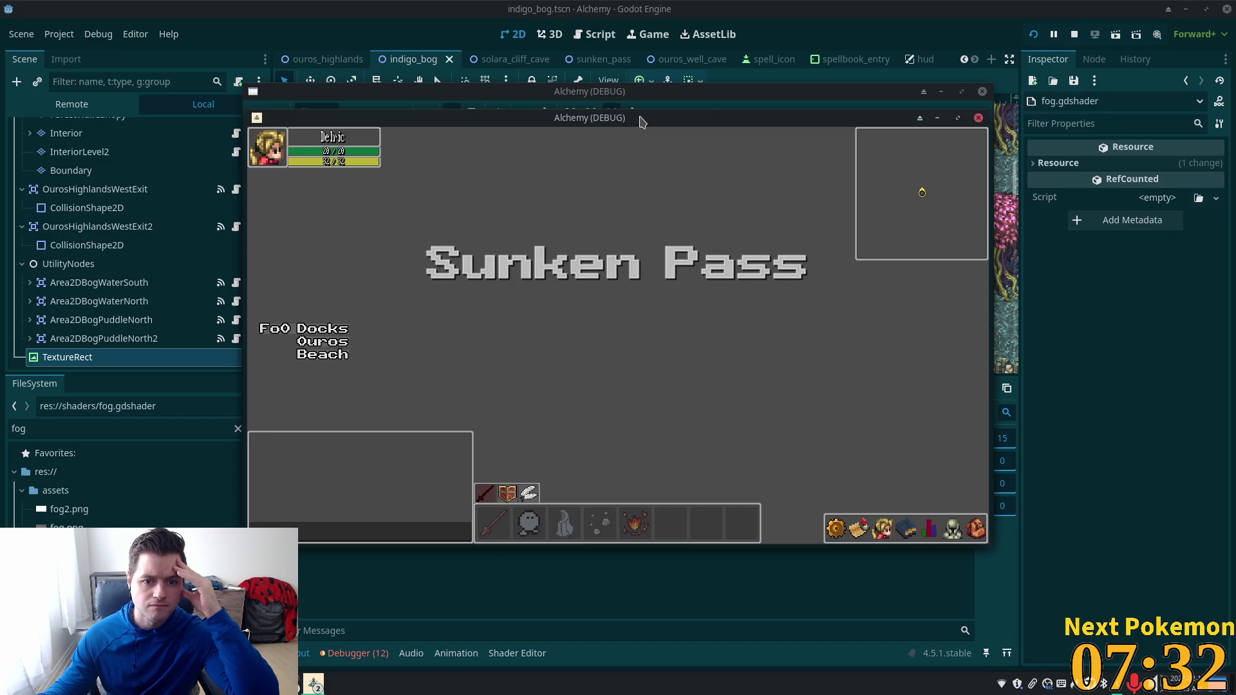
left_click_drag(648, 126, 847, 179)
left_click(405, 194)
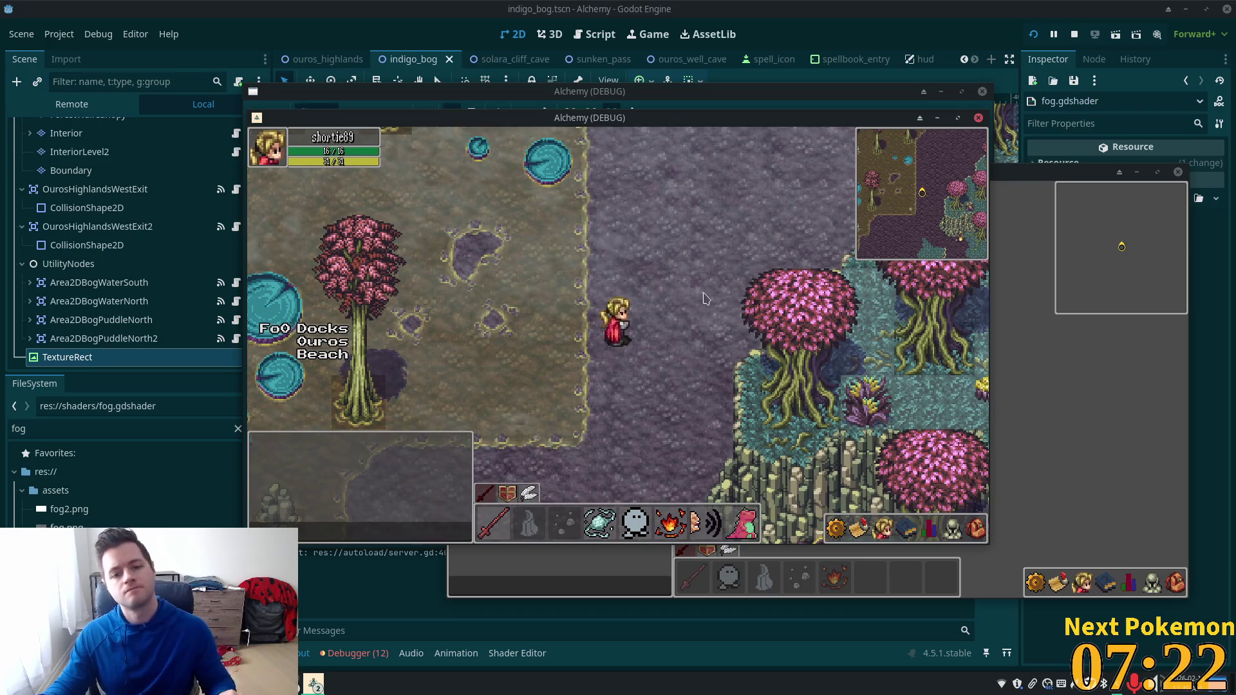
key("Up")
key("Up")
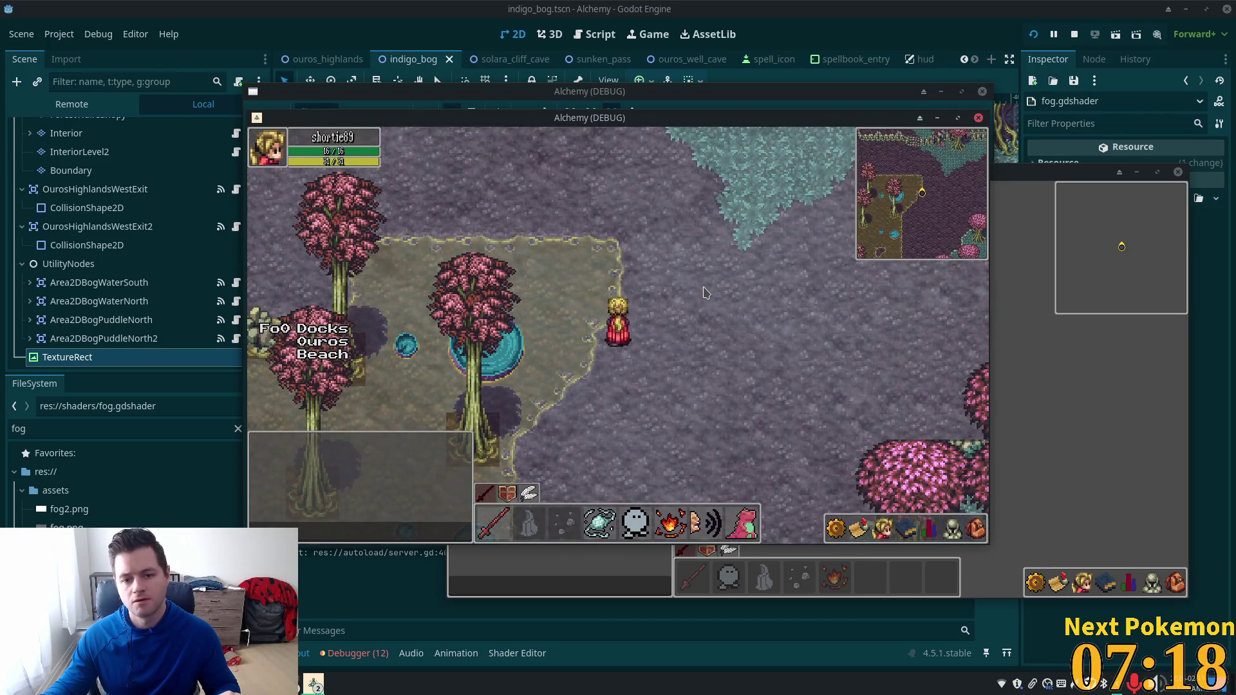
key("Up")
key("Left")
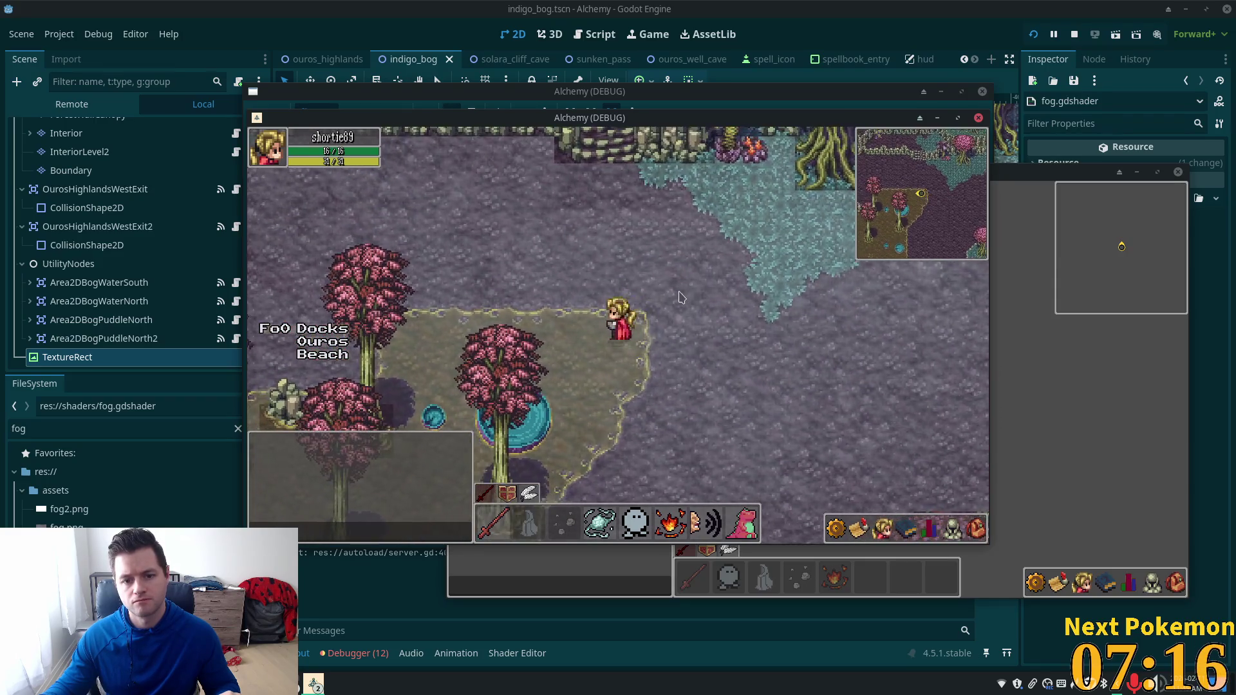
left_click(148, 339)
left_click(96, 357)
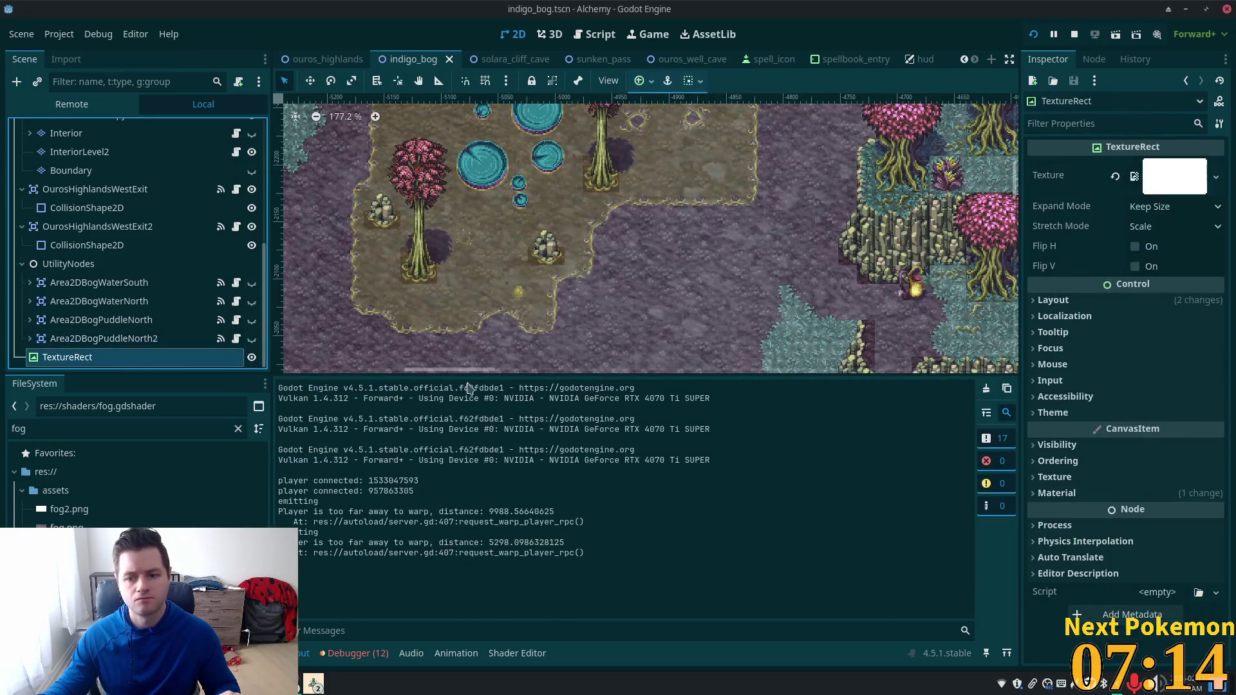
Step: Enable Top Level on the fog TextureRect and check the fog in the running game
left_click(1057, 445)
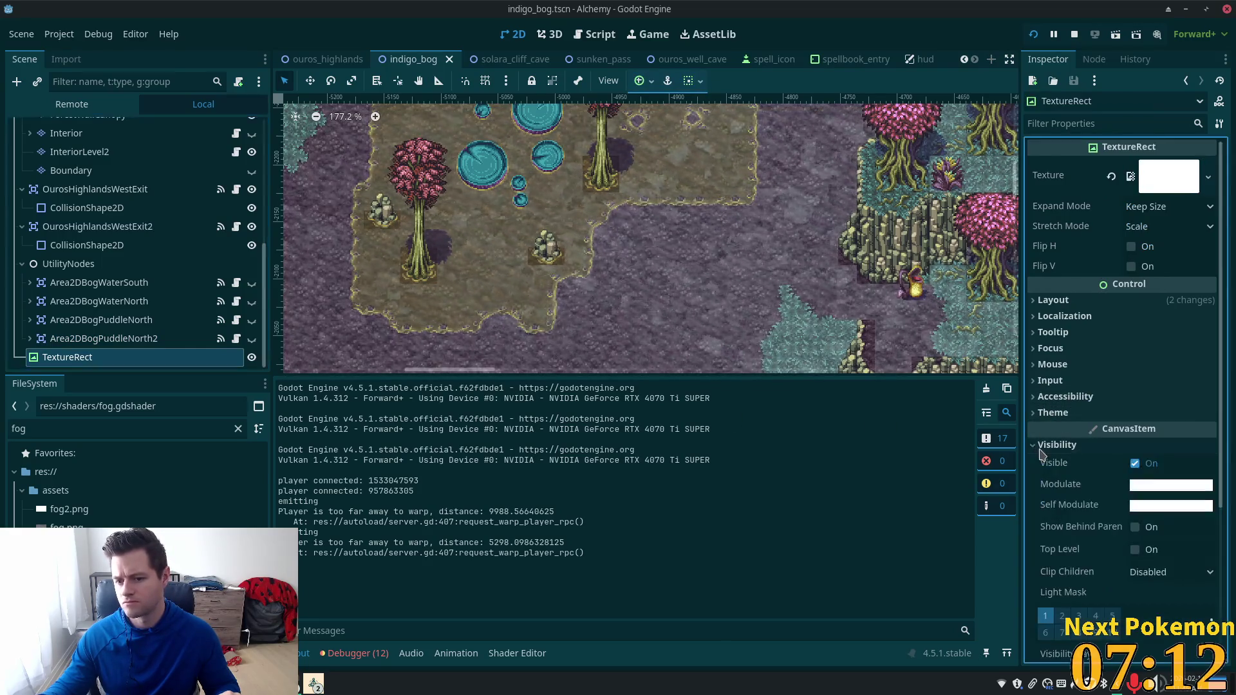
left_click(1135, 550)
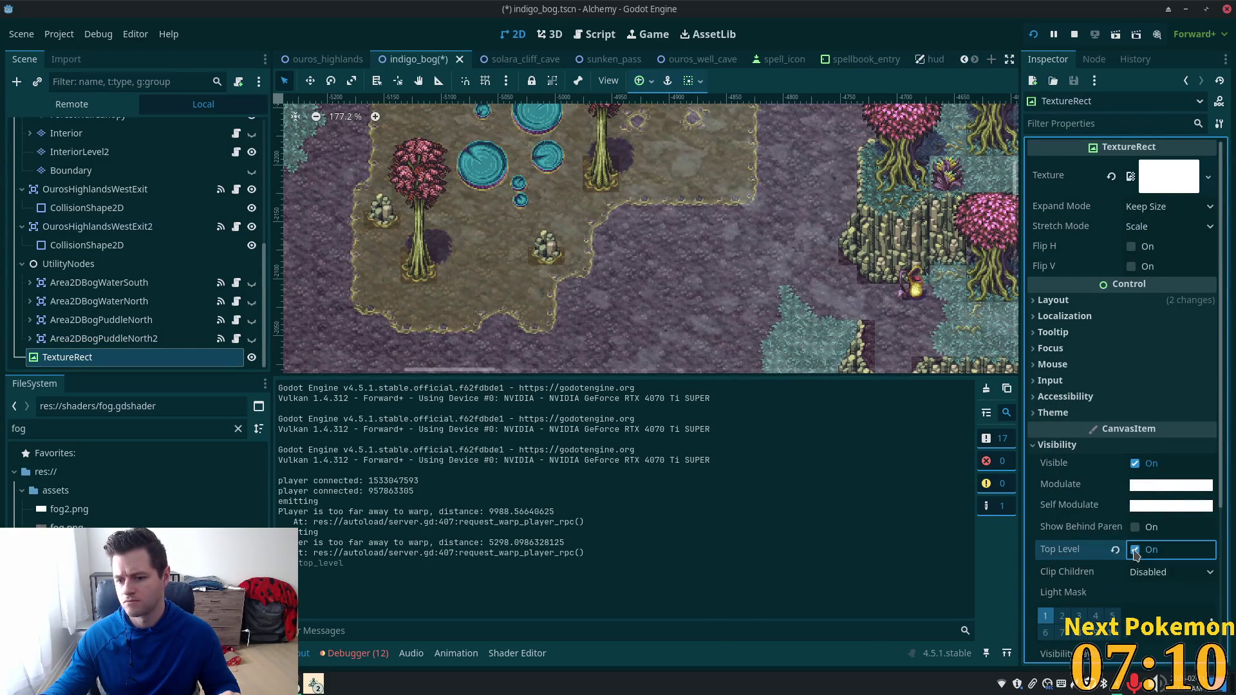
key("alt+Tab")
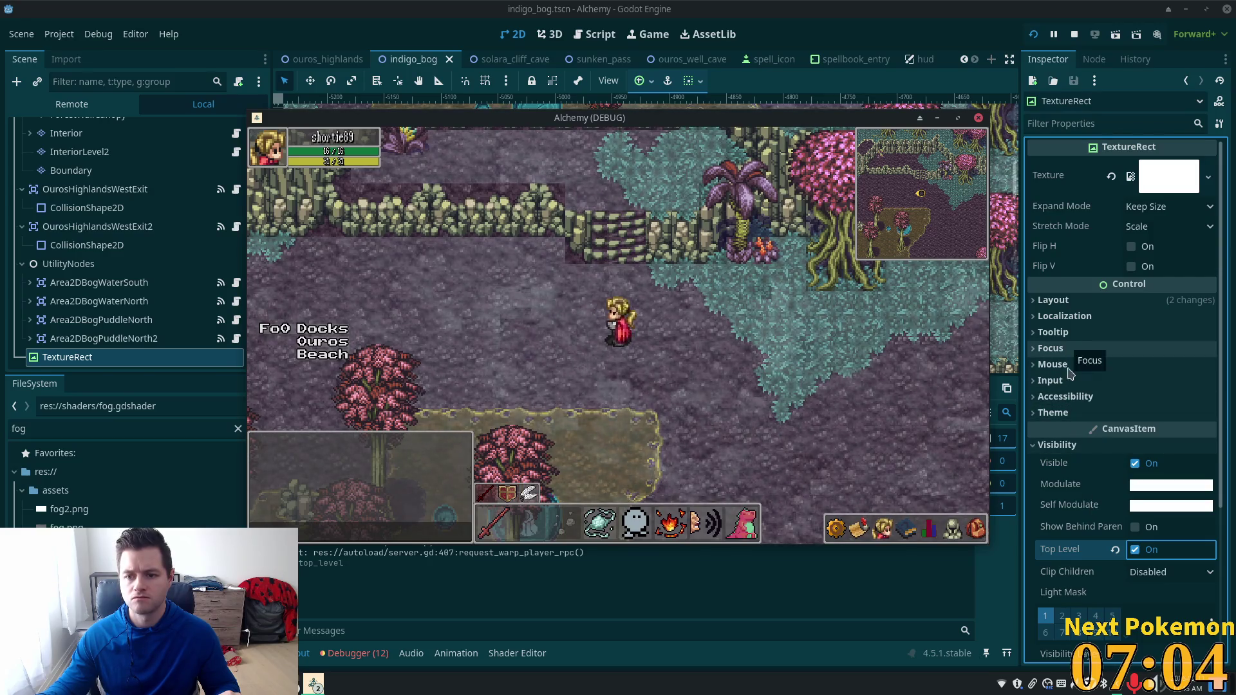
left_click(1086, 489)
scroll(1086, 489, "down", 4)
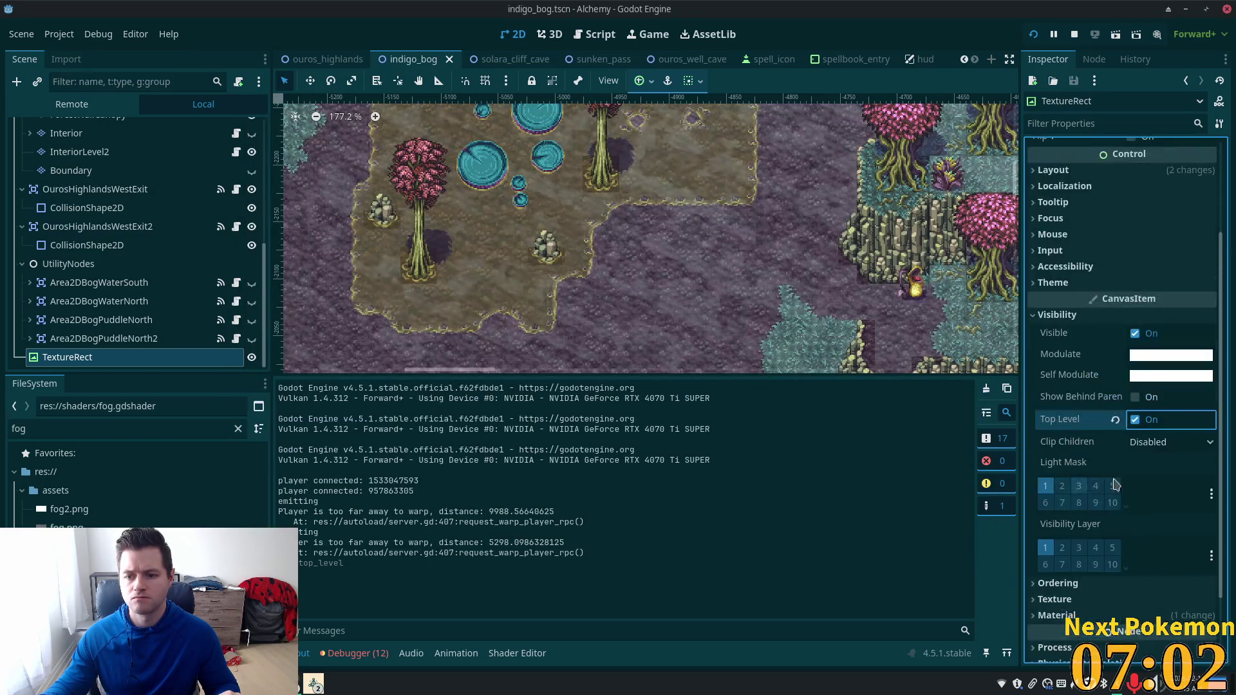
scroll(1107, 450, "down", 2)
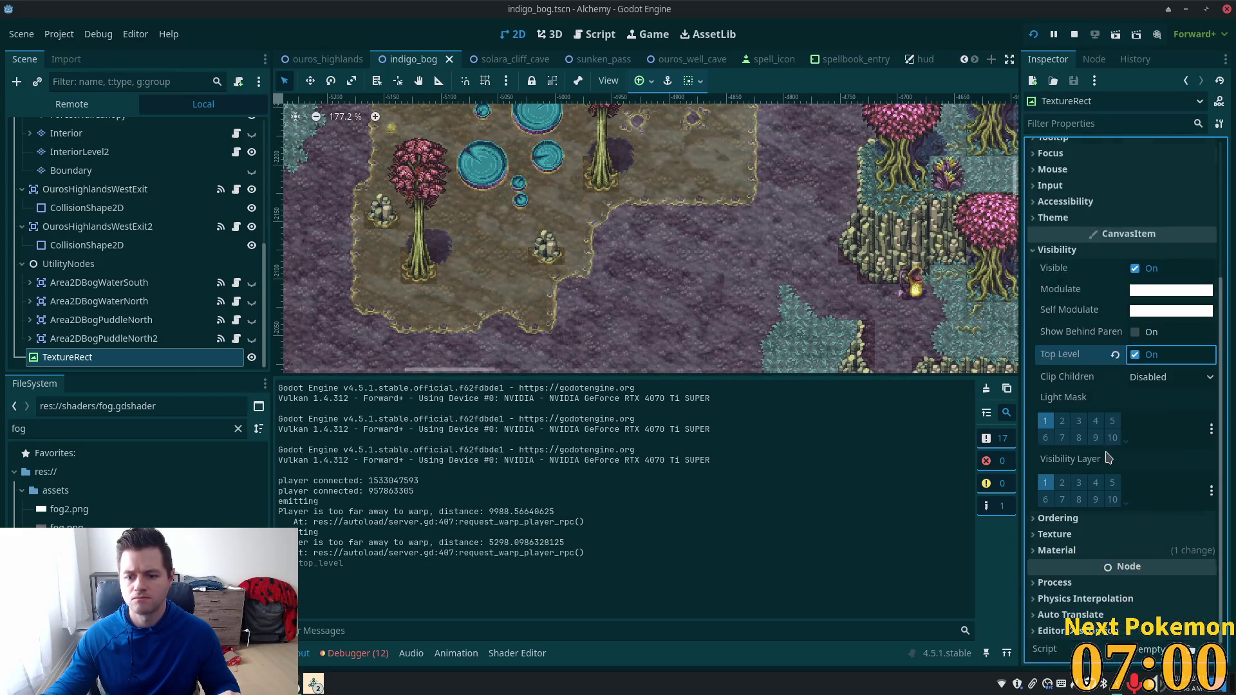
Step: Set the fog TextureRect's Z Index to 100, then run the game and walk around
left_click(1045, 500)
left_click(1167, 516)
type("1")
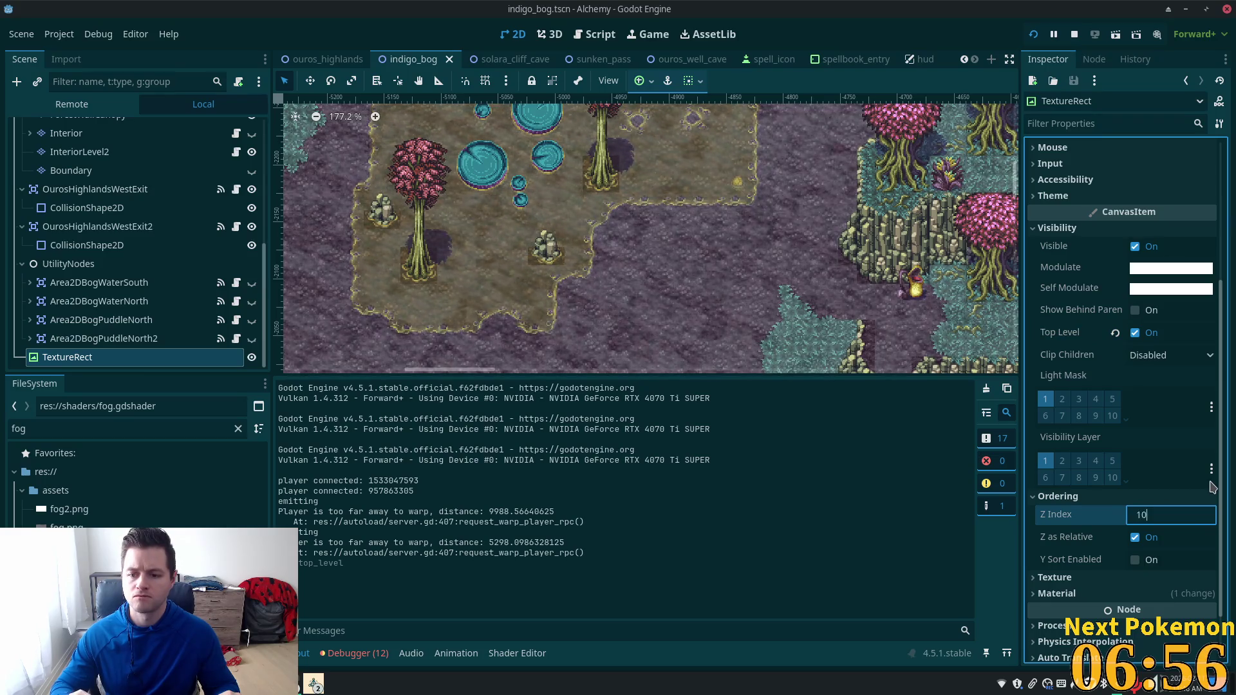
type("0")
key("F5")
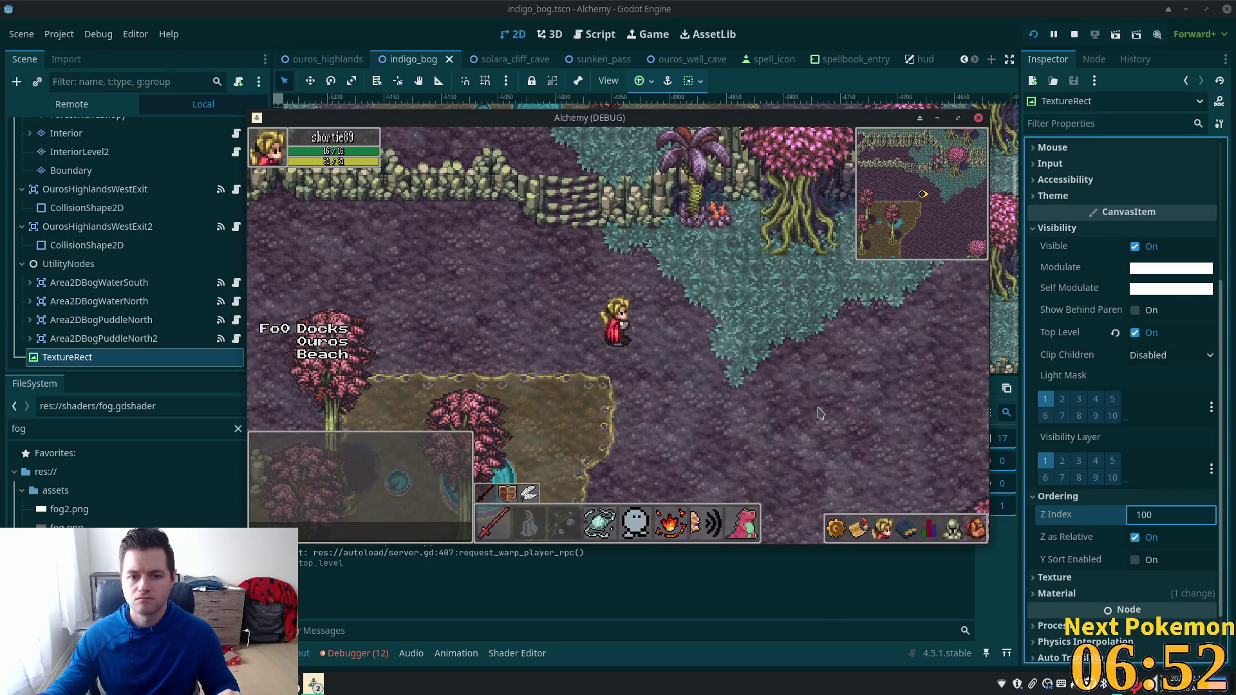
key("Down")
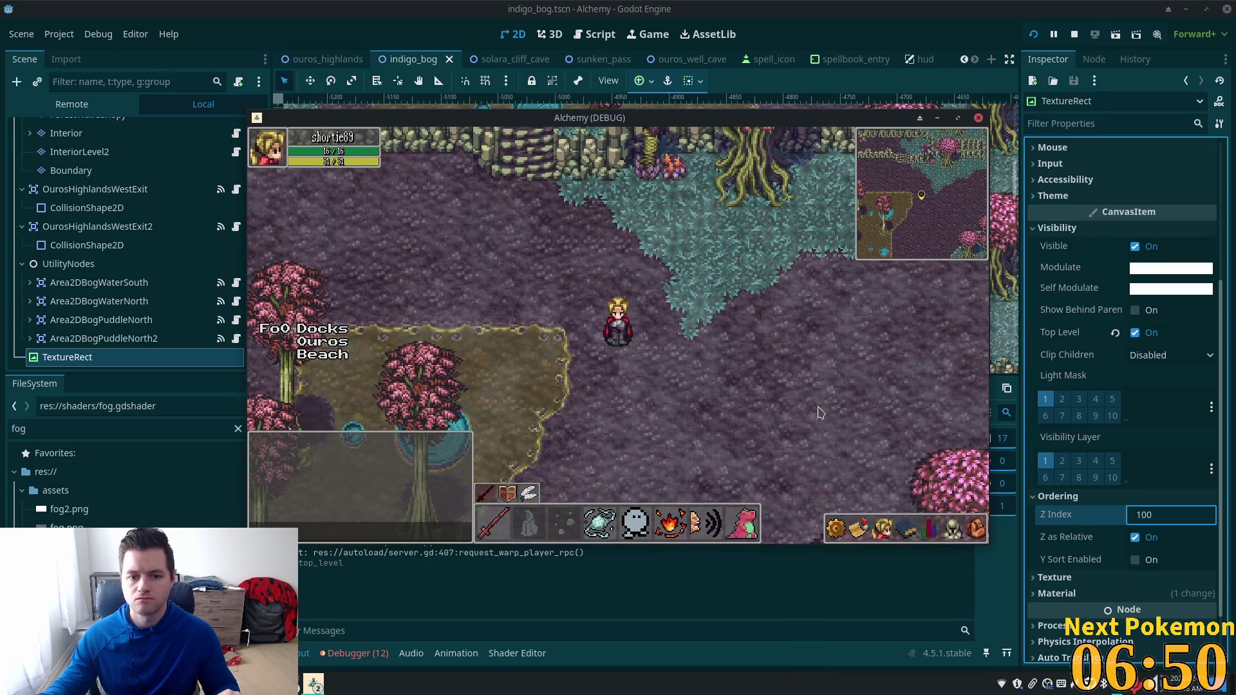
Step: Walk the character down-right, then down and left through Indigo Bog to check the fog
key("Down")
key("Right")
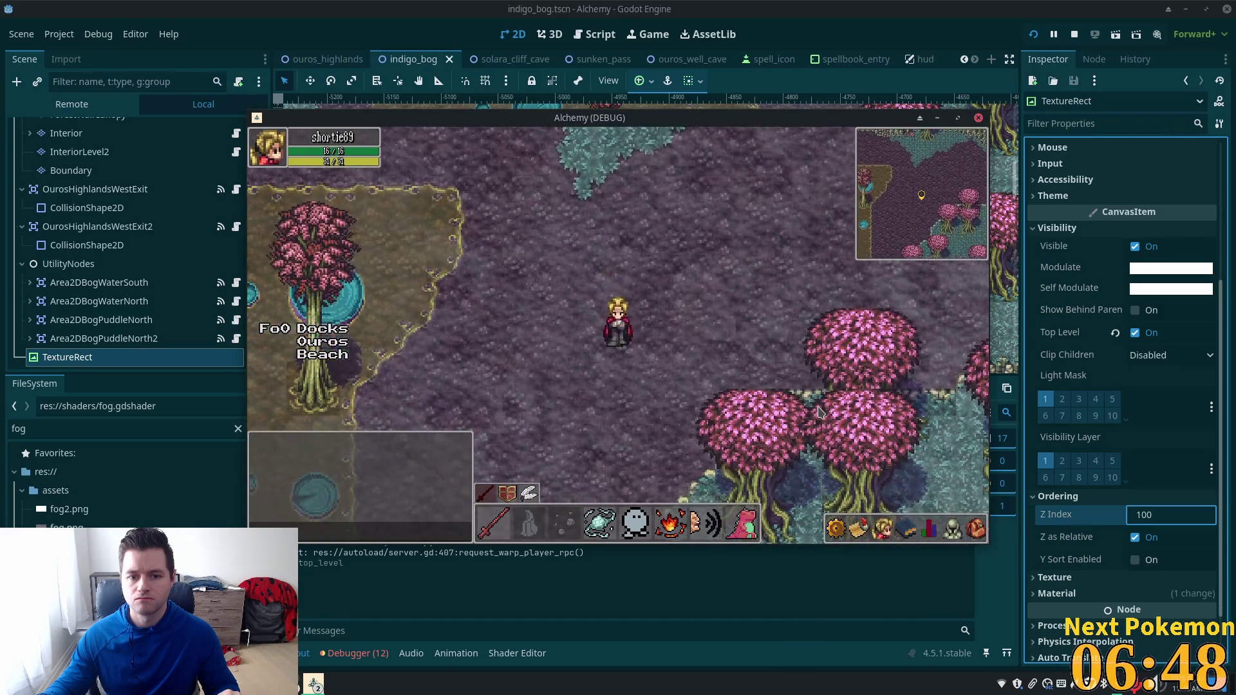
key("Left")
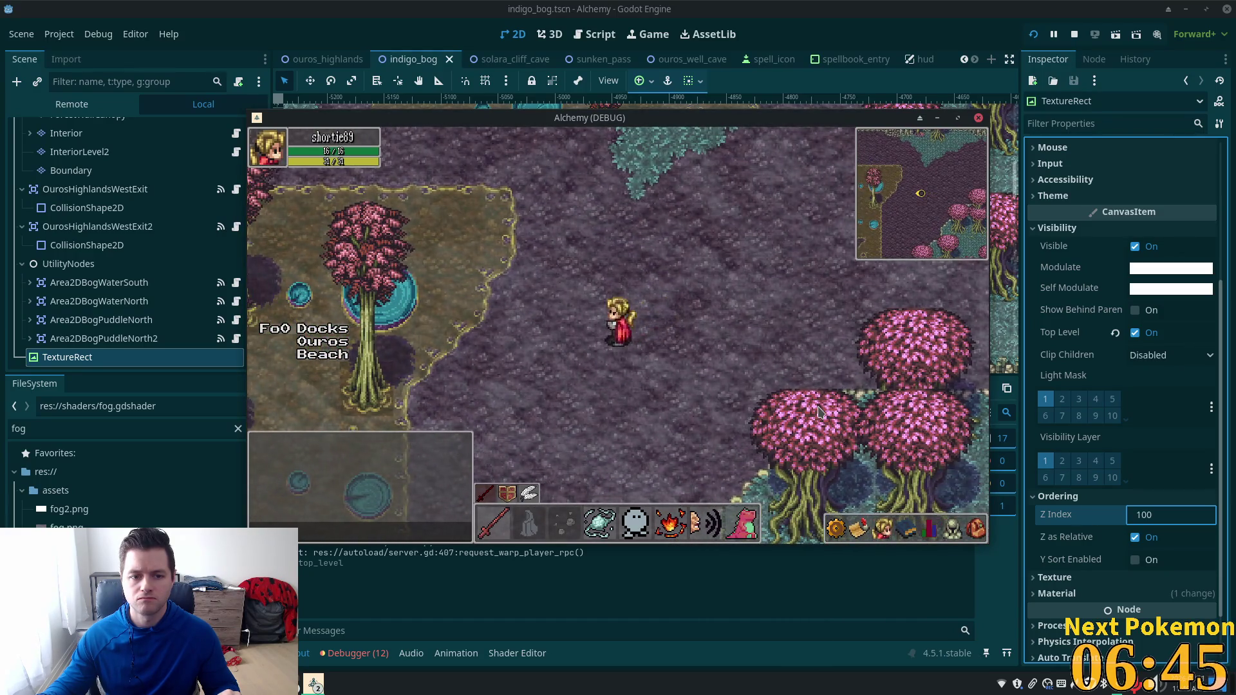
key("Down")
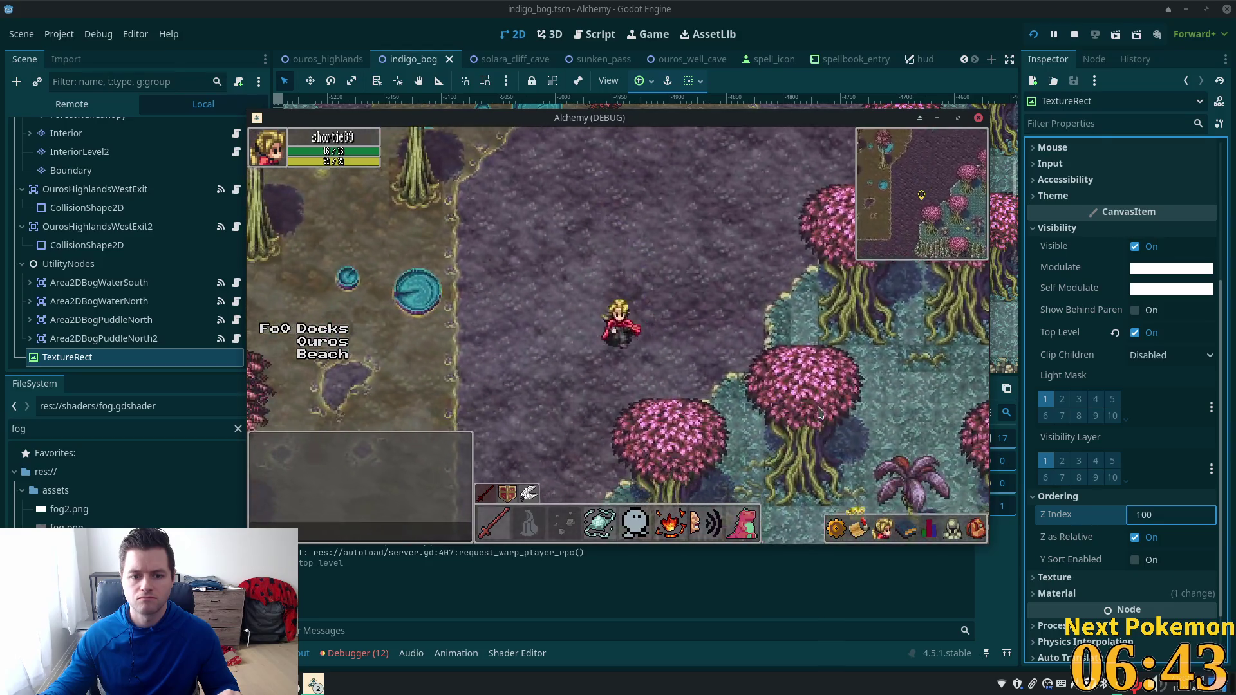
key("Down")
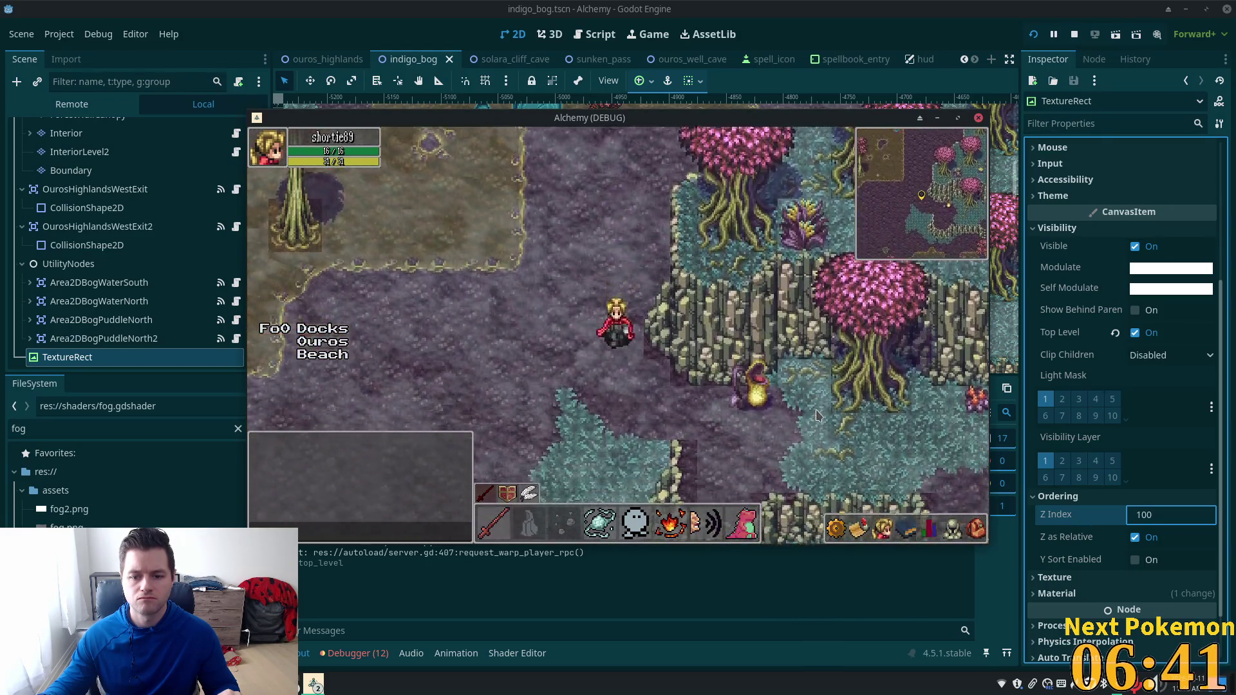
key("Down")
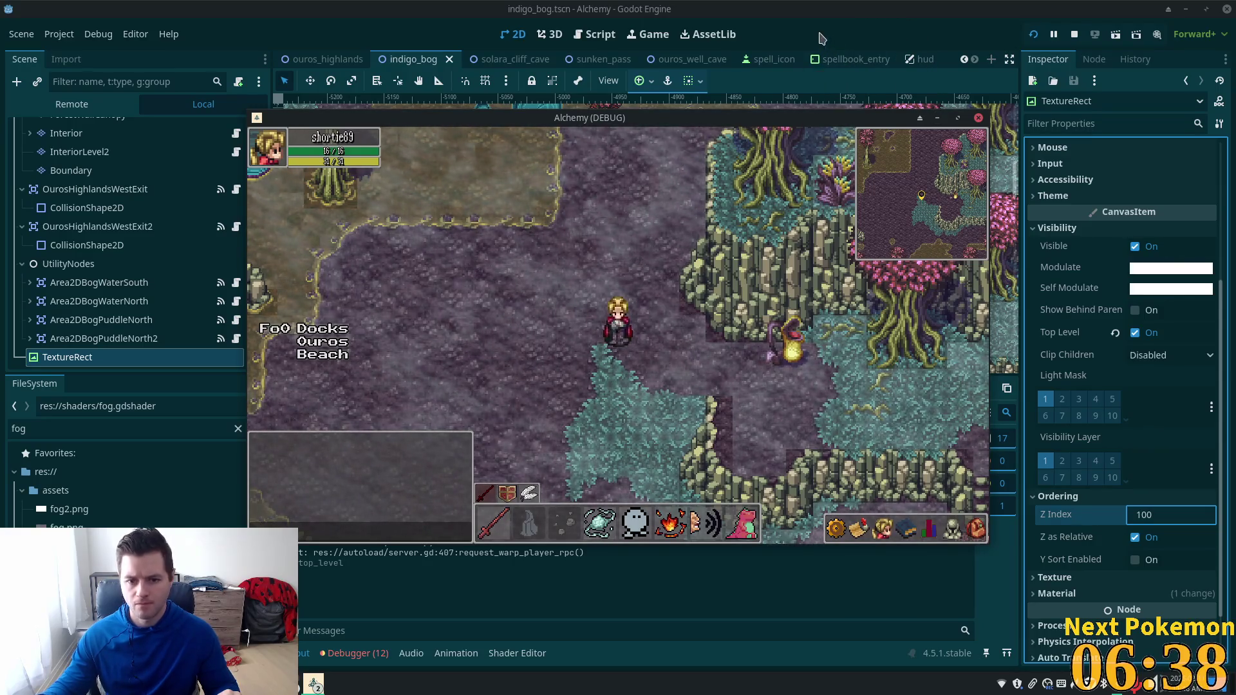
key("Left")
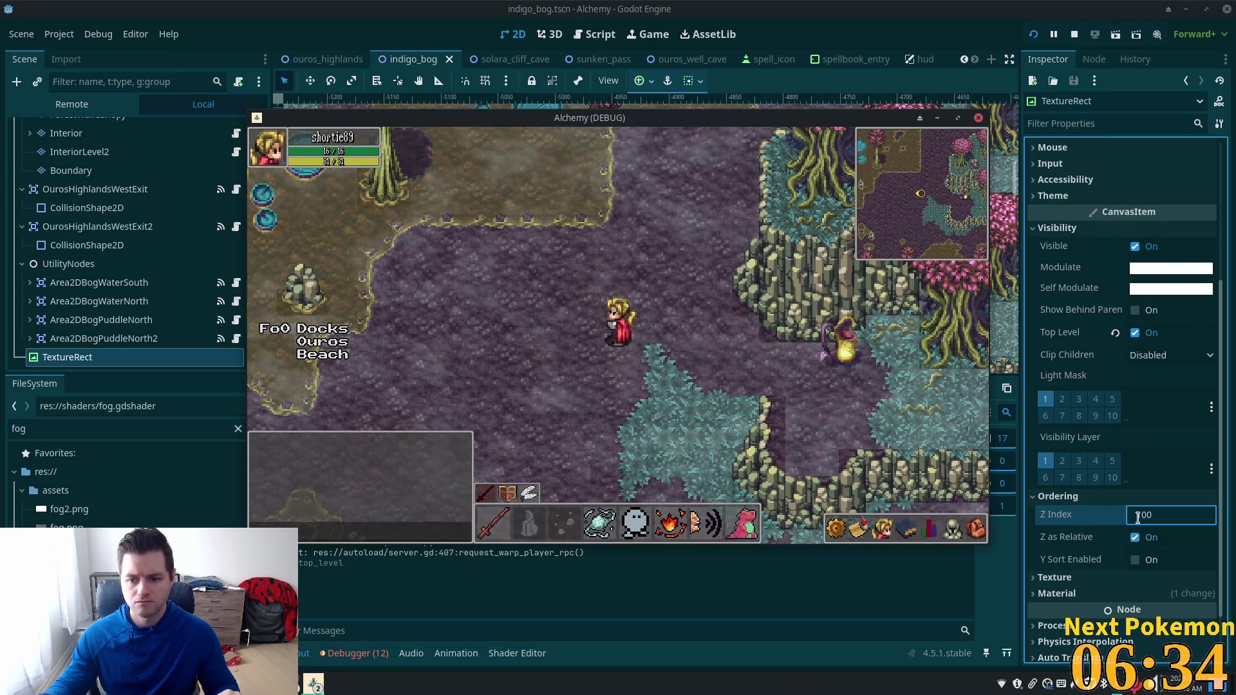
Step: Set the fog's Z Index to 100 with relative Z ordering off, then walk north, east and north-west
left_click(1135, 538)
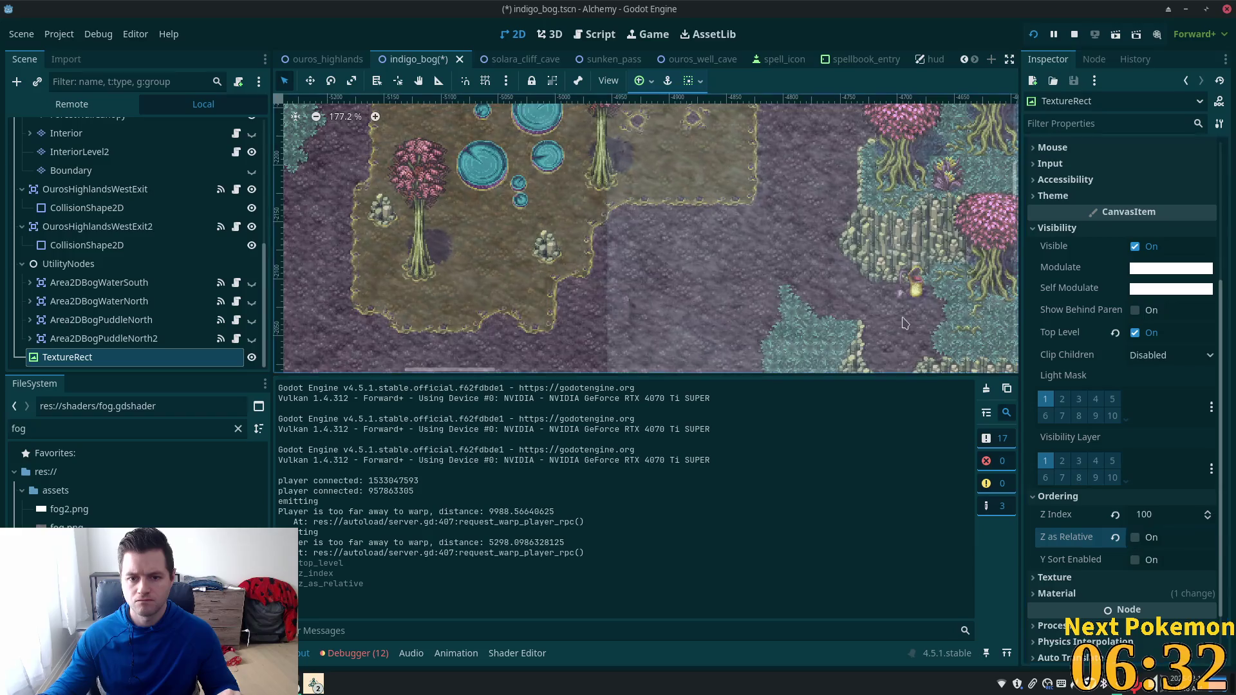
left_click(875, 323)
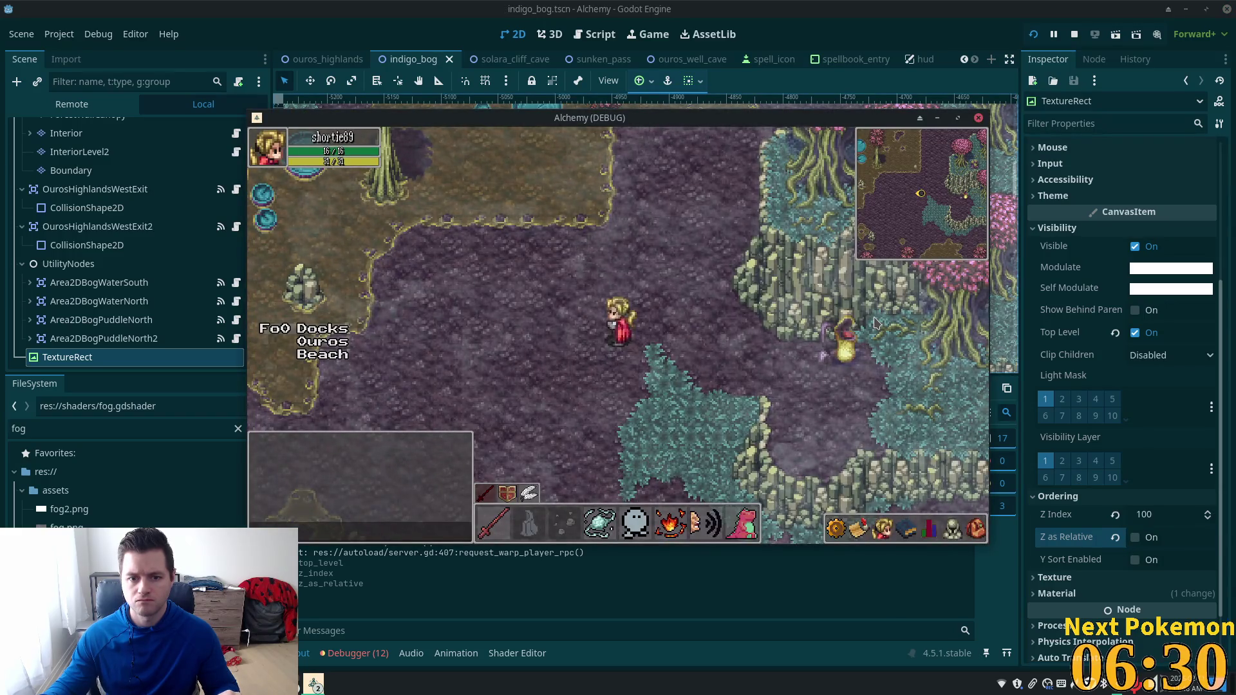
key("Up")
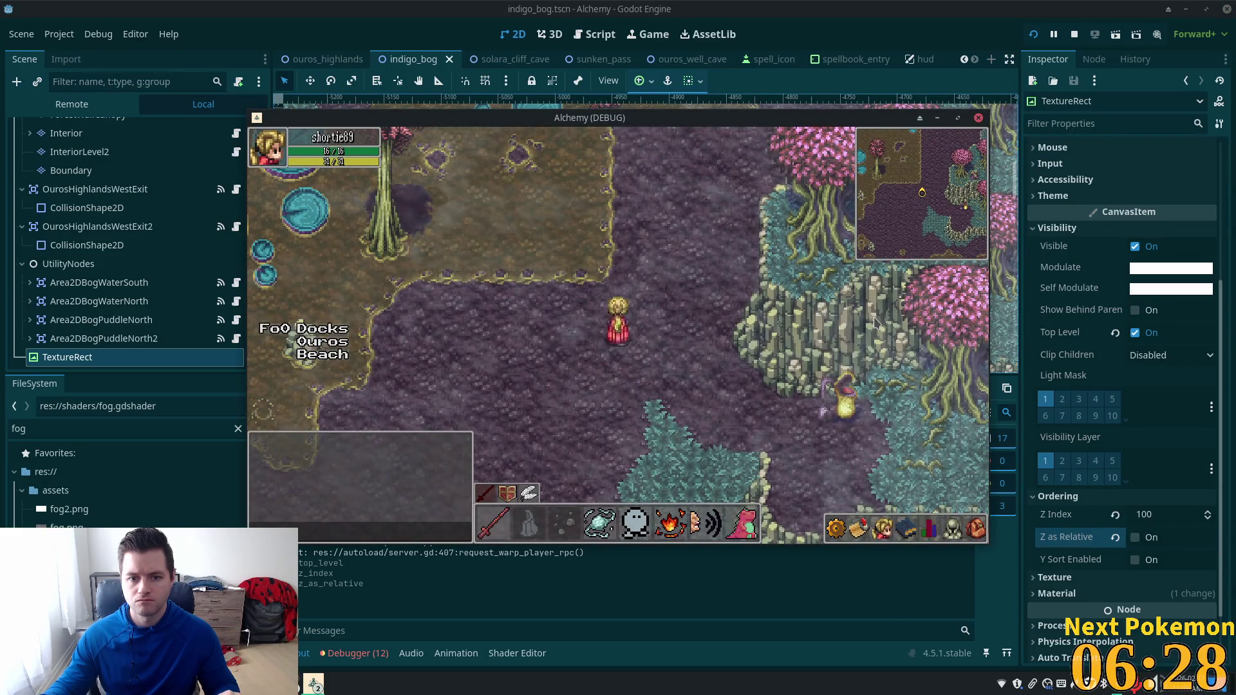
key("Right")
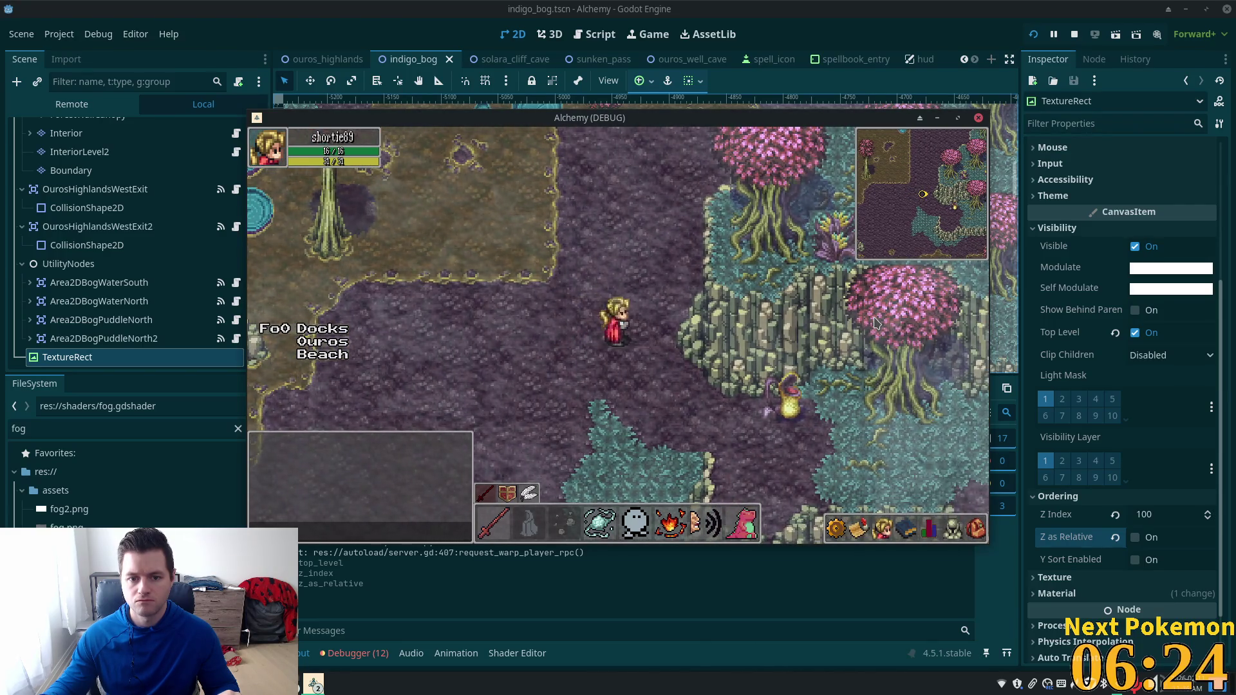
key("Left")
key("Up")
Step: Walk the character south-west and left, then leave the game for the editor
key("Down")
key("Left")
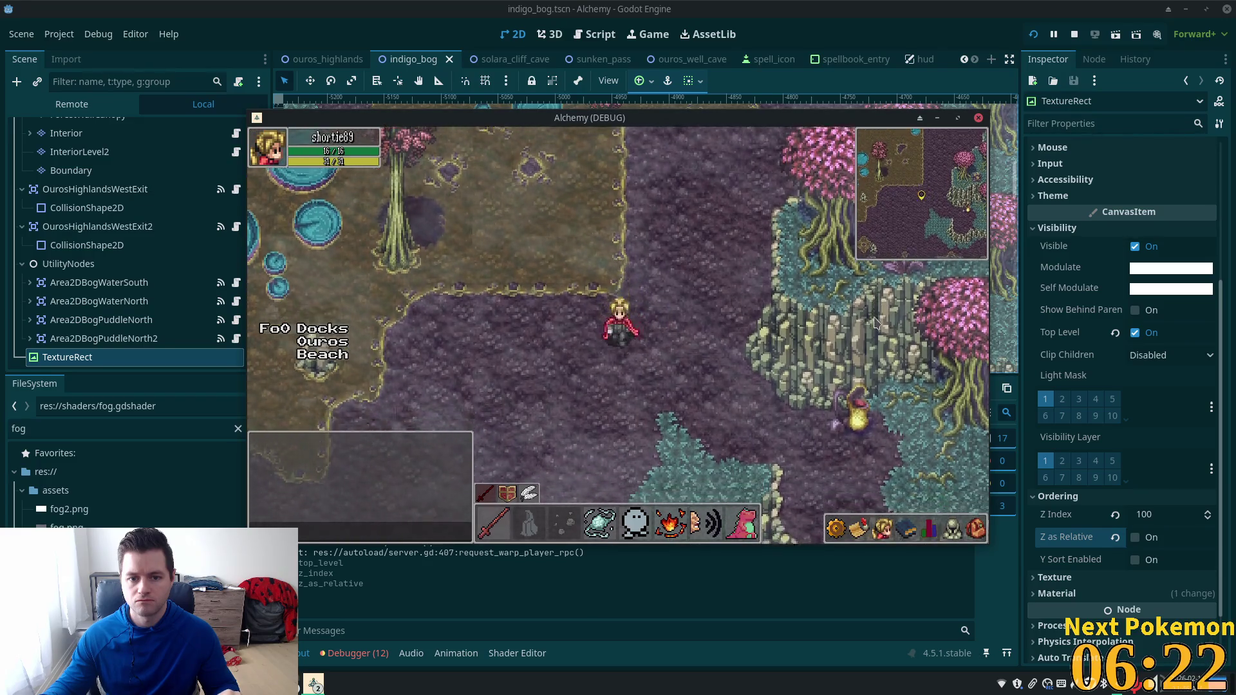
key("Down")
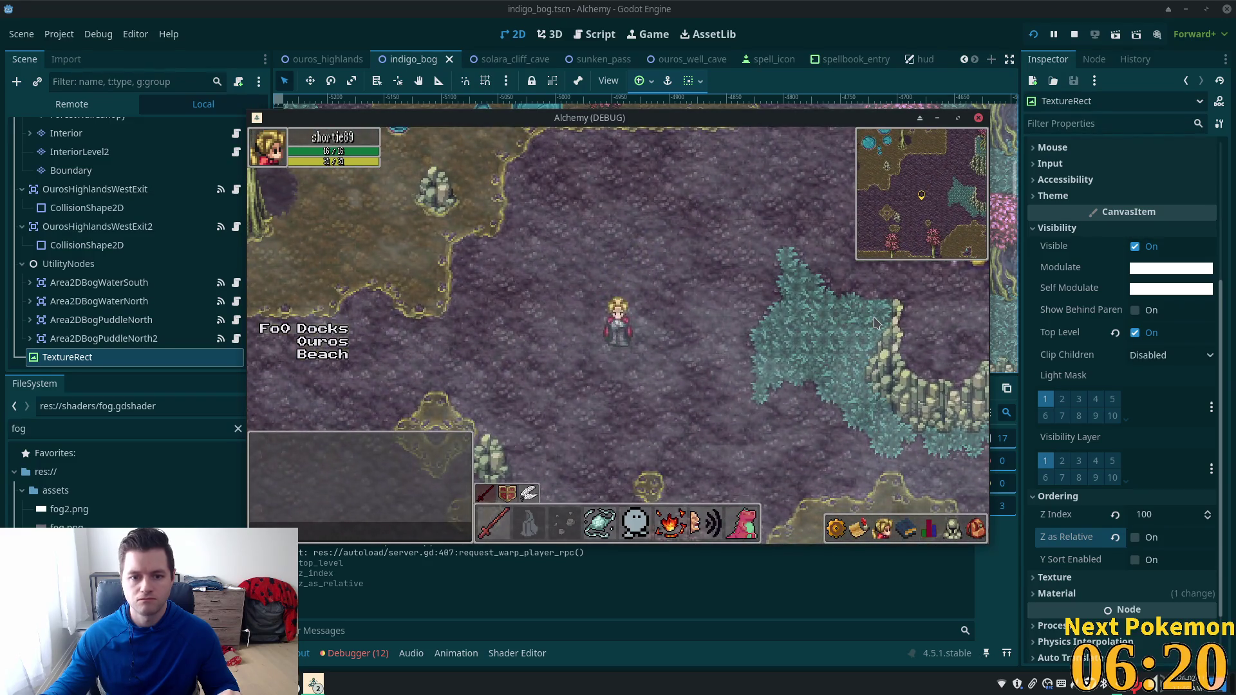
key("Left")
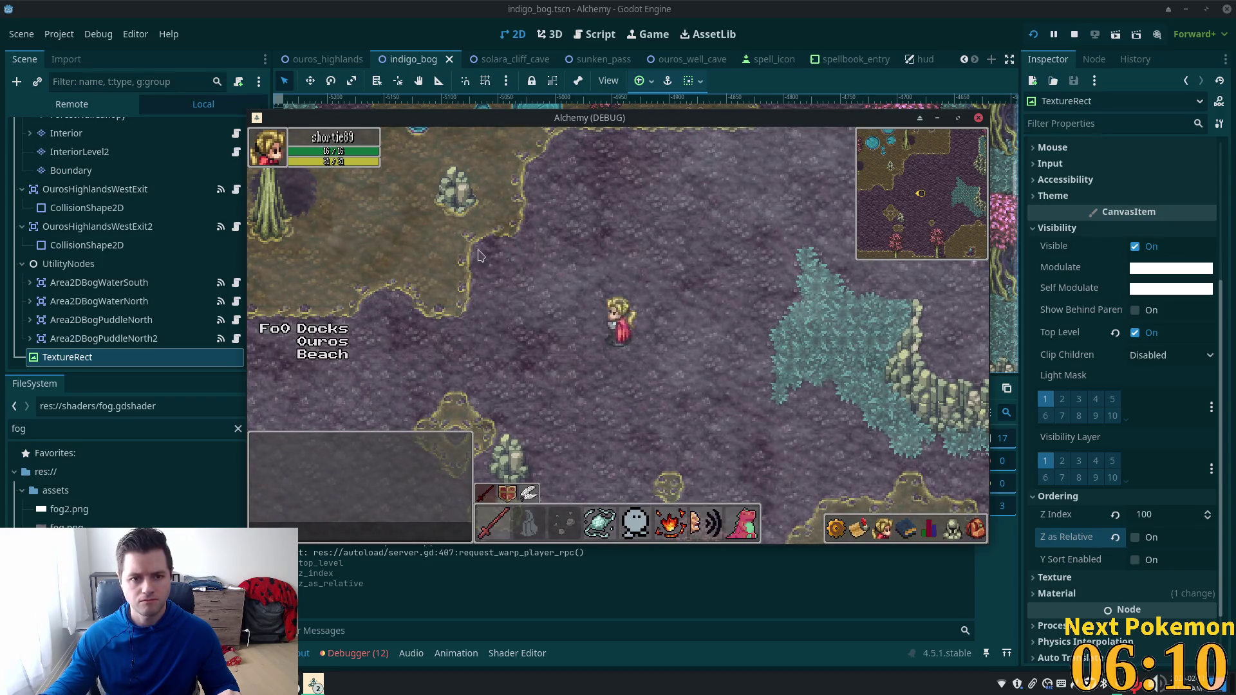
key("alt+Tab")
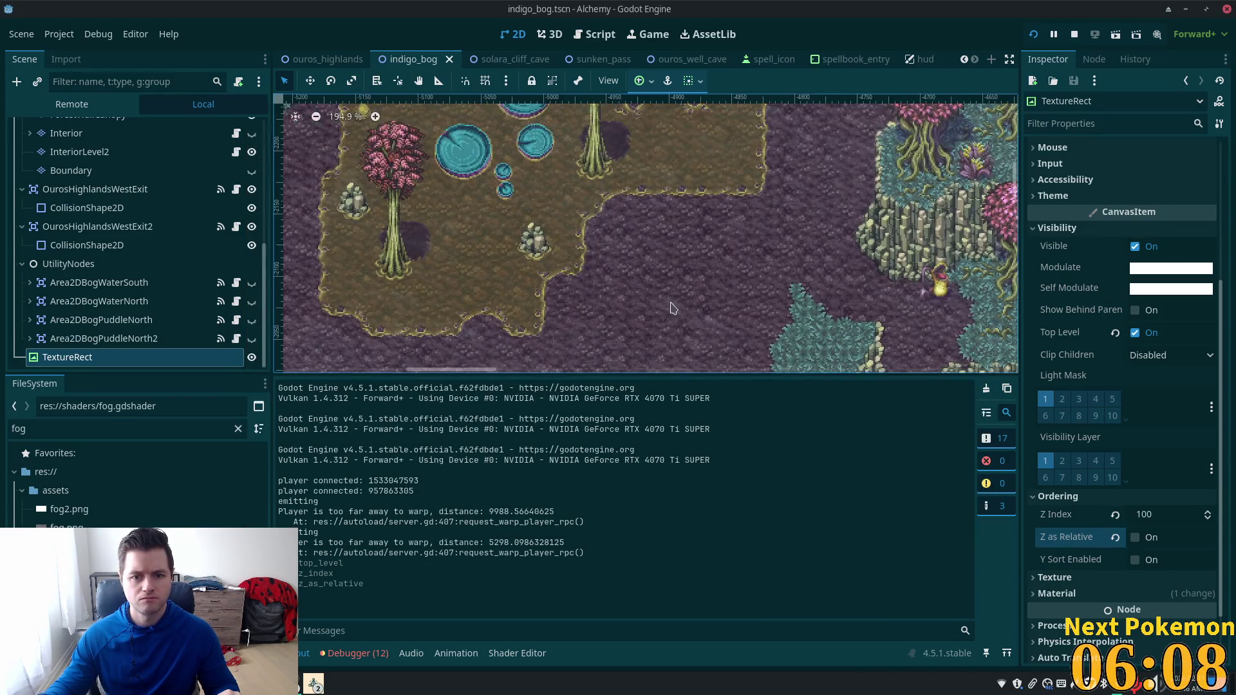
Step: Pan the bog map into view and open fog.gdshader in the shader editor
scroll(672, 308, "up", 3)
scroll(708, 313, "down", 5)
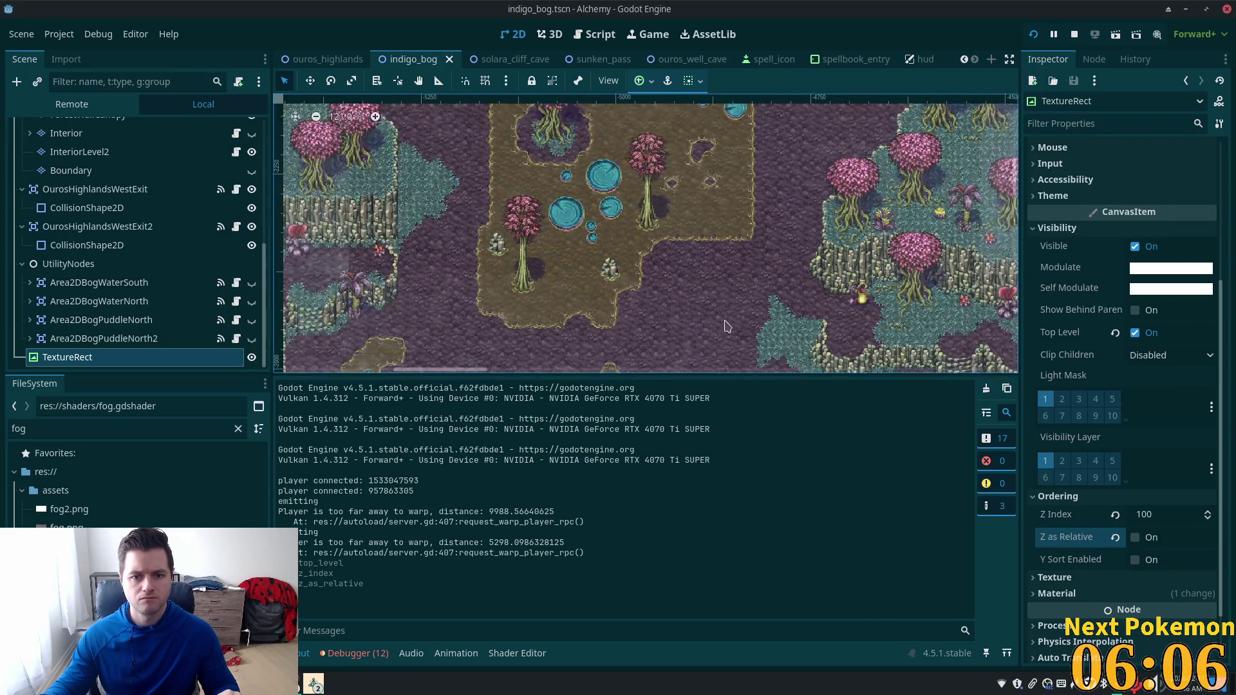
scroll(727, 327, "down", 2)
scroll(730, 329, "up", 1)
mouse_move(731, 329)
left_mouse_down()
mouse_move(710, 225)
mouse_move(784, 214)
left_mouse_up()
scroll(576, 245, "up", 3)
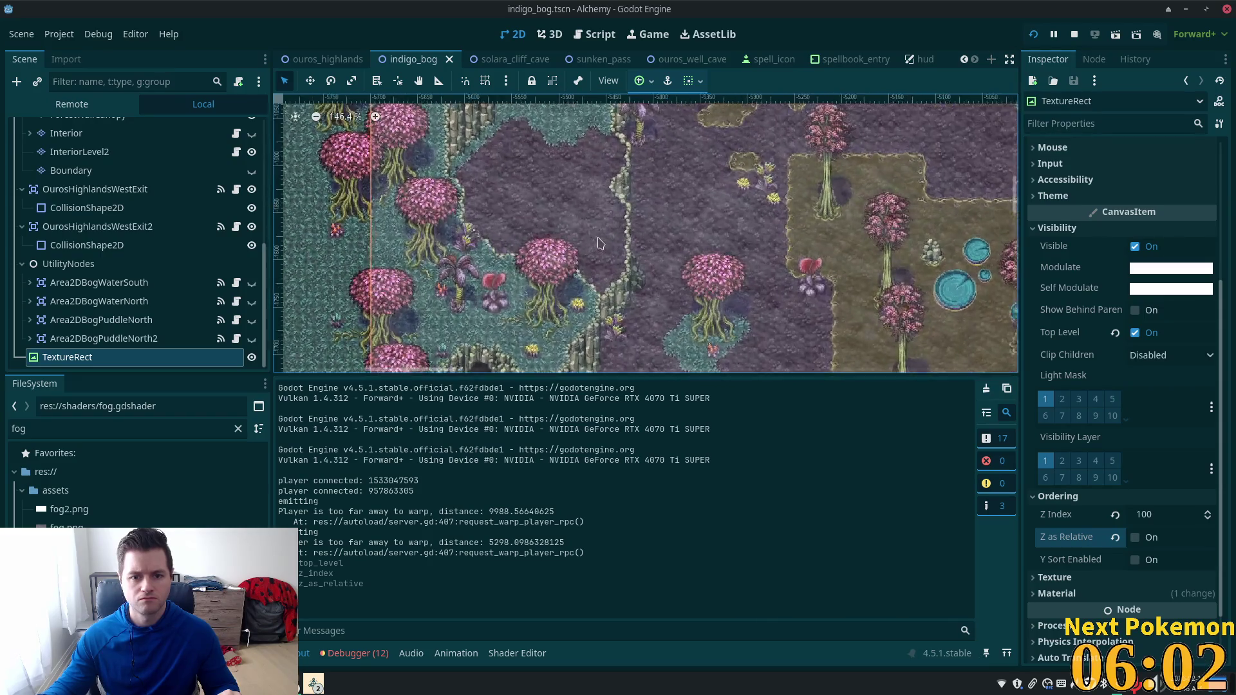
scroll(599, 243, "up", 4)
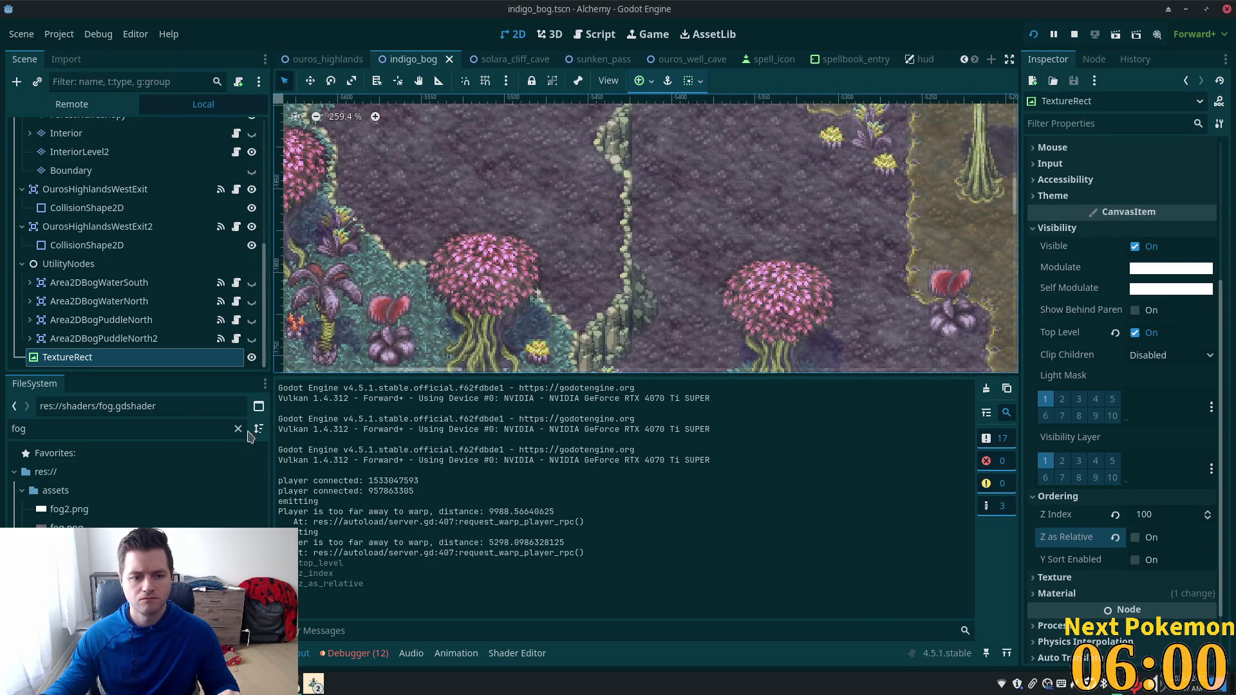
double_click(78, 564)
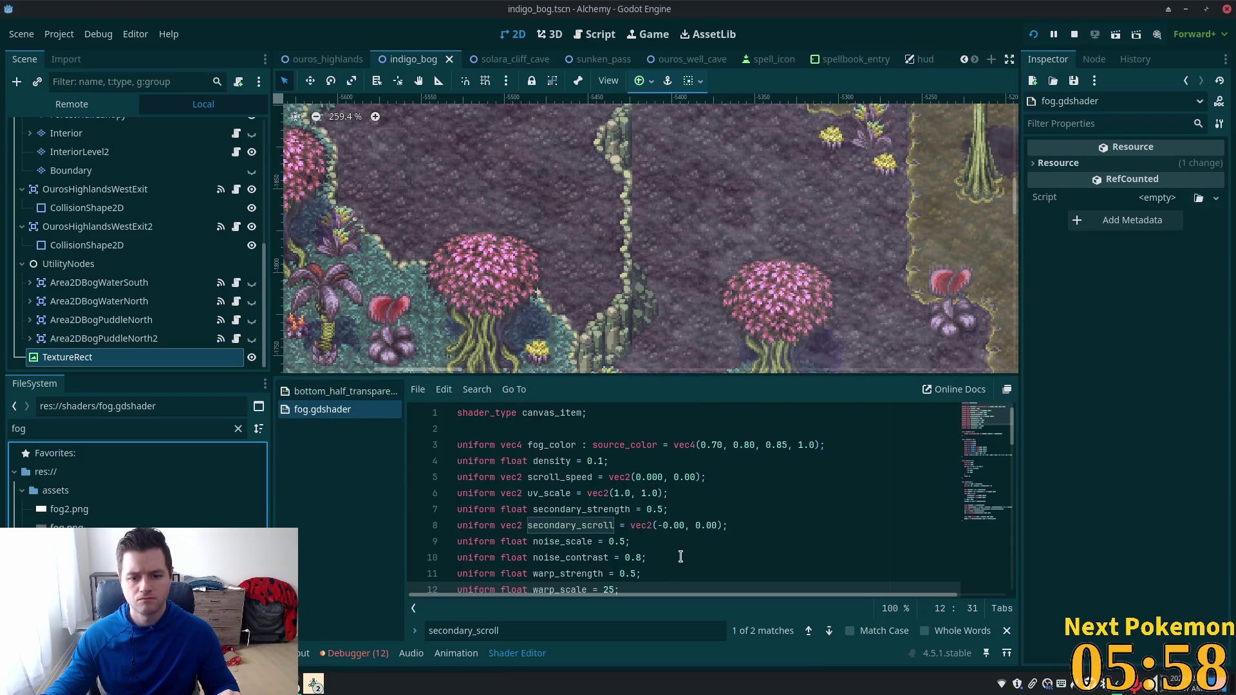
Step: Try noise_scale 8 and warp_strength 8 in fog.gdshader and save
scroll(681, 557, "down", 1)
left_click(668, 493)
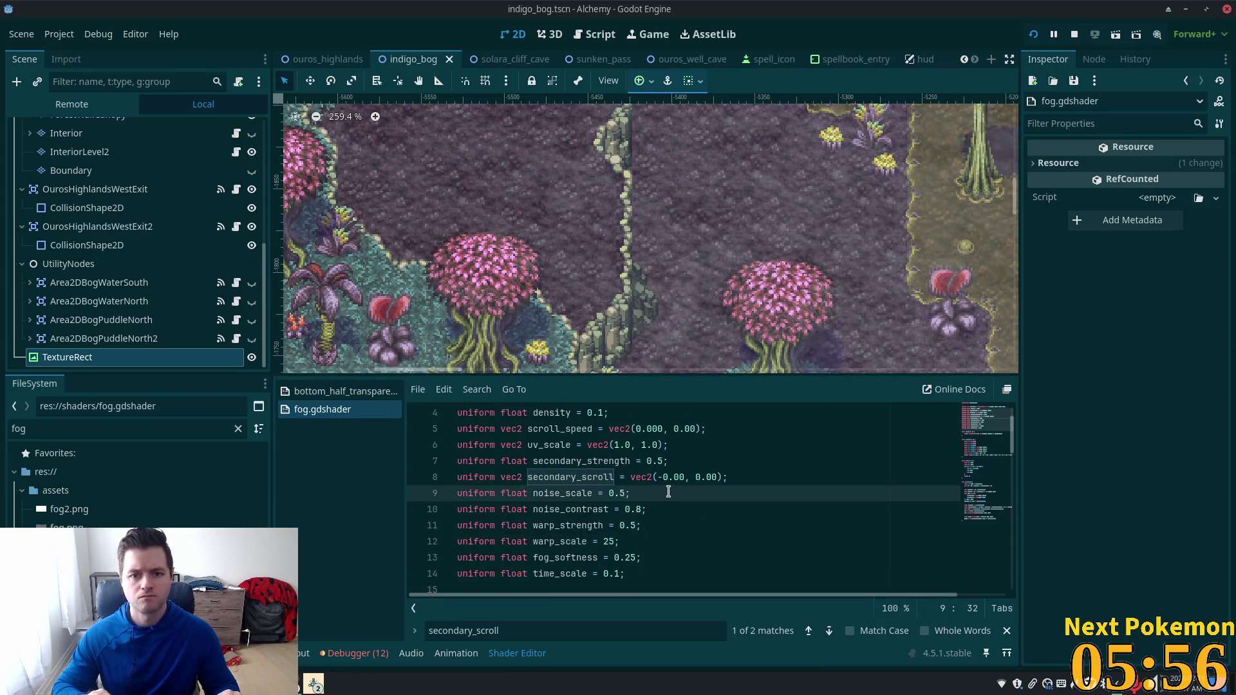
key("BackSpace")
type("8")
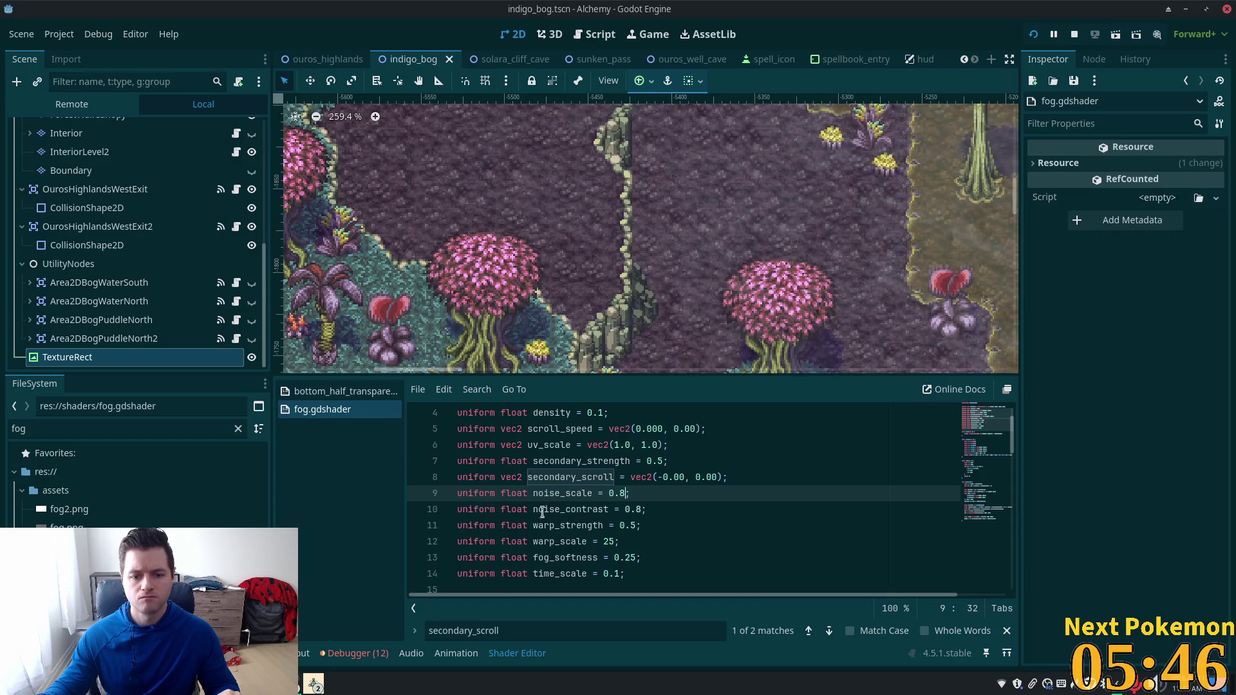
left_click(630, 526)
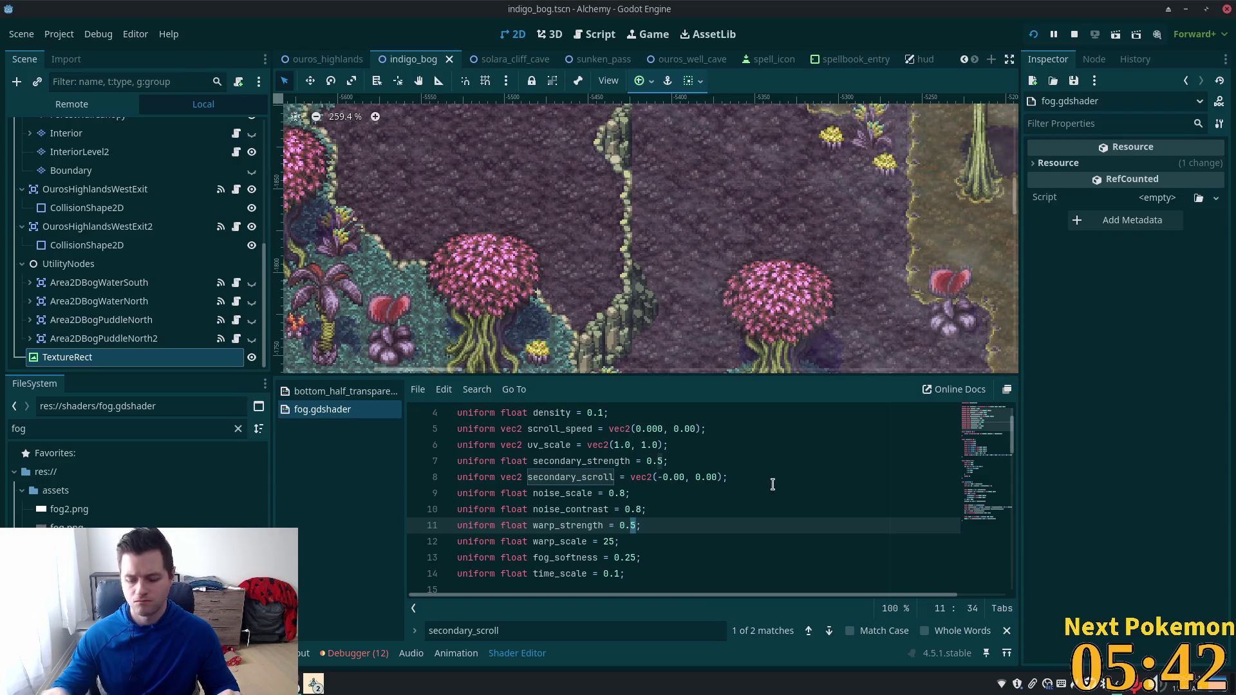
key("BackSpace")
type("8")
key("ctrl+s")
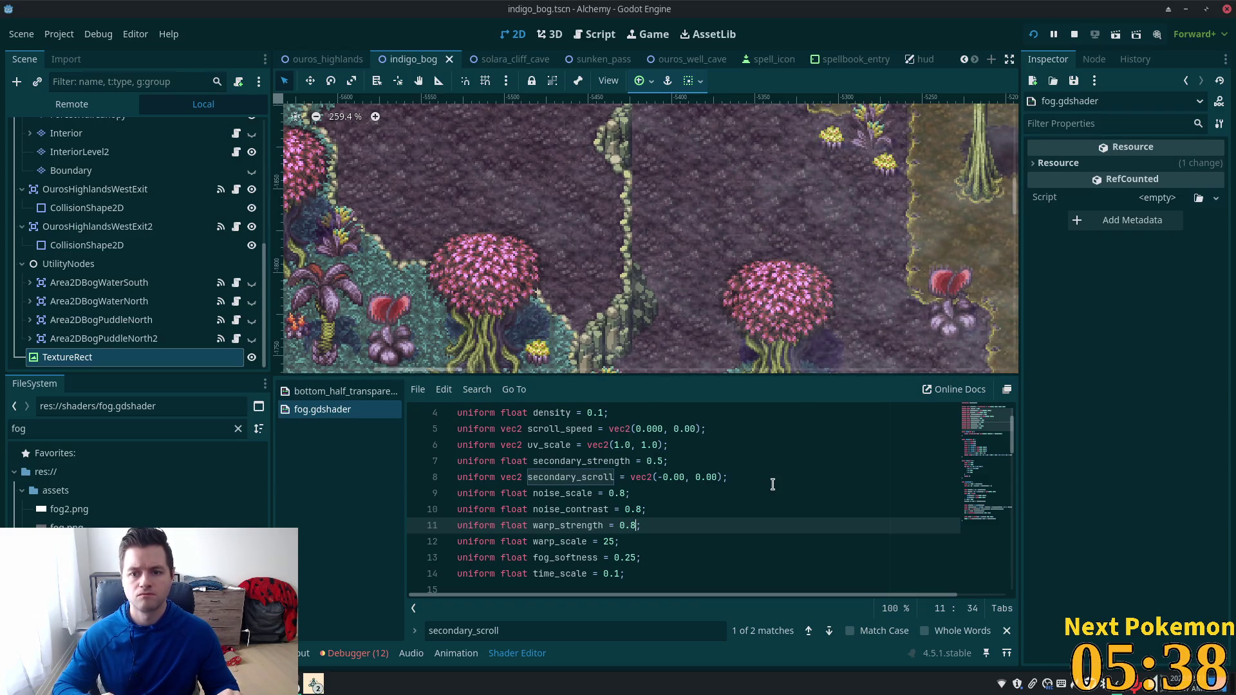
Step: Revert the trial edits, restoring noise_scale 0.5 and warp_scale 25, and save the shader
key("BackSpace")
type("2")
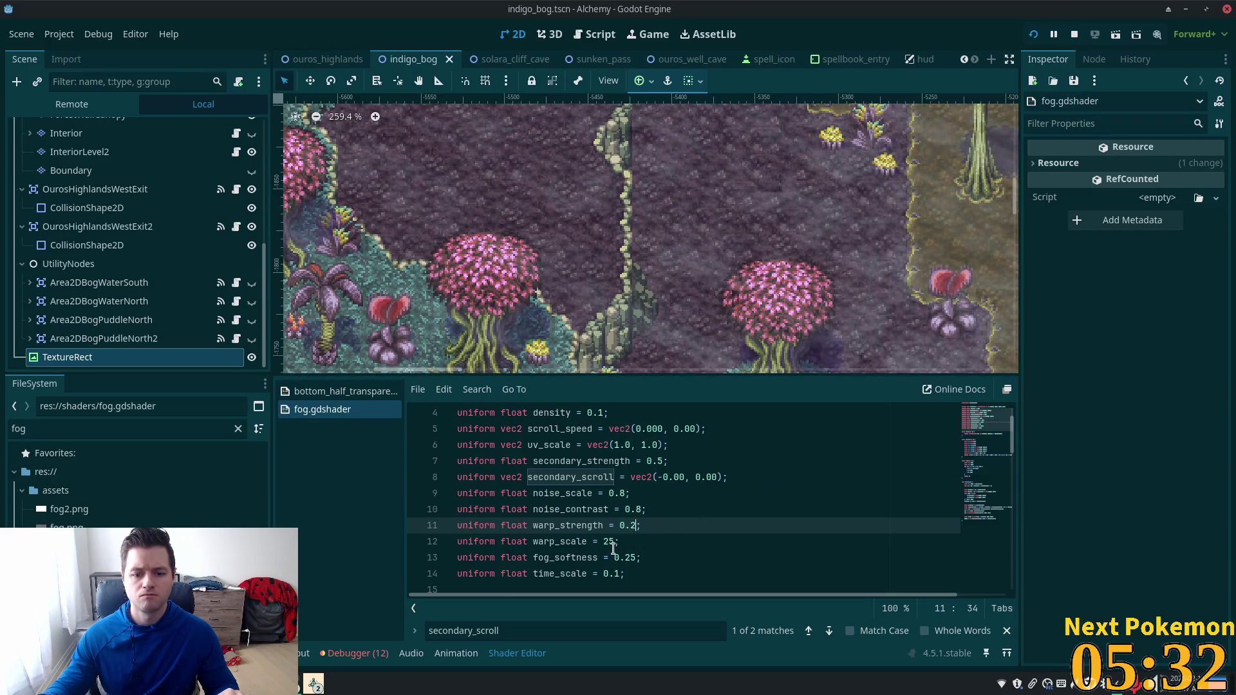
key("ctrl+z")
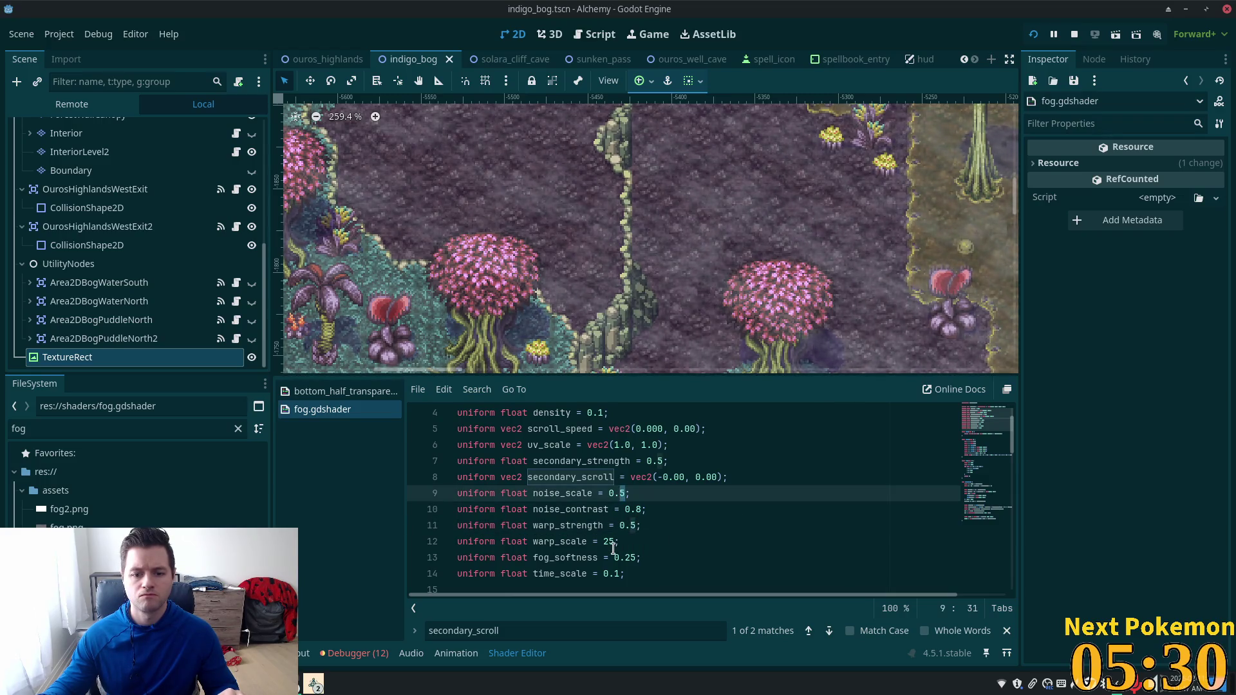
key("ctrl+z")
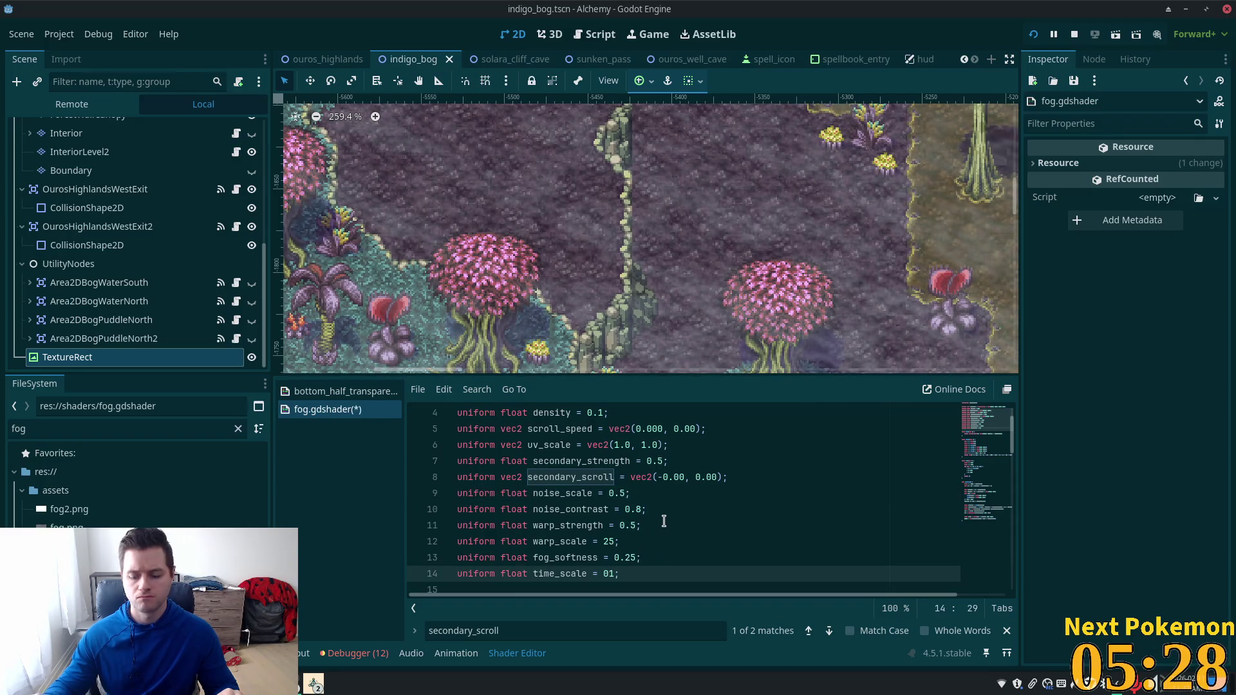
type(".")
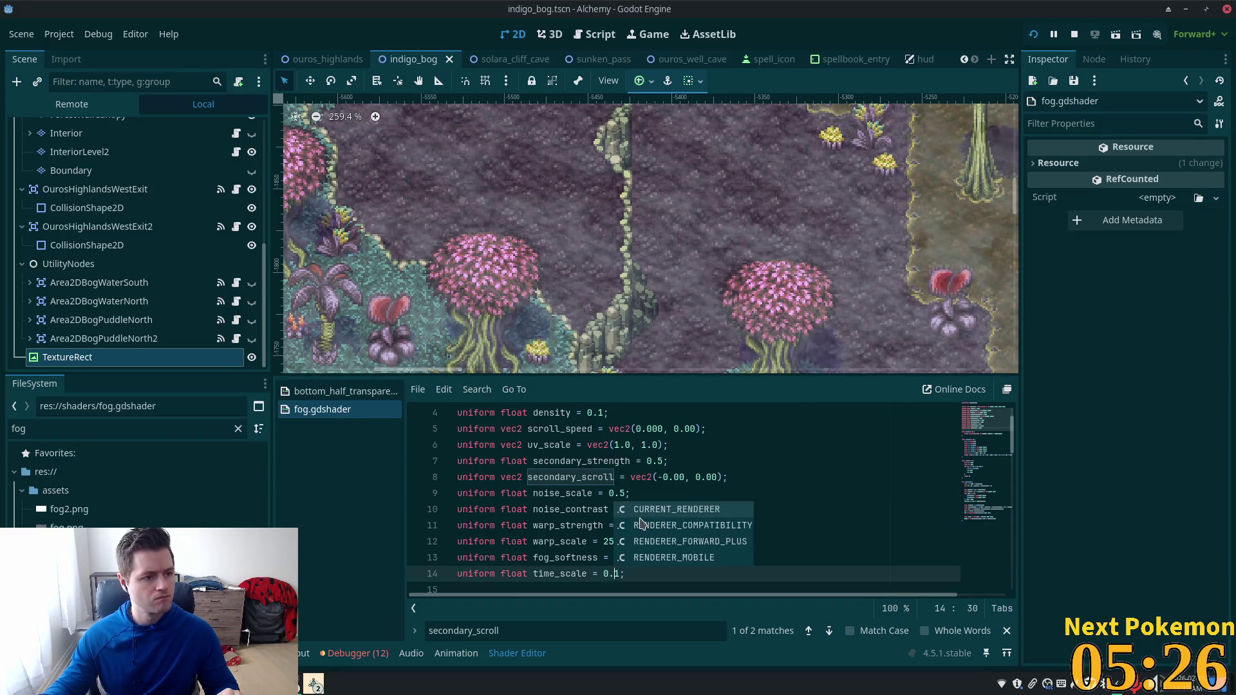
left_click(614, 509)
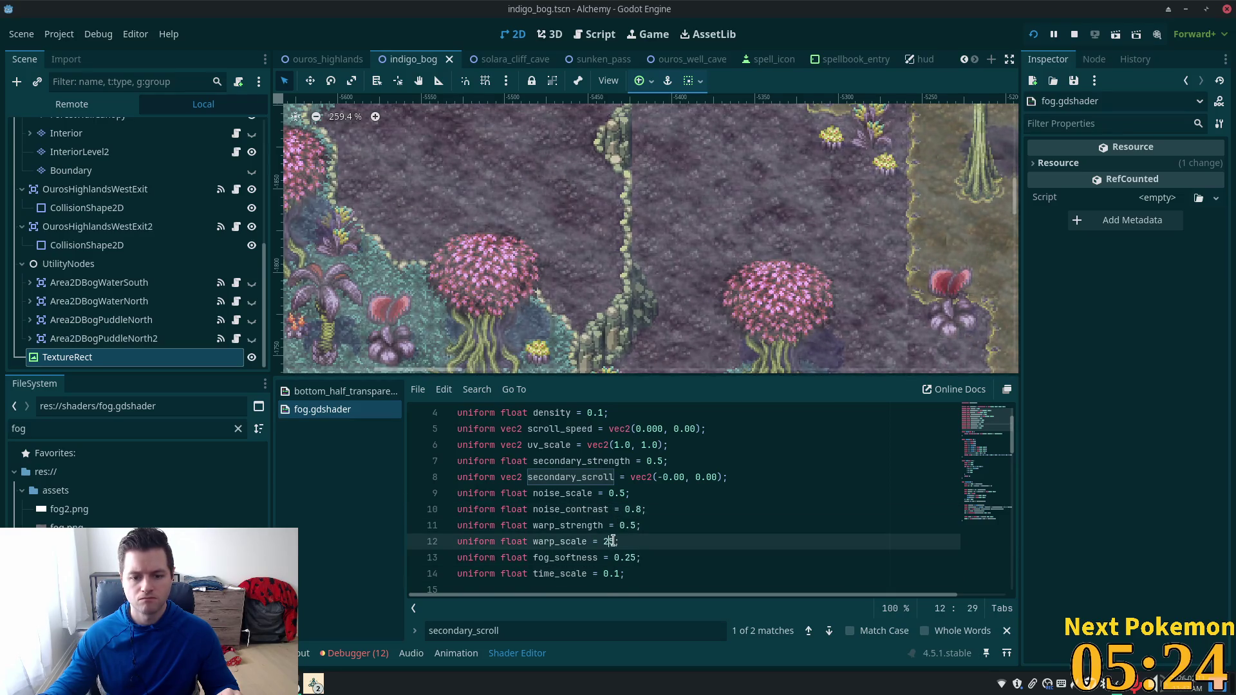
left_click_drag(616, 542, 603, 541)
type("80")
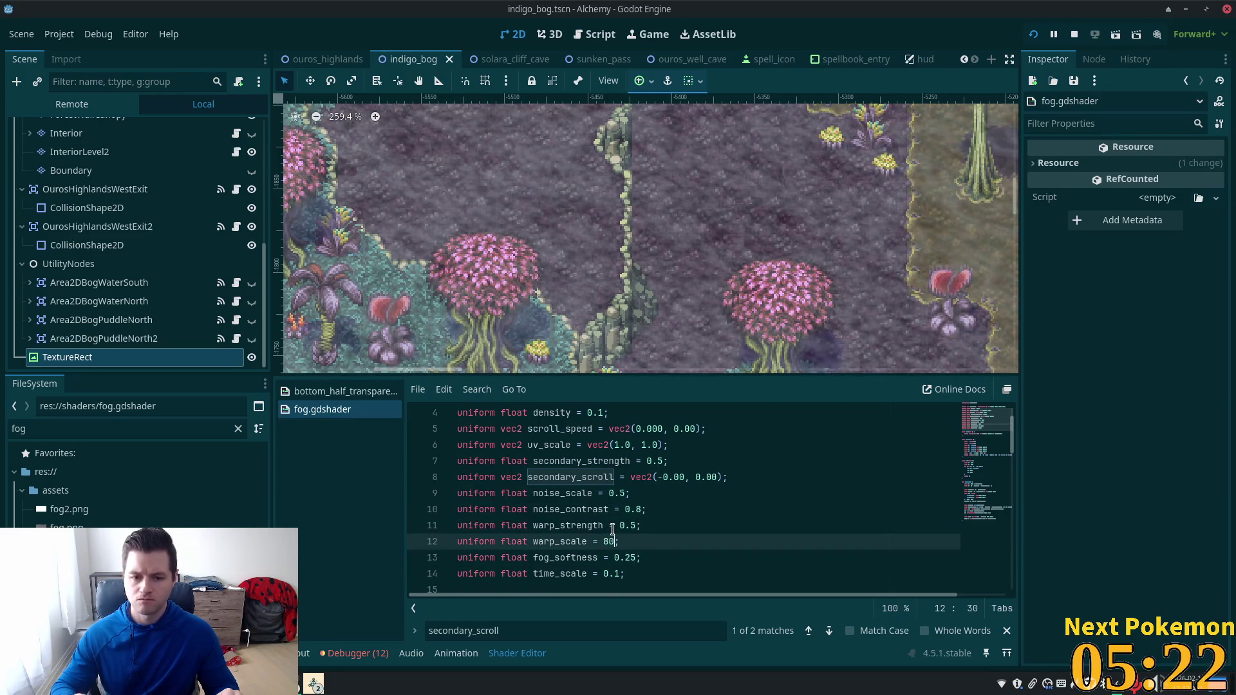
key("ctrl+s")
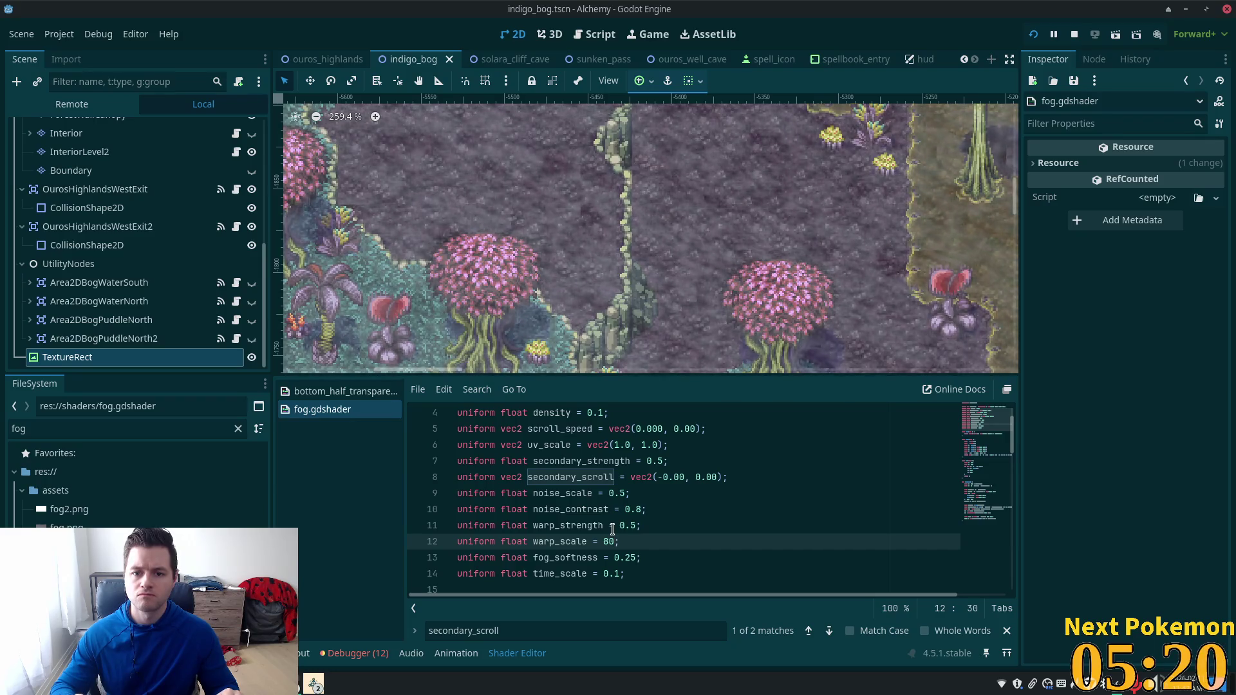
Step: Pan around the bog map and select the IndigoBog root node
scroll(637, 297, "down", 2)
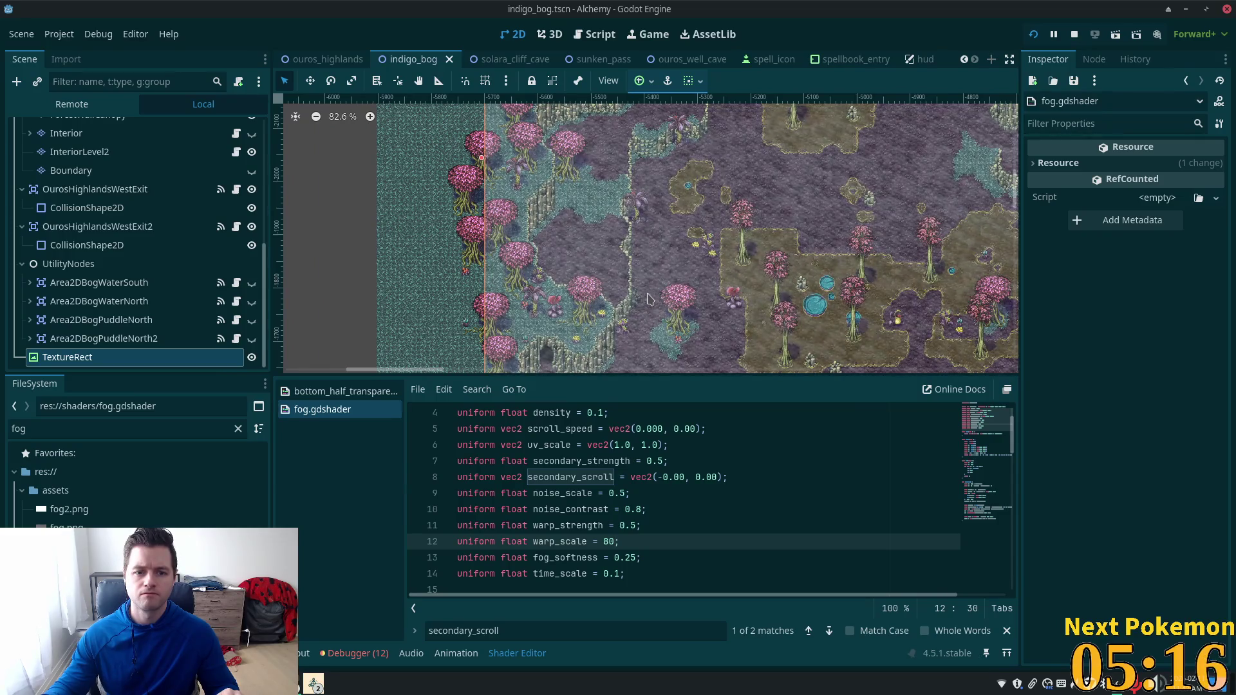
scroll(650, 298, "down", 5)
left_click_drag(741, 263, 603, 249)
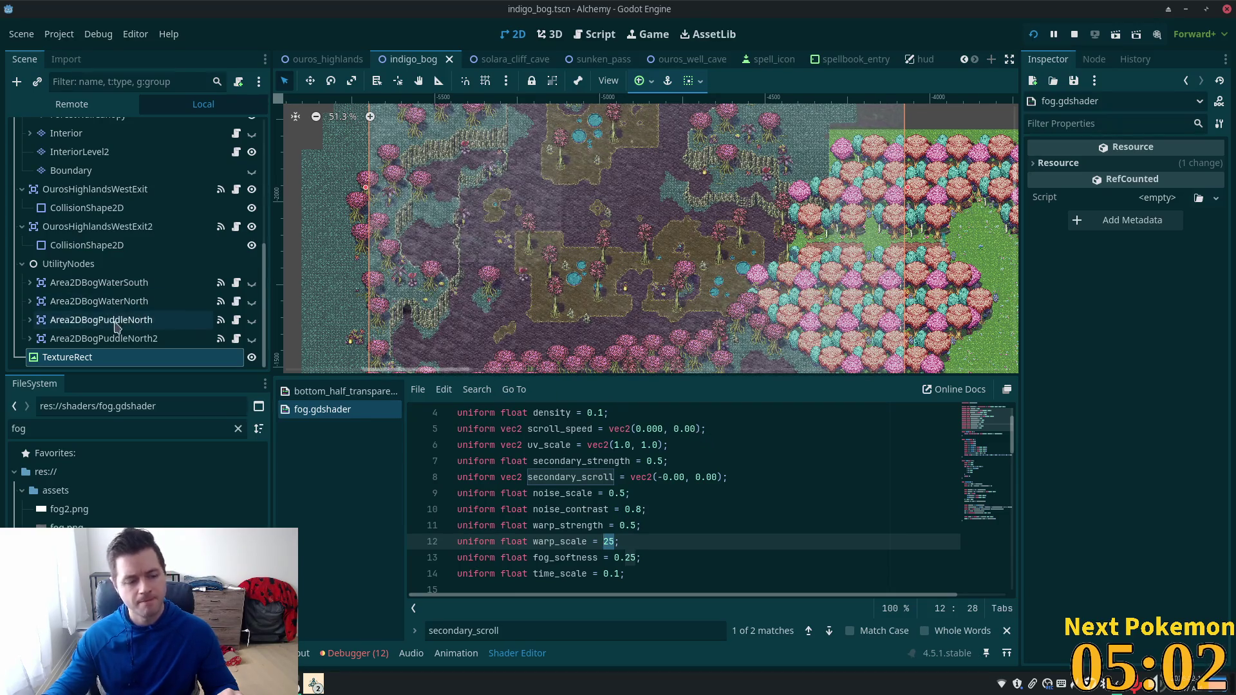
left_click_drag(264, 278, 253, 99)
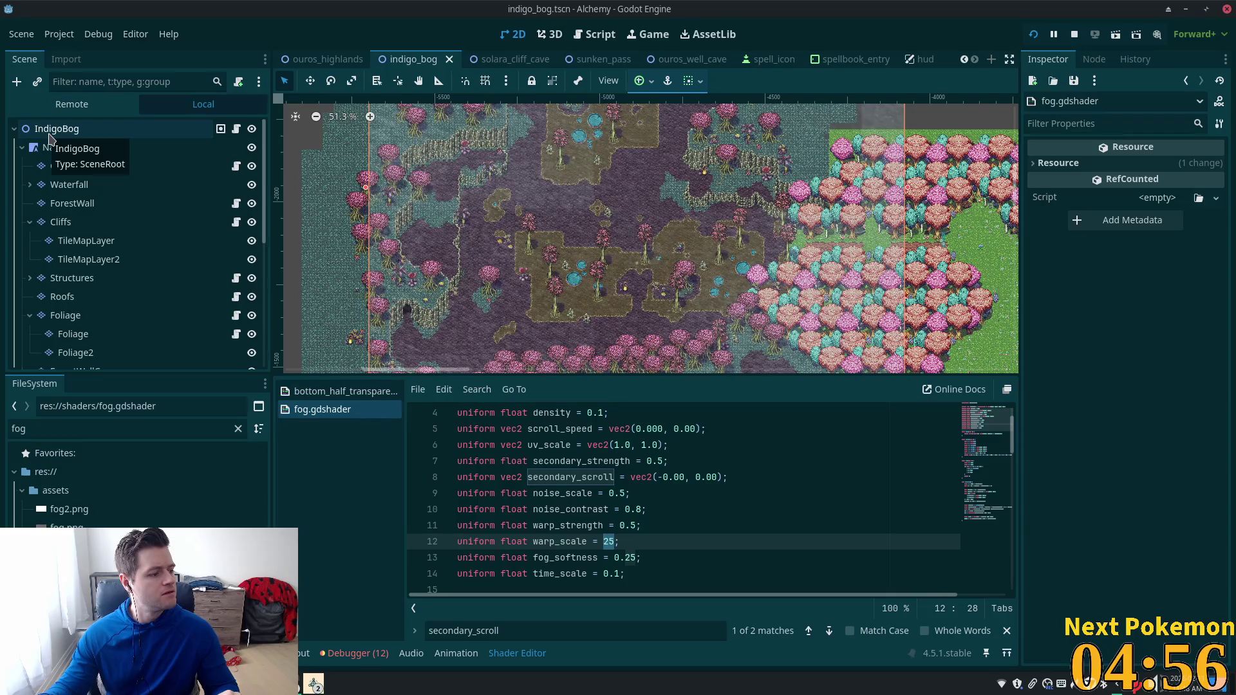
left_click(51, 132)
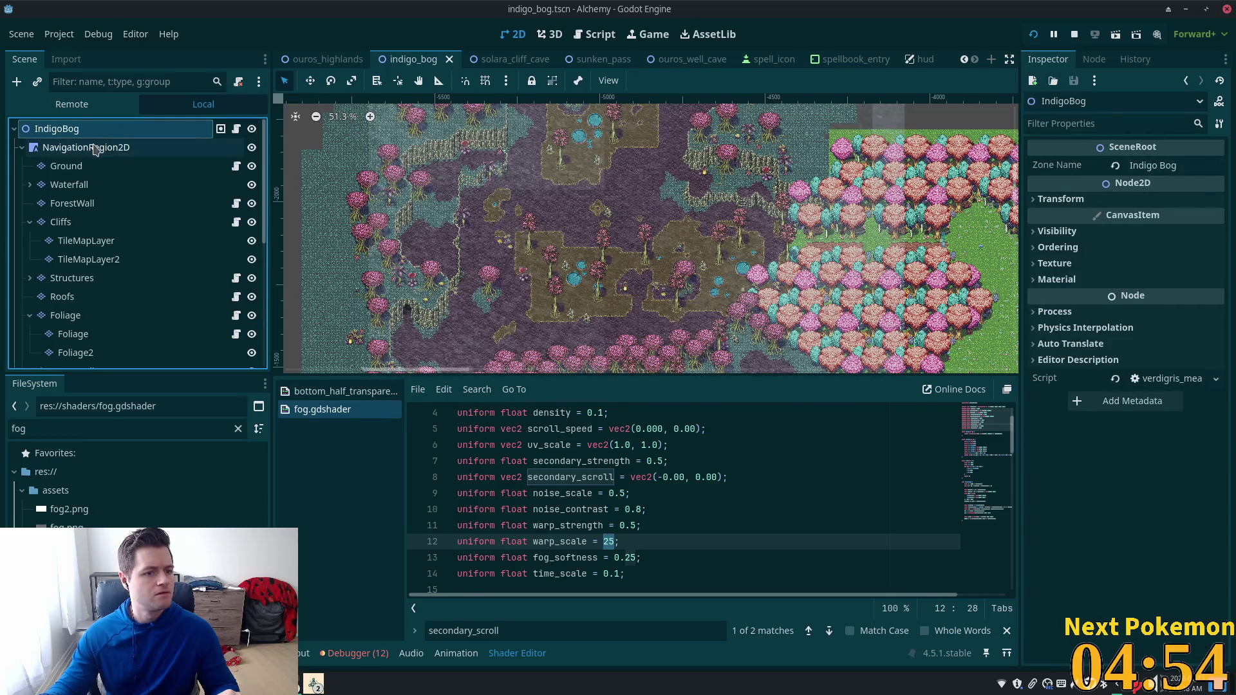
Step: Add a CanvasLayer child node to IndigoBog via a 'canvas' search
key("ctrl+a")
type("canv")
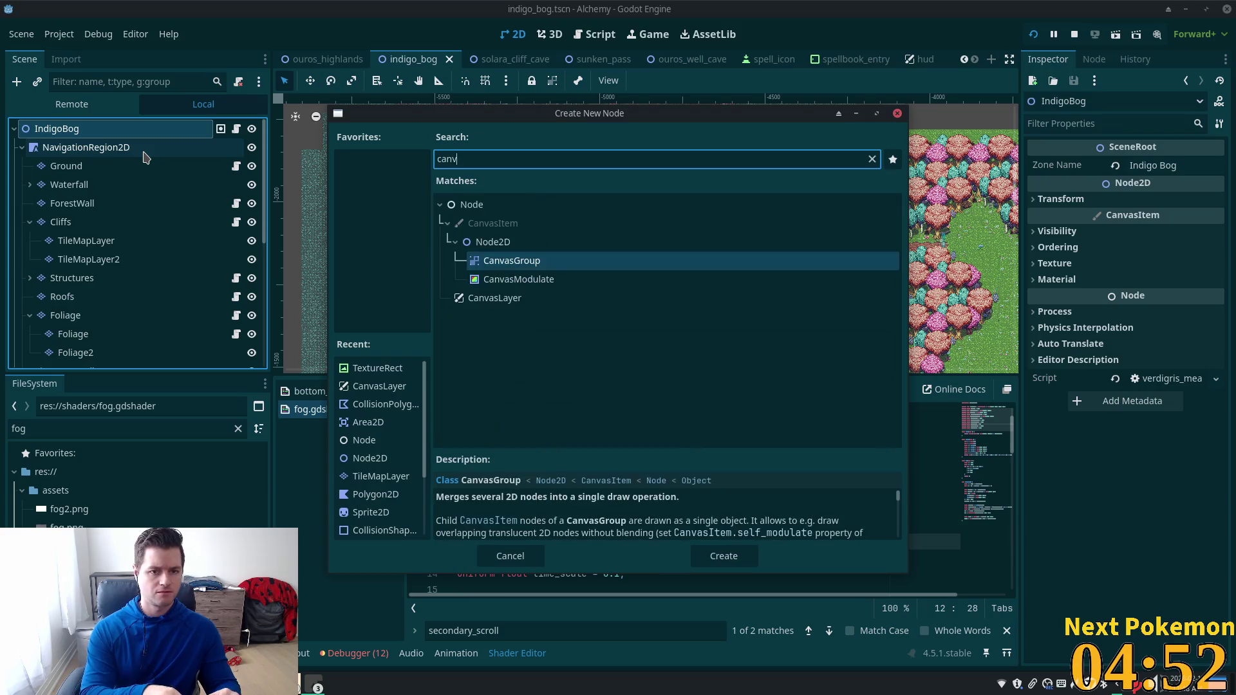
type("as")
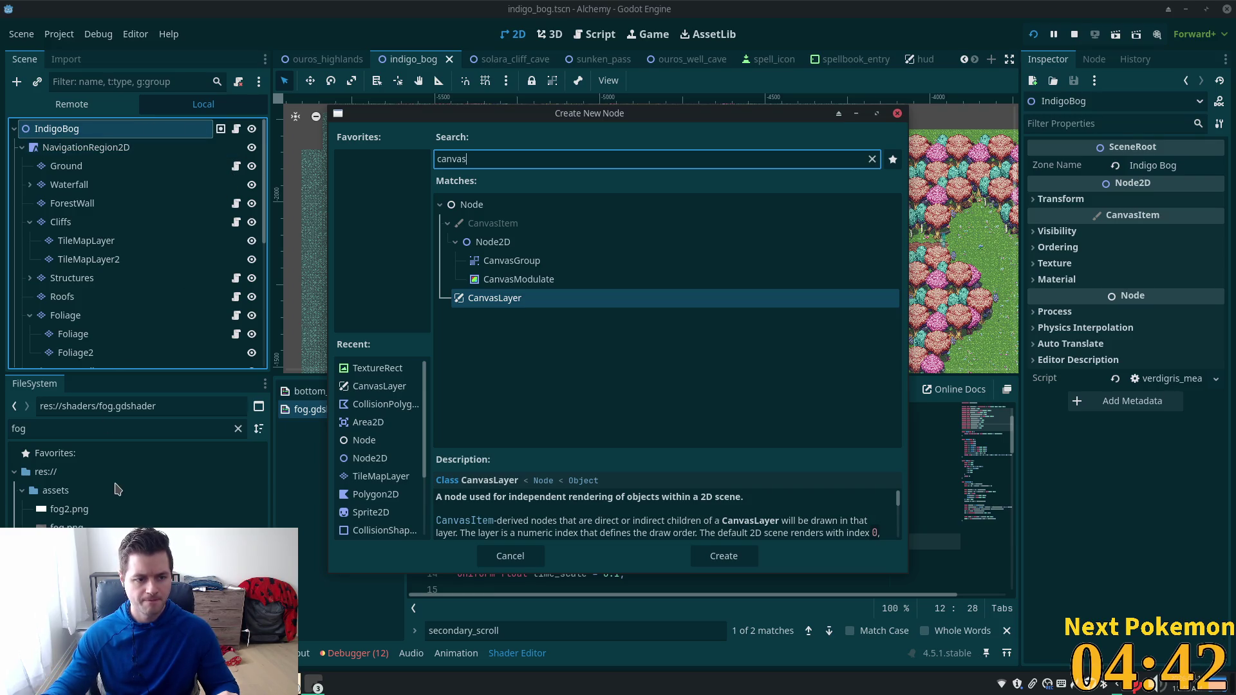
double_click(551, 296)
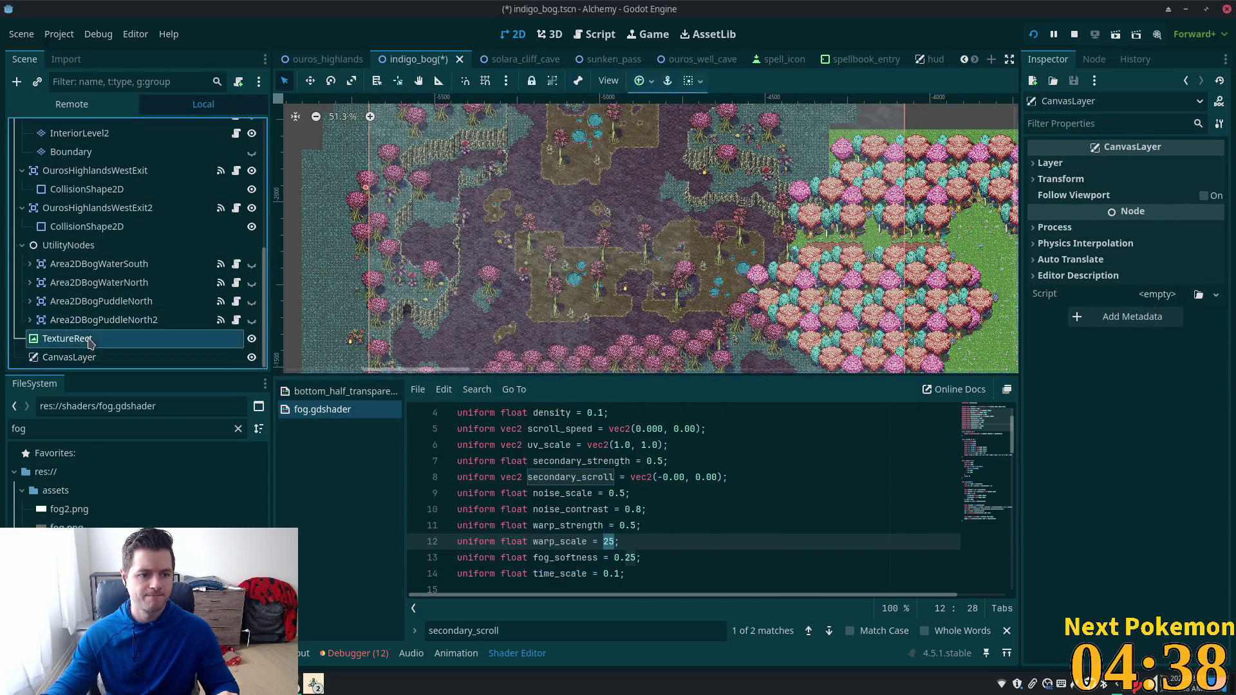
Step: Move the fog TextureRect inside the CanvasLayer and check the Scene tree
left_click_drag(88, 341, 90, 359)
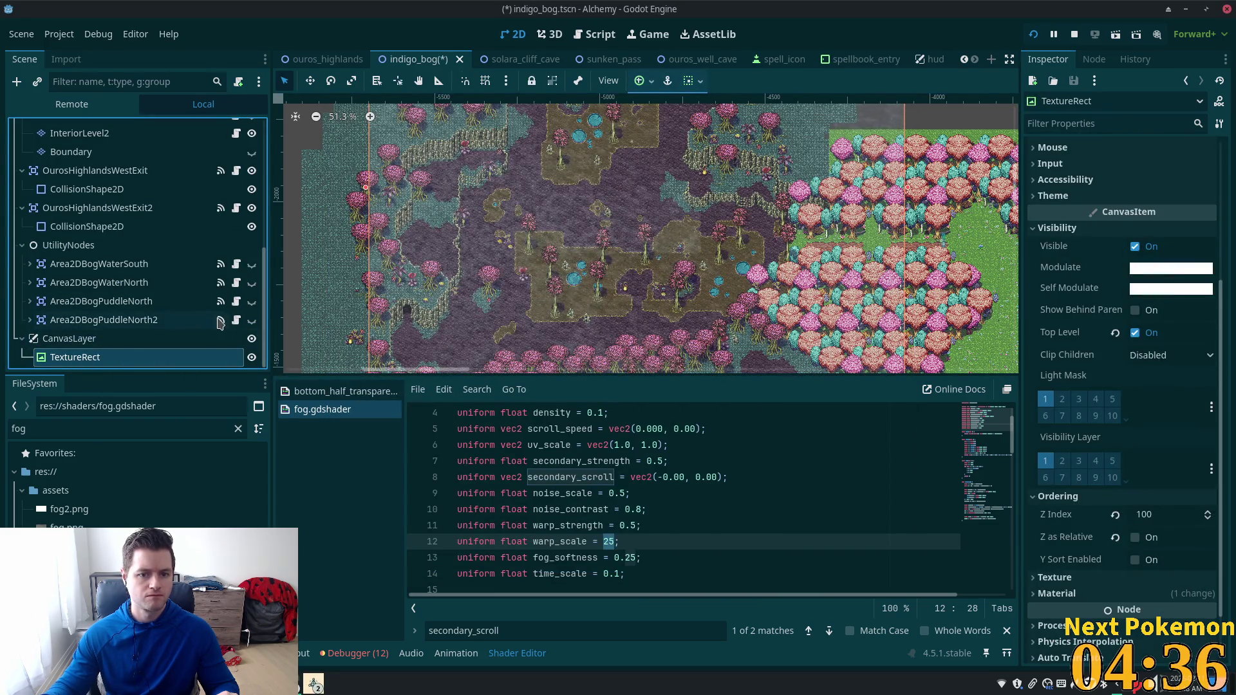
scroll(560, 296, "down", 5)
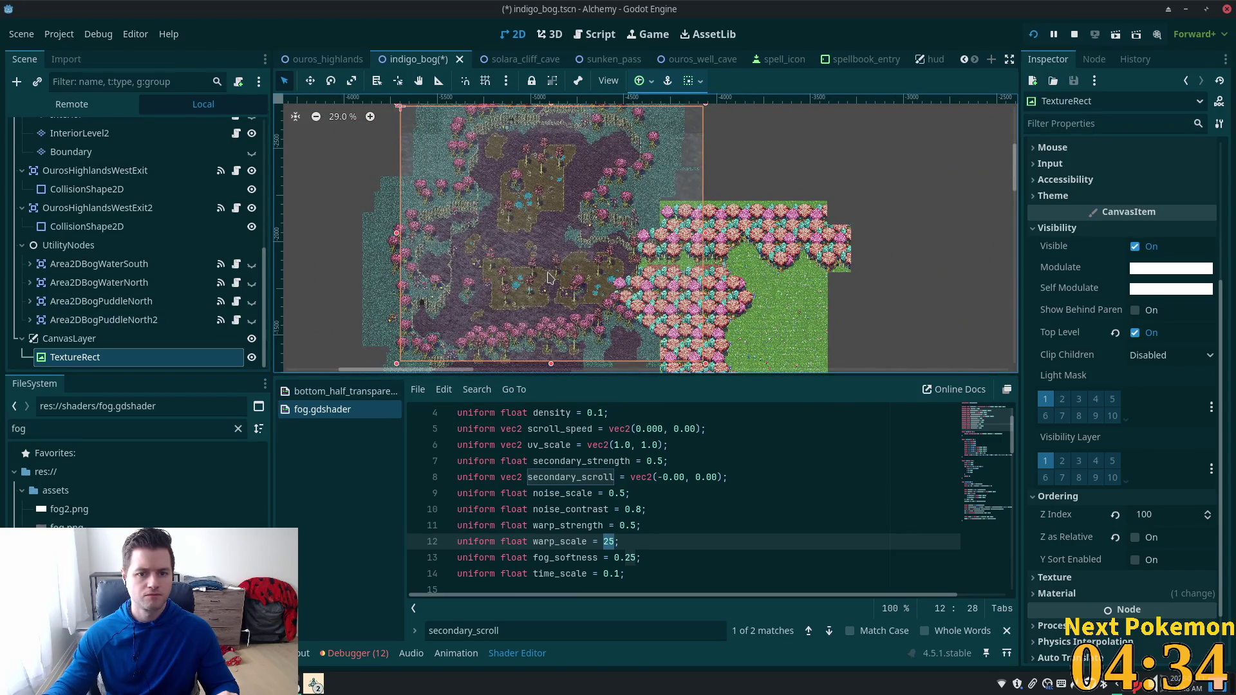
scroll(1124, 360, "down", 2)
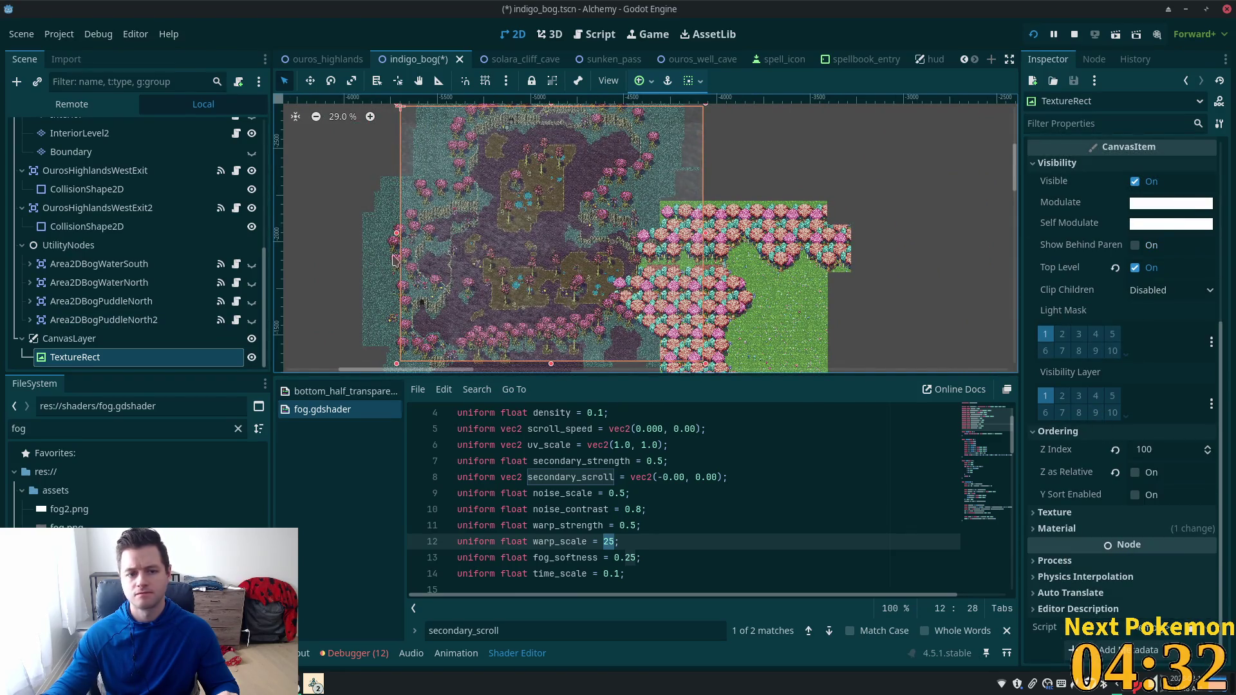
left_click(69, 338)
left_click(75, 357)
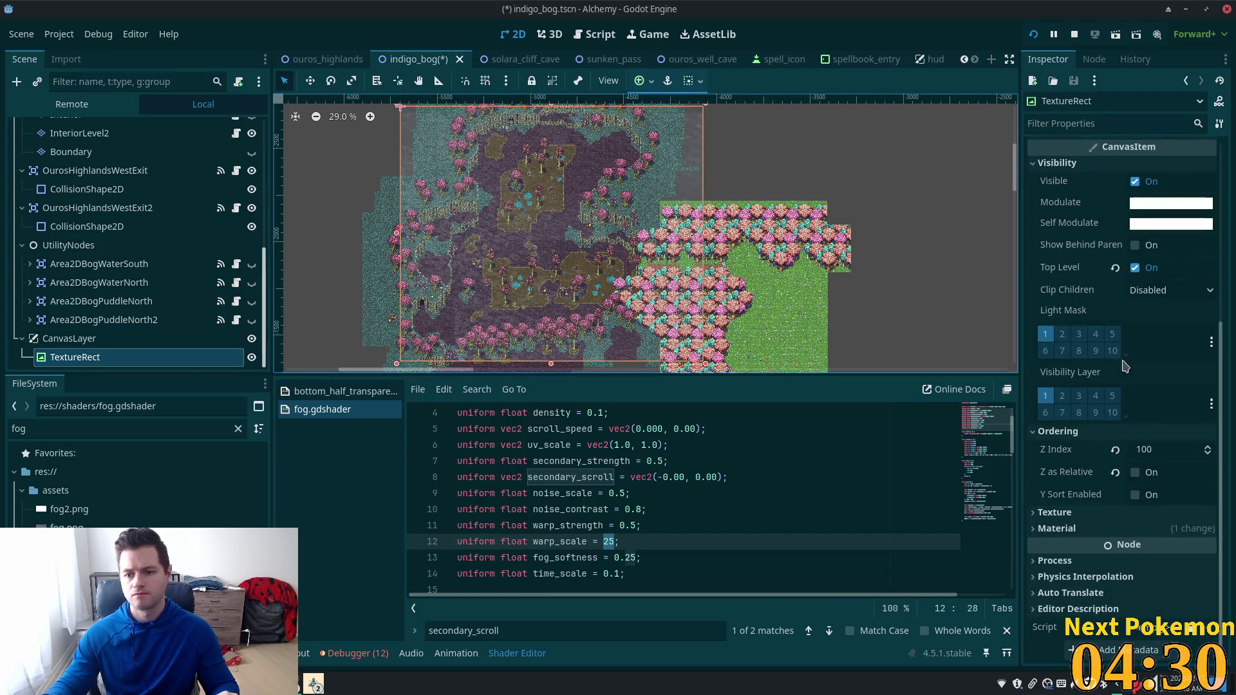
scroll(1094, 347, "up", 5)
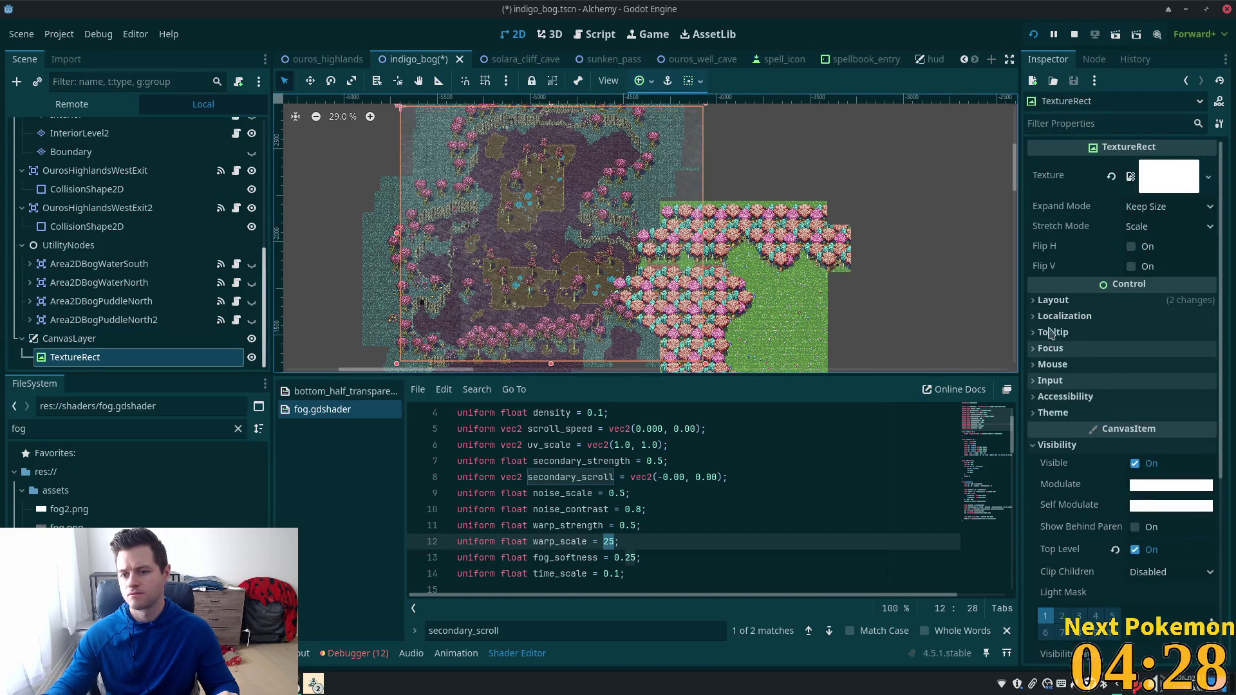
Step: Check the fog TextureRect's 1152×648 size at position 0,0, save indigo_bog and run the game
left_click(1053, 300)
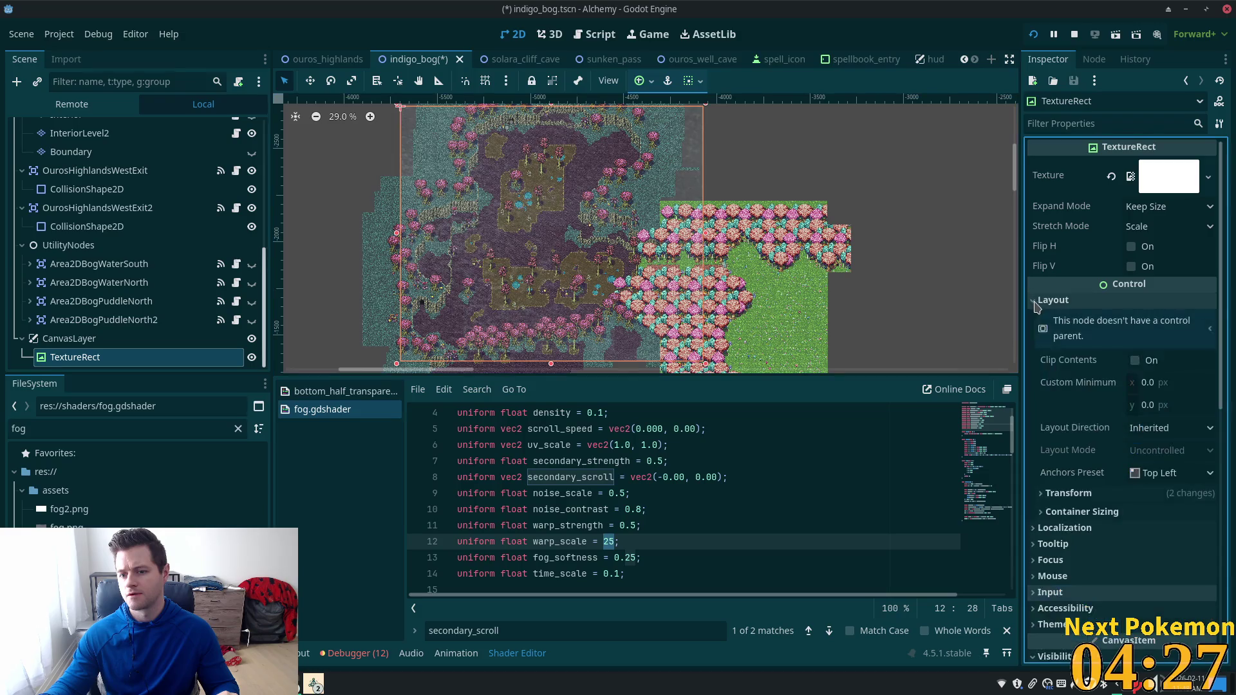
left_click(1045, 493)
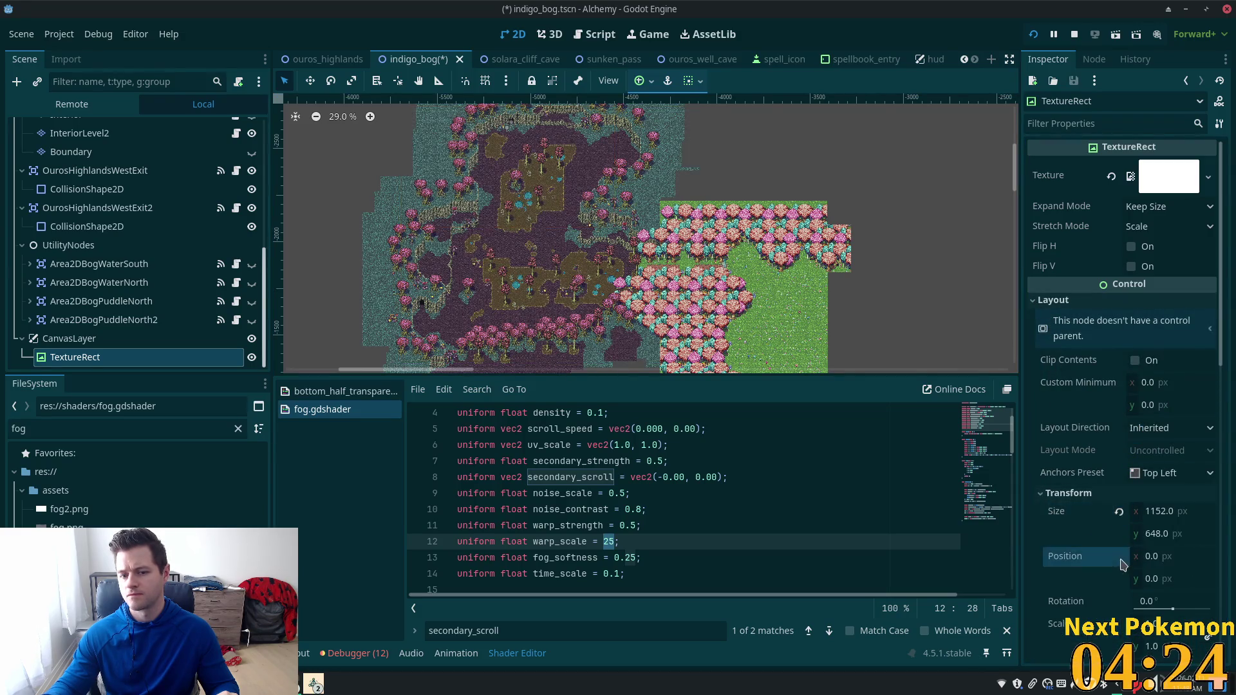
scroll(899, 284, "down", 3)
mouse_move(900, 284)
left_mouse_down()
mouse_move(634, 322)
mouse_move(369, 273)
mouse_move(225, 288)
left_mouse_up()
scroll(796, 271, "up", 6)
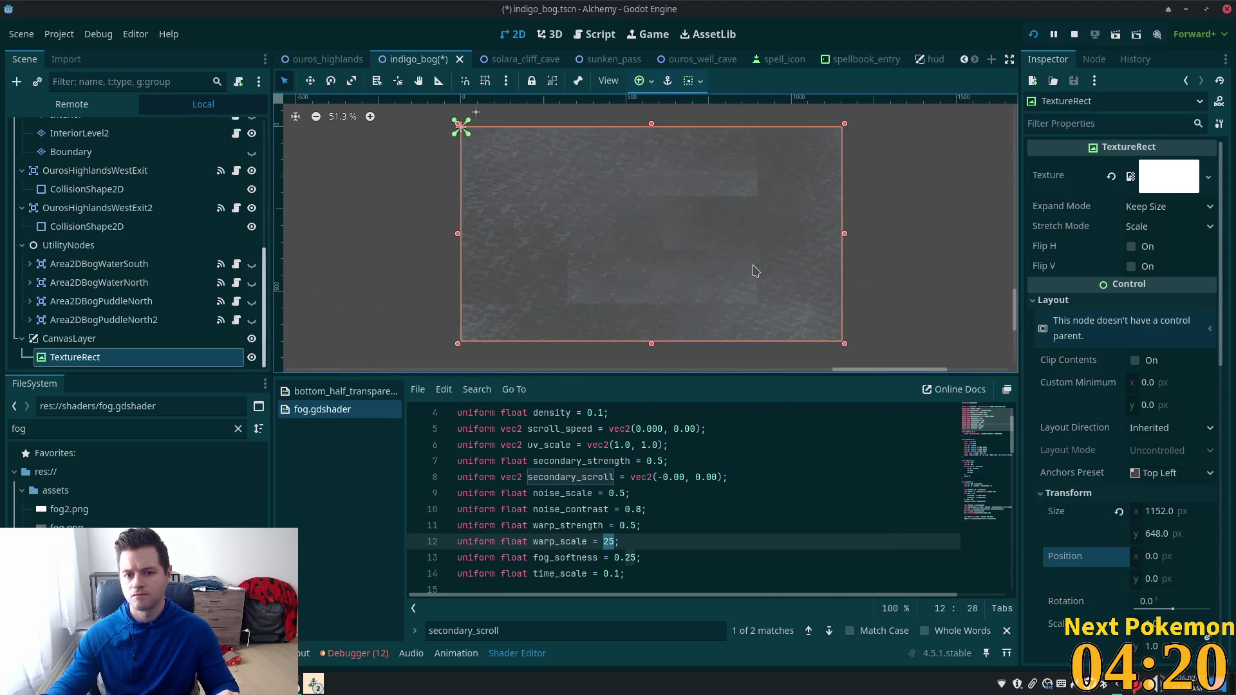
key("ctrl+s")
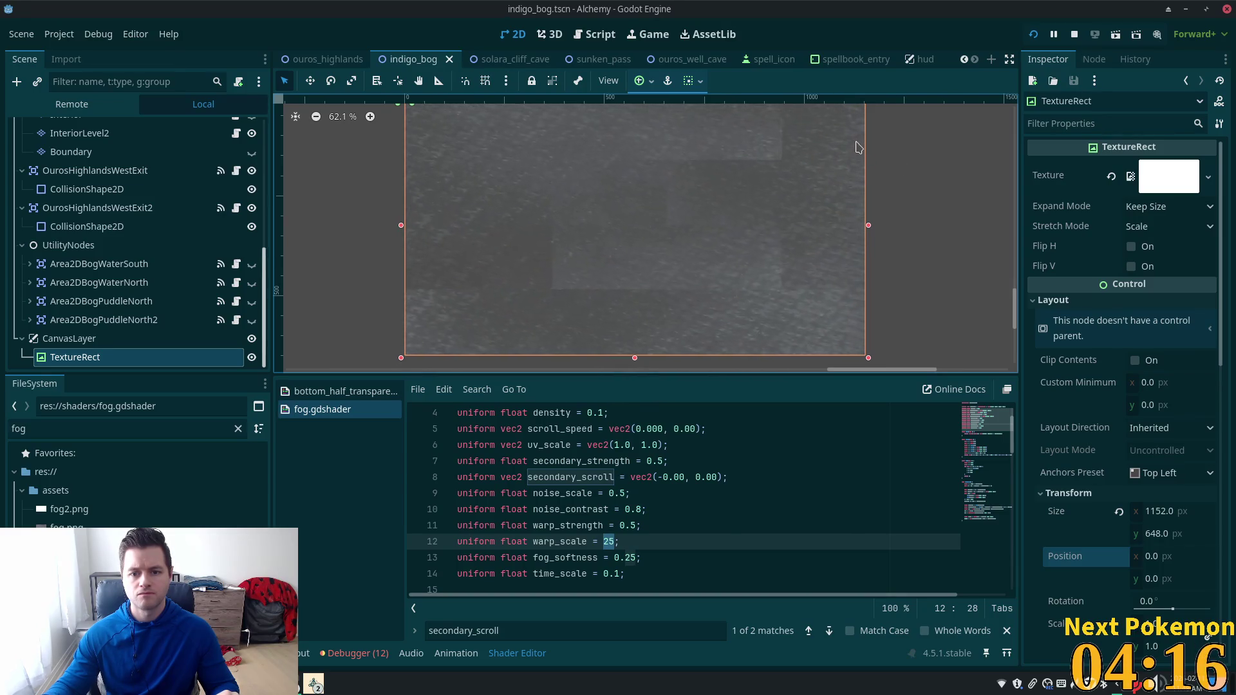
left_click(1033, 34)
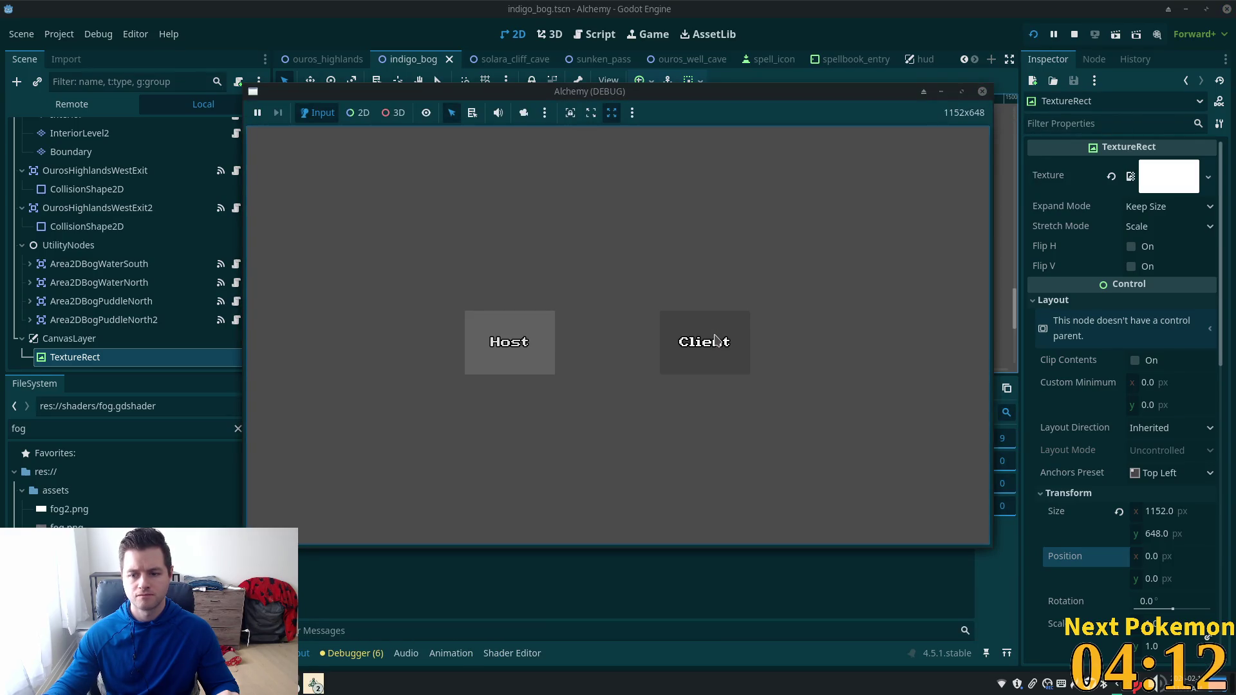
Step: Join the game as a client and walk the character north through the bog
left_click(714, 340)
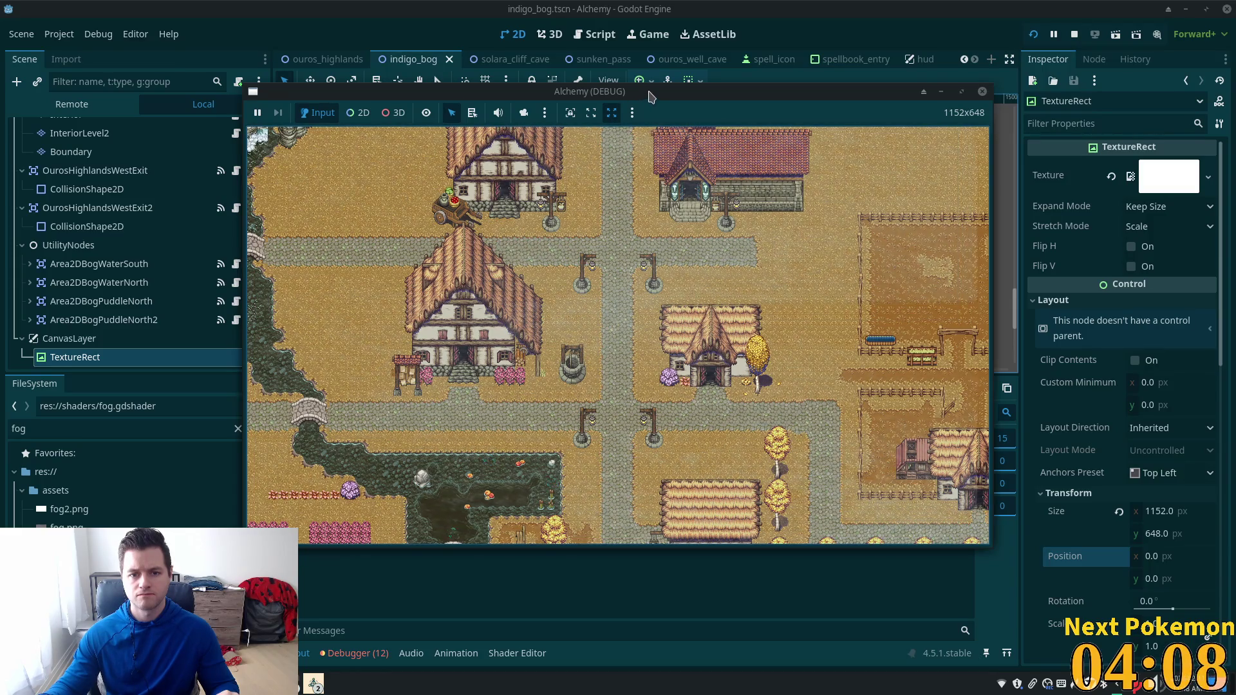
mouse_move(650, 96)
left_mouse_down()
mouse_move(673, 108)
mouse_move(795, 65)
left_mouse_up()
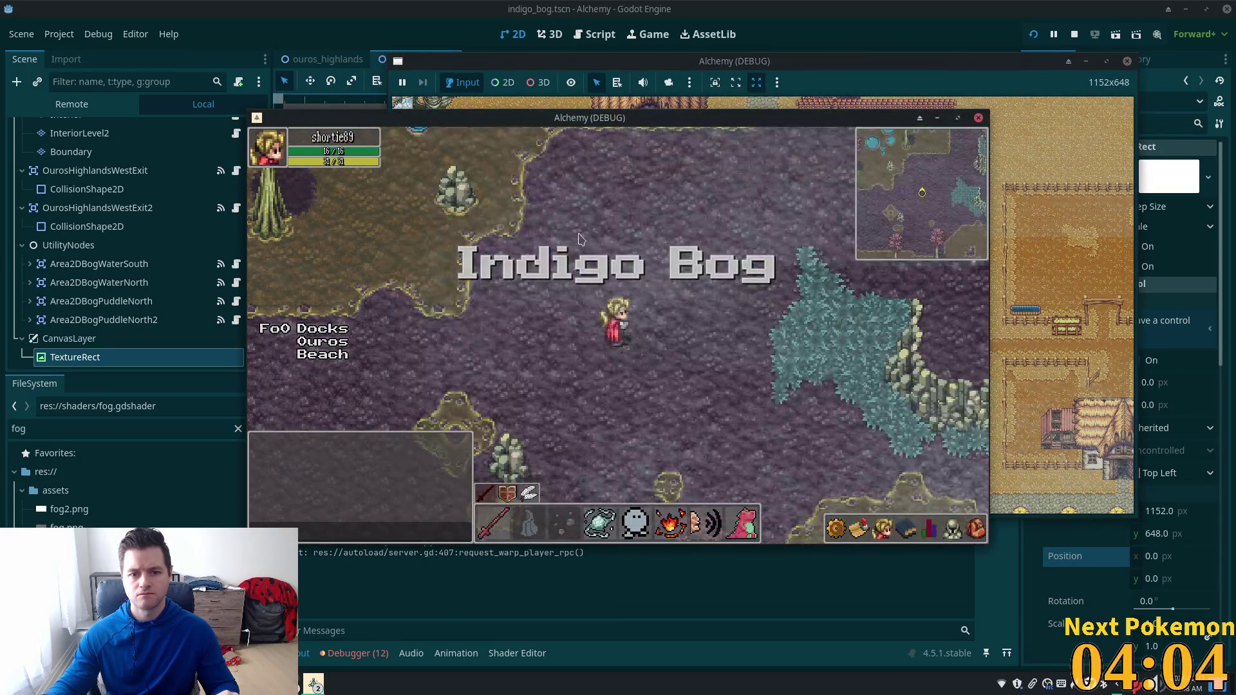
key("Up")
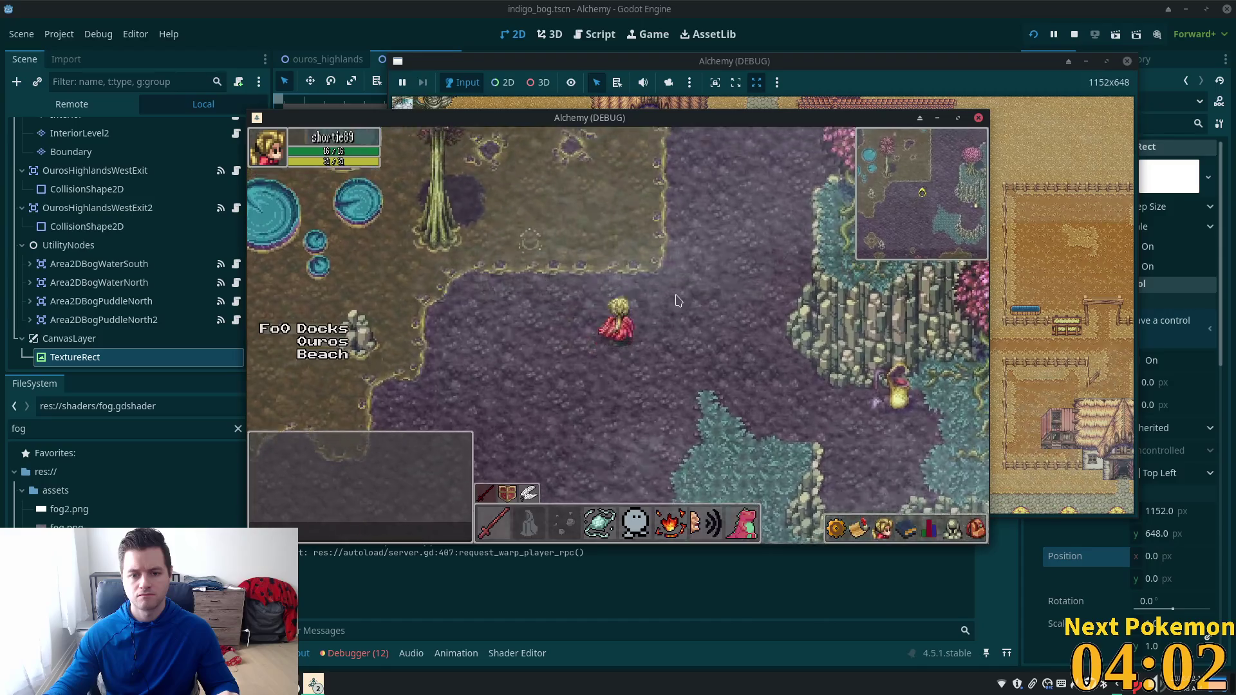
key("Up")
key("Up")
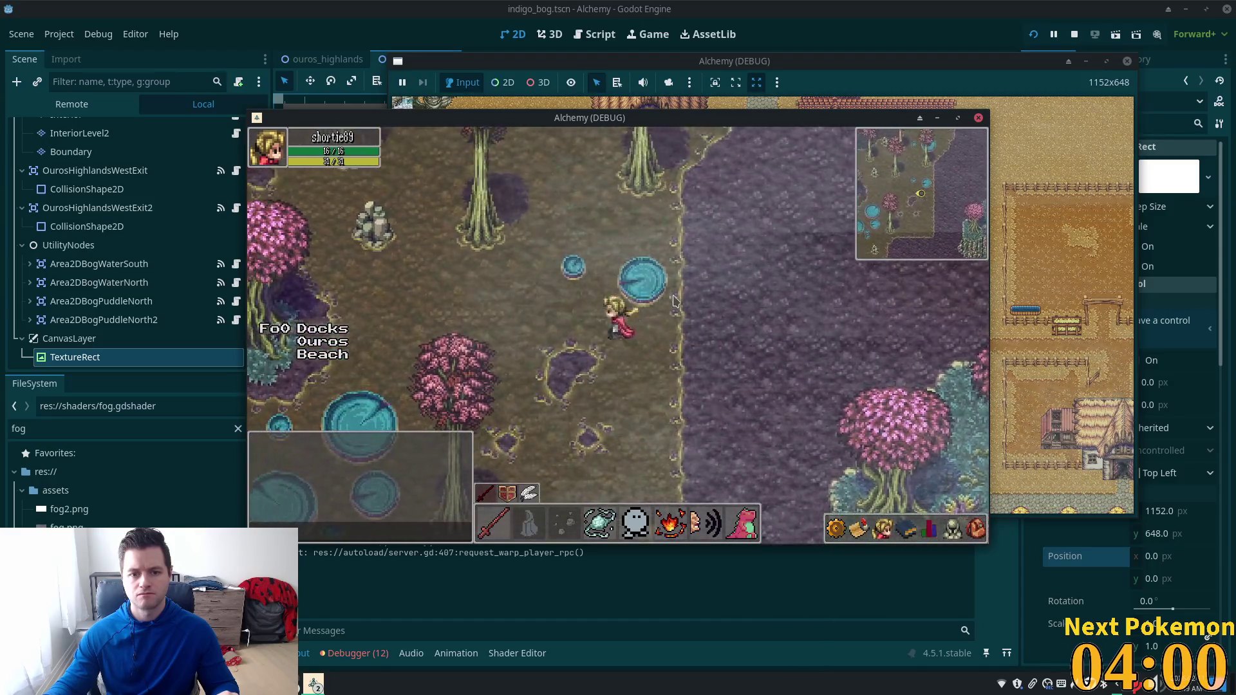
key("Up")
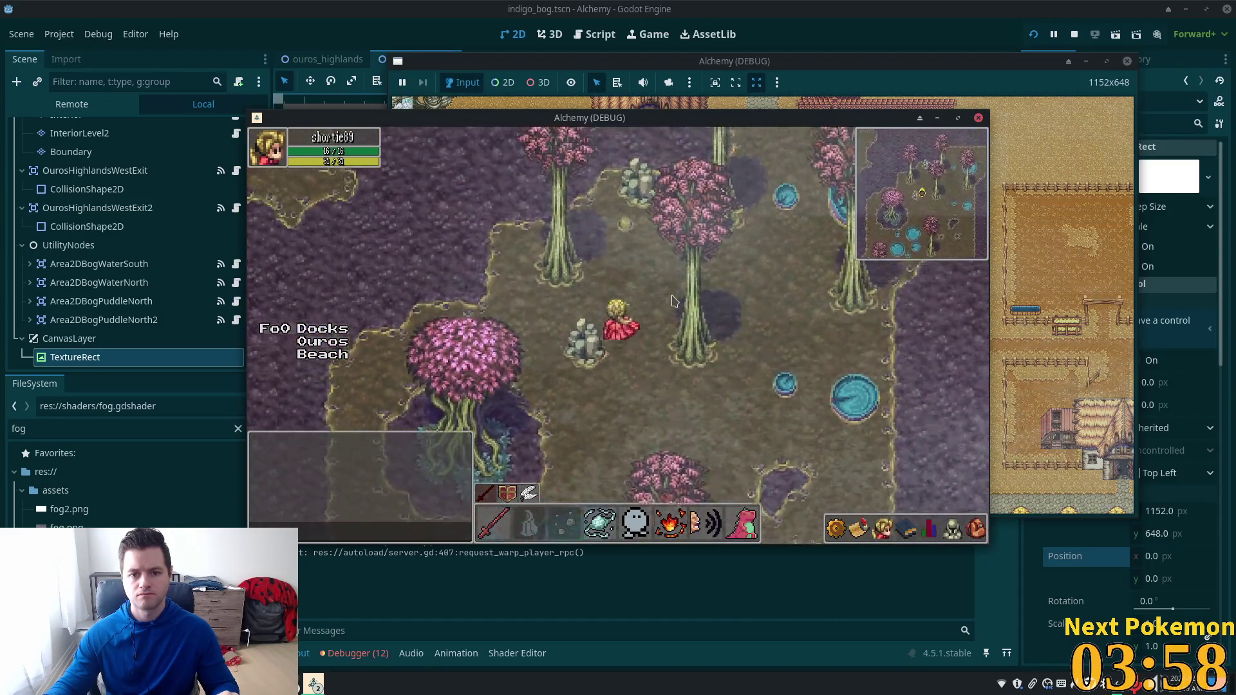
key("Up")
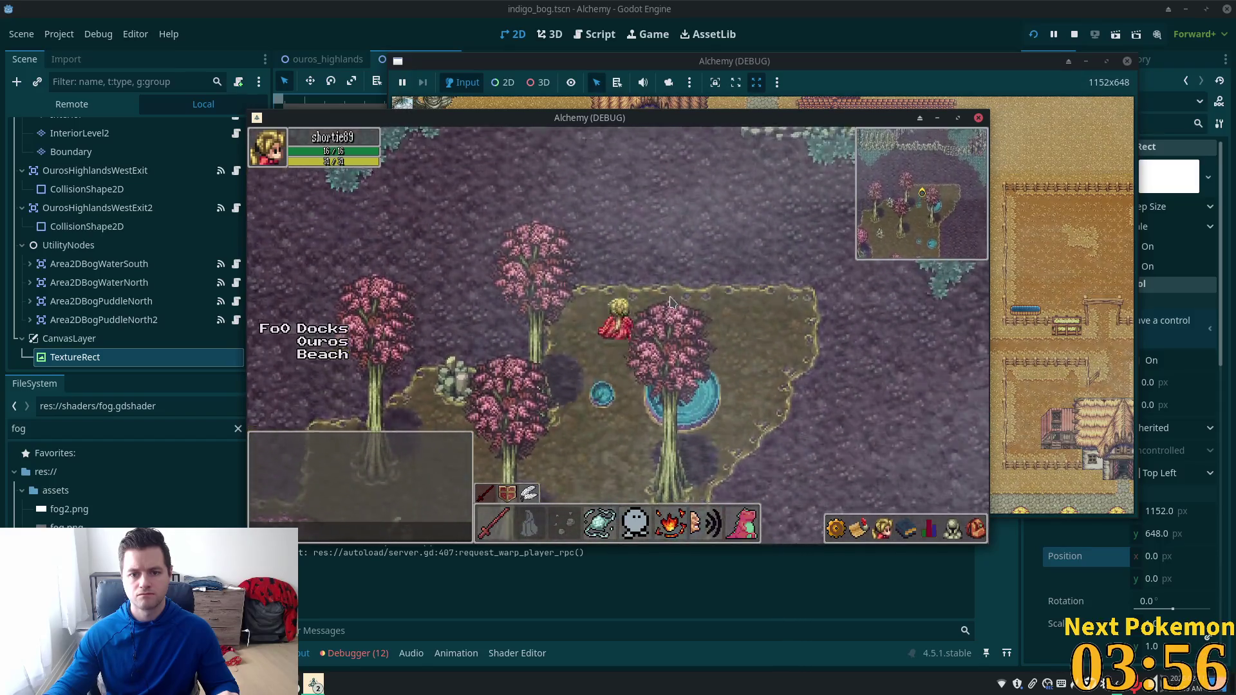
Step: Walk right, left along the dock, south, up toward the cliffs, then down to watch the fog
key("Right")
key("Down")
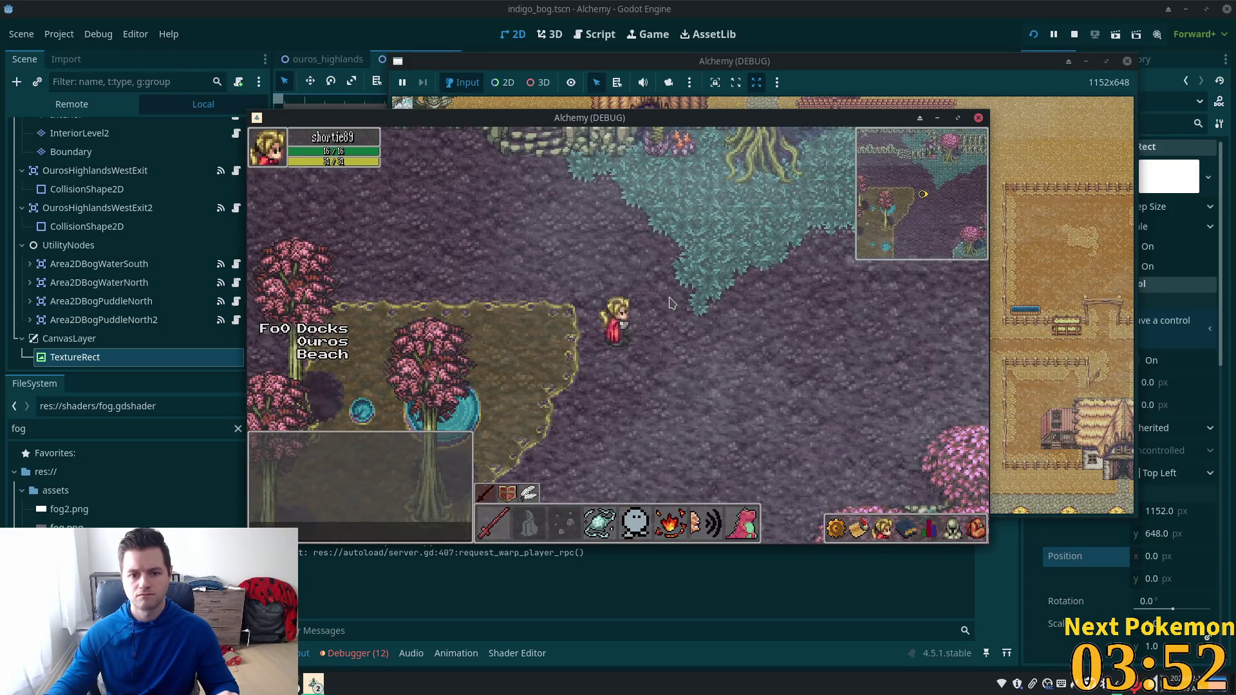
key("Left")
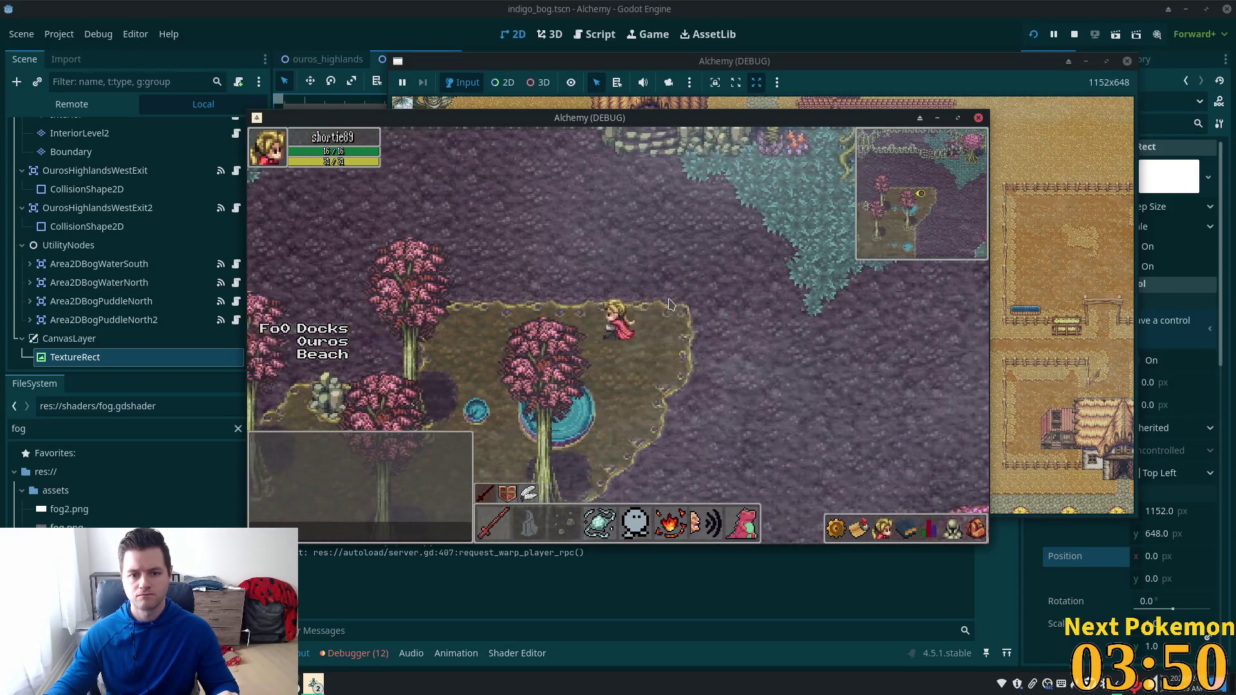
key("Left")
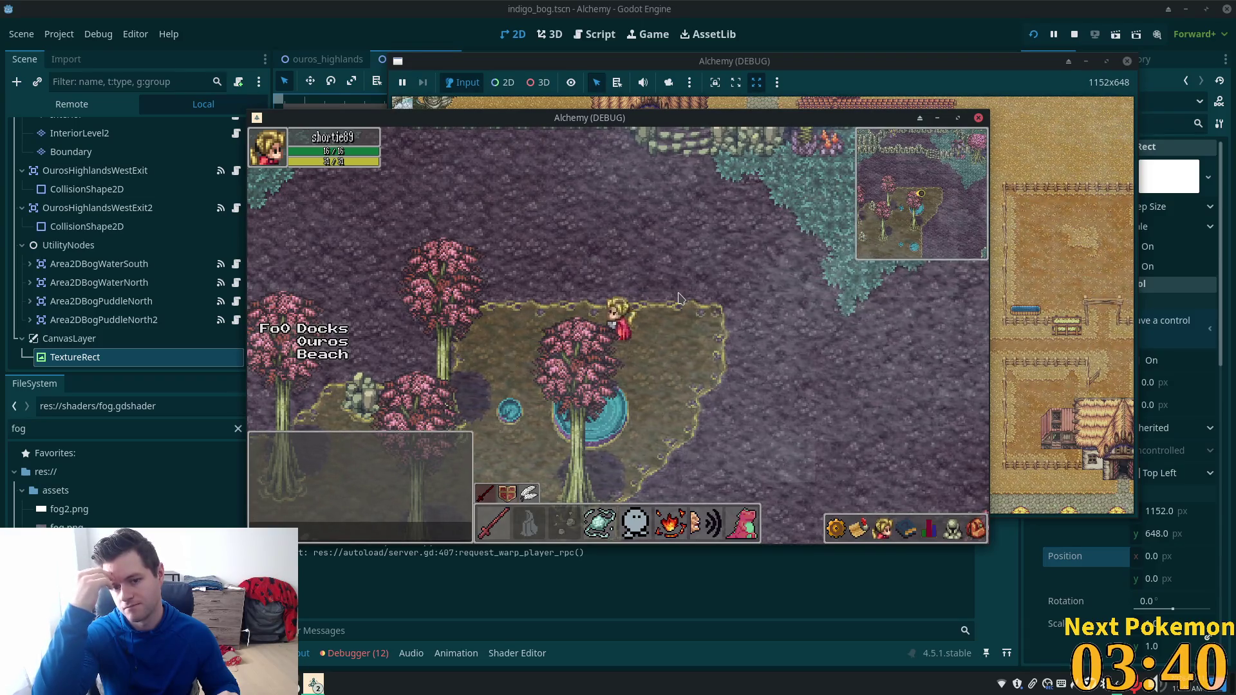
key("Down")
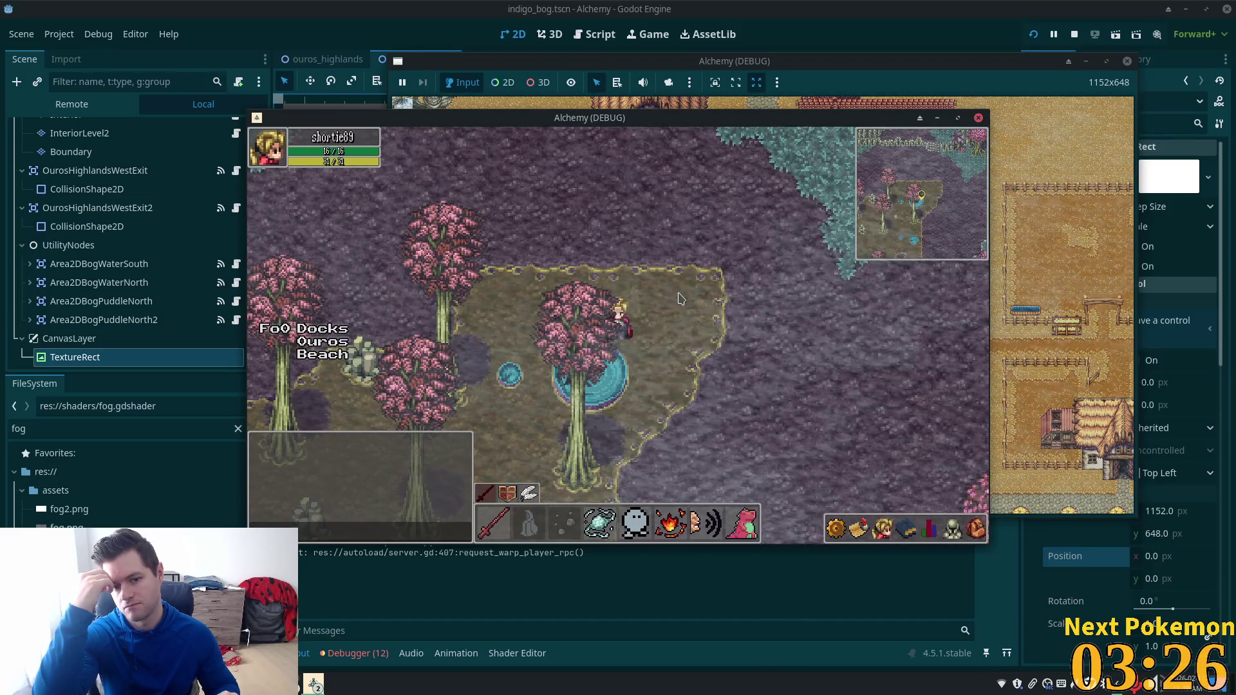
key("Left")
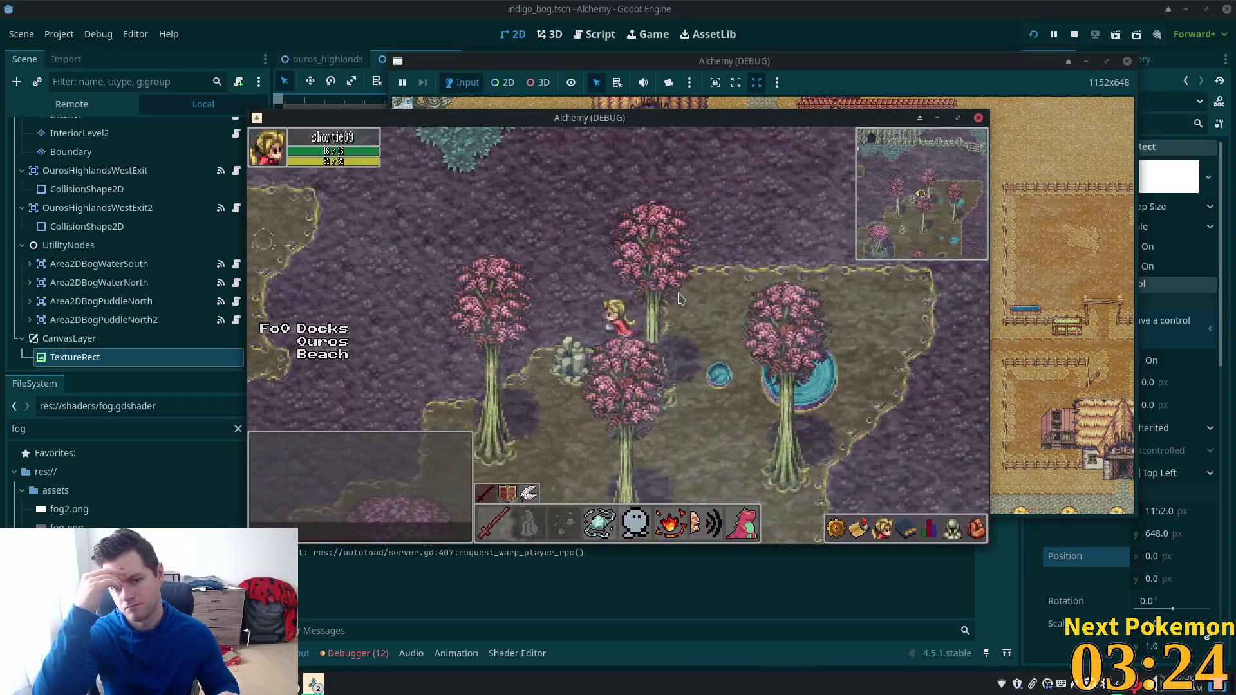
key("Up")
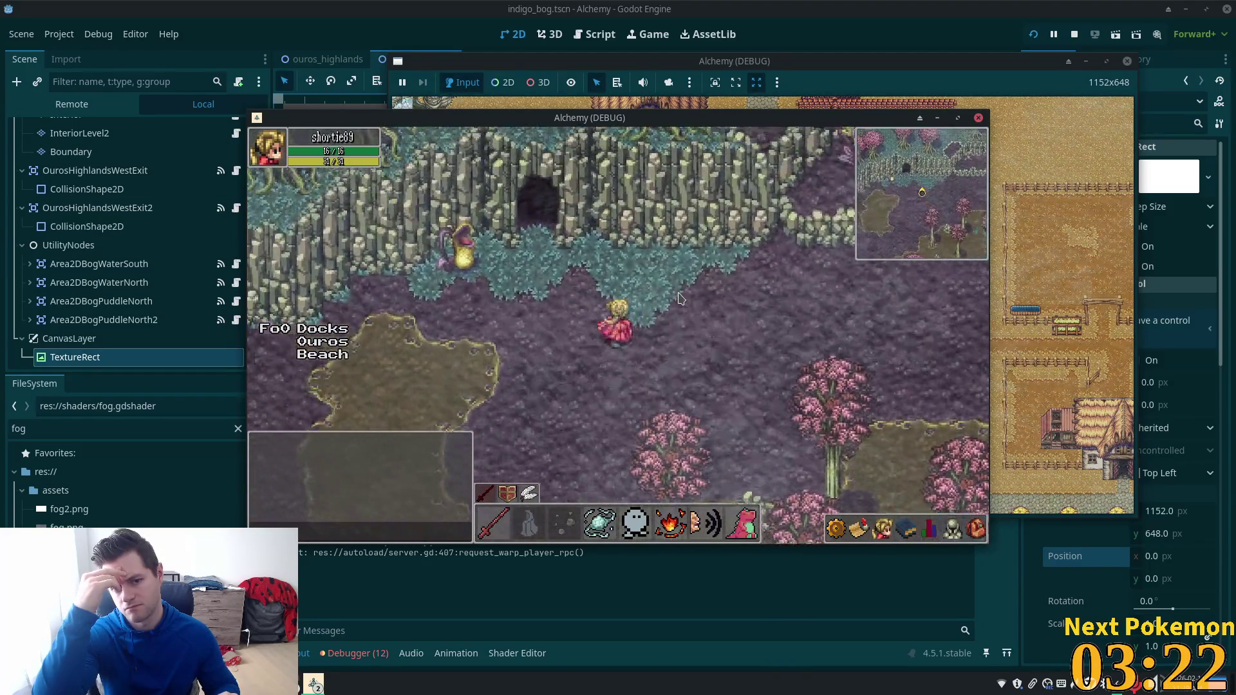
key("Left")
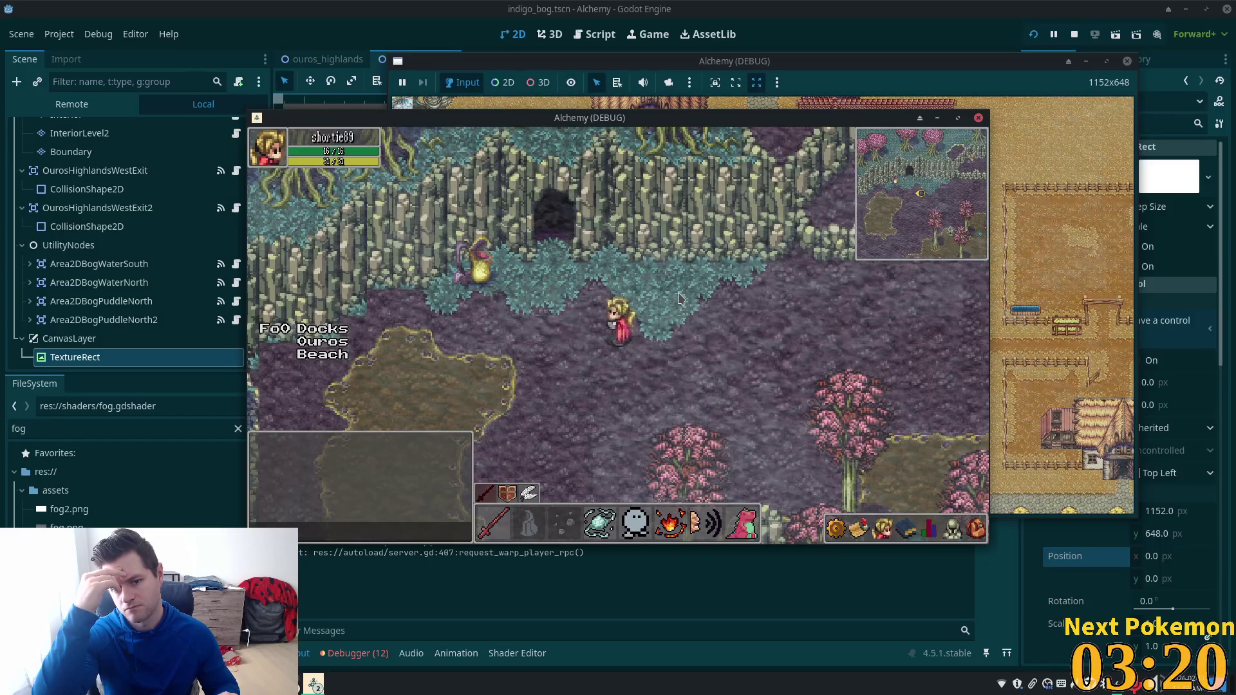
key("Down")
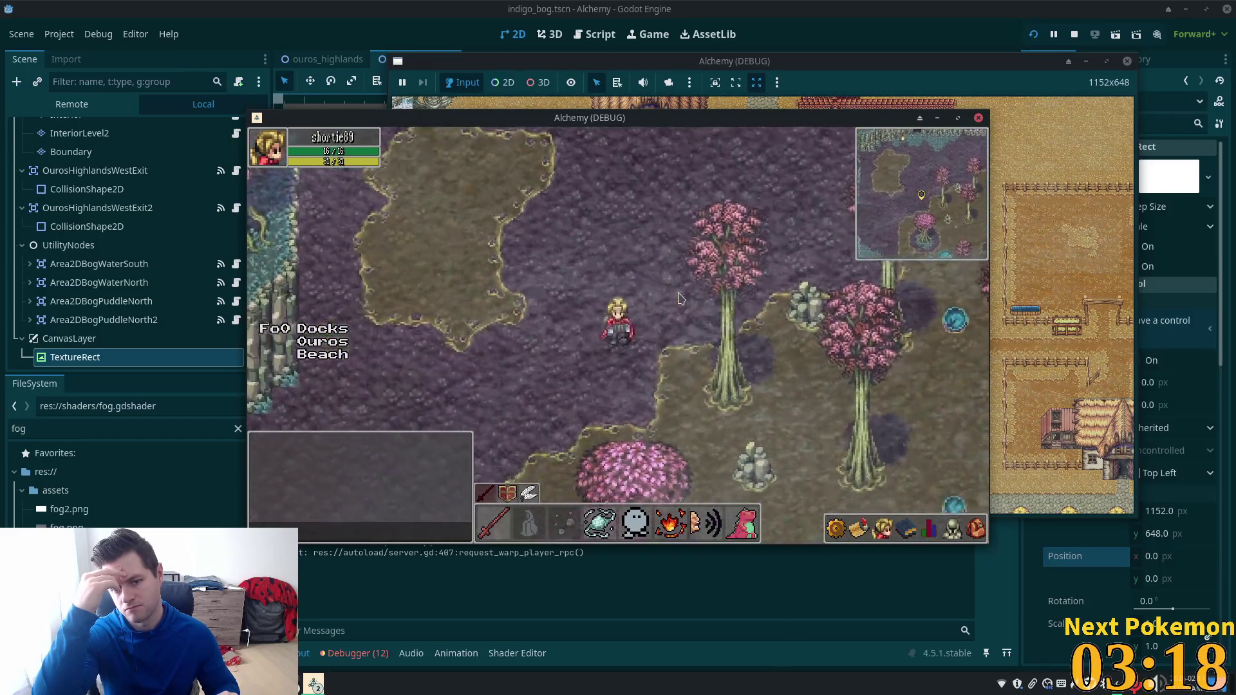
key("Down")
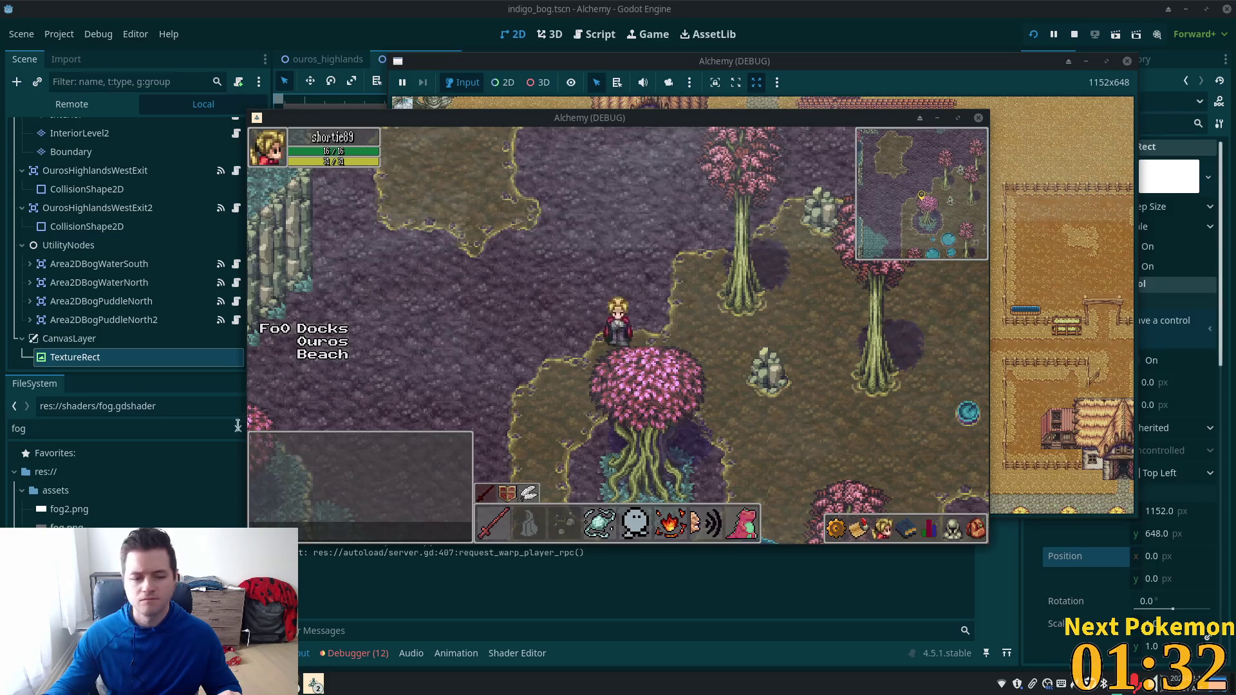
Step: Switch from the running game past Cursor to GIMP's save prompt for fog2.xcf
key("alt+Tab")
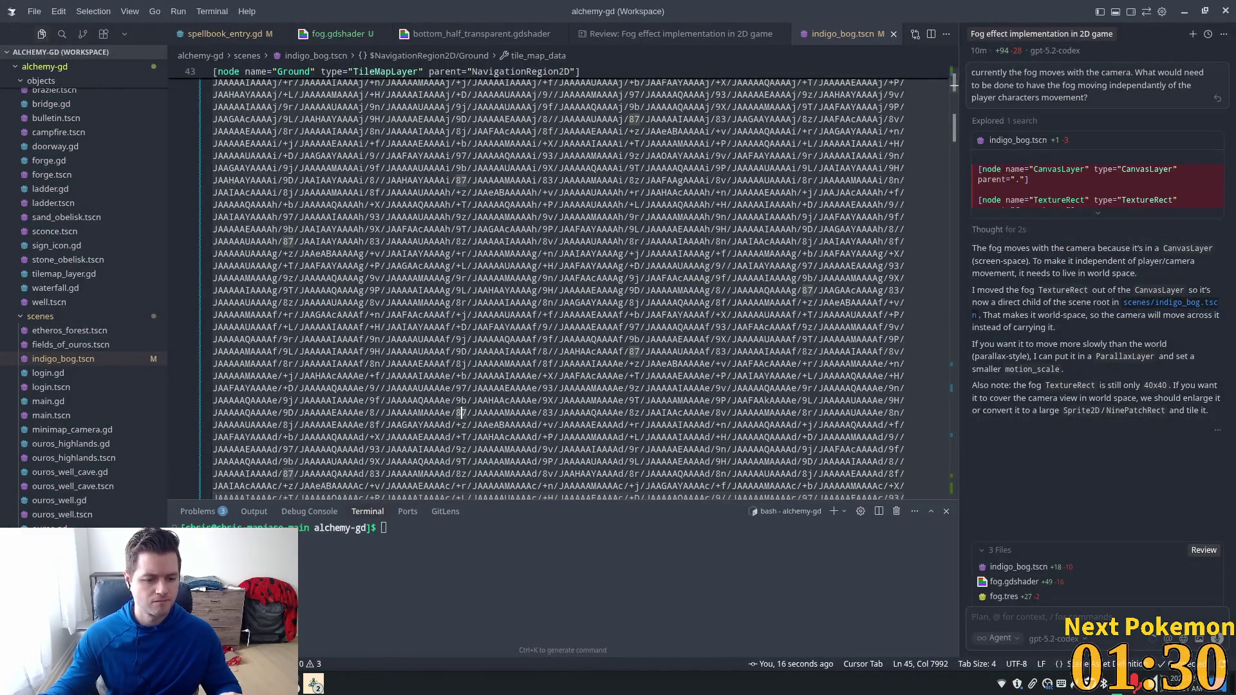
key("alt+Tab")
key("alt+Tab")
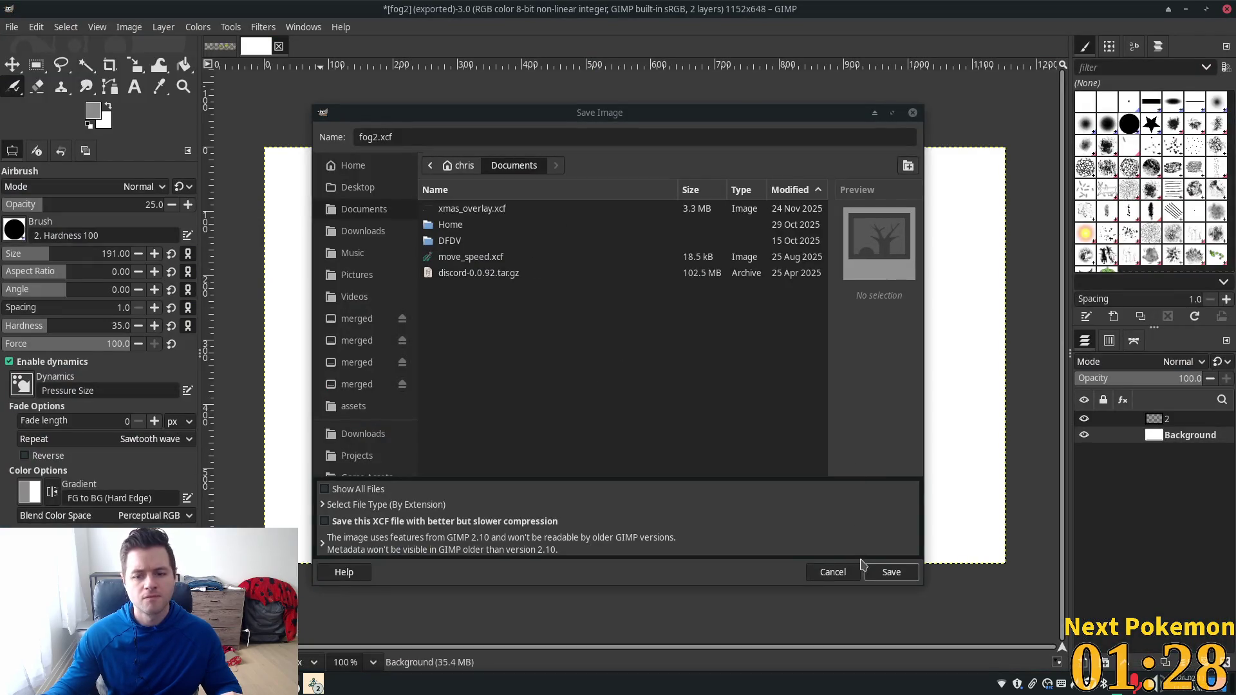
Step: Dismiss the save prompt, paste the cloud texture as a layer and shift it down-right
left_click(836, 573)
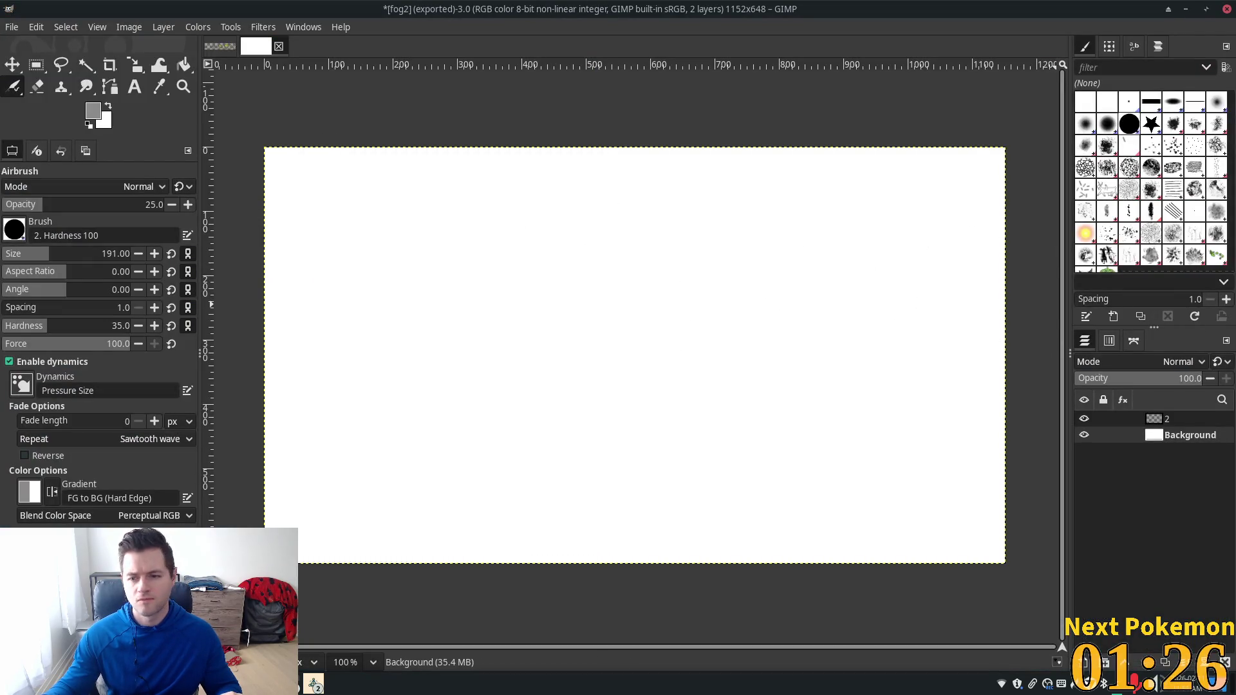
key("ctrl+v")
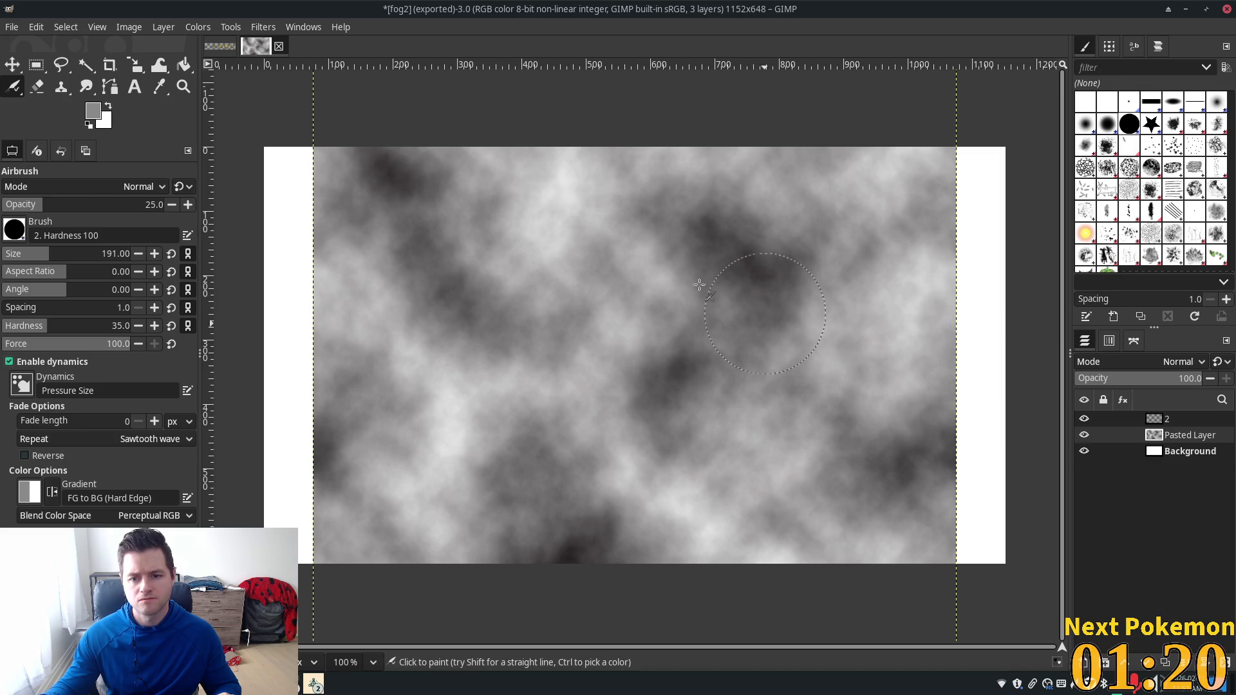
left_click(36, 65)
left_click(12, 65)
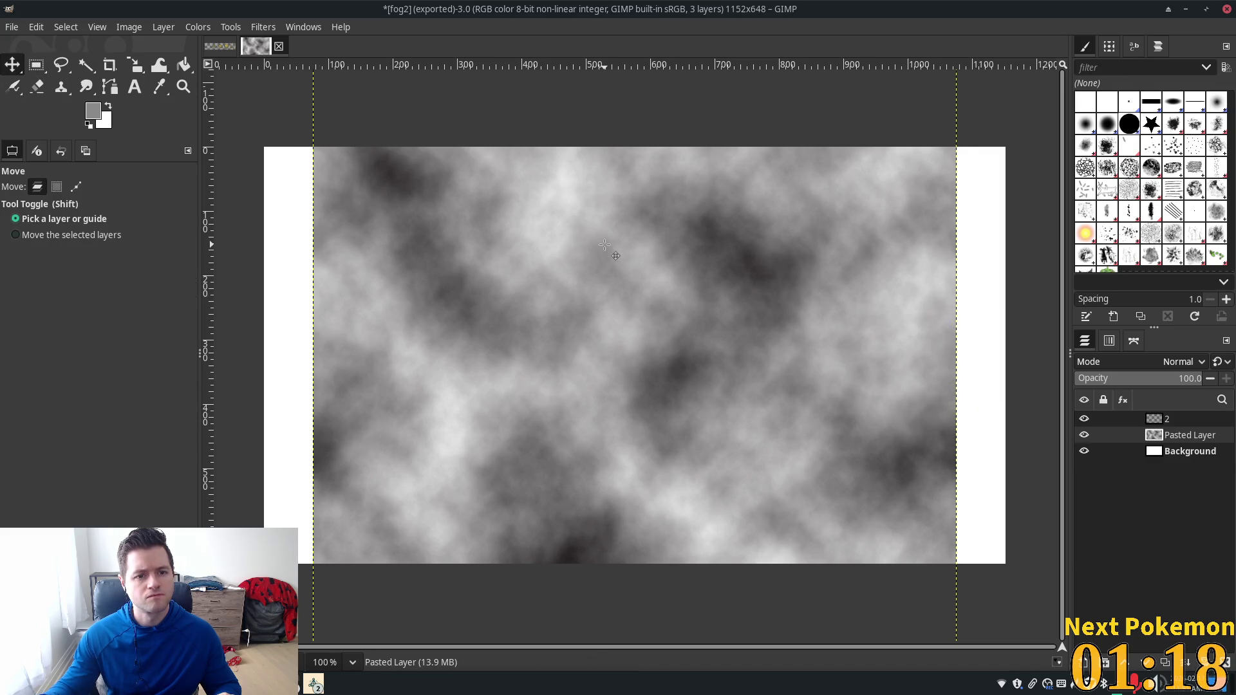
left_click_drag(603, 248, 627, 489)
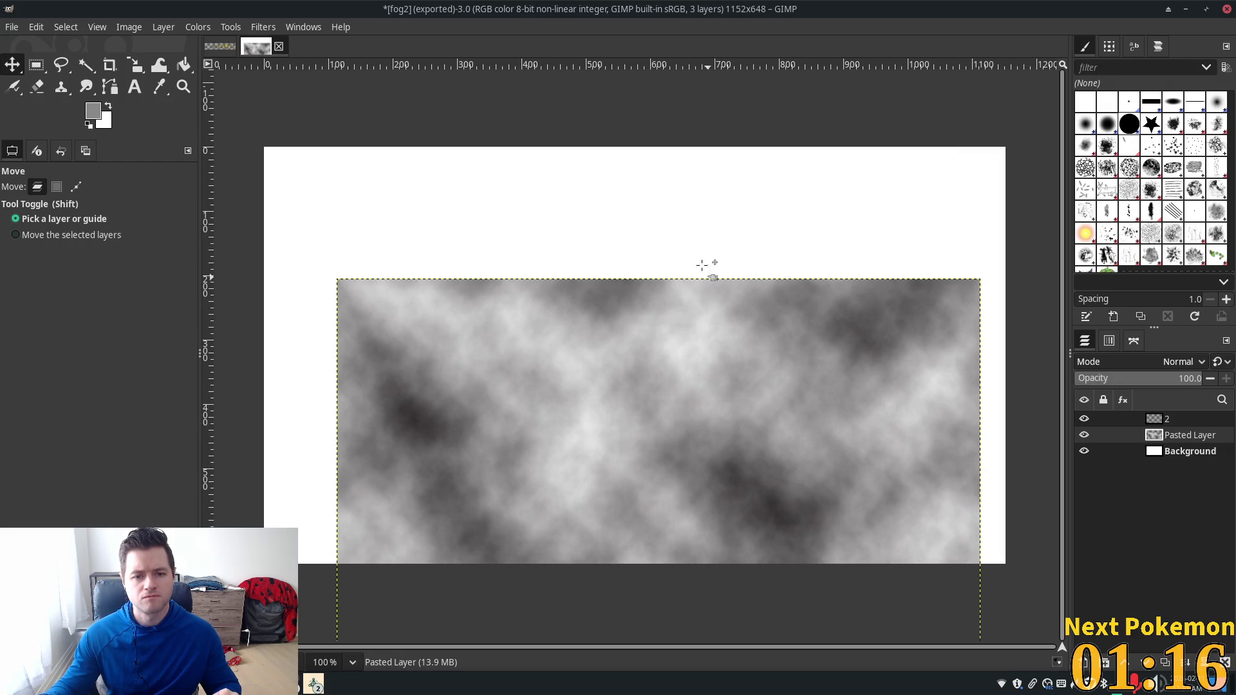
Step: Paste a second cloud layer and line it up above the first
key("ctrl+v")
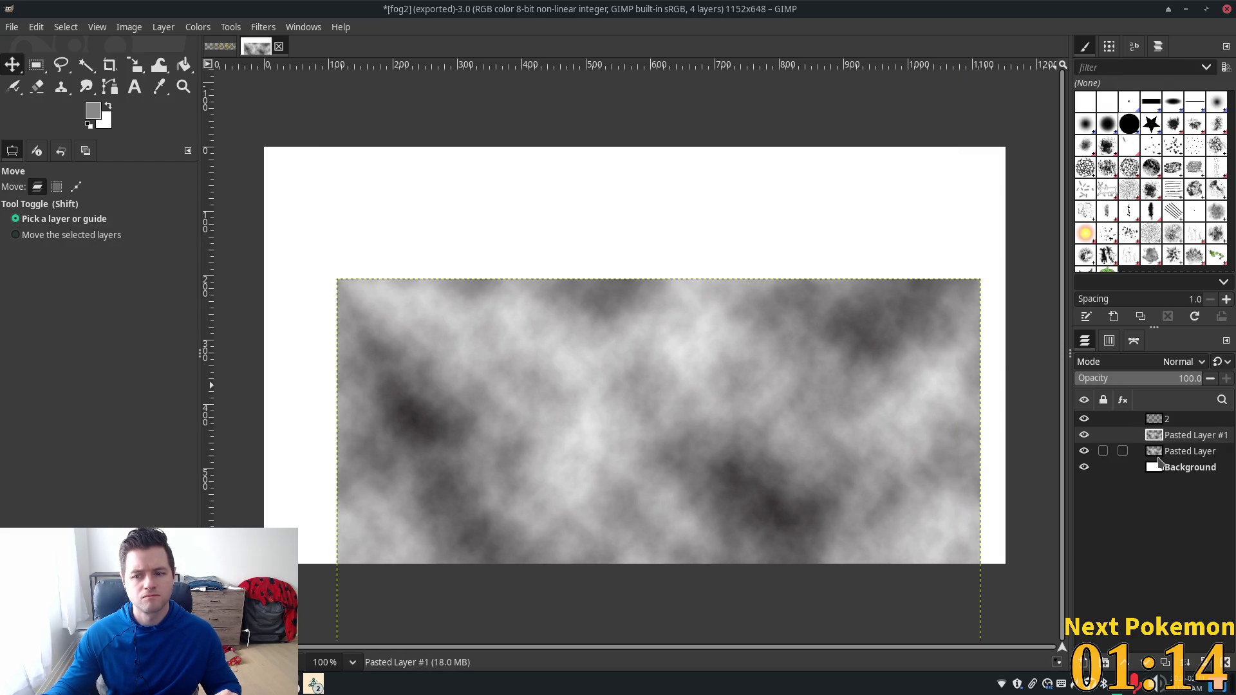
left_click(1104, 450)
mouse_move(651, 408)
left_mouse_down()
mouse_move(653, 302)
mouse_move(635, 263)
left_mouse_up()
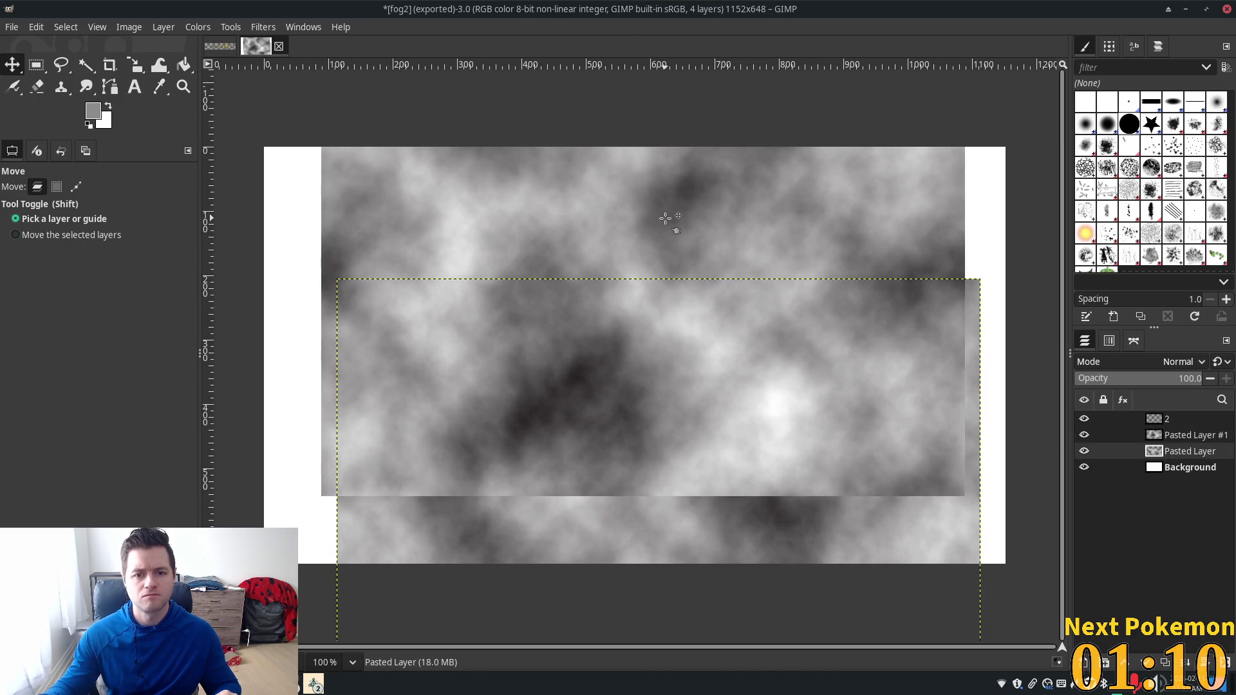
left_click_drag(662, 215, 698, 0)
mouse_move(716, 196)
left_mouse_down()
mouse_move(713, 173)
mouse_move(709, 196)
left_mouse_up()
Step: Make the lower cloud layer active again, then return to Godot
key("Page_Down")
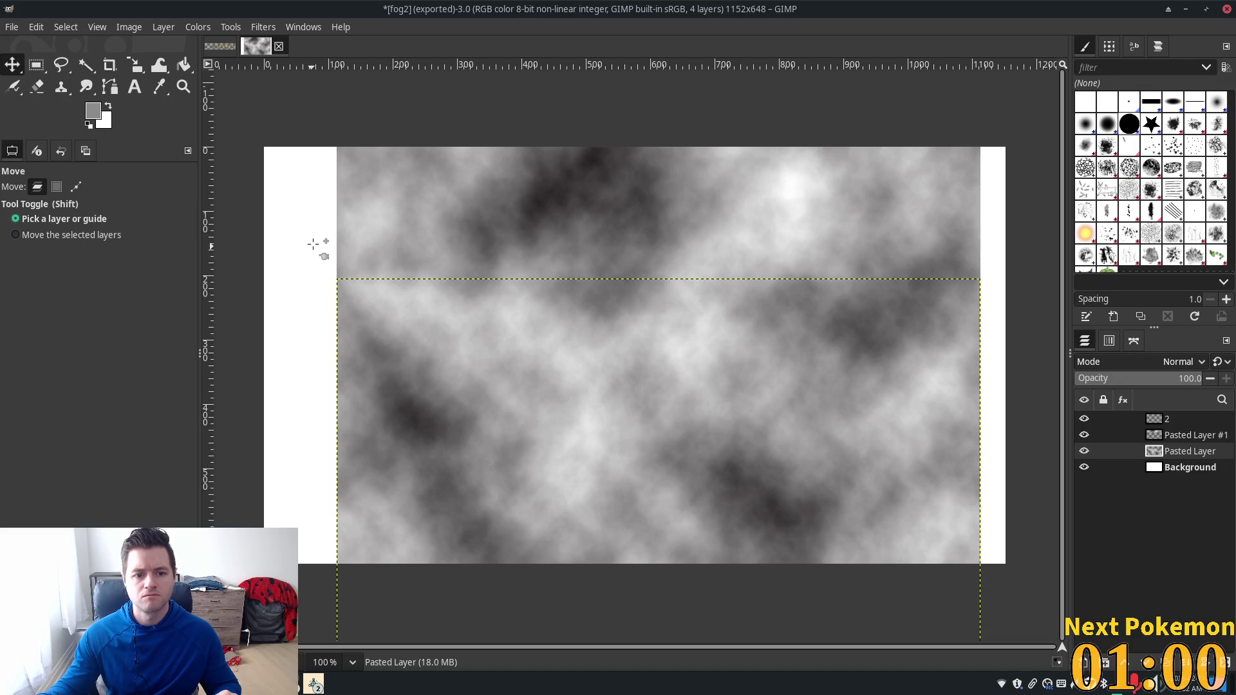
scroll(308, 273, "up", 4)
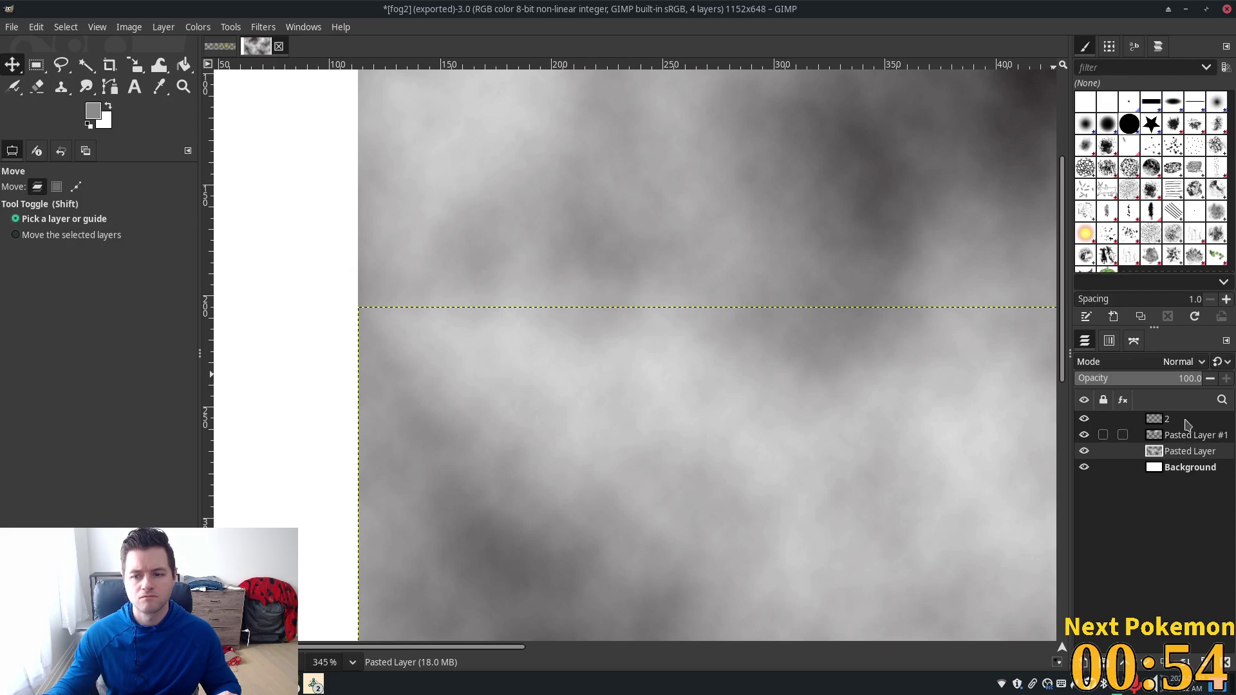
left_click(699, 233)
scroll(699, 234, "down", 5)
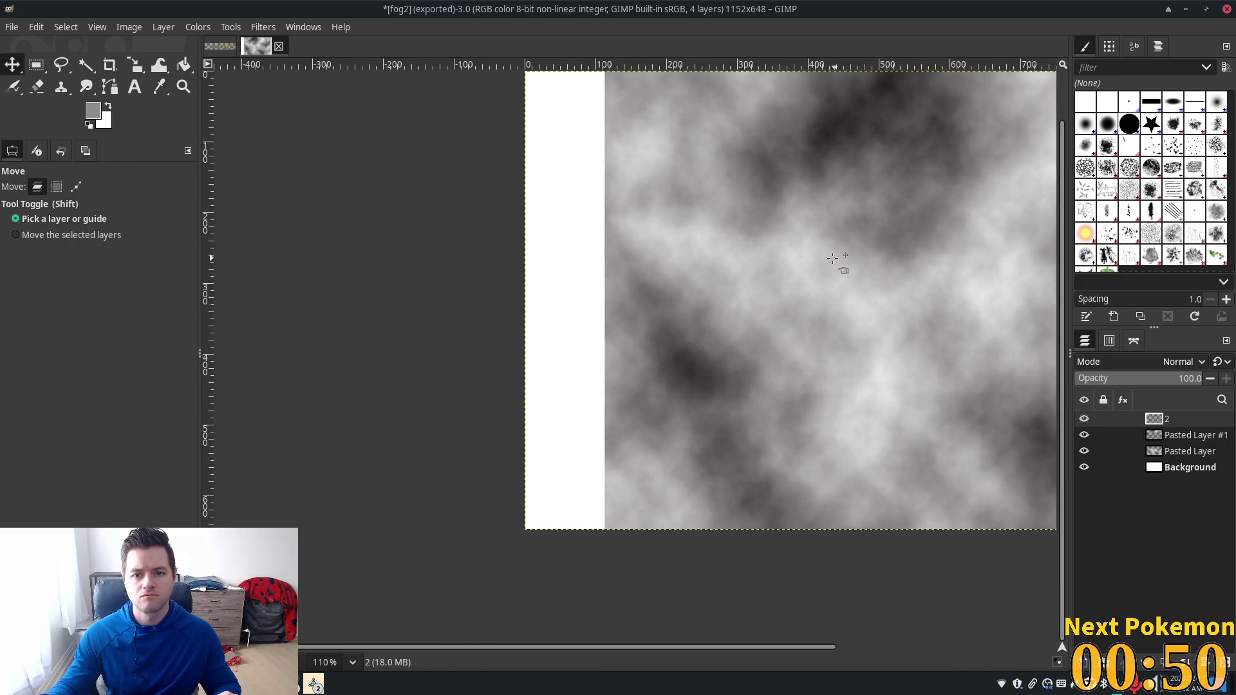
scroll(584, 208, "down", 4)
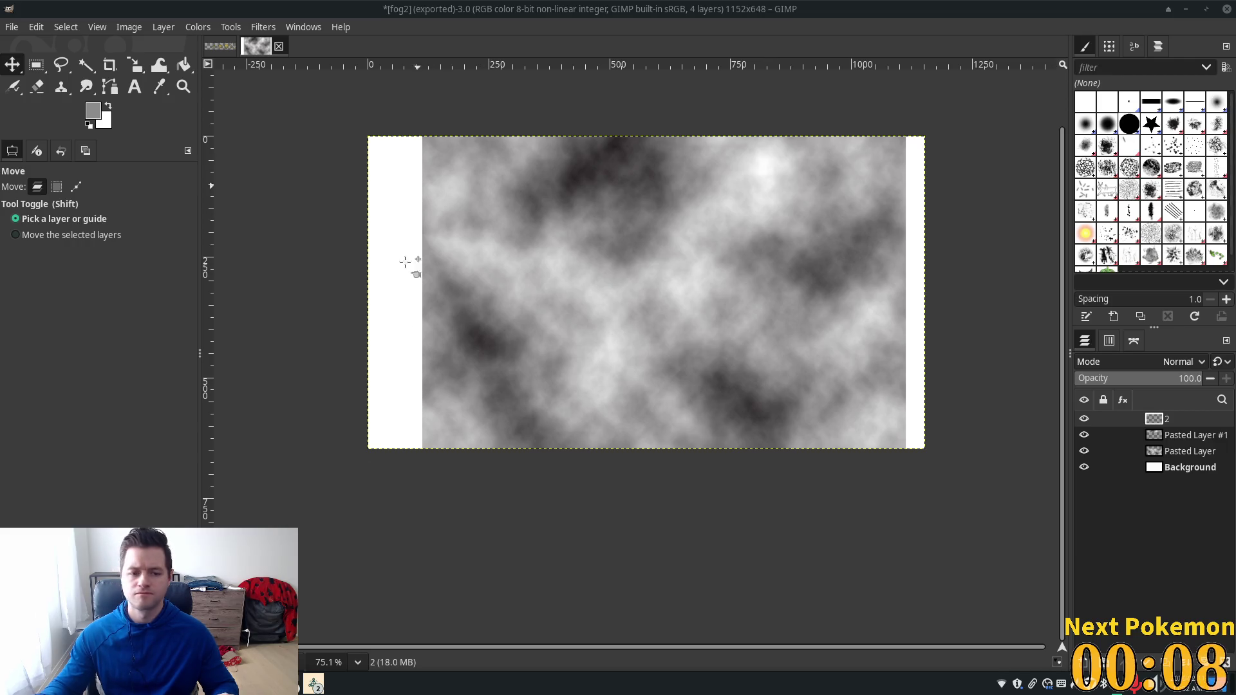
key("alt+Tab")
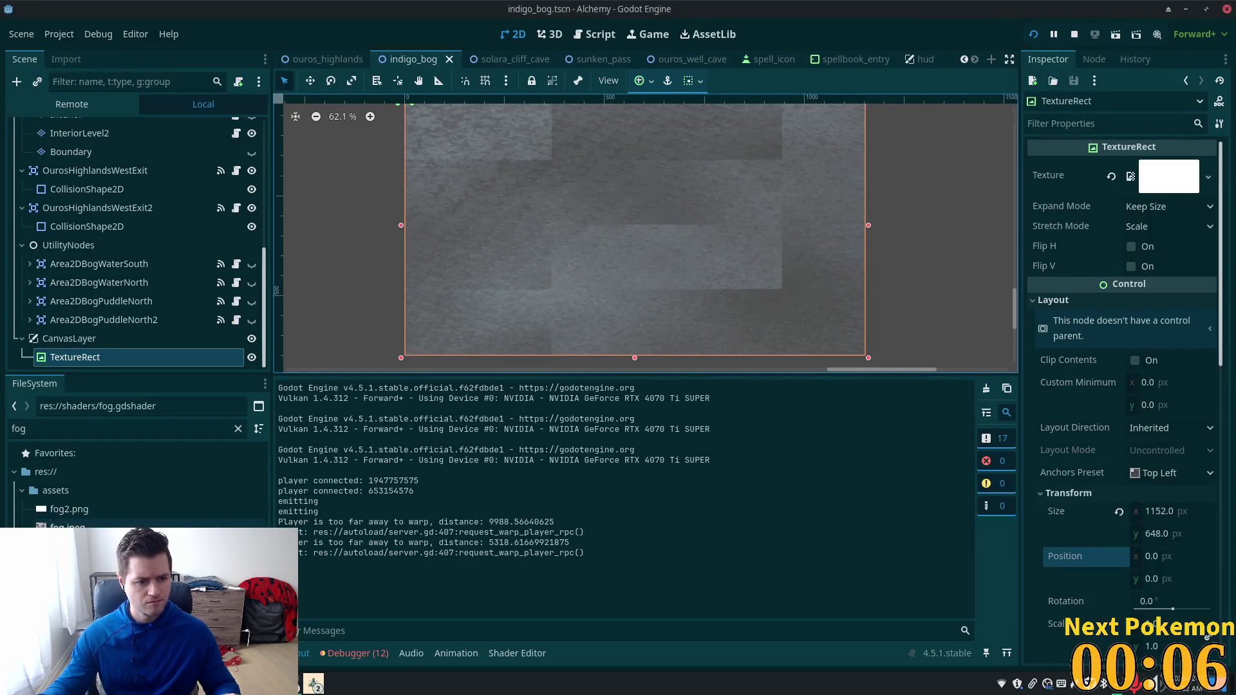
Step: Assign fog.jpeg as the TextureRect's texture and delete fog2.png and fog.png from assets
left_click(64, 525)
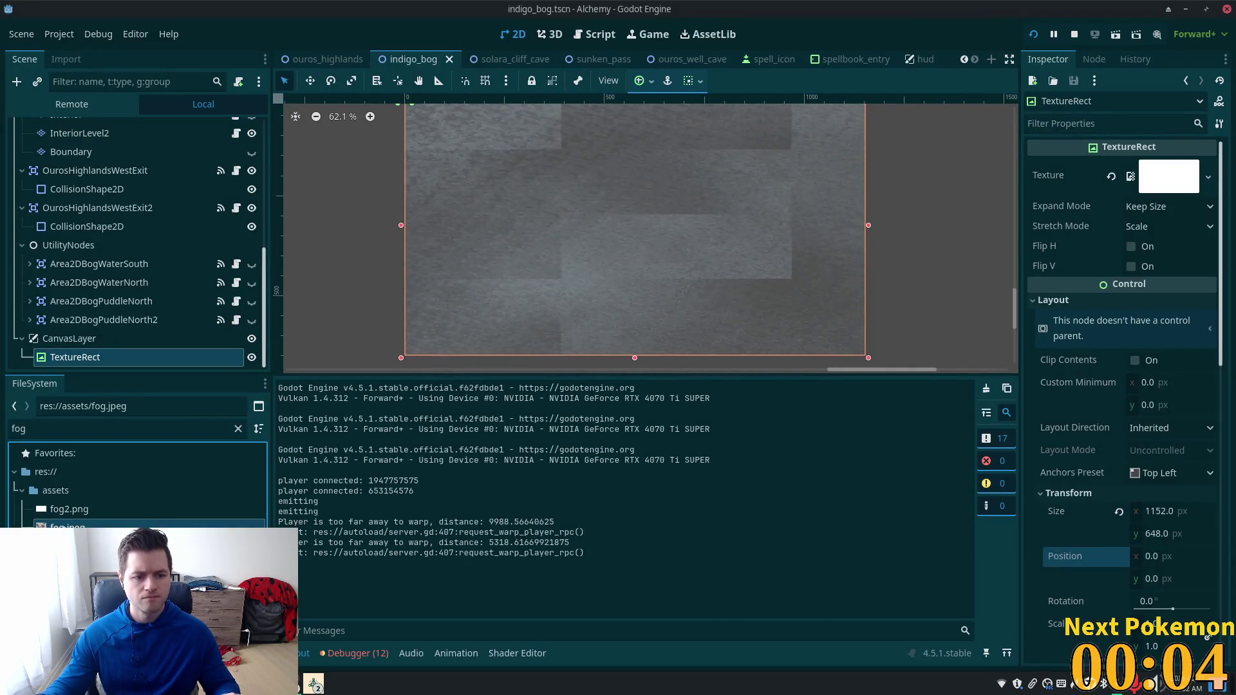
mouse_move(64, 525)
left_mouse_down()
mouse_move(1062, 253)
mouse_move(1165, 180)
left_mouse_up()
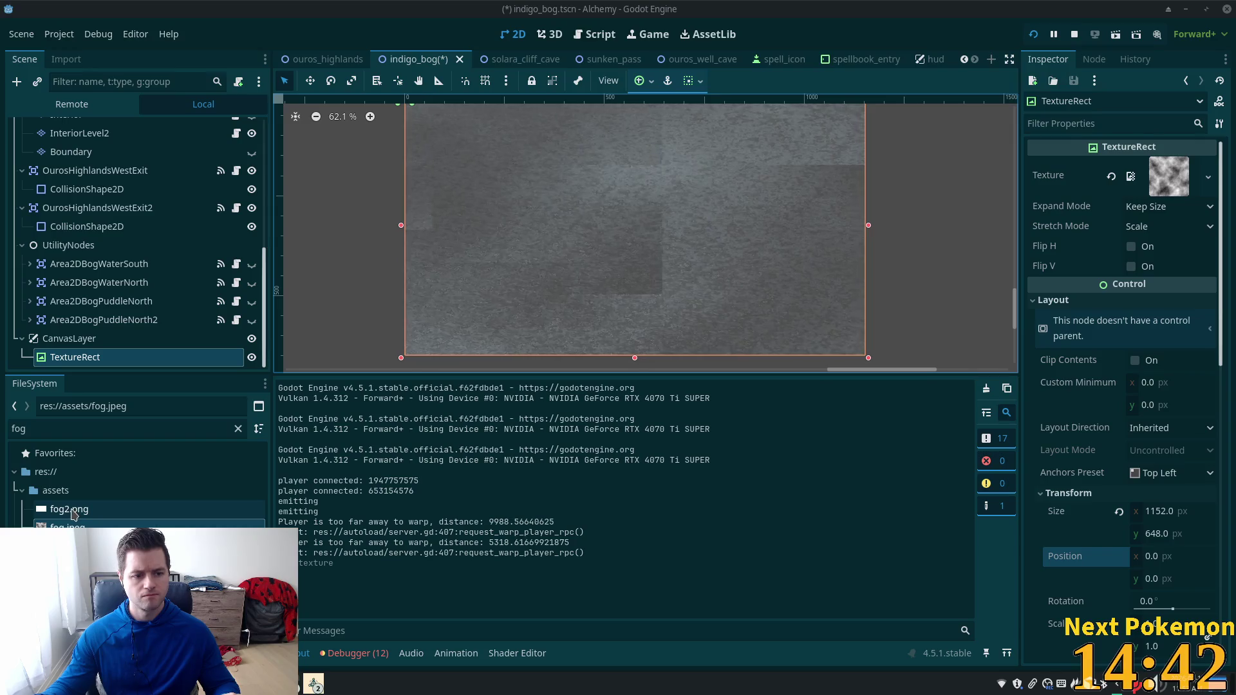
left_click(64, 510)
key("Delete")
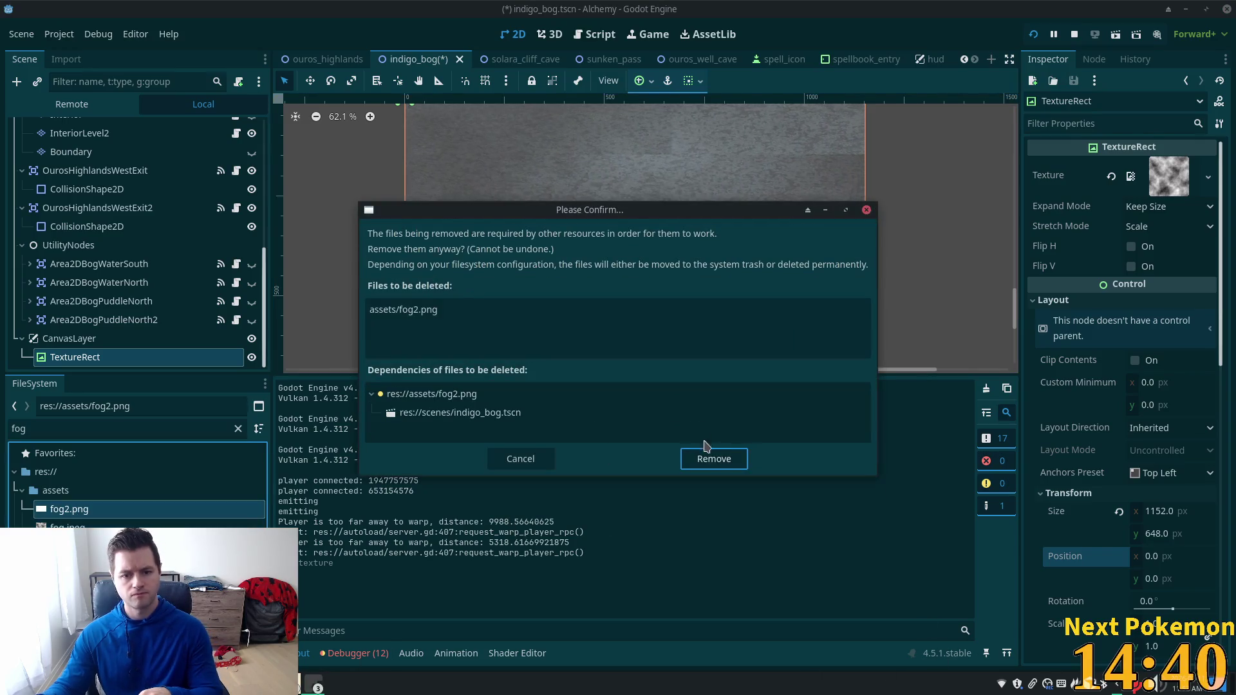
left_click(710, 456)
key("Down")
key("Delete")
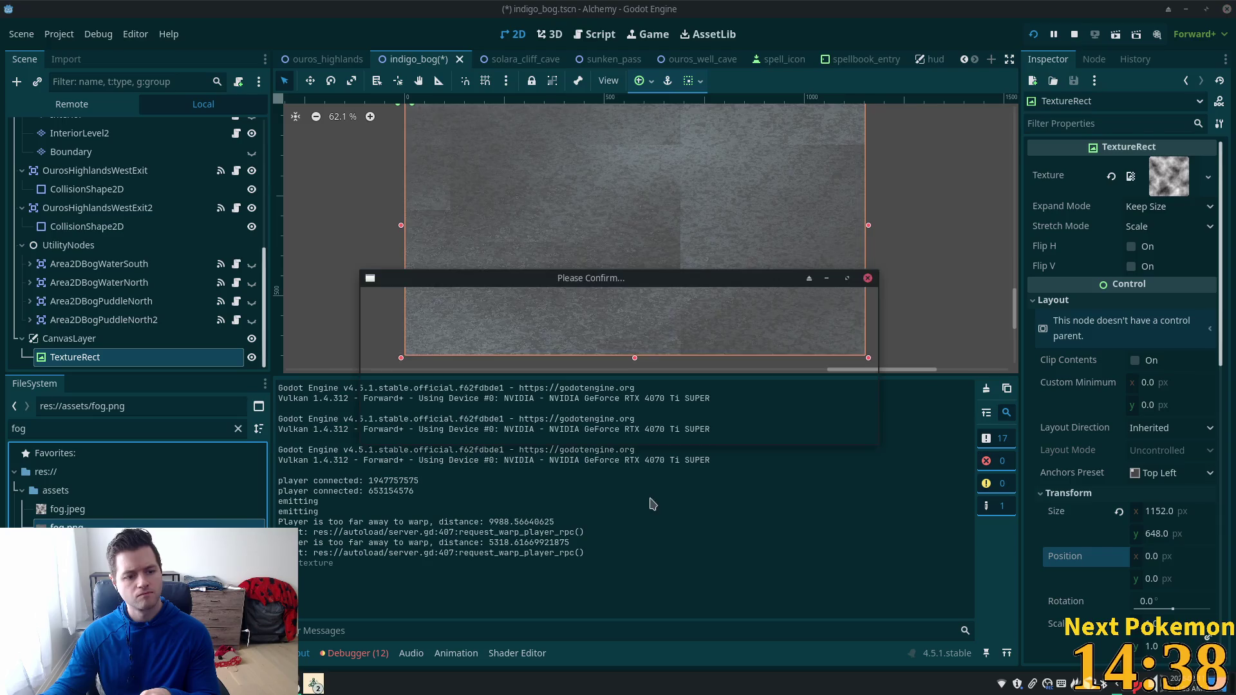
left_click(712, 410)
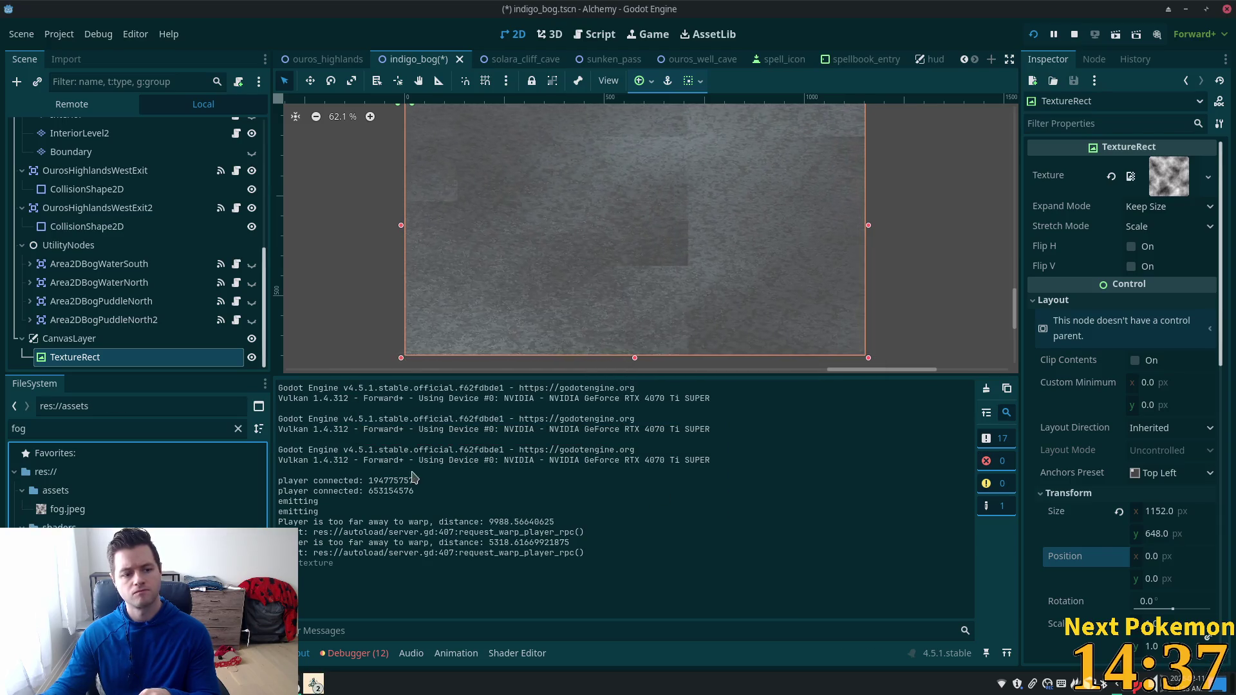
Step: Open fog.gdshader from the assets folder in the external code editor
left_click(57, 510)
key("Down")
key("Down")
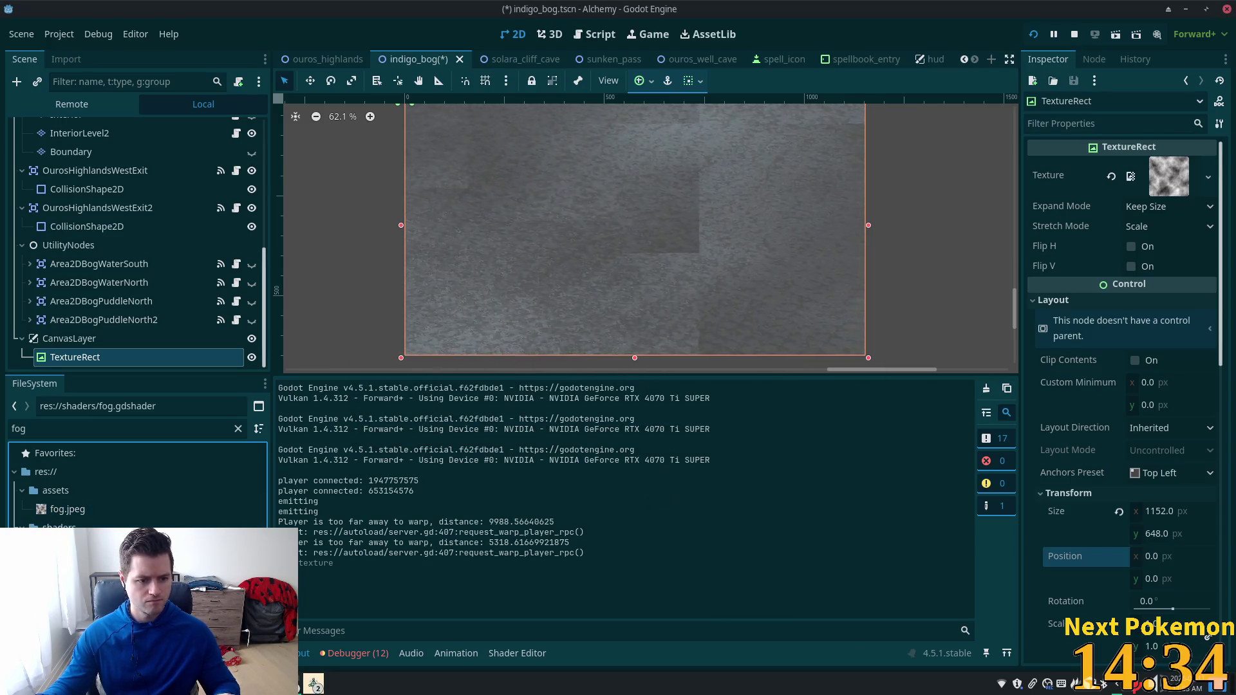
key("Return")
key("alt+Tab")
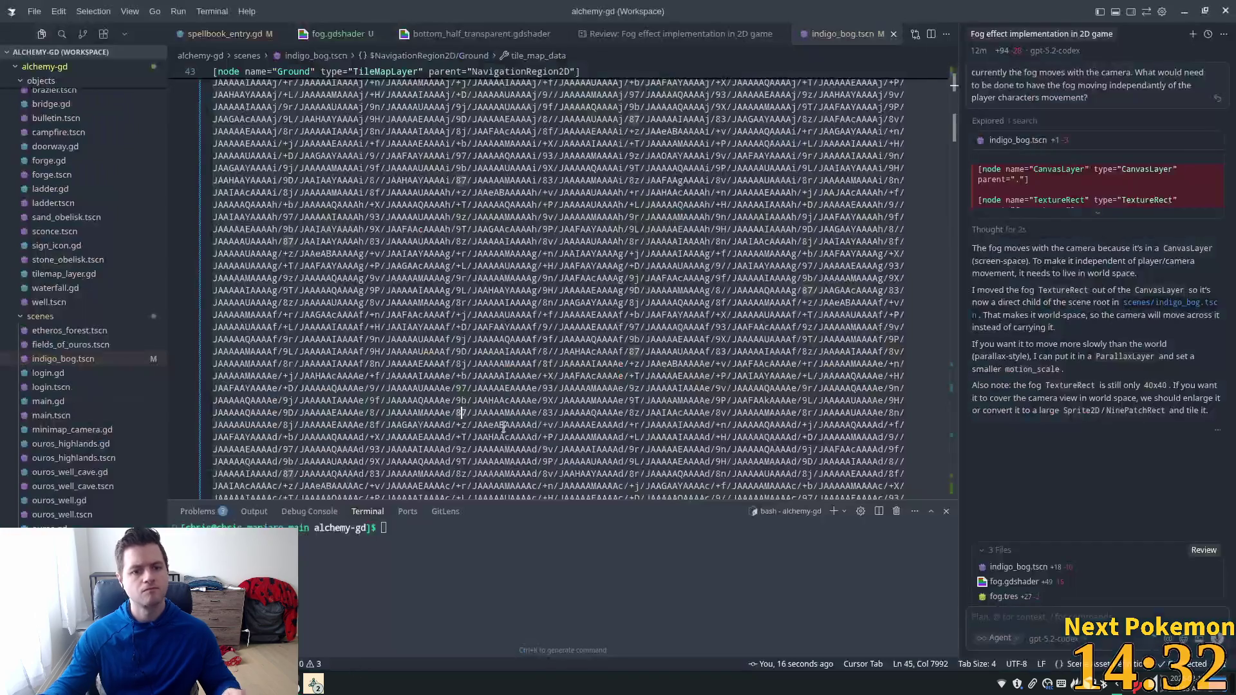
Step: Delete all the code in fog.gdshader and save the empty file
left_click(335, 34)
scroll(545, 280, "down", 5)
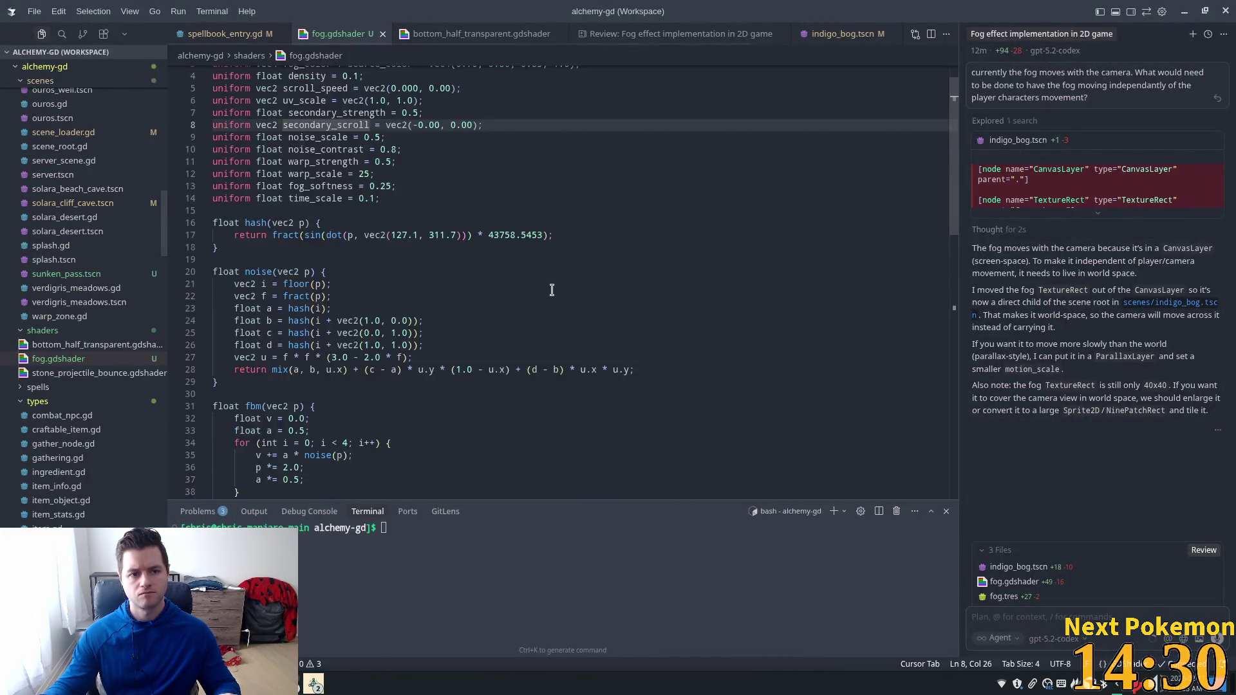
scroll(545, 279, "down", 10)
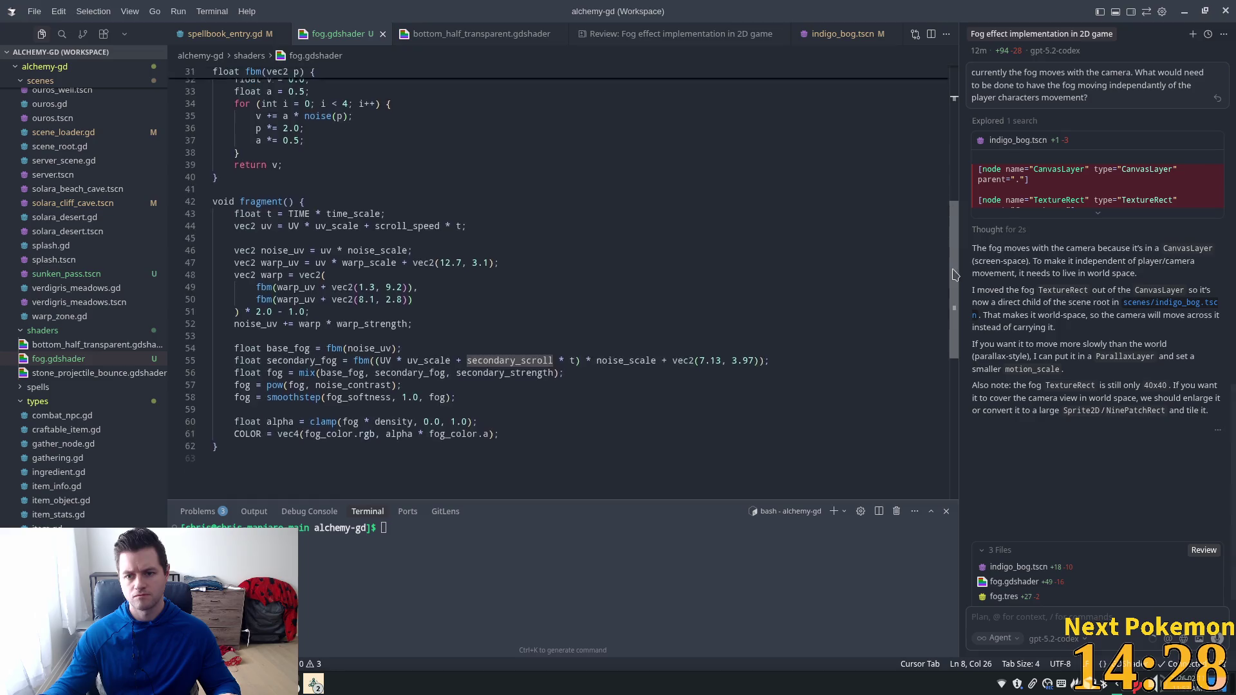
scroll(926, 394, "up", 10)
key("ctrl+a")
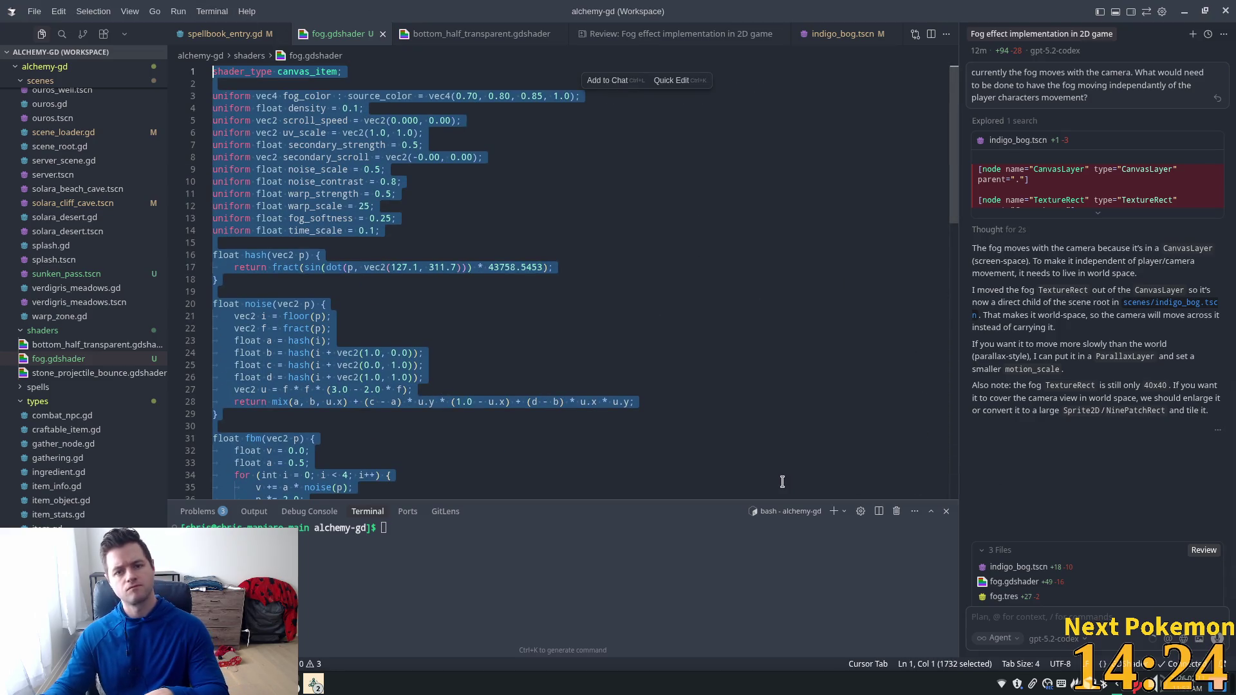
key("Delete")
key("ctrl+s")
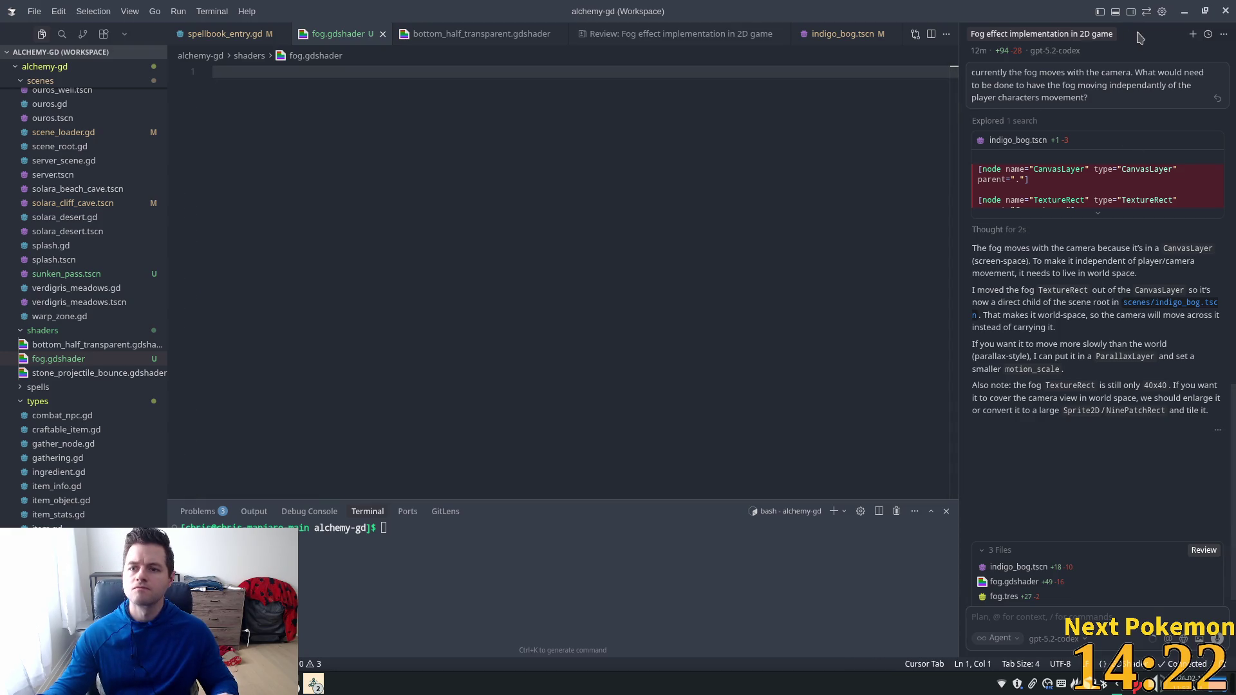
left_click(1192, 35)
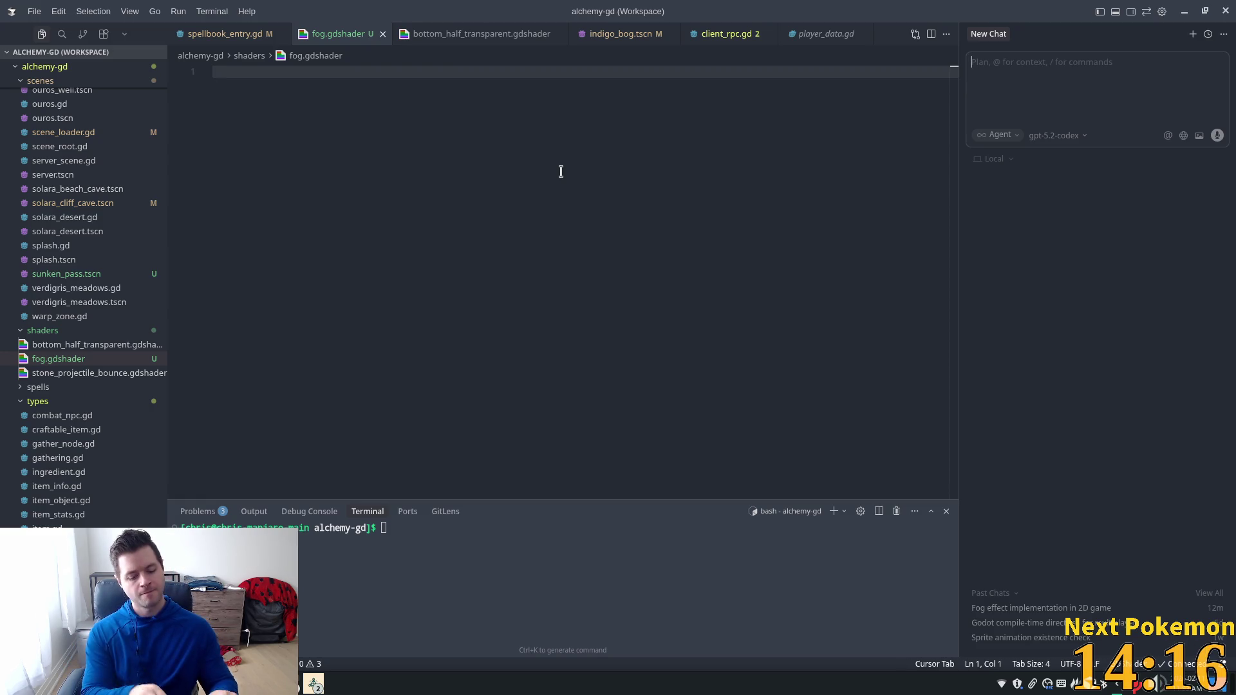
Step: Ask the agent for a simple shader that makes the tileable fog jpeg texture drift like fog
type("I have a tilea")
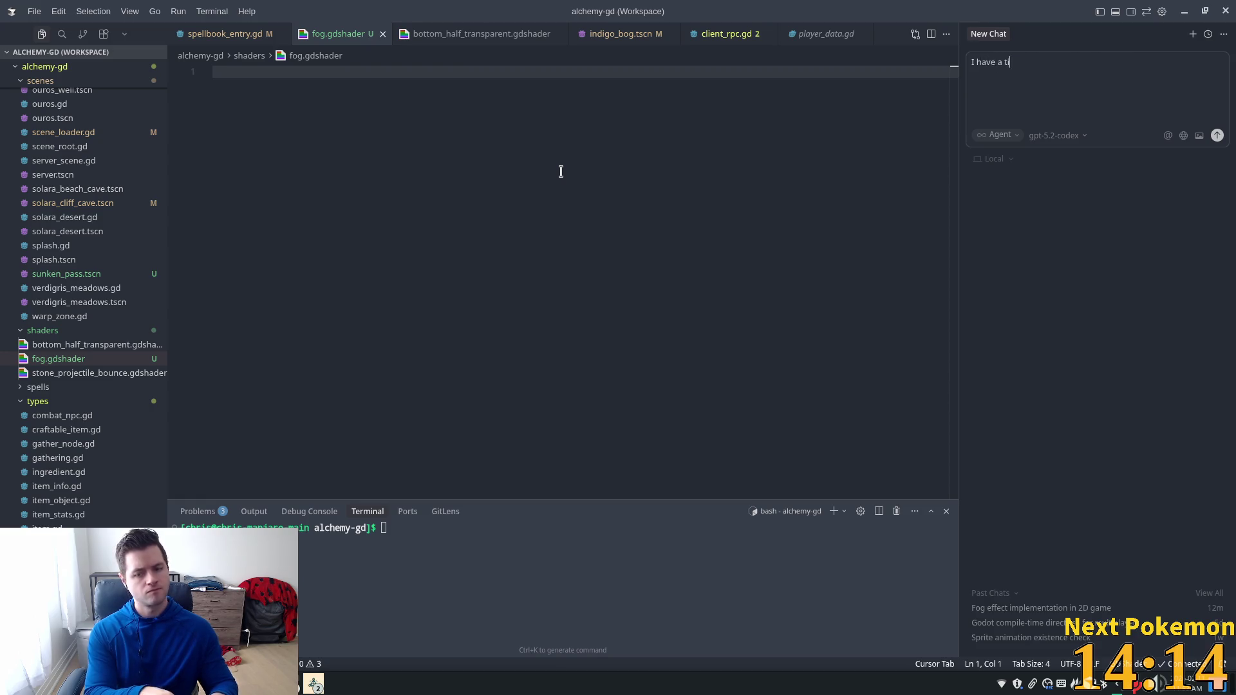
type("ble")
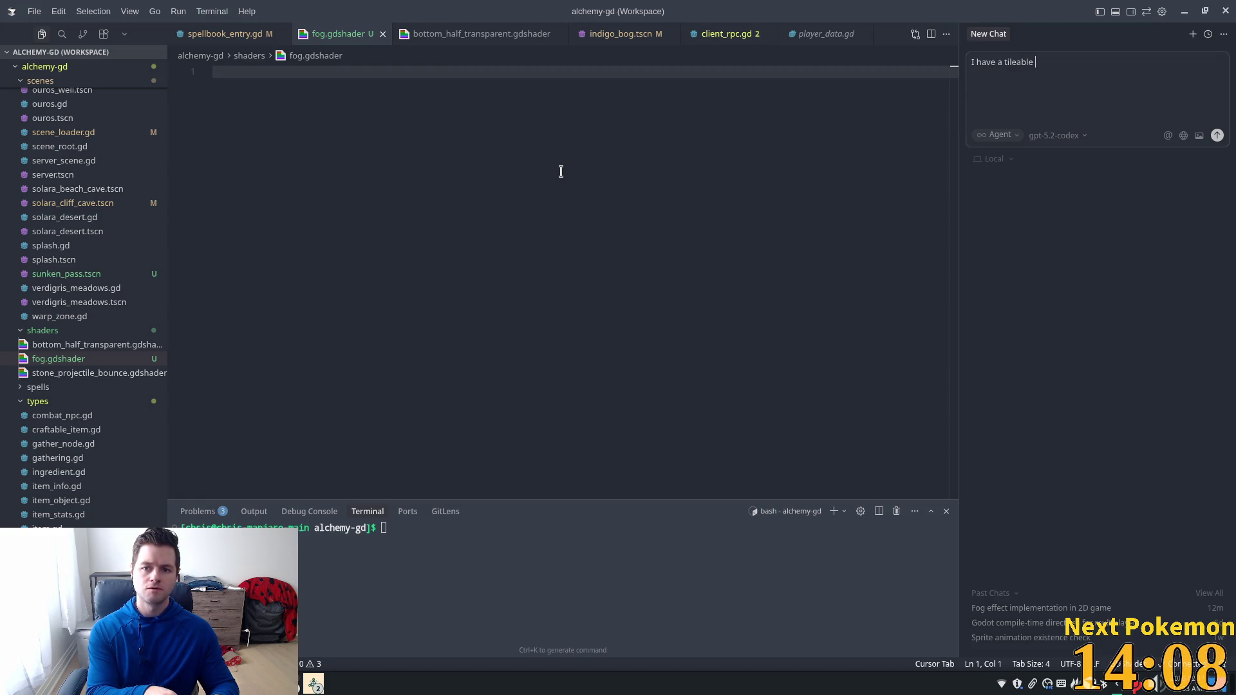
type("peg as a ")
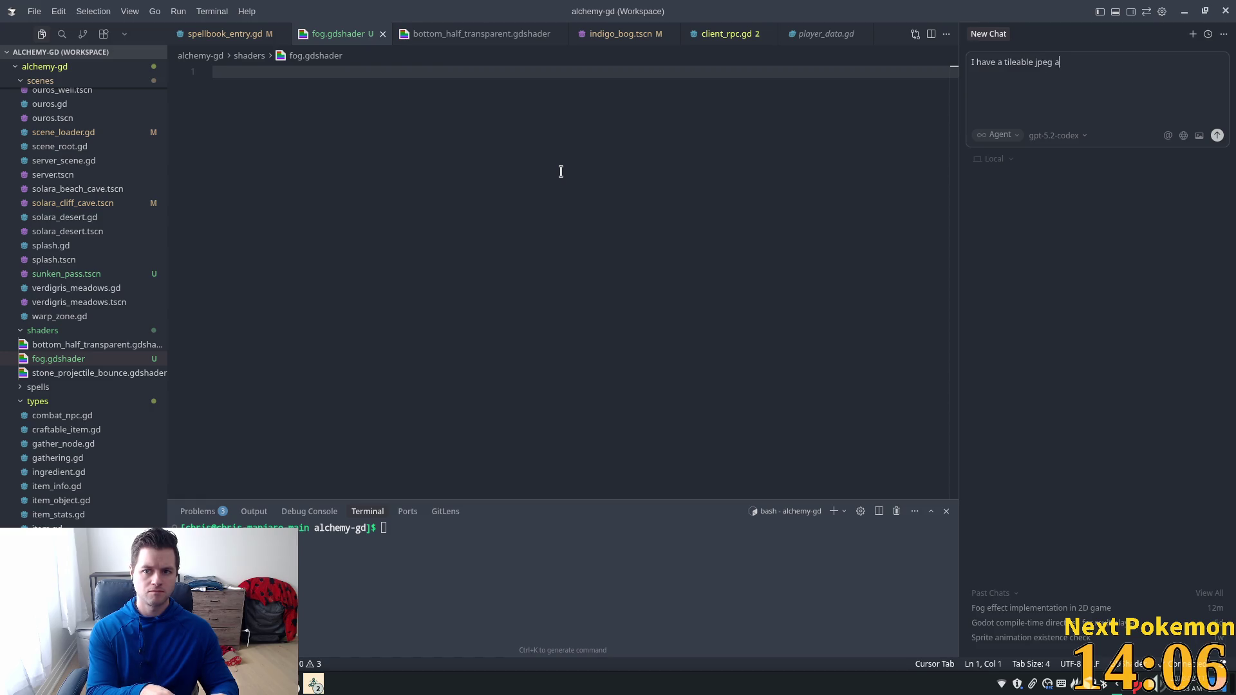
type("text")
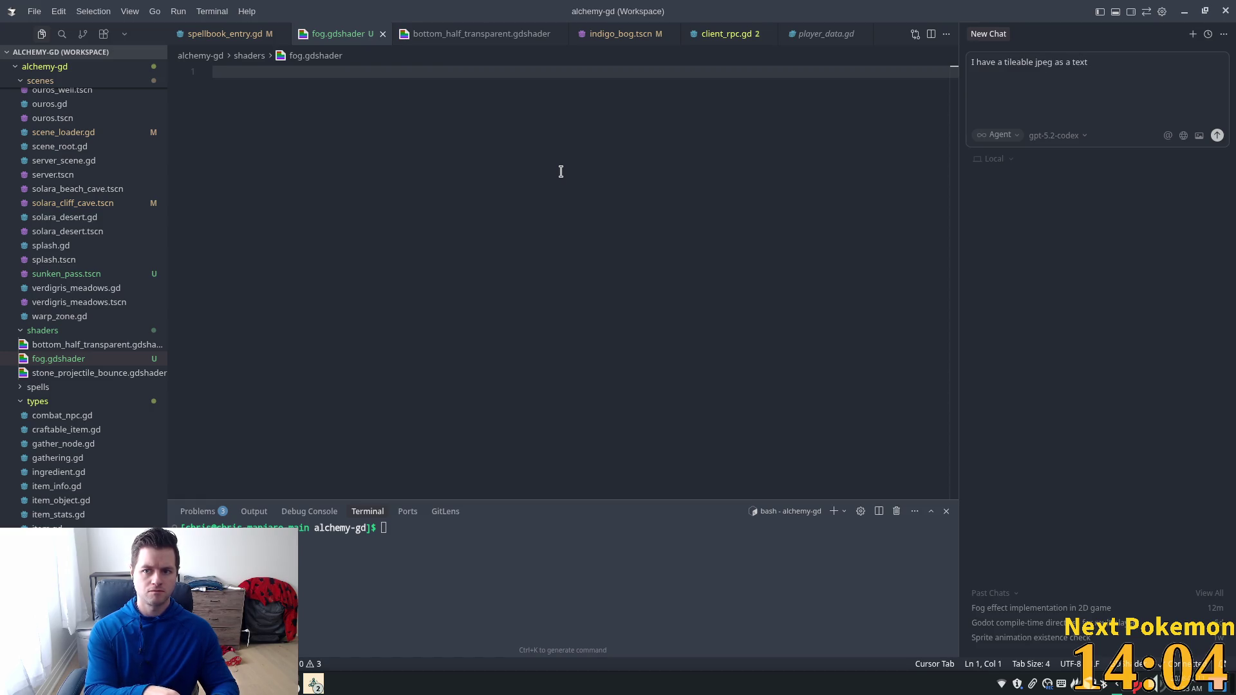
type("ure")
key("ctrl+Left")
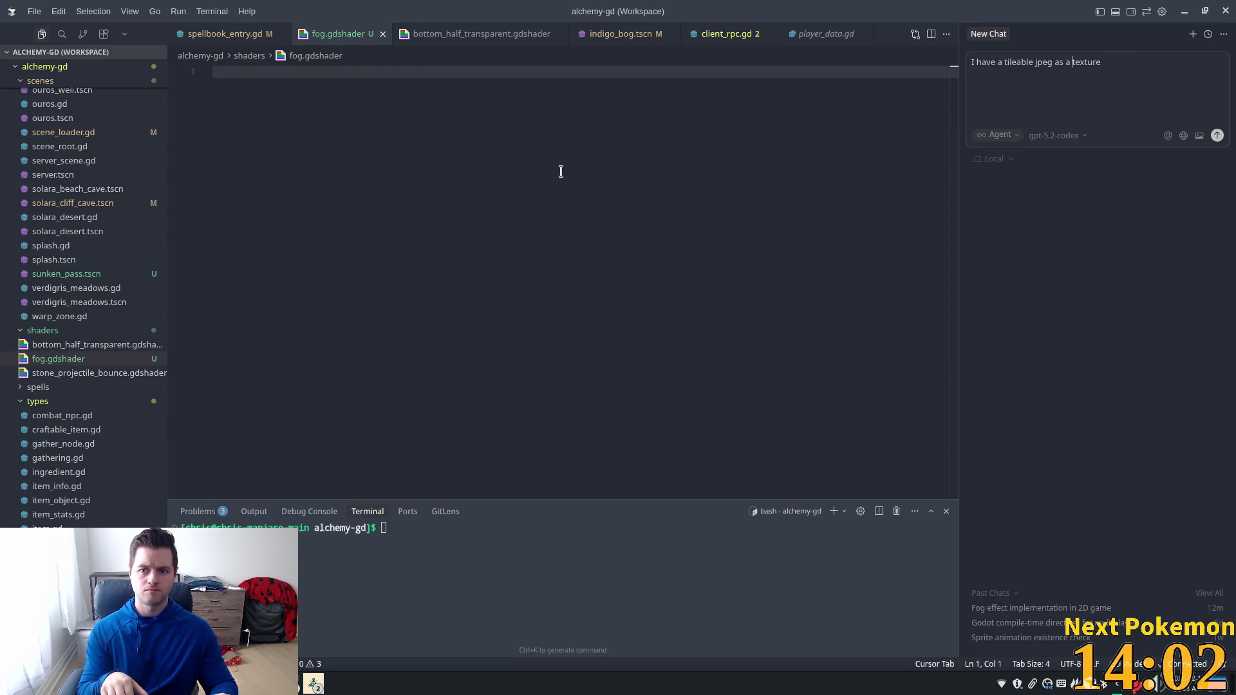
key("ctrl+Left")
key("ctrl+Left")
type("of fog")
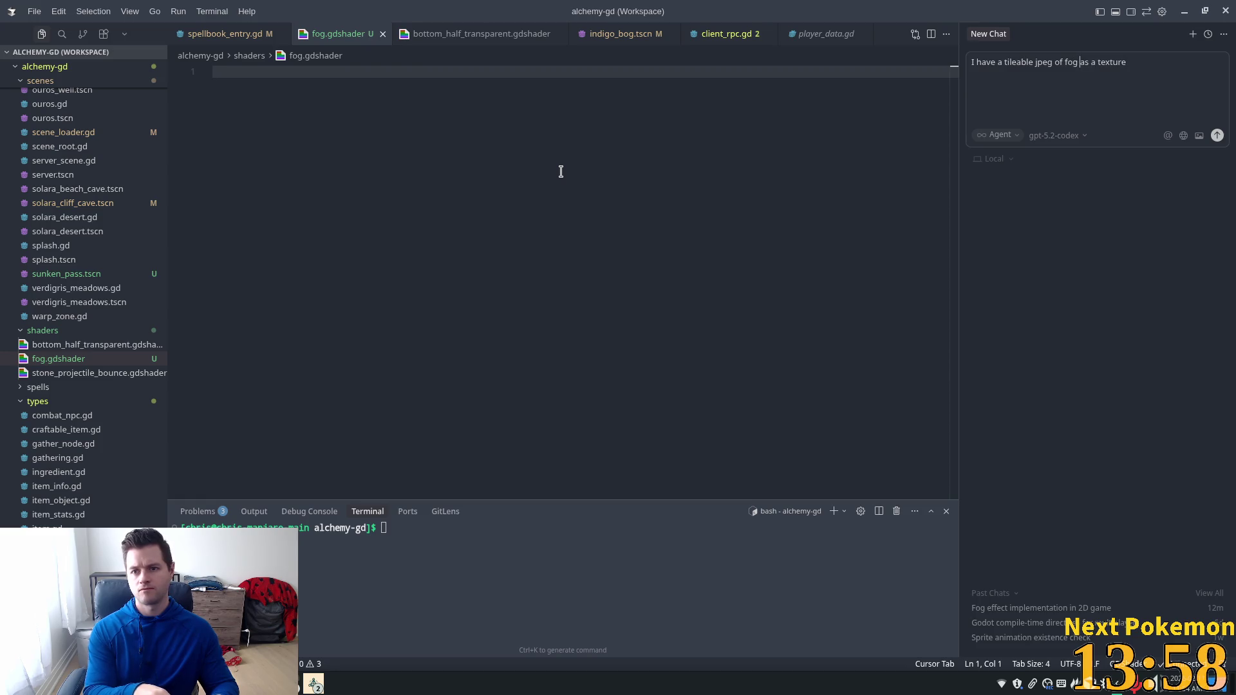
key("End")
type(". ")
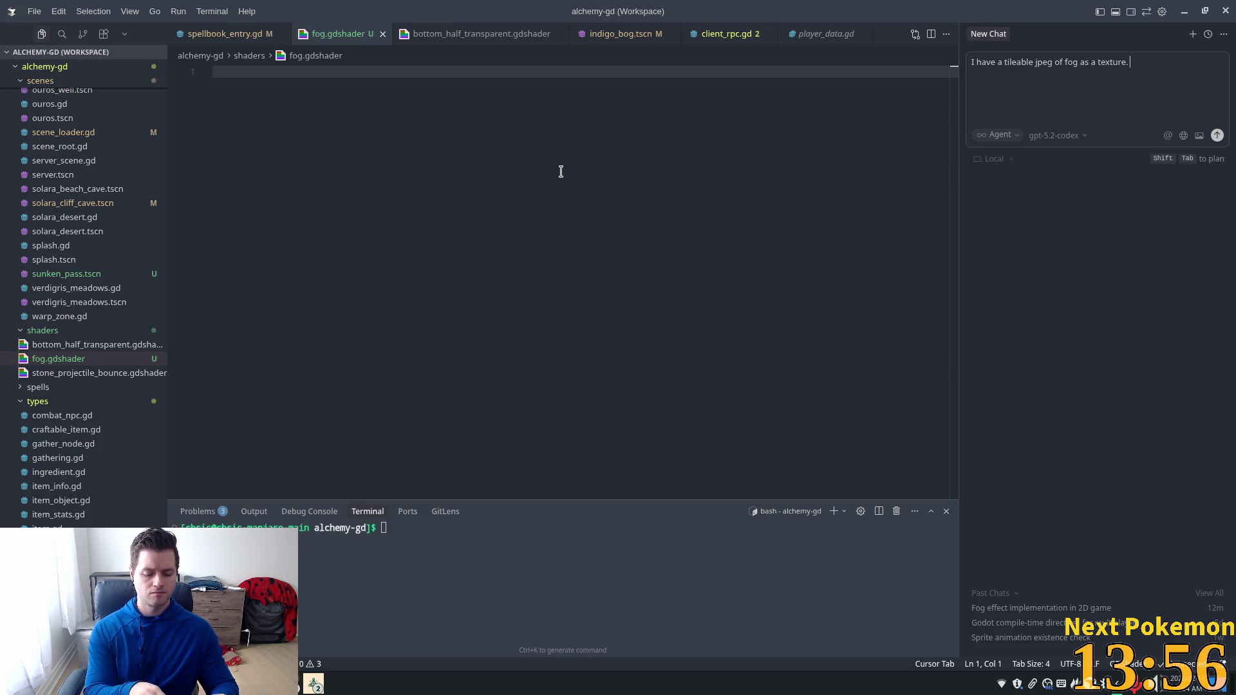
type("Can you write a ")
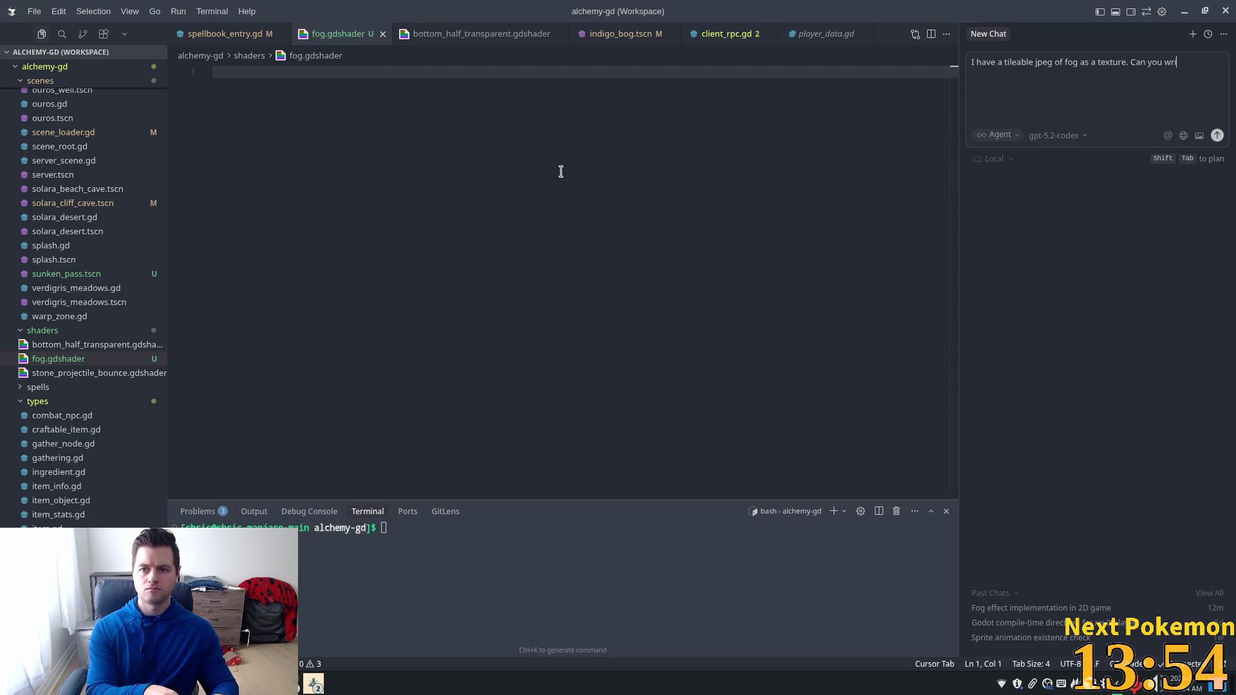
type("shader")
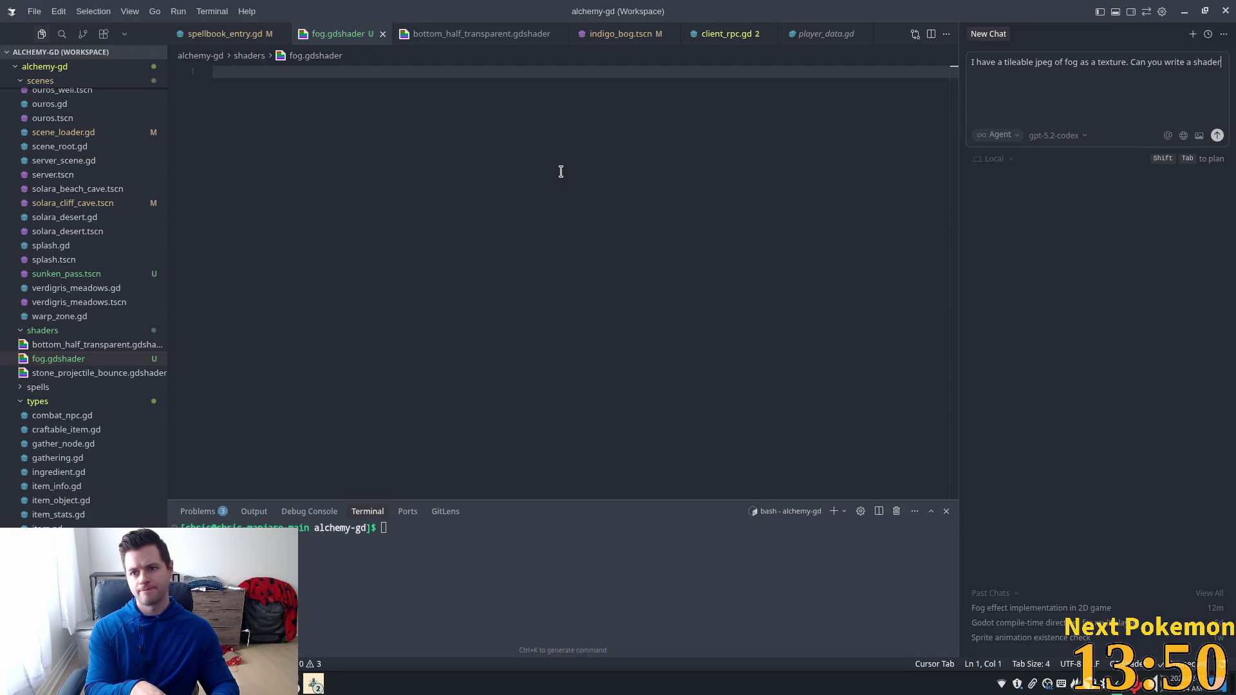
key("BackSpace")
key("BackSpace")
key("BackSpace")
type("ple ")
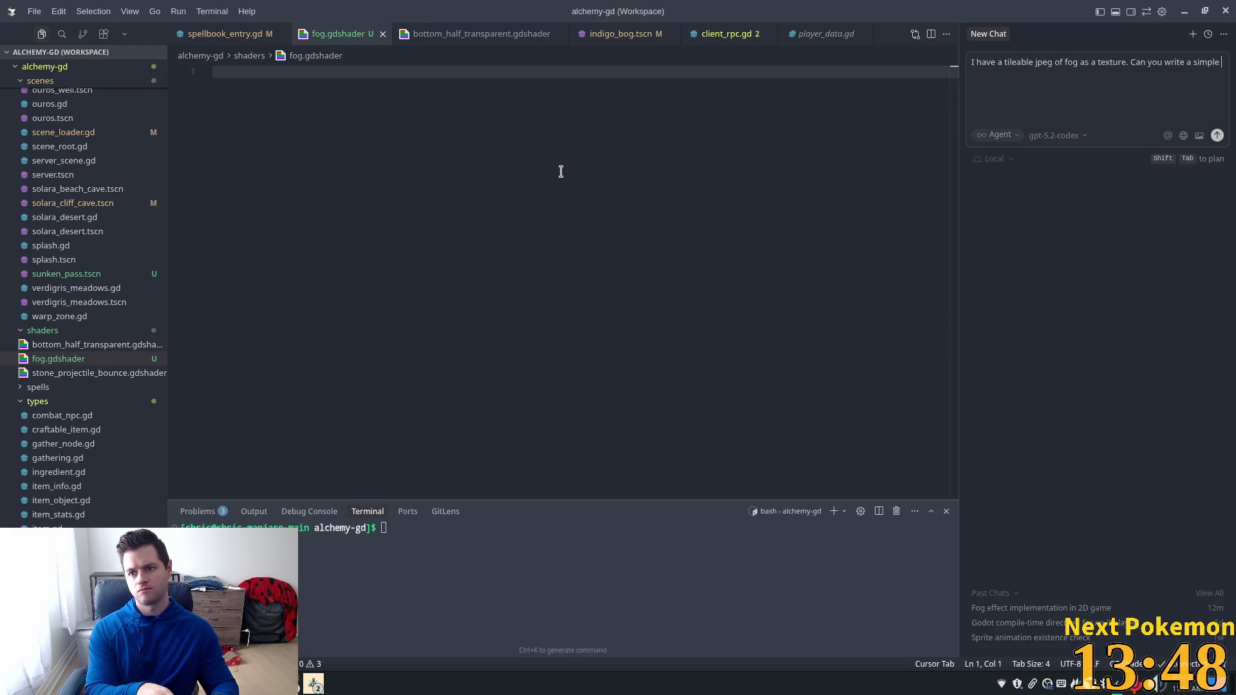
type("shader that wi")
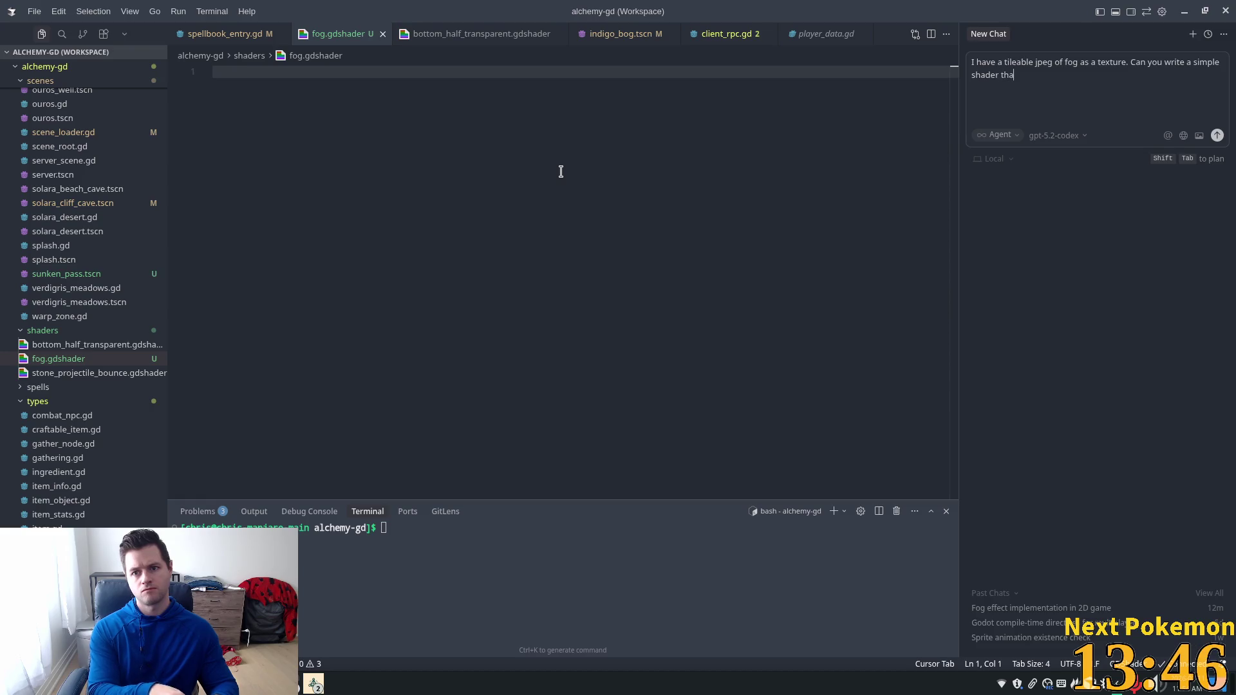
type("ll make the")
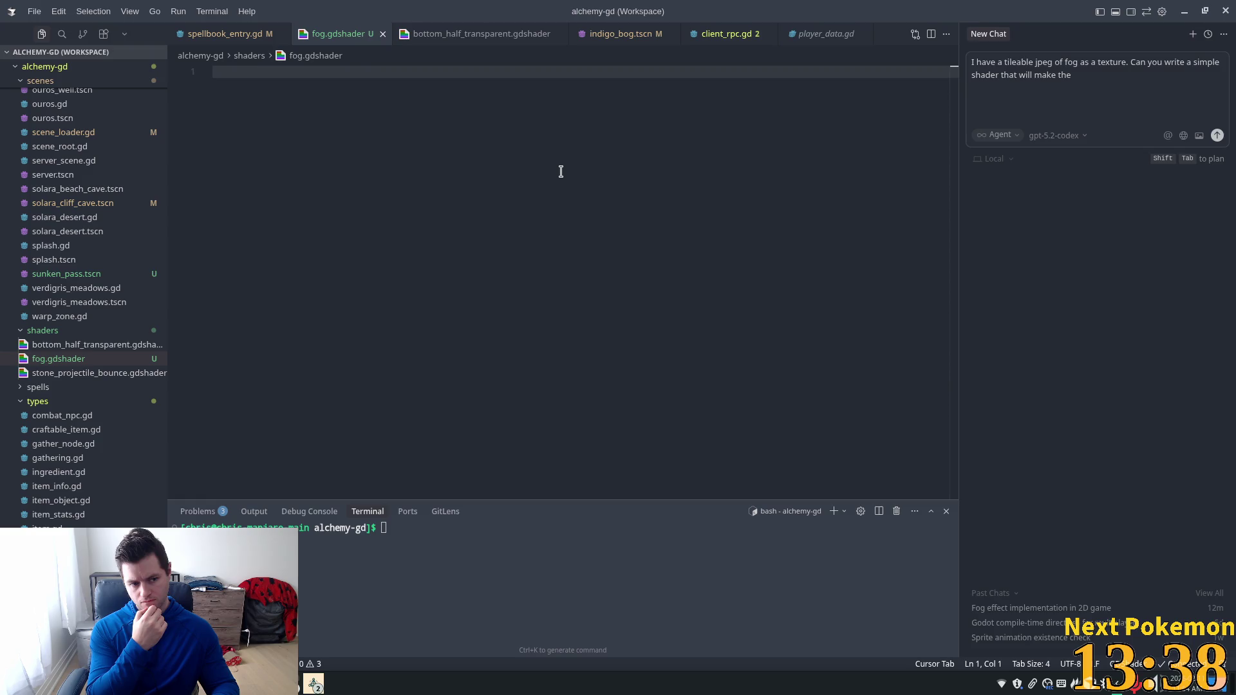
type("texutre")
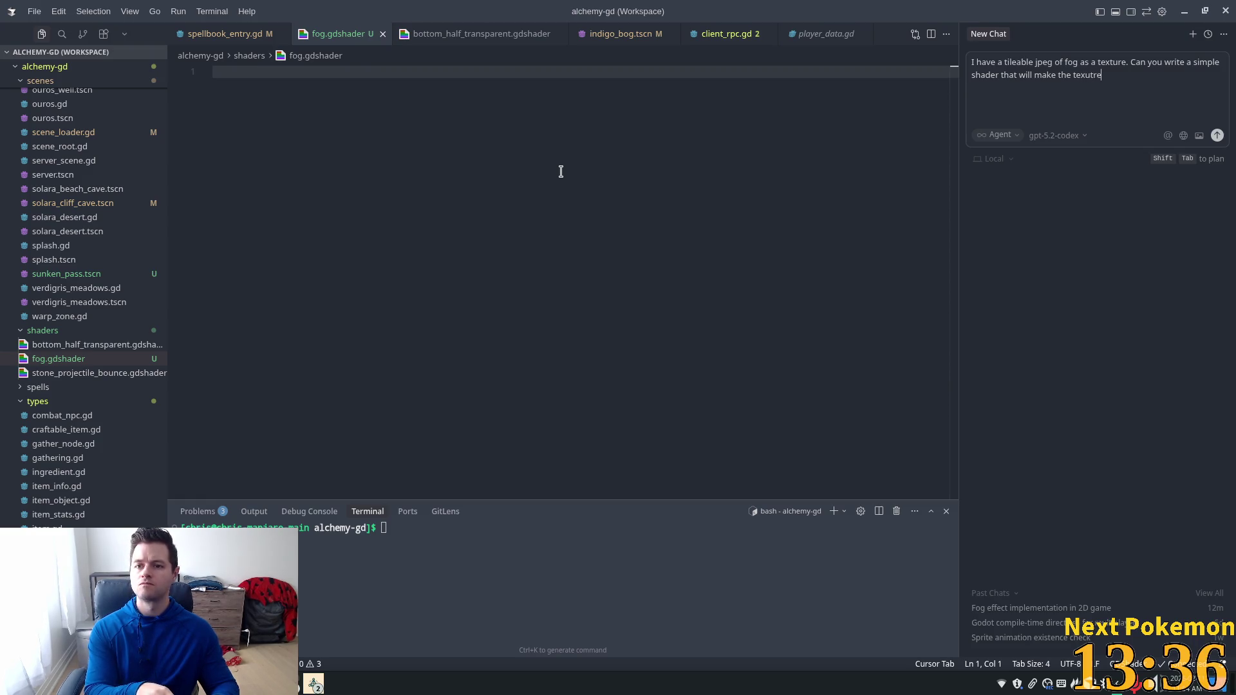
type("e ")
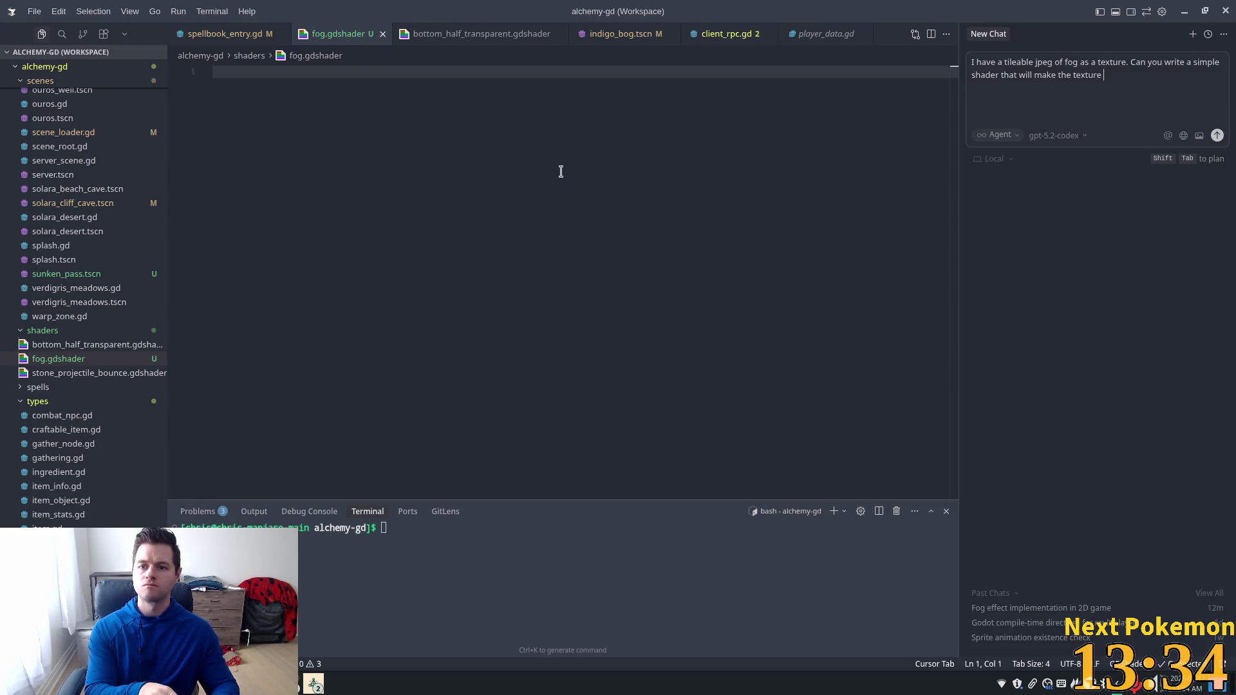
type("mo")
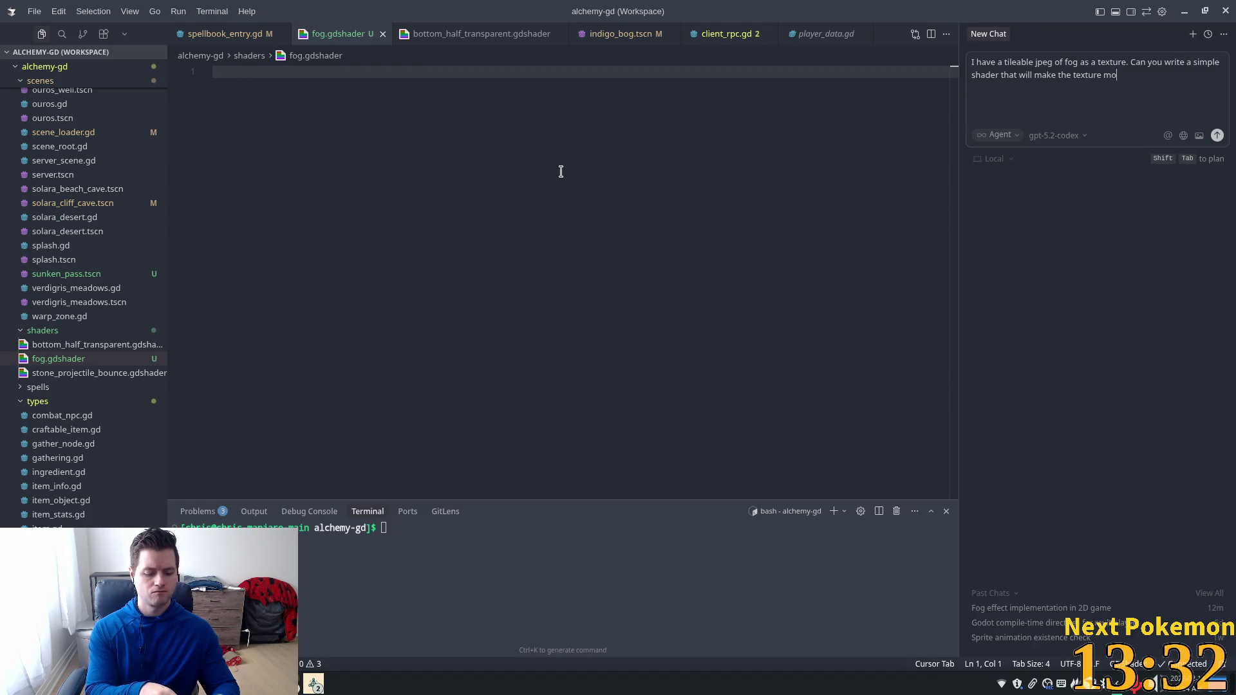
type("ve aboutke ")
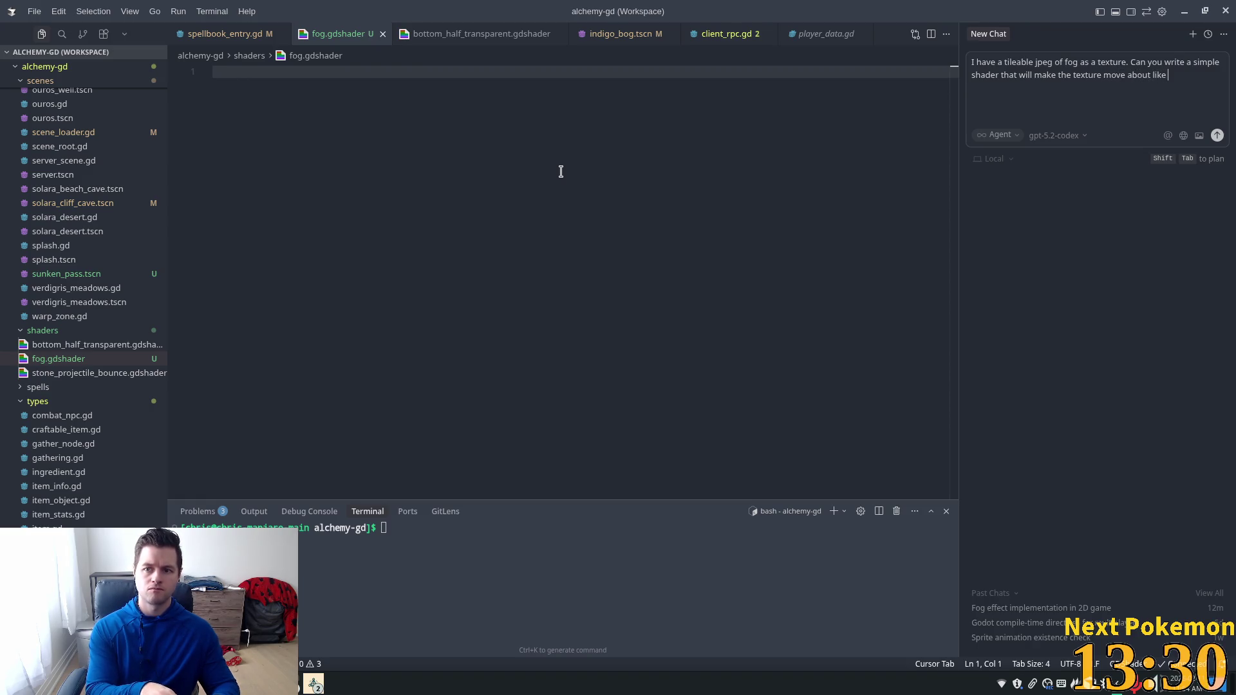
type("fog")
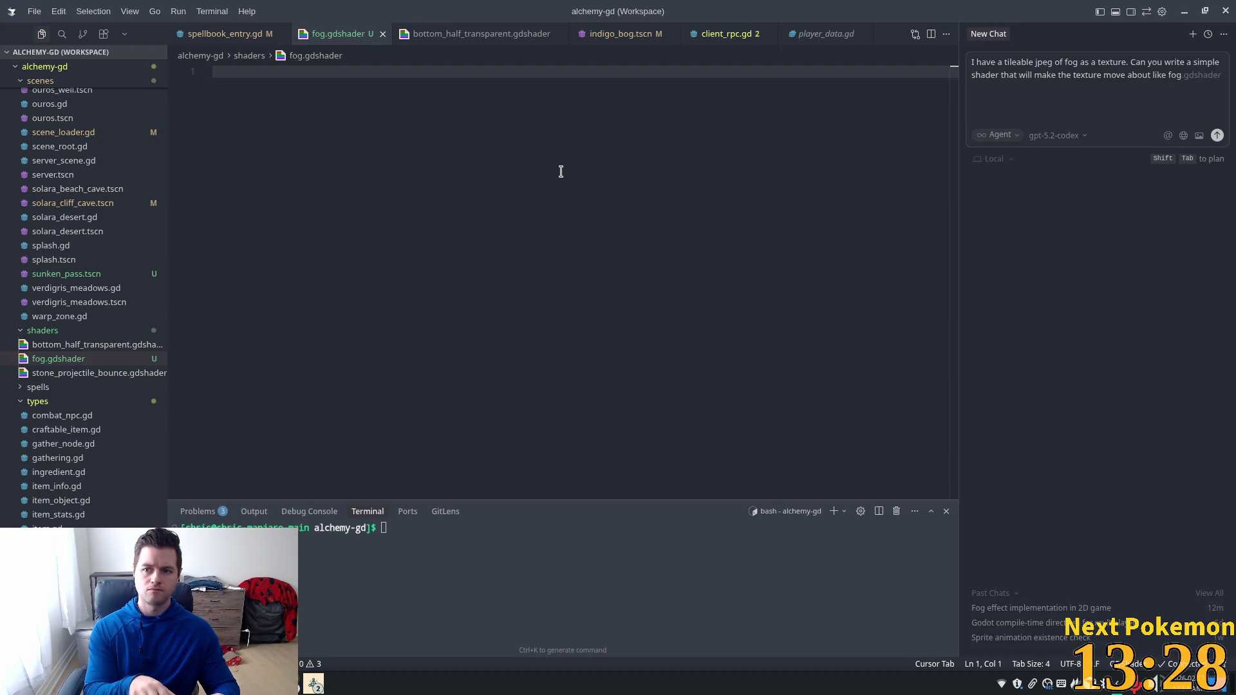
key("Return")
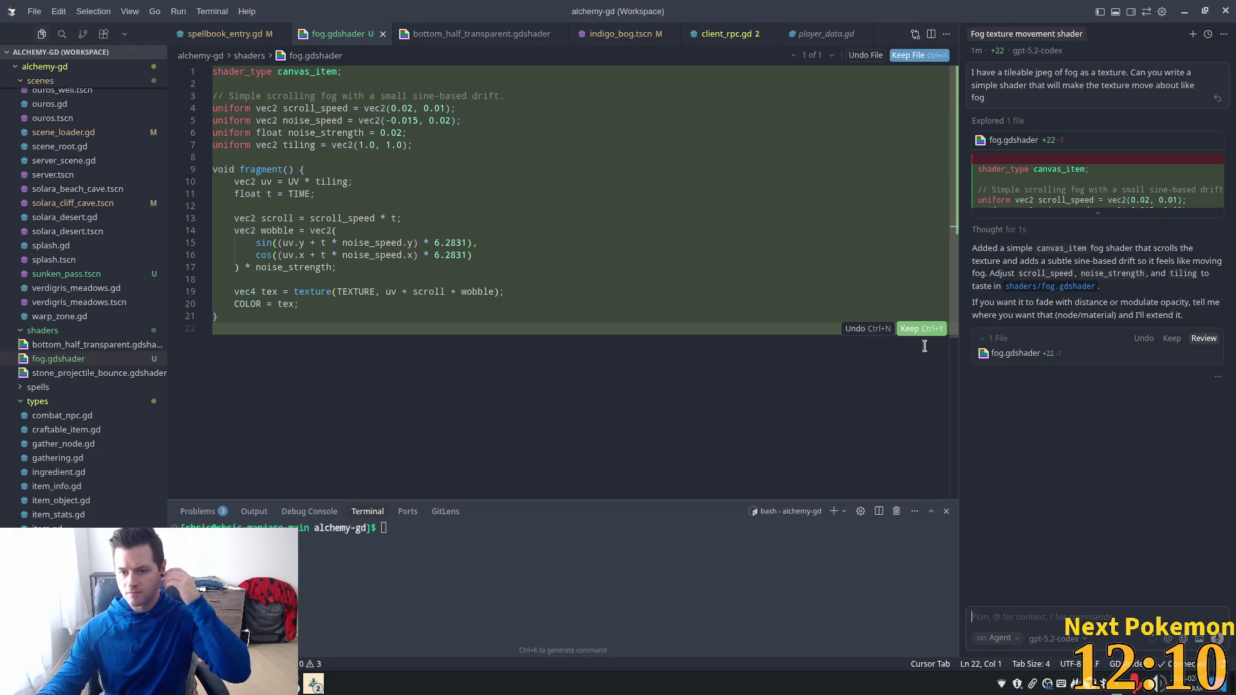
Step: Accept the agent's 22-line scrolling fog shader as fog.gdshader's contents in Cursor
left_click(922, 328)
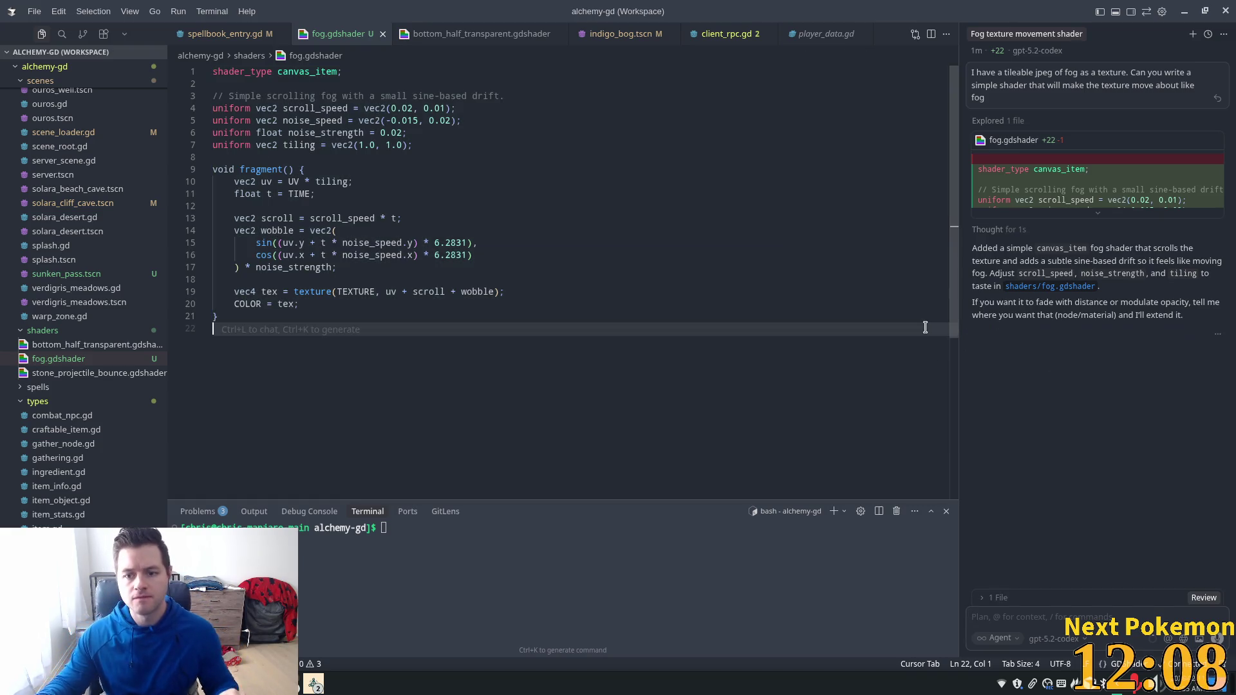
left_click(618, 255)
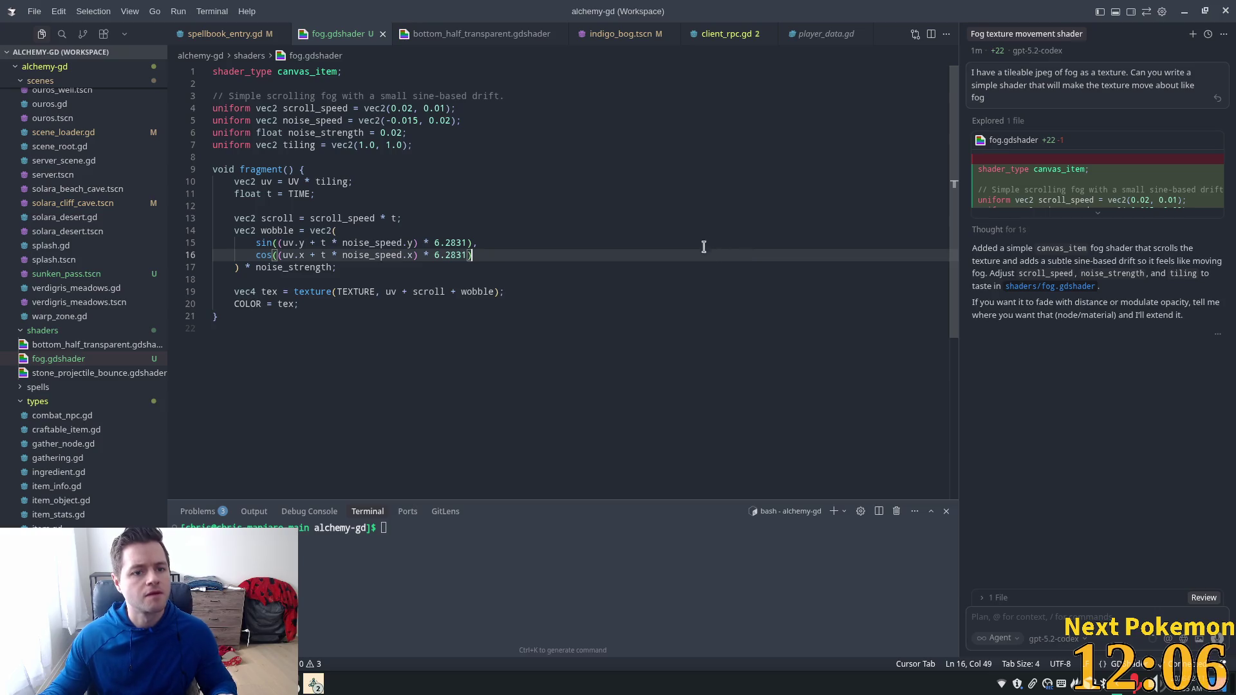
Step: Back in Godot, select the fog TextureRect node in the indigo_bog scene
key("alt+Tab")
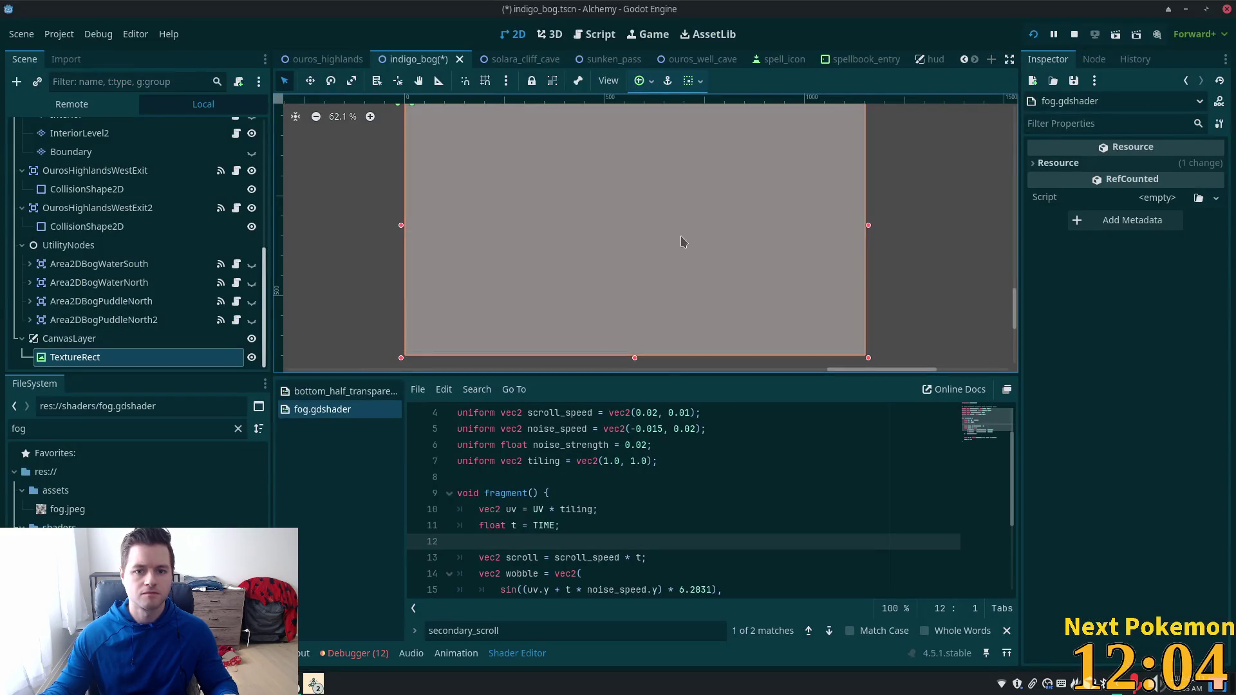
scroll(676, 283, "down", 3)
scroll(673, 283, "up", 2)
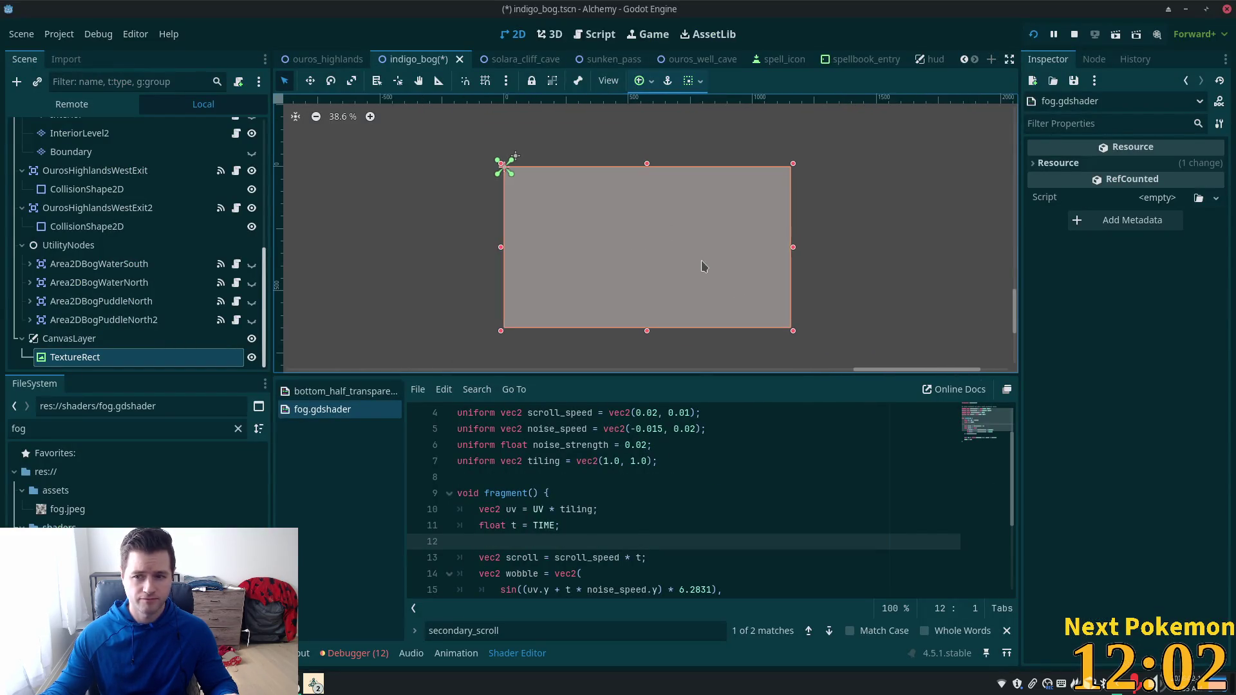
left_click(135, 511)
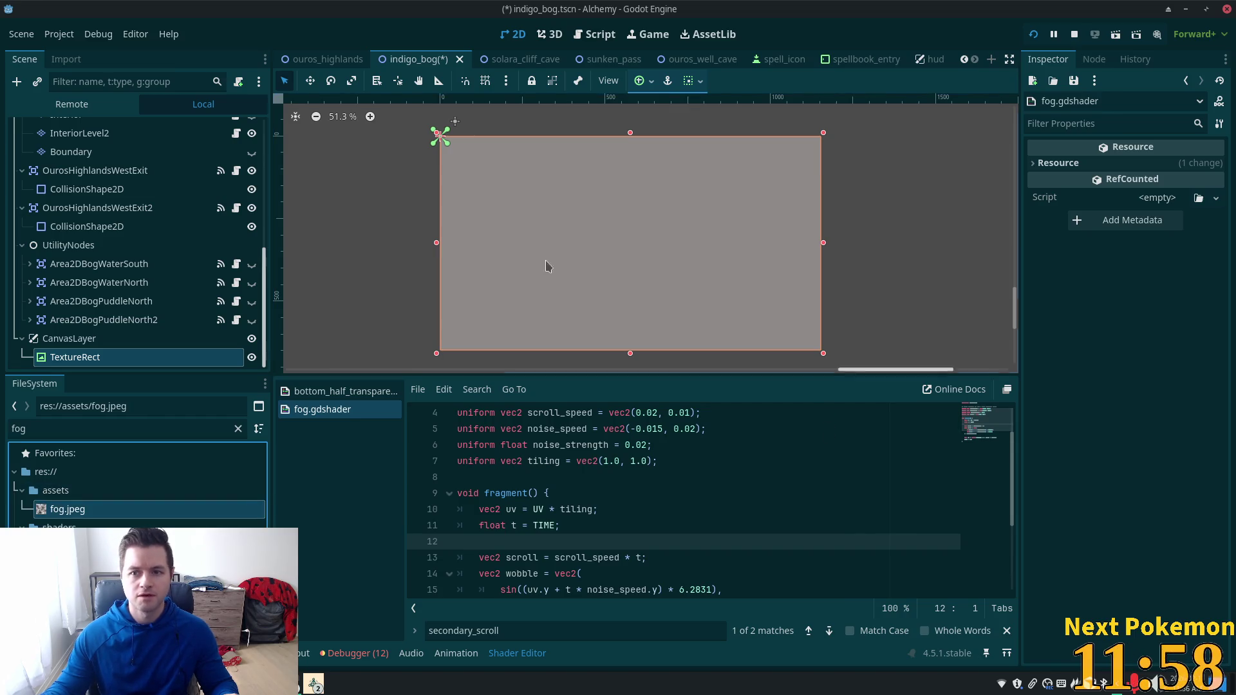
left_click(77, 355)
left_click(75, 345)
left_click(75, 357)
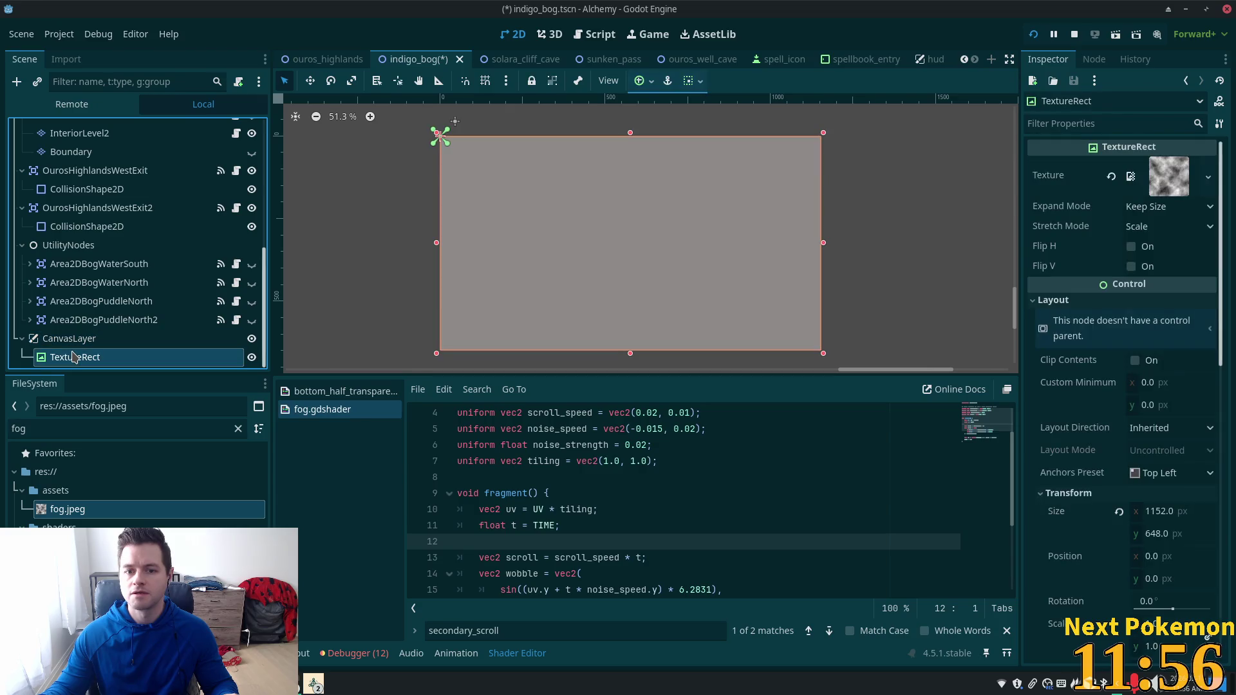
scroll(1127, 425, "down", 5)
scroll(1127, 426, "down", 7)
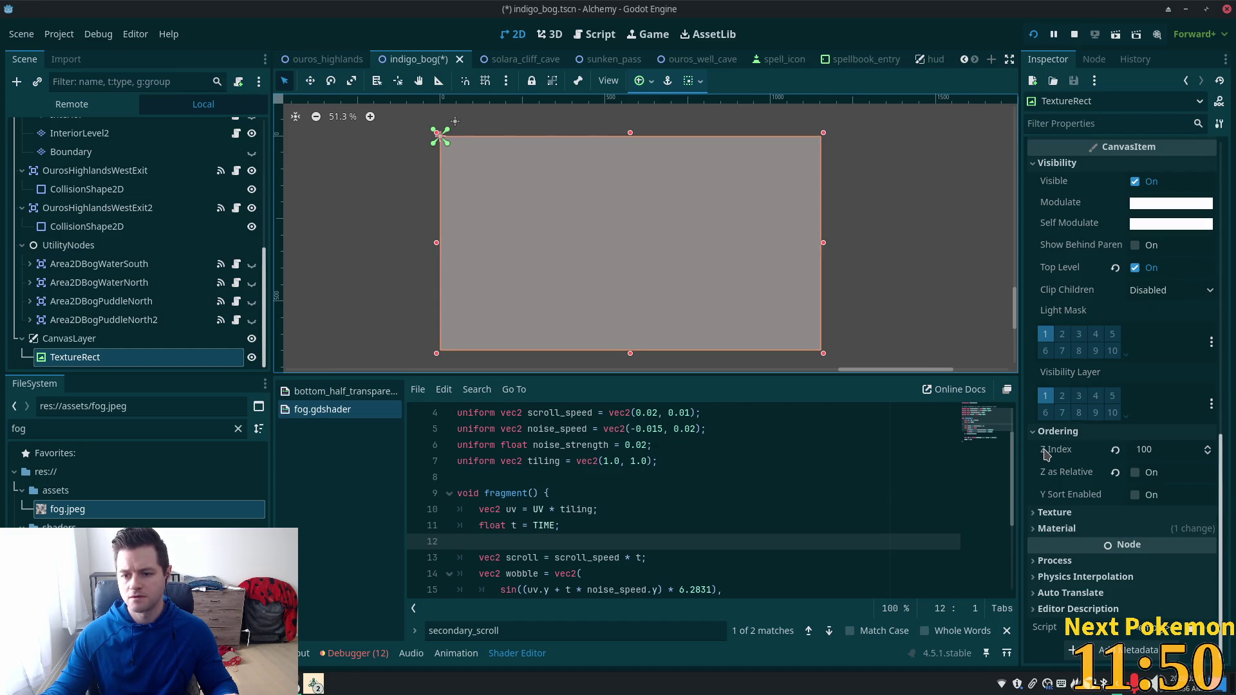
Step: Check the TextureRect's fog.gdshader material and Modulate colour, then save the scene and run the game
left_click(1094, 528)
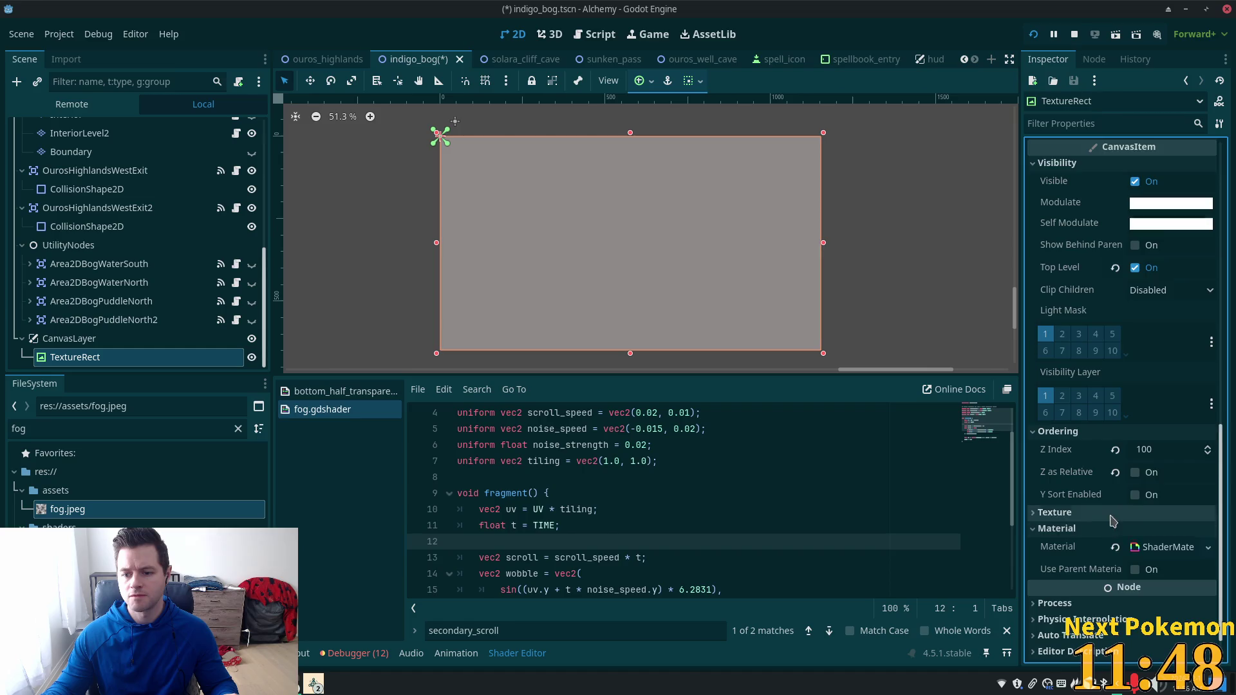
scroll(1188, 521, "down", 1)
left_click(1166, 506)
scroll(1180, 545, "down", 3)
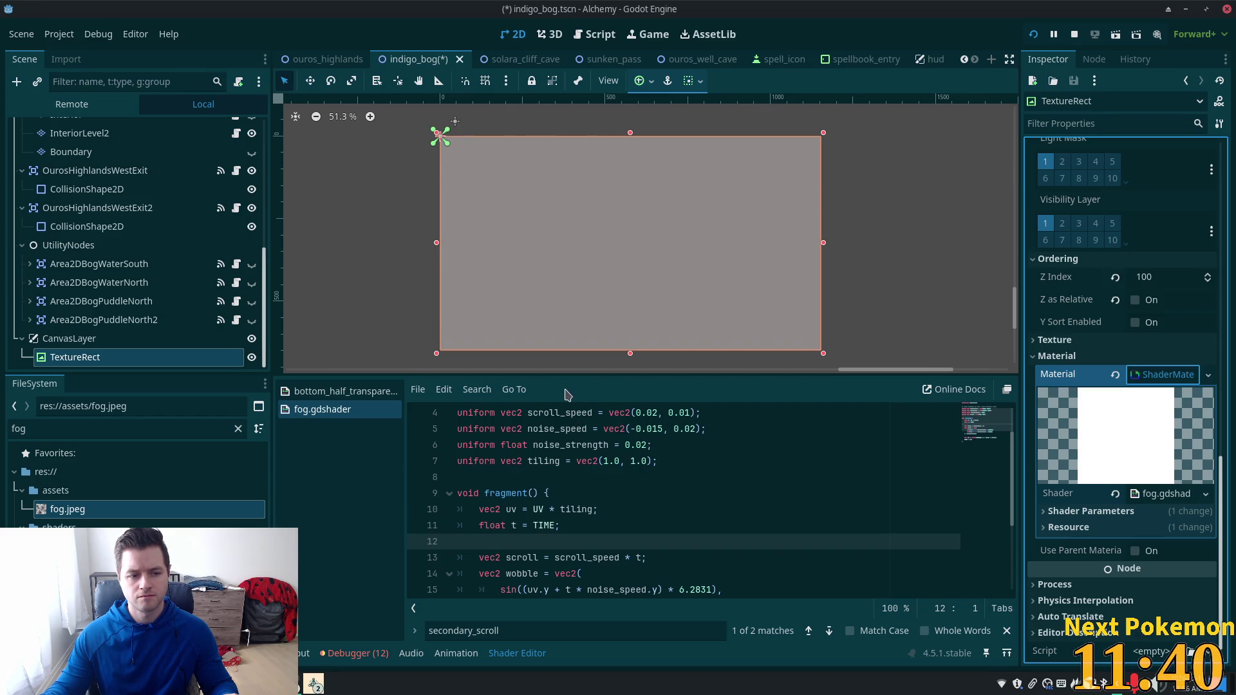
scroll(1133, 307, "up", 5)
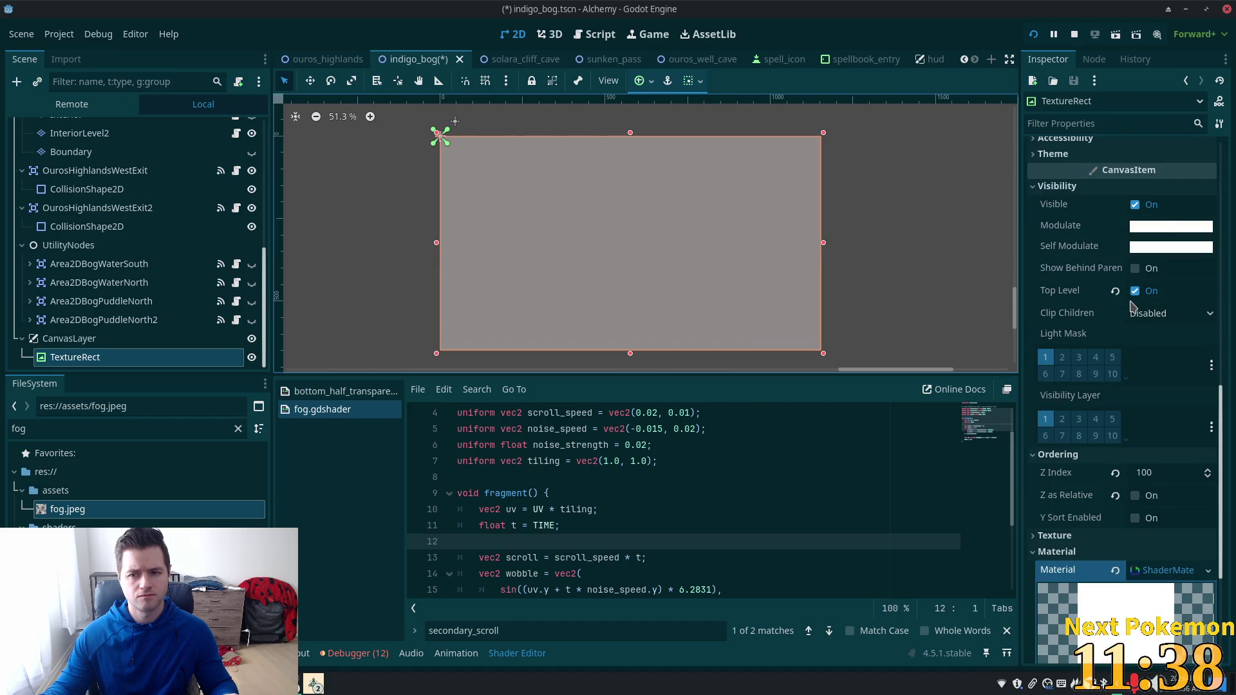
left_click(1163, 226)
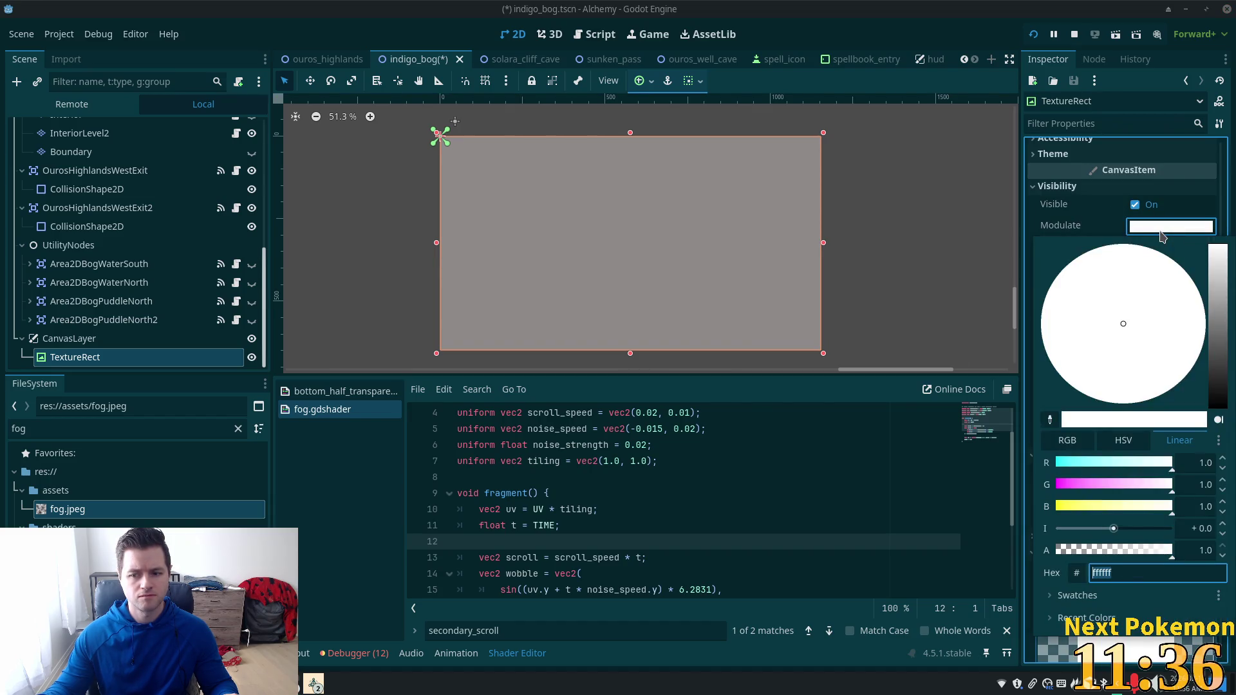
left_click(884, 29)
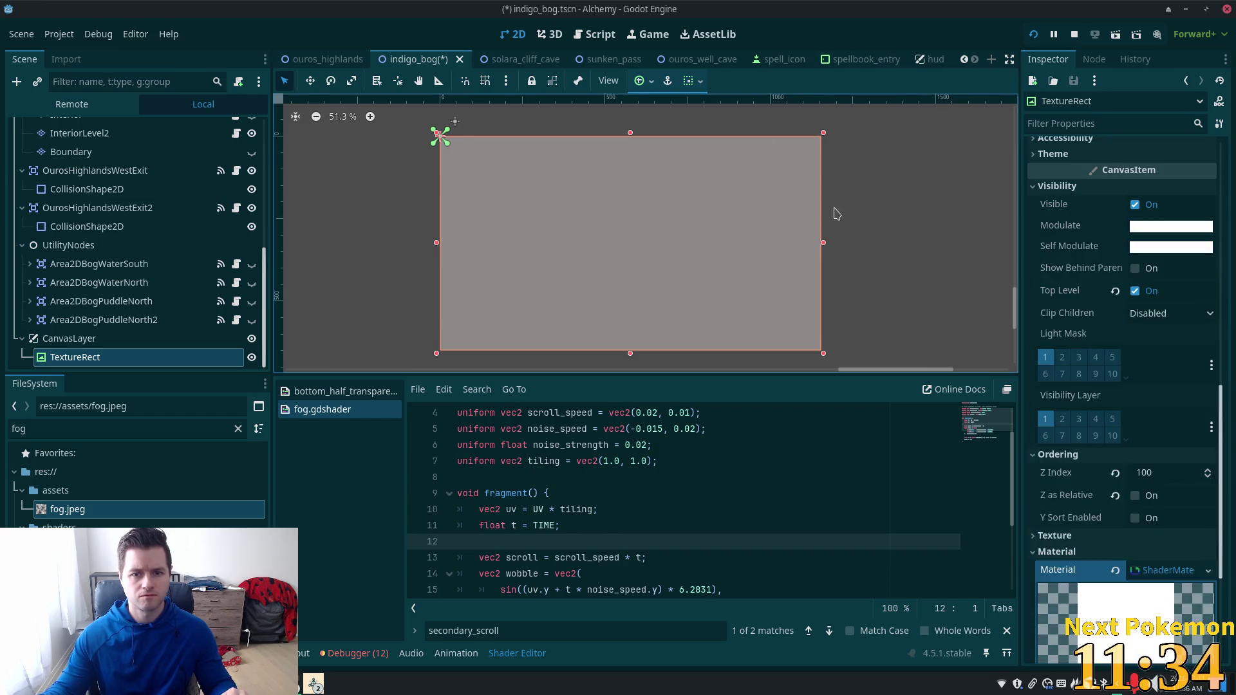
key("ctrl+s")
key("F5")
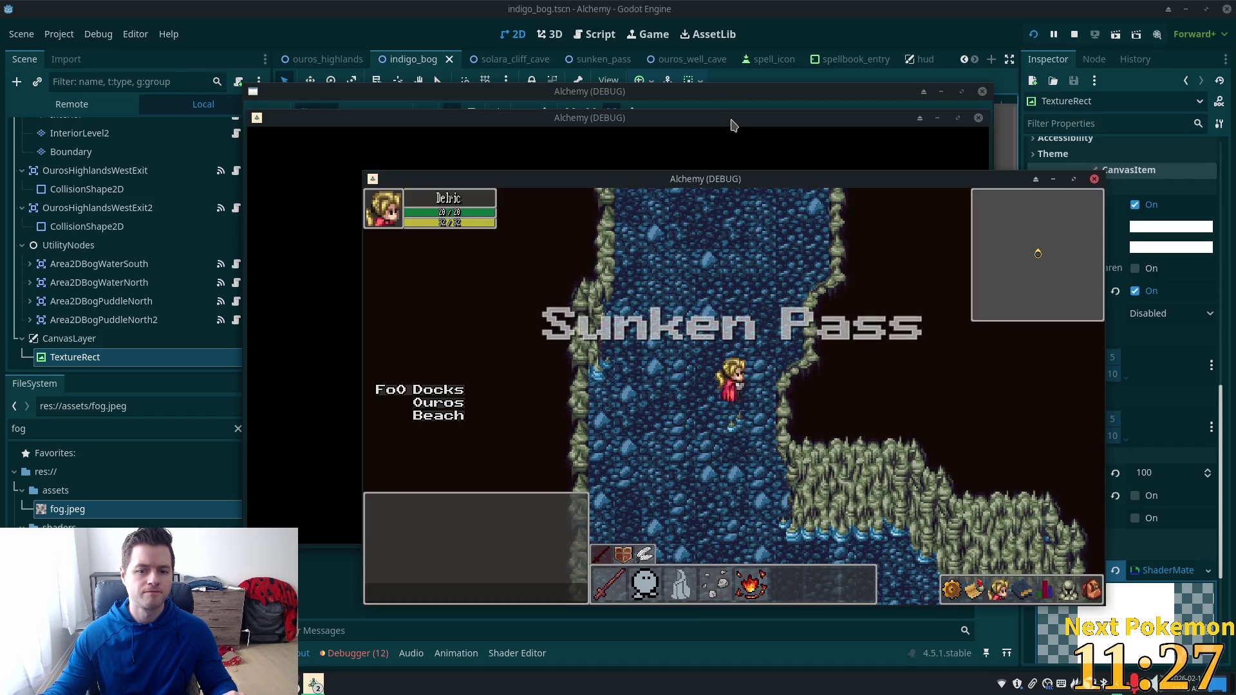
Step: Bring the Indigo Bog game window forward and move it aside to watch the grey fog
left_click(733, 125)
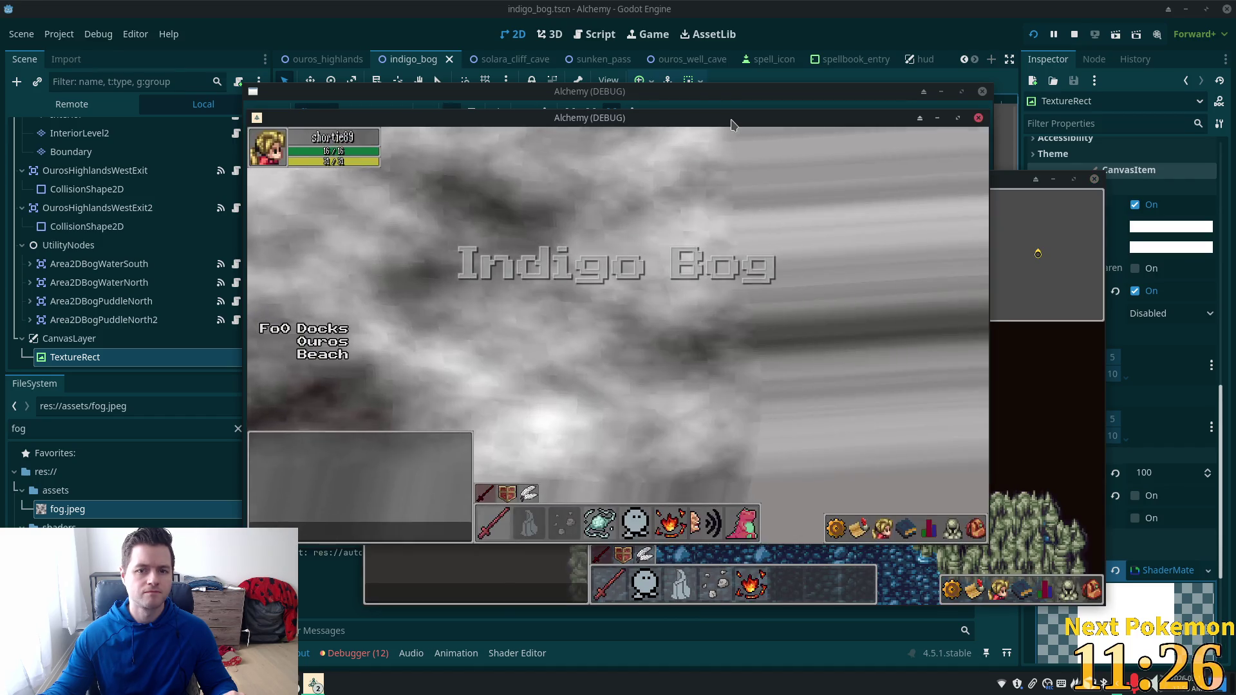
left_click_drag(731, 124, 629, 155)
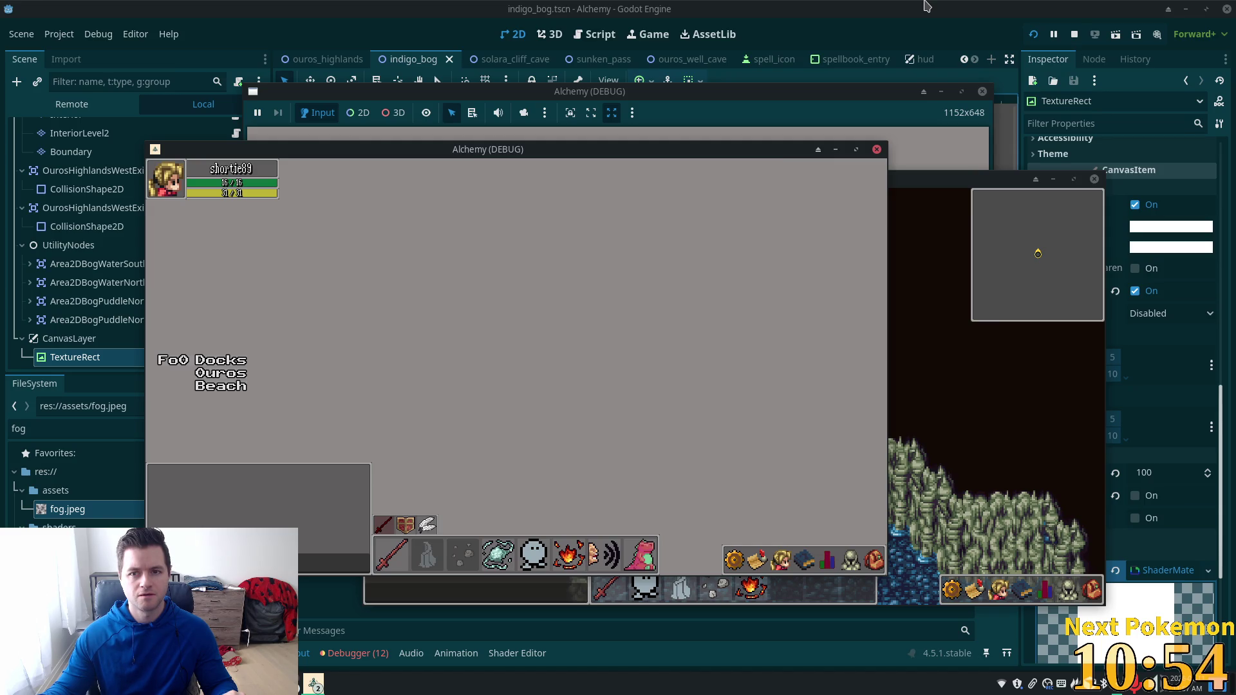
Step: Stop the game, lower the fog's Modulate alpha to 0.265 (ffffff44), and rerun
key("F8")
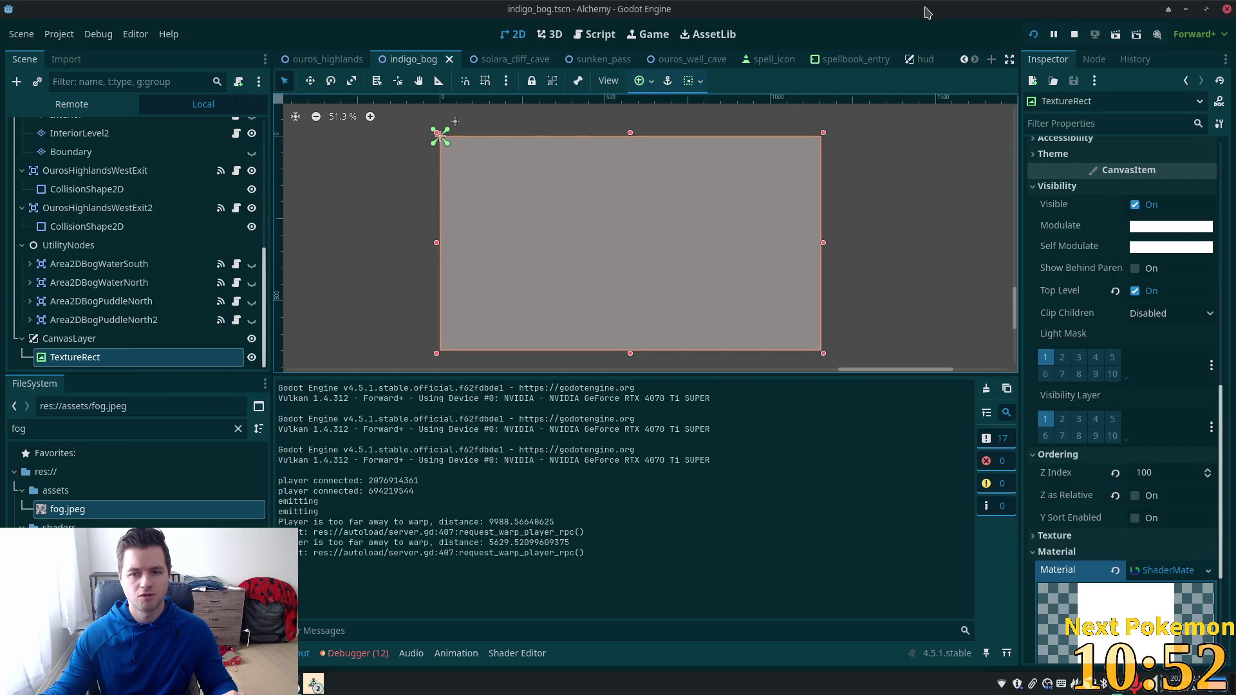
left_click(1171, 226)
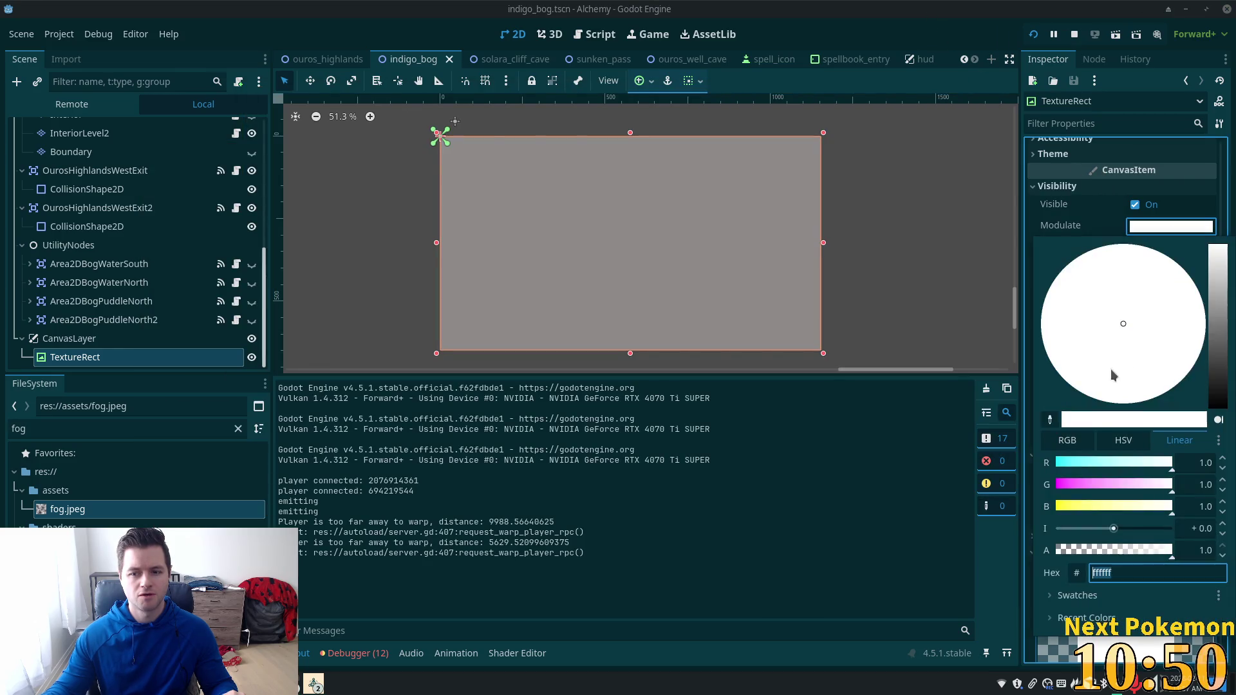
left_click_drag(1130, 557, 1098, 557)
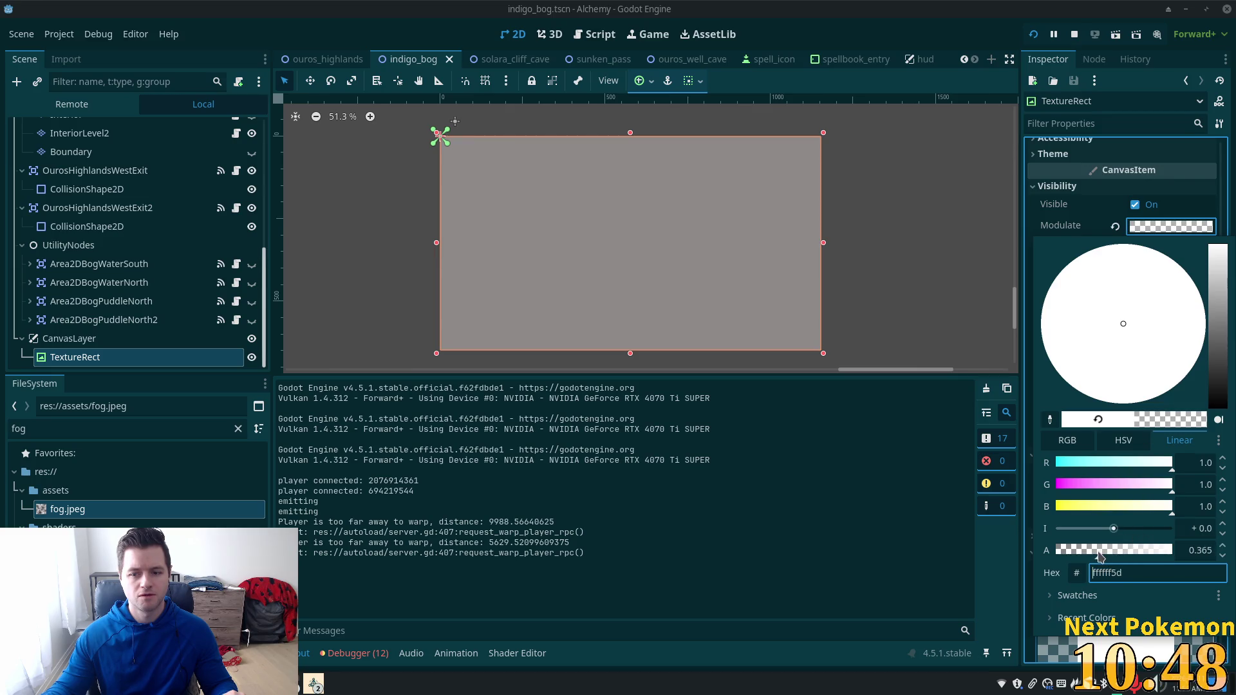
type("s")
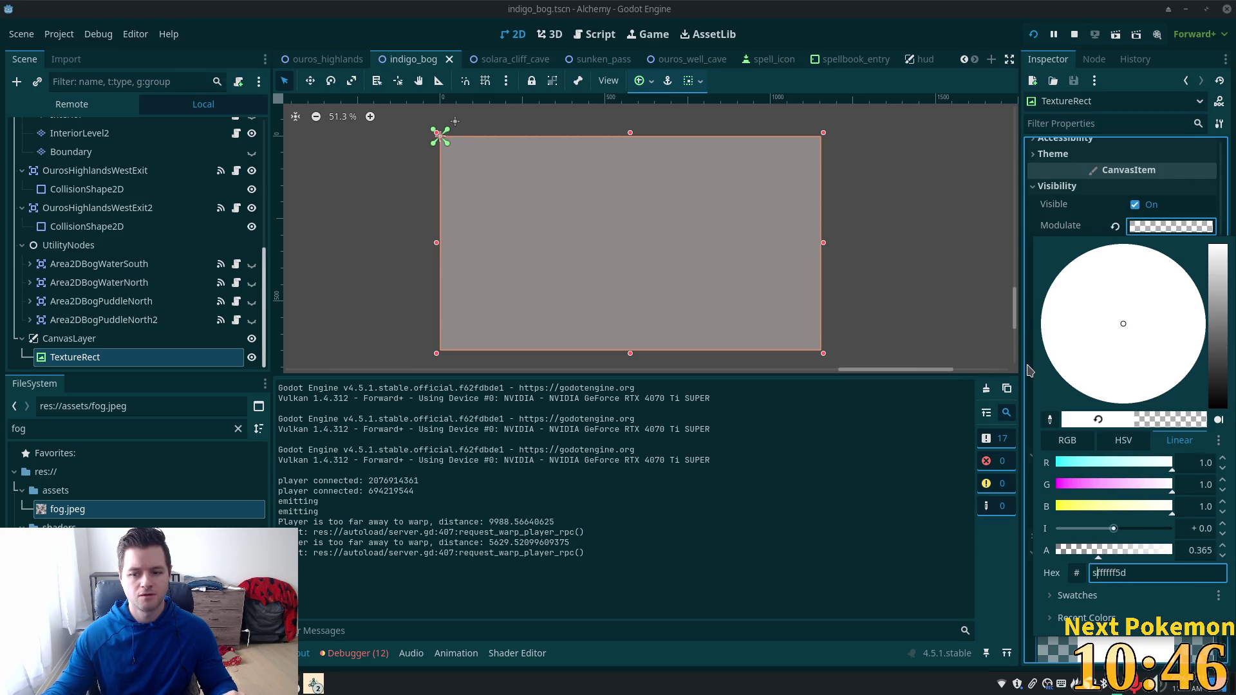
key("BackSpace")
key("End")
type("s")
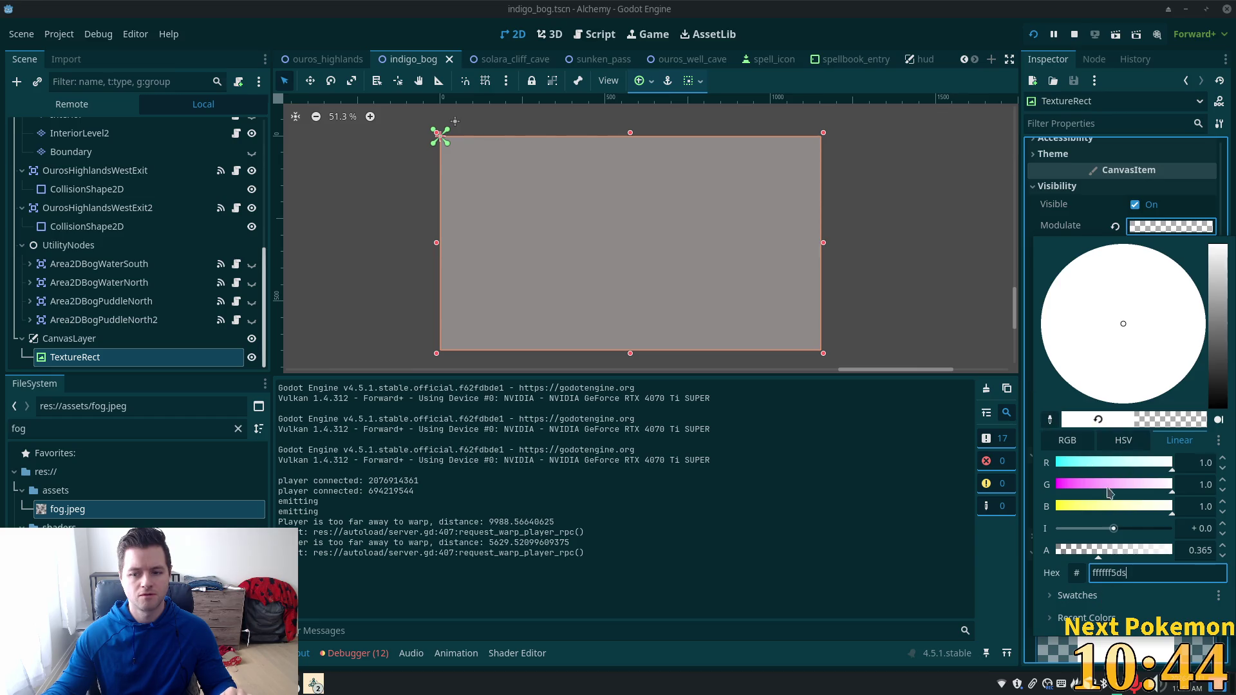
key("BackSpace")
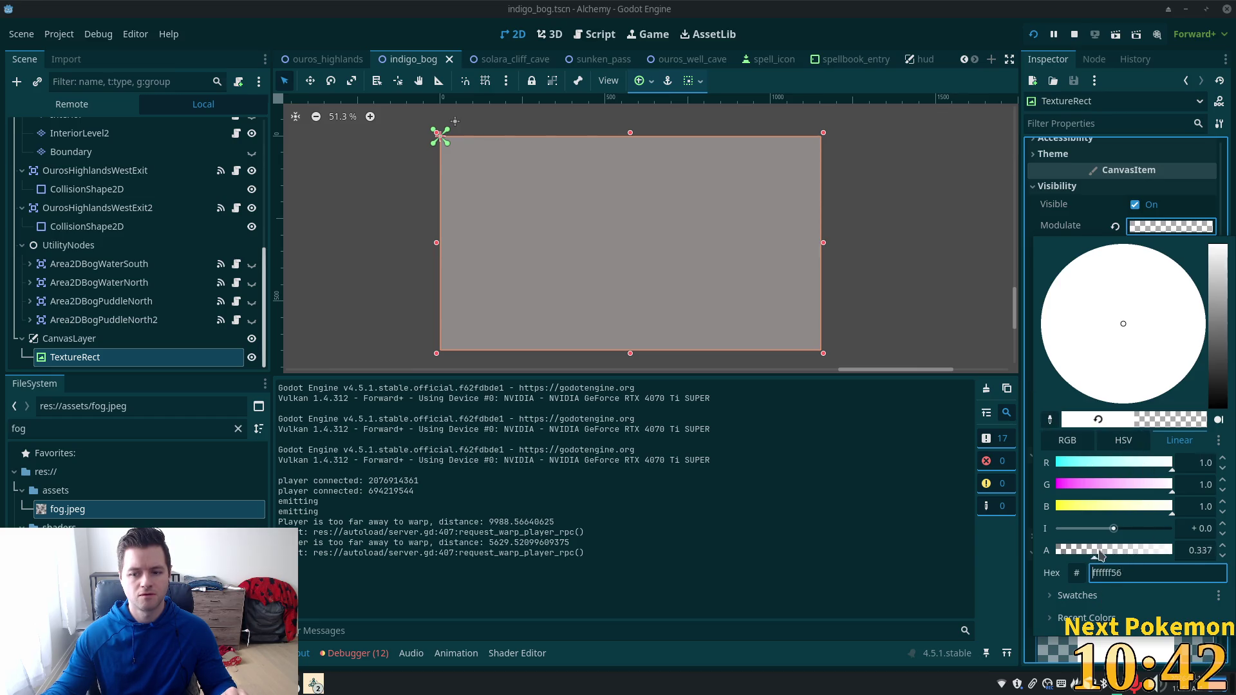
left_click_drag(1098, 551, 1089, 551)
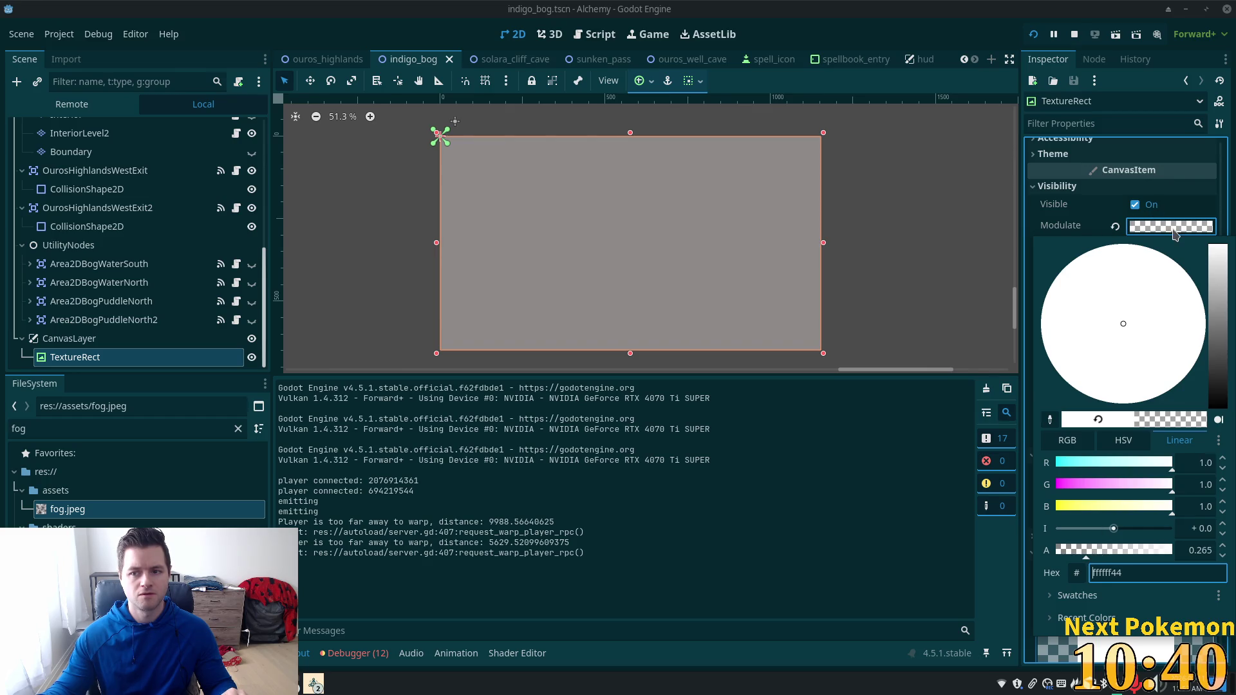
type("s")
left_click(1033, 35)
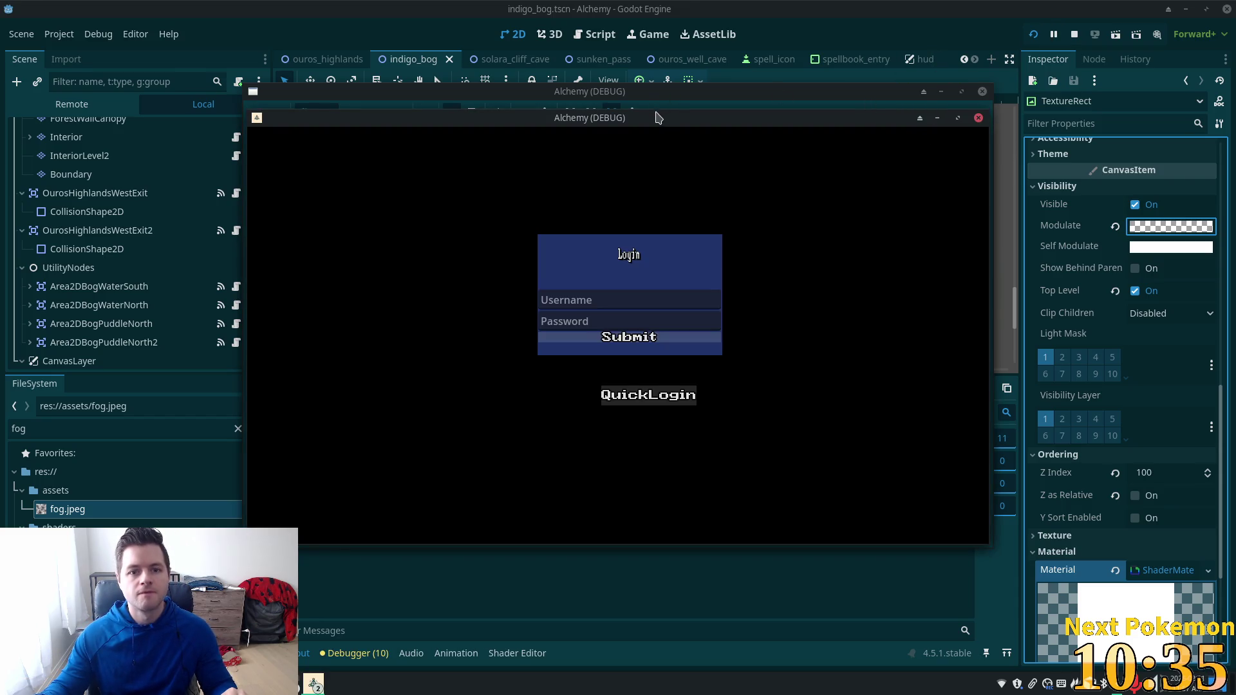
Step: Arrange both game windows, check the fainter fog over Indigo Bog, then stop the game
left_click_drag(663, 118, 789, 151)
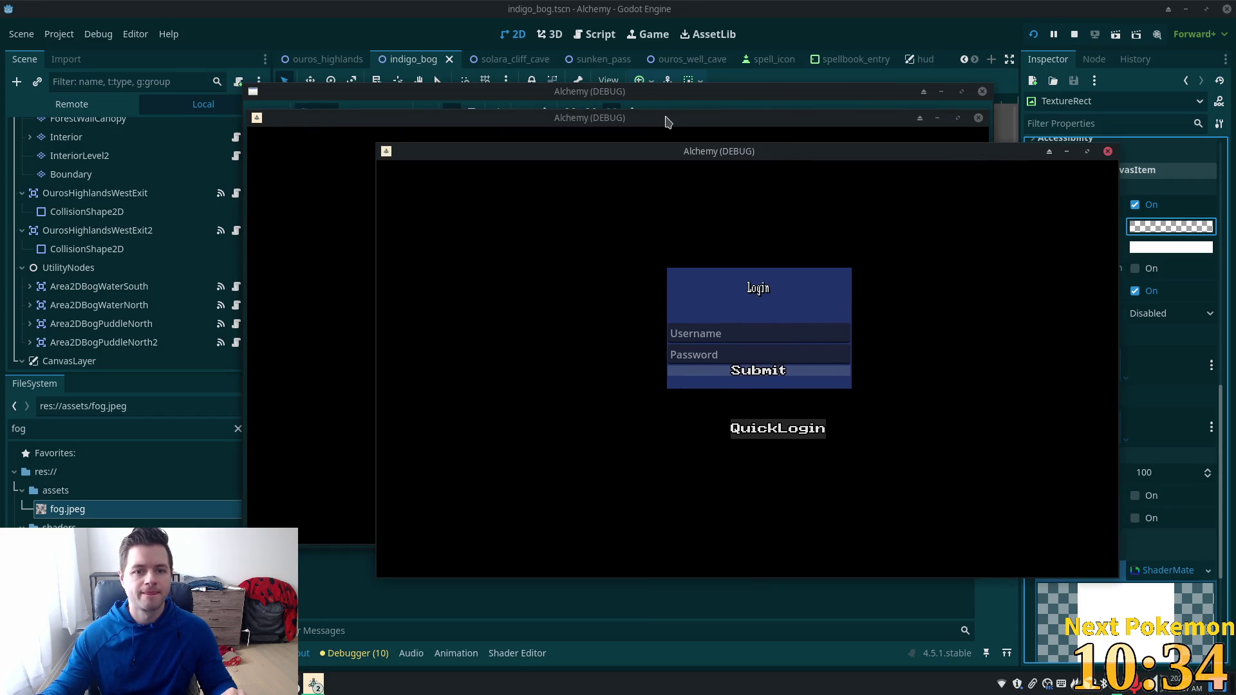
left_click_drag(665, 119, 463, 136)
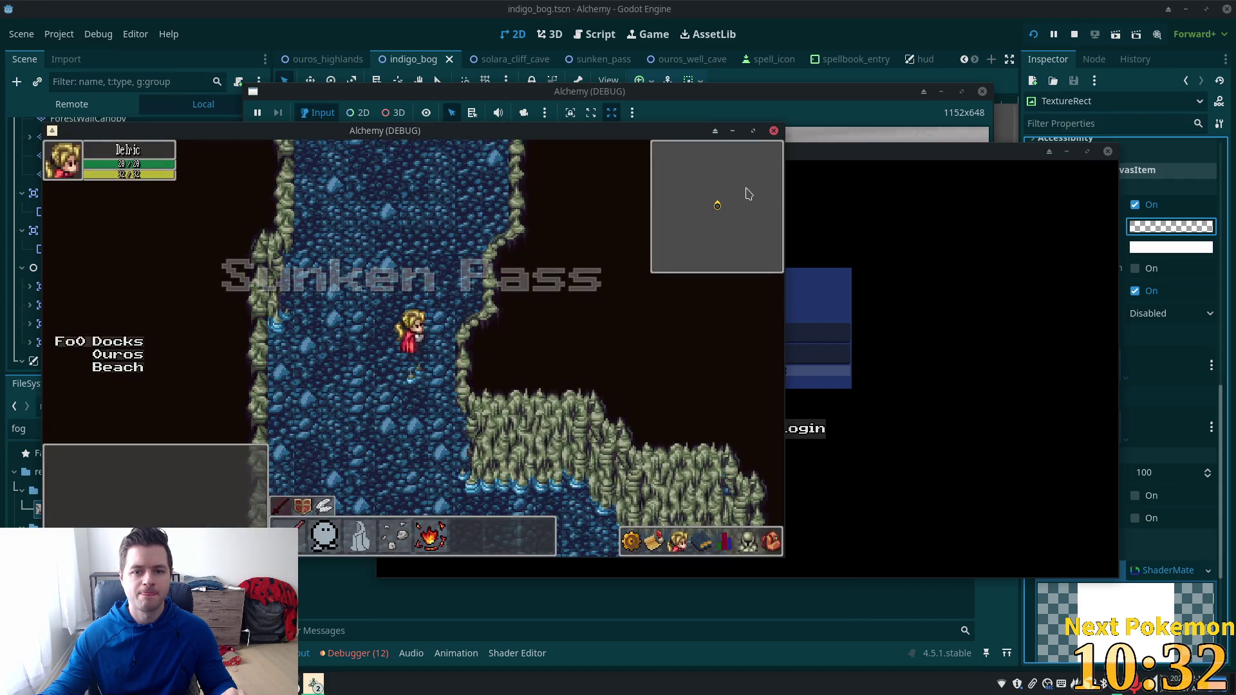
left_click(902, 187)
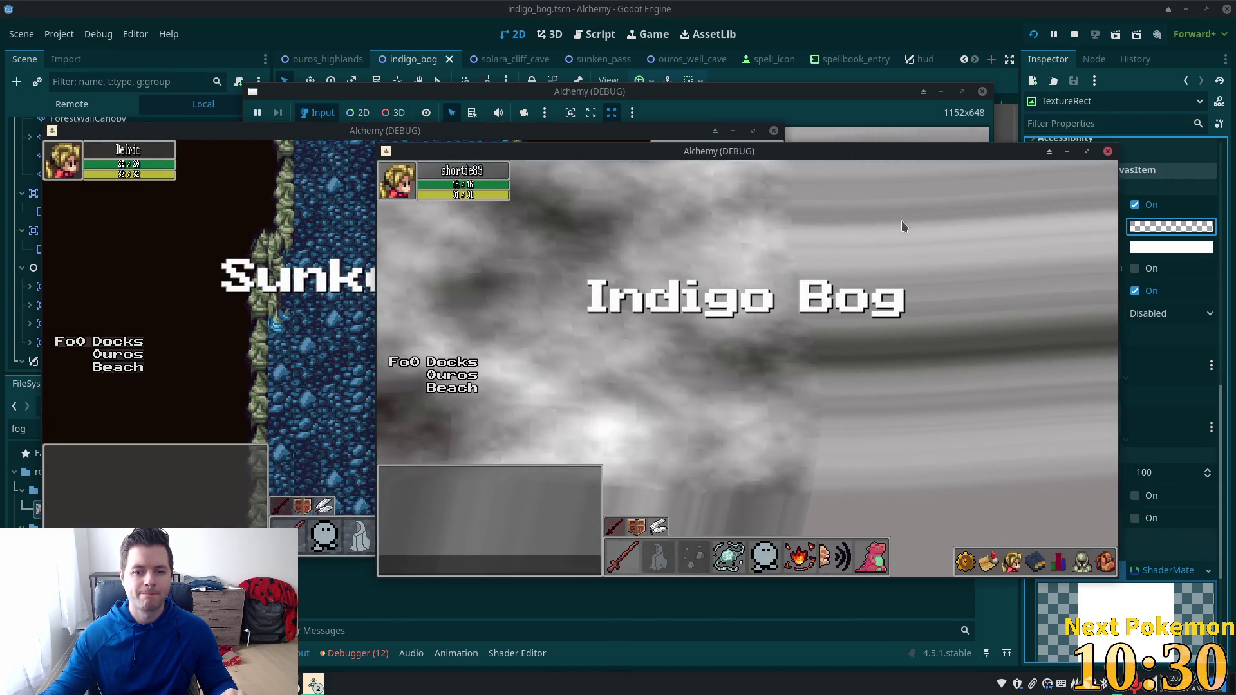
key("F8")
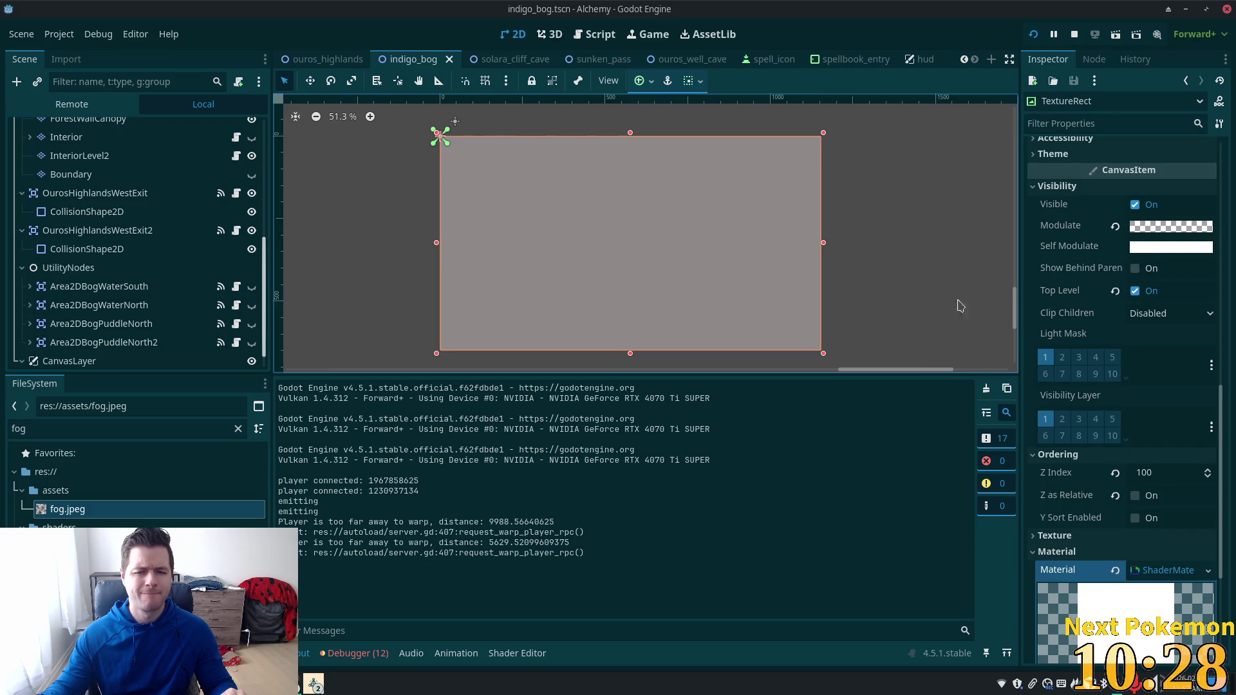
Step: Review the CanvasLayer's layer settings, then turn off Top Level on the fog TextureRect
scroll(97, 351, "down", 1)
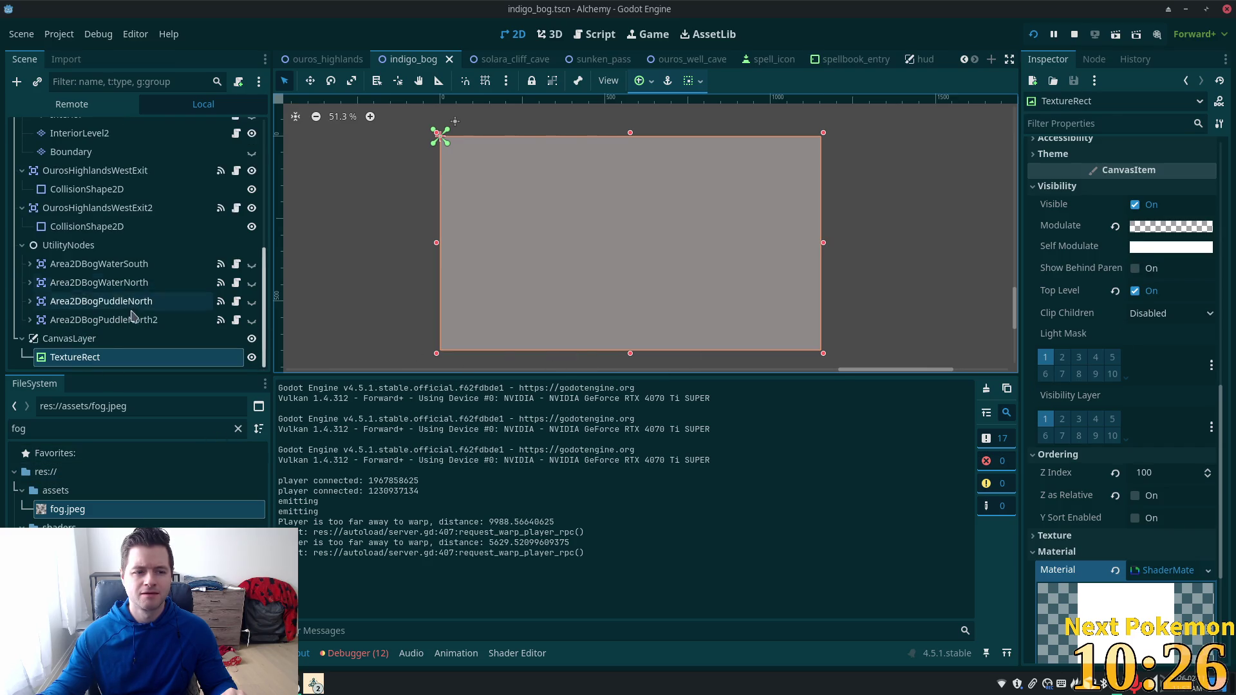
left_click(100, 345)
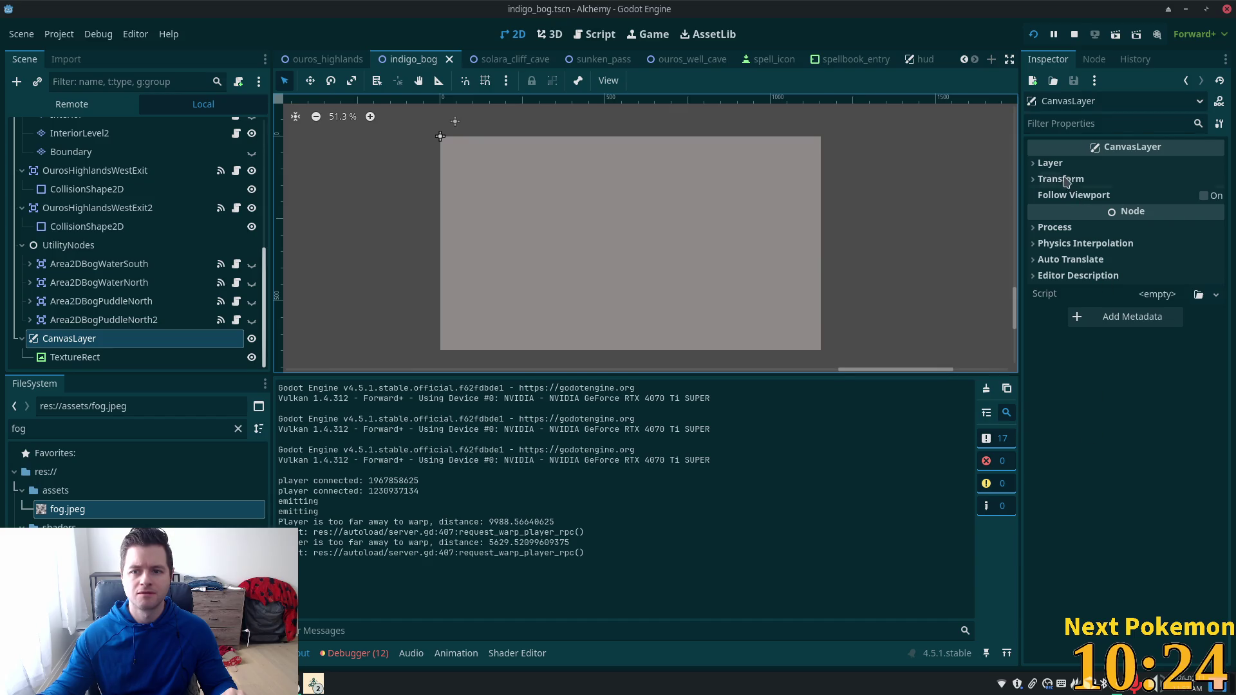
left_click(1048, 164)
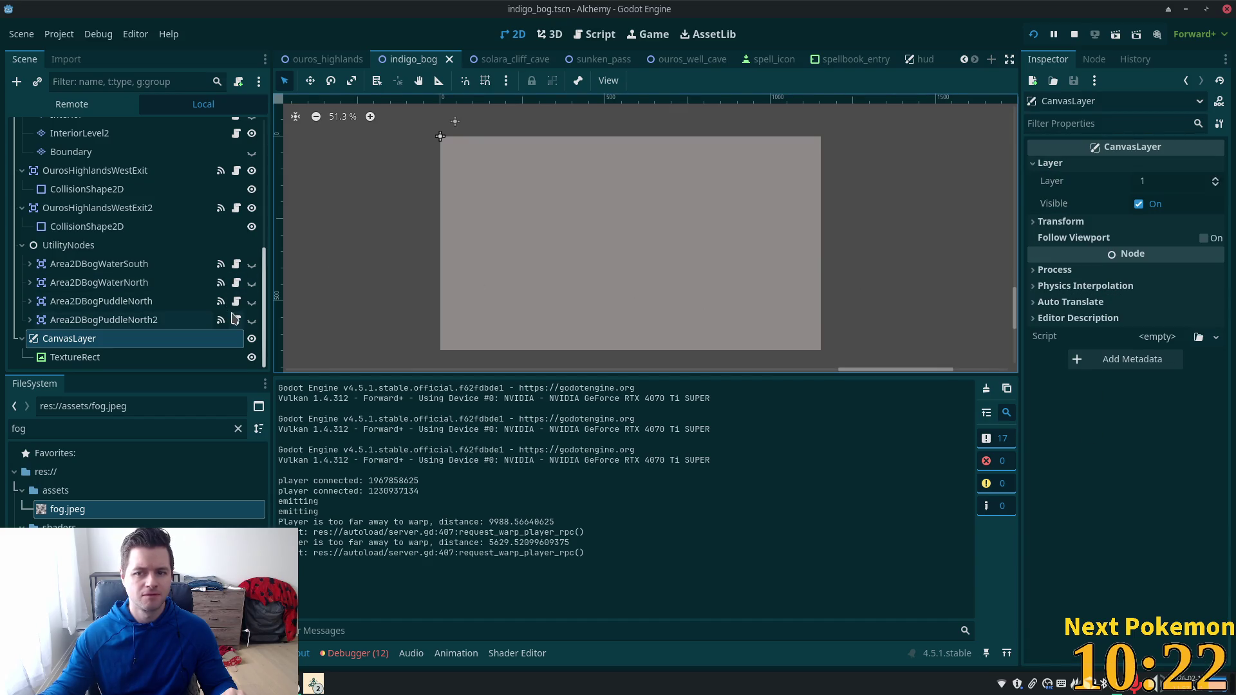
left_click(76, 357)
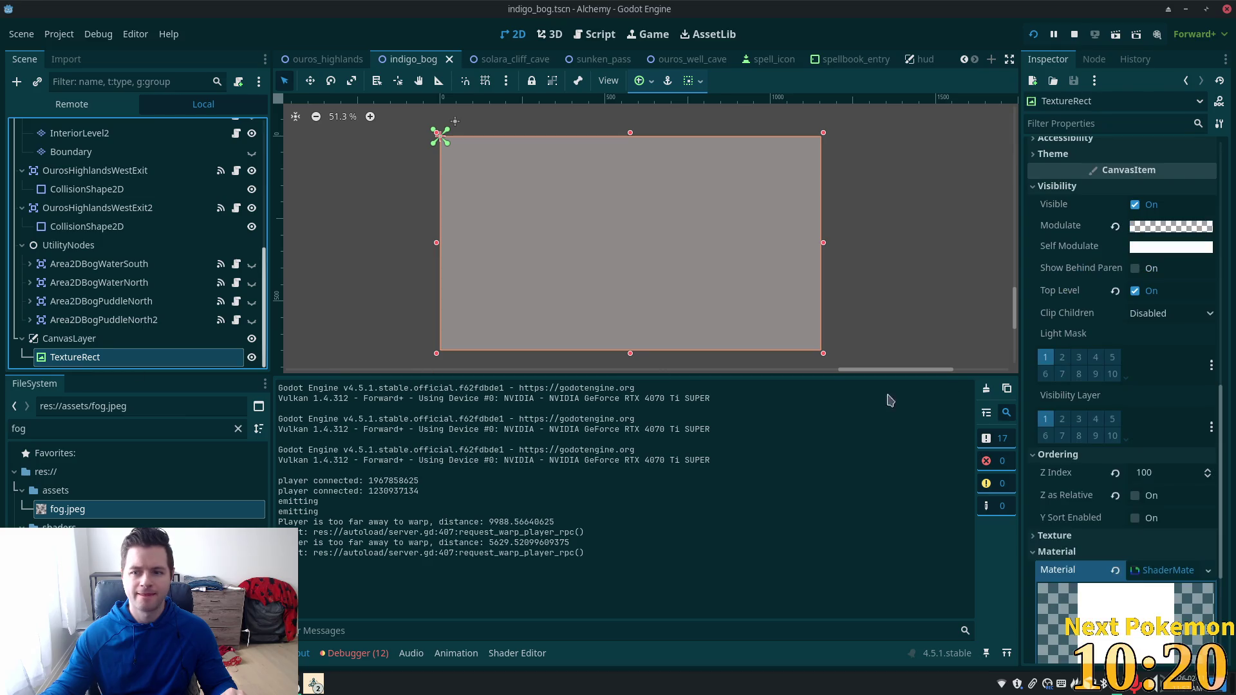
scroll(1168, 367, "up", 5)
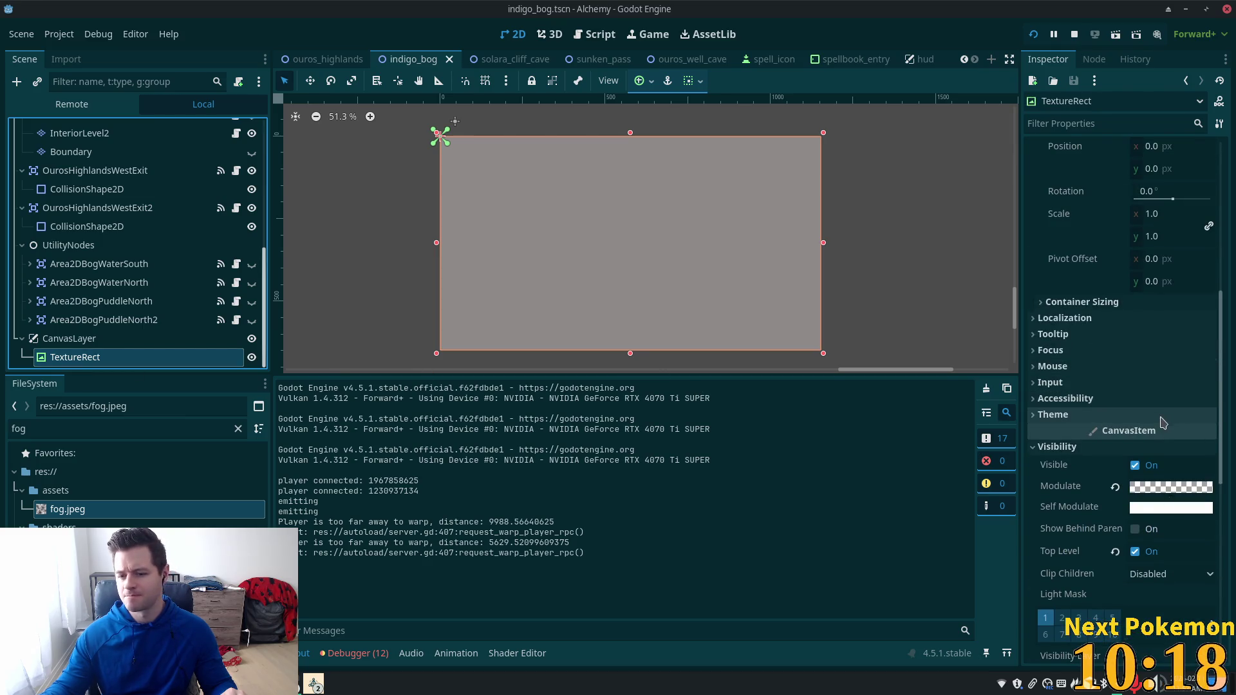
left_click(1133, 554)
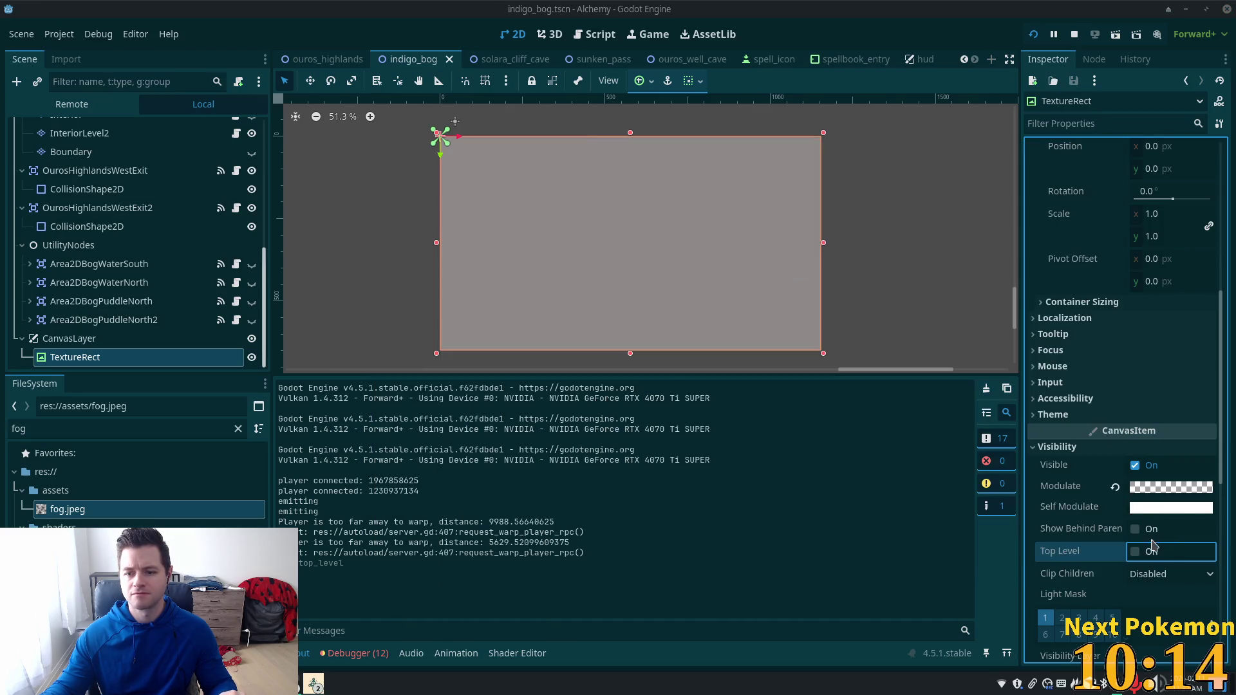
Step: Give the fog TextureRect Z Index 1 with Z as Relative on, save, and run
scroll(1148, 541, "down", 6)
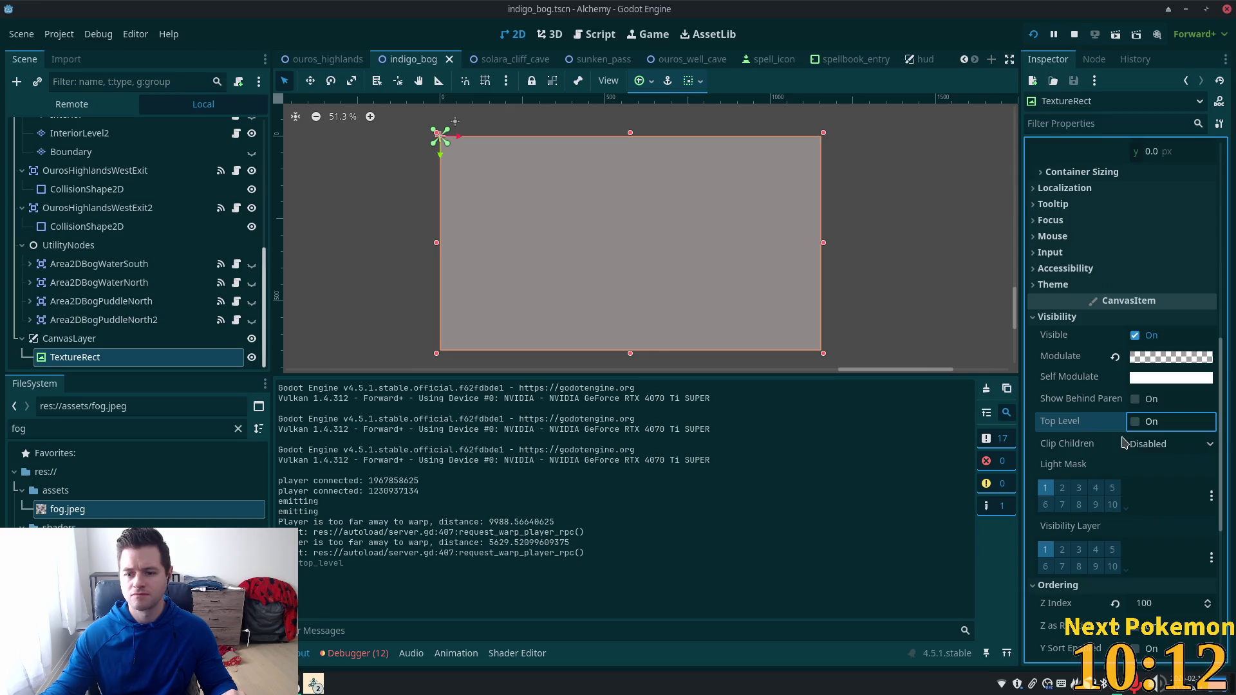
scroll(1085, 437, "up", 5)
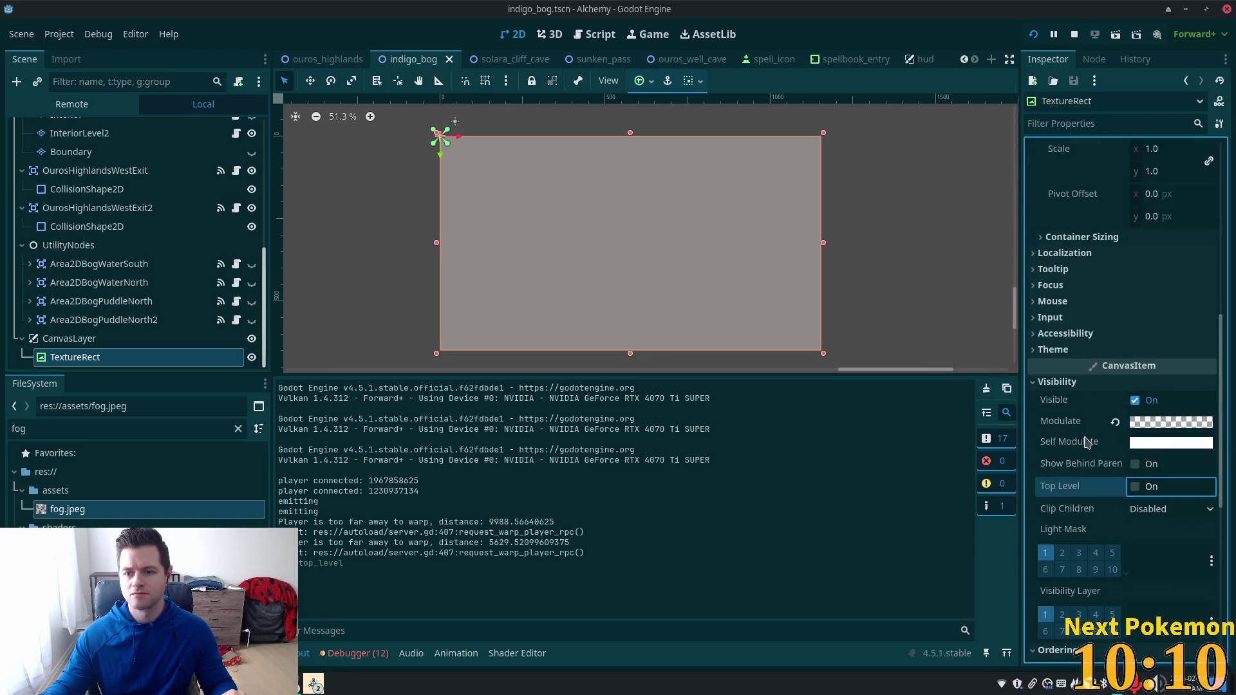
left_click(1059, 382)
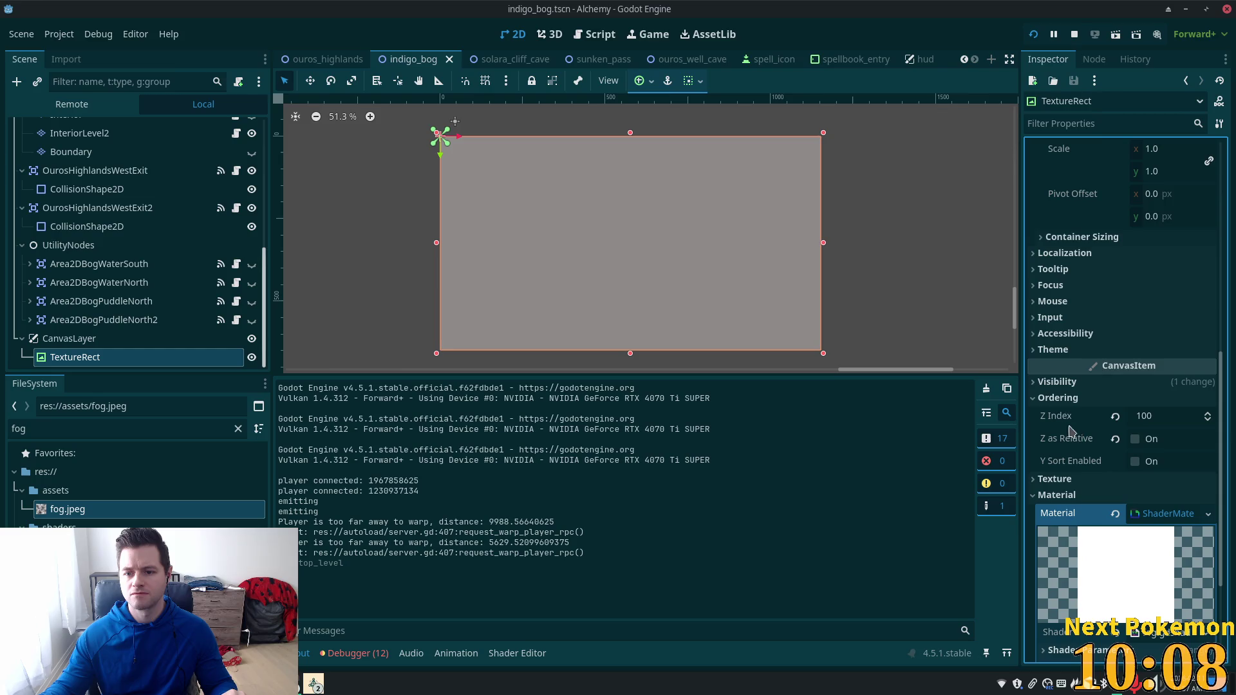
left_click(1165, 419)
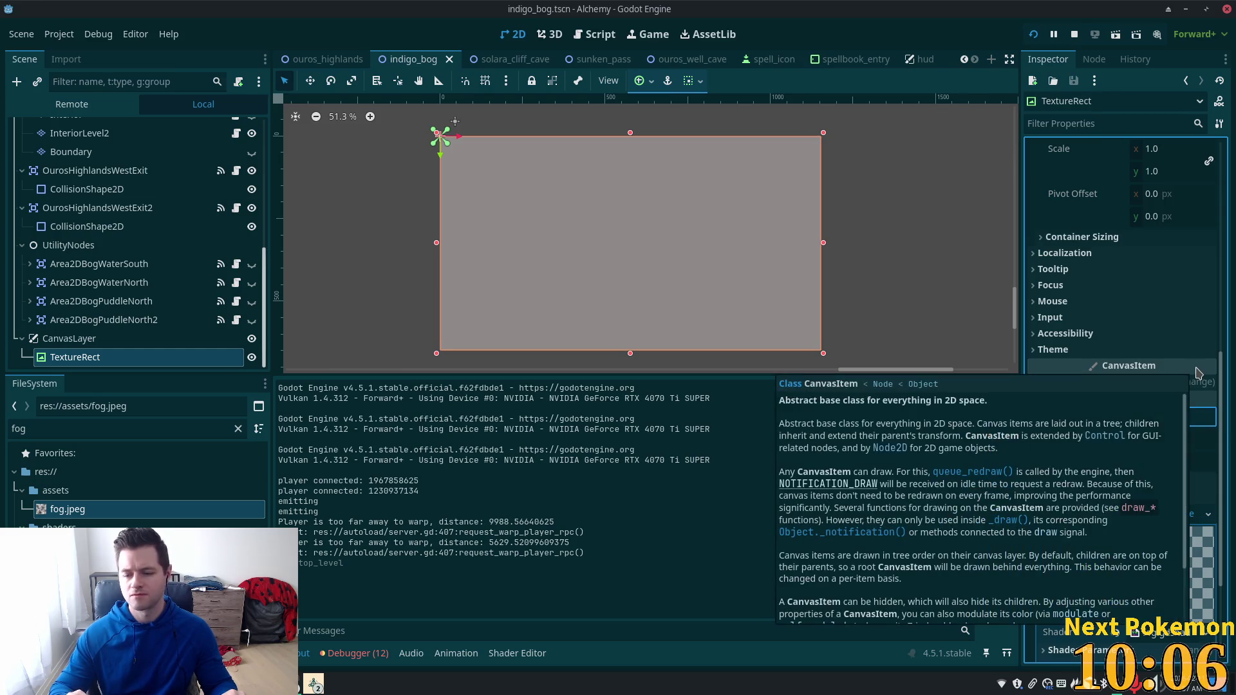
type("1")
key("Tab")
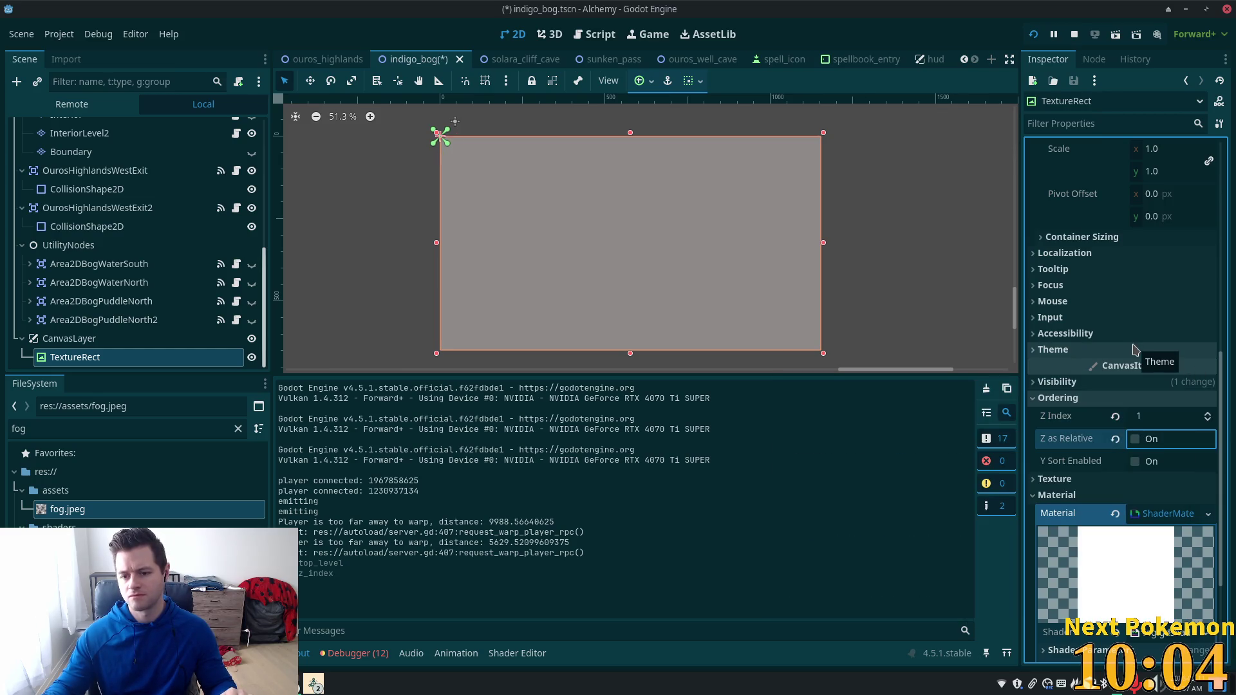
key("ctrl+s")
left_click(1139, 440)
key("ctrl+s")
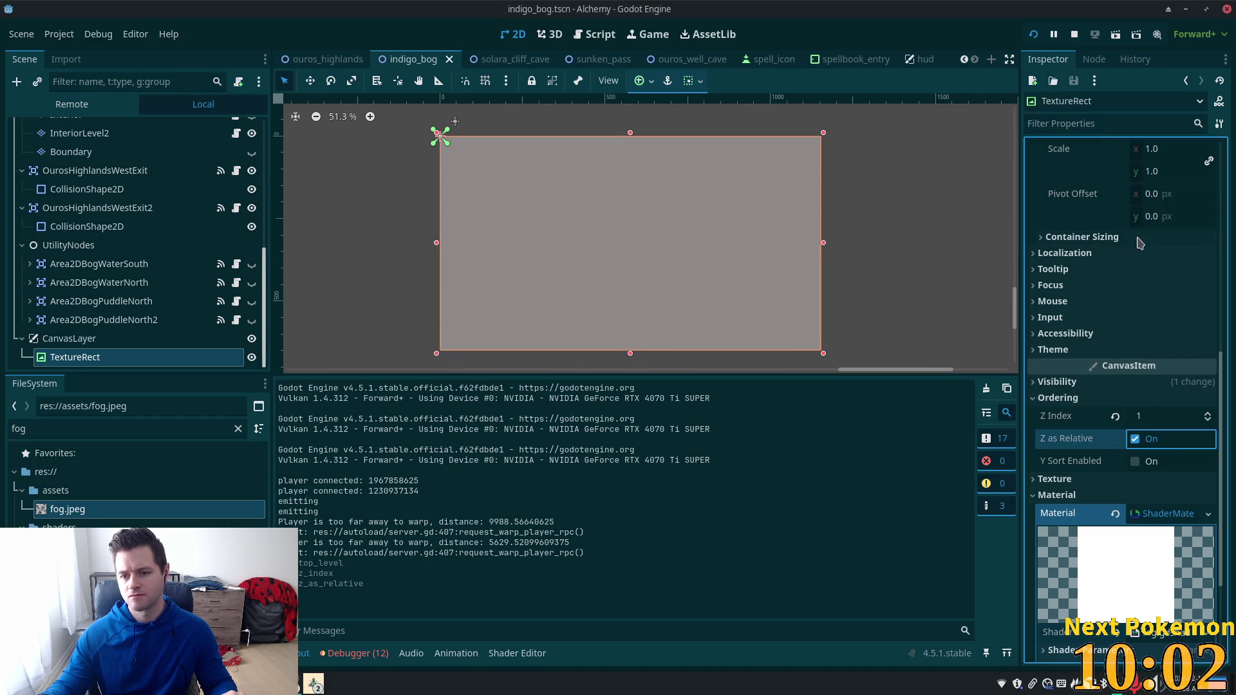
left_click(1033, 34)
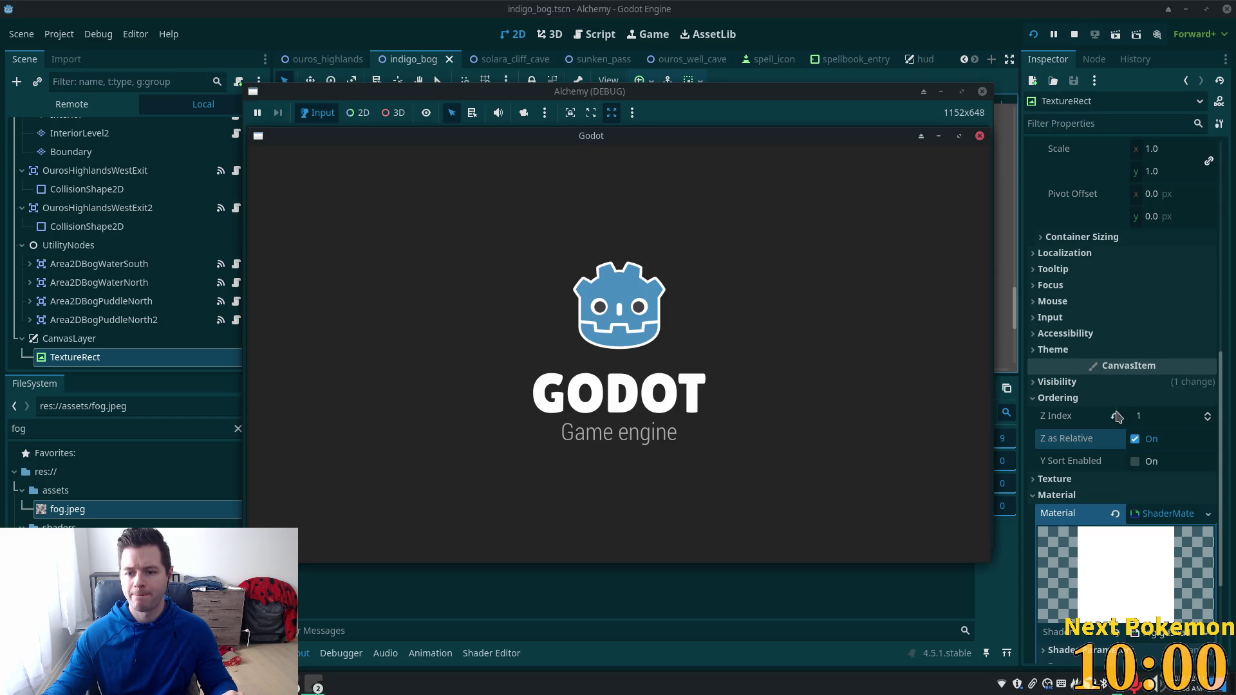
Step: Lower the fog's Z Index to 0, test-run Indigo Bog, and close the game windows
left_click_drag(1116, 417, 1108, 417)
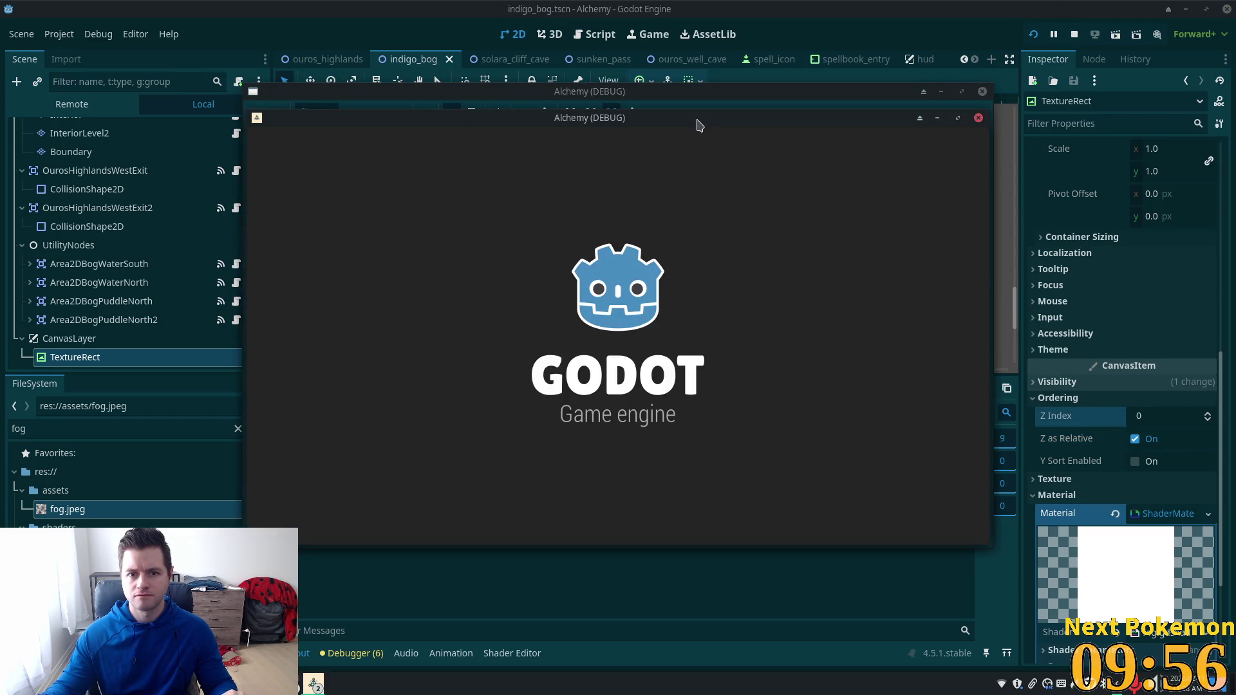
left_click_drag(695, 122, 515, 159)
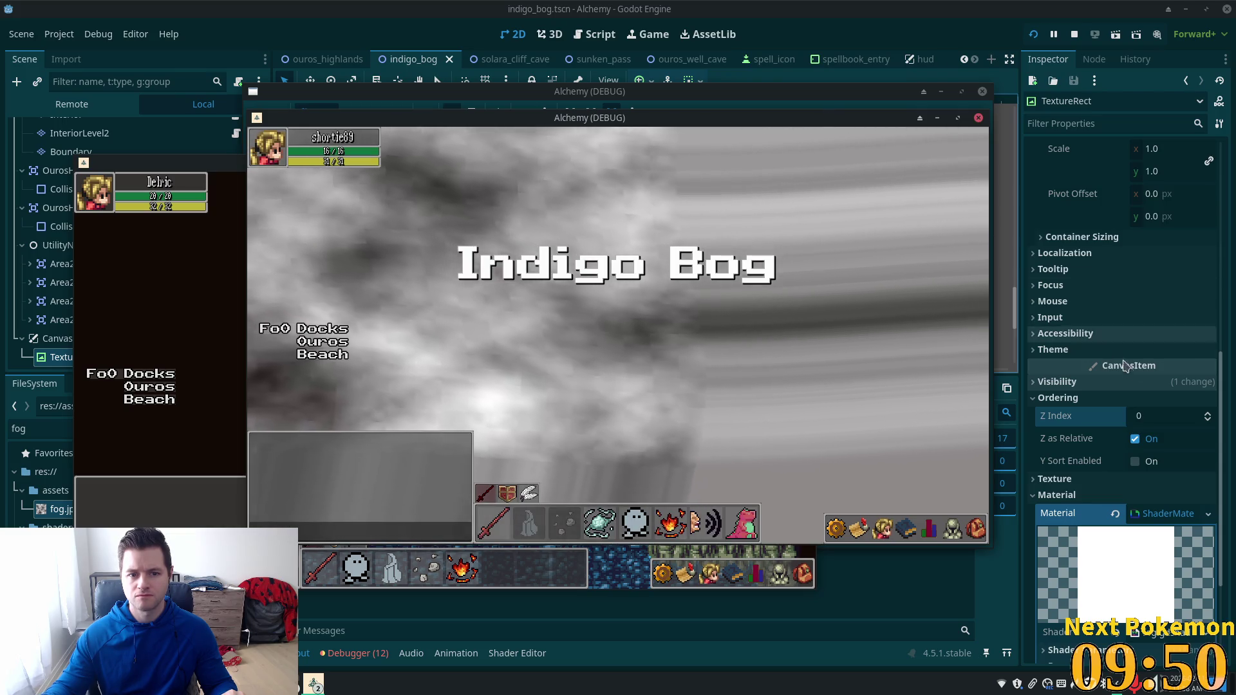
key("F8")
scroll(1135, 371, "up", 5)
scroll(1136, 367, "up", 2)
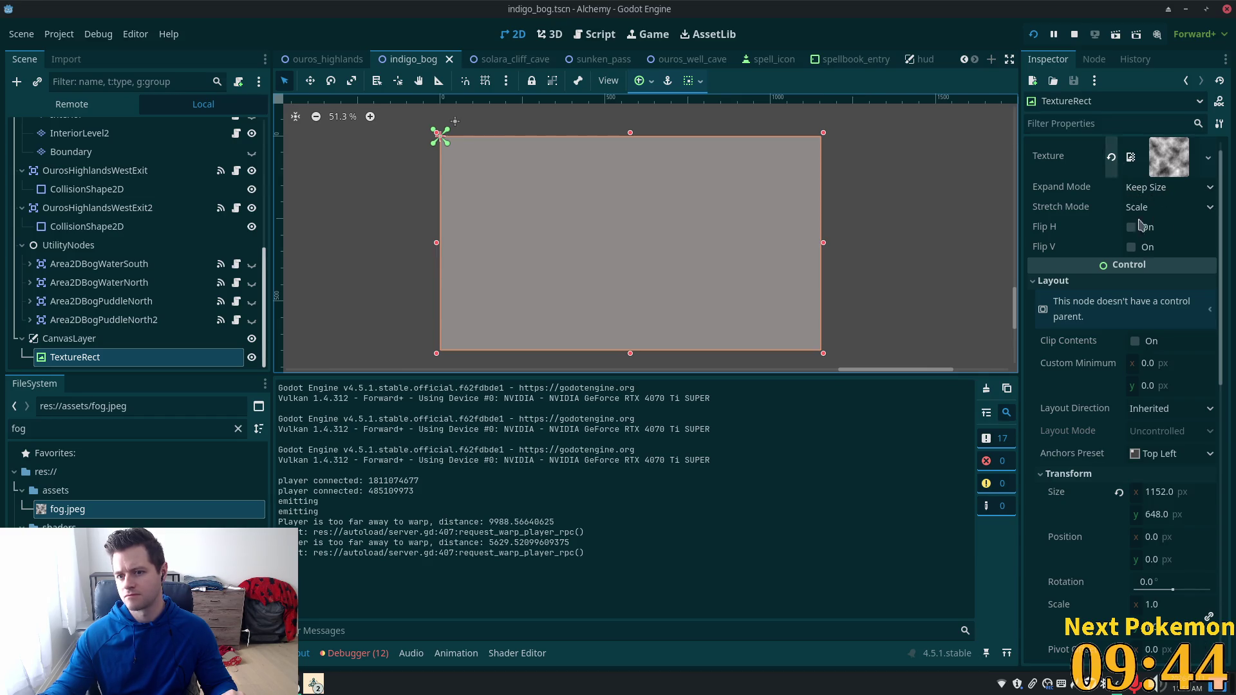
Step: Collapse the TextureRect's Material section and expand Visibility to reveal Modulate
scroll(1163, 296, "down", 4)
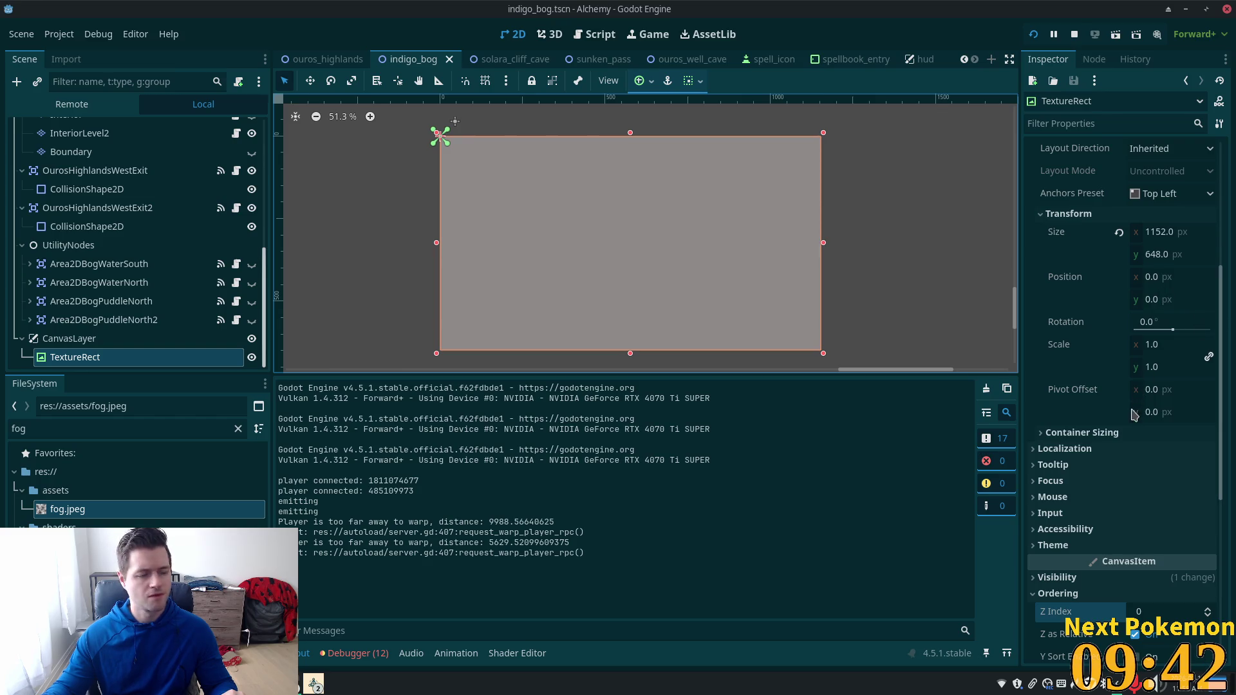
scroll(1134, 415, "down", 3)
scroll(1158, 387, "up", 4)
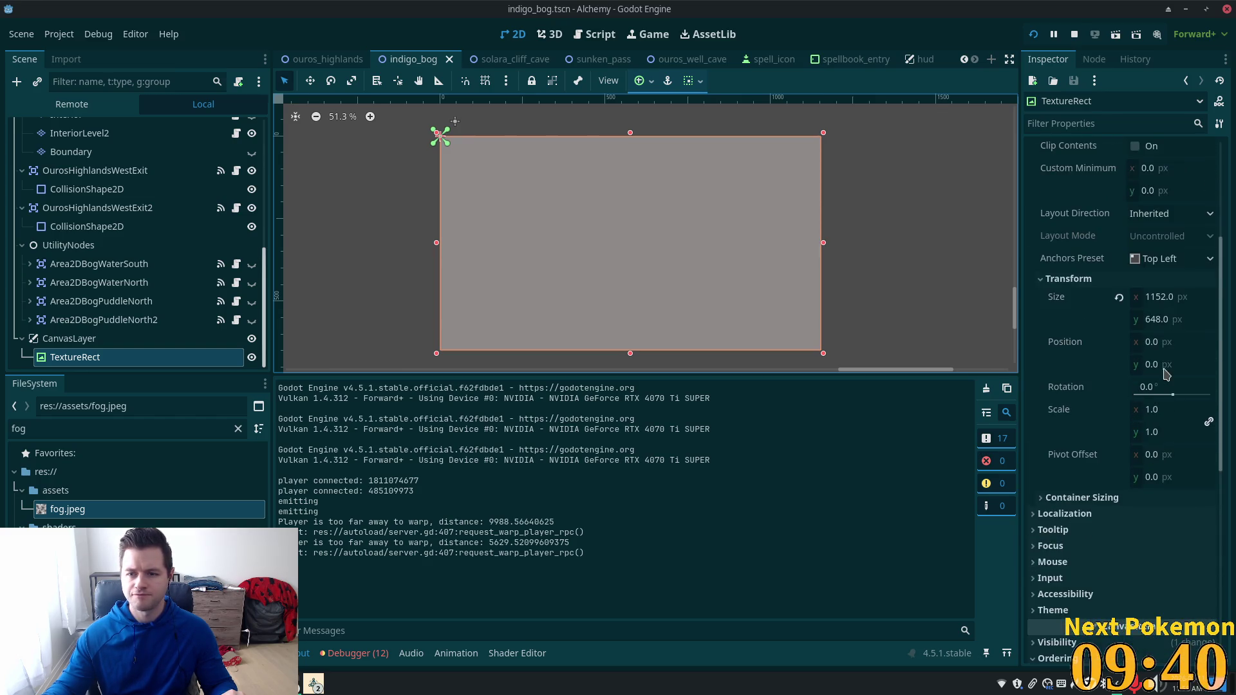
scroll(1164, 377, "up", 2)
scroll(1120, 412, "down", 7)
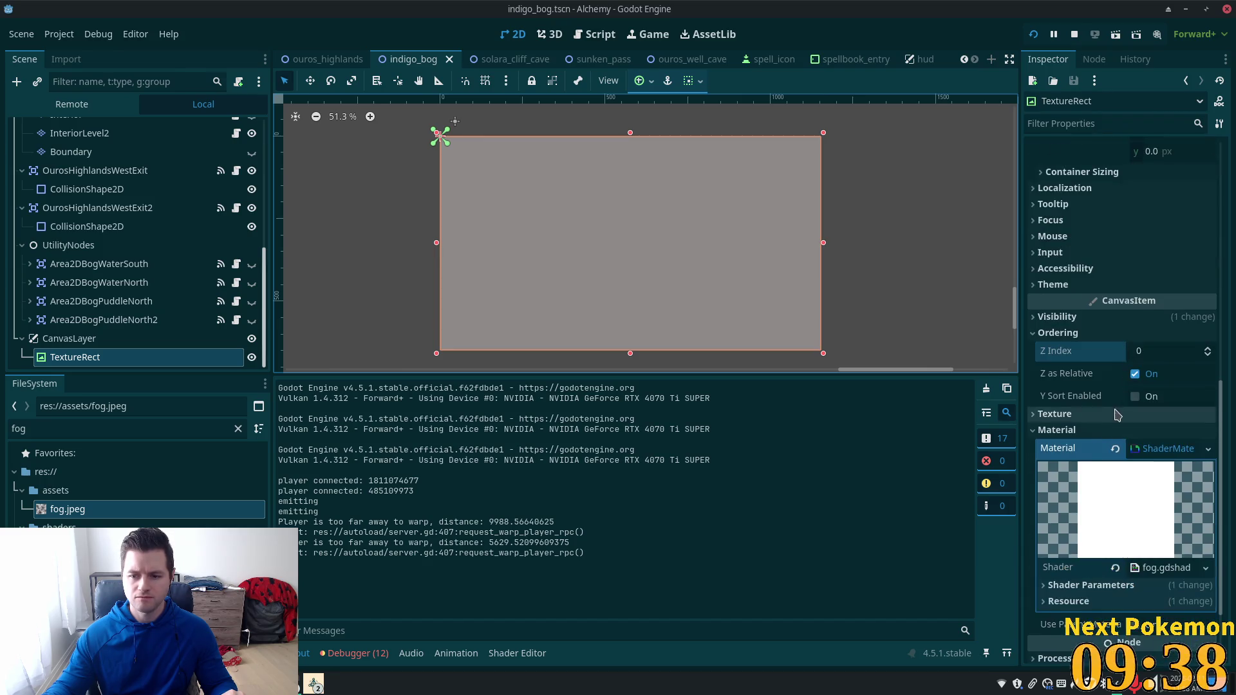
scroll(1117, 415, "down", 2)
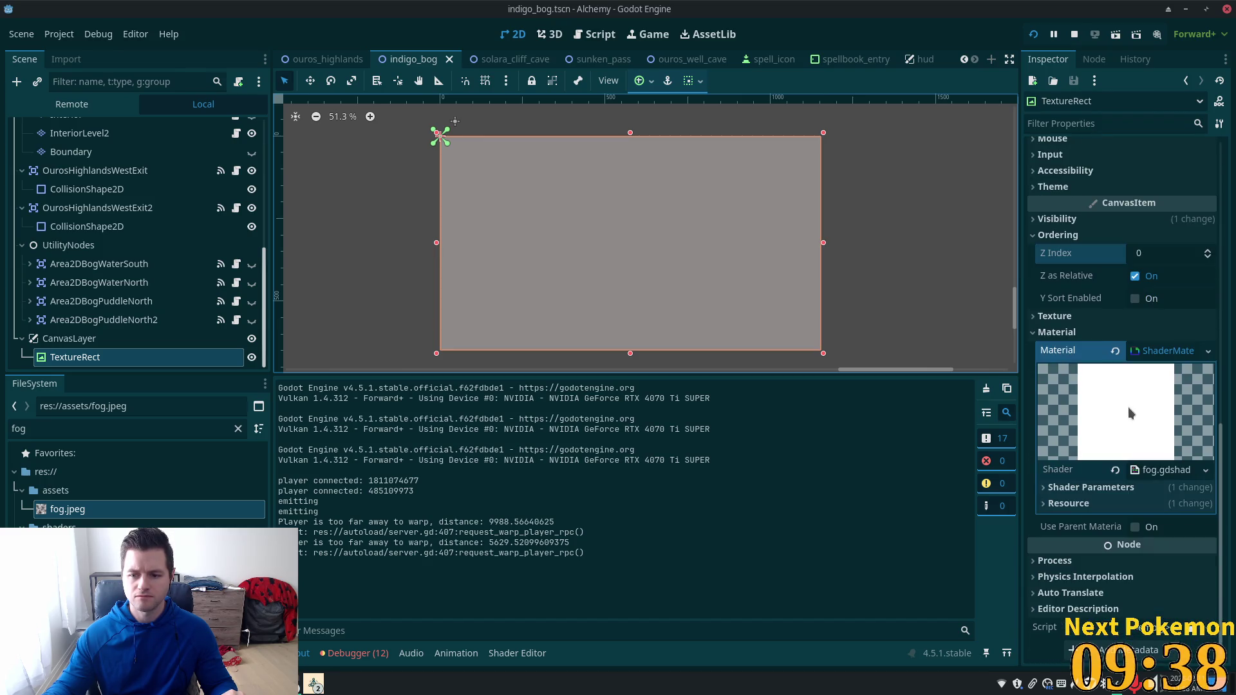
left_click(1032, 332)
left_click(1094, 416)
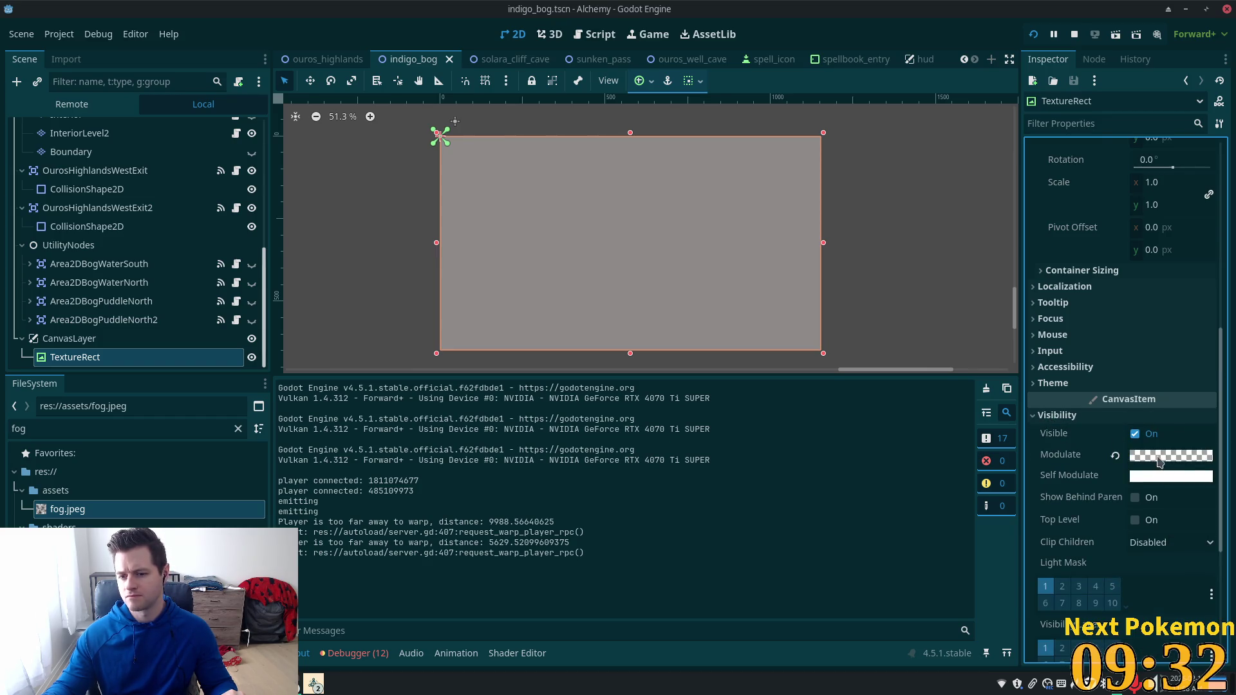
Step: Drop the fog's Modulate alpha to 0.067 (ffffff11), then briefly test-run and stop the game
left_click(1152, 459)
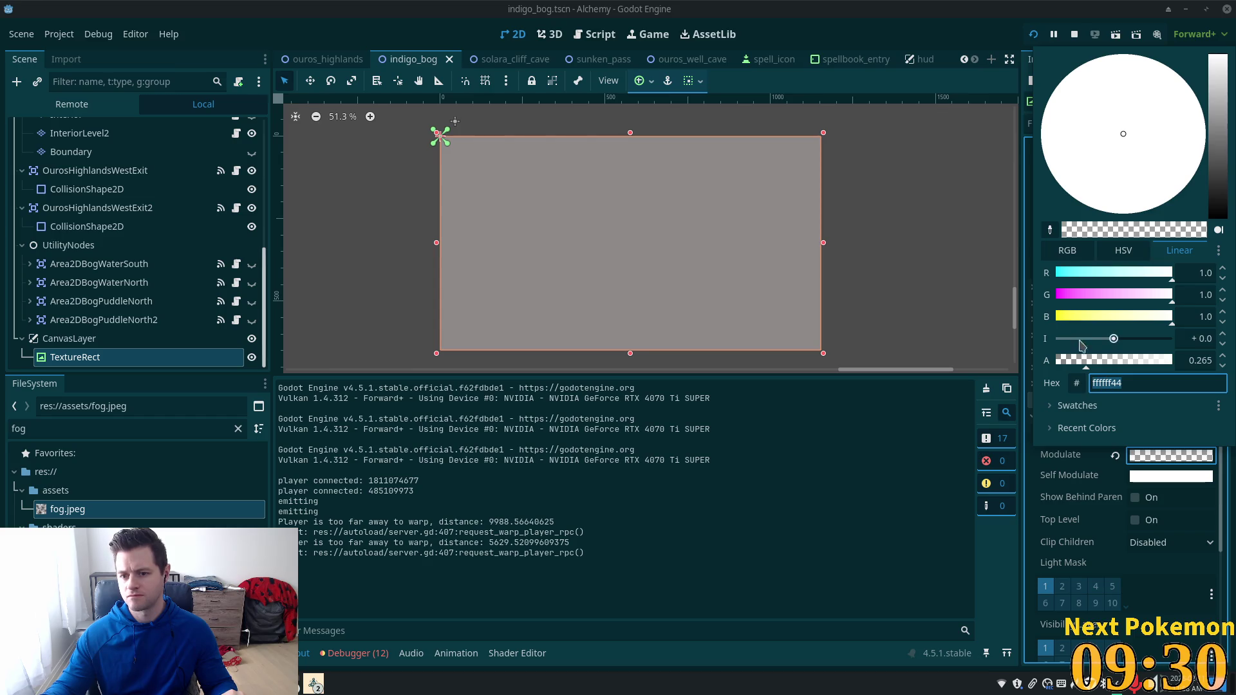
left_click_drag(1078, 365, 1065, 364)
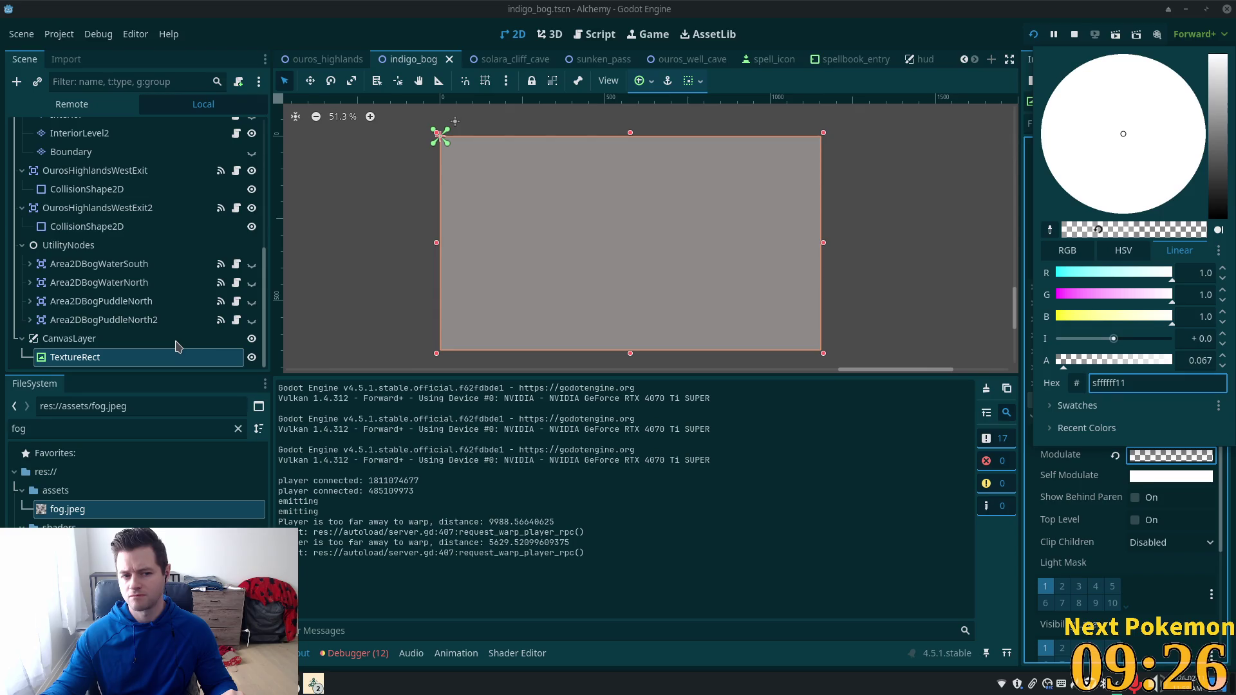
left_click(1033, 34)
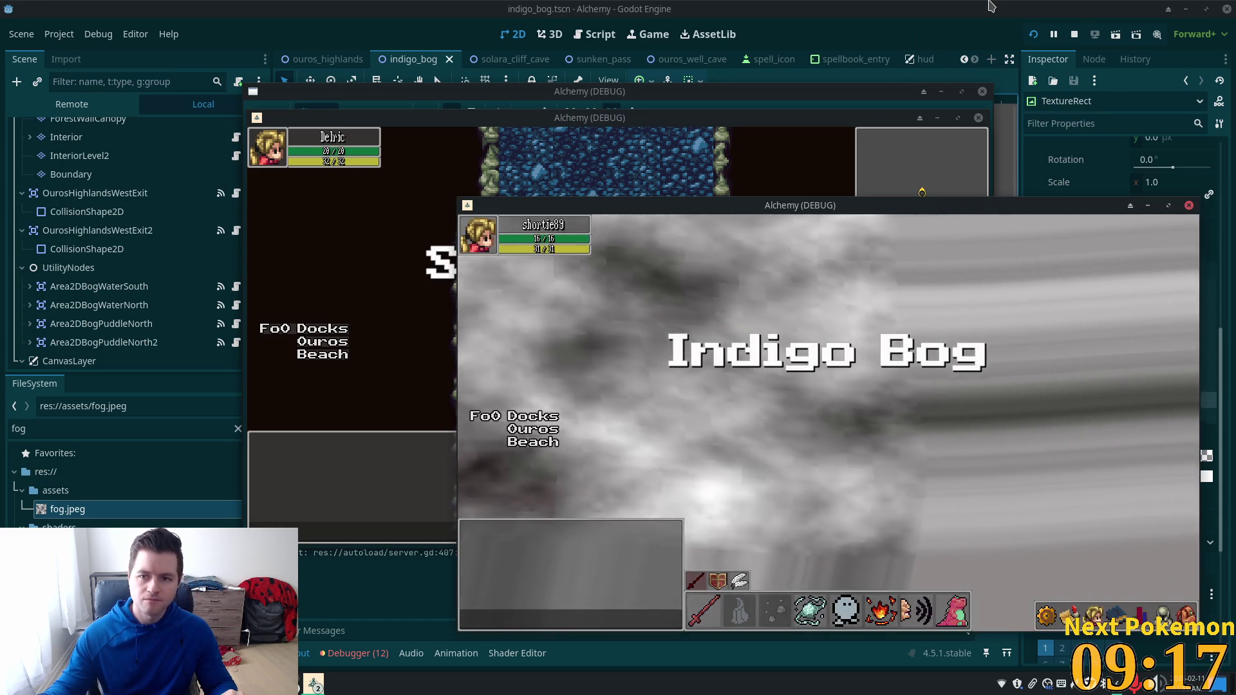
left_click(997, 80)
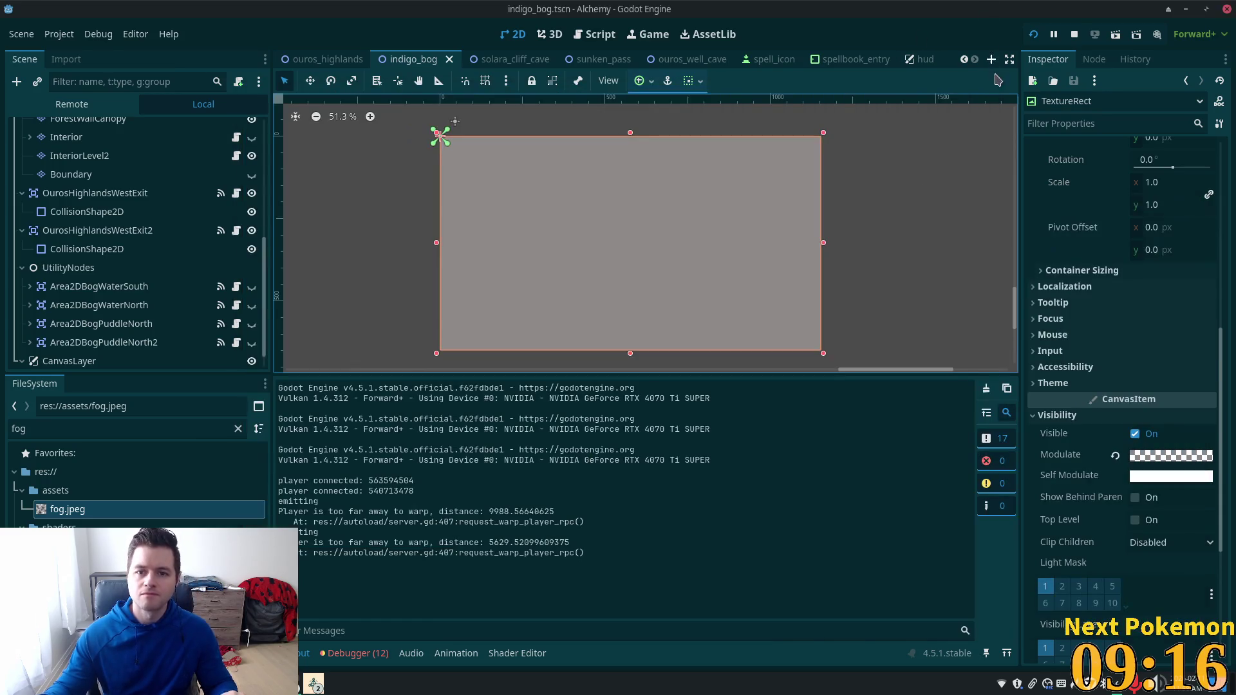
Step: Return to VS Code's fog.gdshader and put the cursor in the AI chat input
key("alt+Tab")
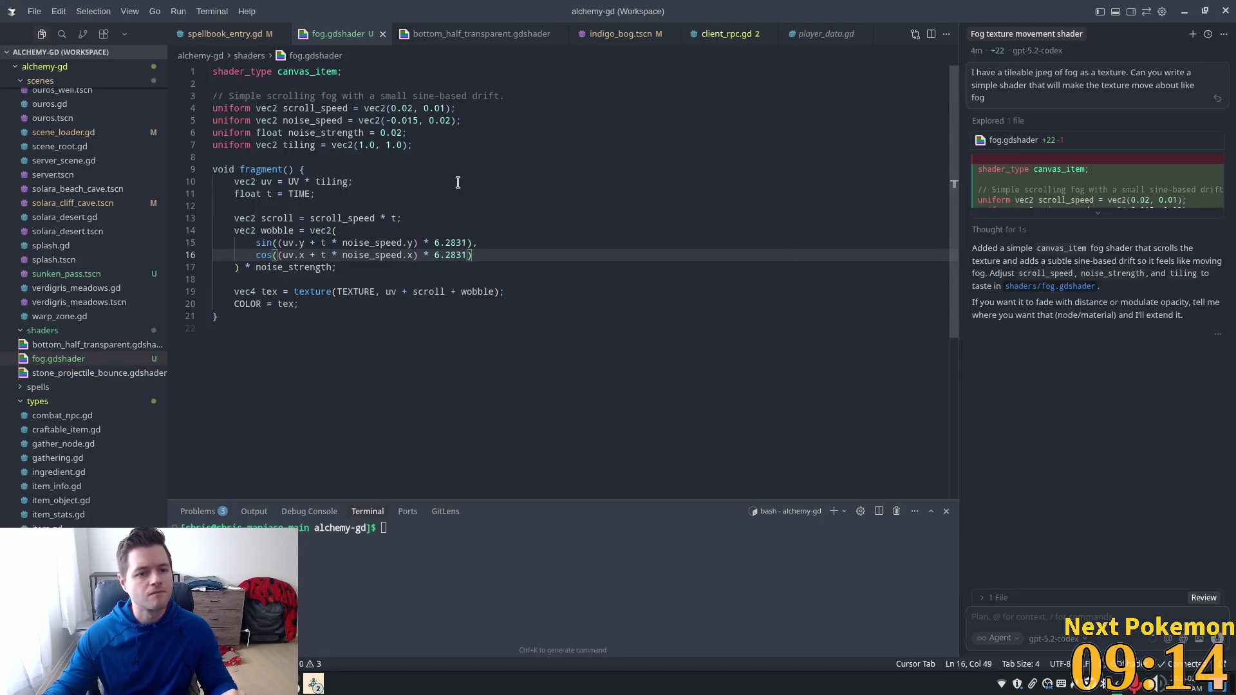
left_click(458, 182)
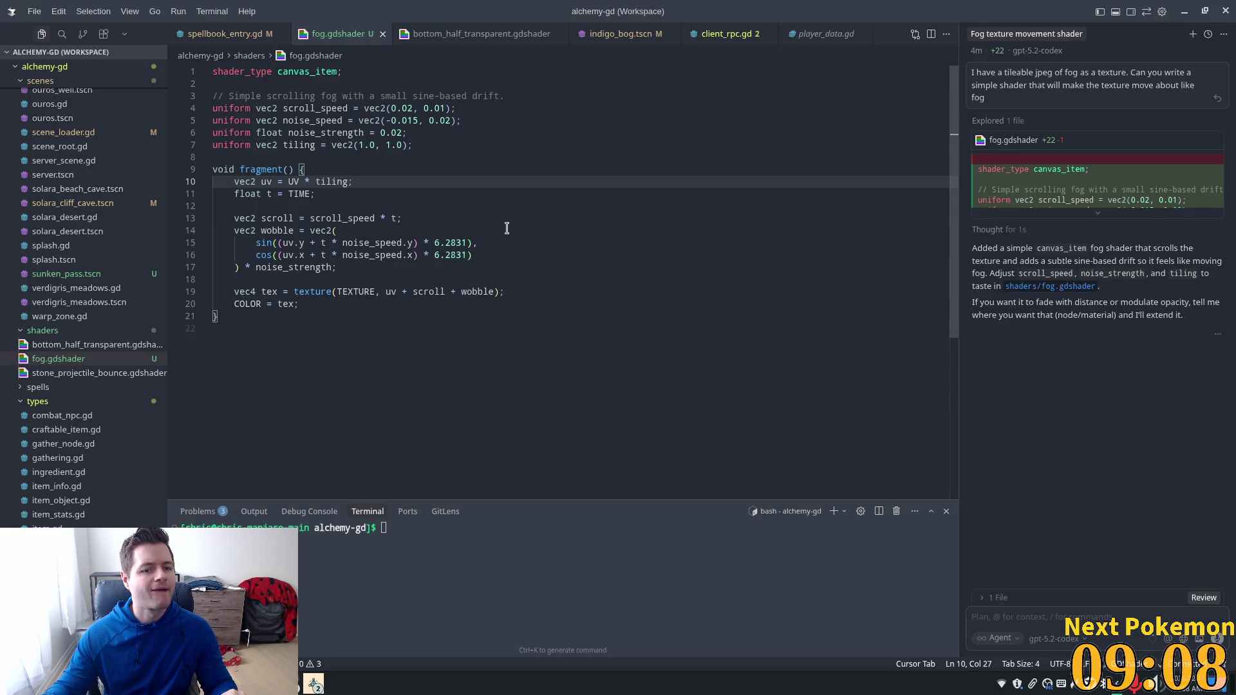
left_click(1028, 619)
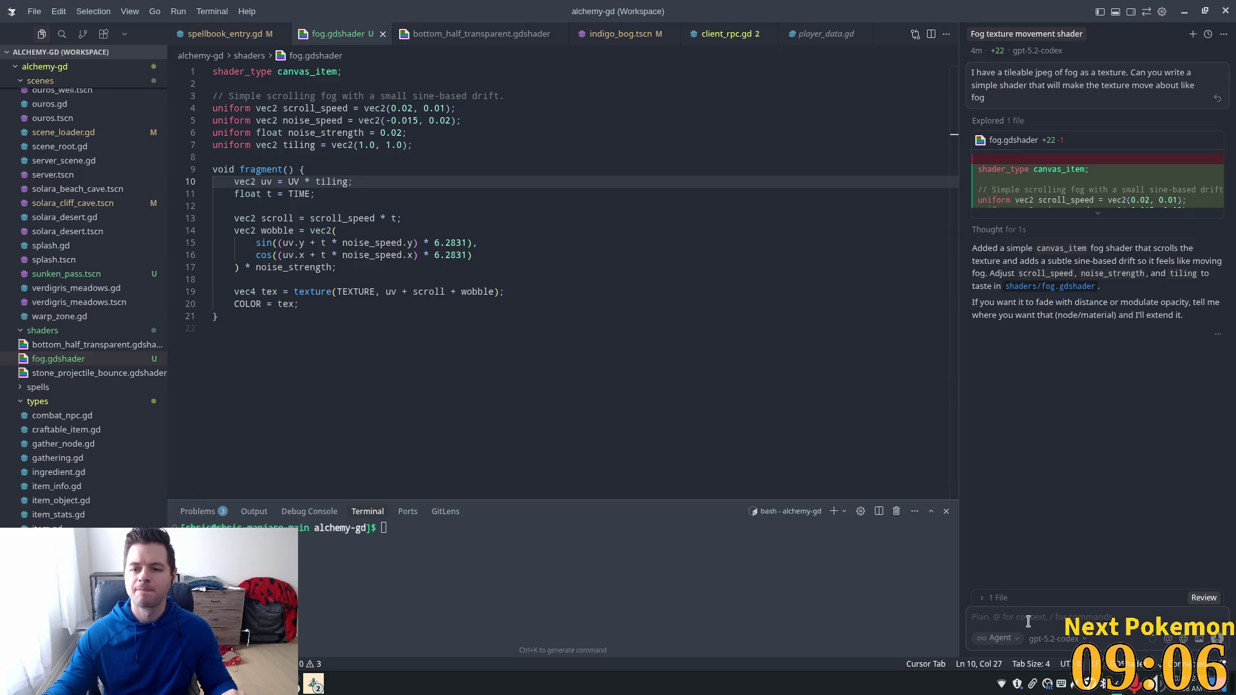
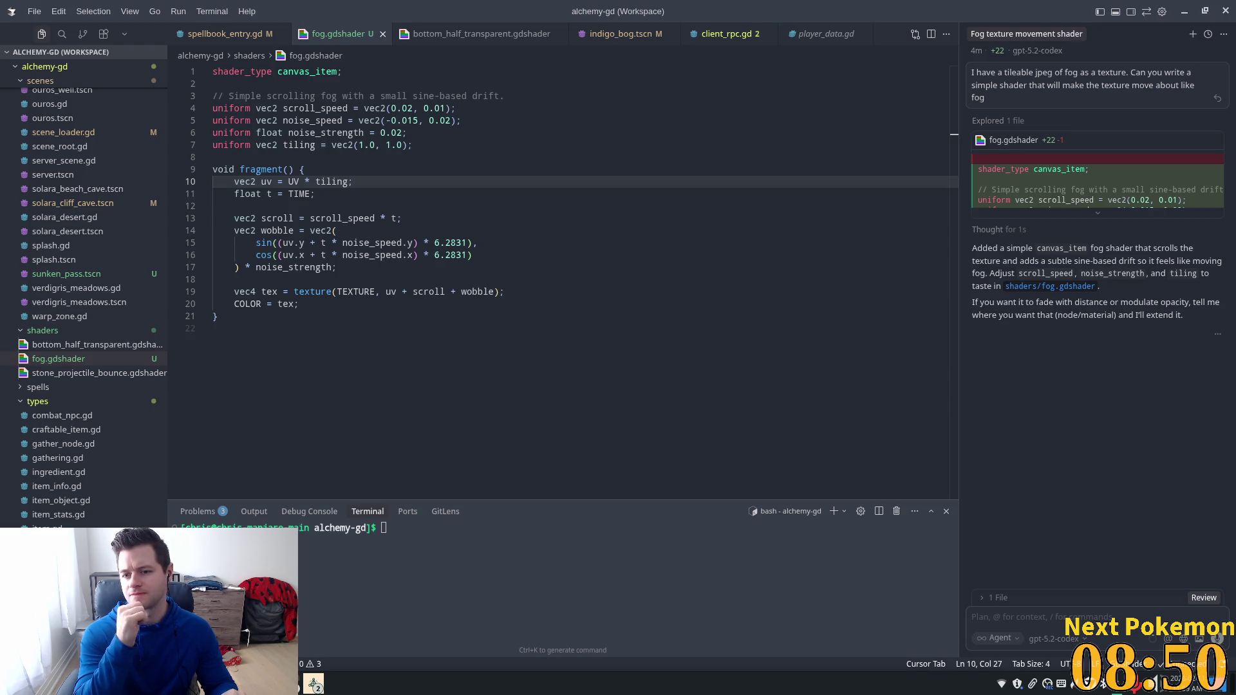
Step: Ask the Cursor agent to modulate the fog texture's opacity
type("eah mo")
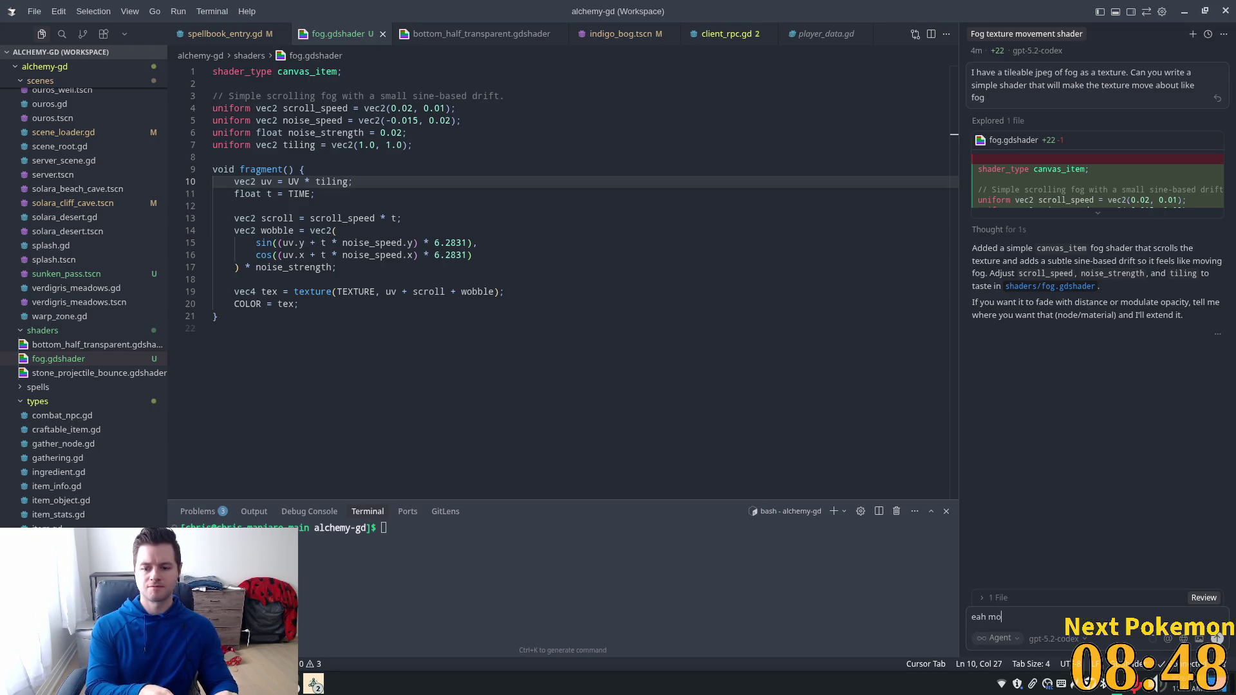
key("BackSpace")
type("yeah mod")
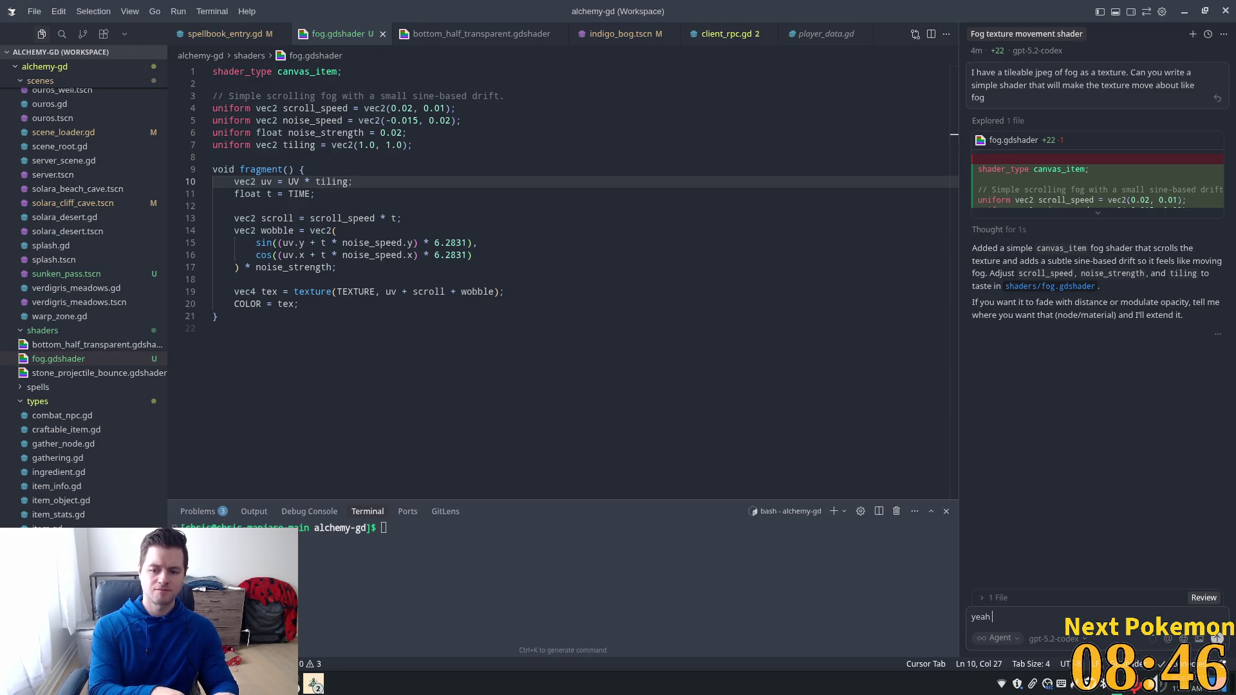
type("ulate the op")
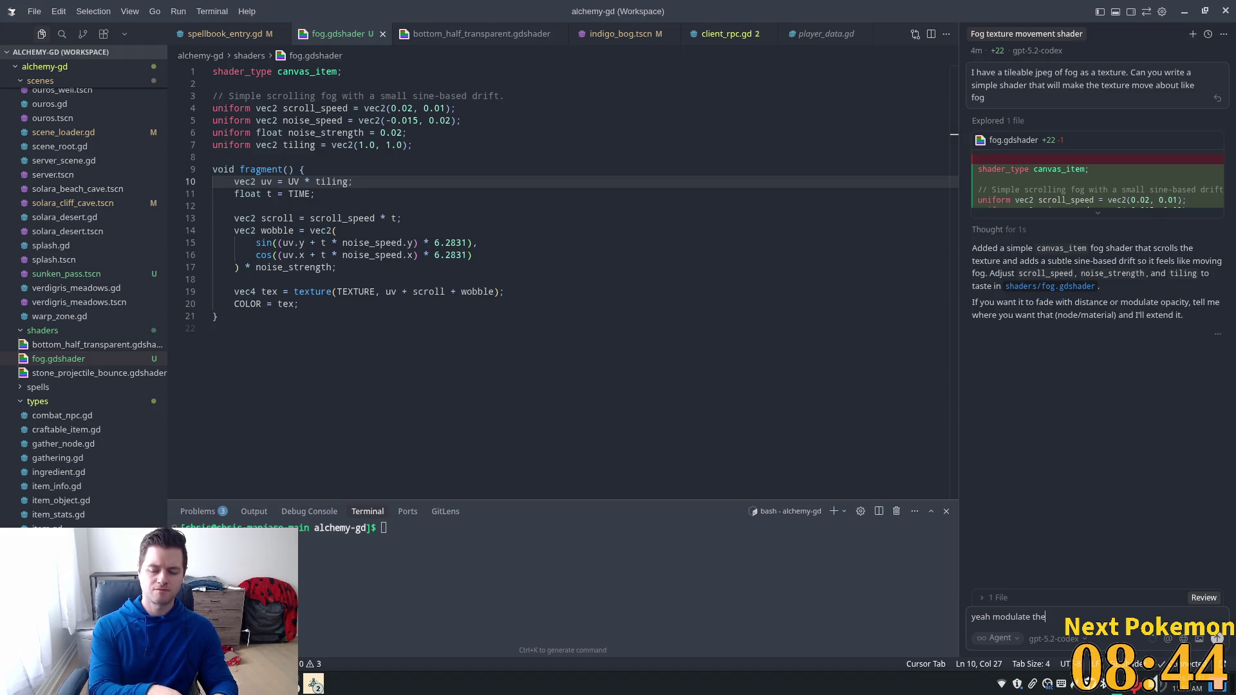
type("acity accoun")
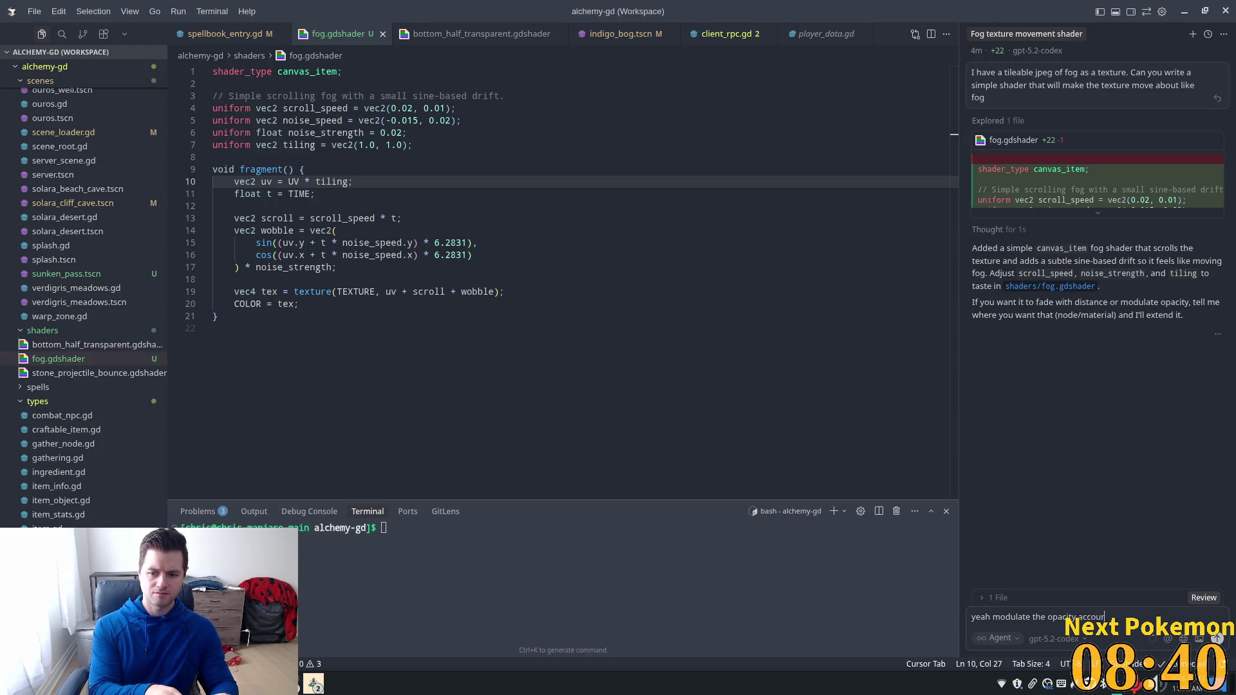
key("BackSpace")
key("BackSpace")
type("o")
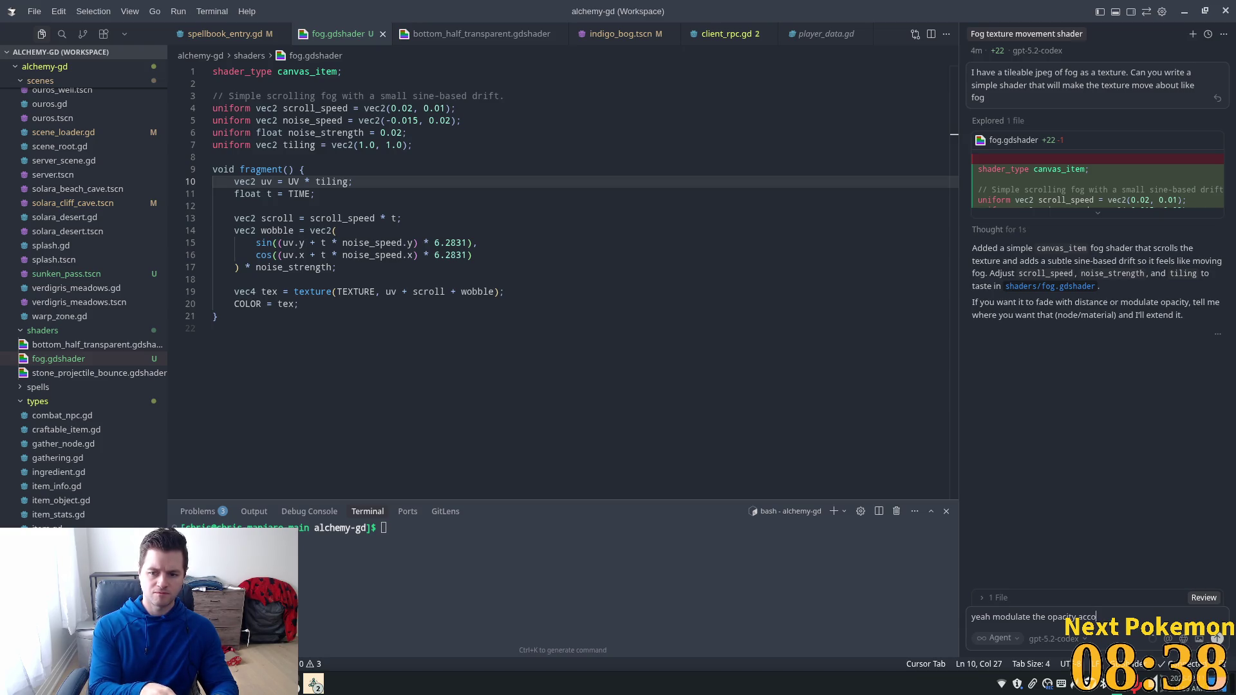
type("rding to")
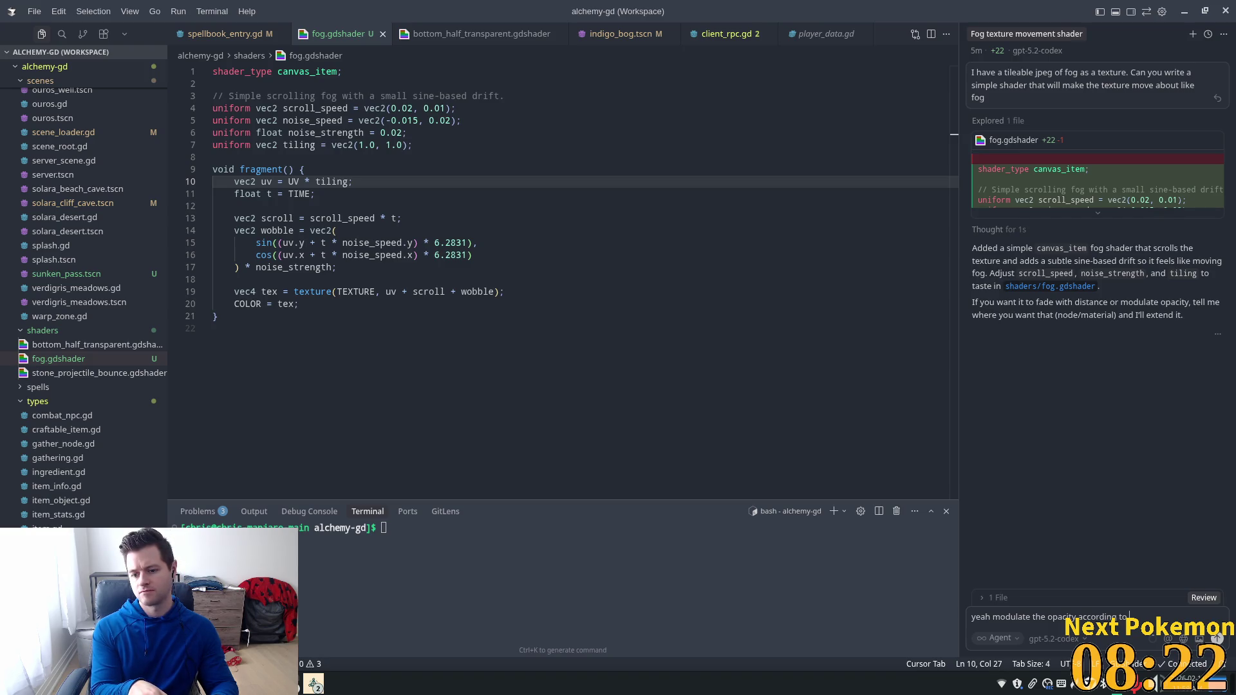
key("BackSpace")
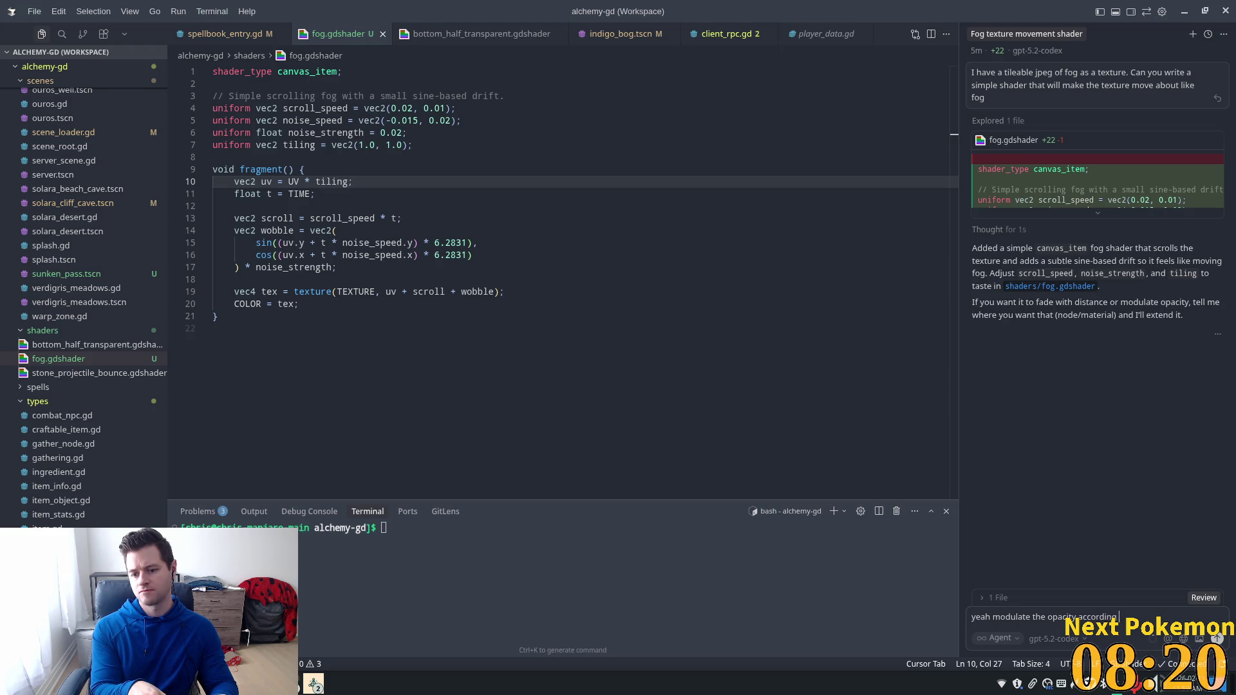
key("BackSpace")
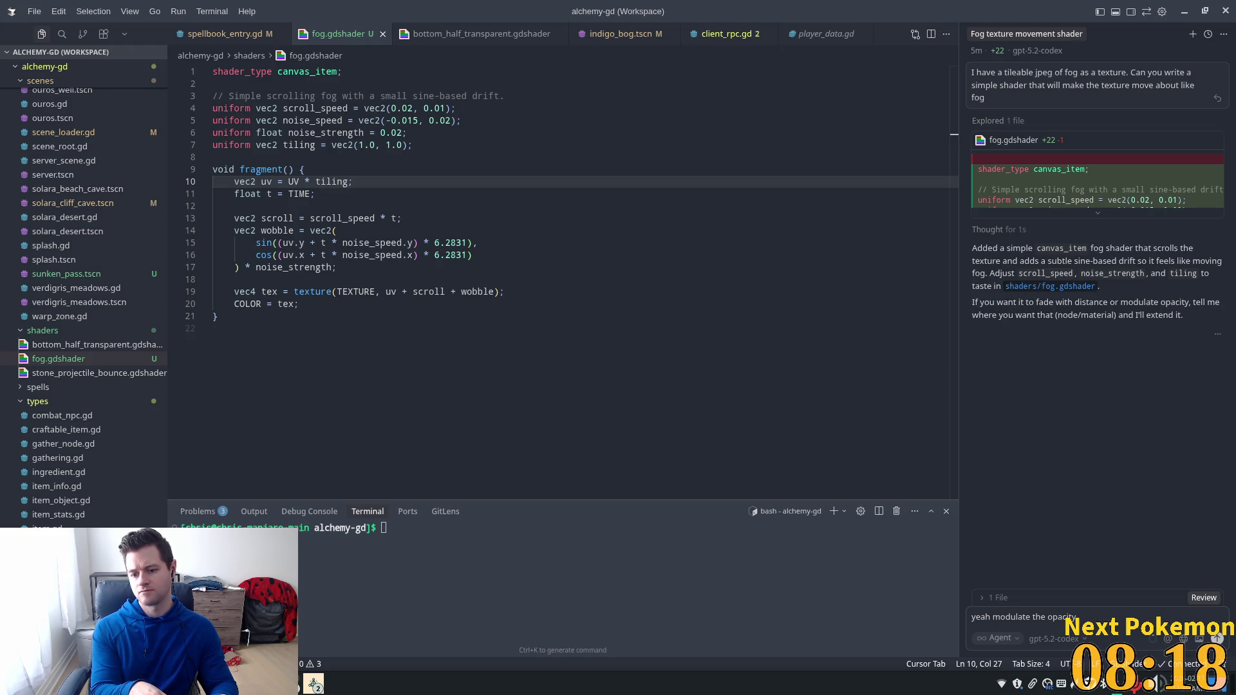
type(", right now")
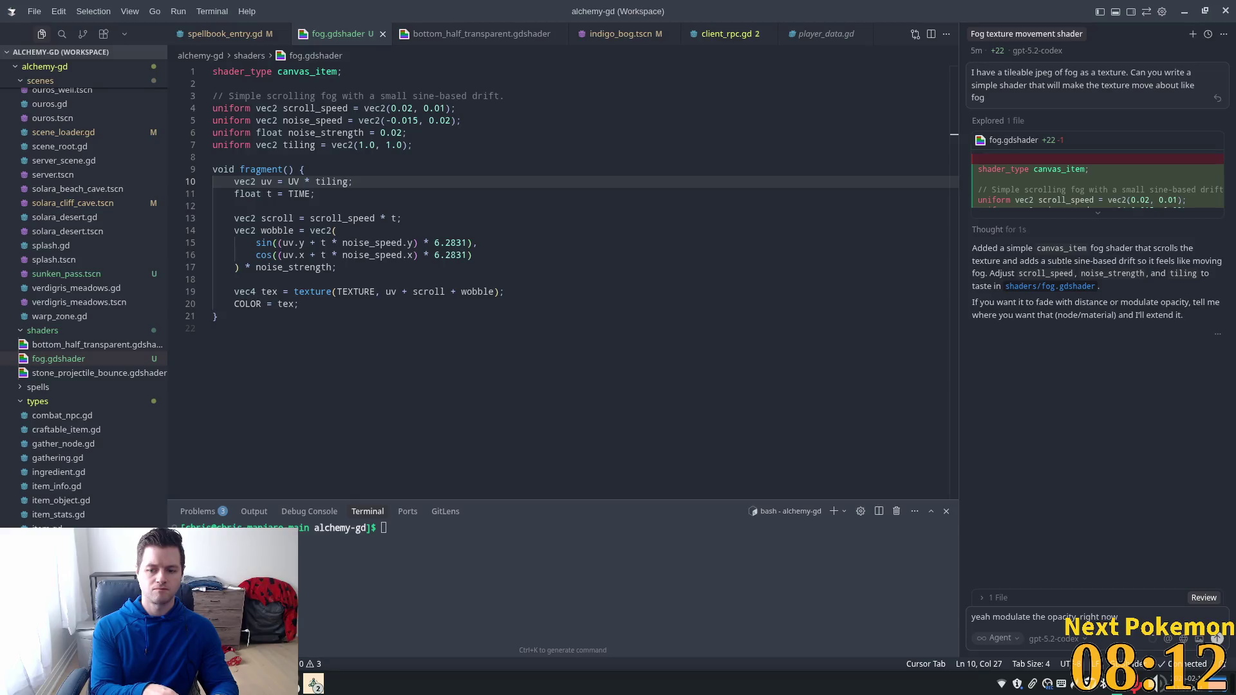
type(" its 0 i")
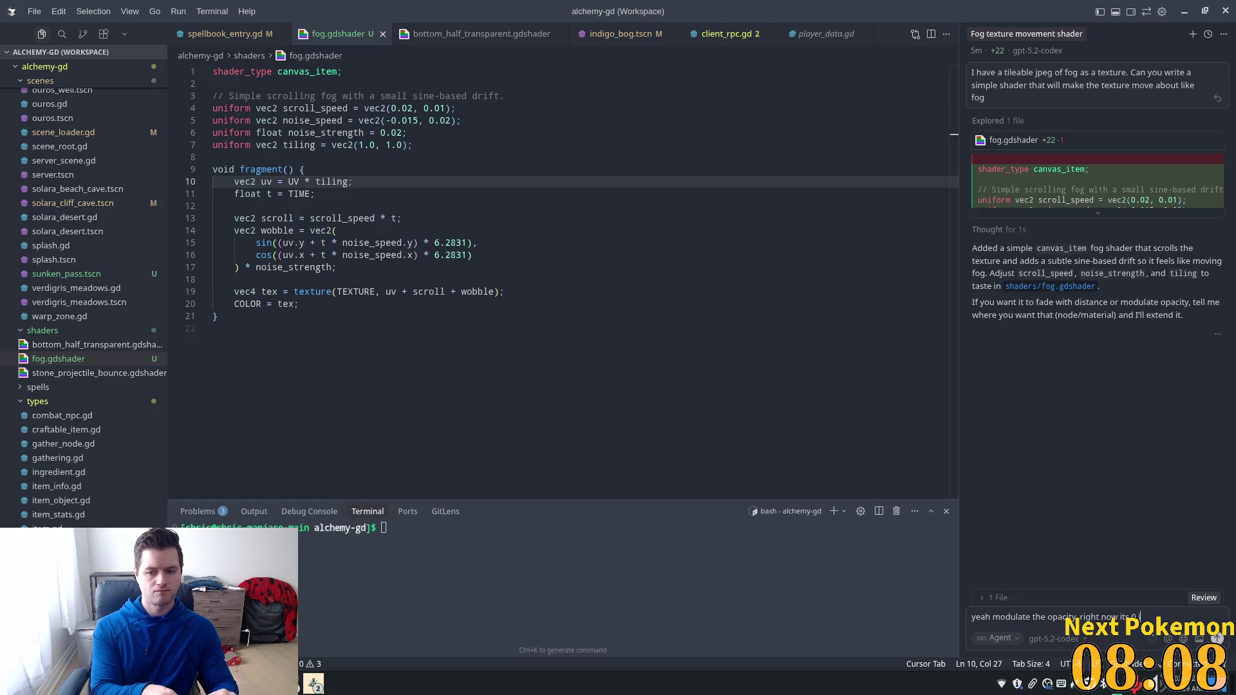
key("BackSpace")
type("bl")
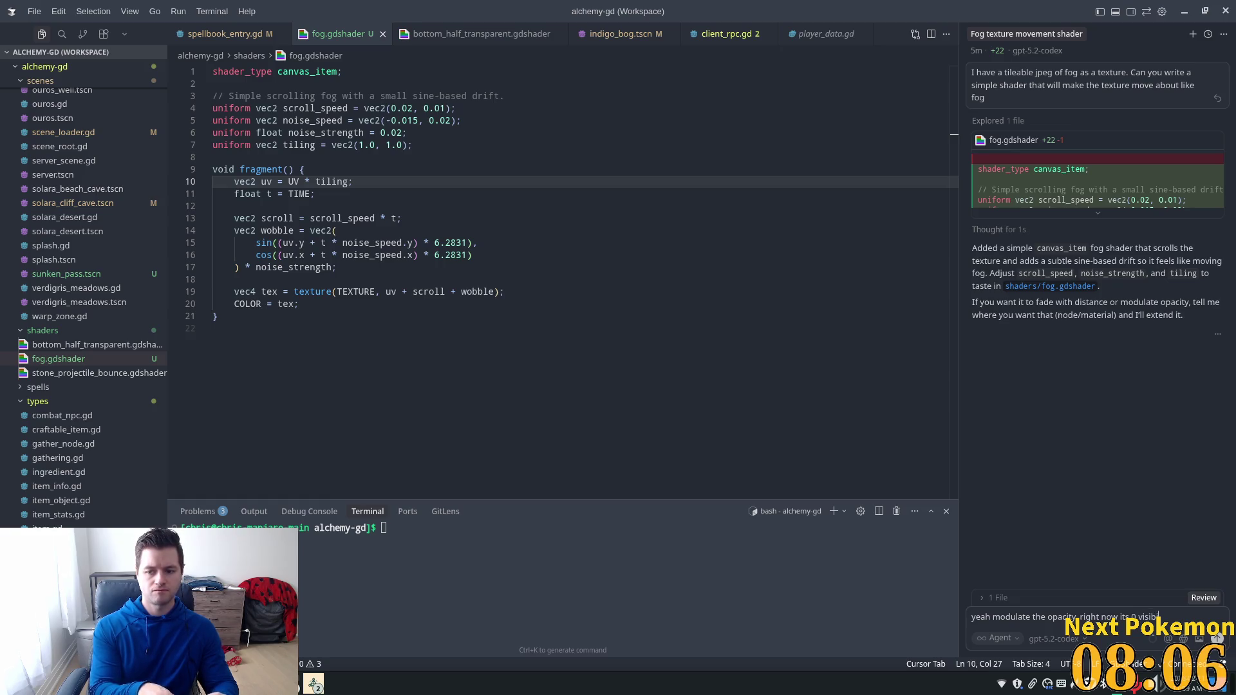
type(" v")
type("g.")
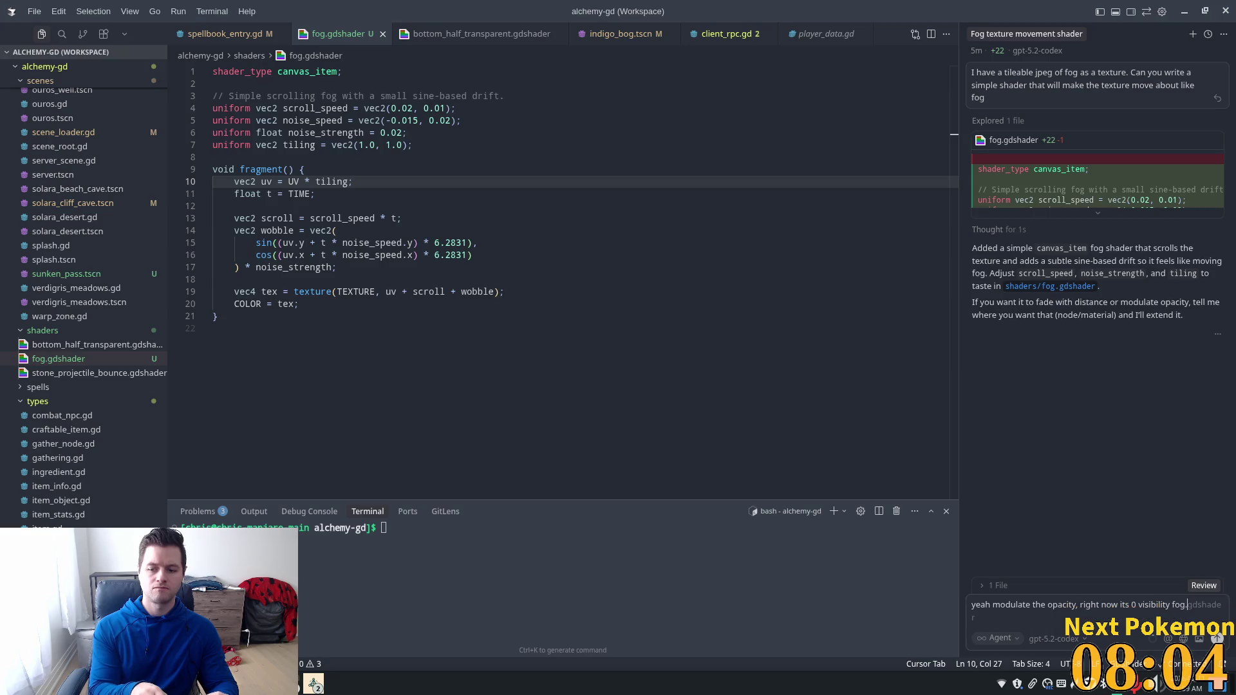
type("so")
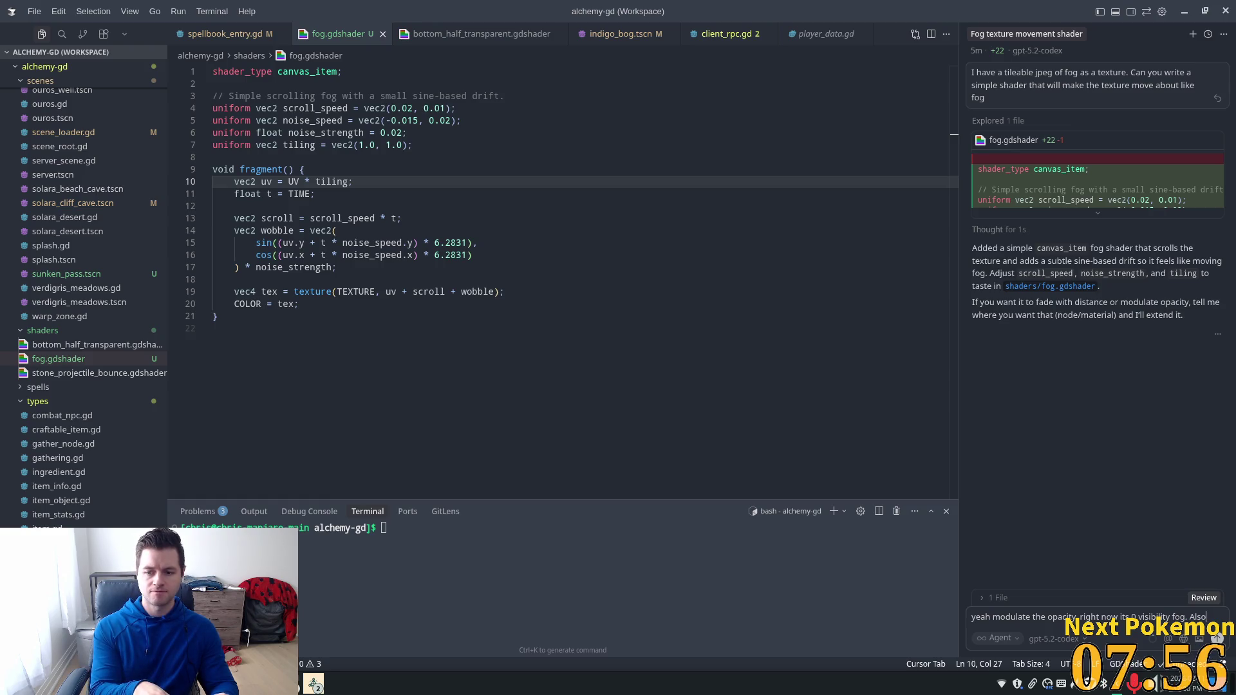
key("BackSpace")
key("BackSpace")
key("BackSpace")
key("Return")
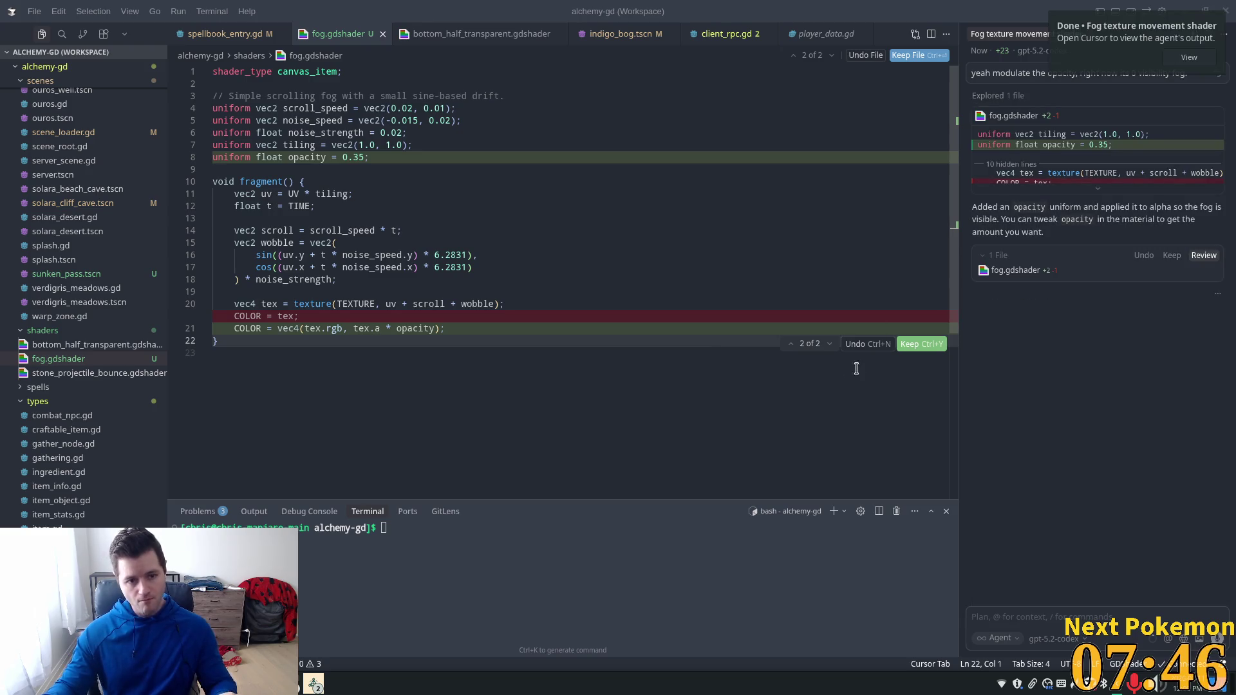
Step: Accept the 0.35 opacity uniform in fog.gdshader and run the game from Godot
left_click(907, 344)
left_click(610, 282)
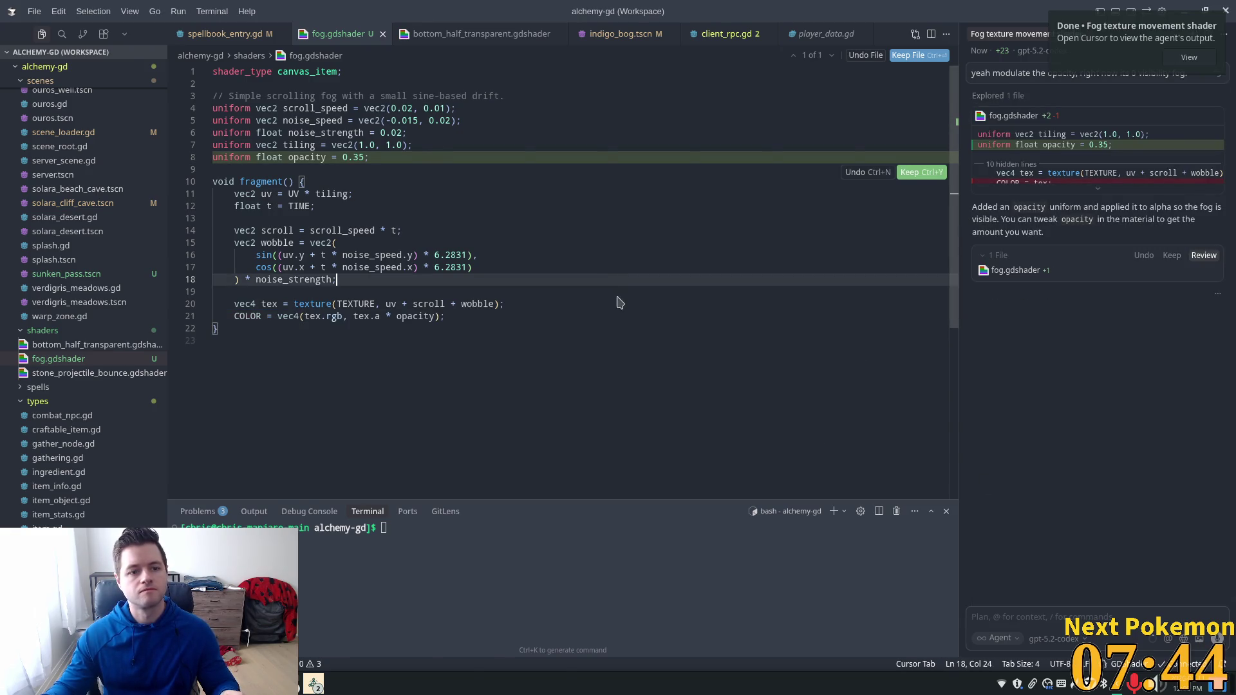
key("alt+Tab")
left_click(1033, 36)
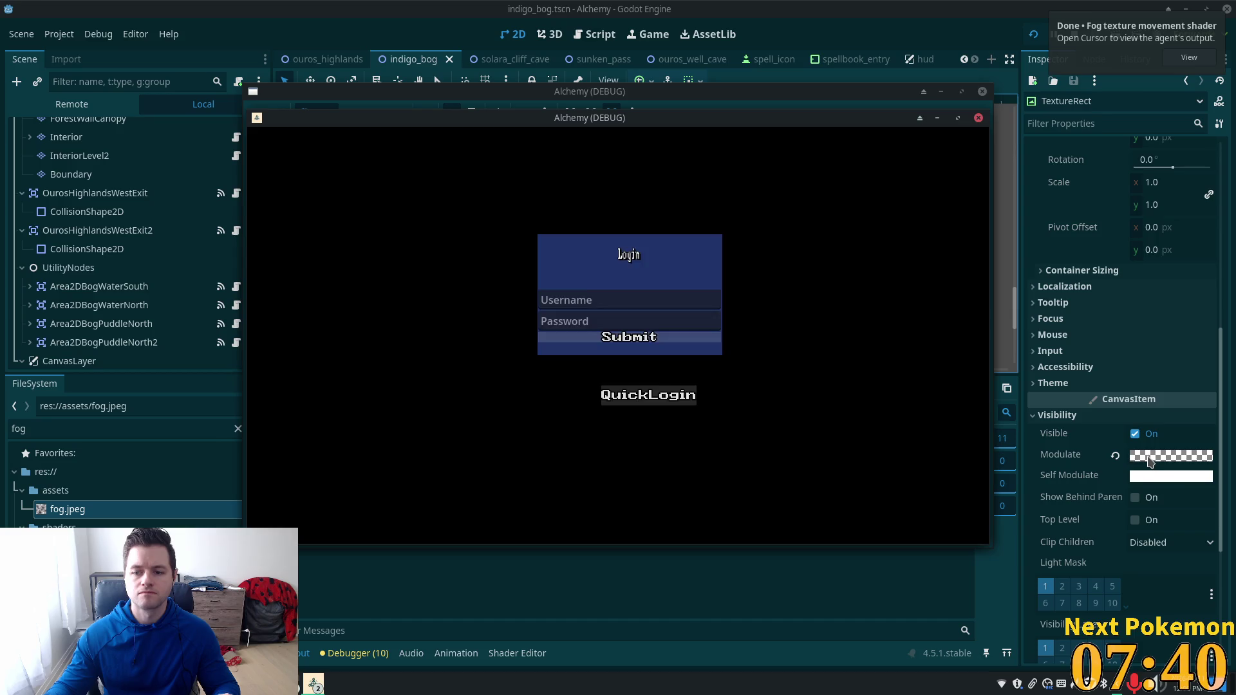
Step: Set the TextureRect's Modulate colour to opaque white ffffff
left_click(1133, 455)
type("ffffff11")
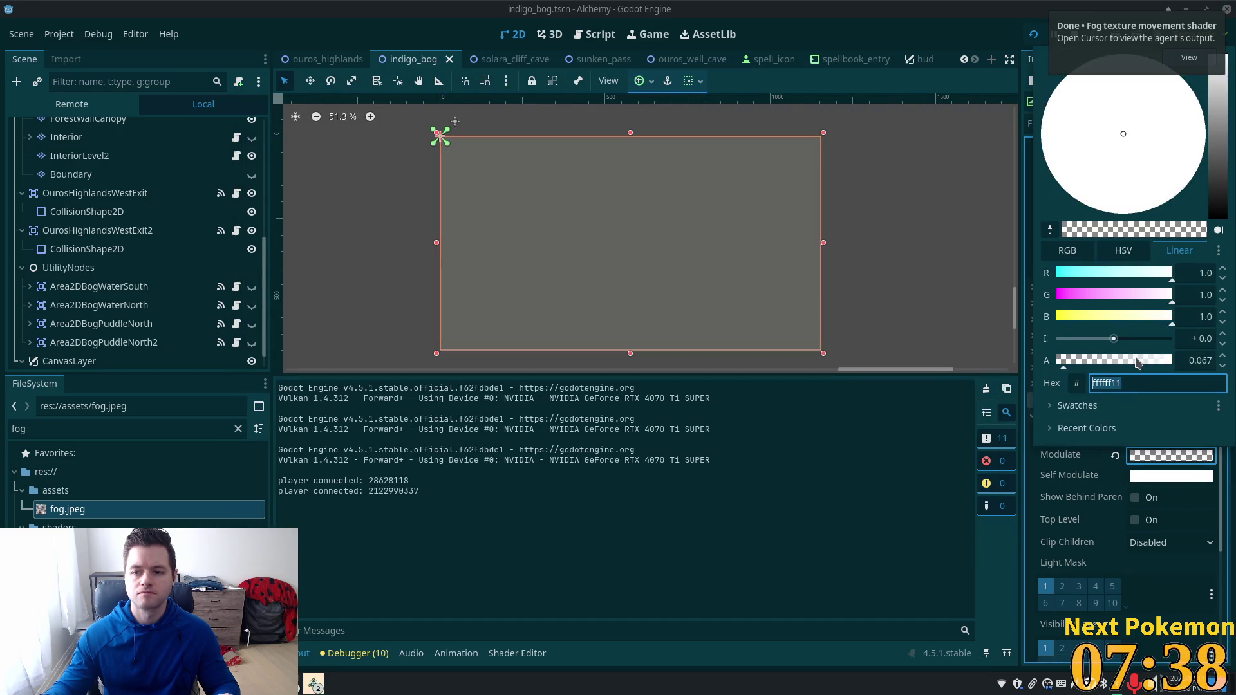
key("Return")
left_click(1050, 562)
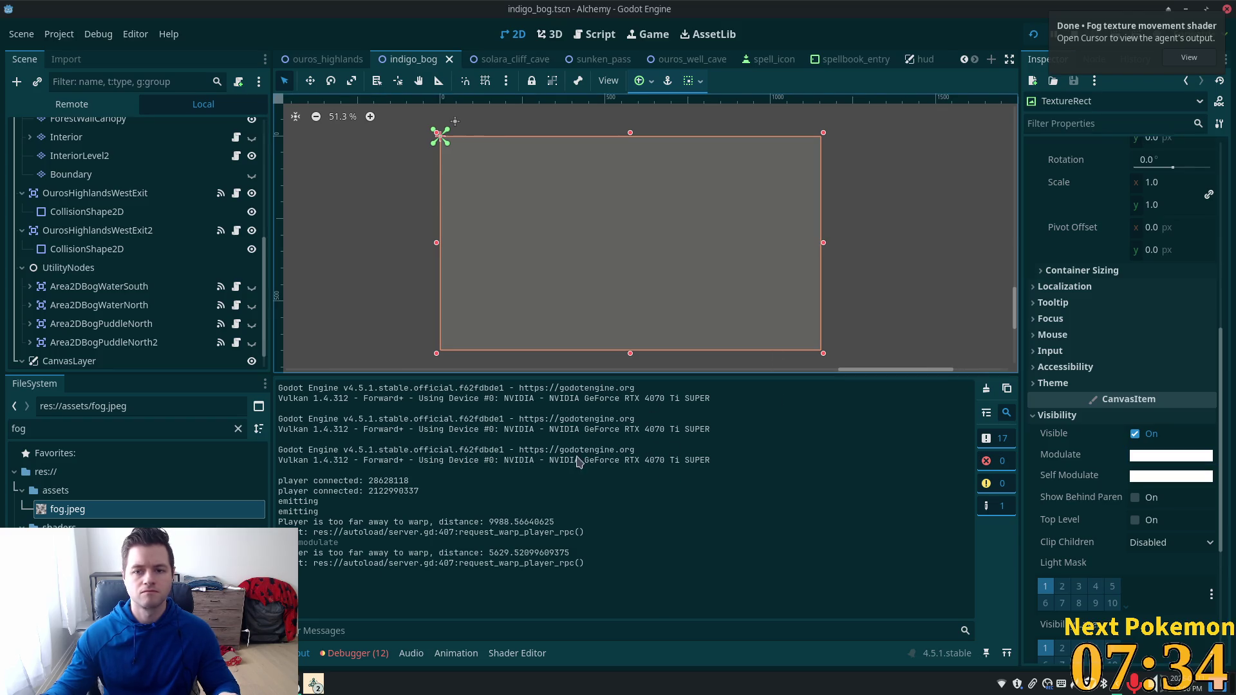
Step: Walk the player around Indigo Bog in the running game, then relaunch it
left_click(314, 683)
left_click(351, 621)
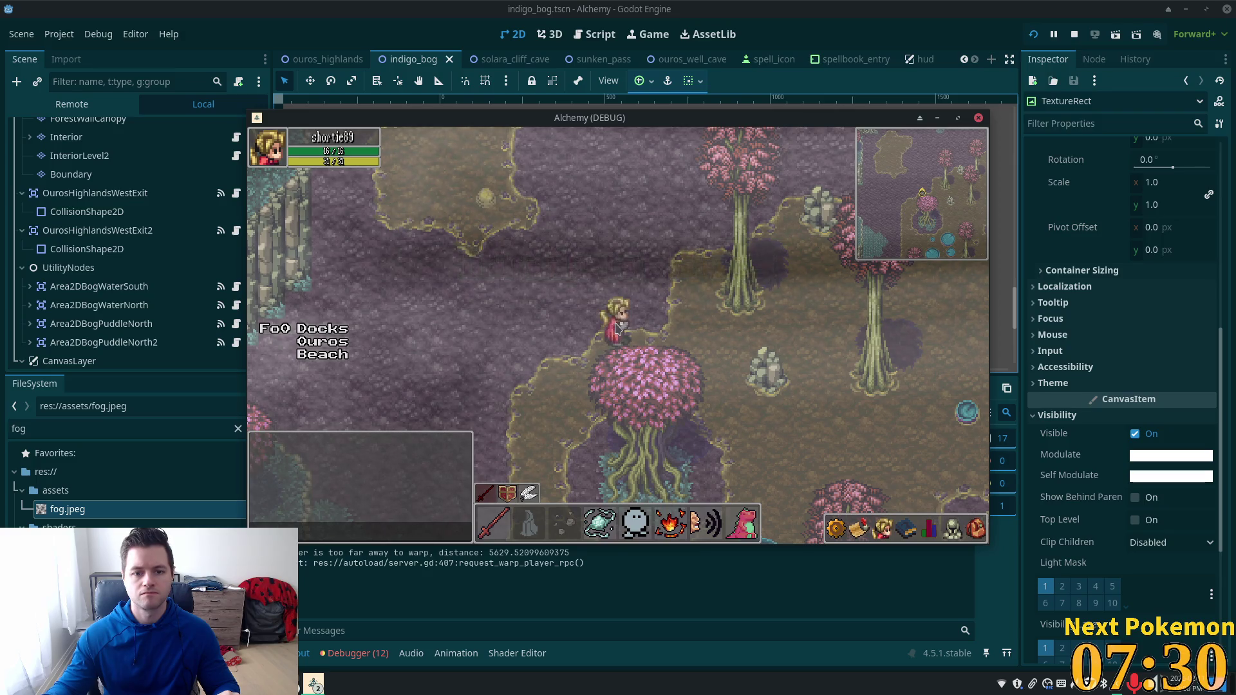
key("w")
key("w")
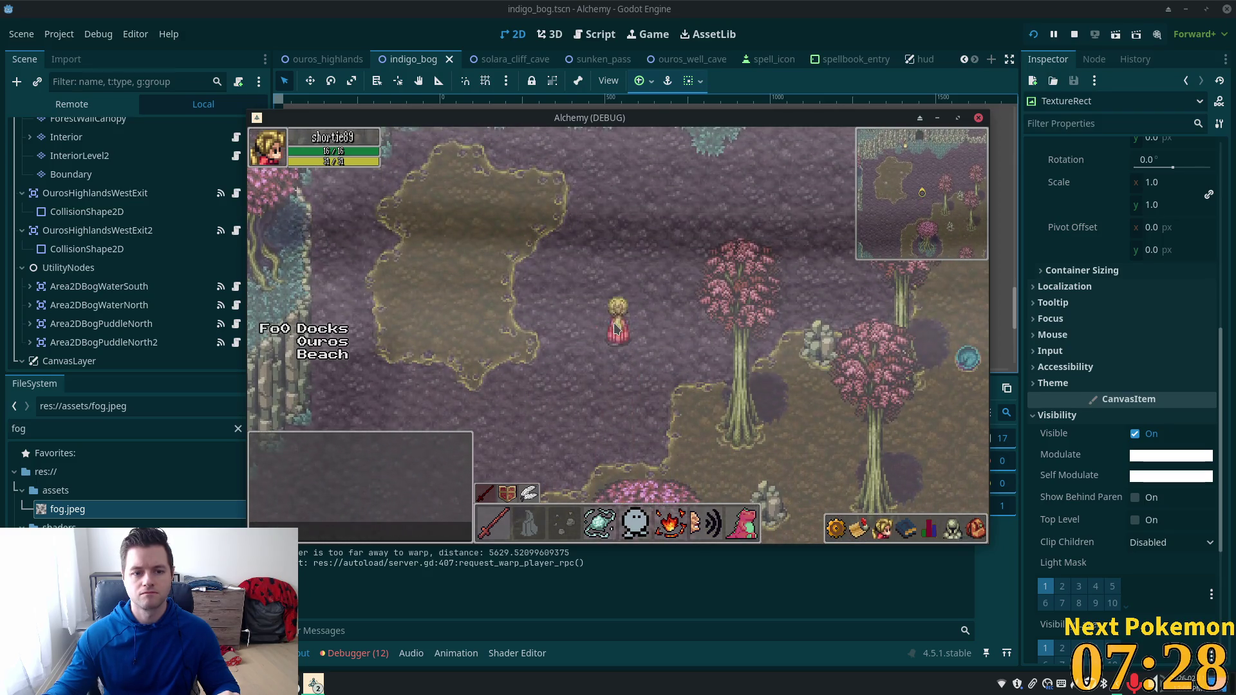
key("w")
key("d")
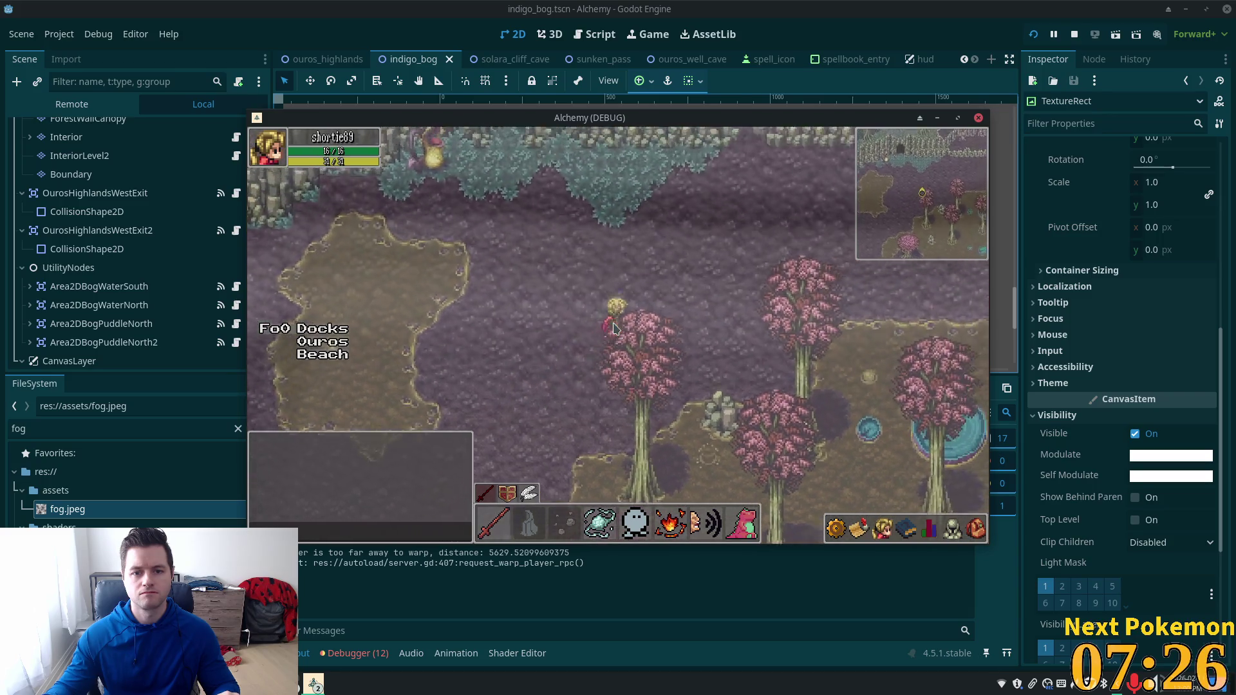
key("w")
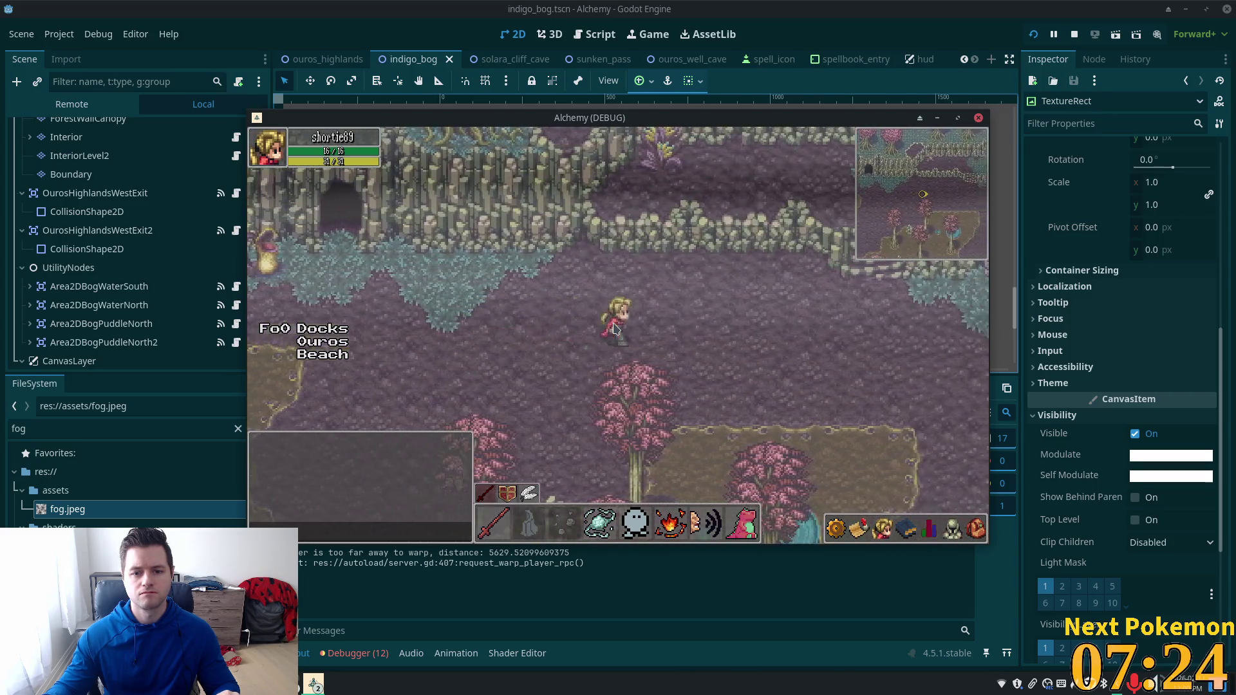
key("s")
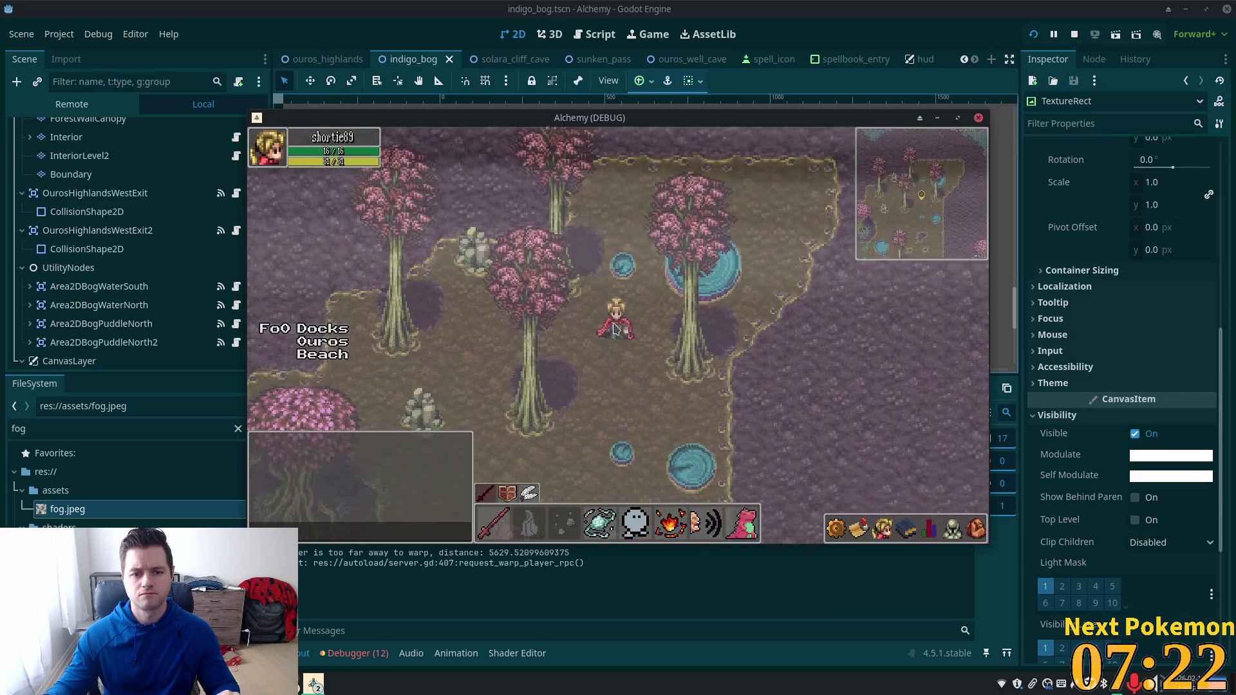
key("s")
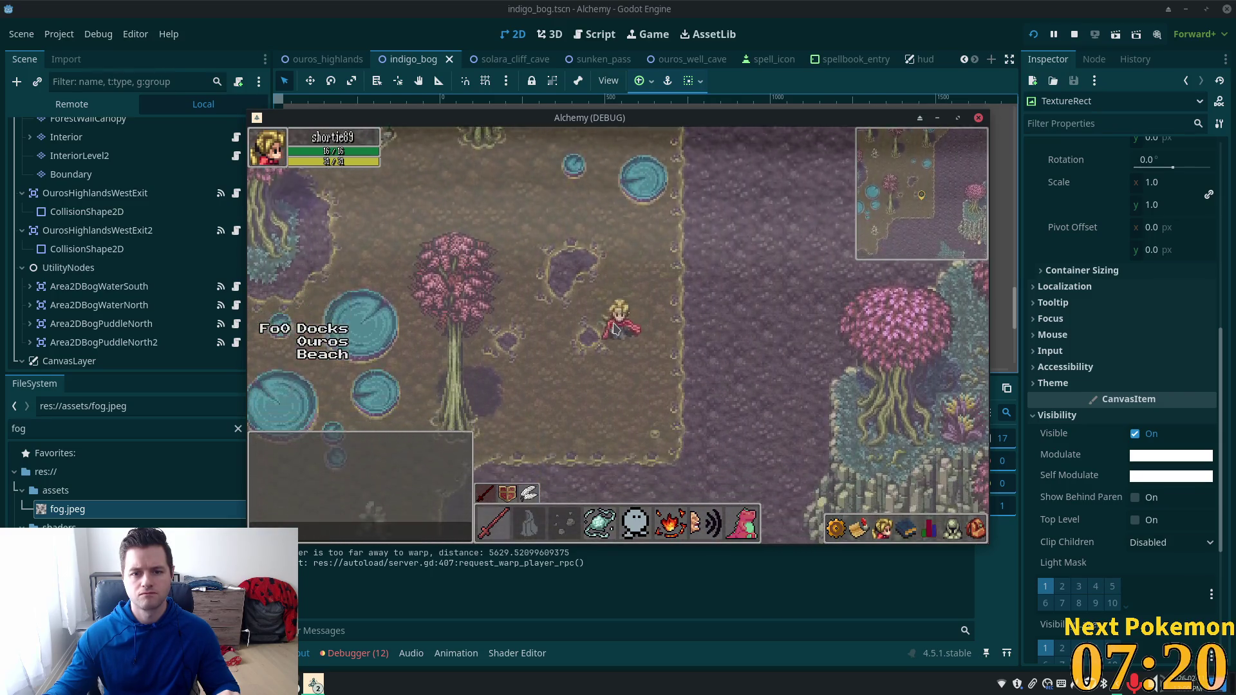
key("w")
key("d")
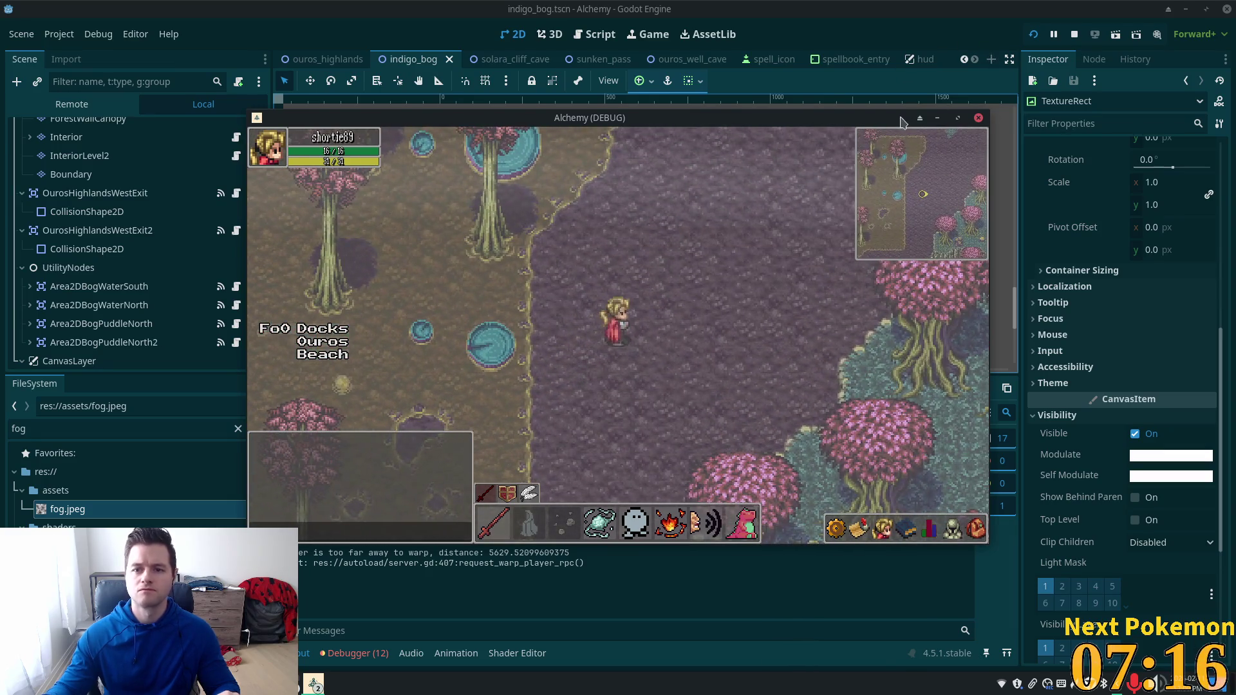
left_click(1033, 34)
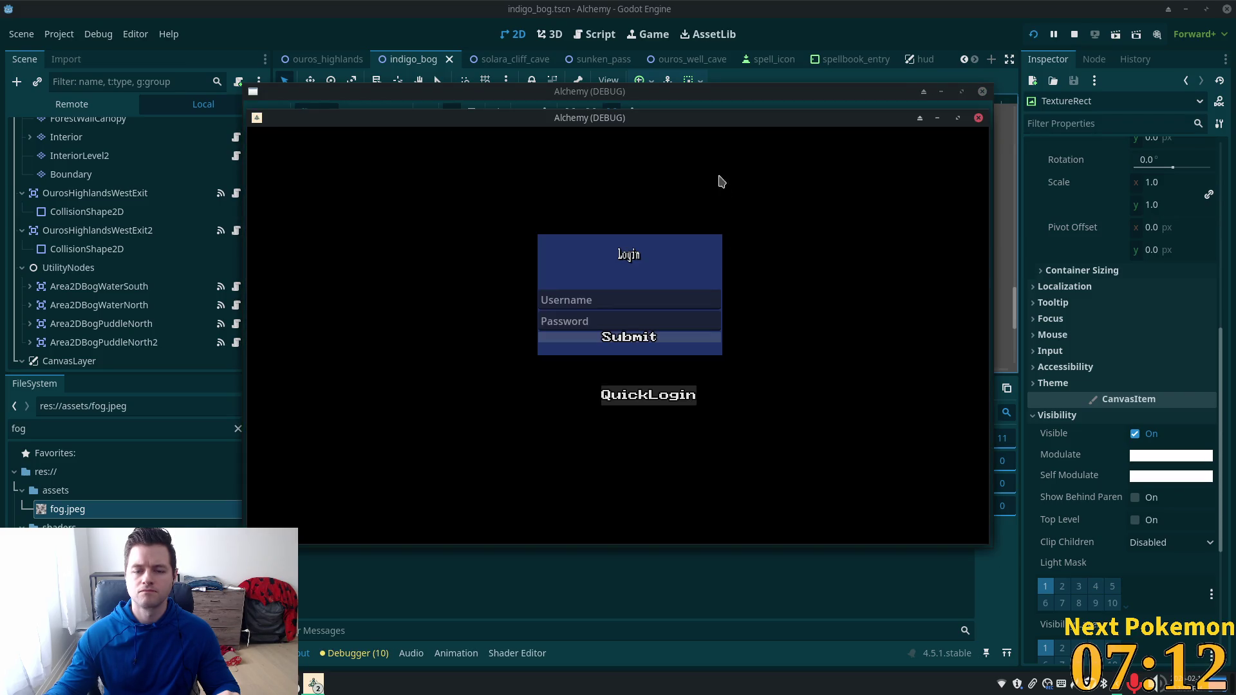
Step: Move one game window aside, raise the Indigo Bog client, and return to the Godot editor
mouse_move(696, 124)
left_mouse_down()
mouse_move(626, 160)
mouse_move(538, 178)
left_mouse_up()
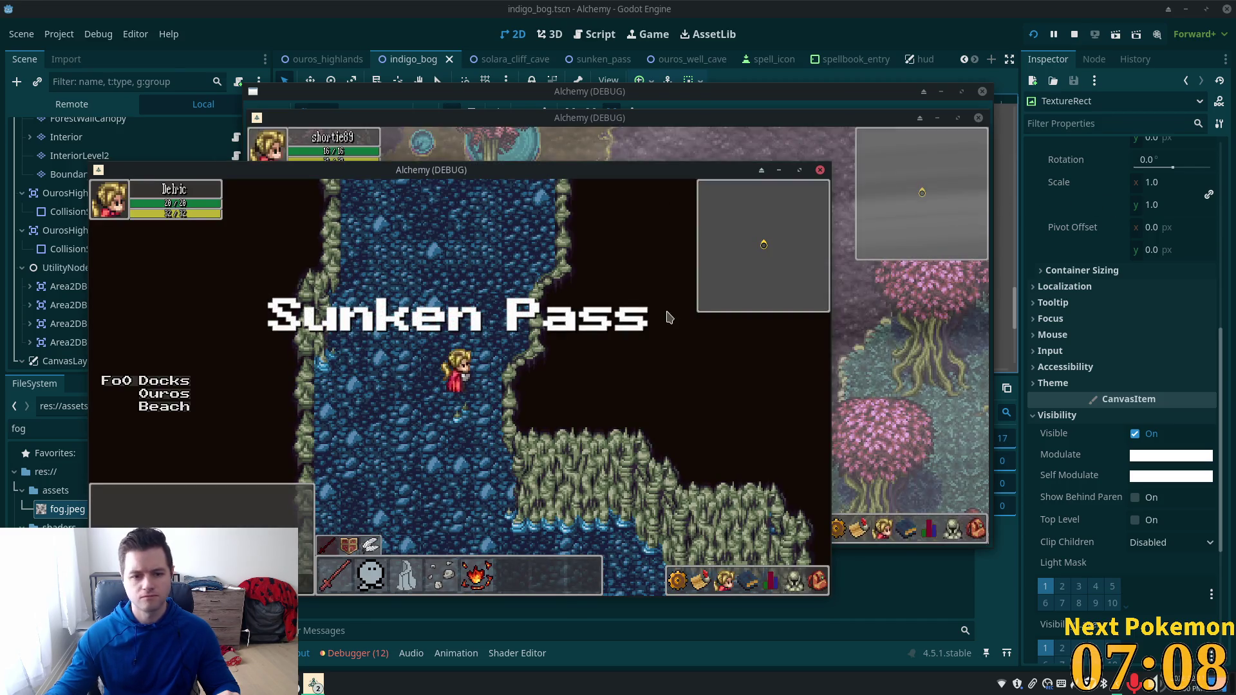
left_click(891, 348)
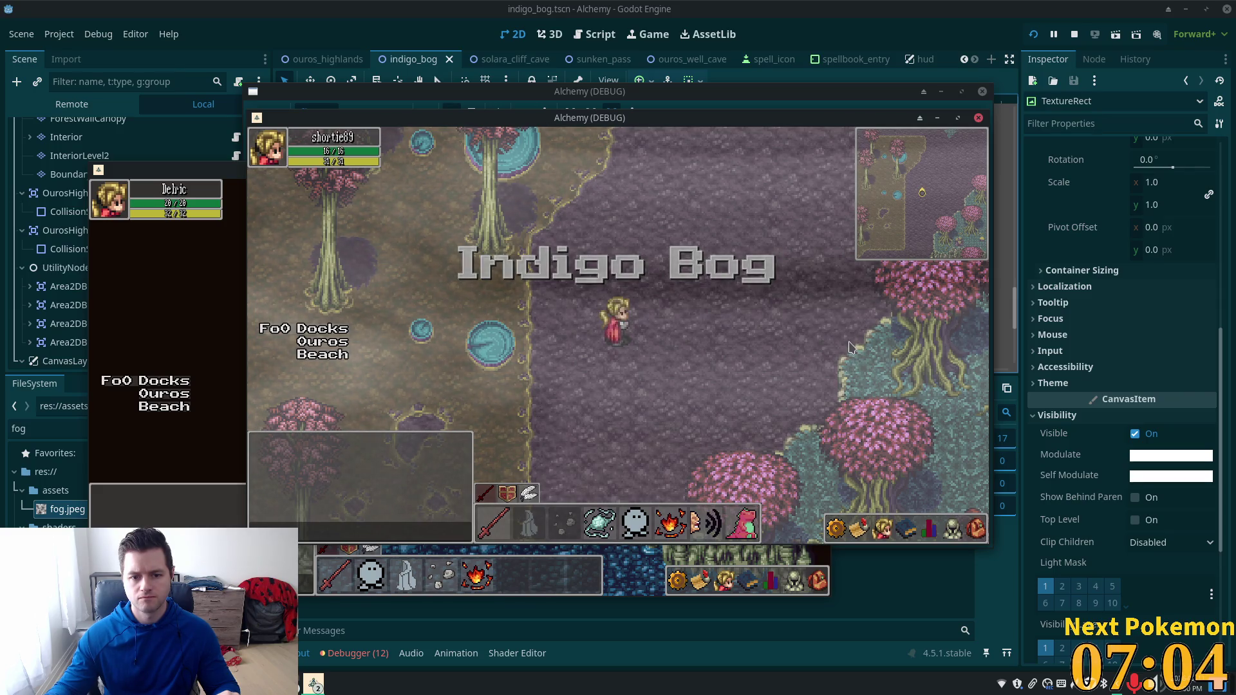
left_click(870, 42)
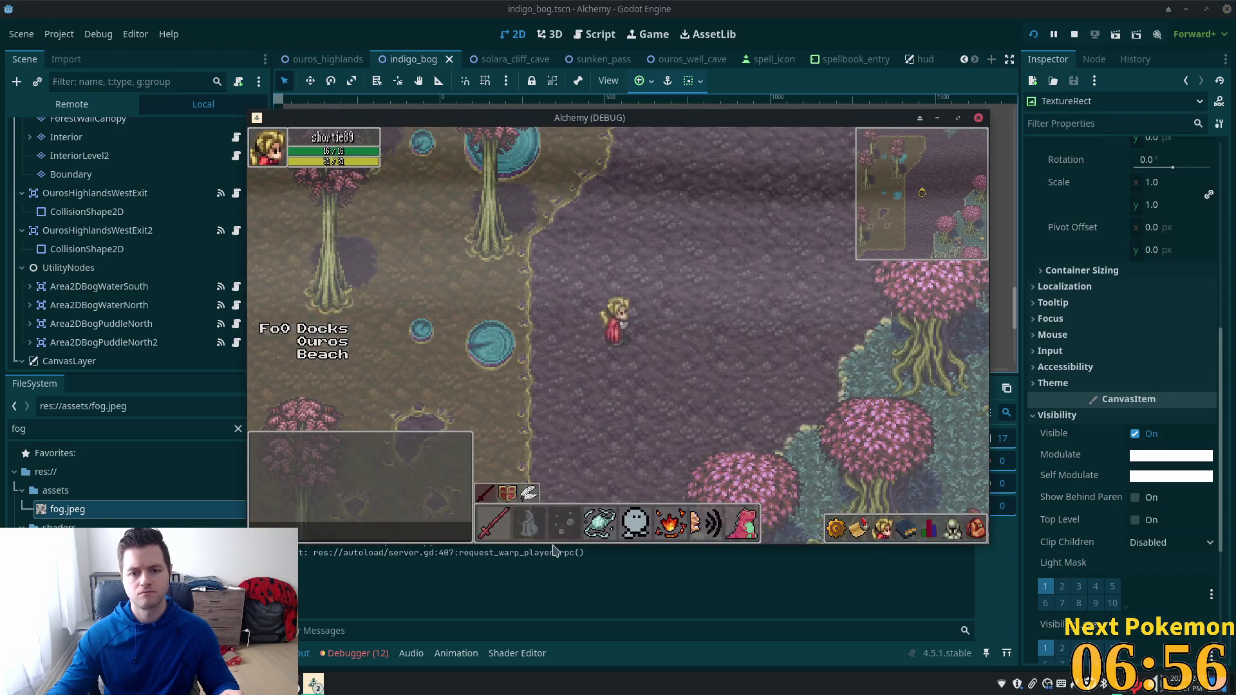
Step: Keep the agent's 0.35 opacity edit in fog.gdshader
key("alt+Tab")
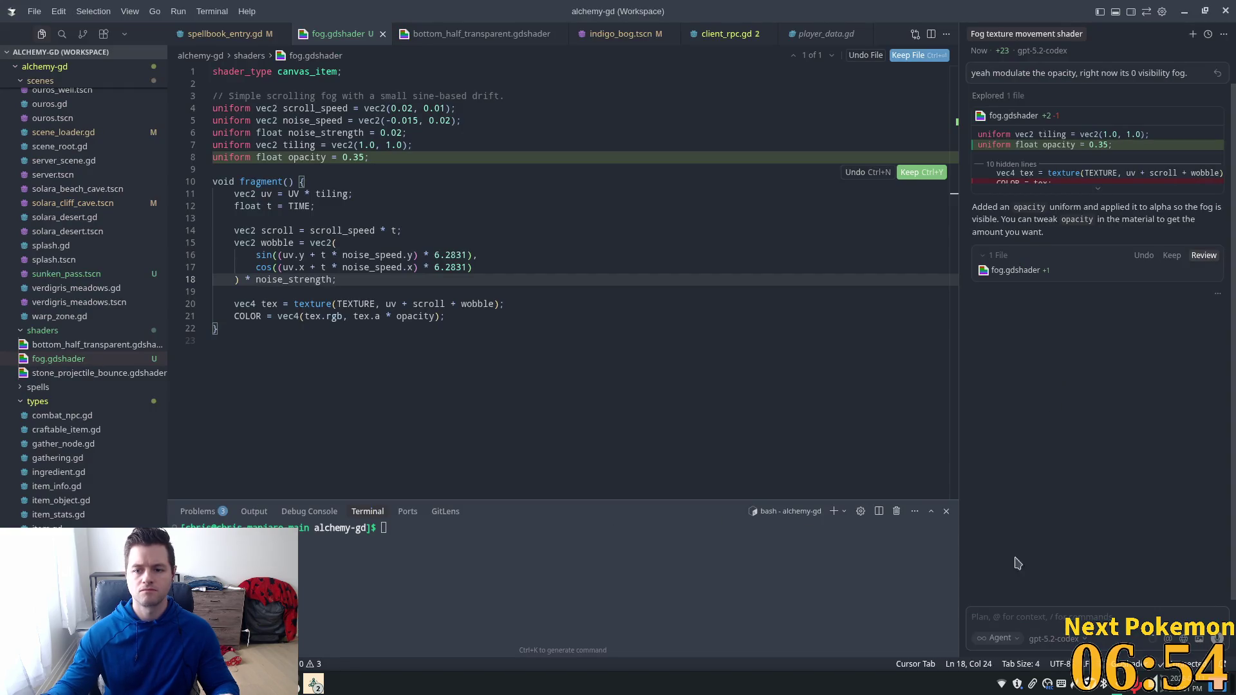
left_click(1010, 619)
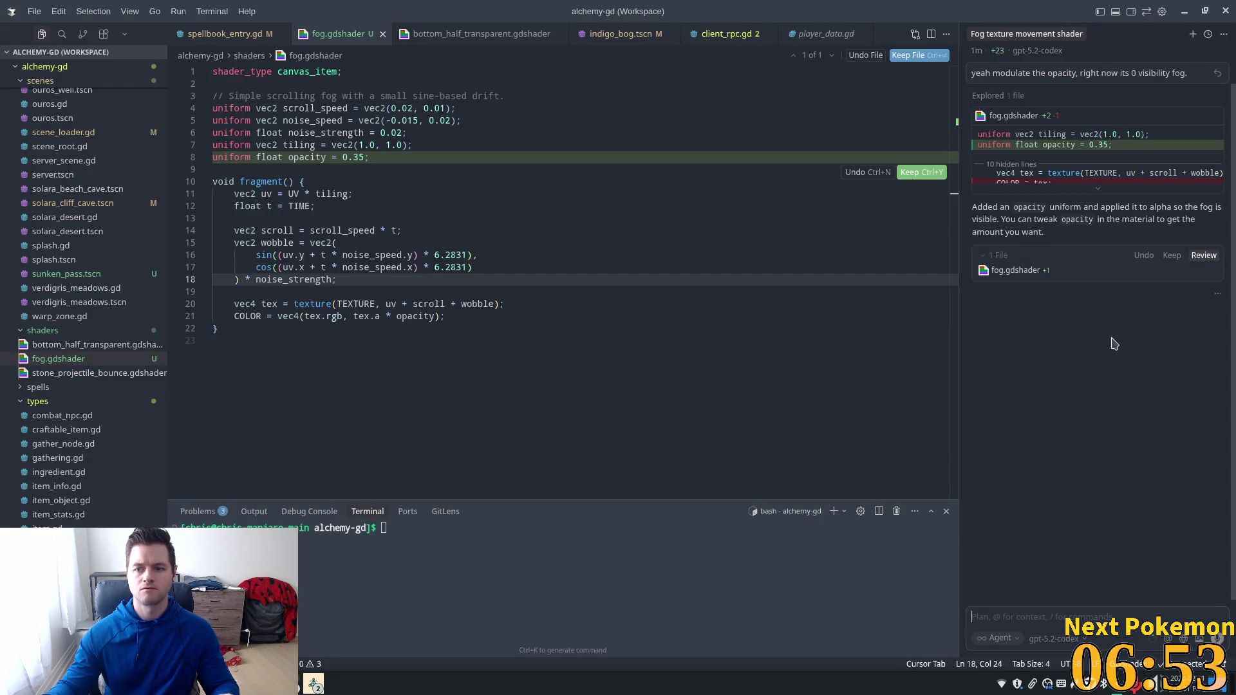
left_click(1170, 257)
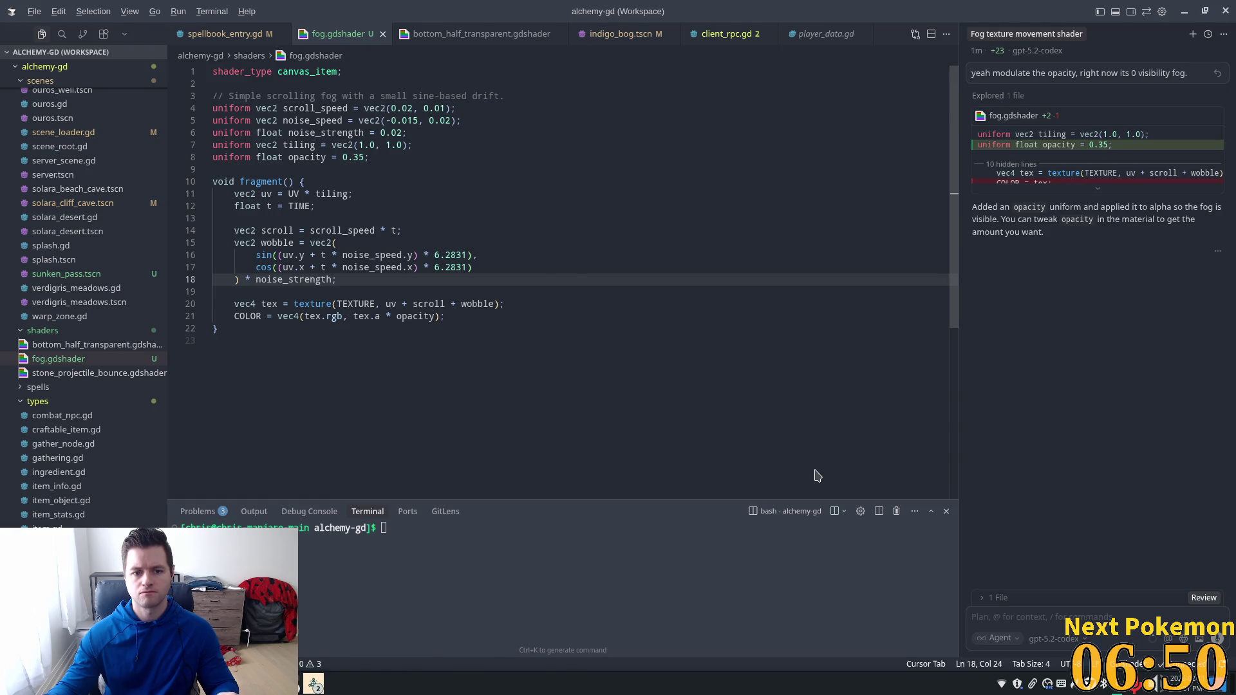
key("alt+Tab")
key("alt+Tab")
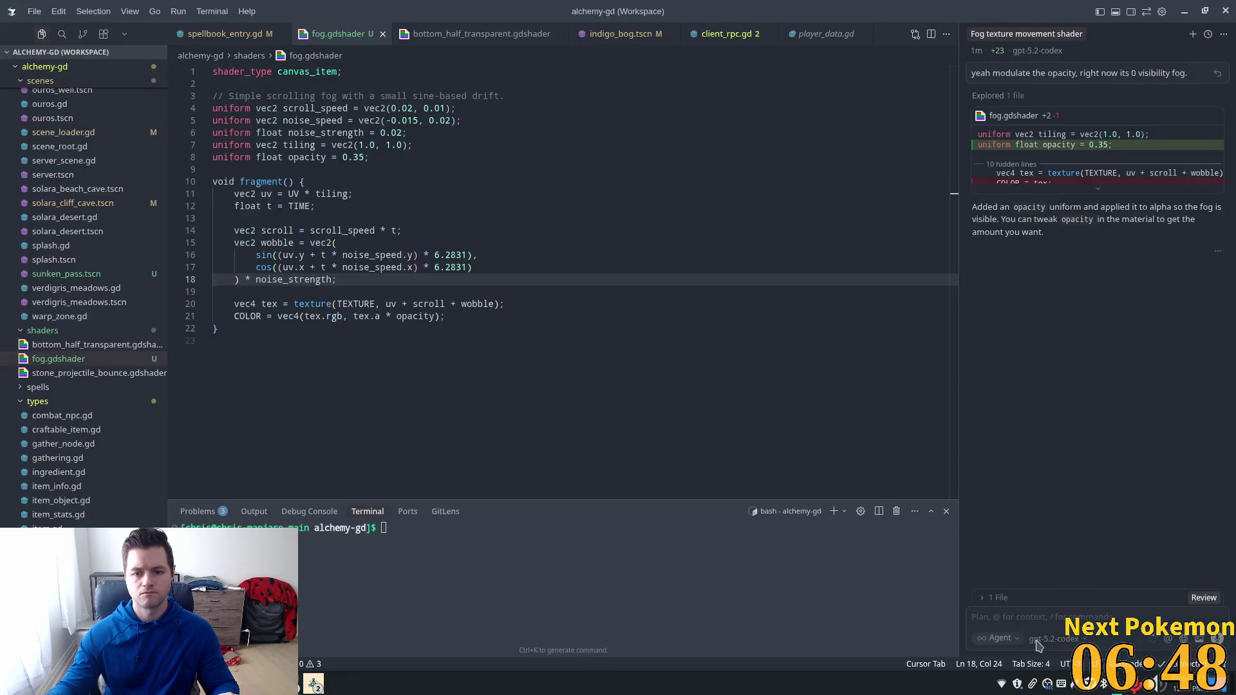
Step: Ask the agent to make the drifting fog texture wrap at the image boundaries
type("Currently the")
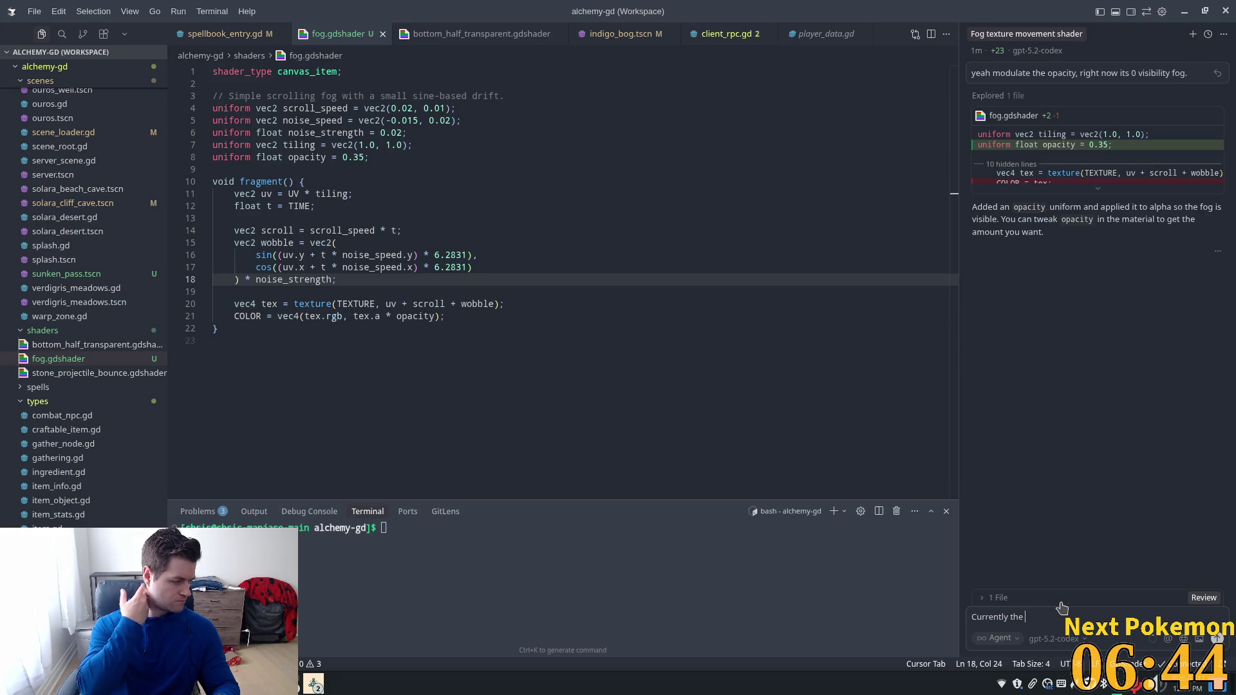
type(" texture just kind")
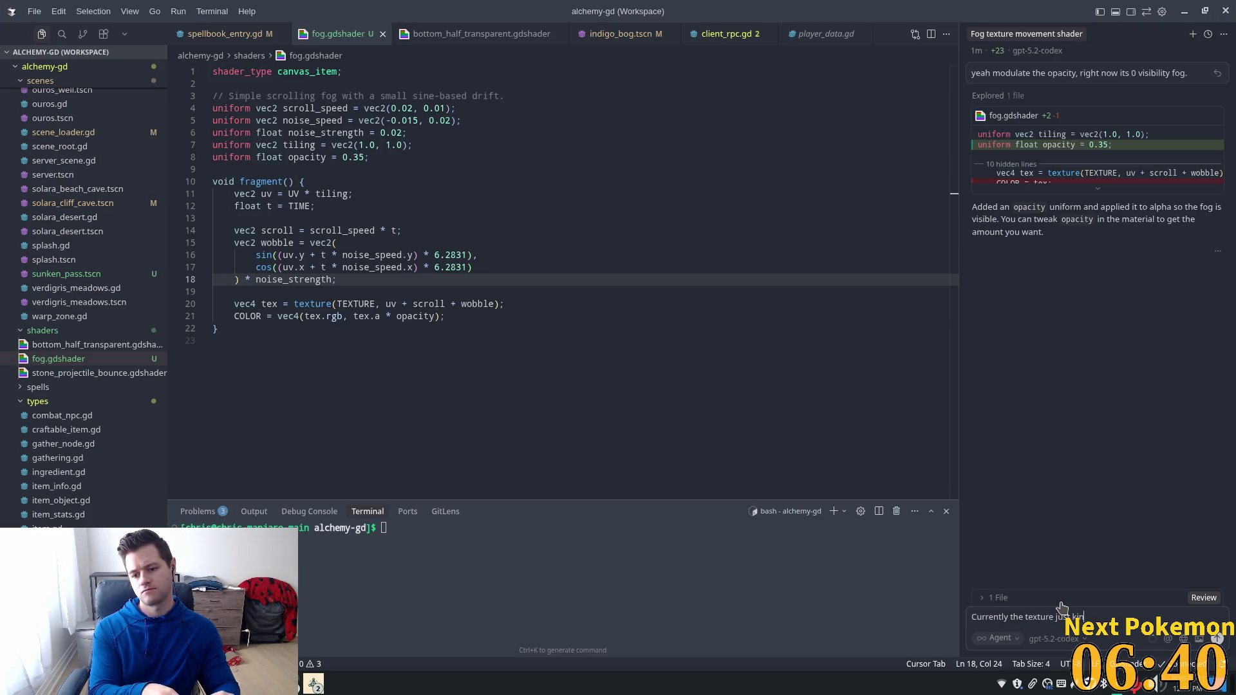
type("a float")
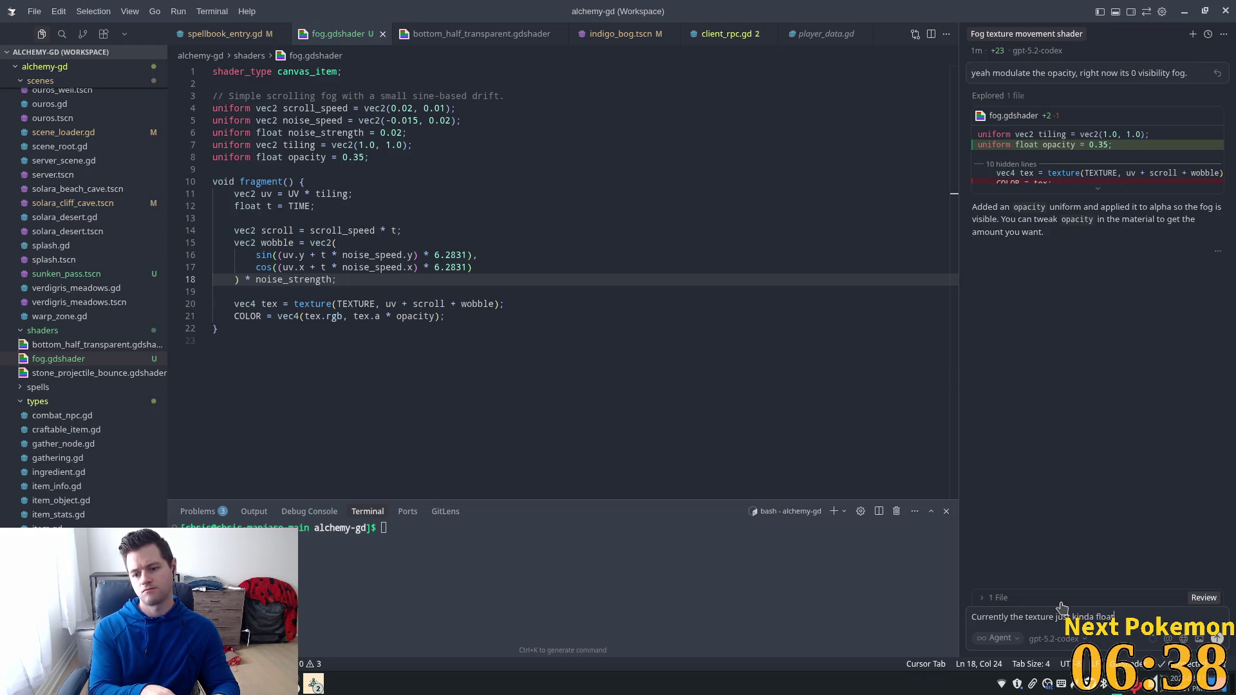
type("s off to the lef")
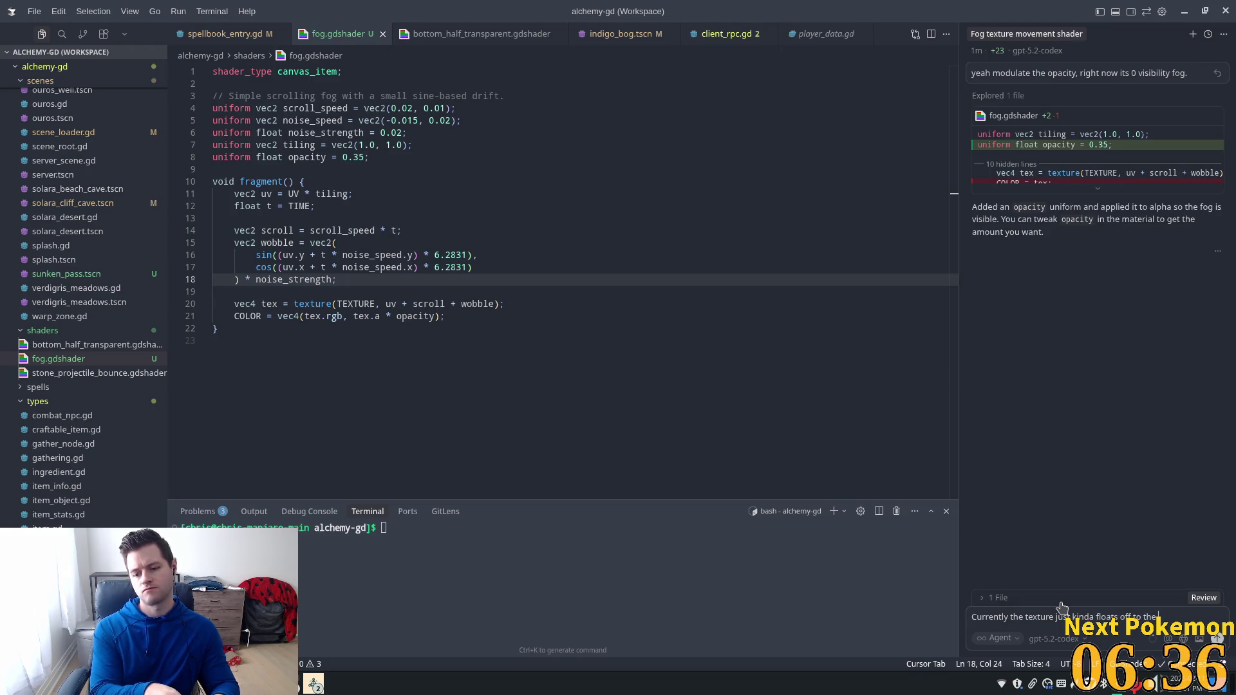
type("t and")
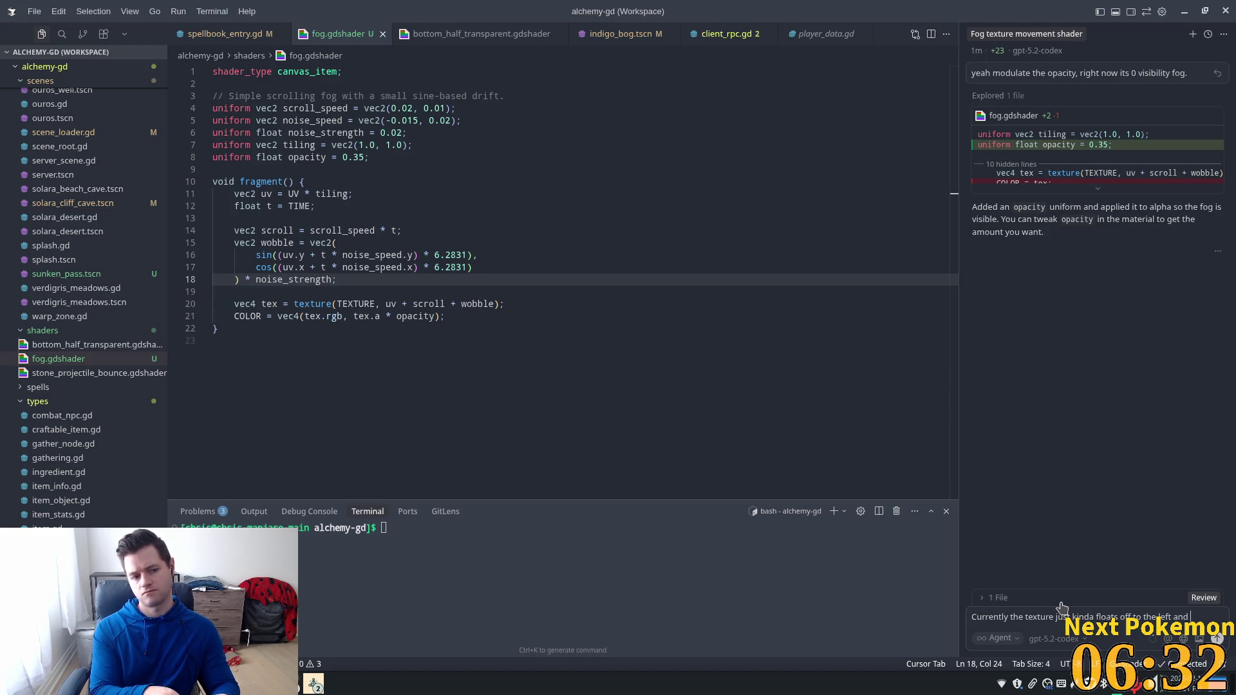
type(" we're ")
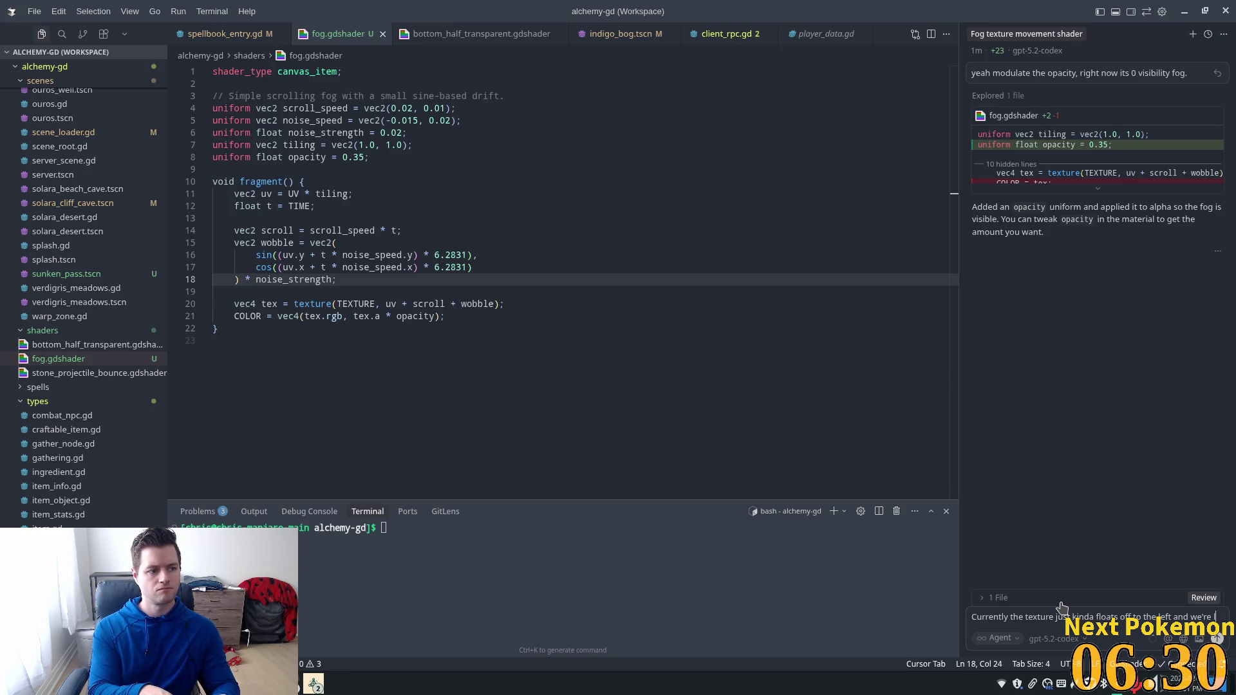
type("left with a fla")
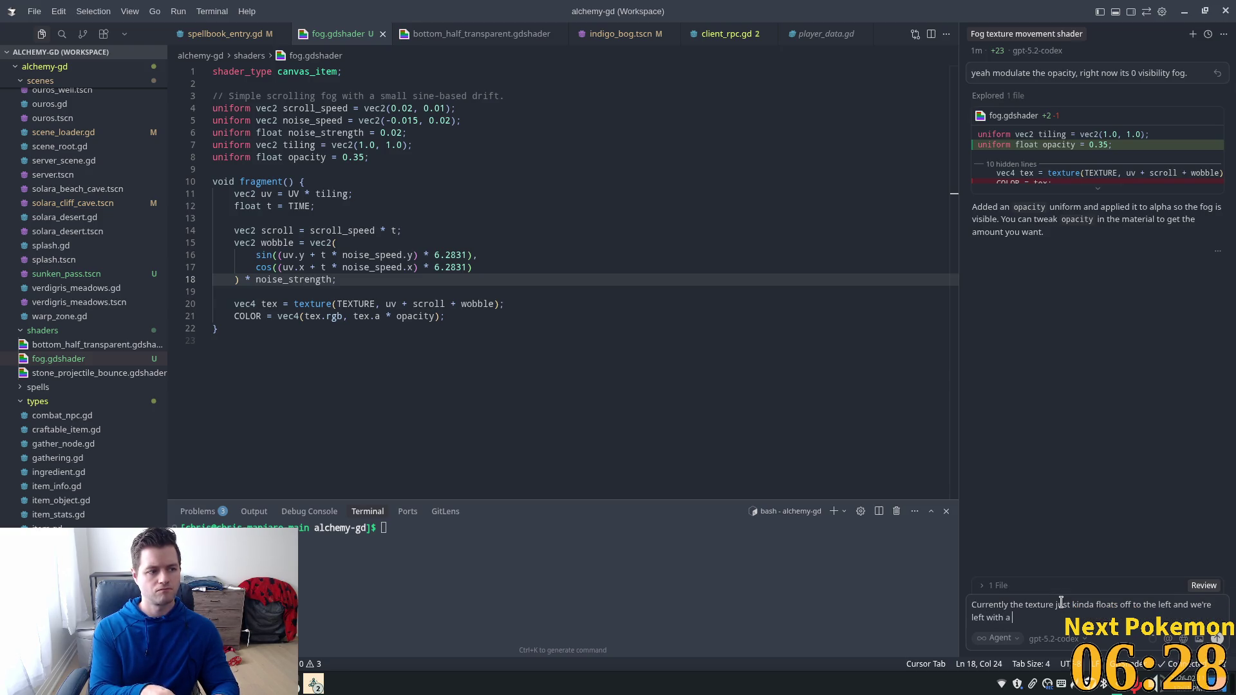
type("t")
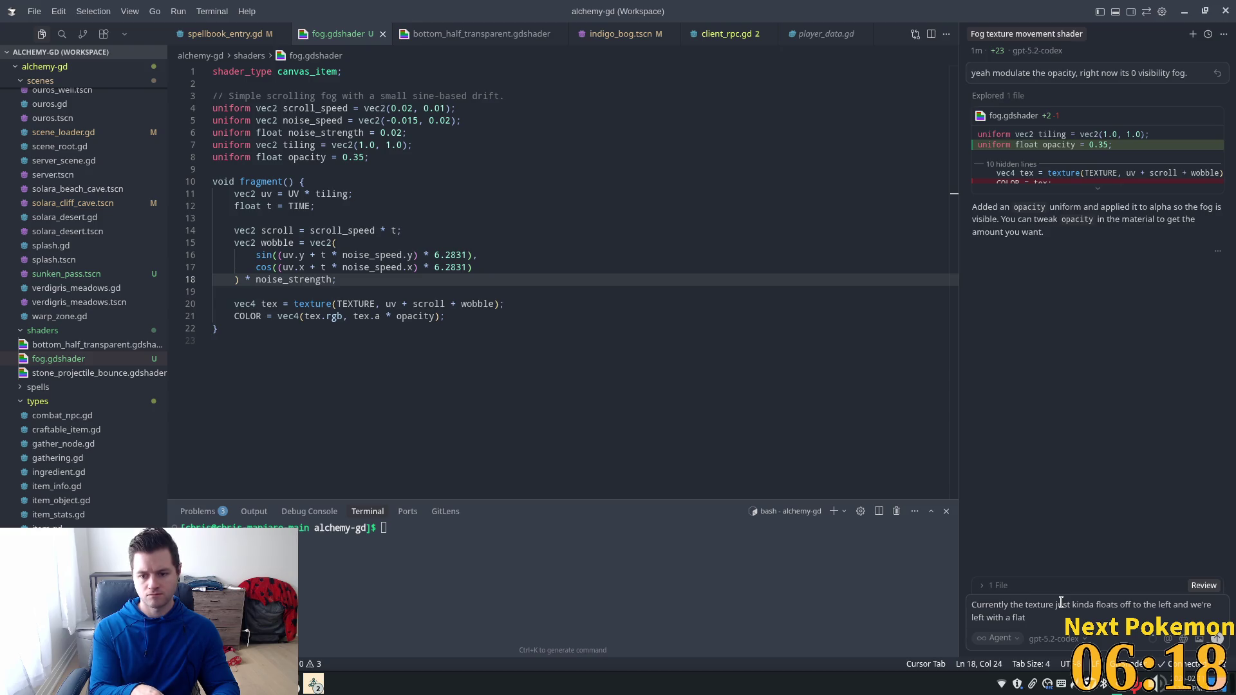
key("BackSpace")
key("BackSpace")
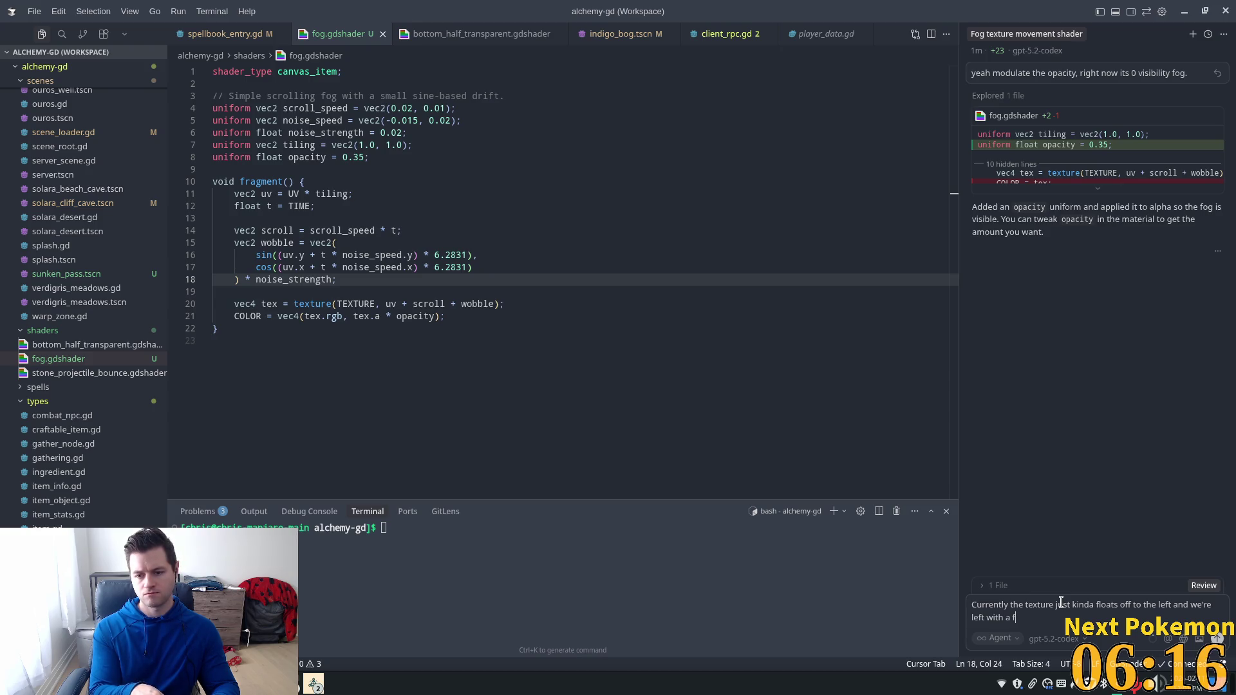
key("BackSpace")
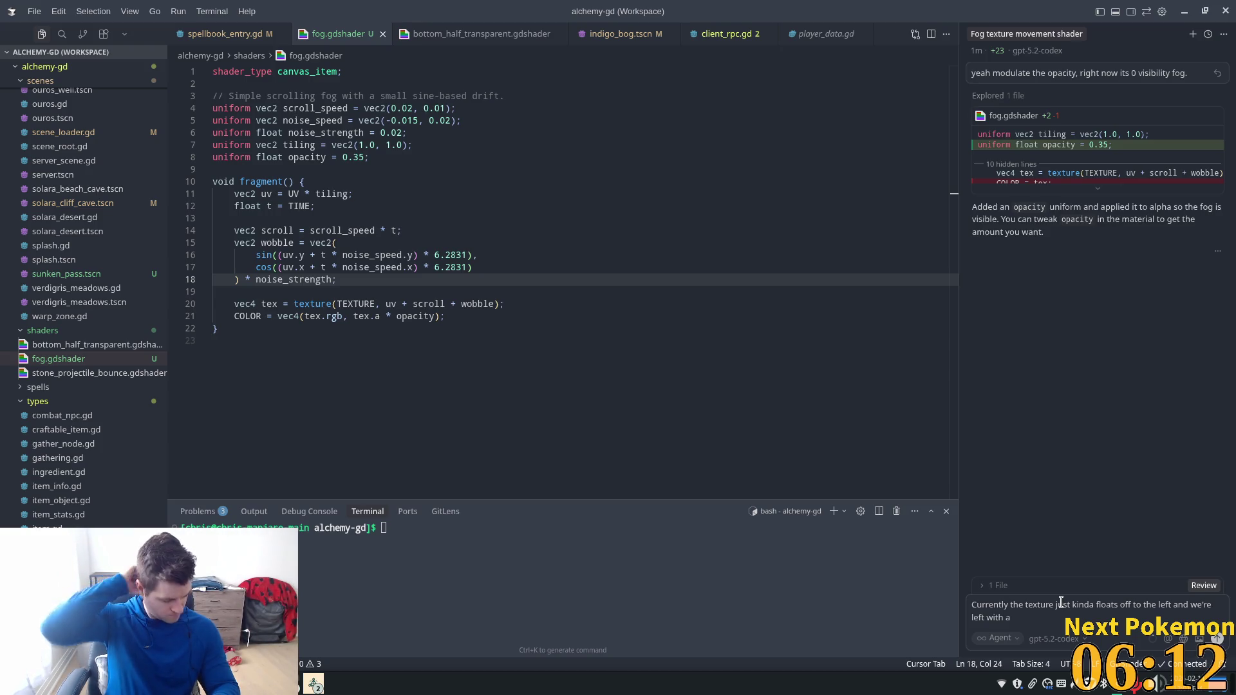
type("ahomog")
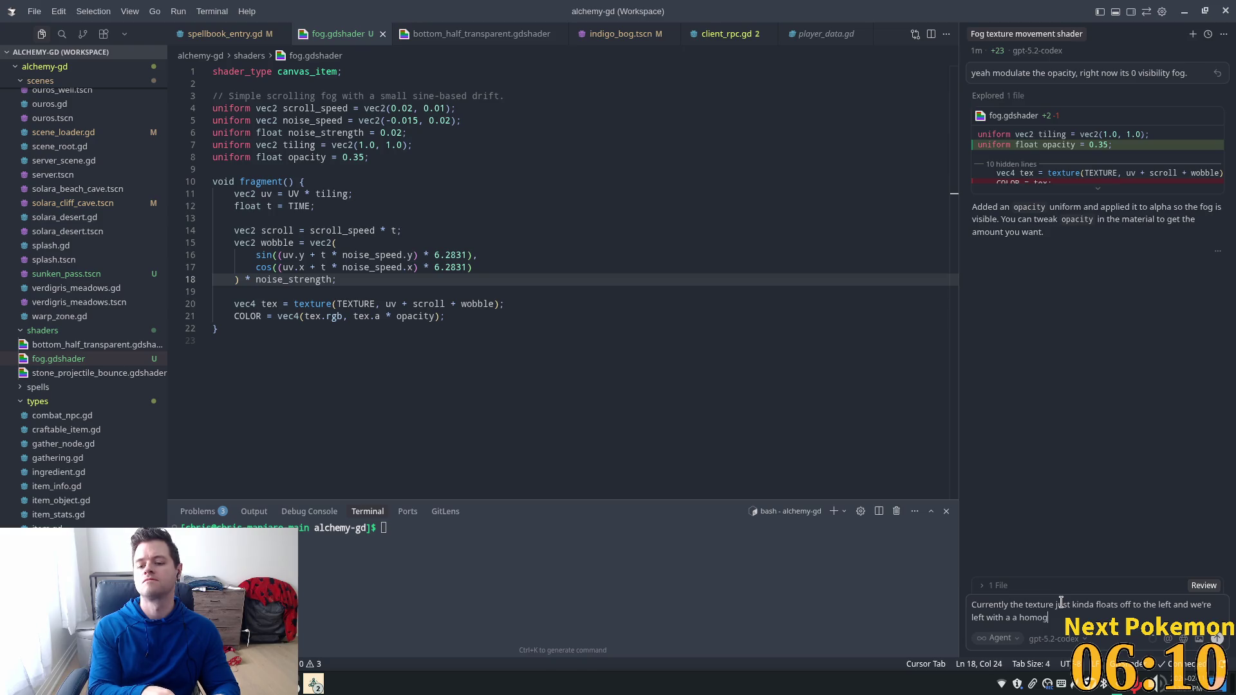
type("ous flat ")
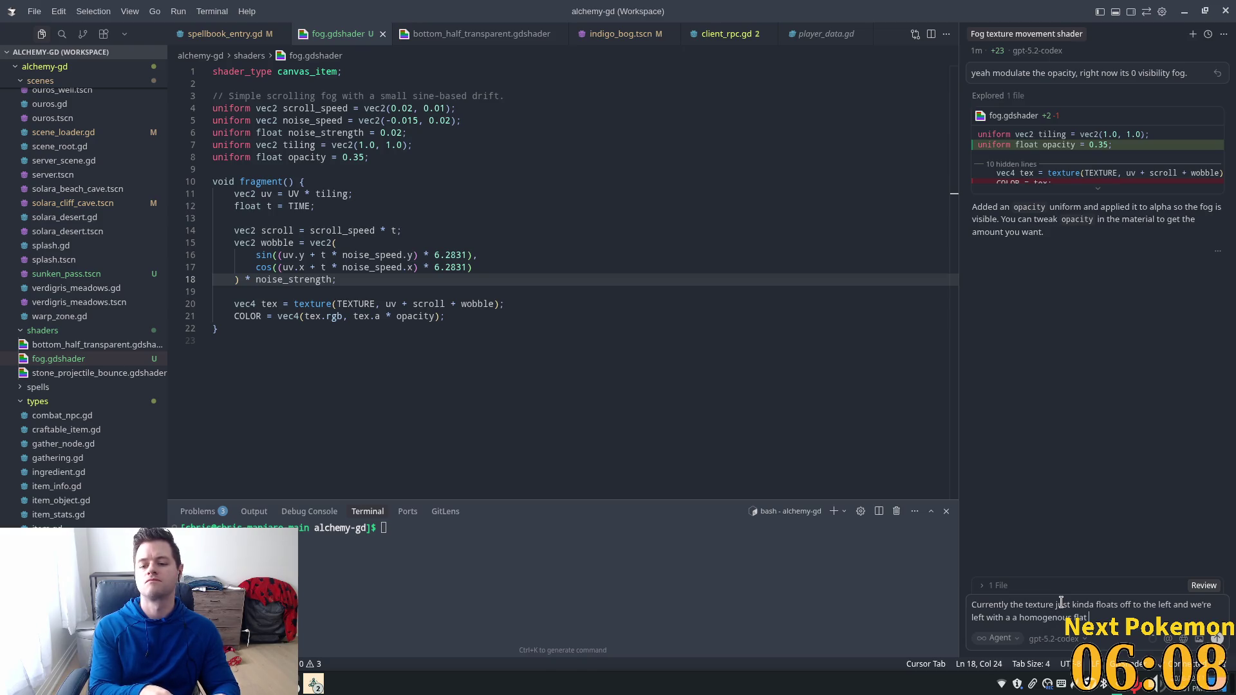
type("g.Can")
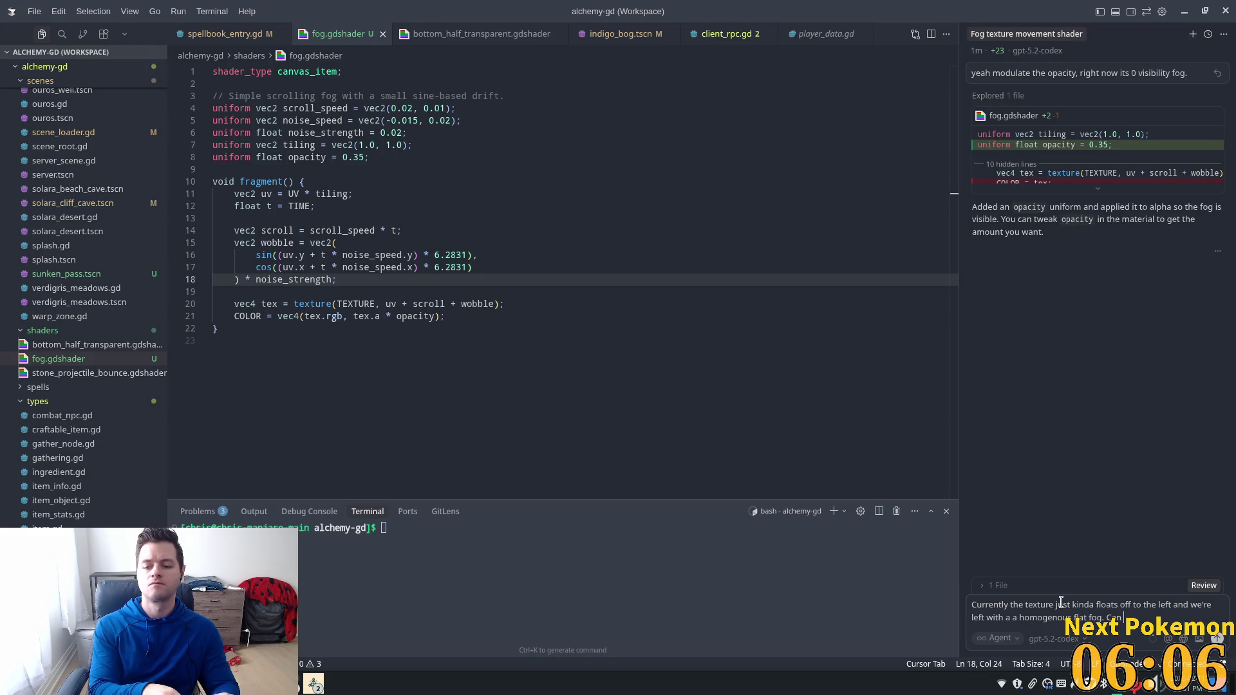
type(" have the")
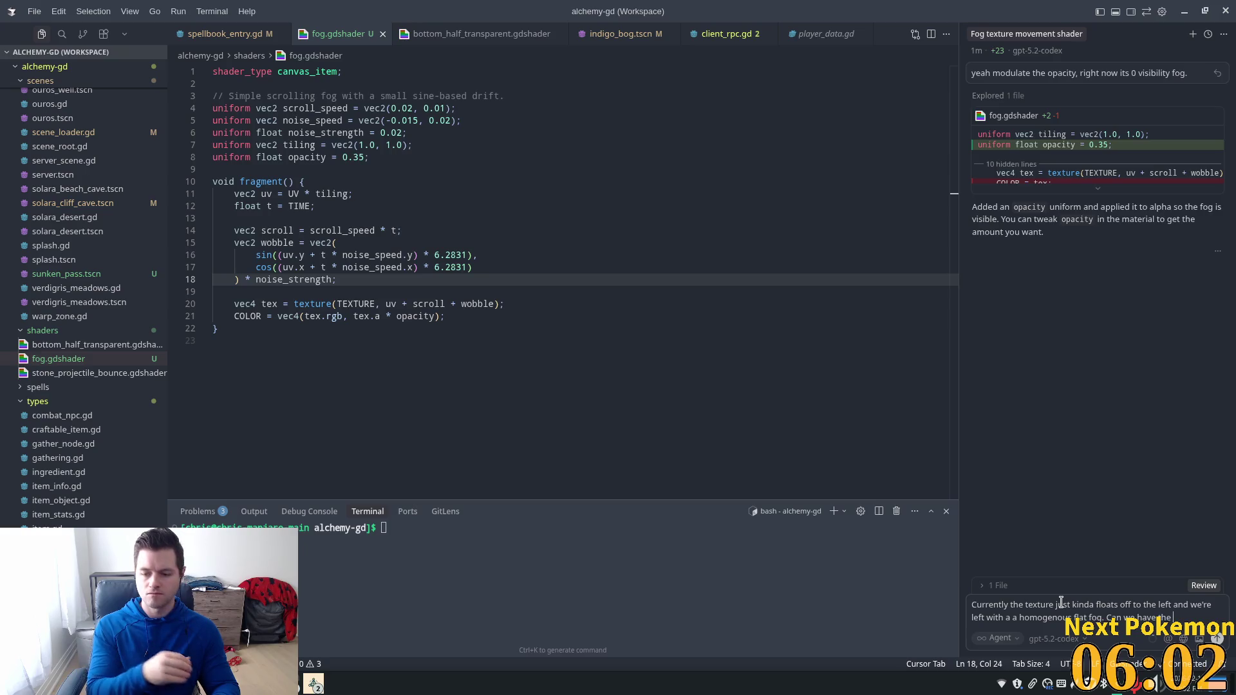
type("xture")
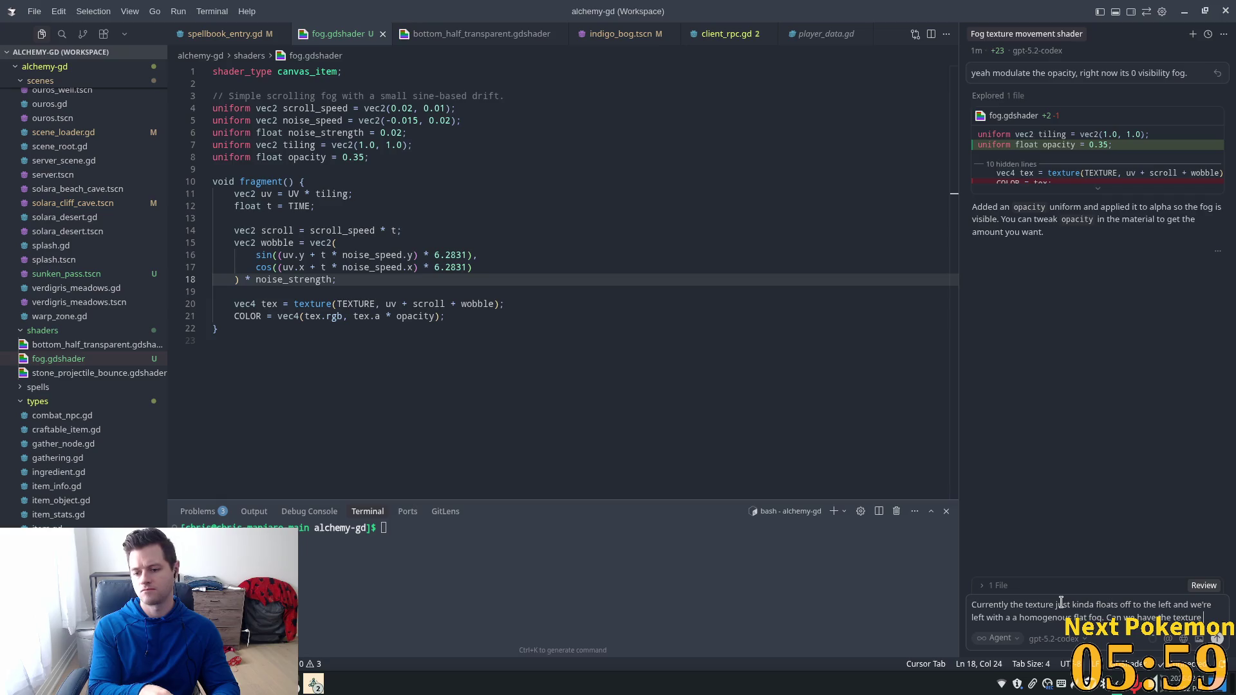
type("r")
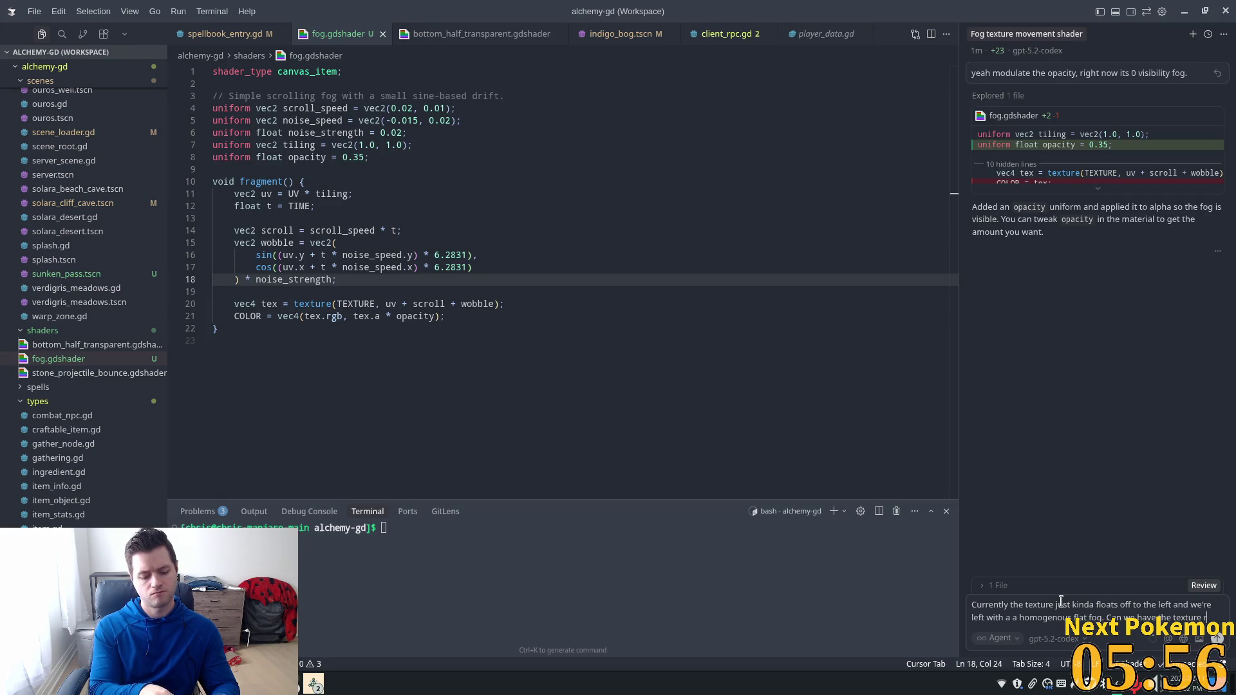
type("wrap")
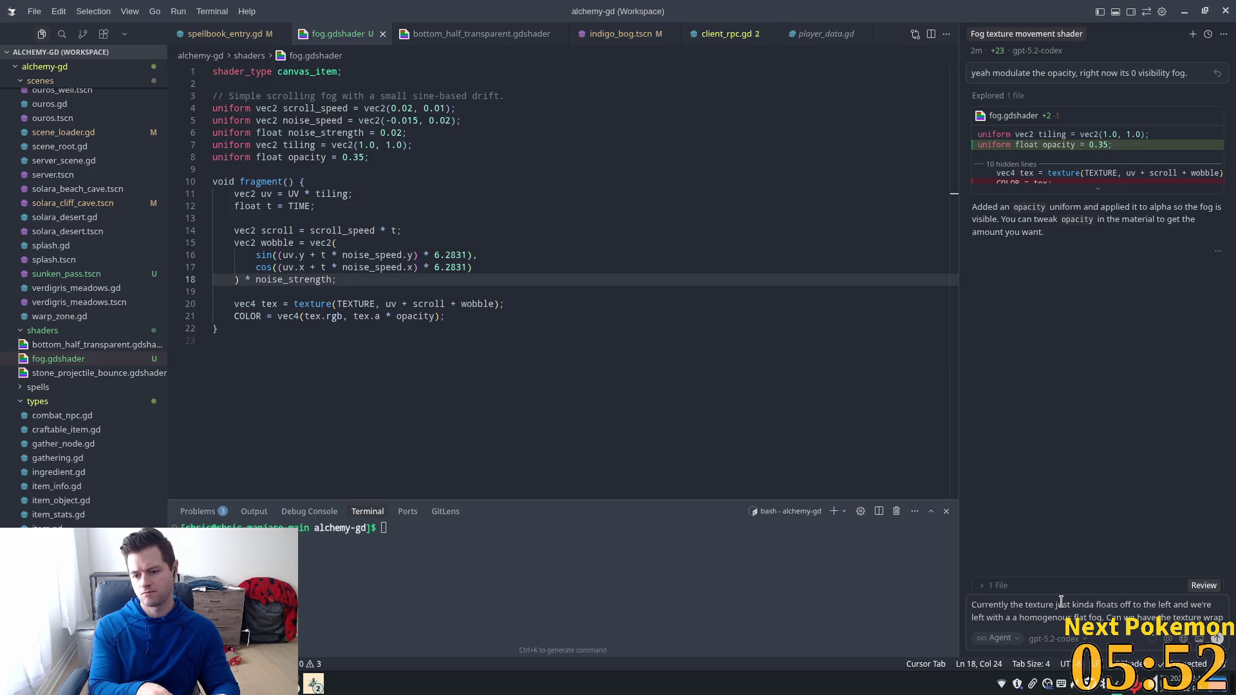
type(" a")
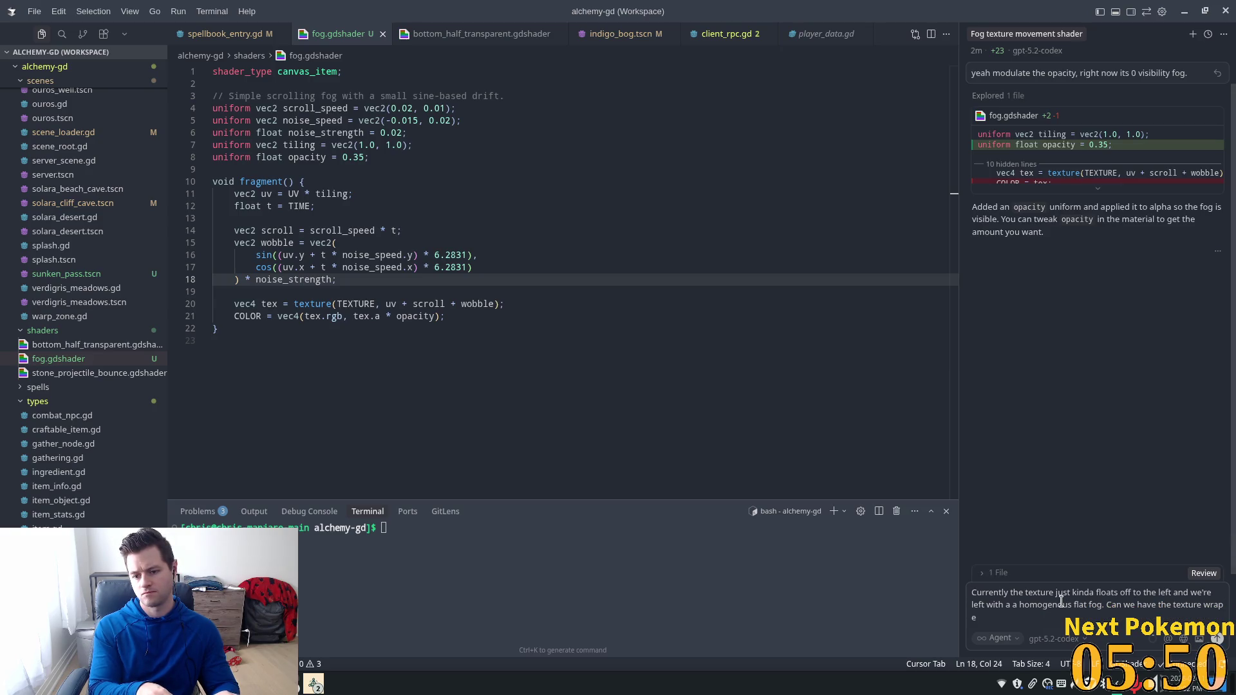
type("s it")
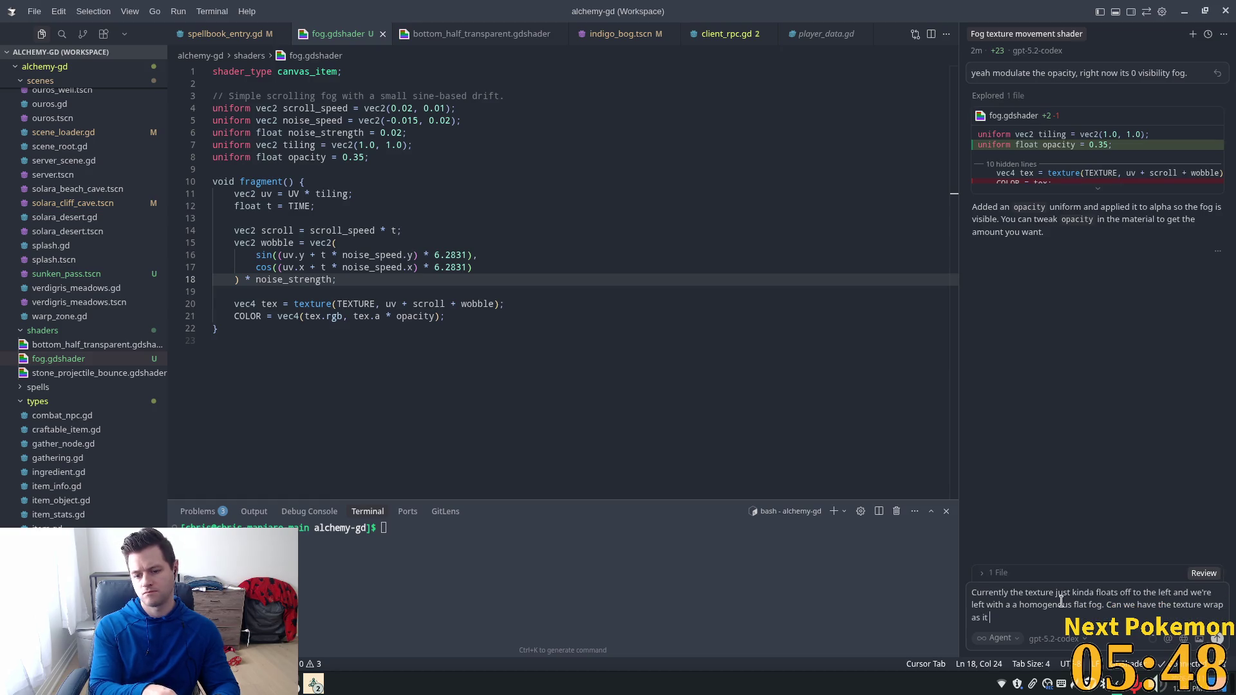
type("ite ")
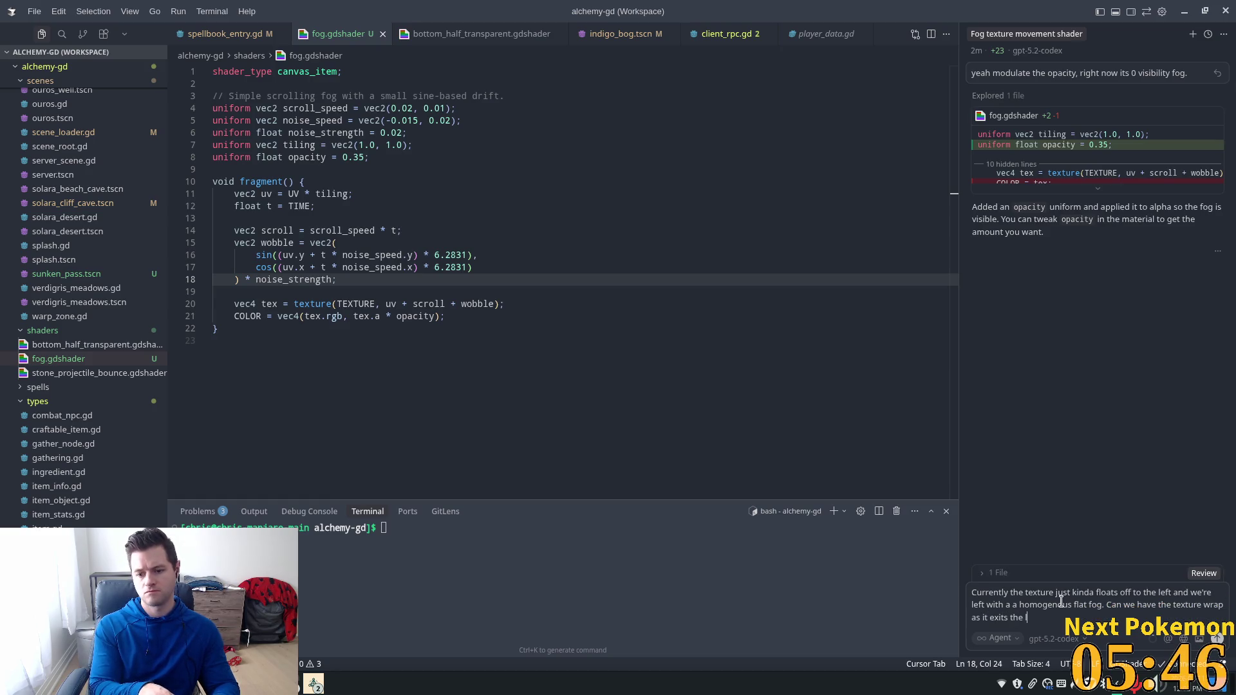
type("a")
key("BackSpace")
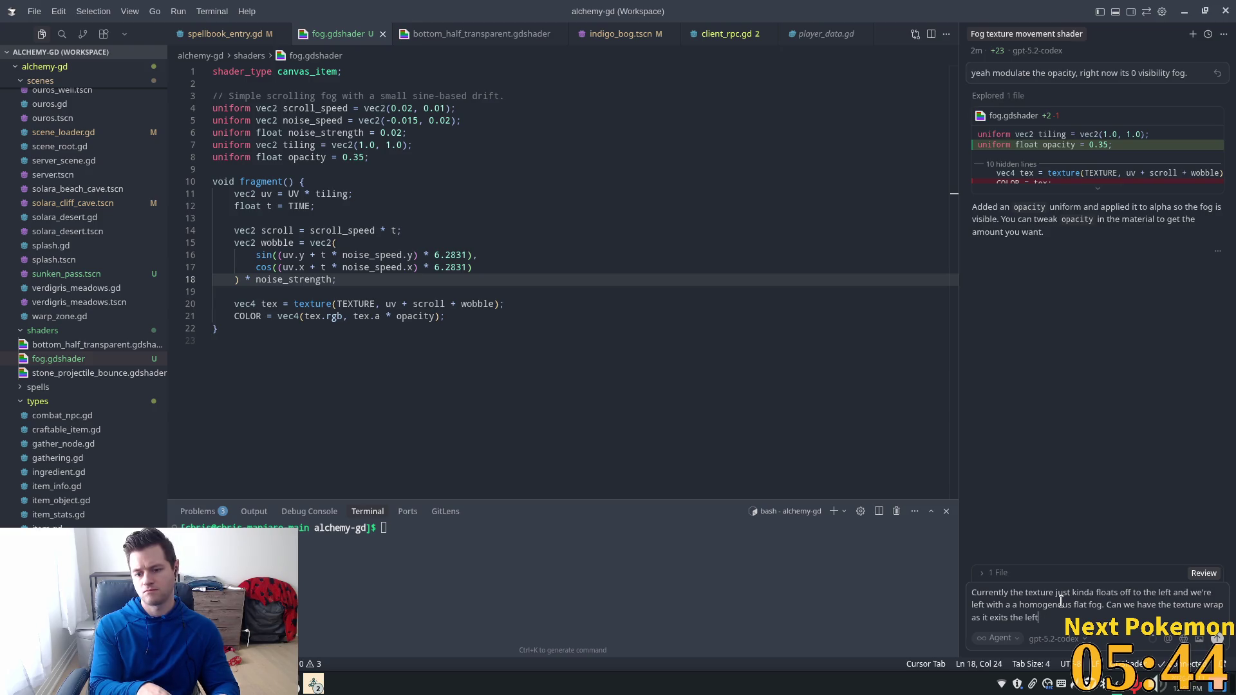
type("unda")
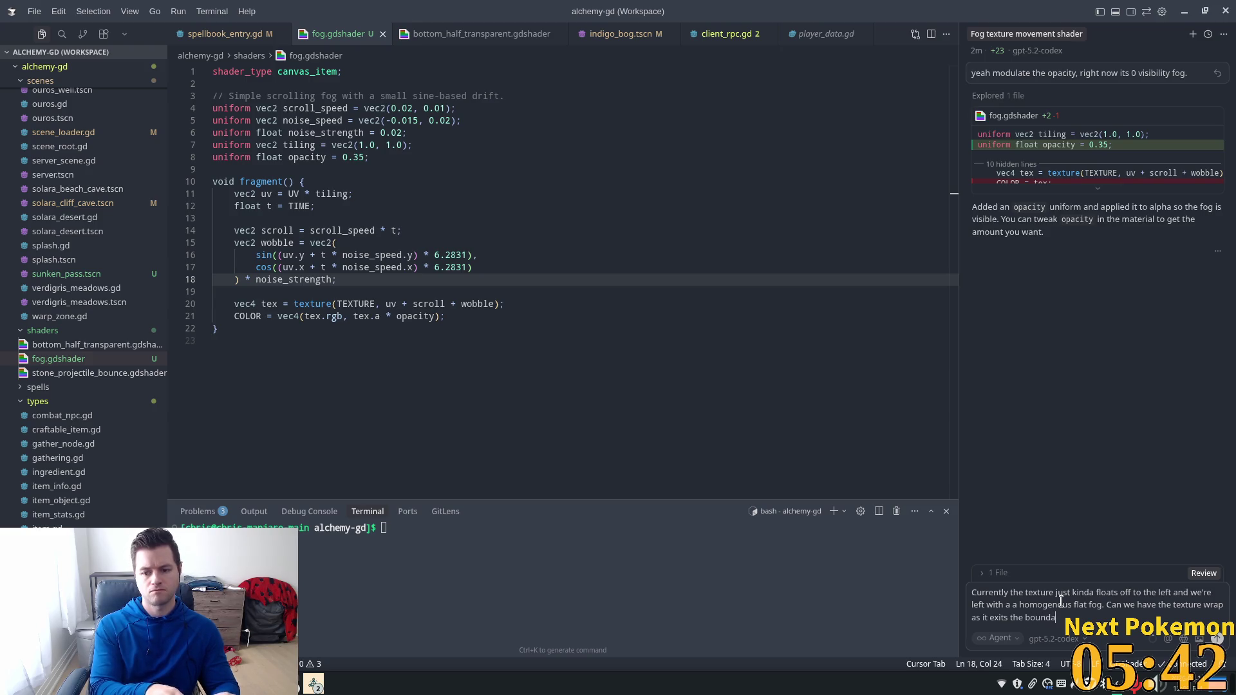
type("ries")
type(" of the ")
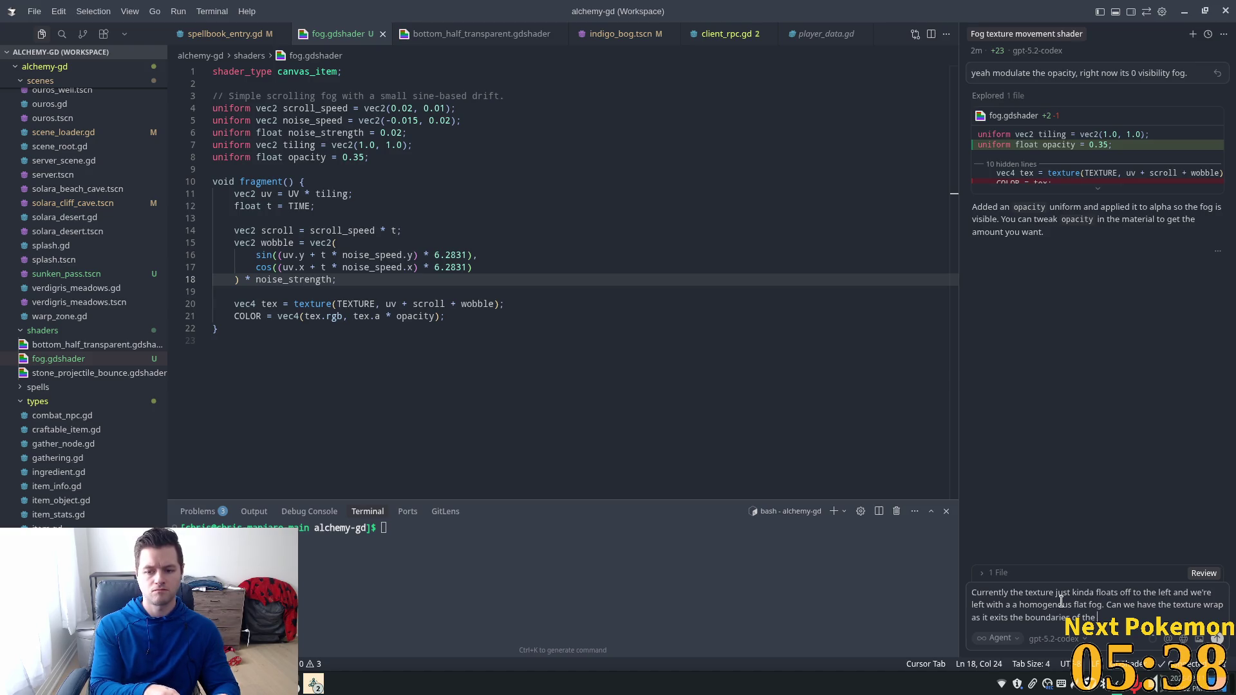
type("image?")
key("Return")
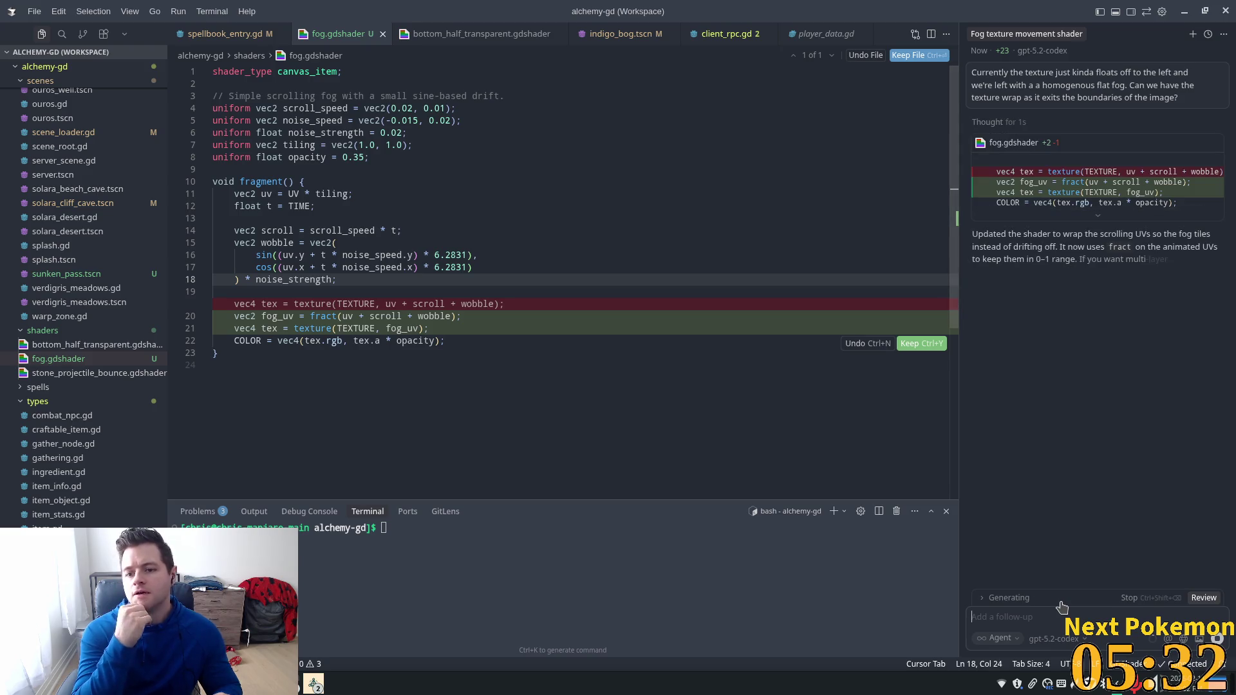
Step: Accept the fract() UV-wrapping change to fog.gdshader and return to Godot
left_click(920, 343)
key("alt+Tab")
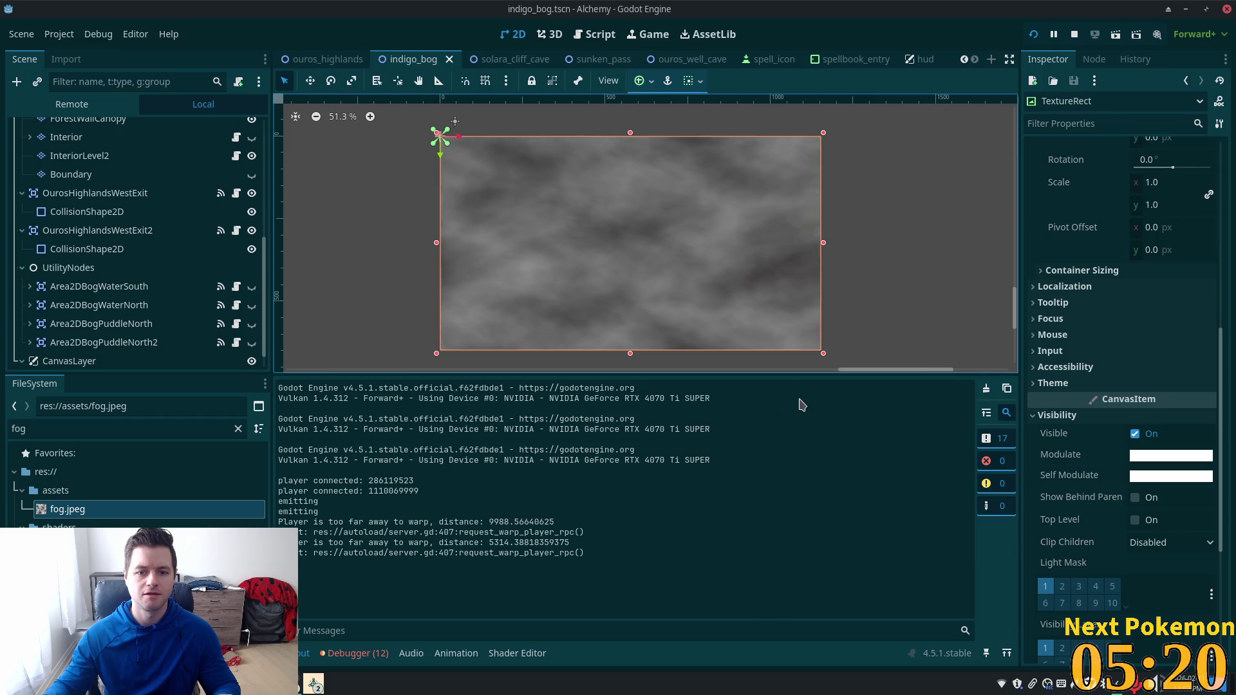
Step: Relaunch the game and place the two Alchemy debug windows side by side
left_click(1034, 36)
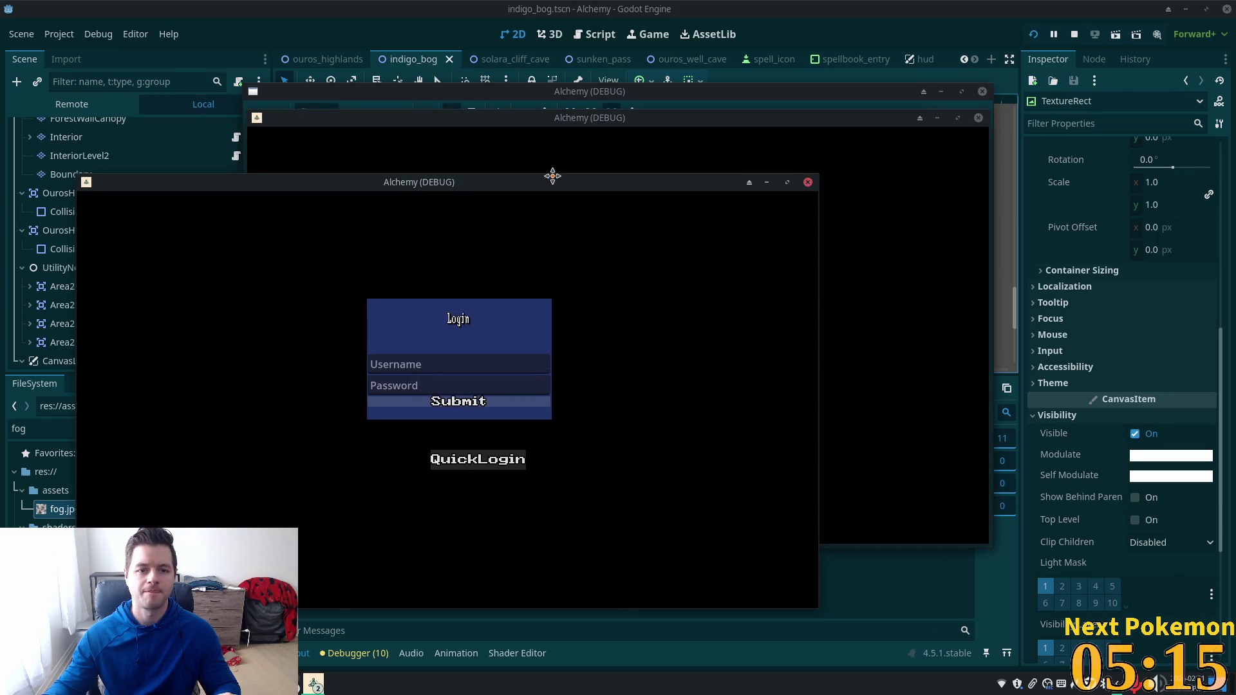
left_click_drag(552, 176, 547, 166)
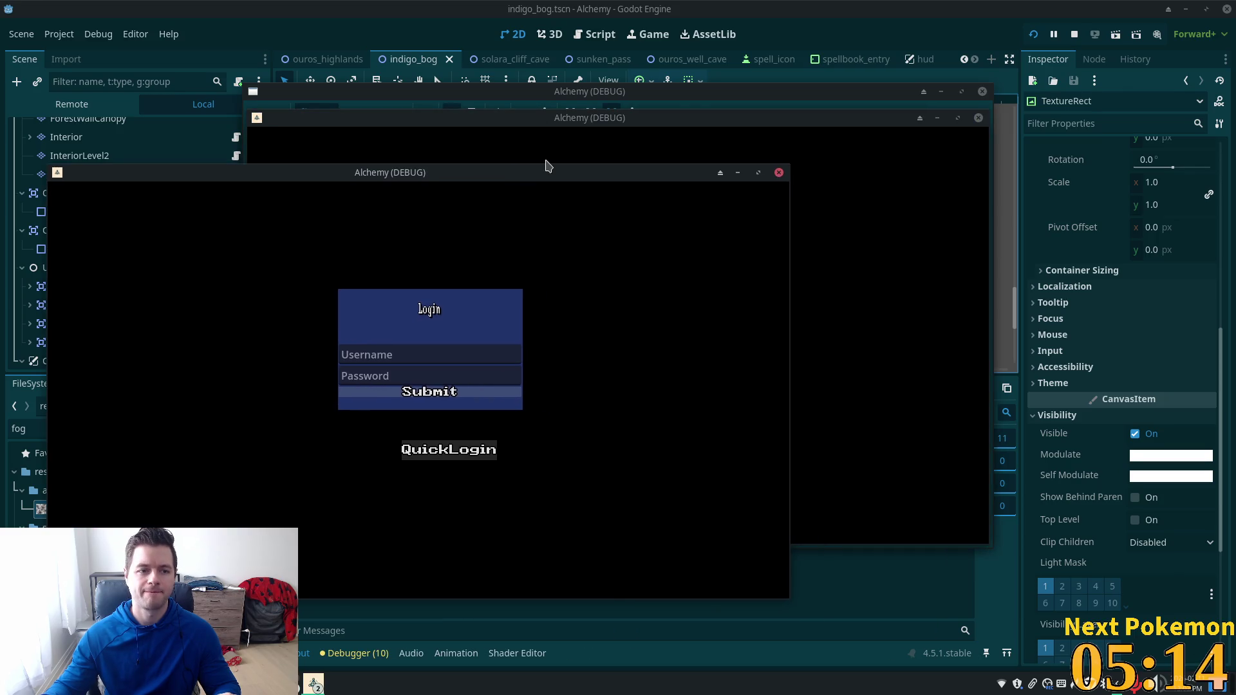
mouse_move(707, 123)
left_mouse_down()
mouse_move(831, 186)
mouse_move(963, 203)
left_mouse_up()
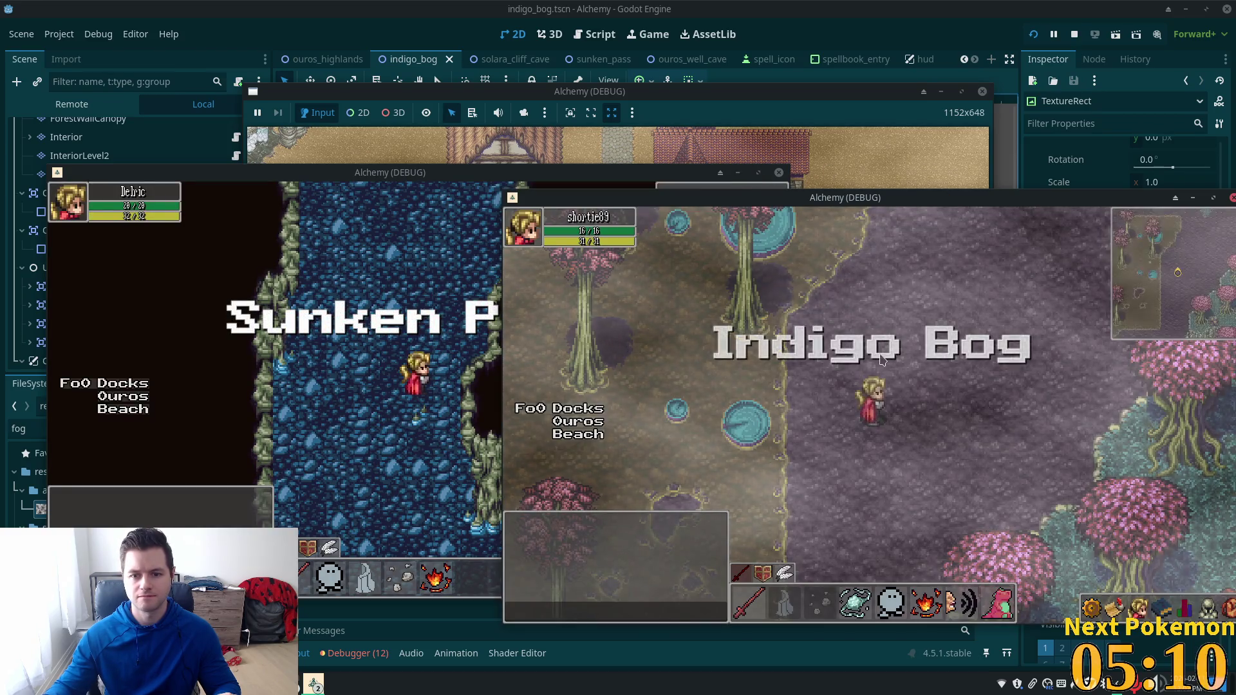
Step: Walk the player up, left and back down through the foggy Indigo Bog
key("Left")
key("Up")
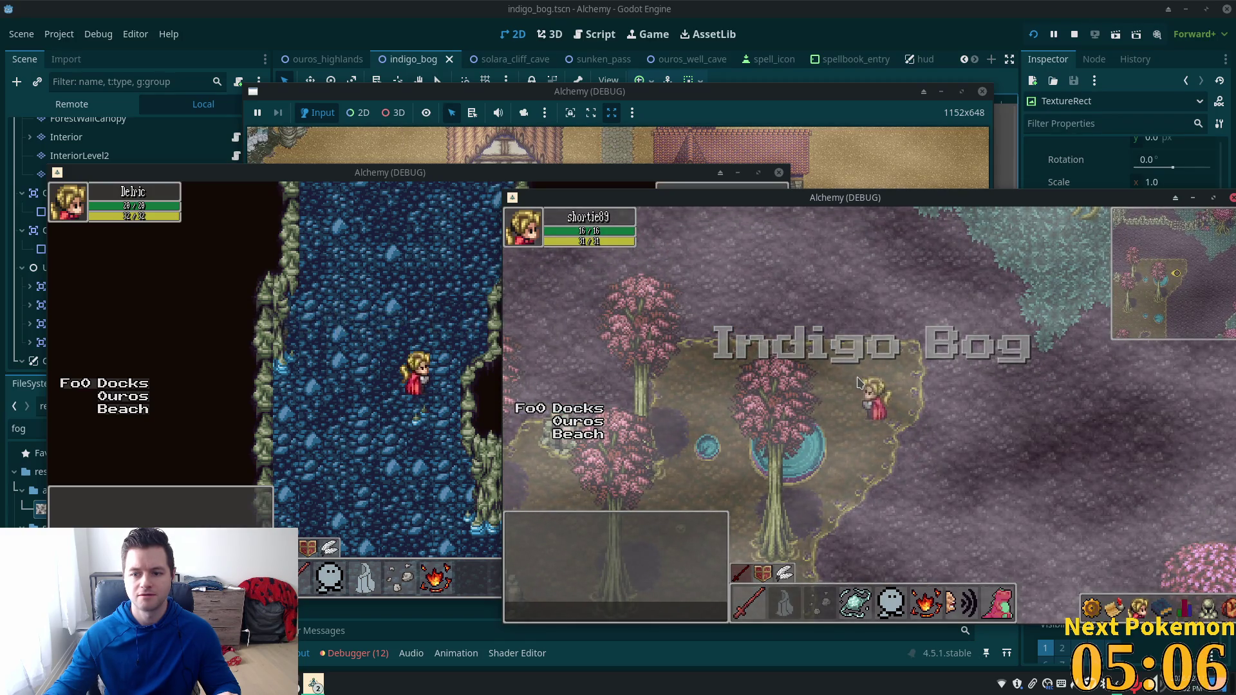
key("Up")
key("Left")
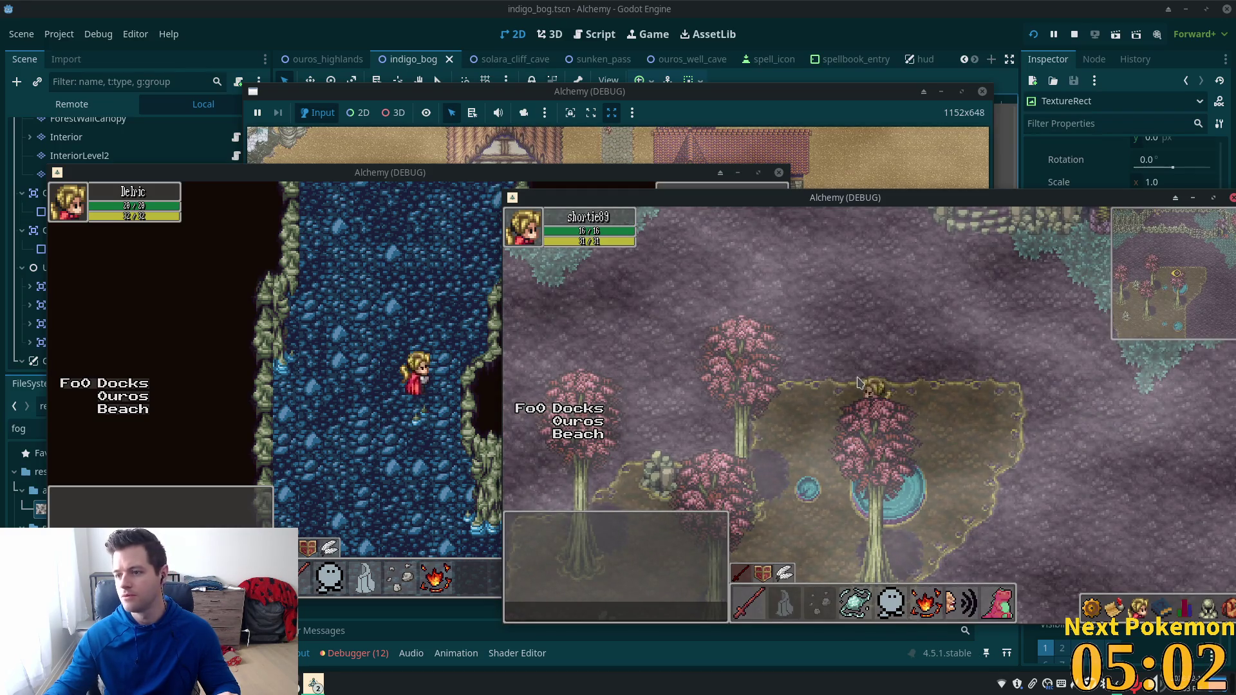
key("Up")
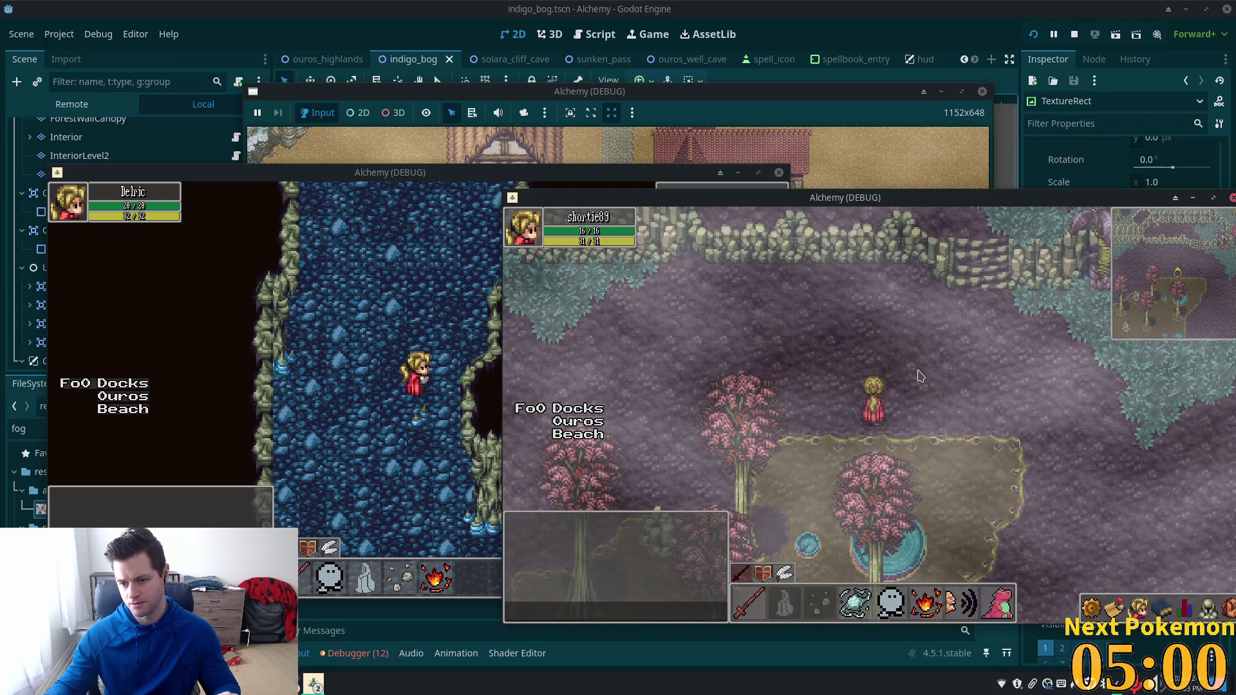
key("Down")
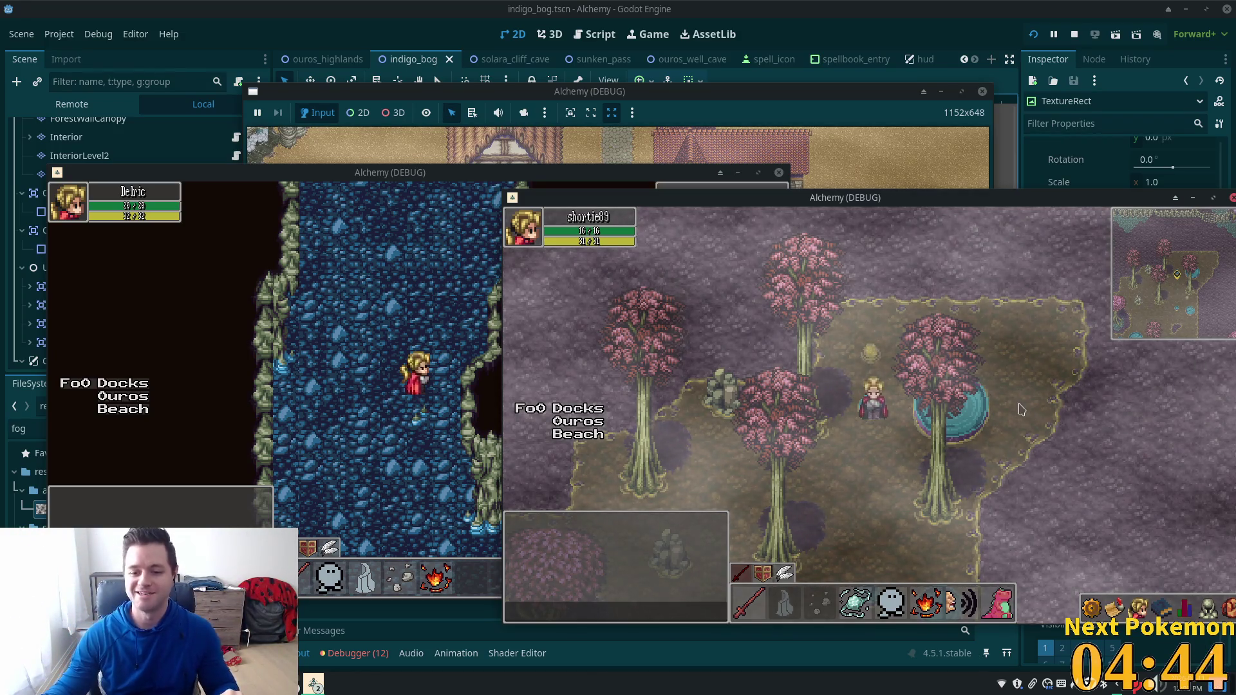
Step: Walk the character past the pink tree, cliffs and cave across the bog while watching the fog
key("Right")
key("Right")
key("Down")
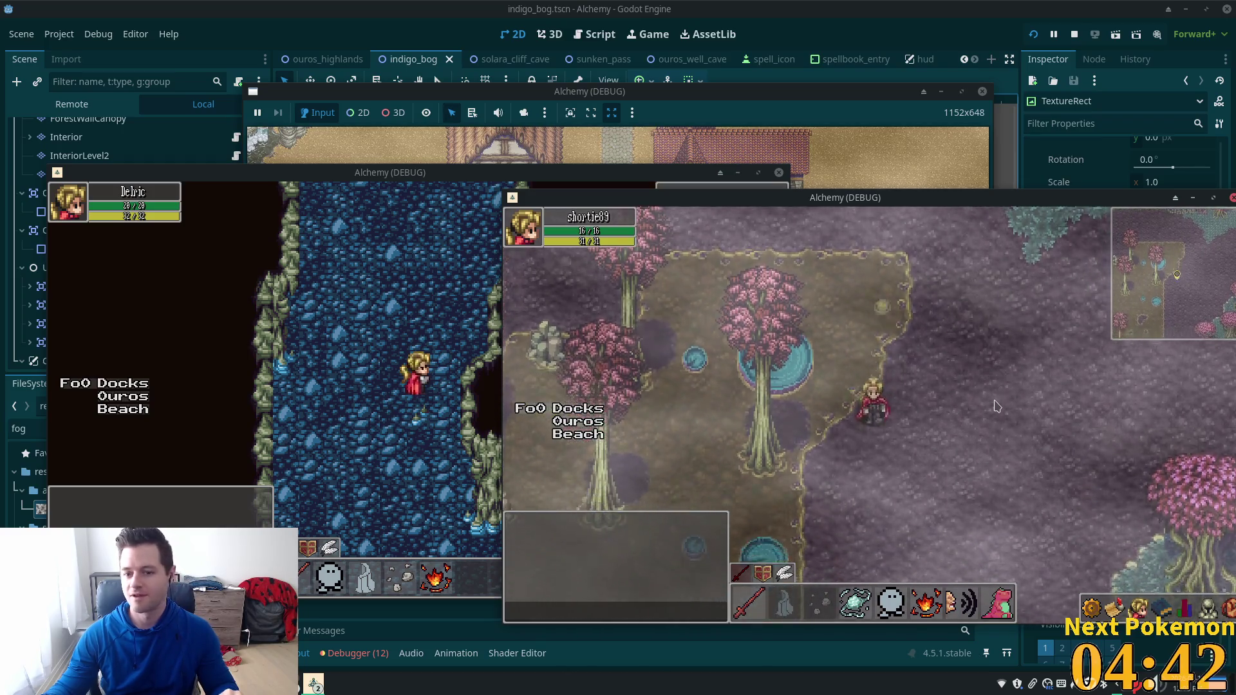
key("Left")
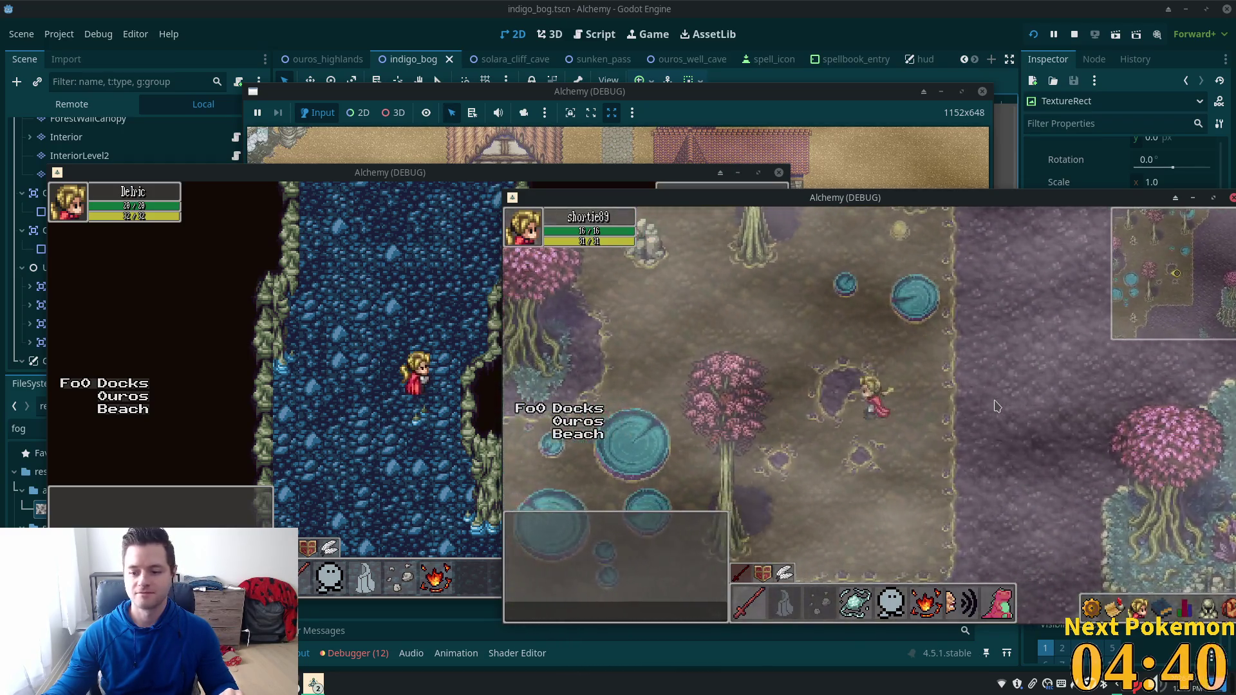
key("Left")
key("Up")
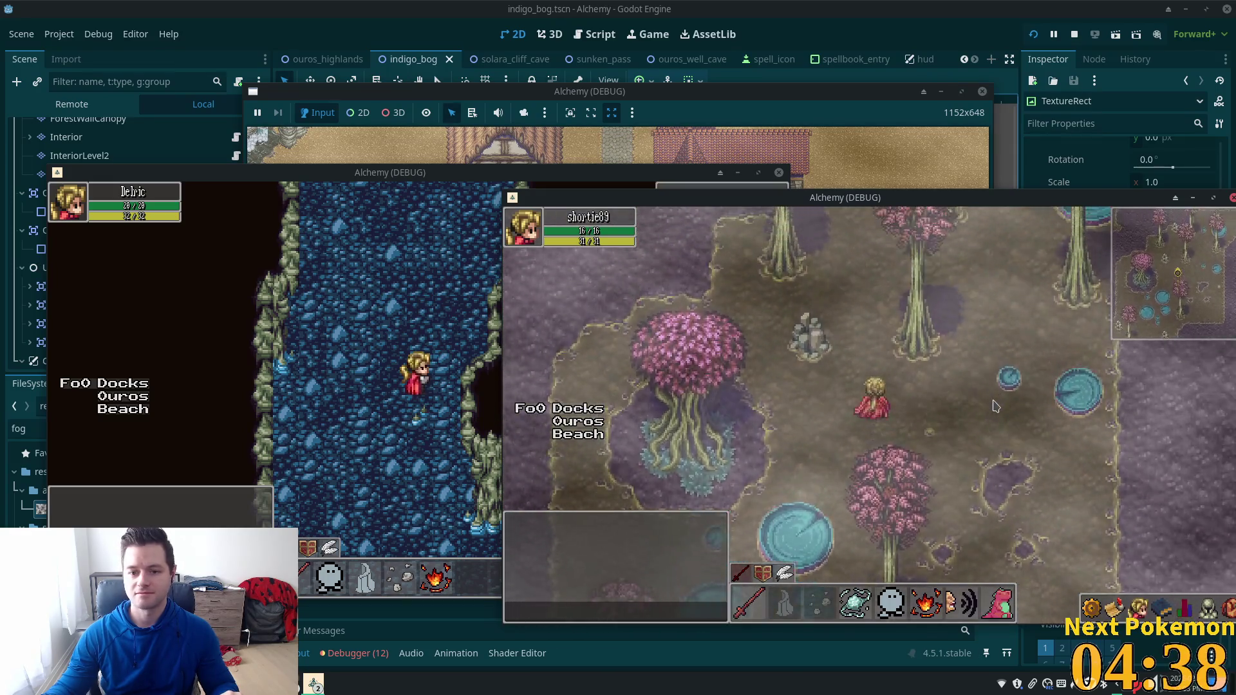
key("Up")
key("Left")
key("Right")
key("Up")
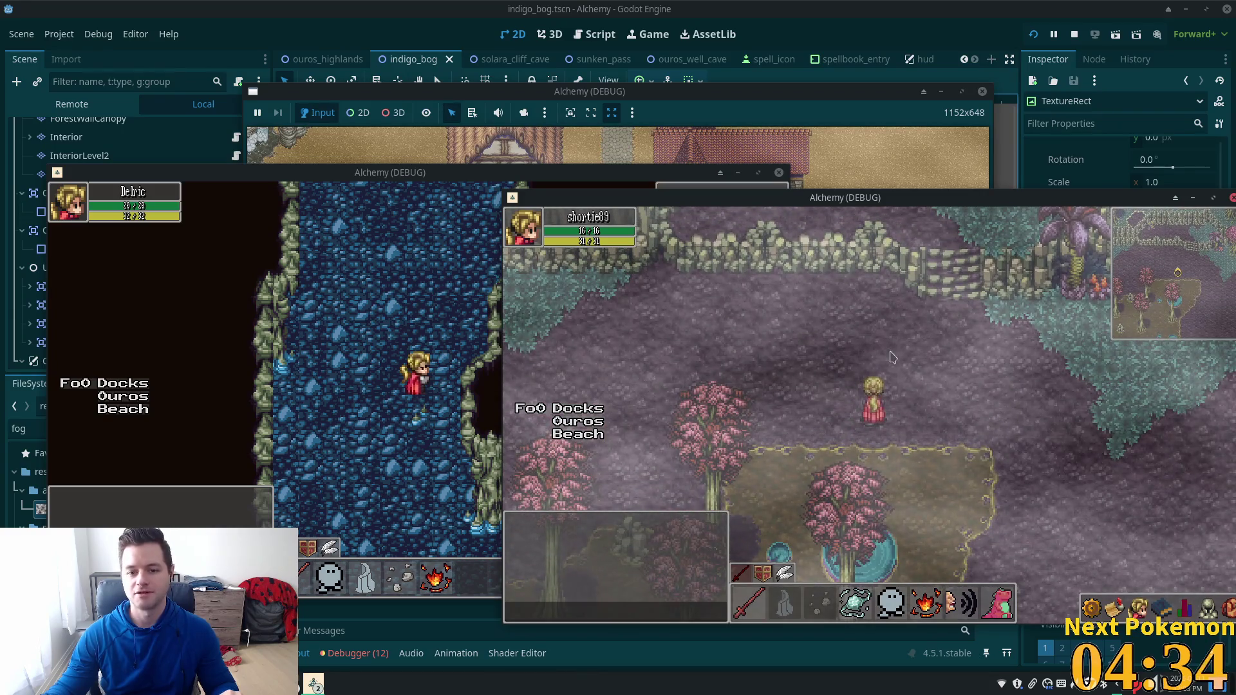
key("Down")
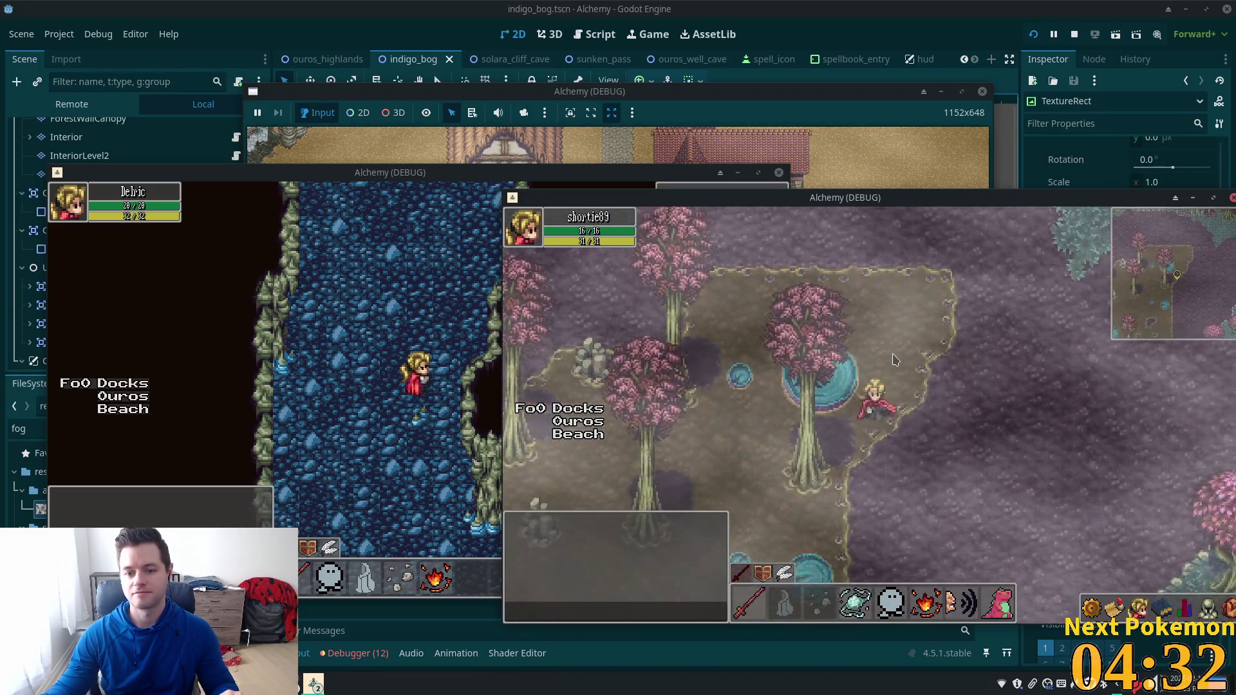
key("Down")
key("Left")
key("Down")
key("Left")
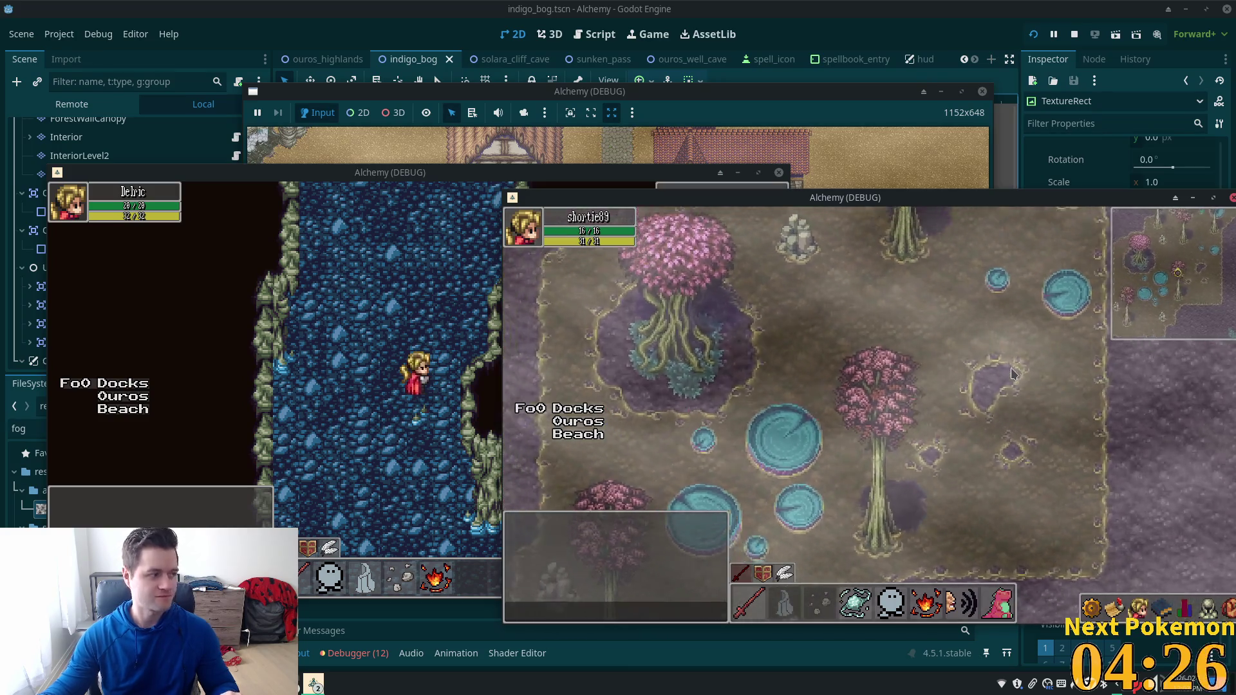
key("Up")
key("Right")
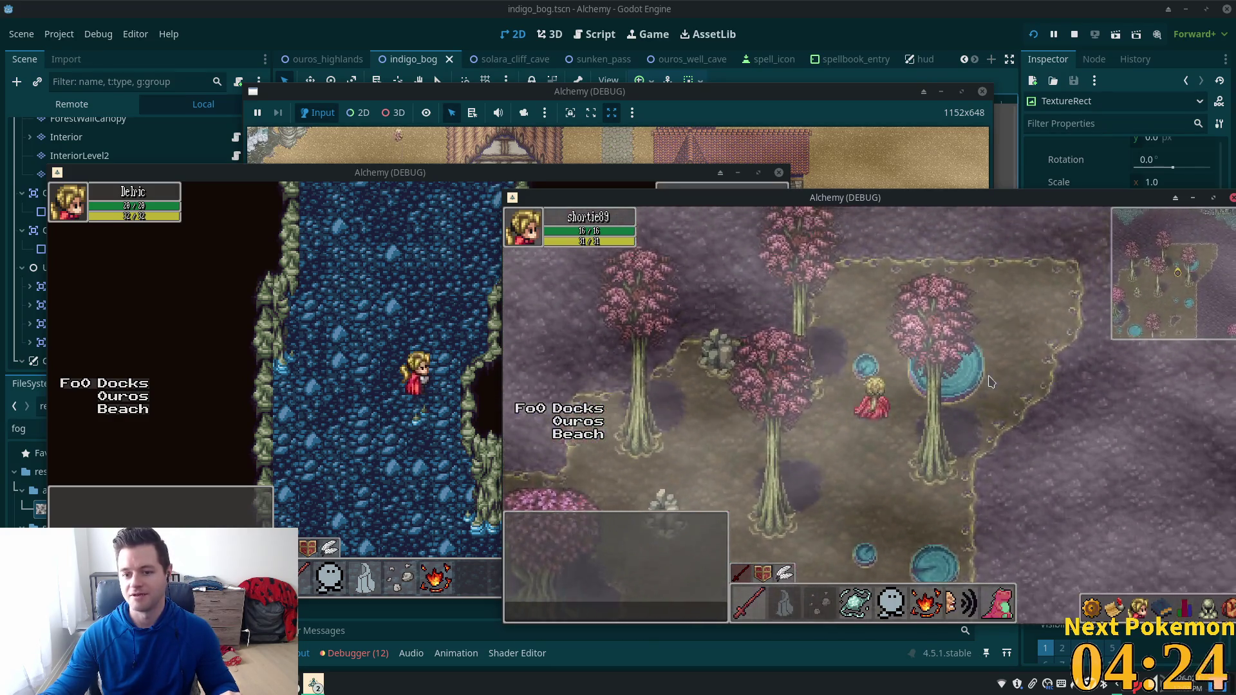
key("Right")
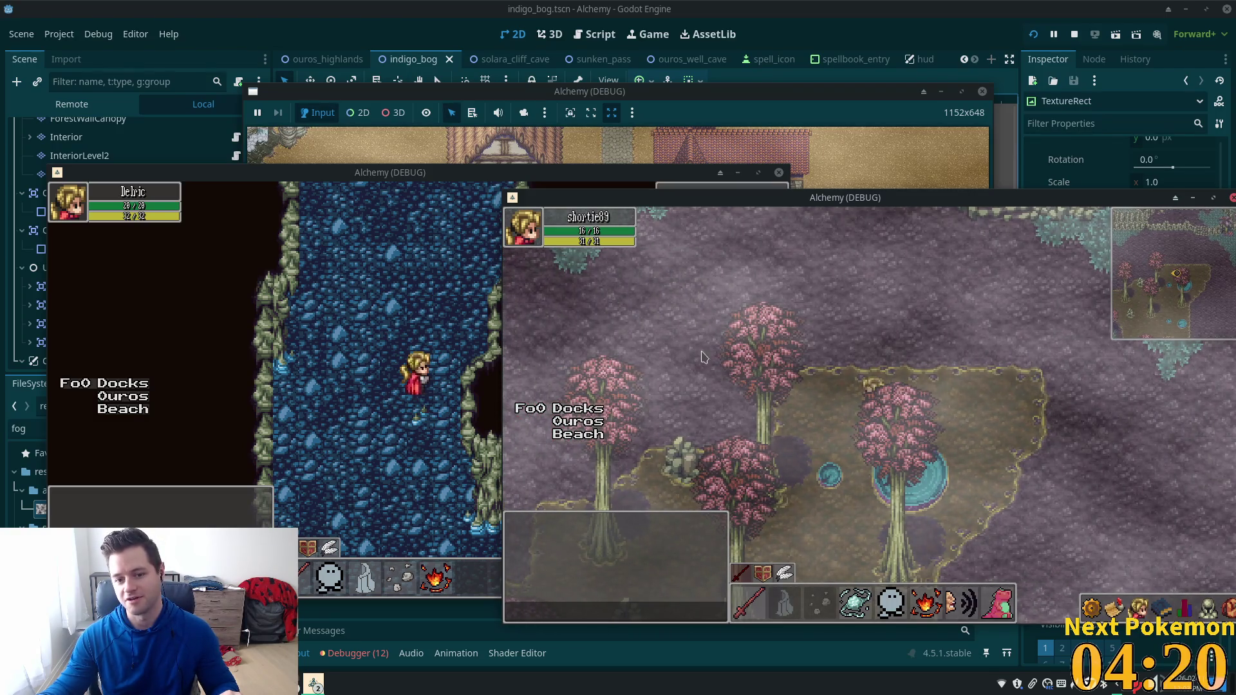
key("Down")
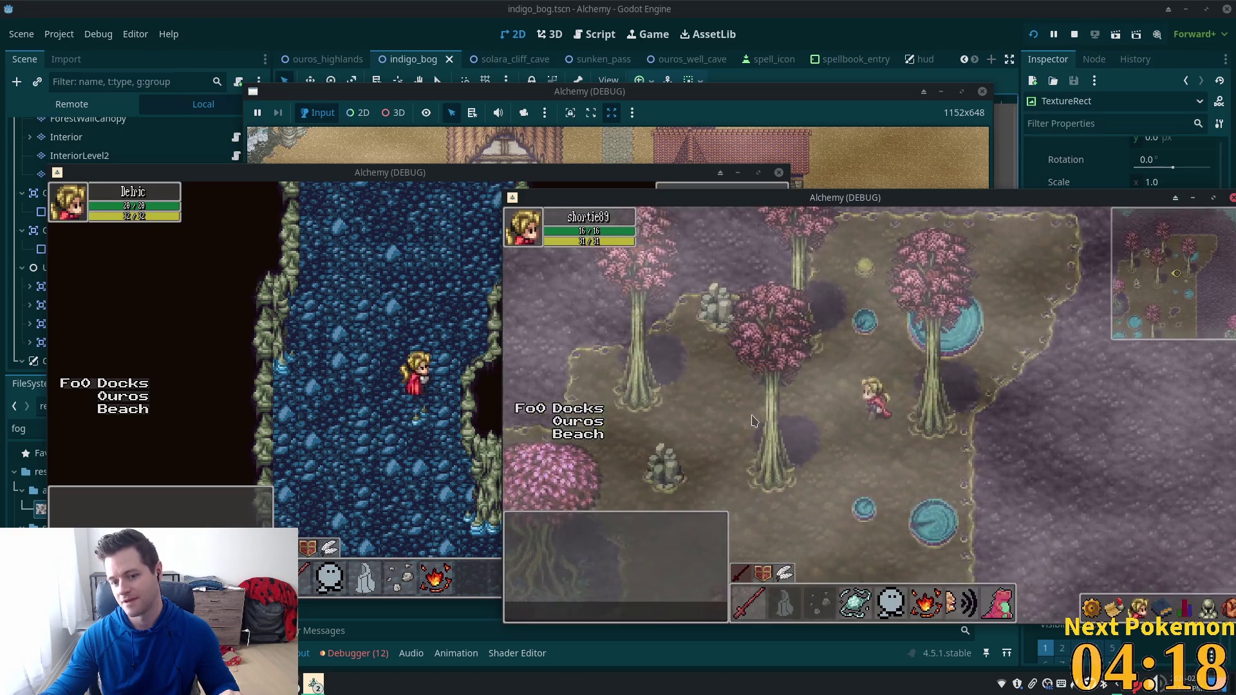
key("Left")
key("Left")
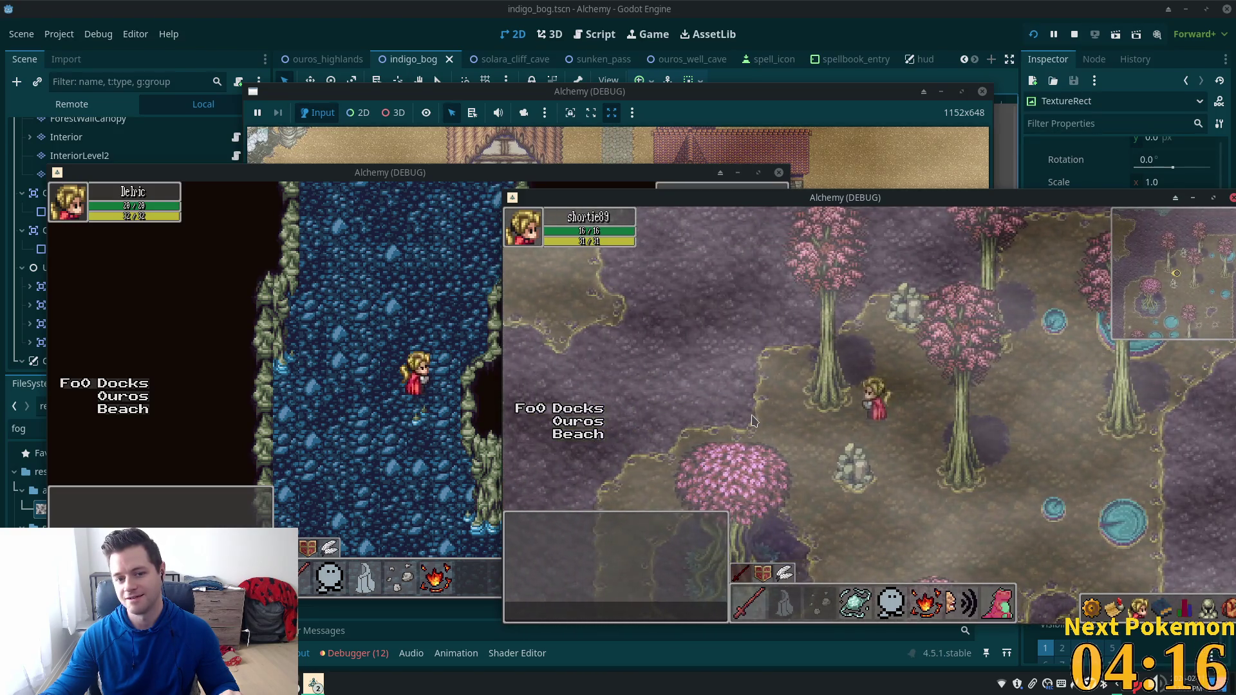
key("Down")
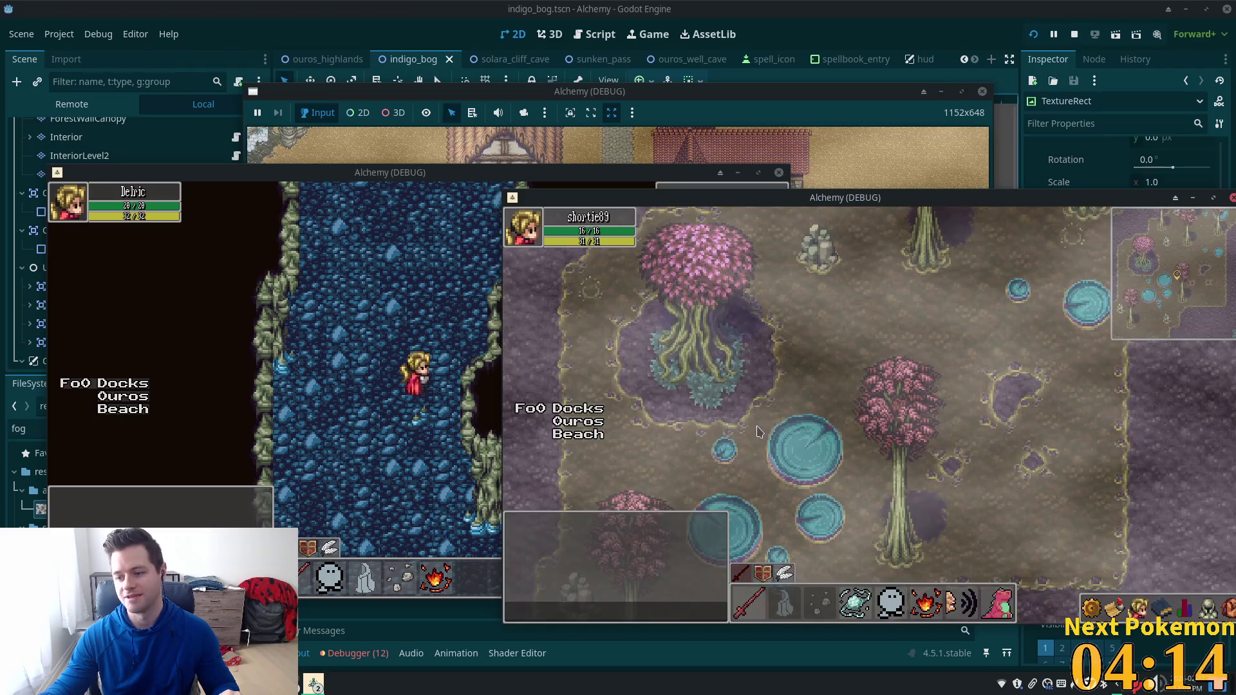
key("Left")
key("Left")
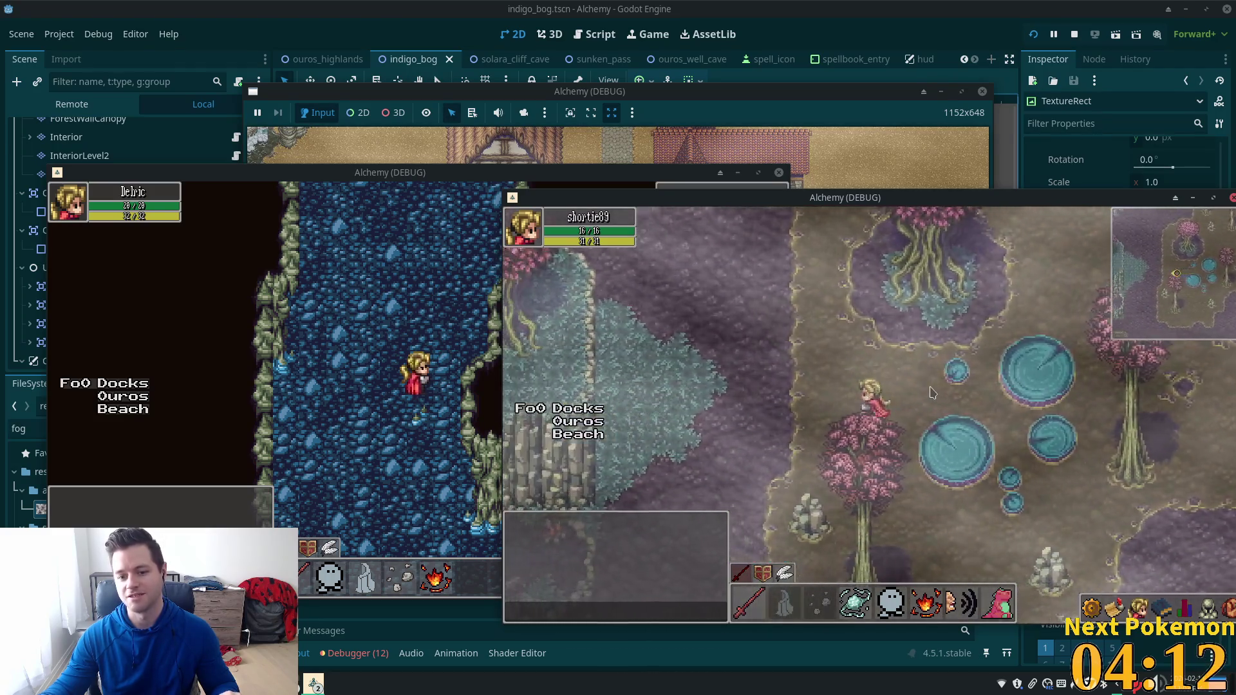
key("Up")
key("Right")
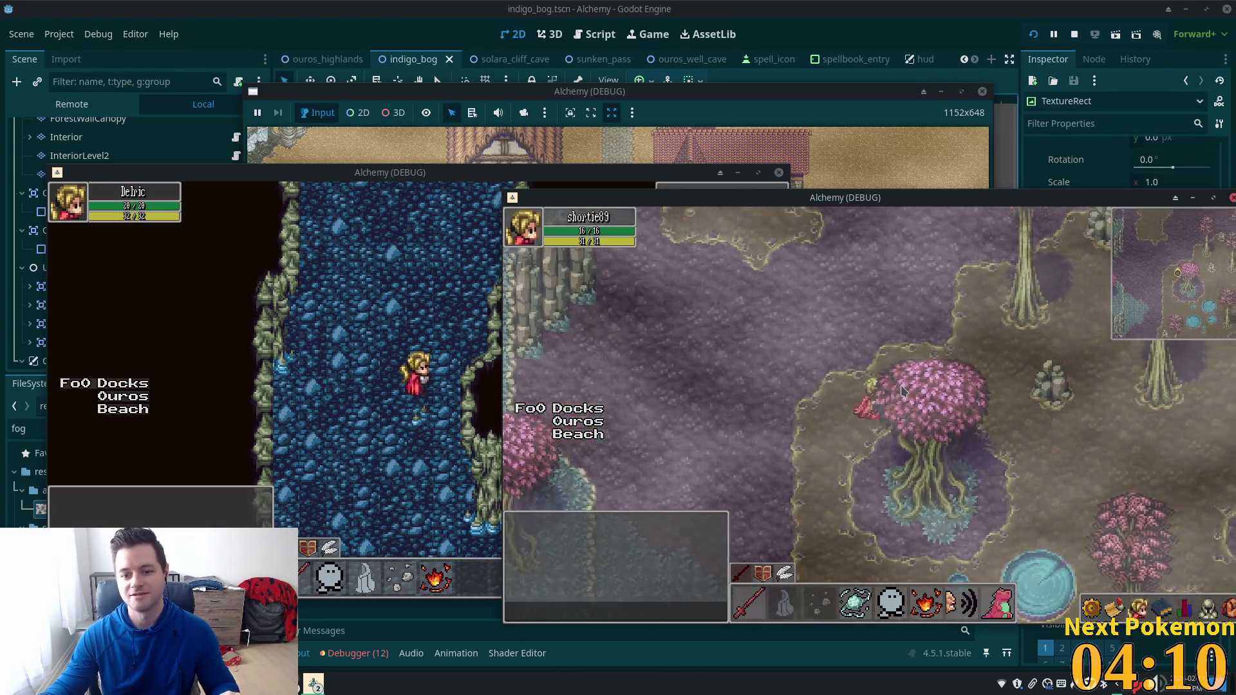
key("Up")
key("Right")
key("Left")
key("Up")
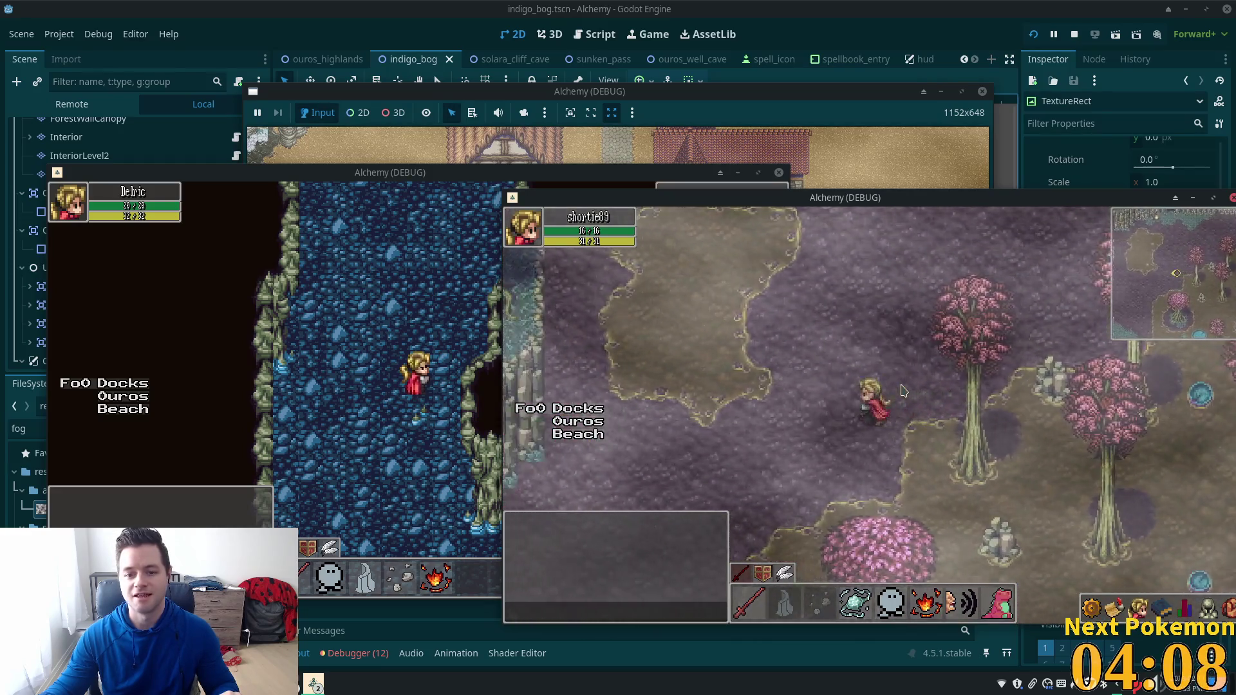
key("Up")
key("Left")
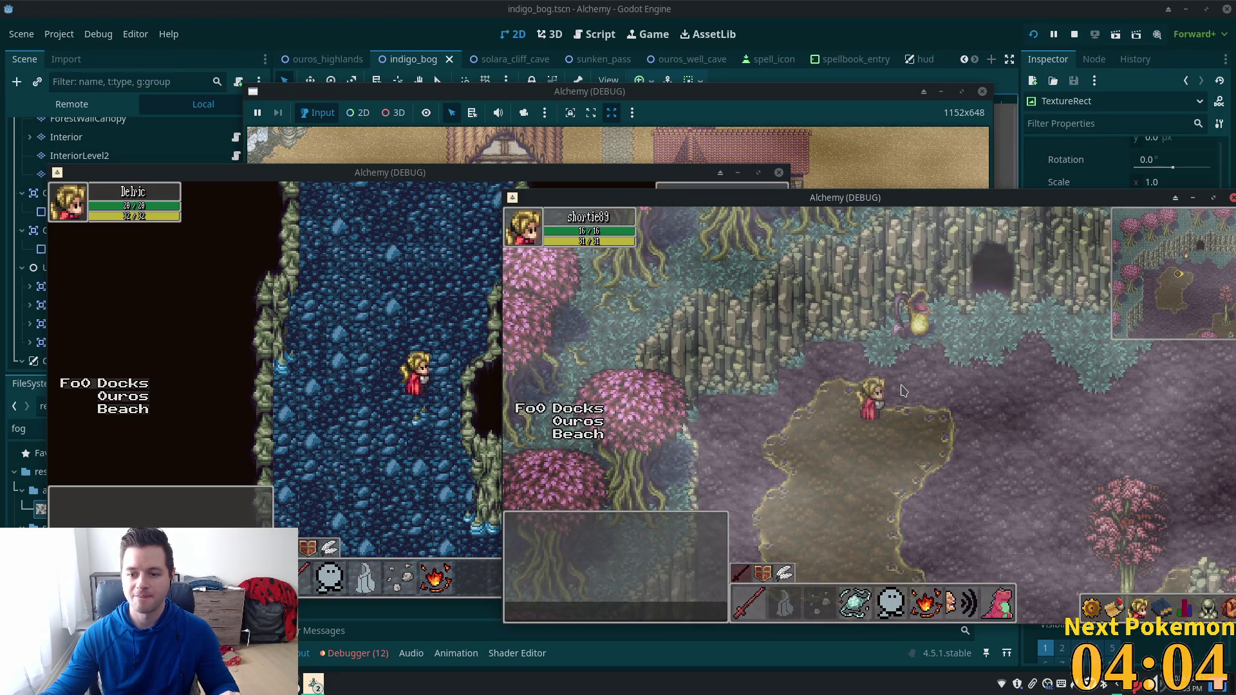
key("Right")
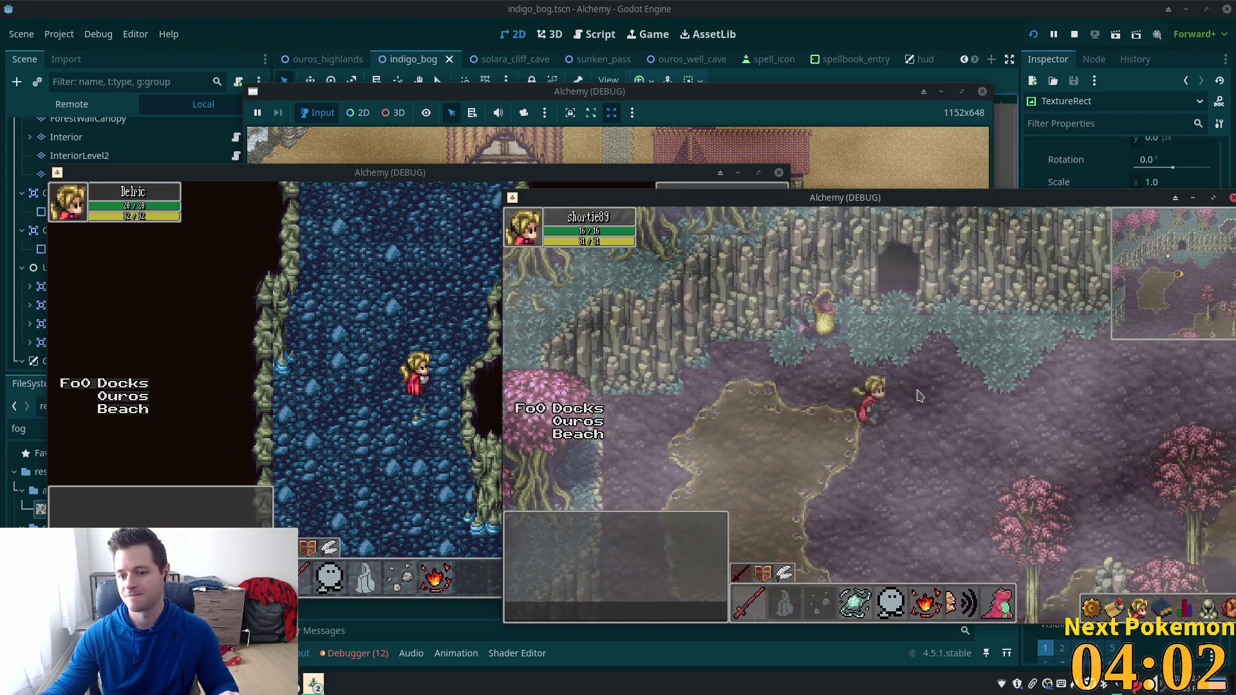
key("Down")
key("Down")
key("Right")
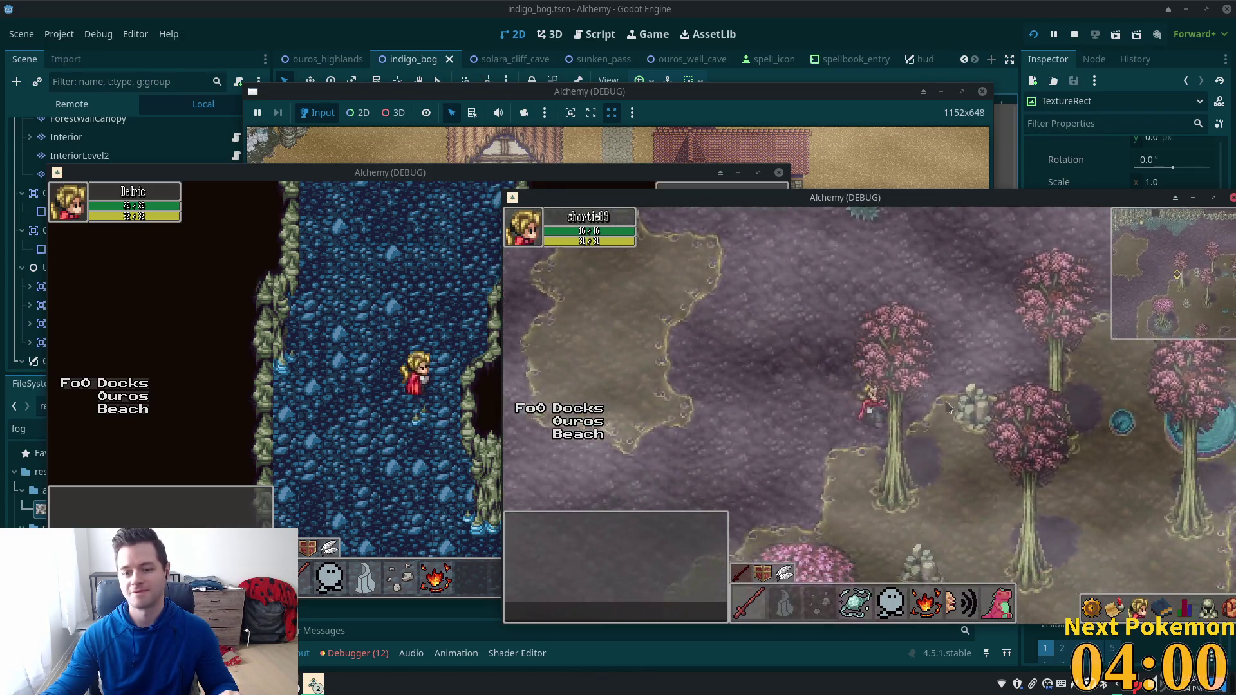
key("Down")
key("Right")
key("Down")
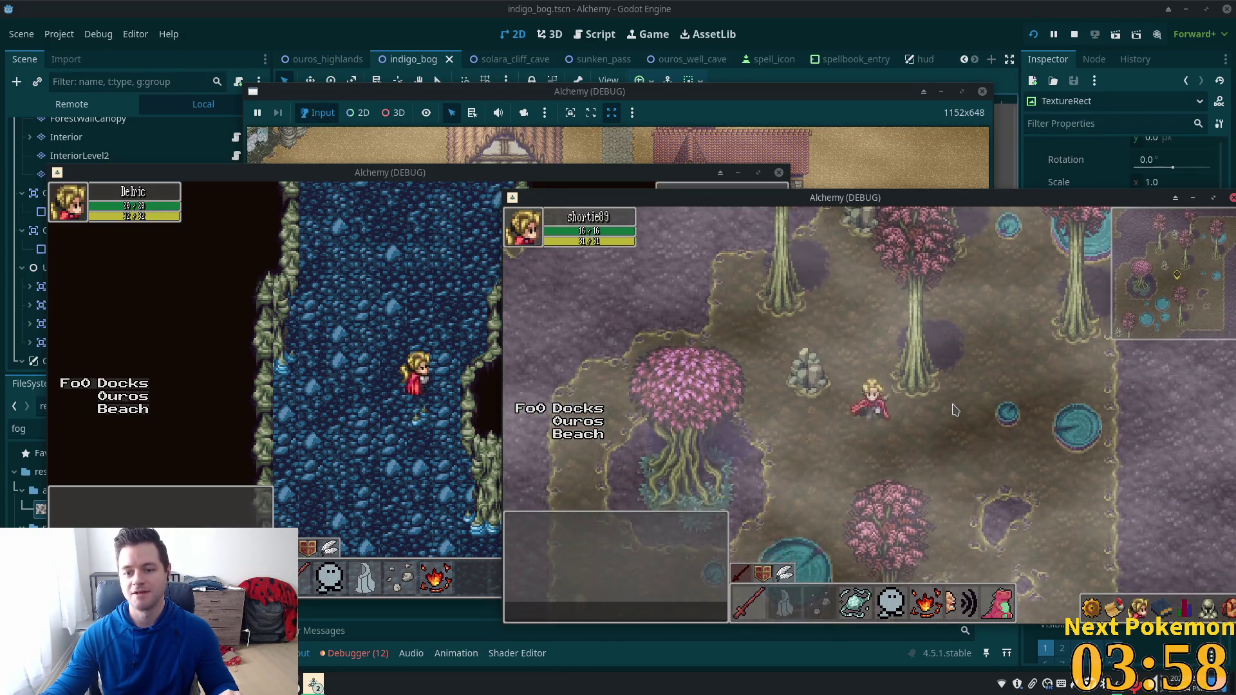
key("Left")
key("Right")
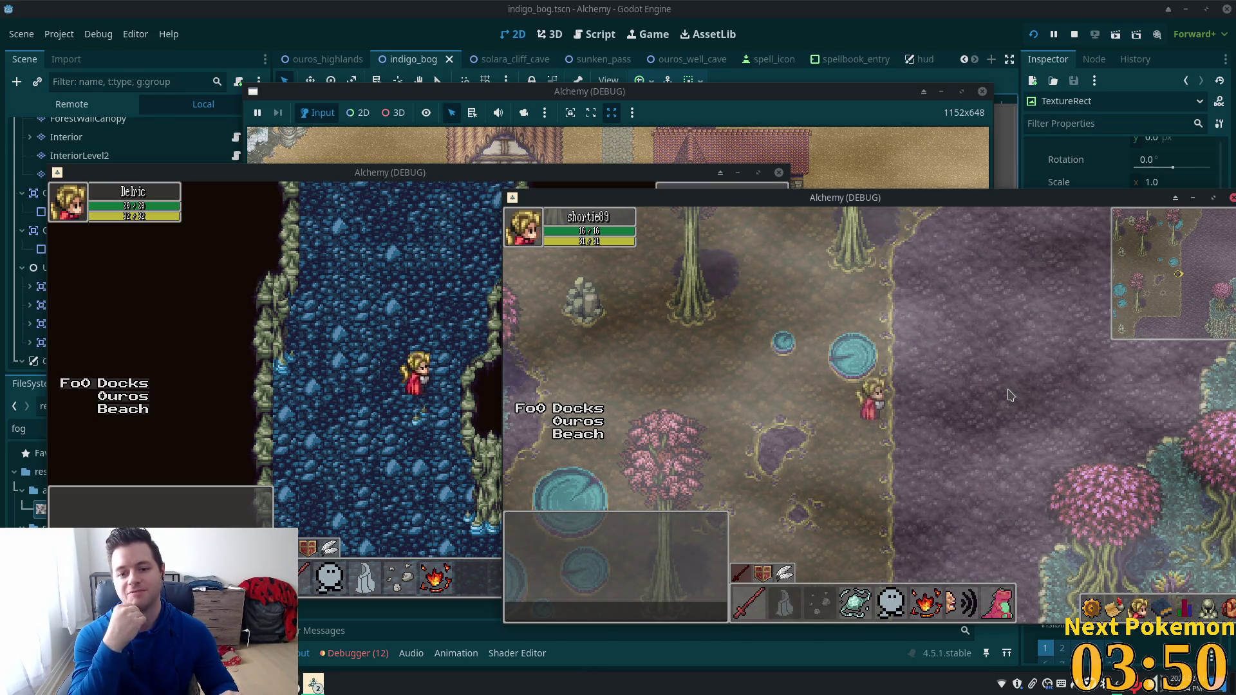
key("Up")
key("Left")
key("Up")
key("Left")
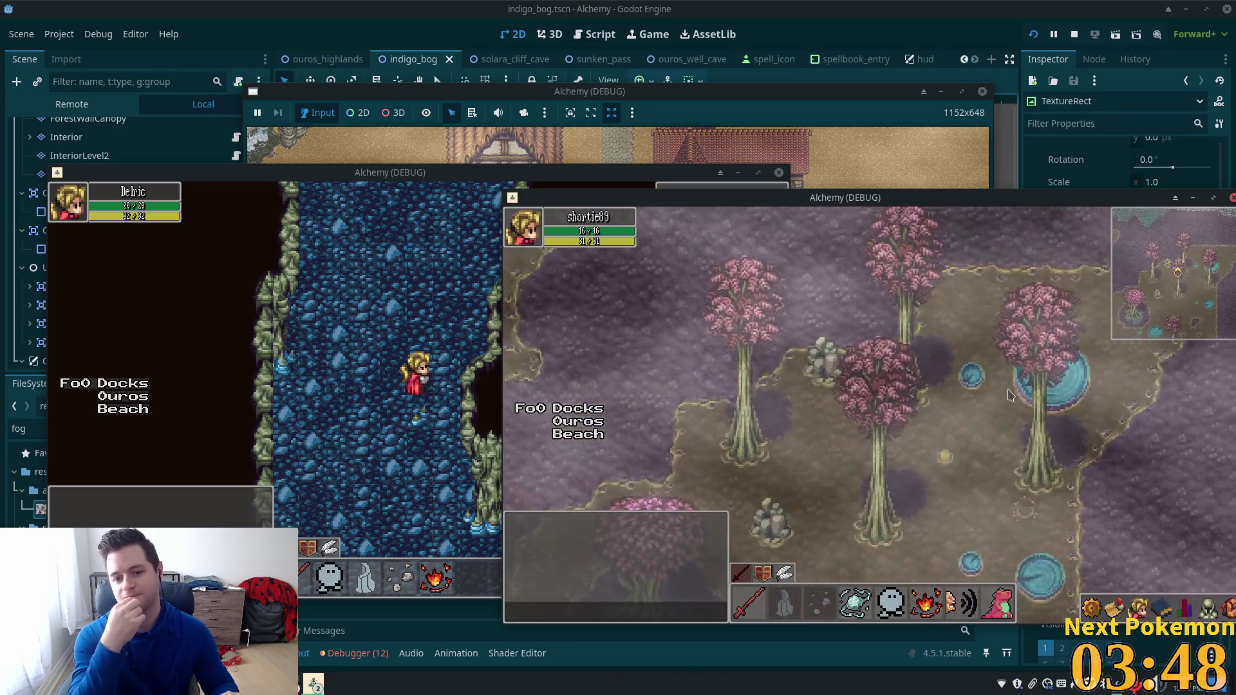
key("Up")
key("Left")
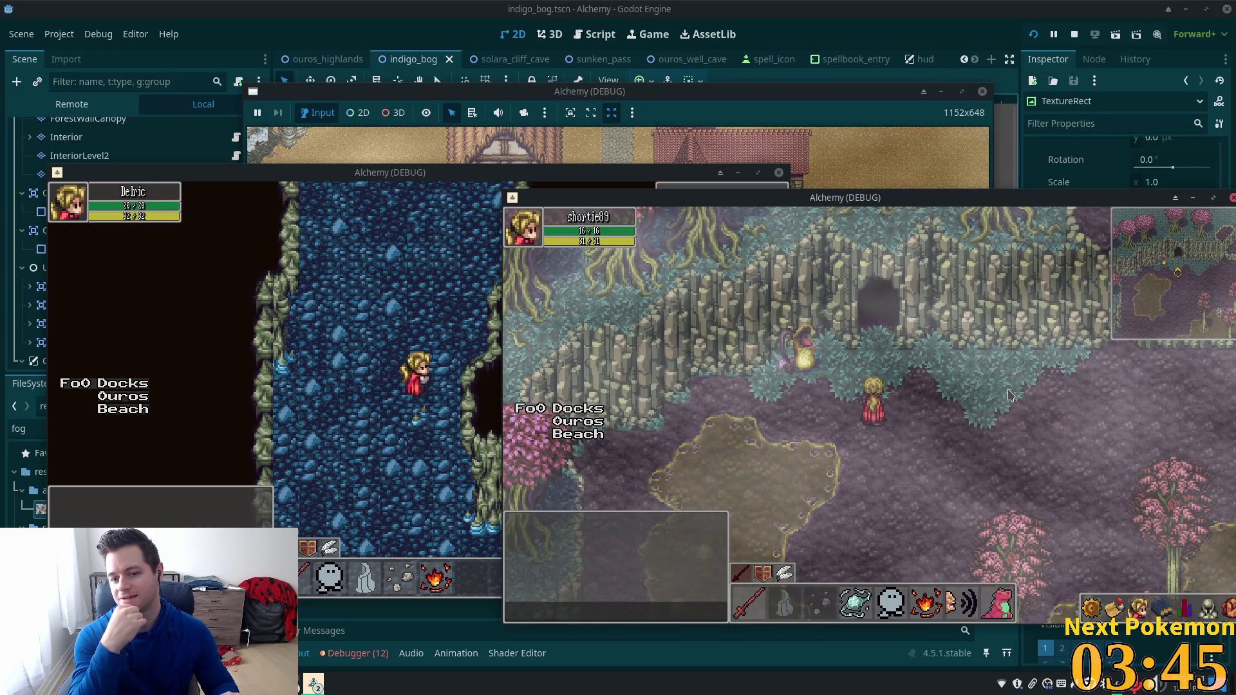
key("Up")
key("Right")
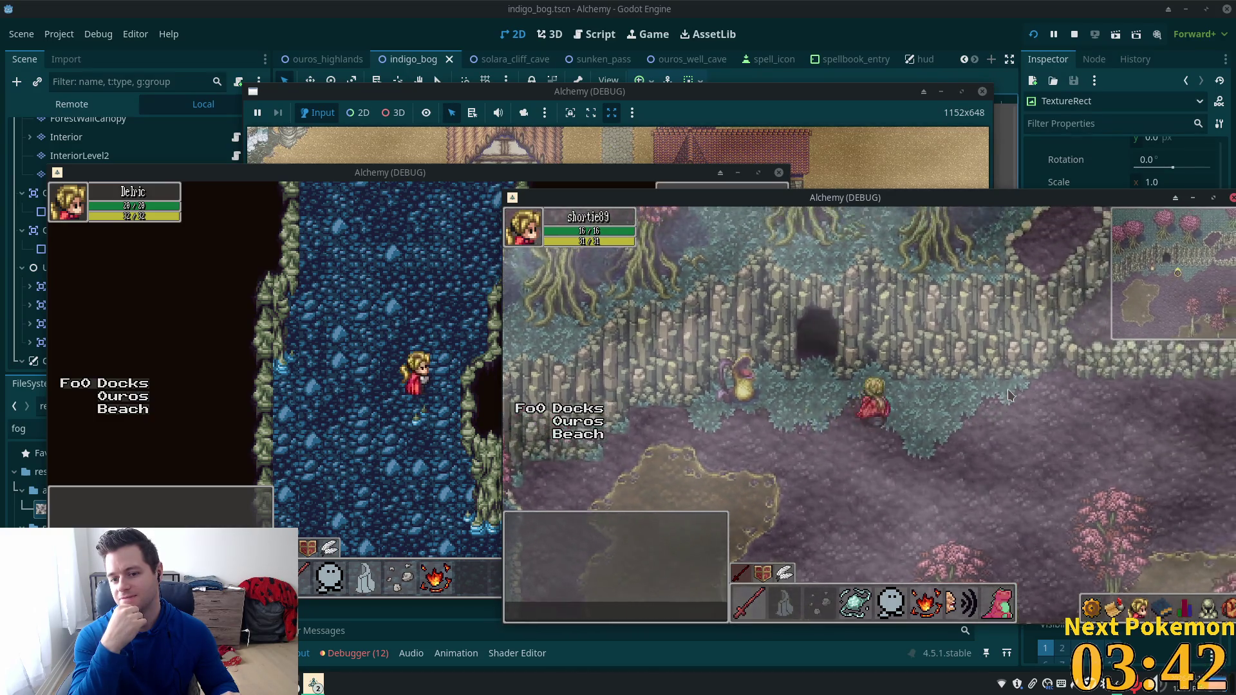
key("Left")
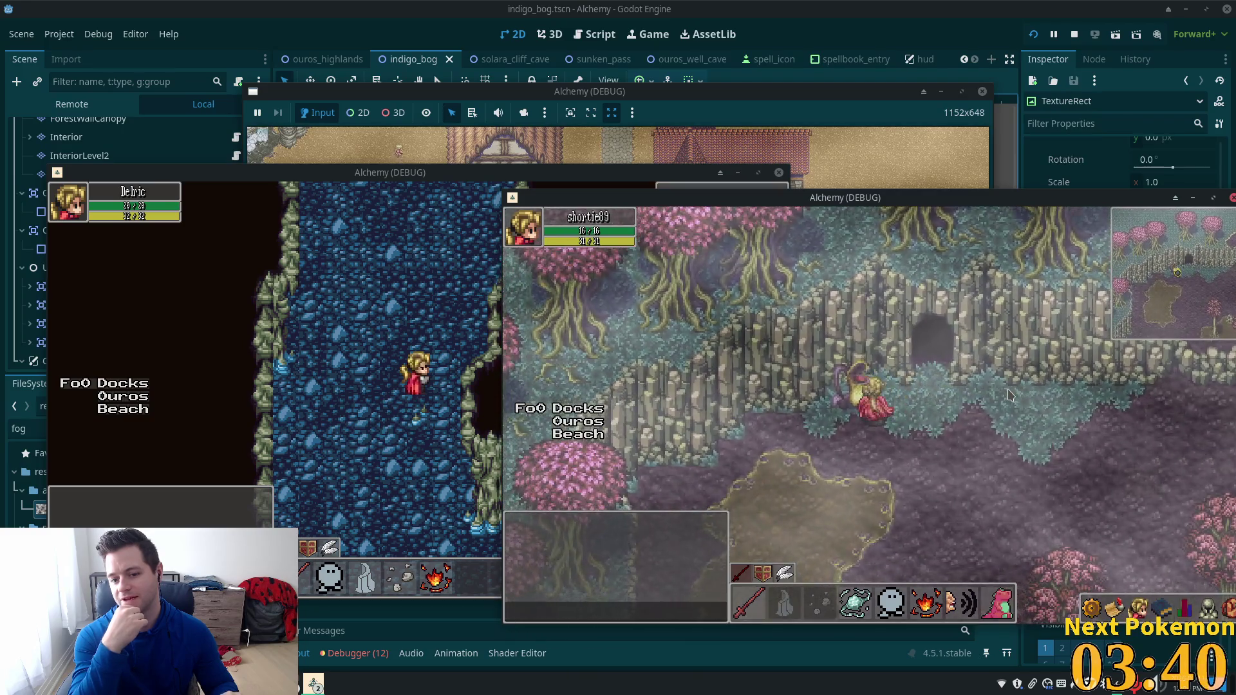
key("Right")
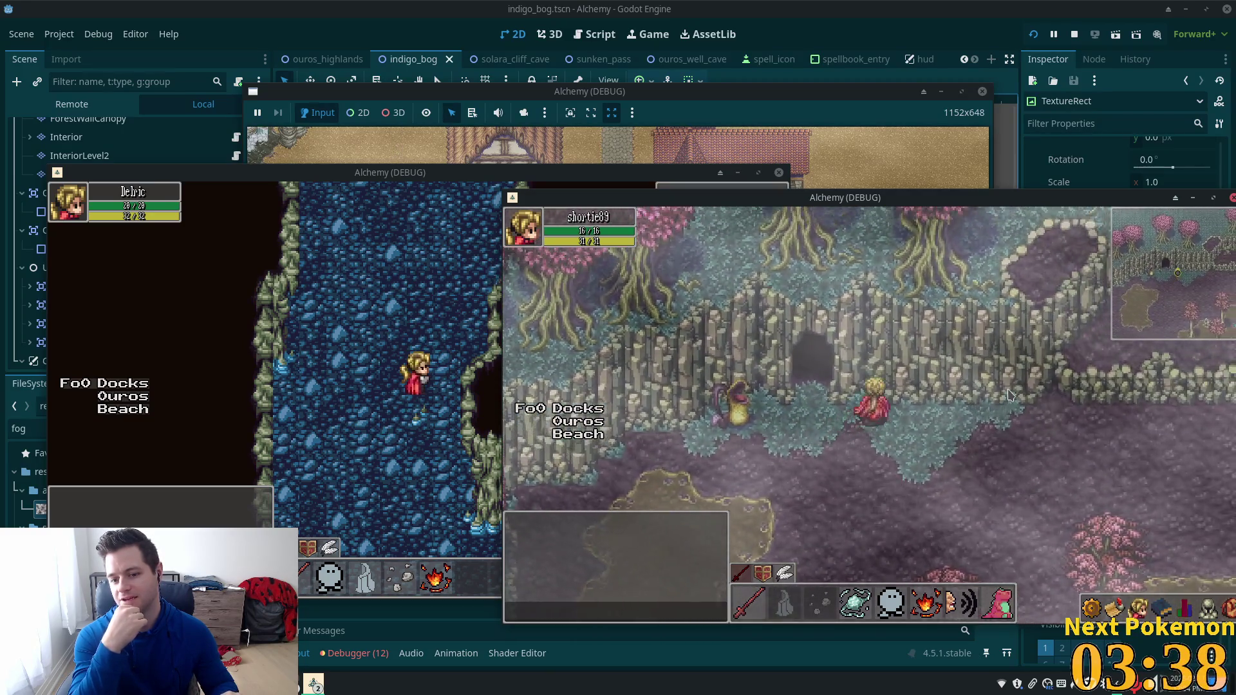
key("Down")
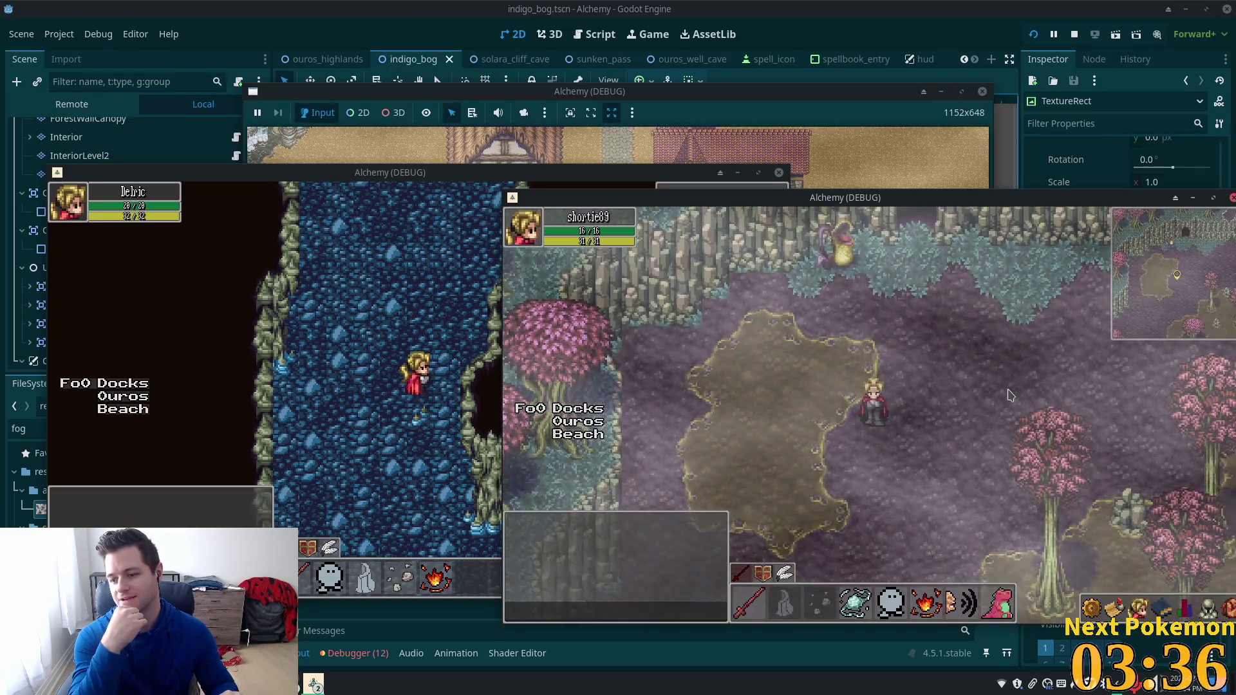
key("Right")
key("Up")
key("Up")
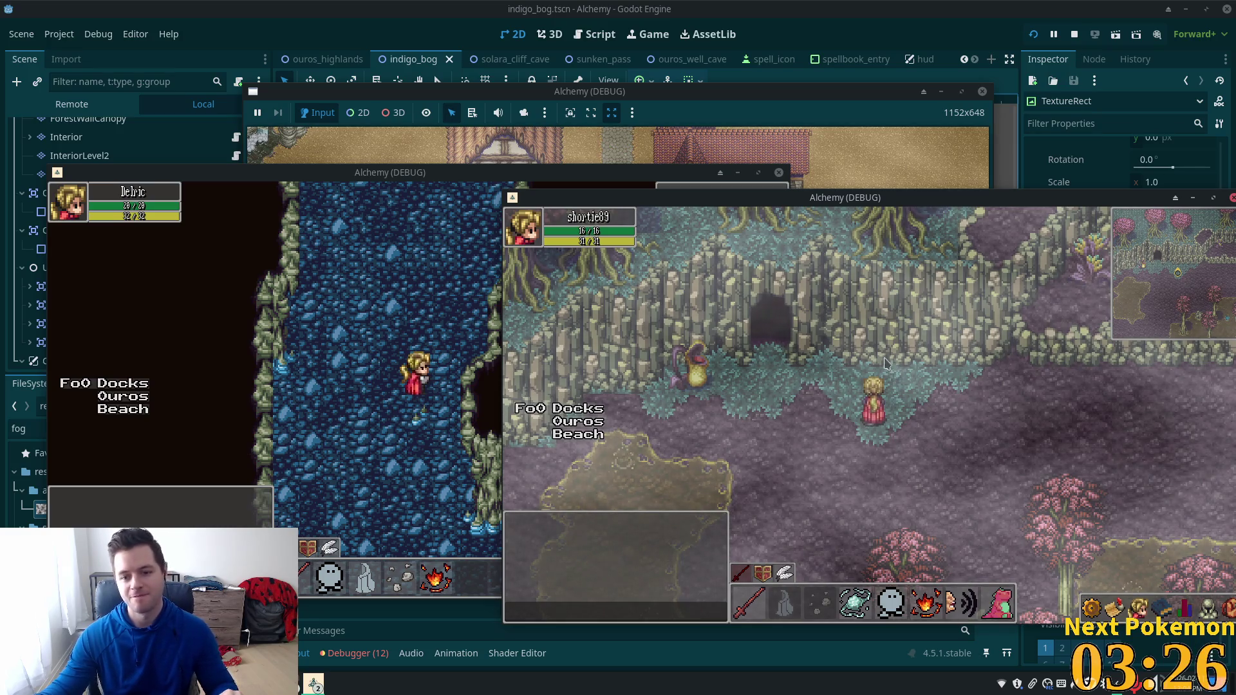
key("Down")
key("Left")
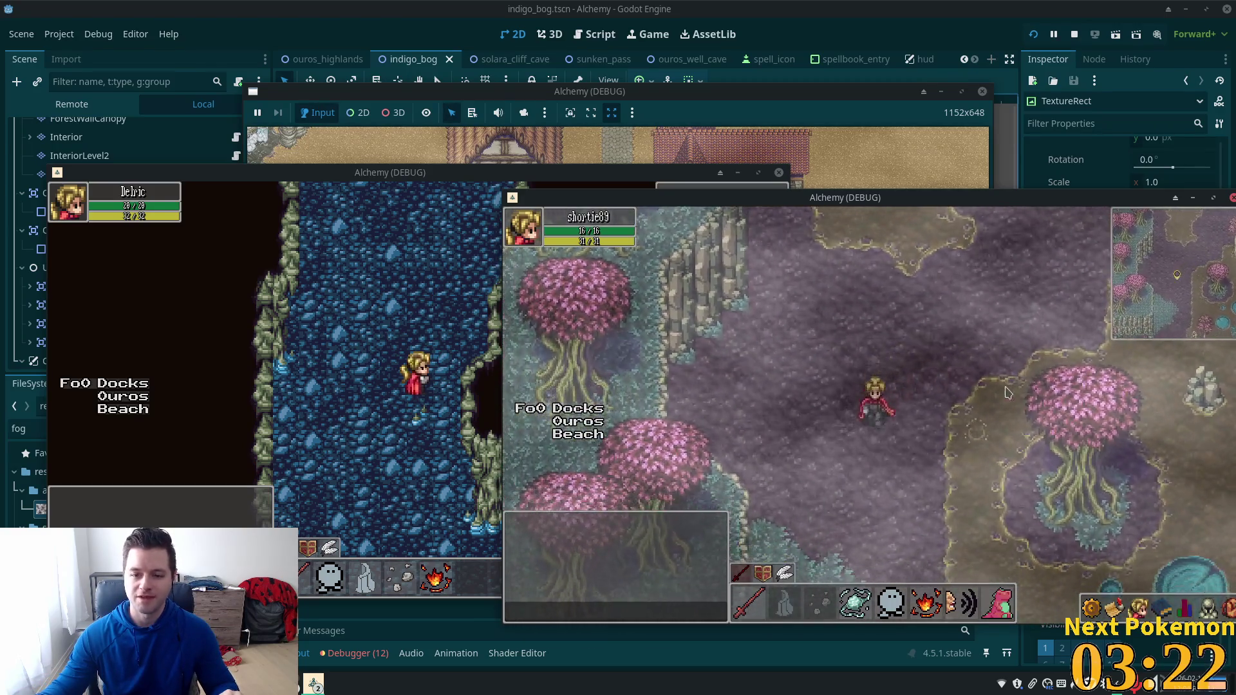
key("Down")
key("Down")
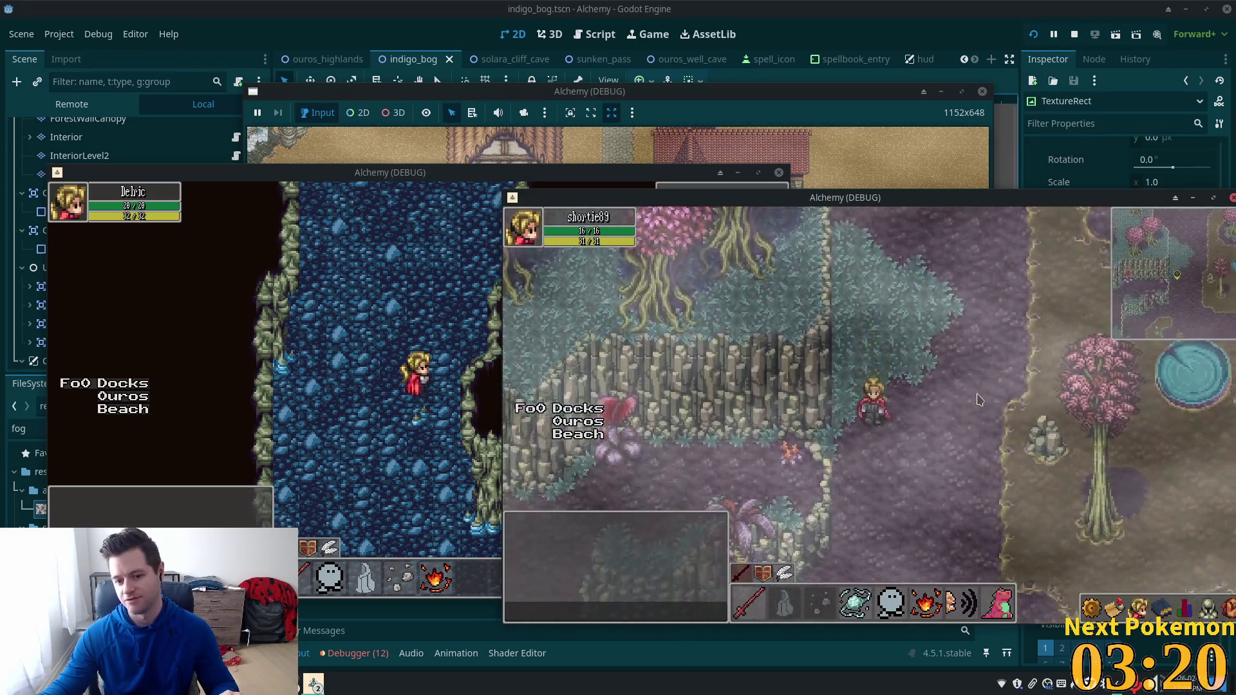
key("Right")
key("Right")
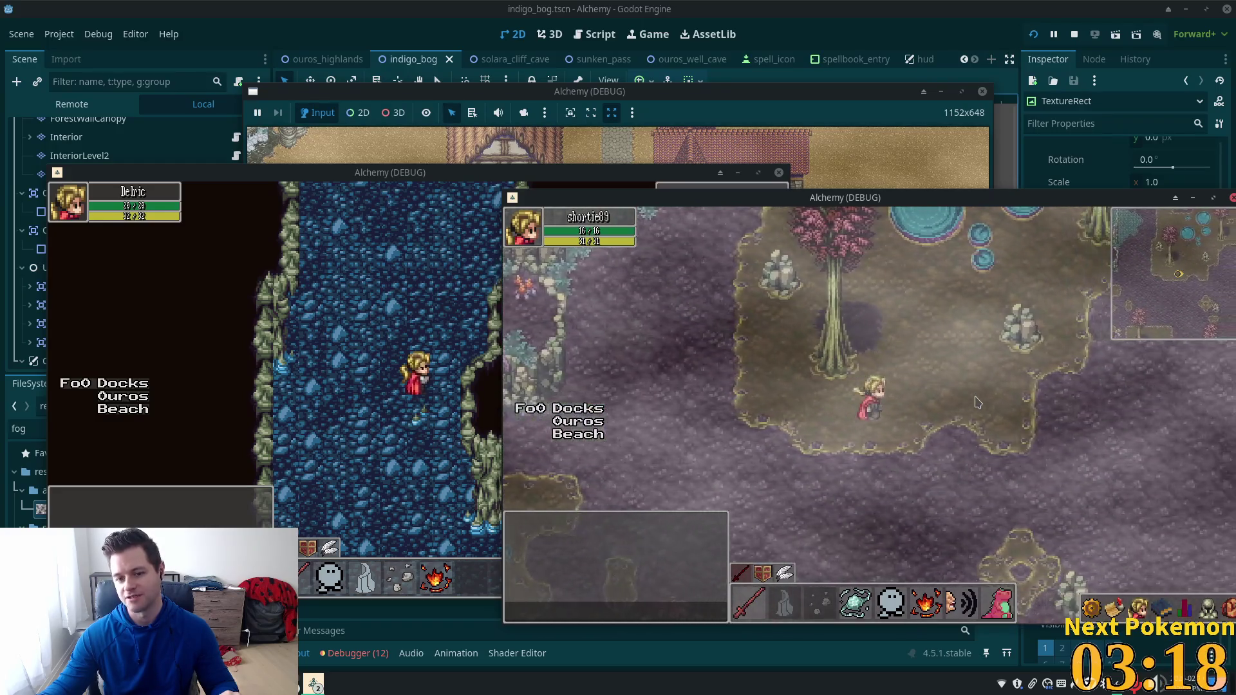
key("Down")
key("Down")
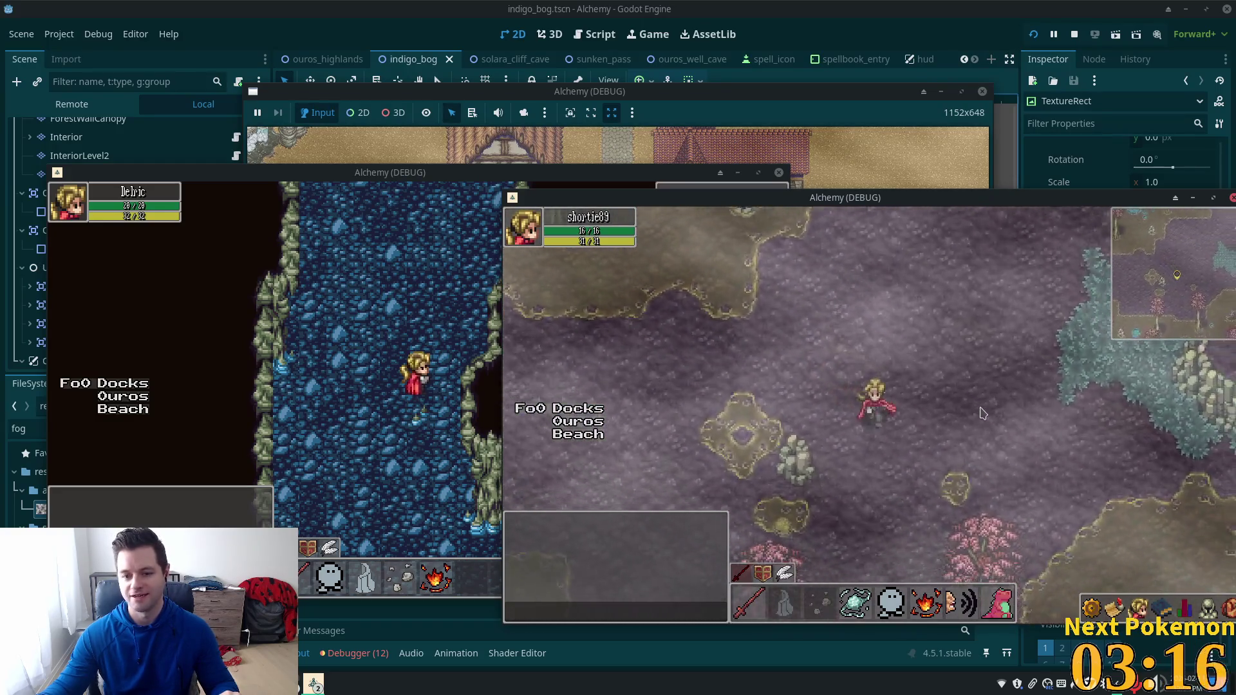
key("Right")
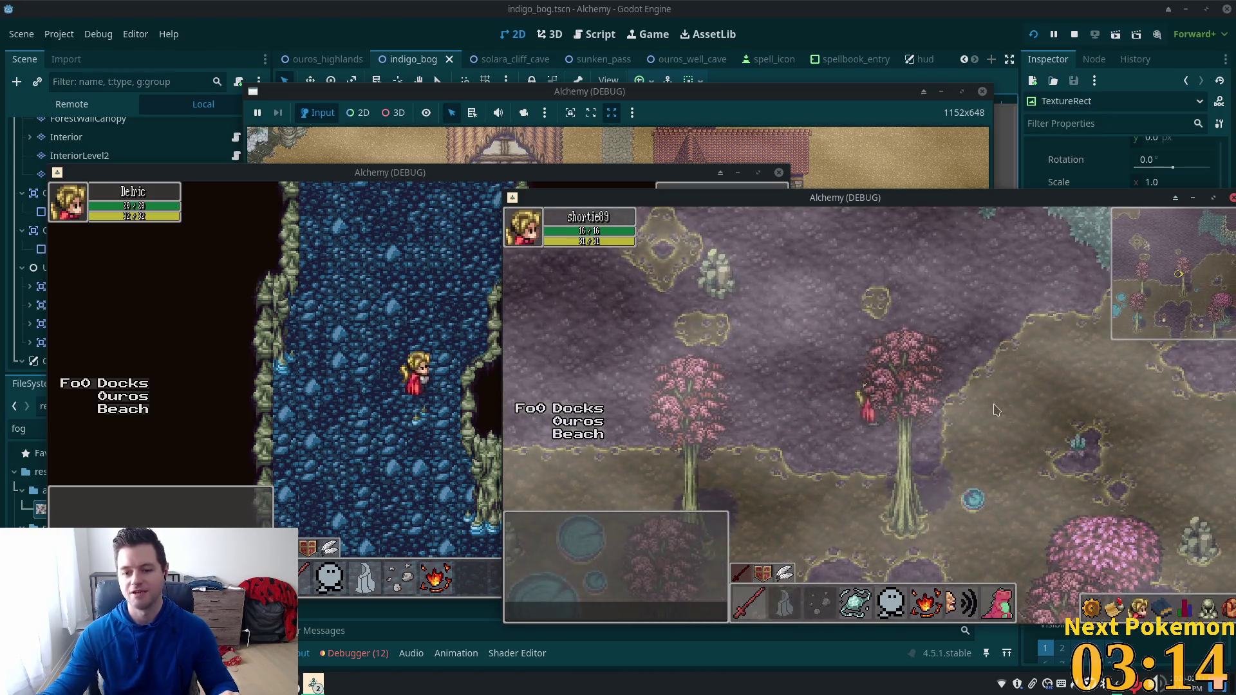
key("Right")
key("Up")
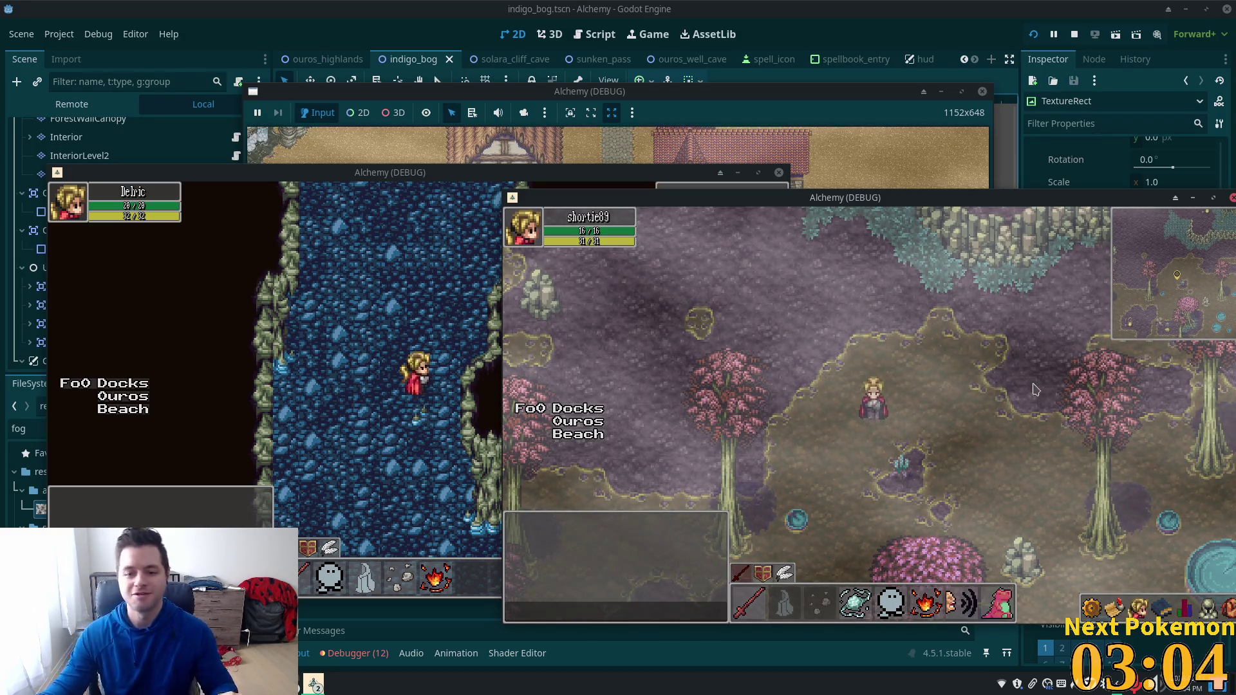
key("Up")
key("Left")
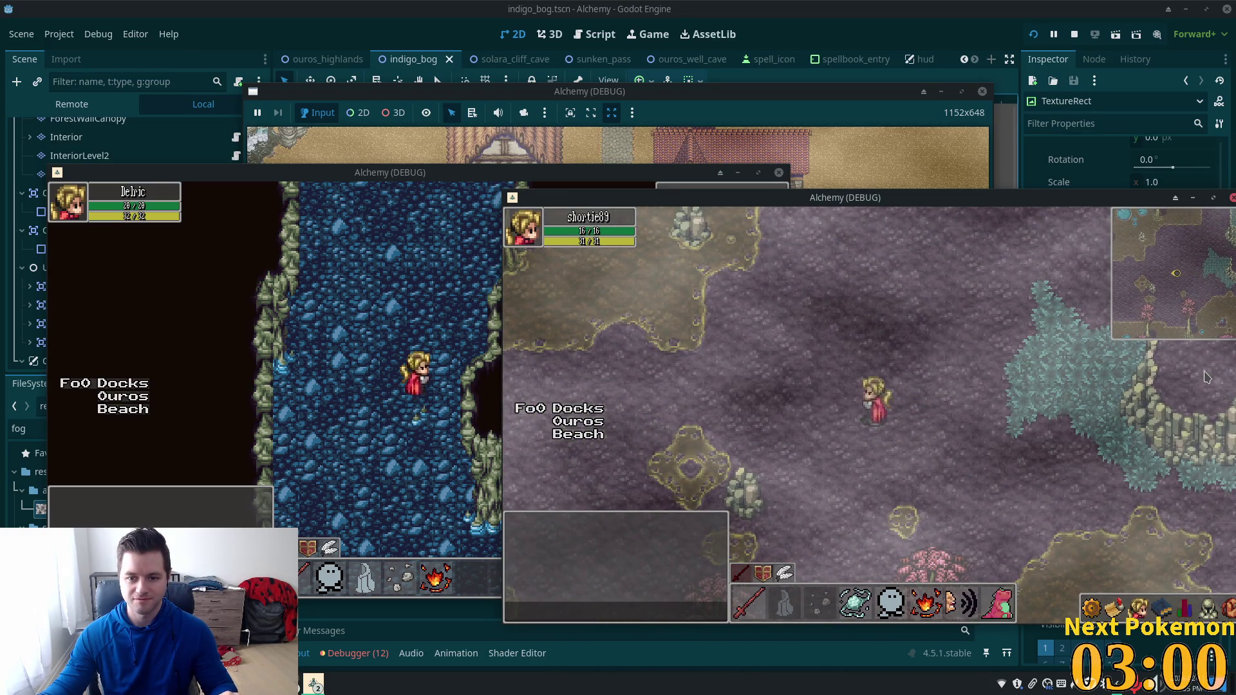
key("Up")
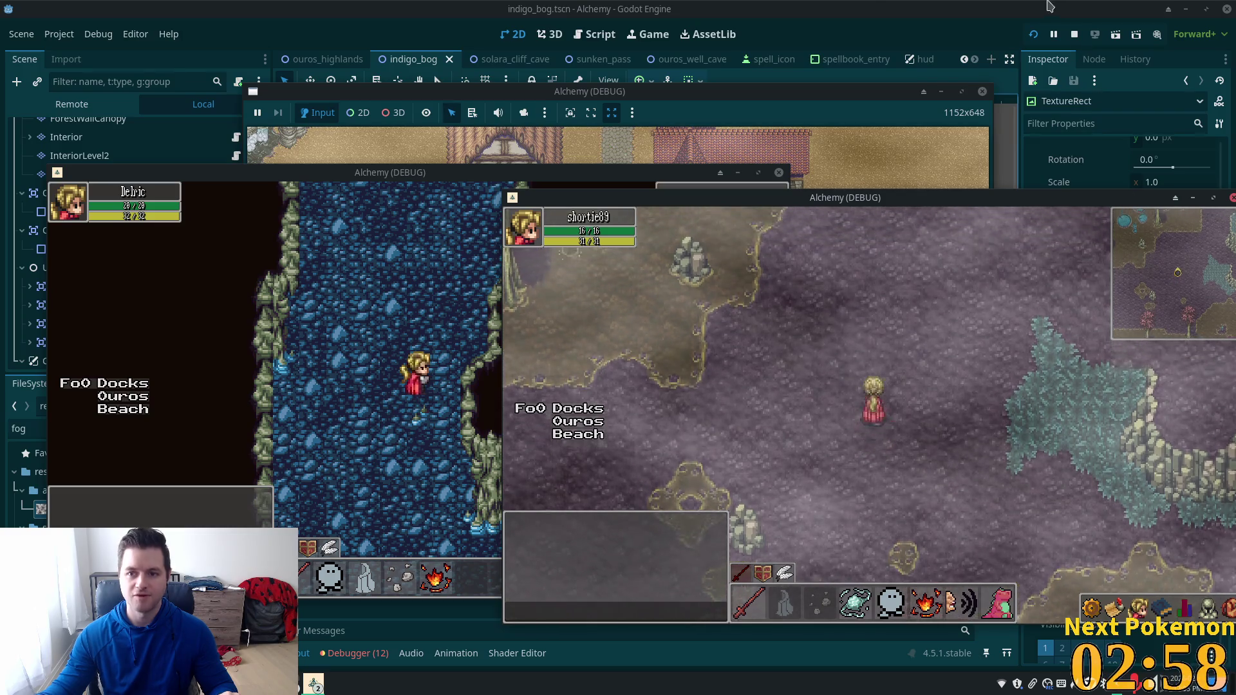
left_click(869, 9)
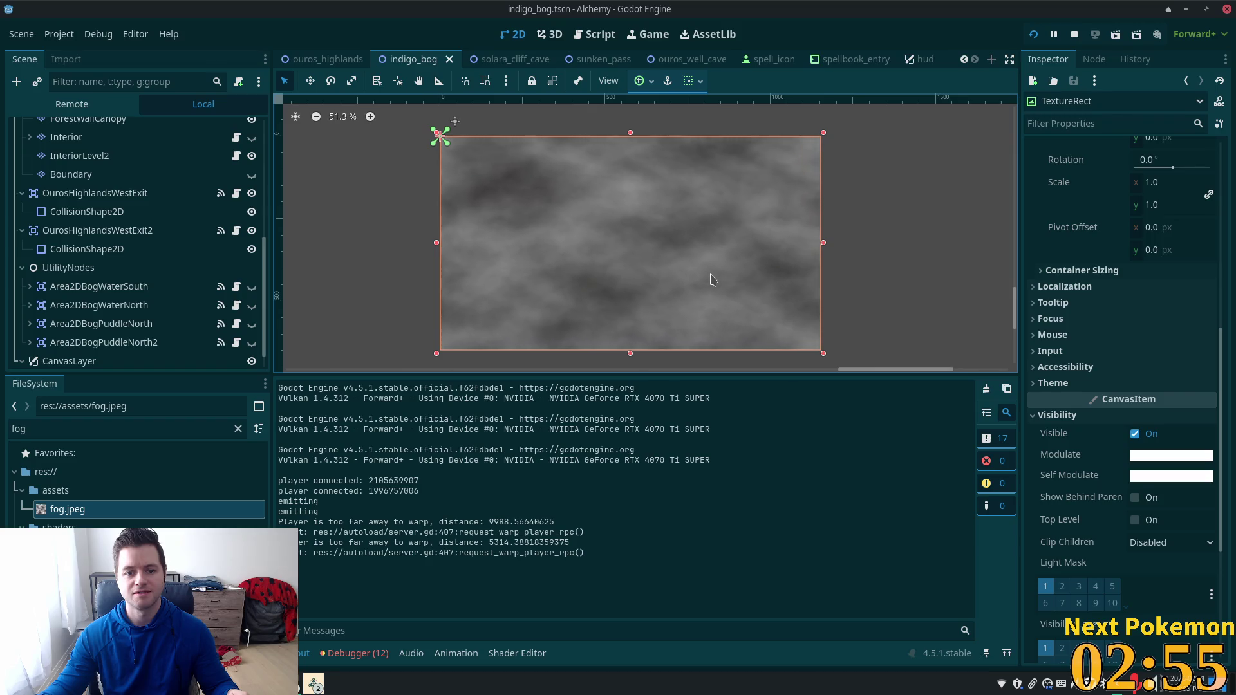
Step: On line 4 of fog.gdshader, change scroll_speed from vec2(0.02, 0.01) to vec2(0.01, 0.005)
key("alt+Tab")
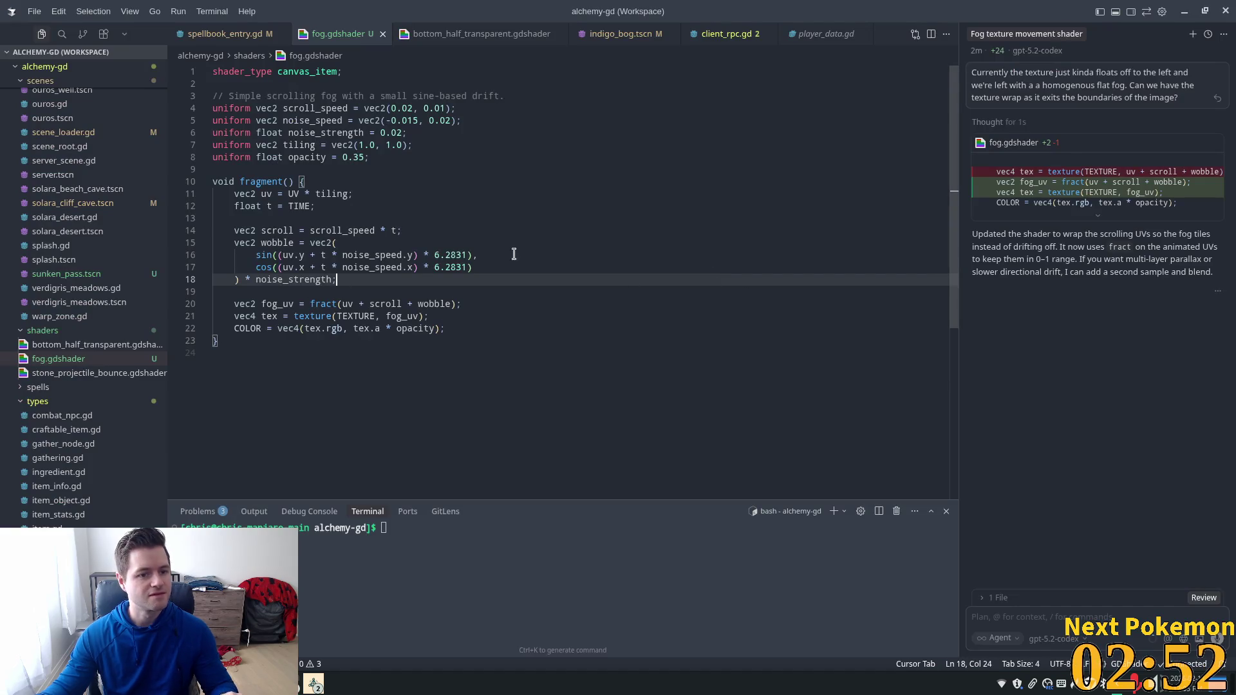
left_click(328, 179)
left_click(383, 159)
left_click(292, 123)
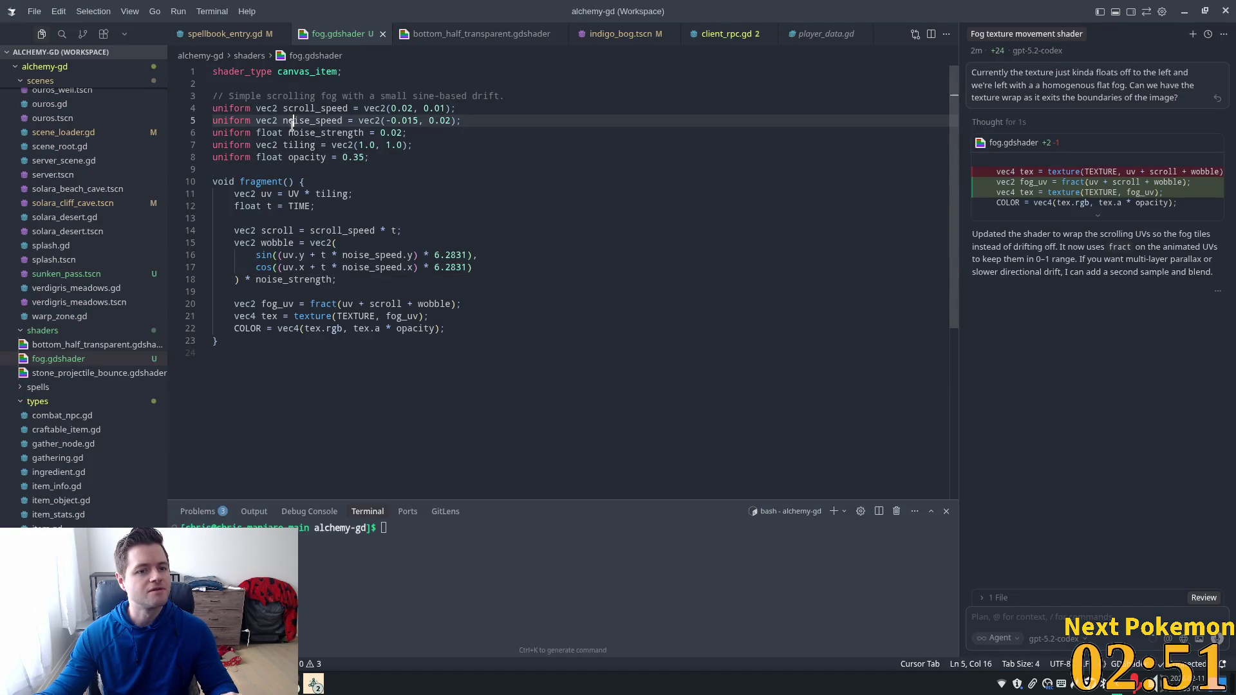
left_click(373, 108)
left_click(406, 108)
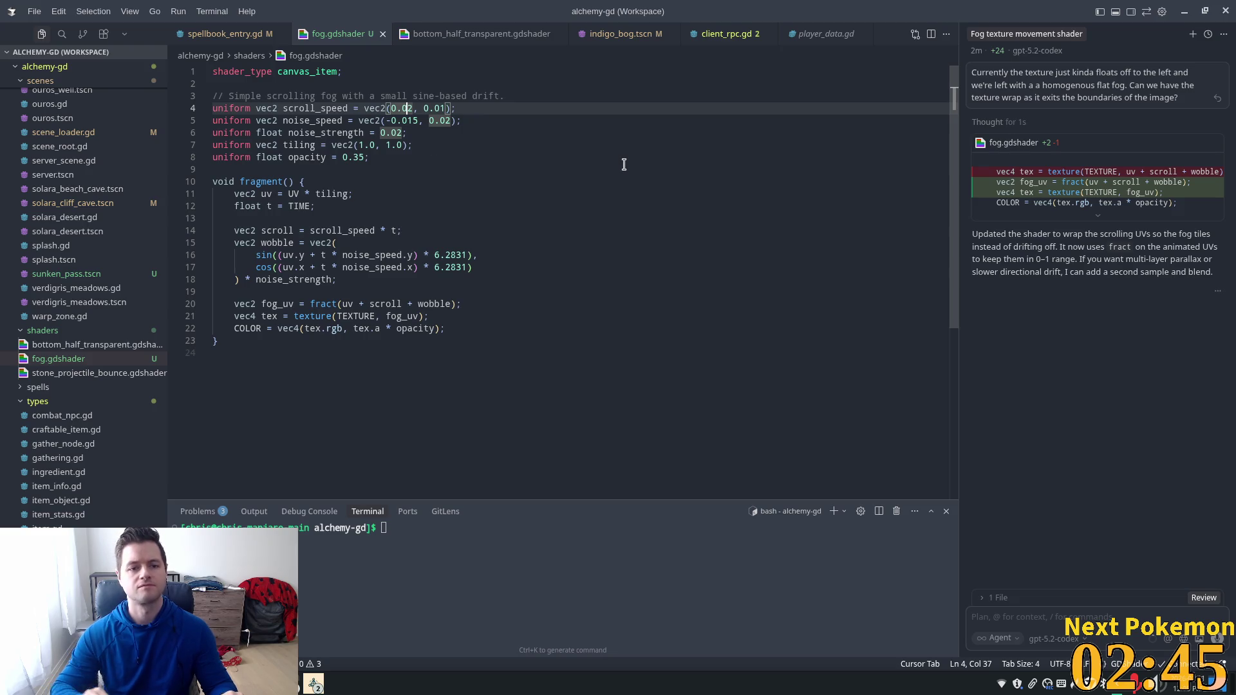
key("shift+Right")
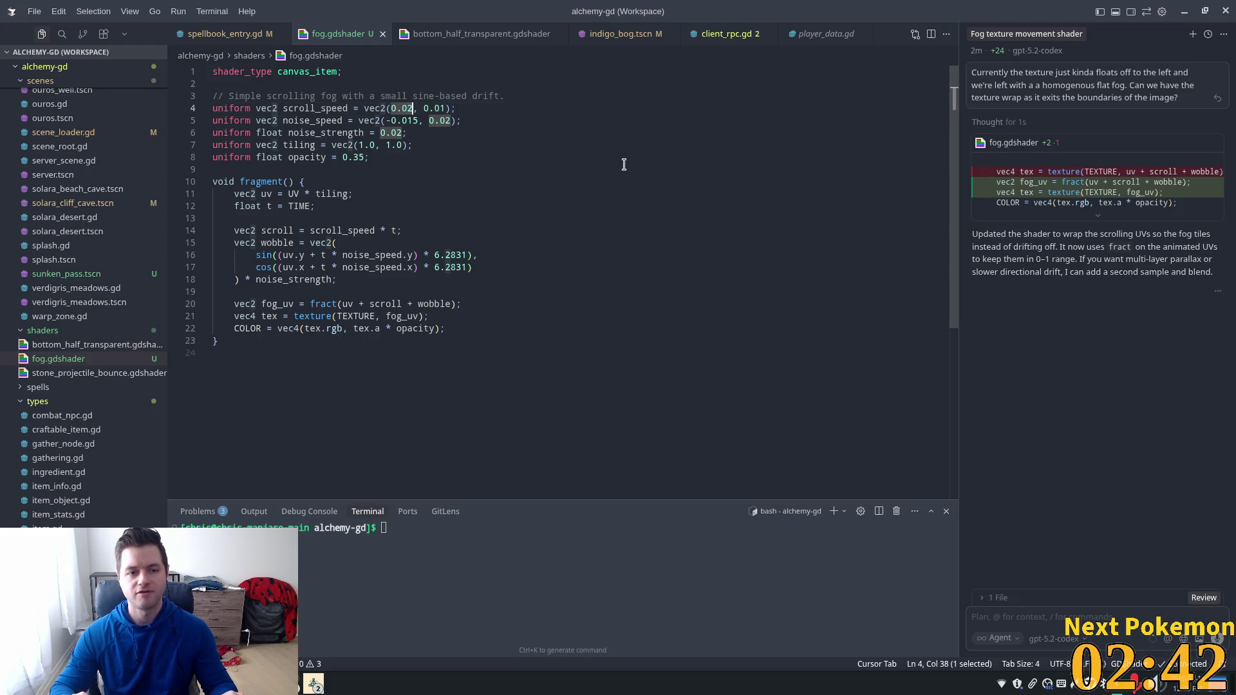
type("1")
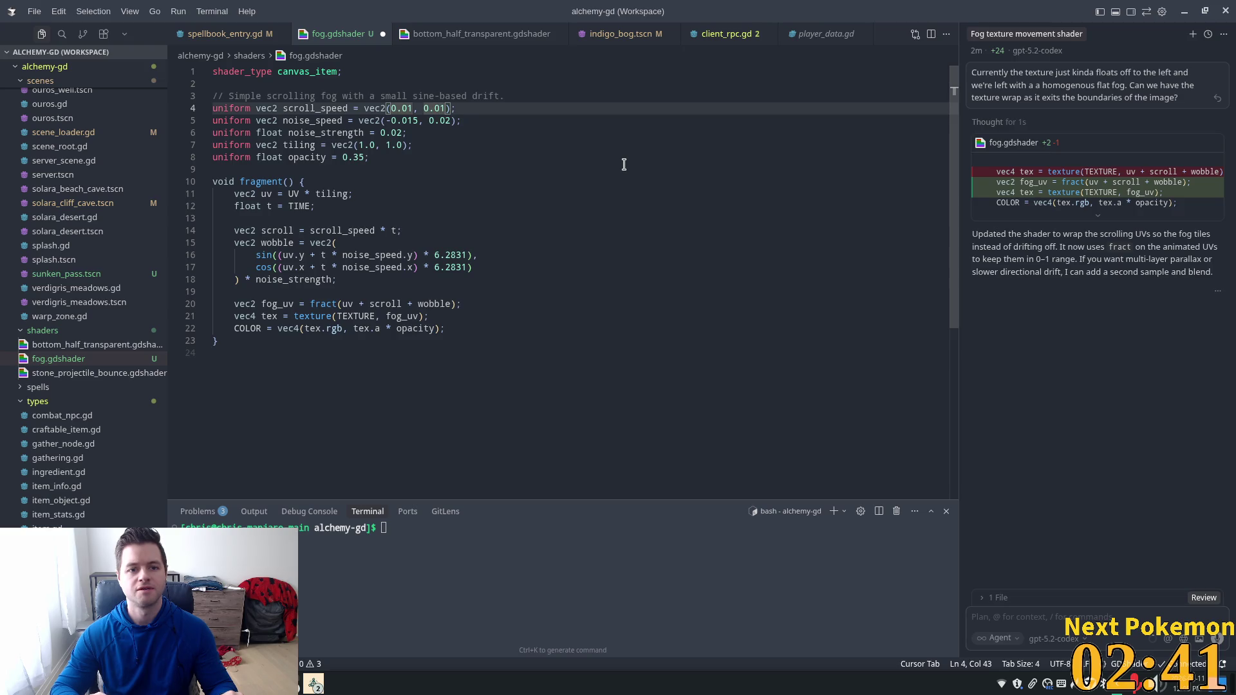
key("shift+Right")
type("05")
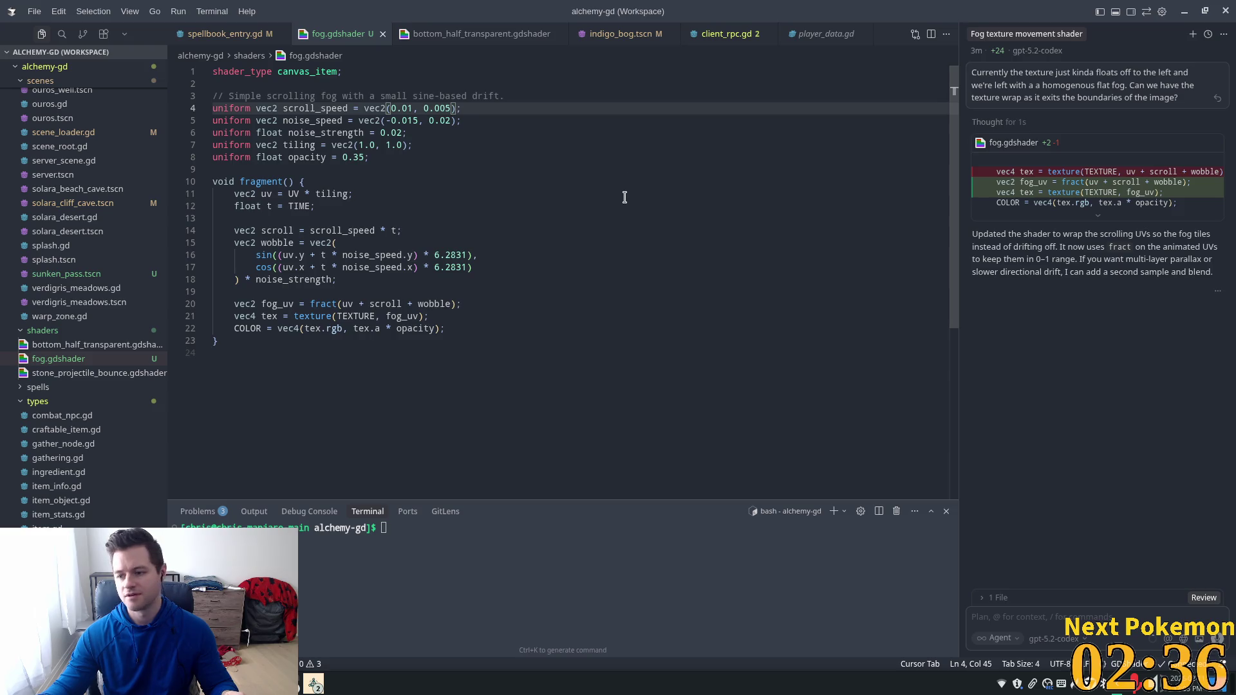
key("alt+Tab")
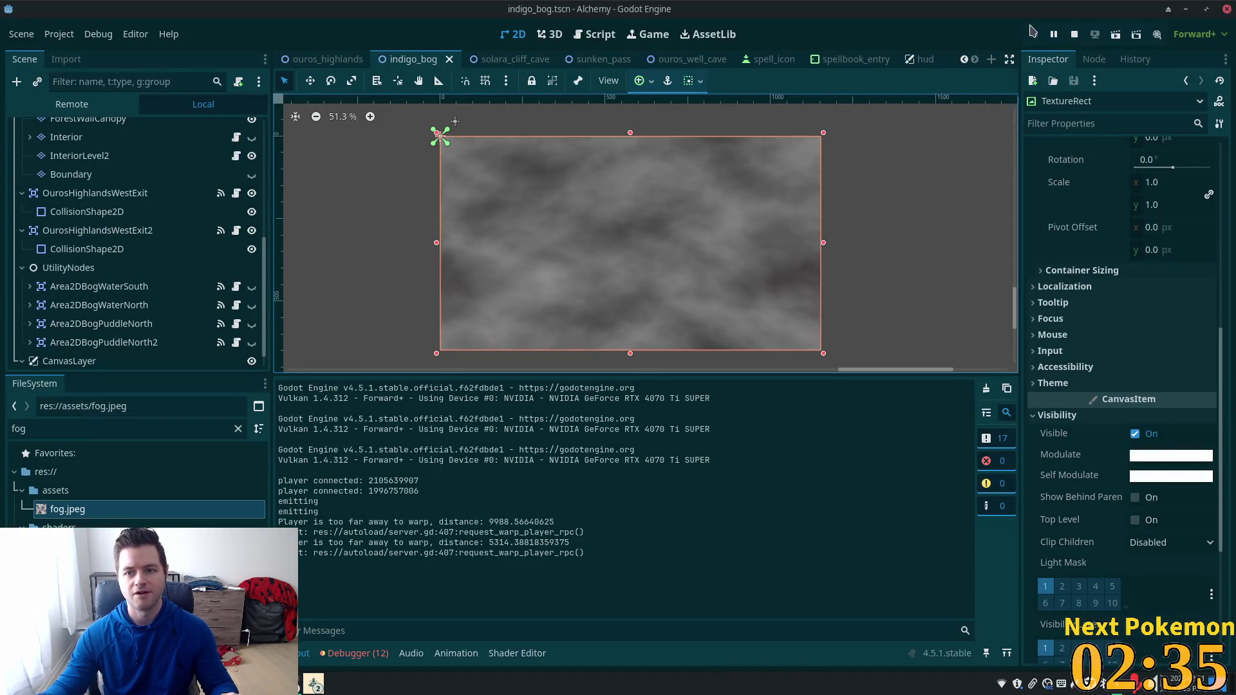
Step: Relaunch the game with the slower fog and walk the character around the Indigo Bog
key("F5")
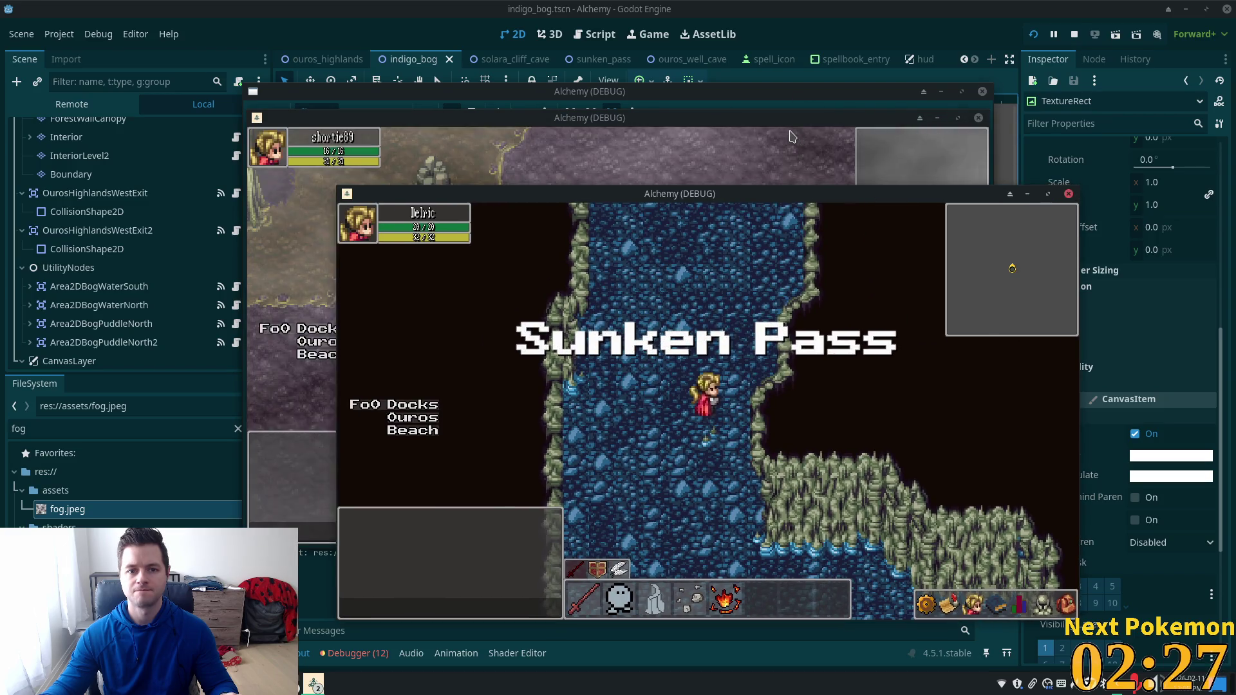
left_click(792, 136)
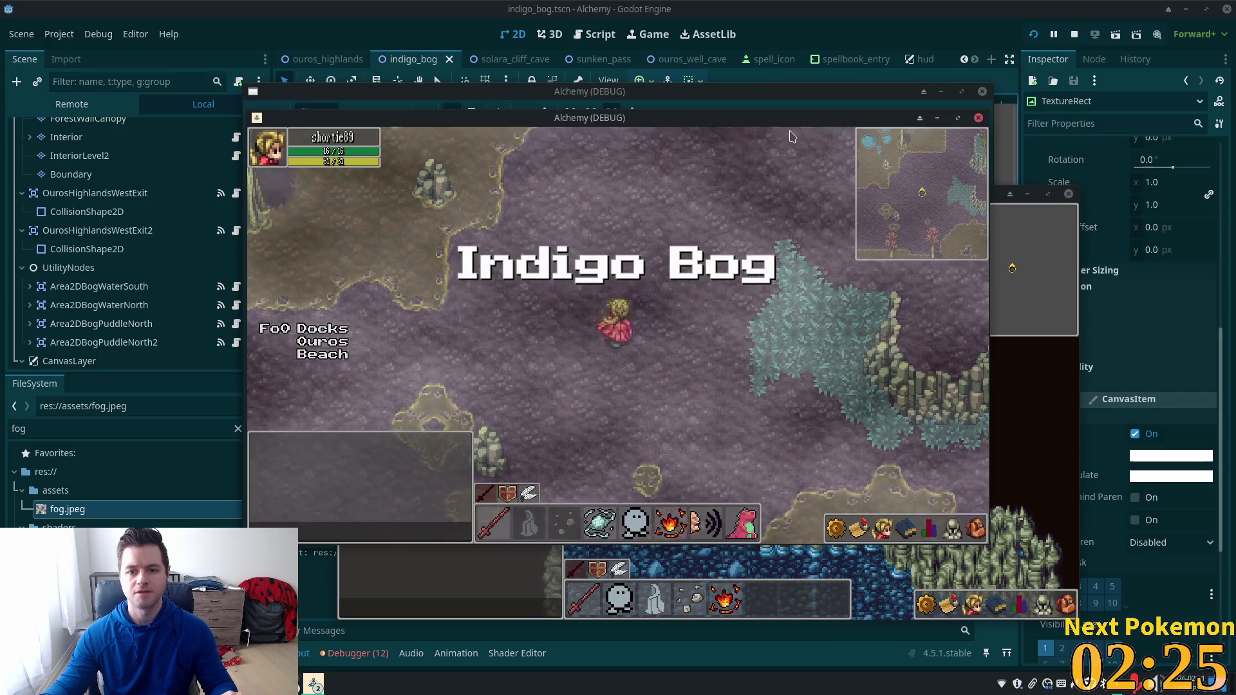
key("Up")
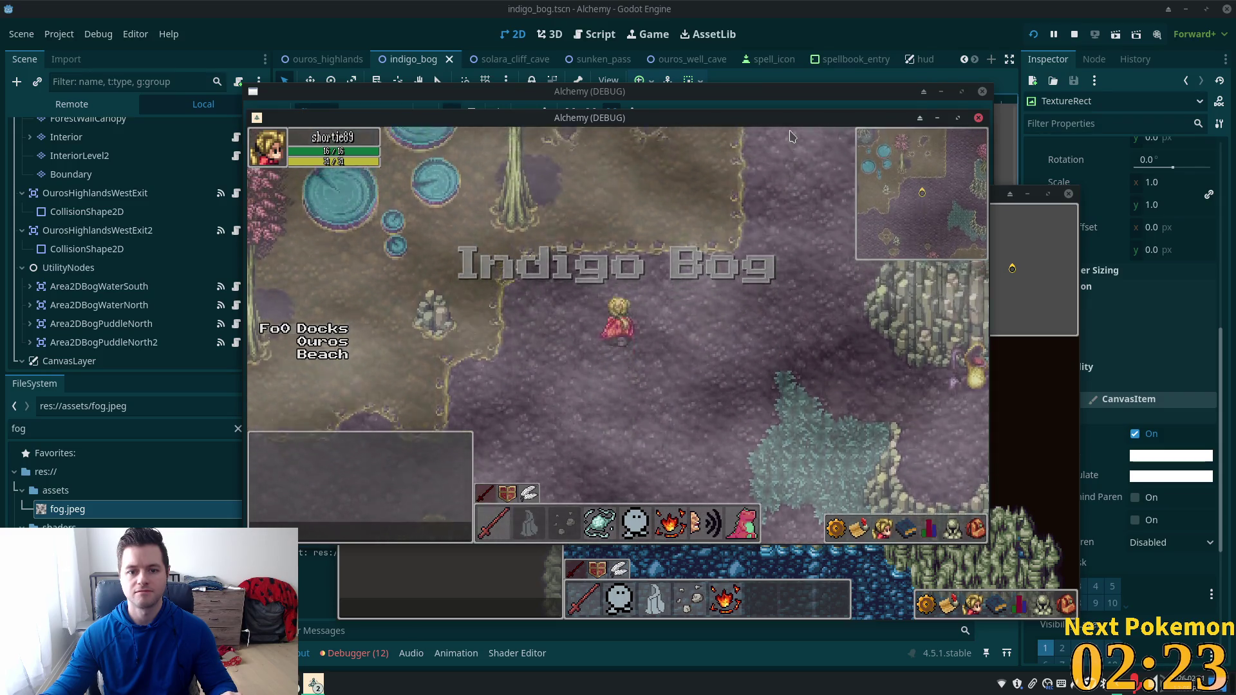
key("Up")
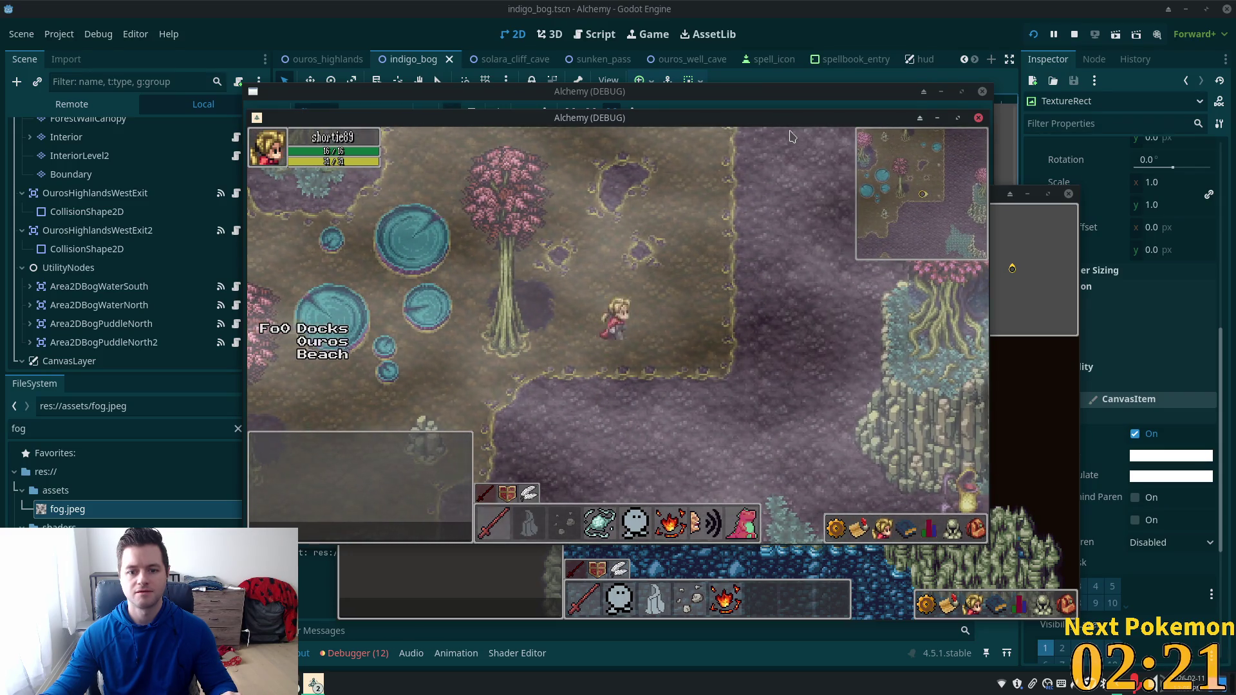
key("Right")
key("Down")
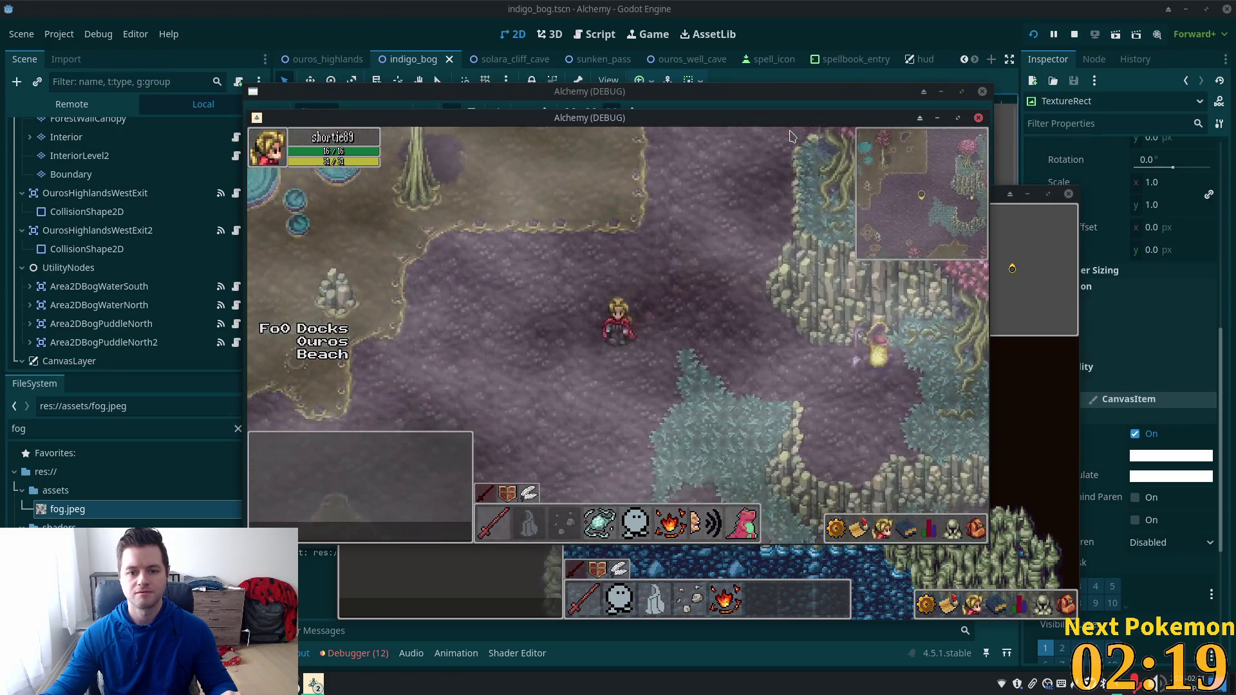
key("Left")
key("Down")
key("Up")
key("Left")
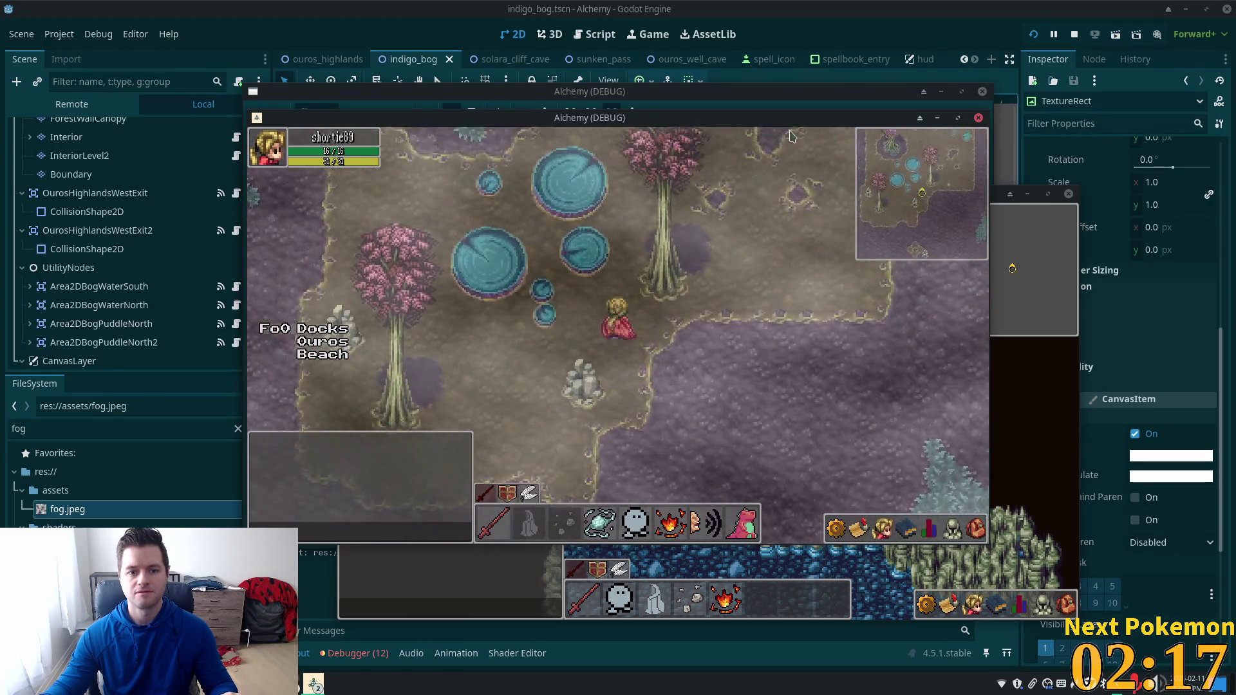
Step: Walk the character north-west onto the mud patch below the cave and nudge the game window down-left
key("Up")
key("Up")
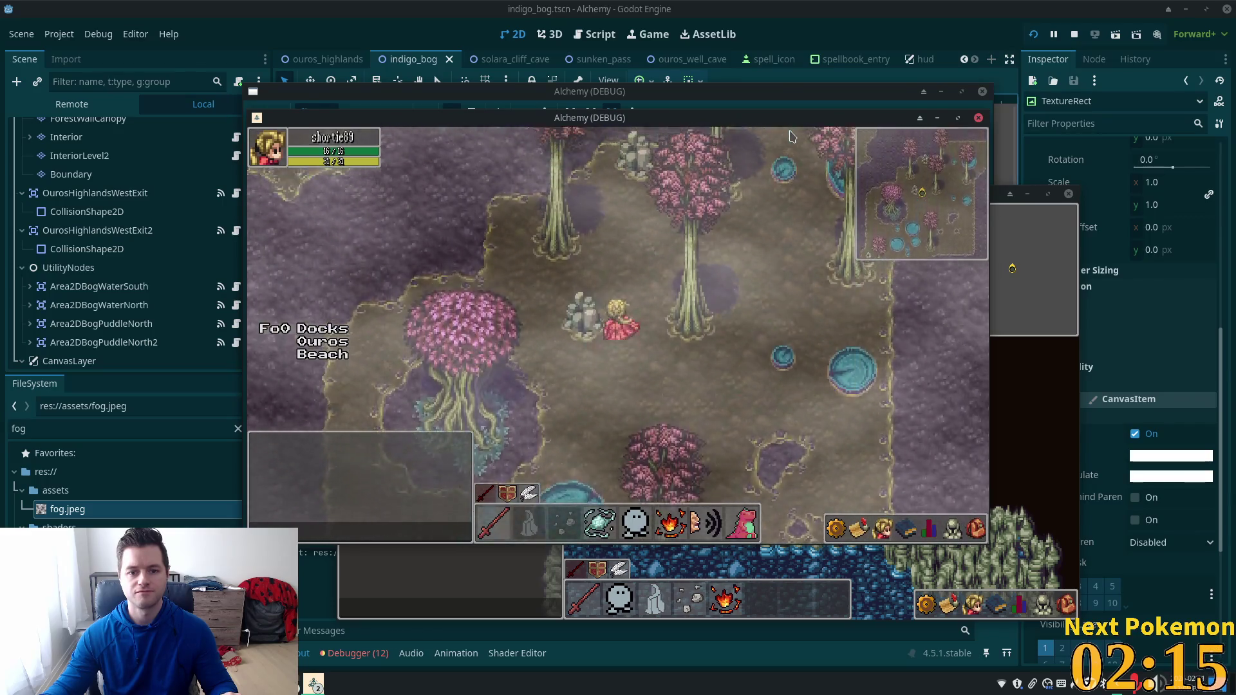
key("Up")
key("Up")
key("Left")
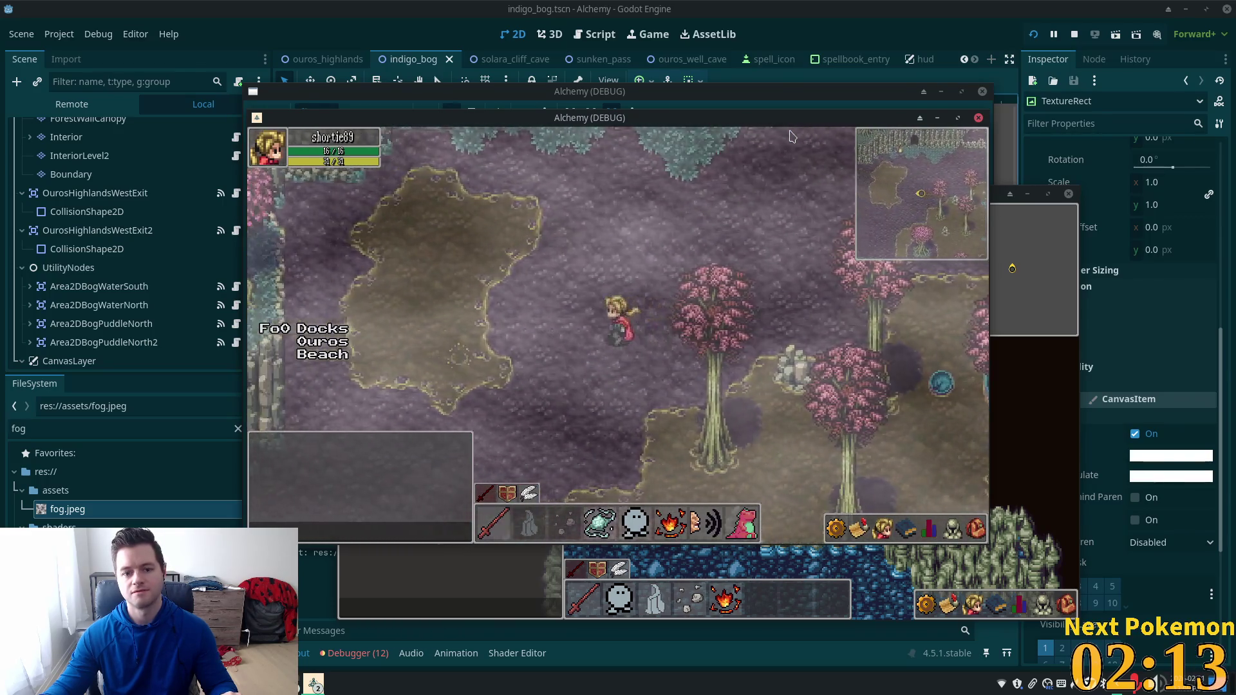
key("Up")
key("Left")
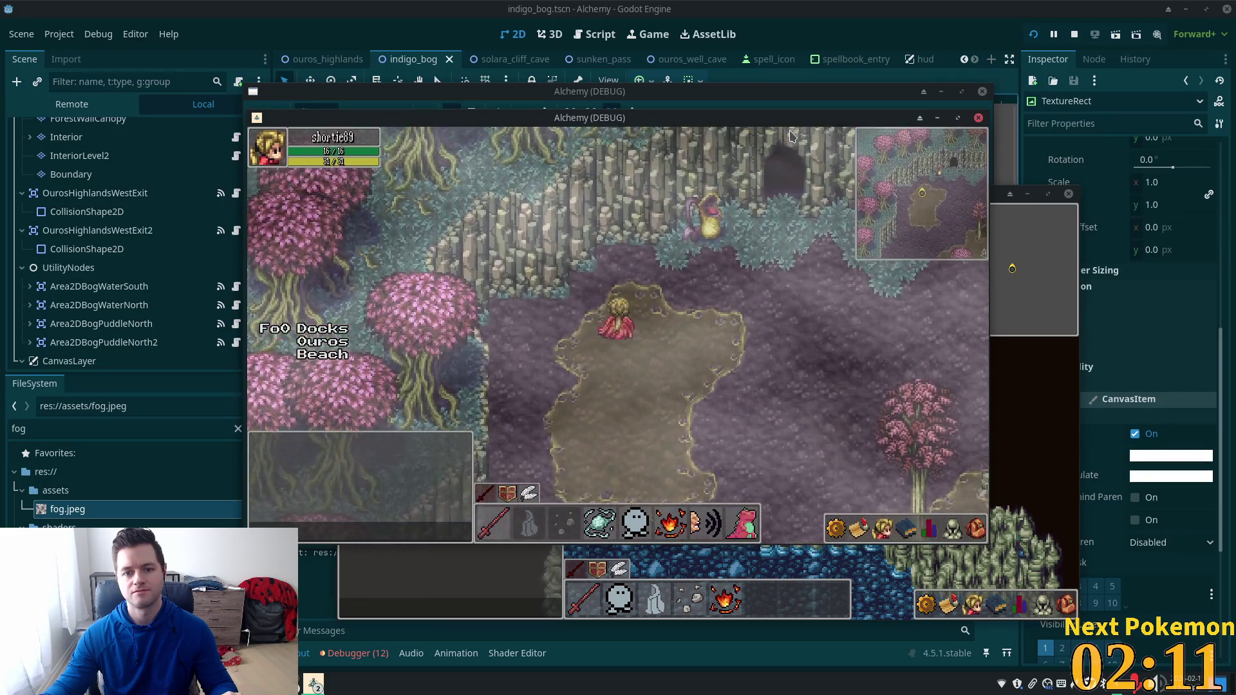
key("Right")
key("Up")
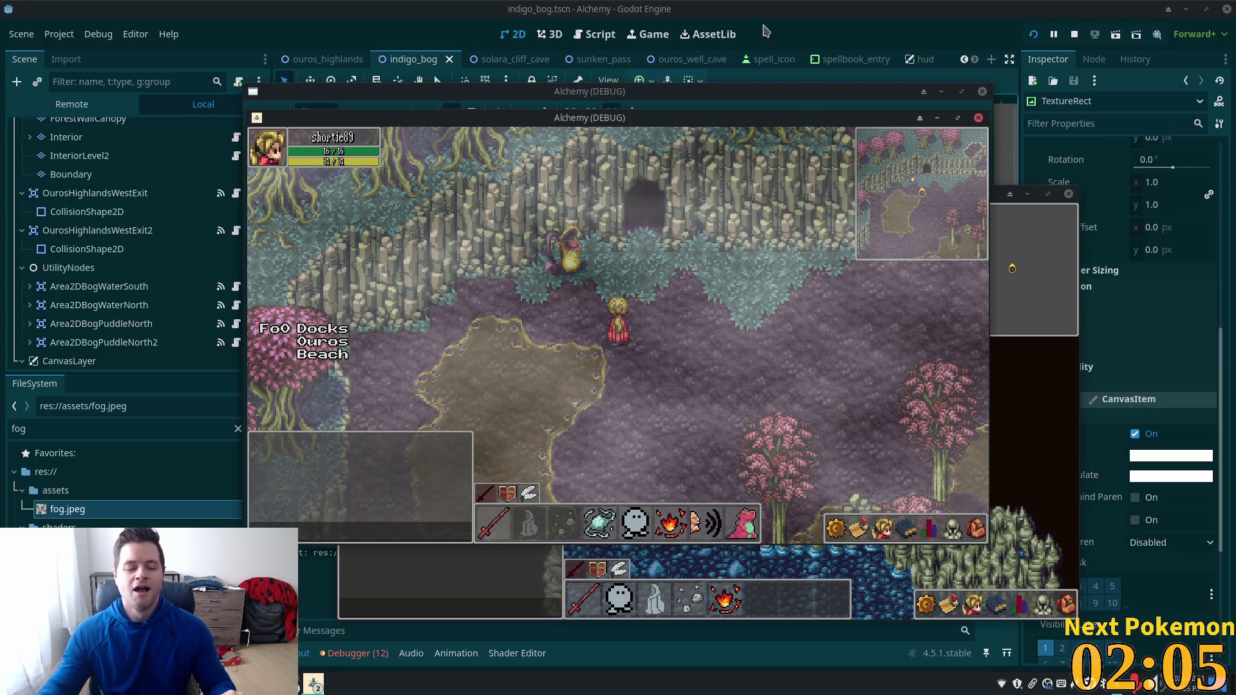
left_click_drag(767, 122, 745, 165)
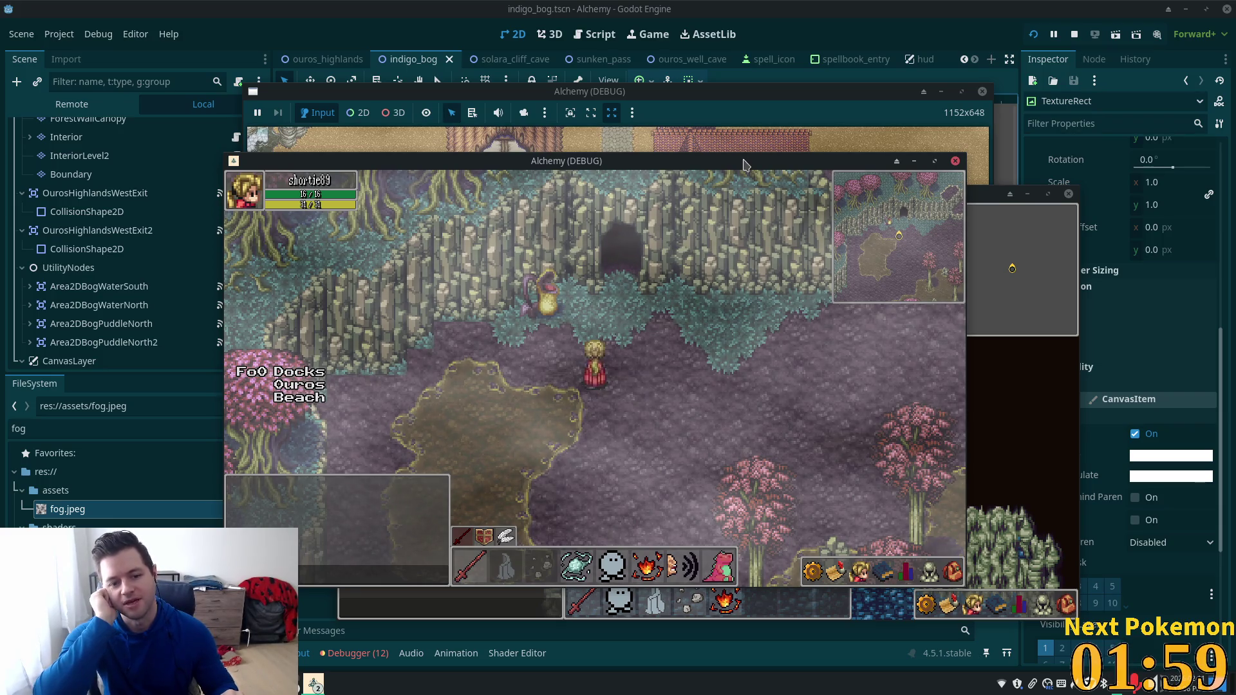
Step: Walk the character north toward the cliffs, then south and east through the bog to the lily pads
key("Down")
key("Down")
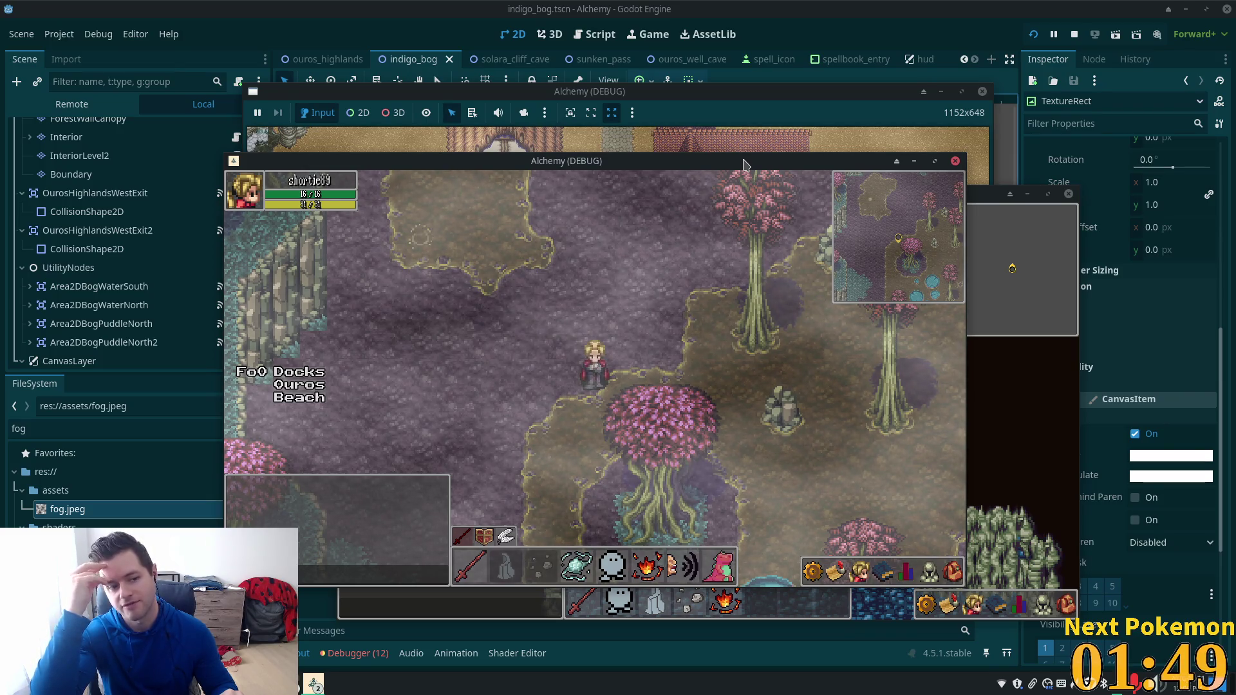
key("Up")
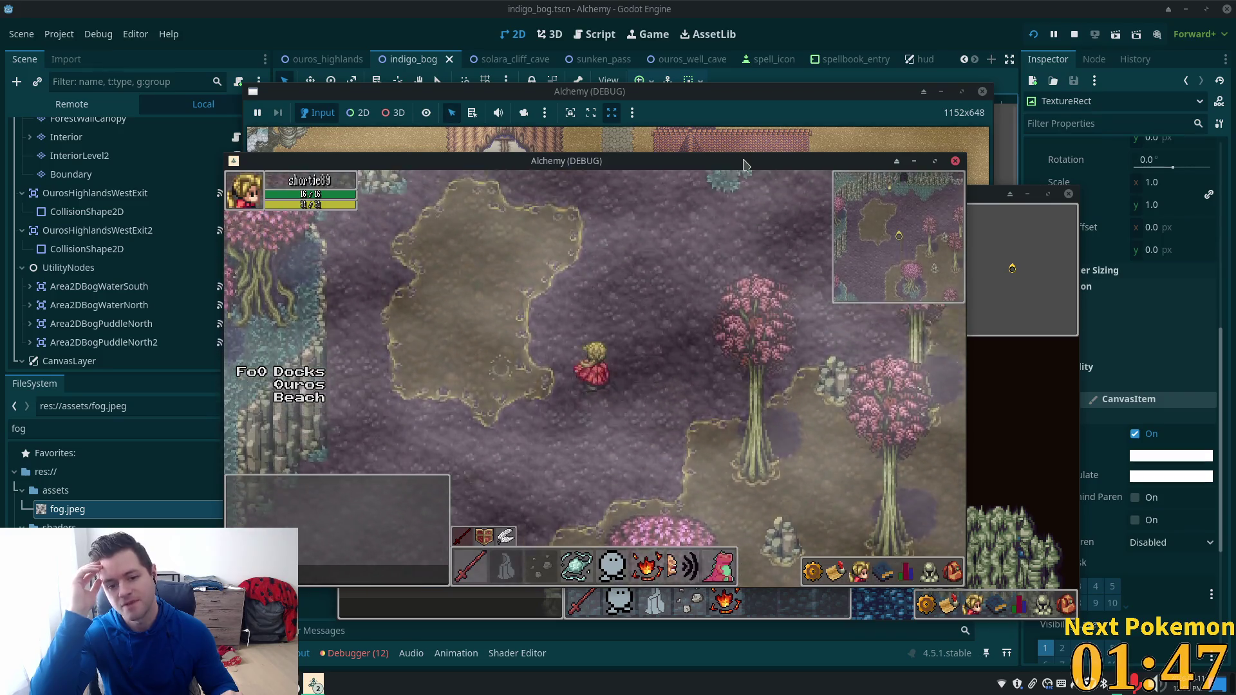
key("Left")
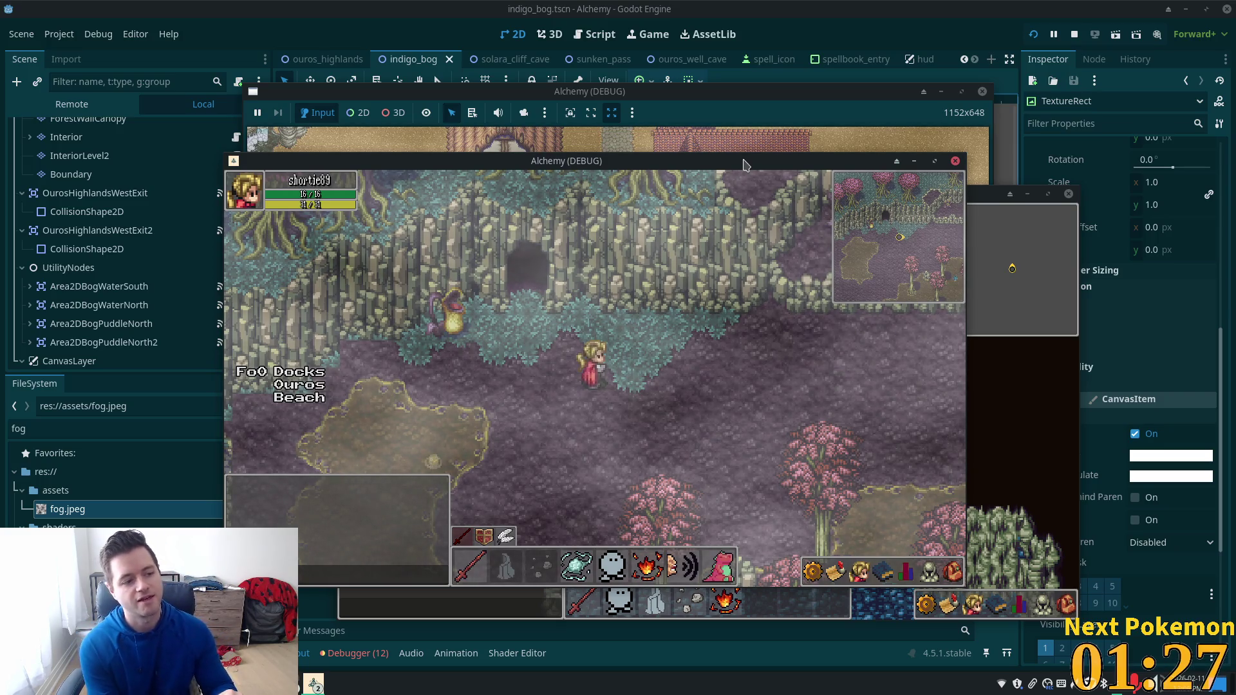
key("Down")
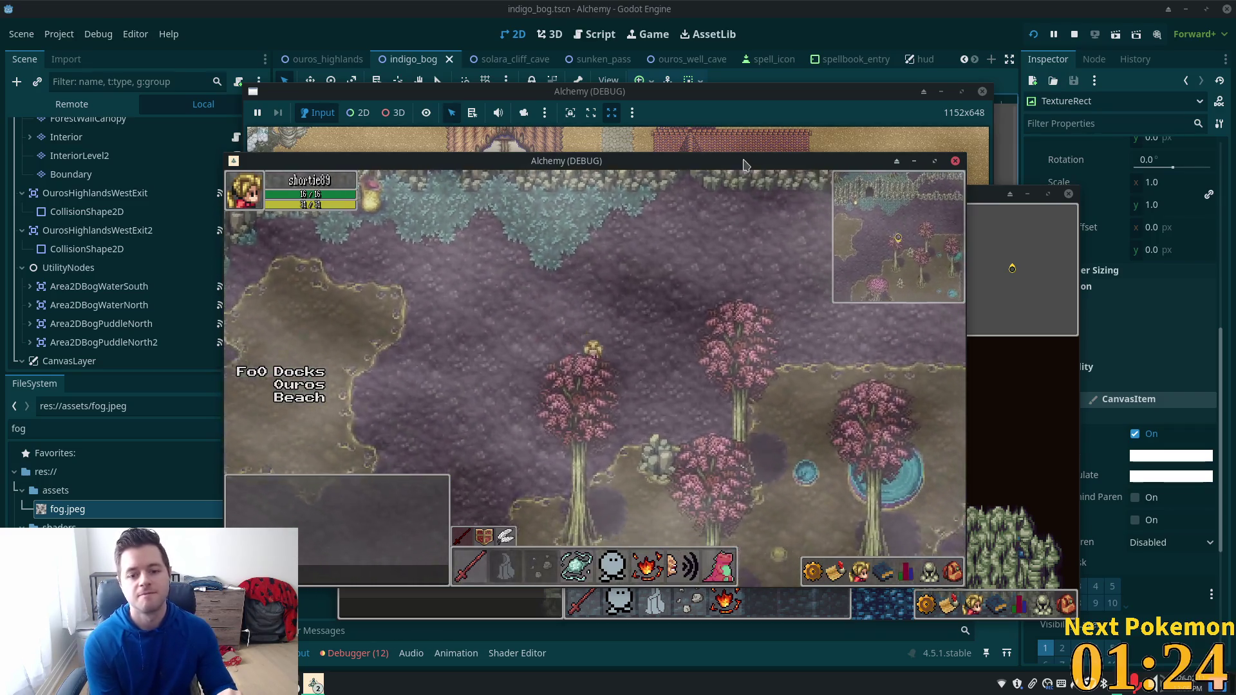
key("Right")
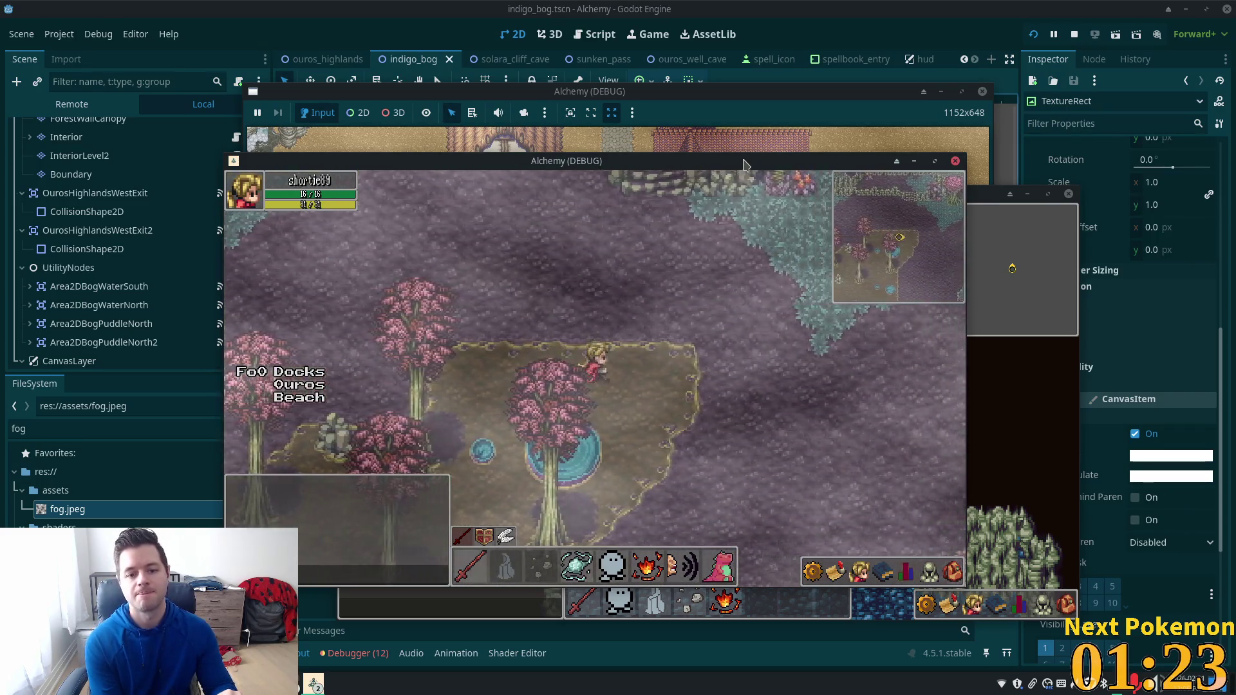
key("Down")
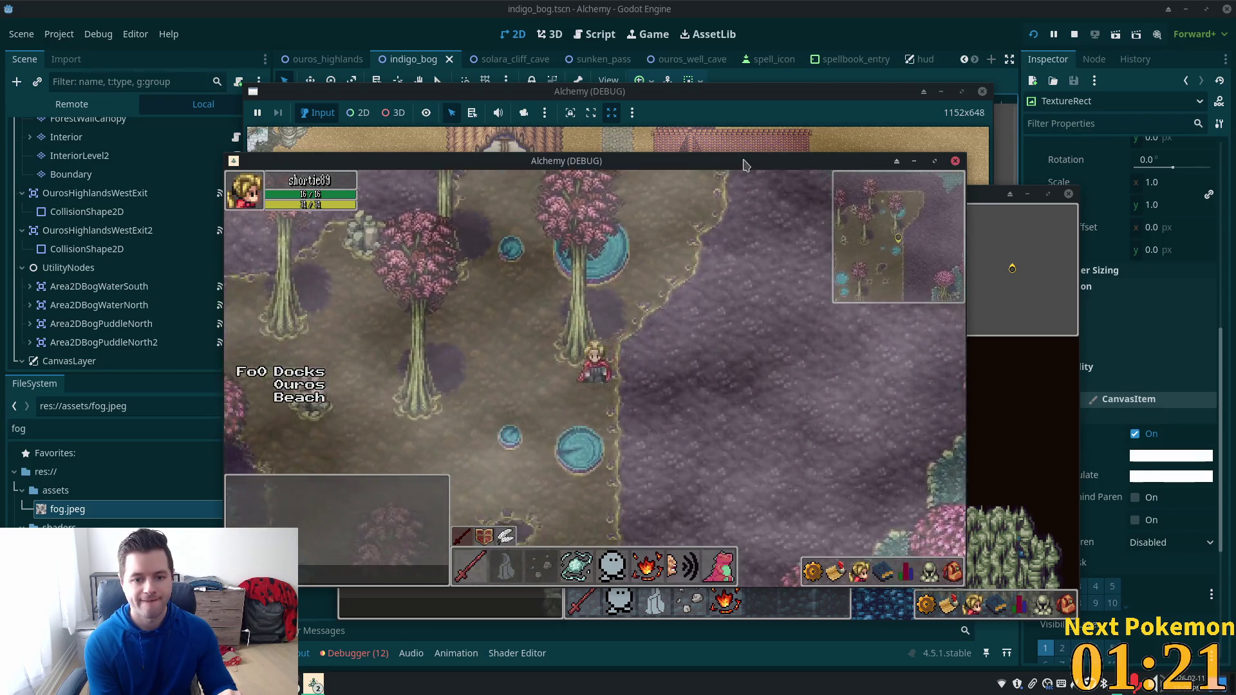
key("Down")
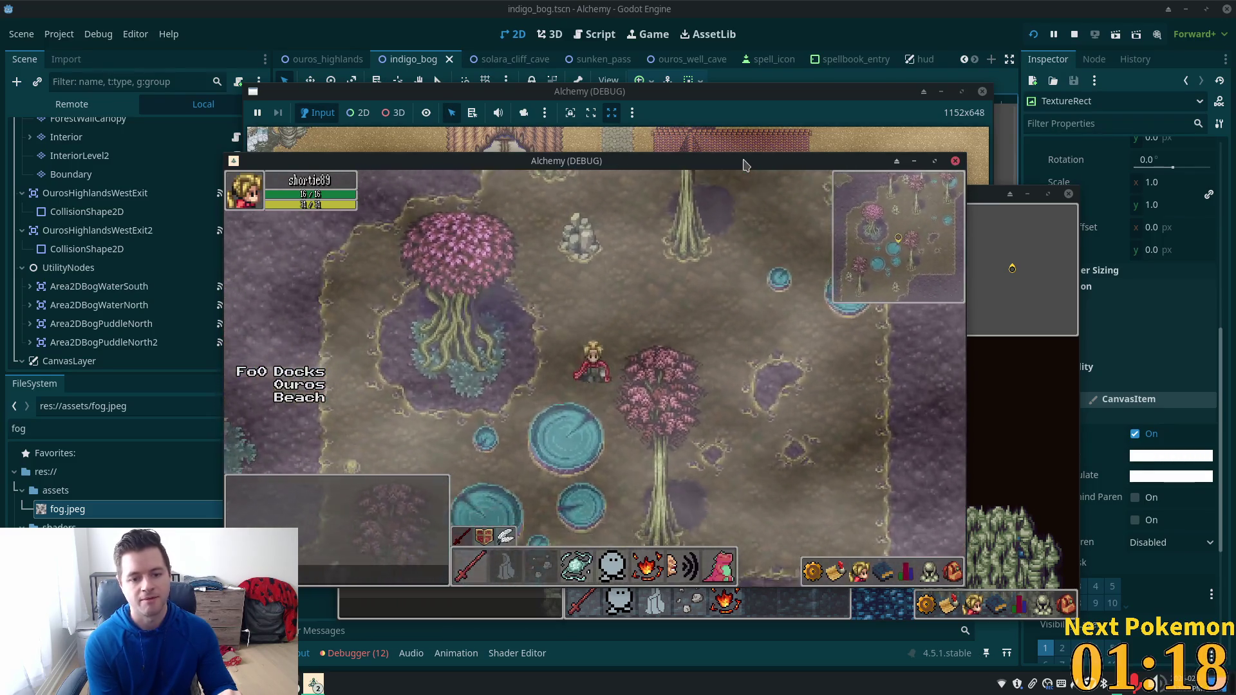
key("Left")
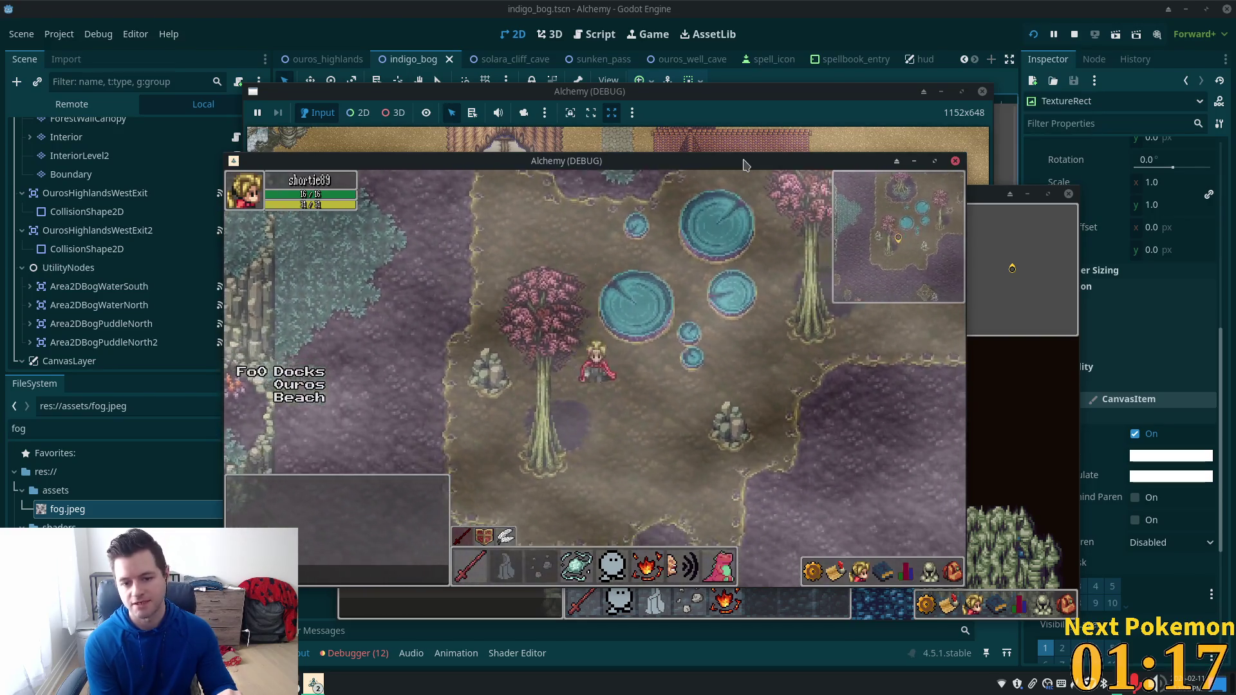
key("Down")
key("Right")
key("Up")
key("Right")
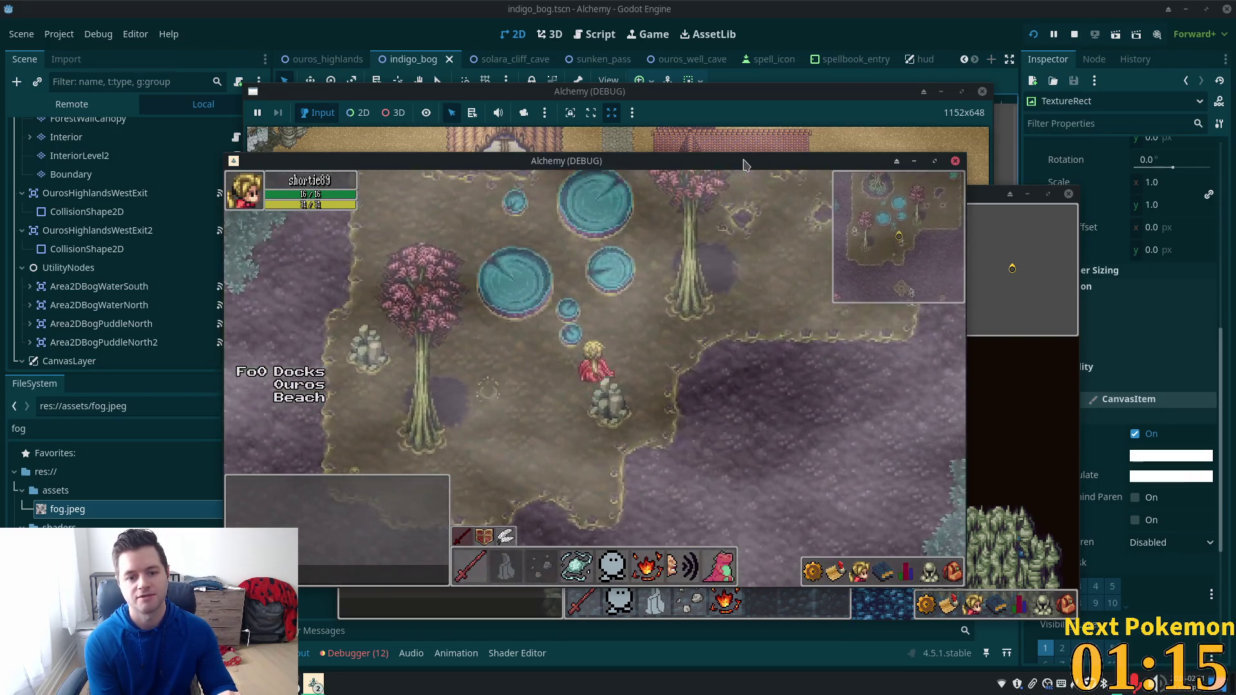
key("Up")
key("Up")
key("Right")
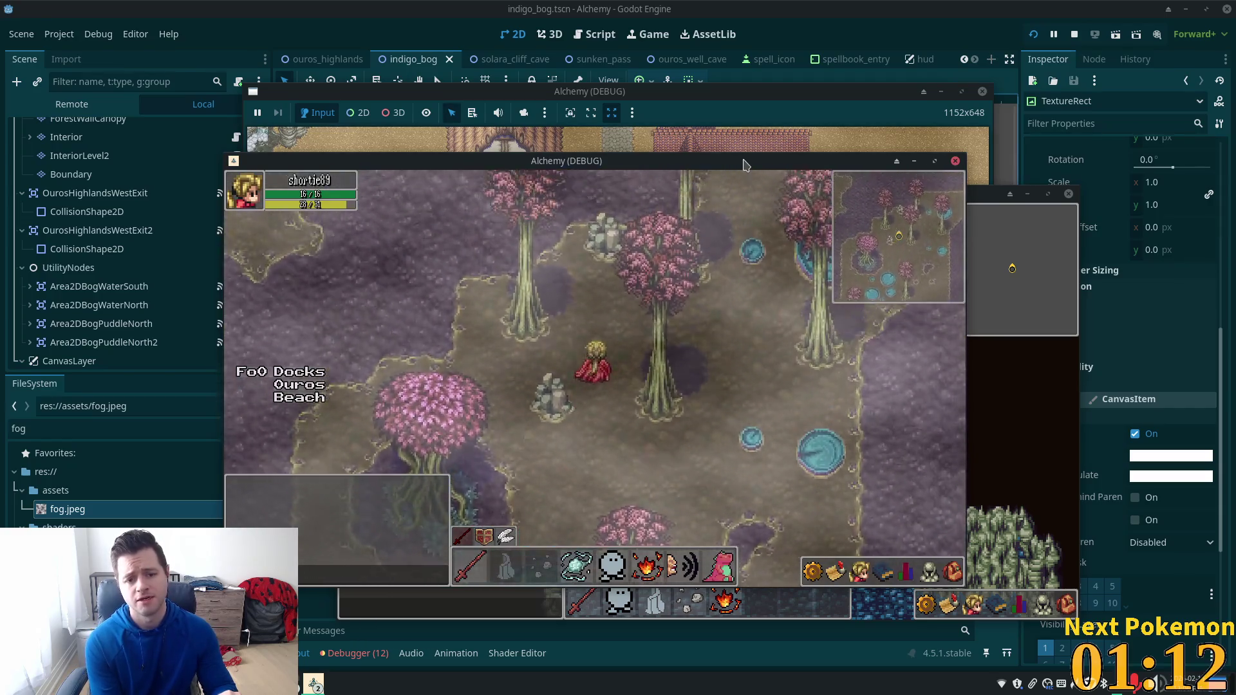
Step: Walk the character northeast, southwest past the pond, southeast and back north, then return to the editor
key("Right")
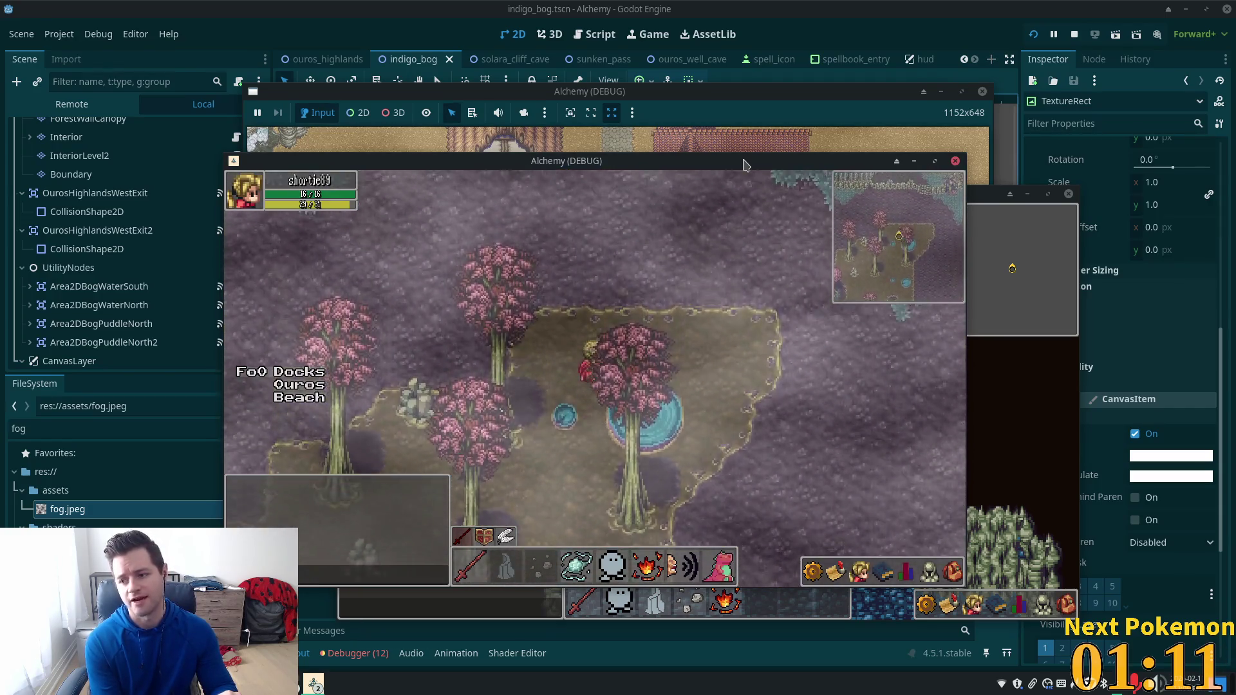
key("Up")
key("Right")
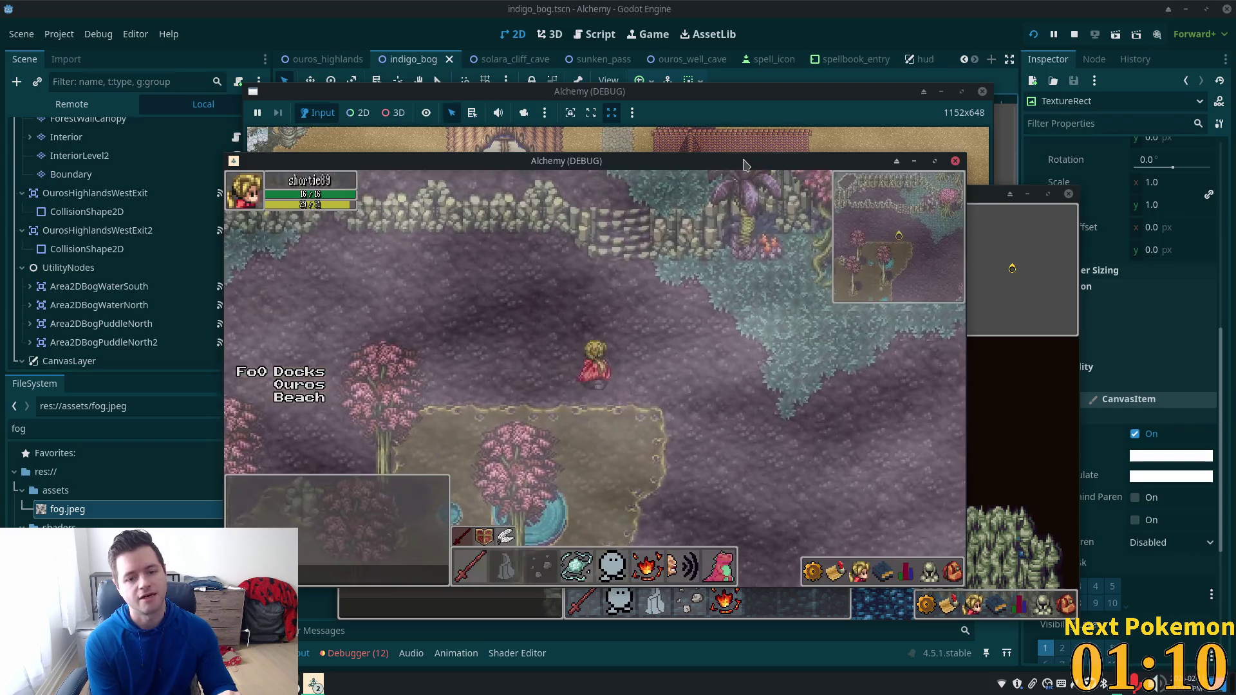
key("Up")
key("Right")
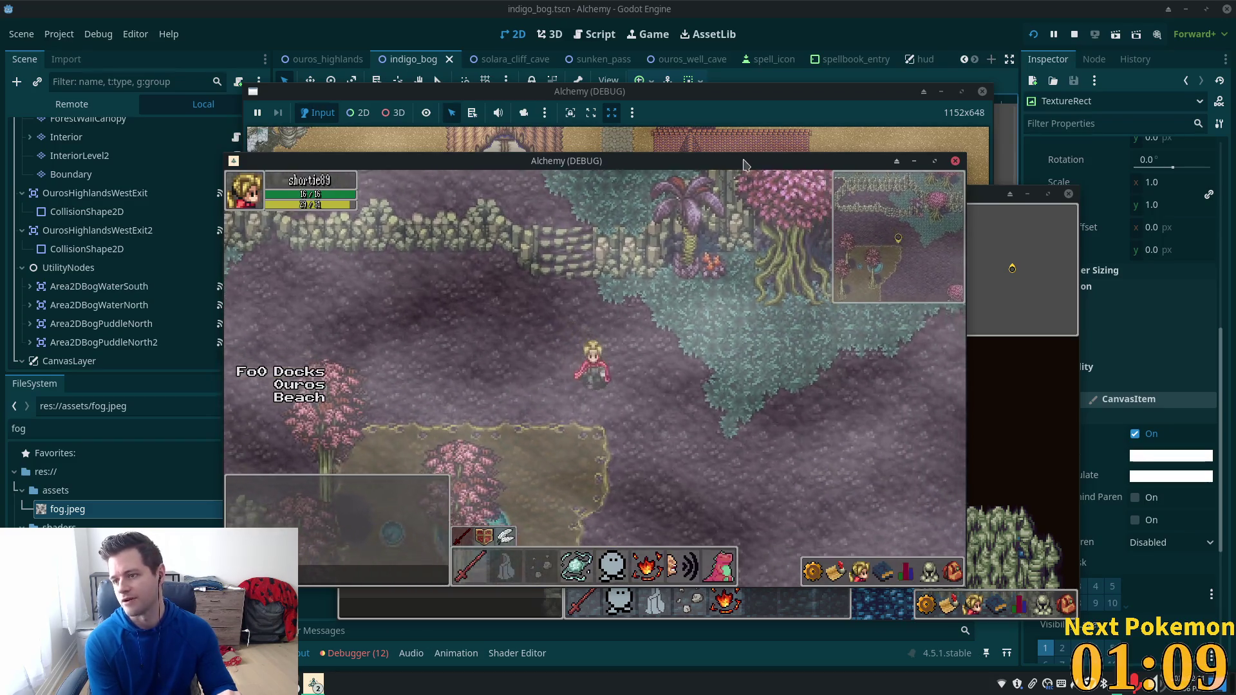
key("Down")
key("Left")
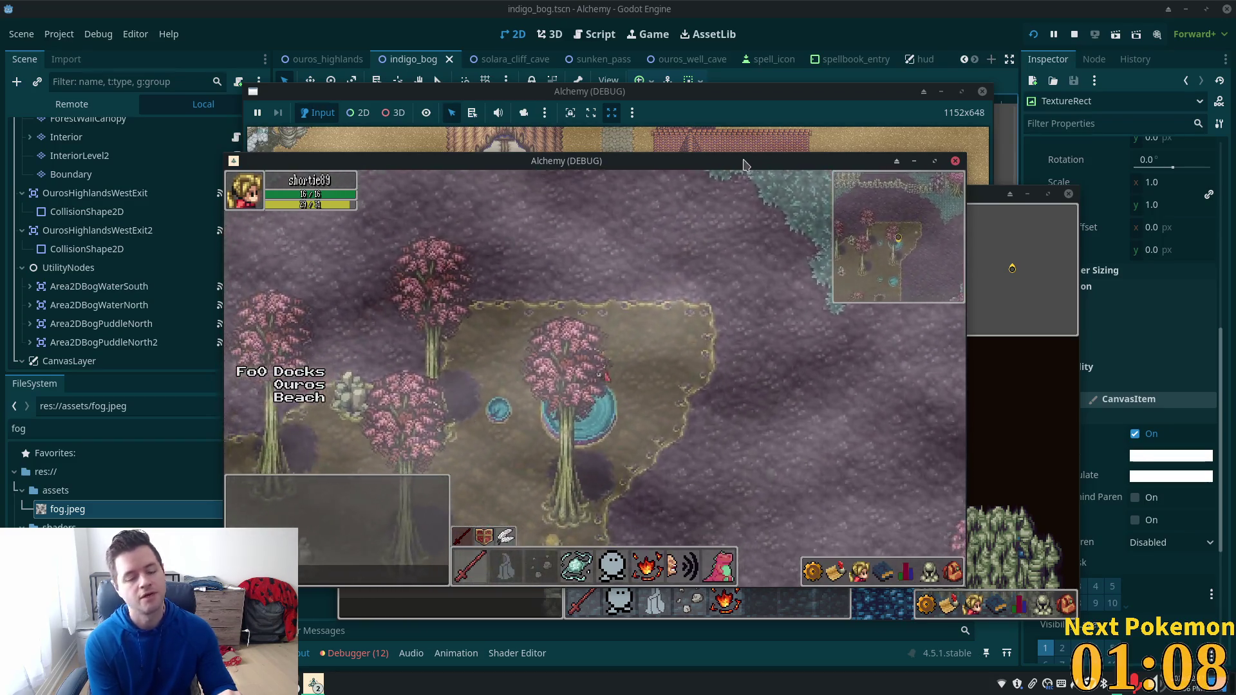
key("Down")
key("Left")
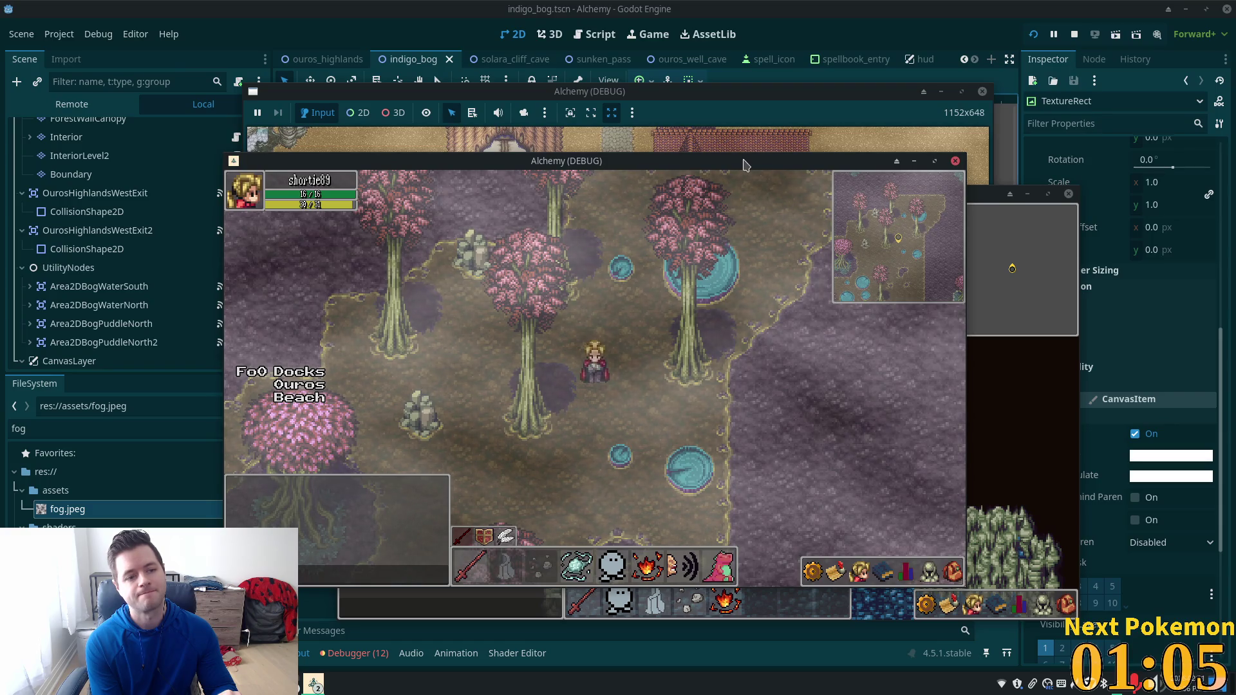
key("Right")
key("Down")
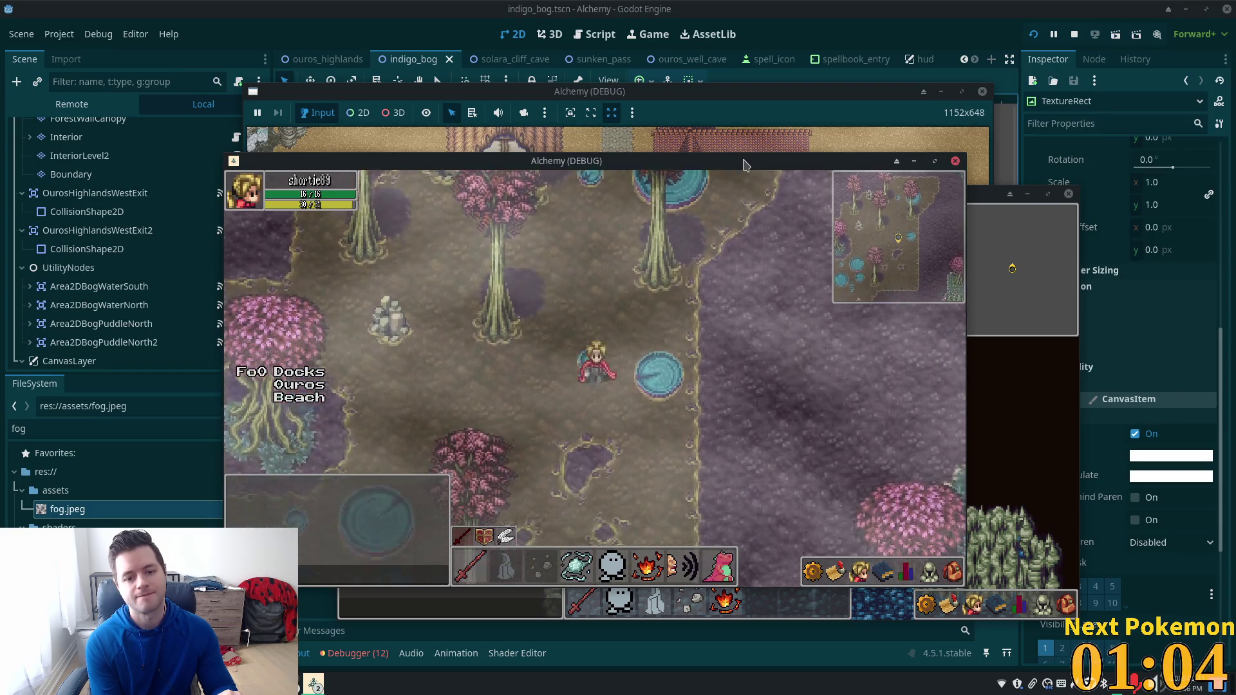
key("Right")
key("Down")
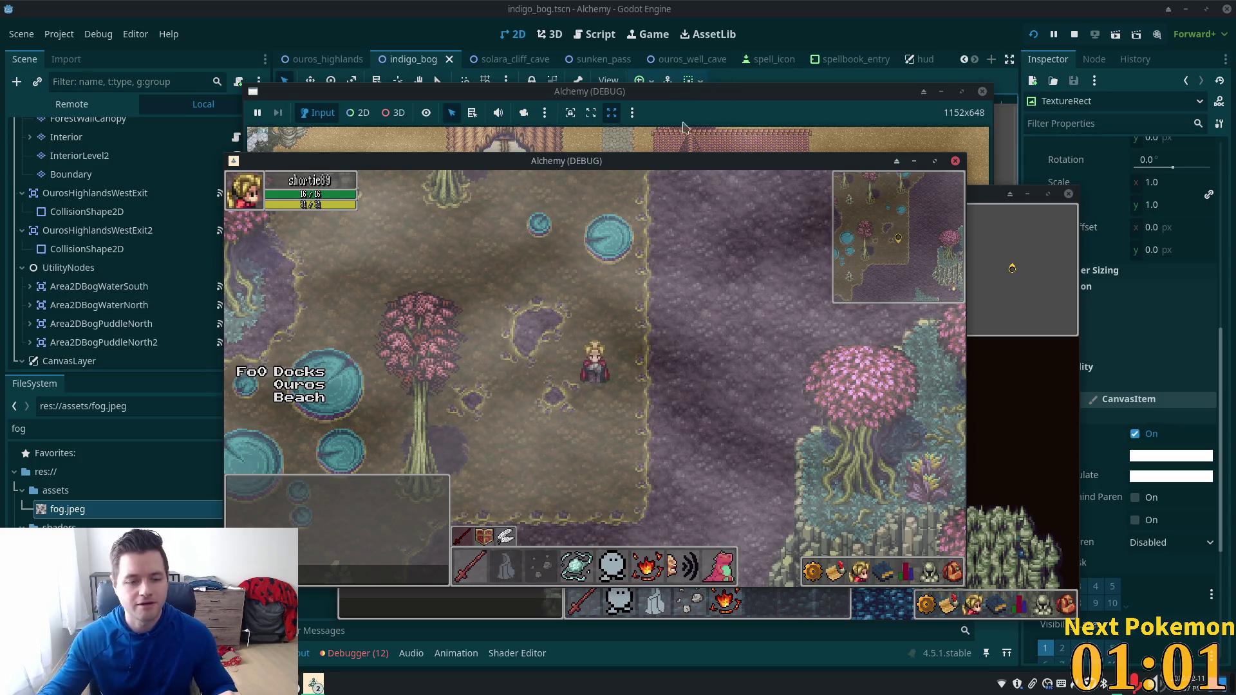
key("Up")
key("Left")
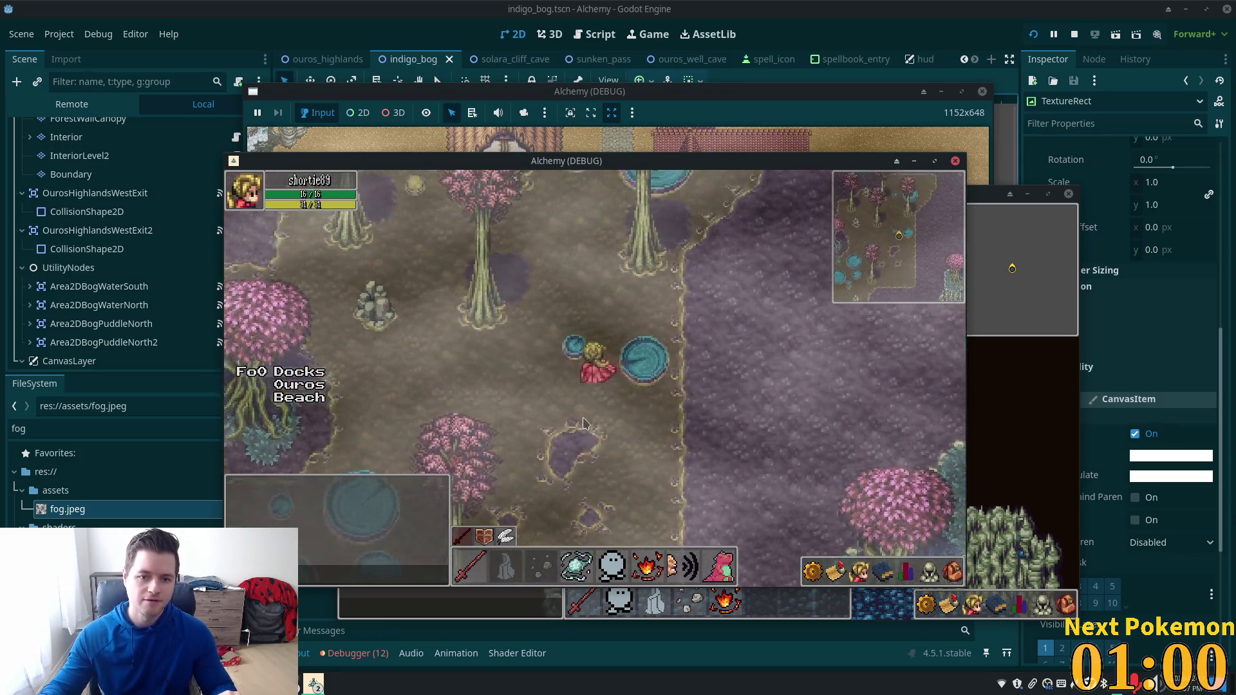
key("Up")
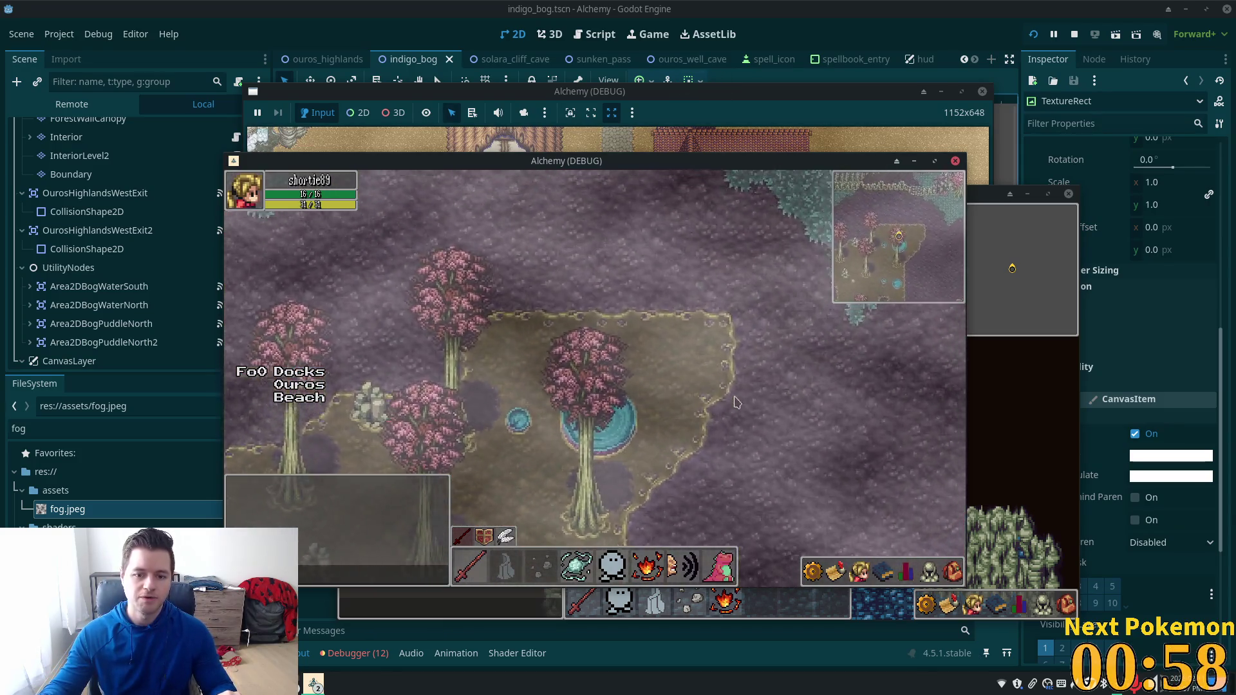
key("Up")
key("Right")
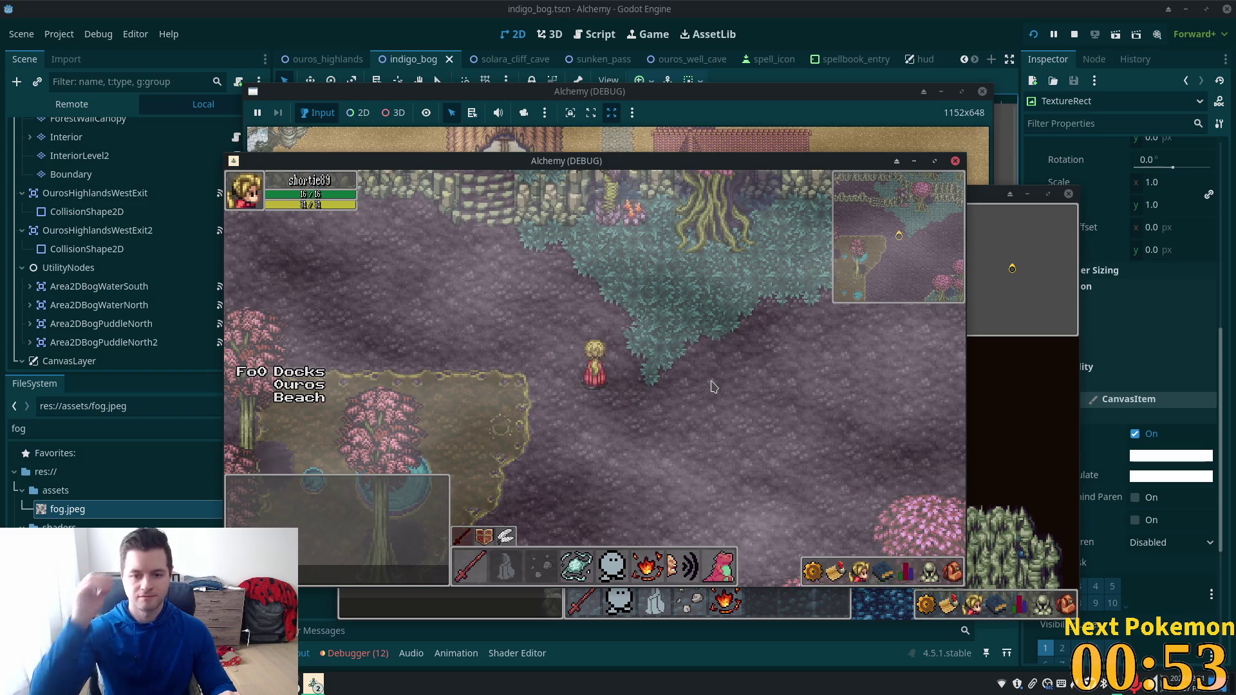
key("Left")
key("Left")
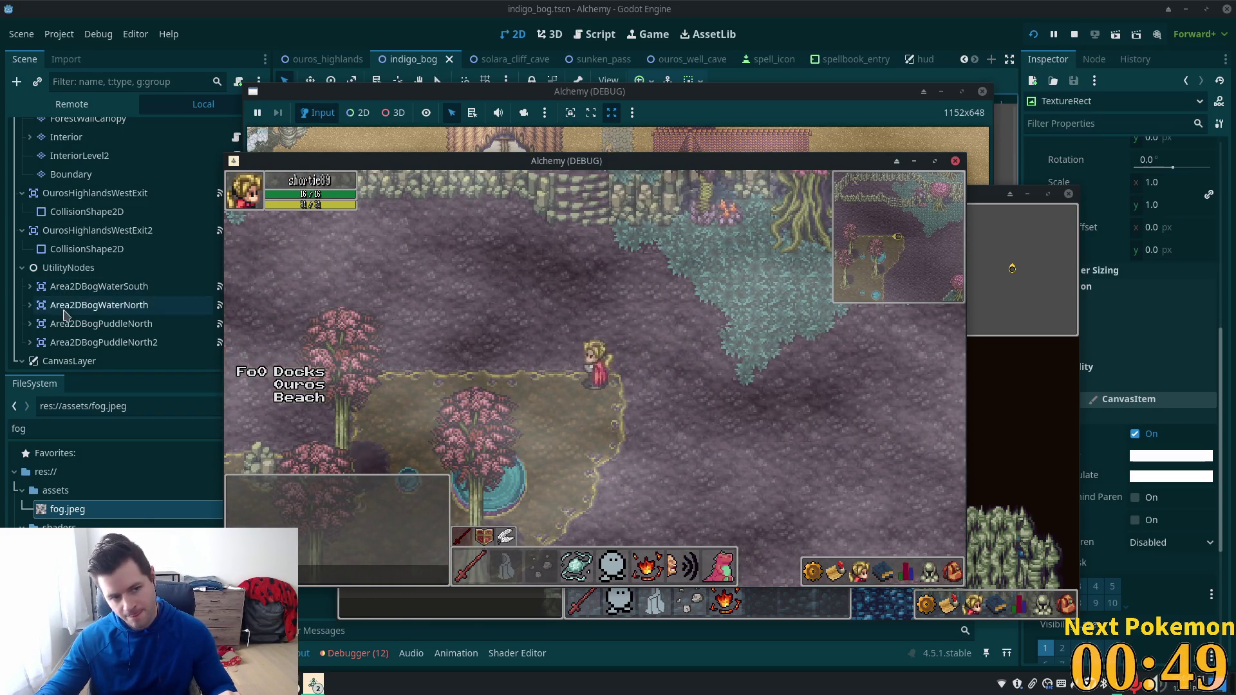
left_click(97, 305)
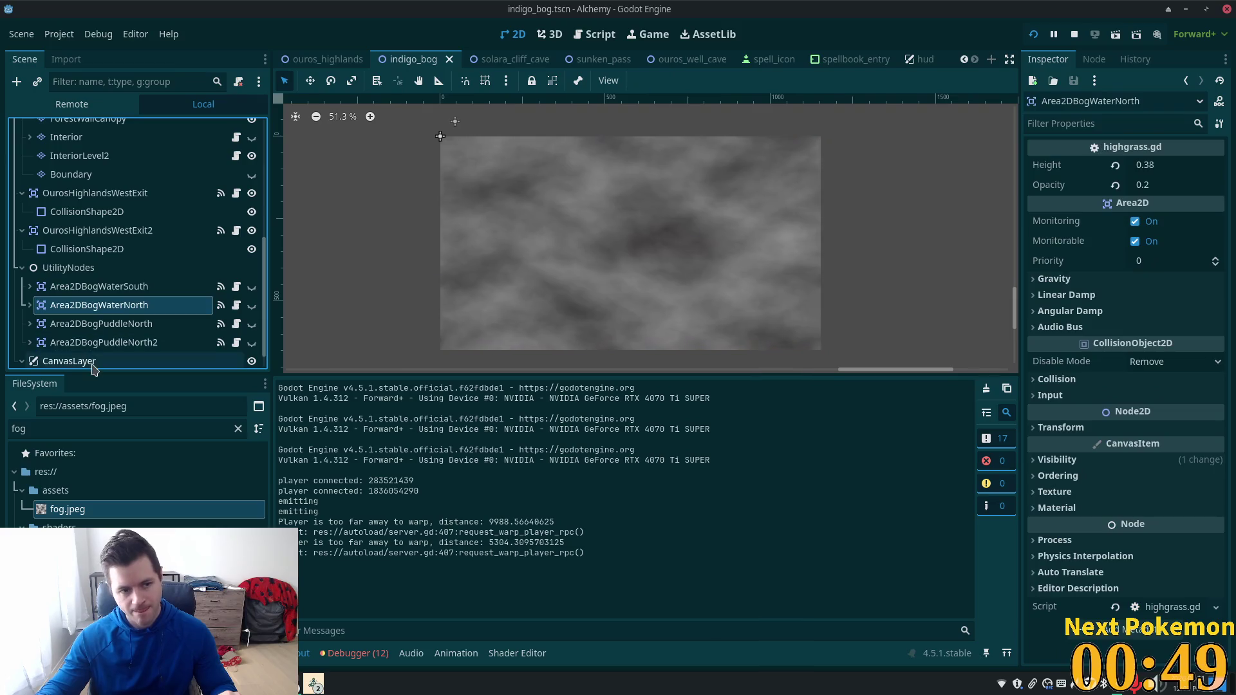
Step: Rename the CanvasLayer node to CanvasLayerFogEffect
left_click(106, 358)
left_click(117, 343)
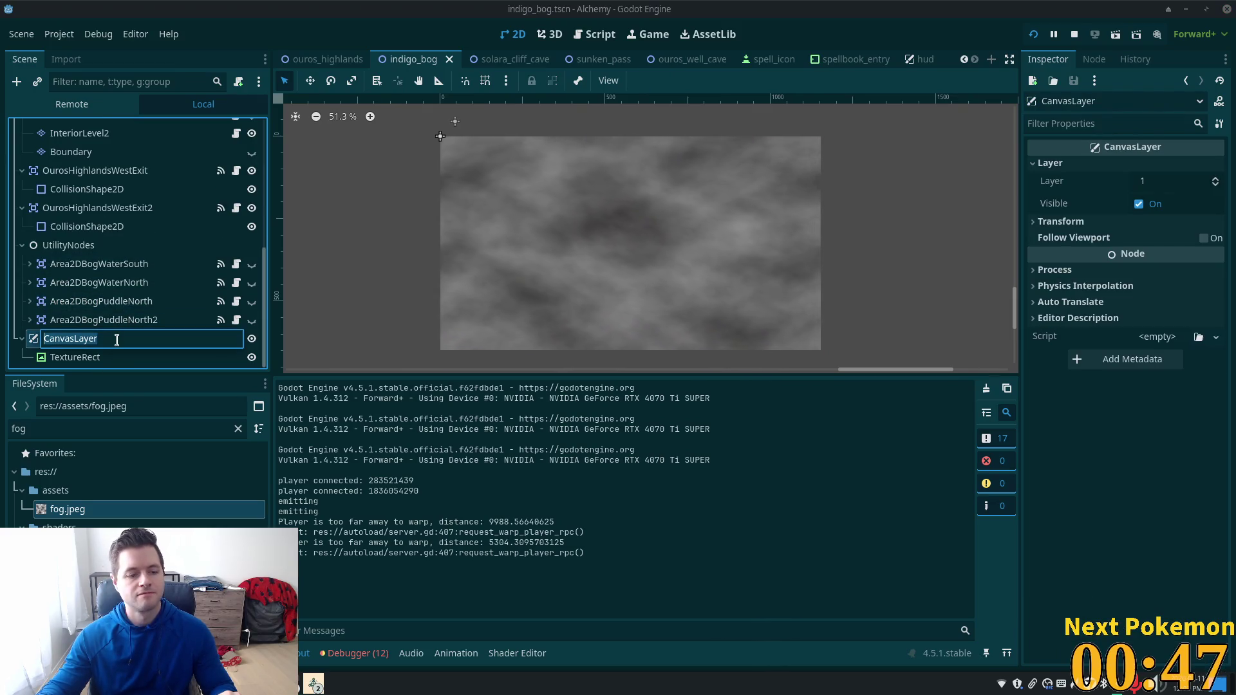
left_click(184, 337)
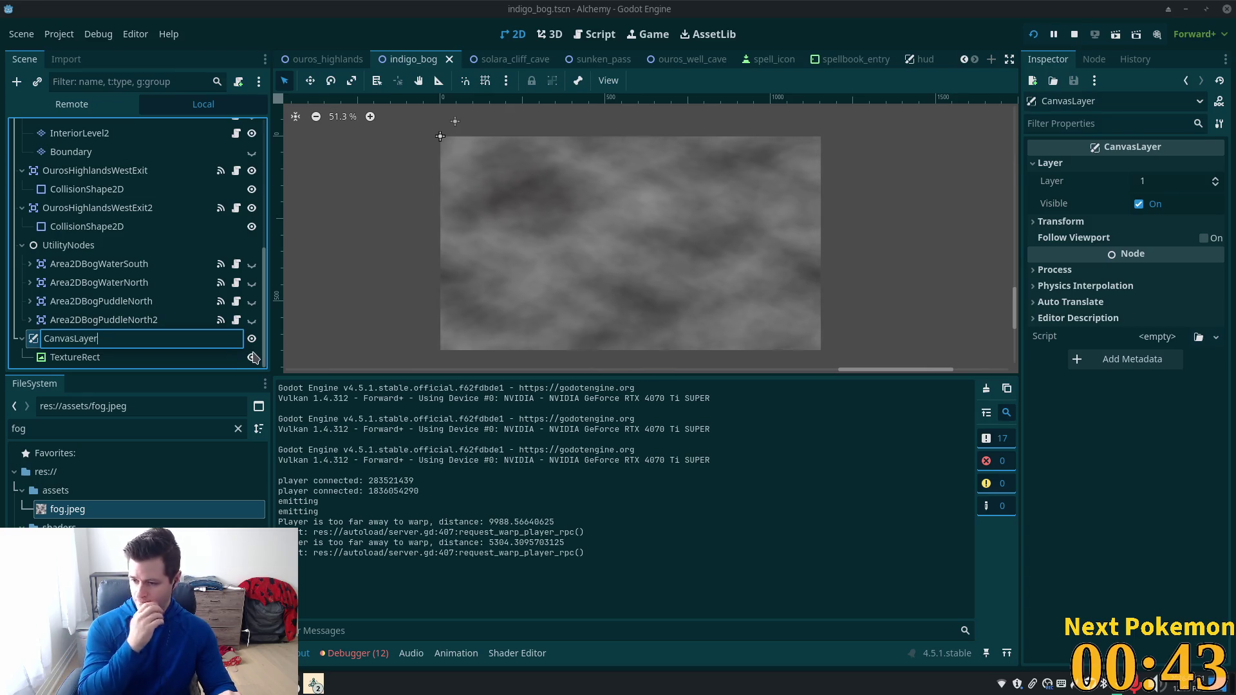
type("Fog")
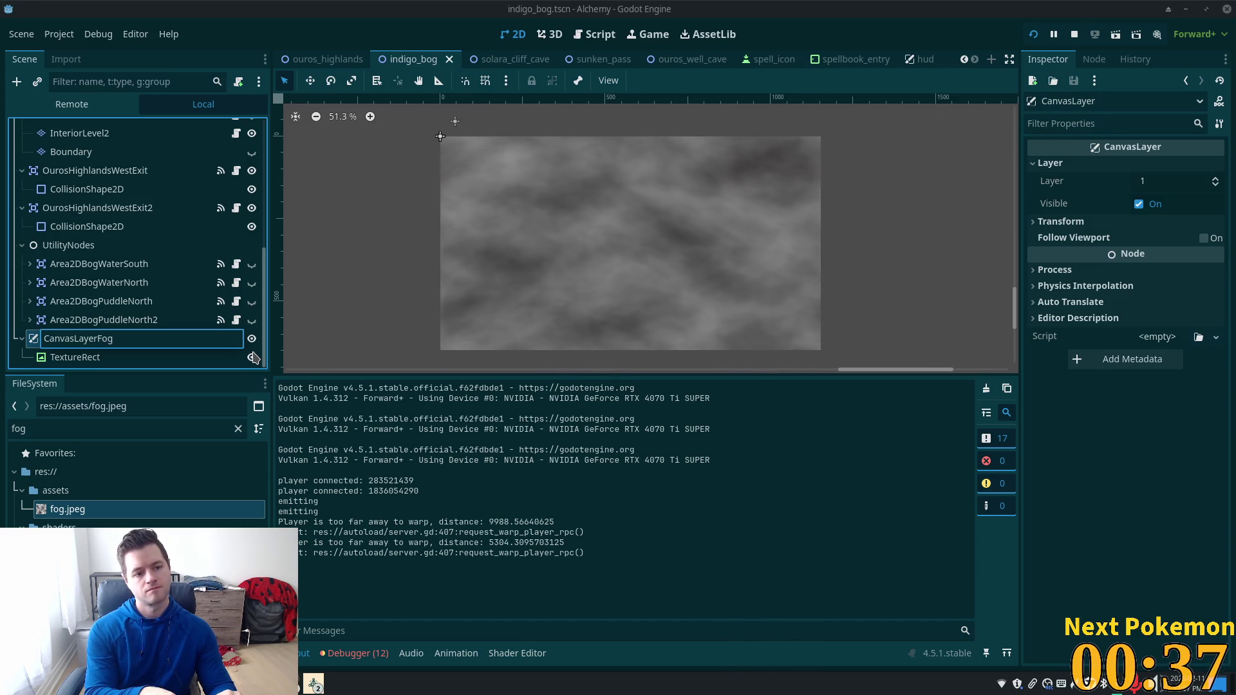
type("ffect")
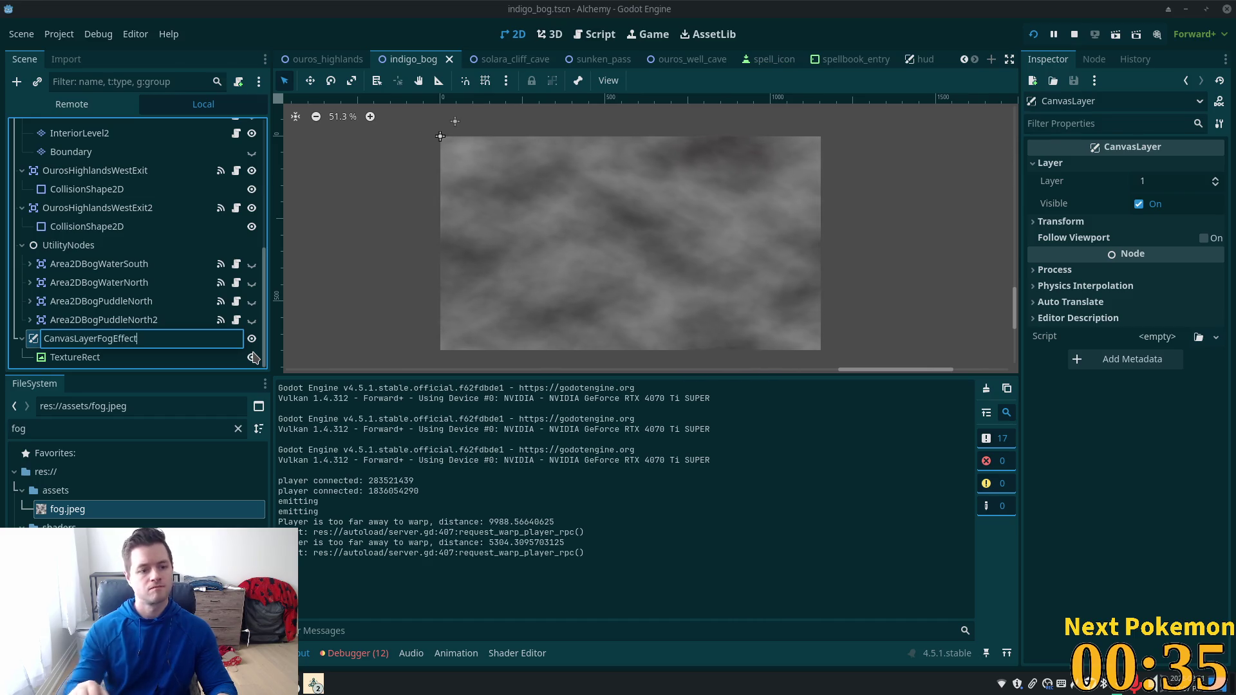
key("Return")
Step: Rename the TextureRect node to TextureRectFog, then switch to the fog shader in Cursor
left_click(119, 358)
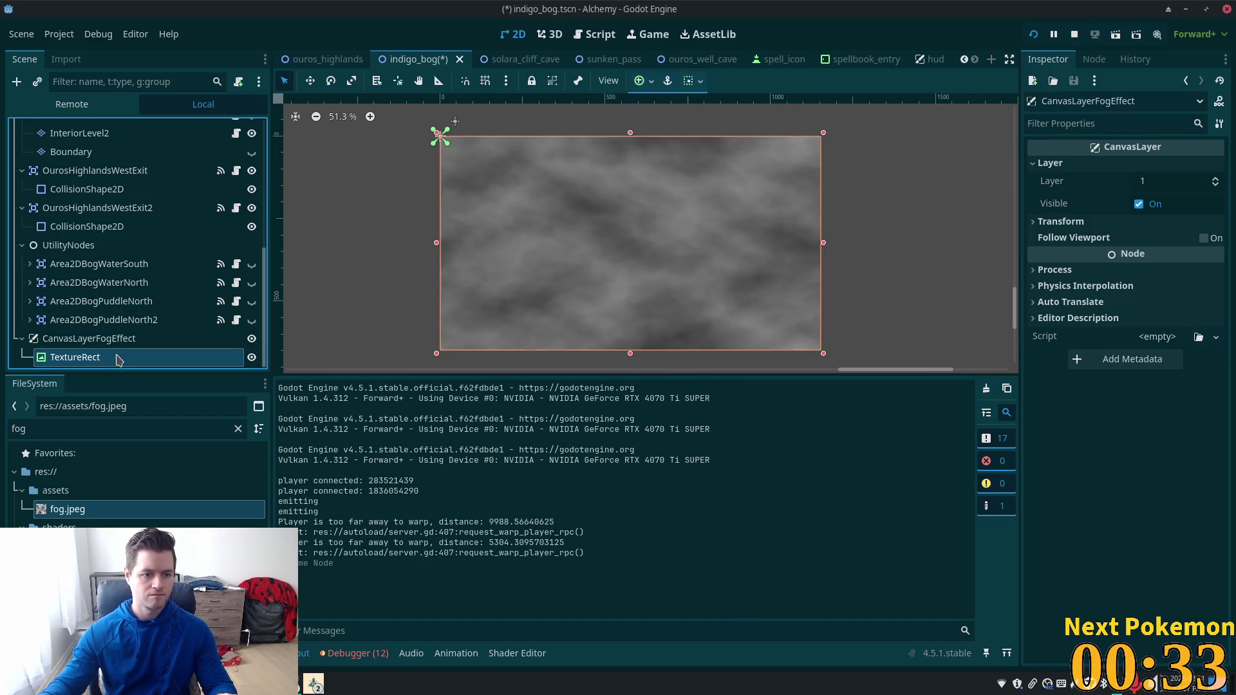
left_click(126, 358)
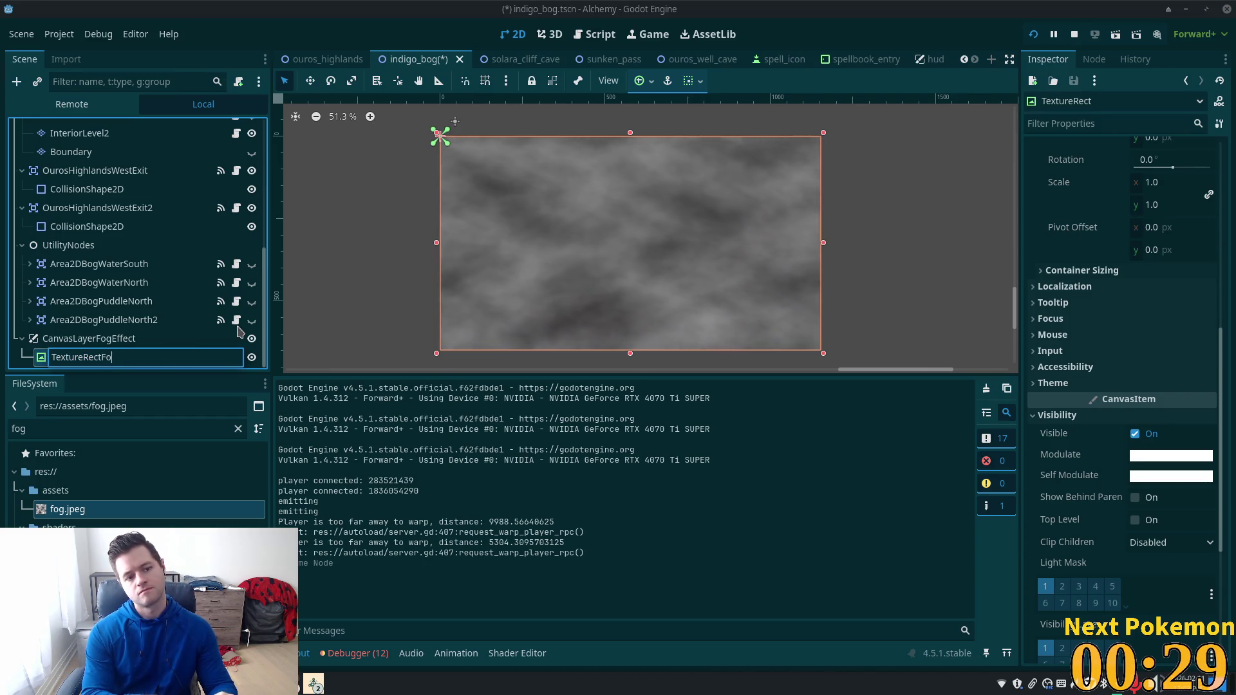
type("g")
key("Return")
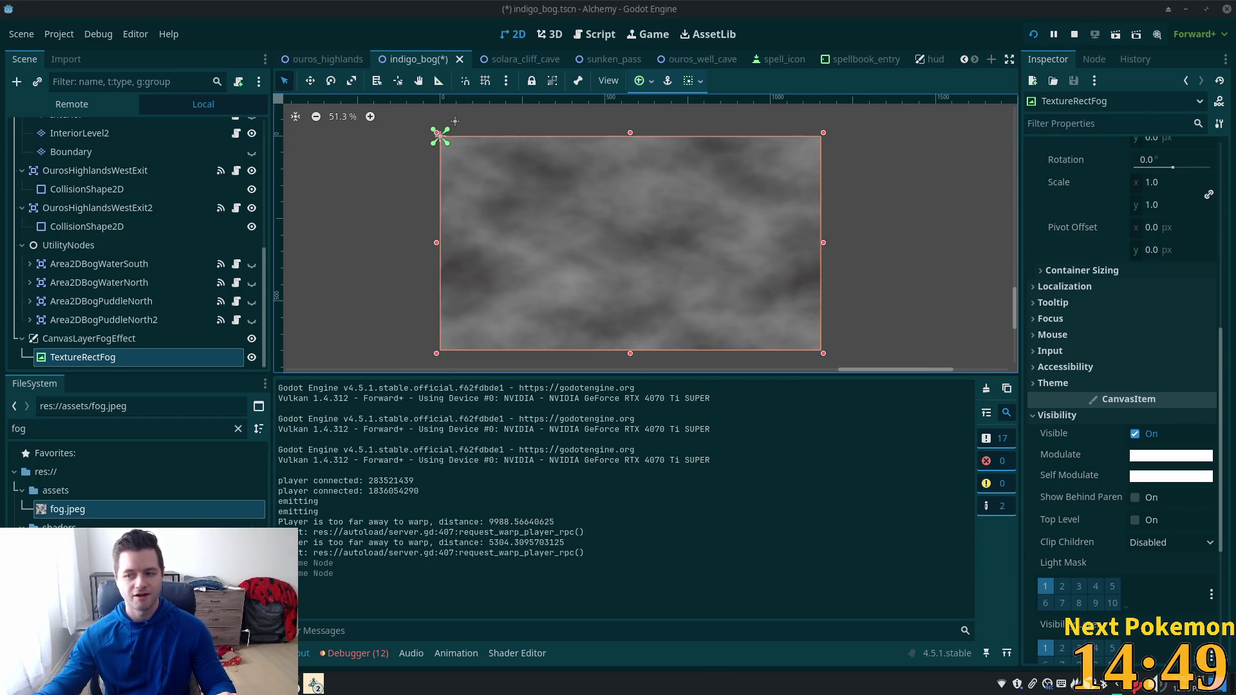
key("alt+Tab")
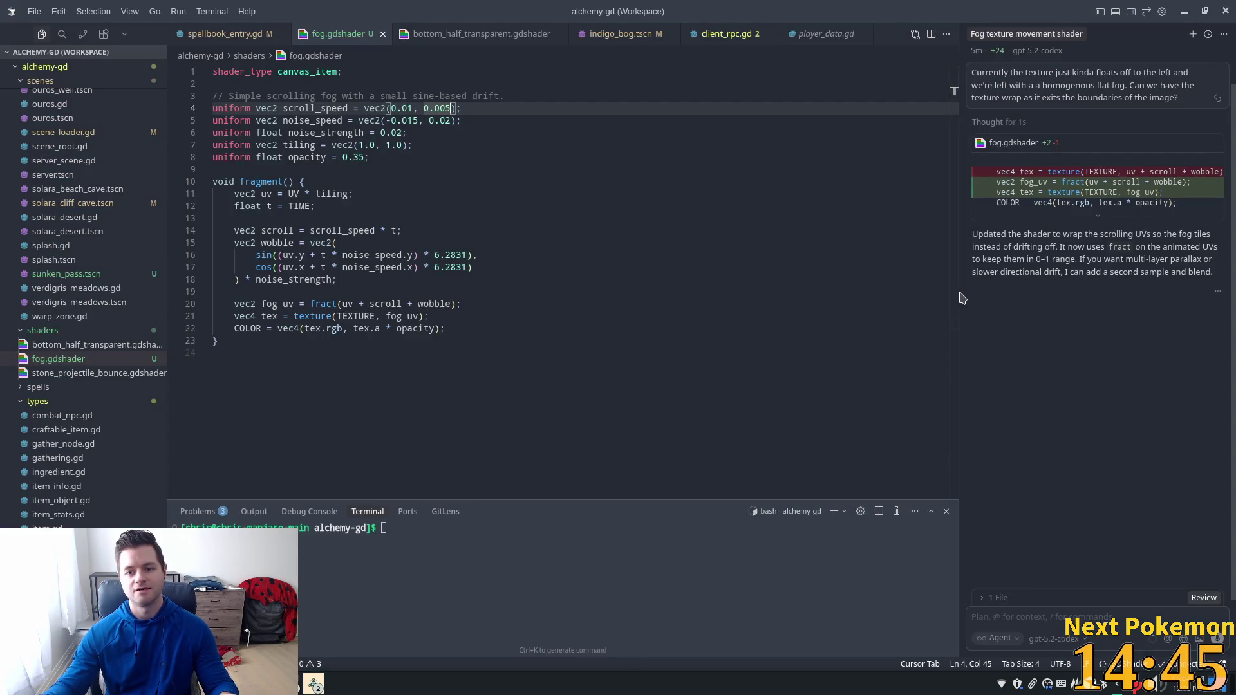
Step: Widen the shader pane and inspect the tiling, TIME and t variables in fog.gdshader
left_click_drag(958, 293, 1004, 292)
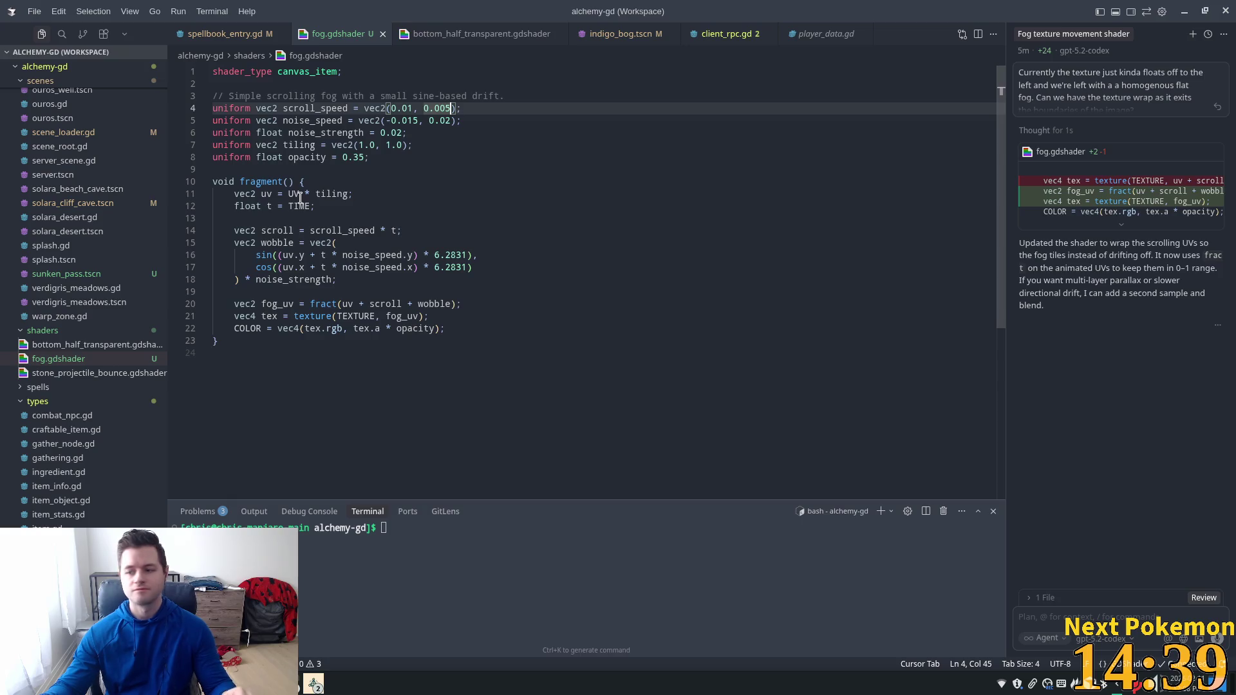
left_click(261, 194)
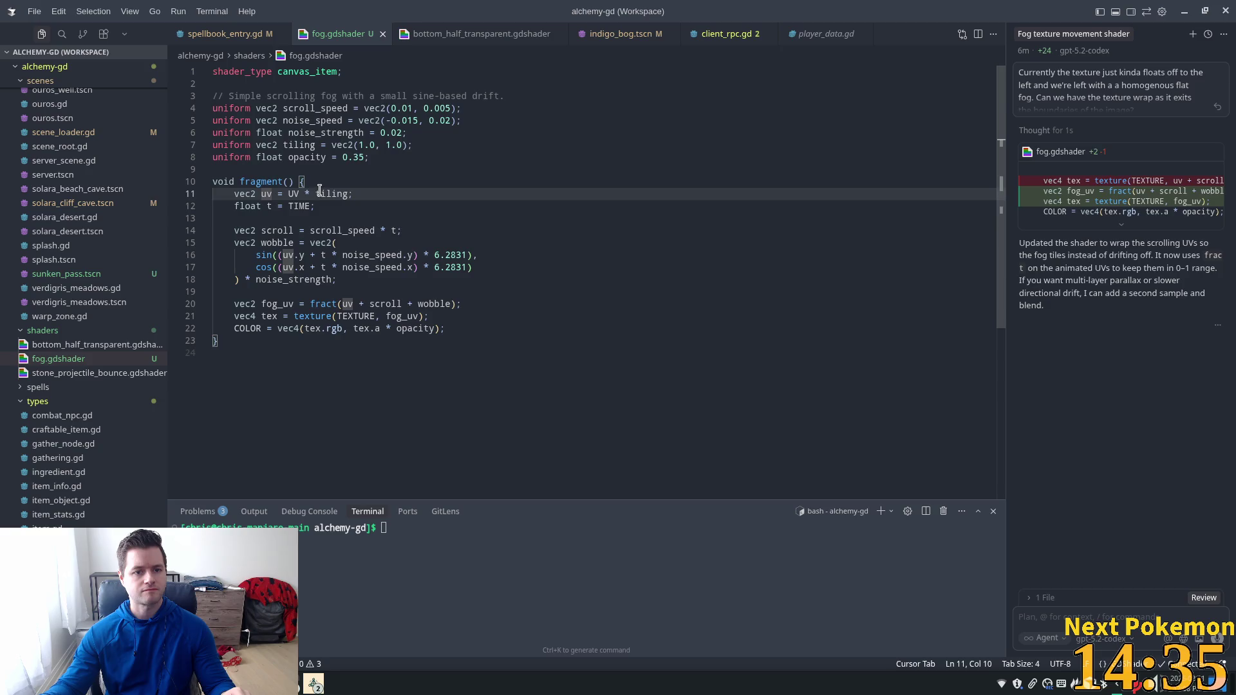
double_click(320, 194)
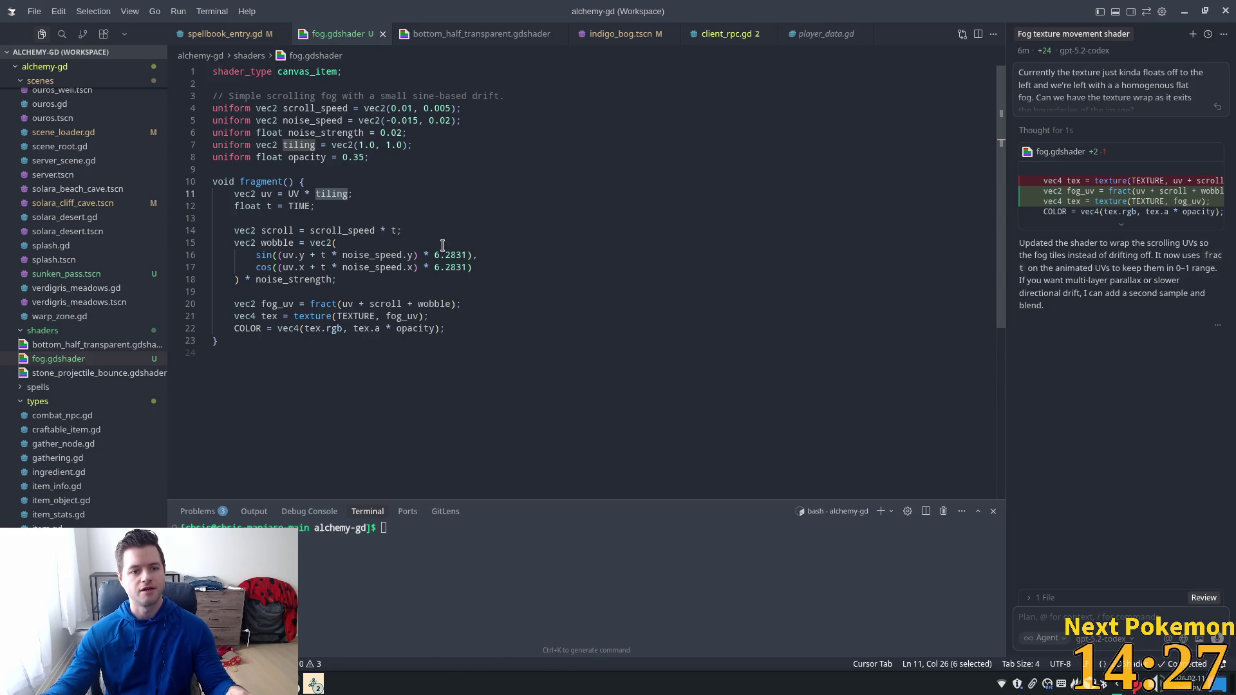
key("alt+Tab")
key("alt+Tab")
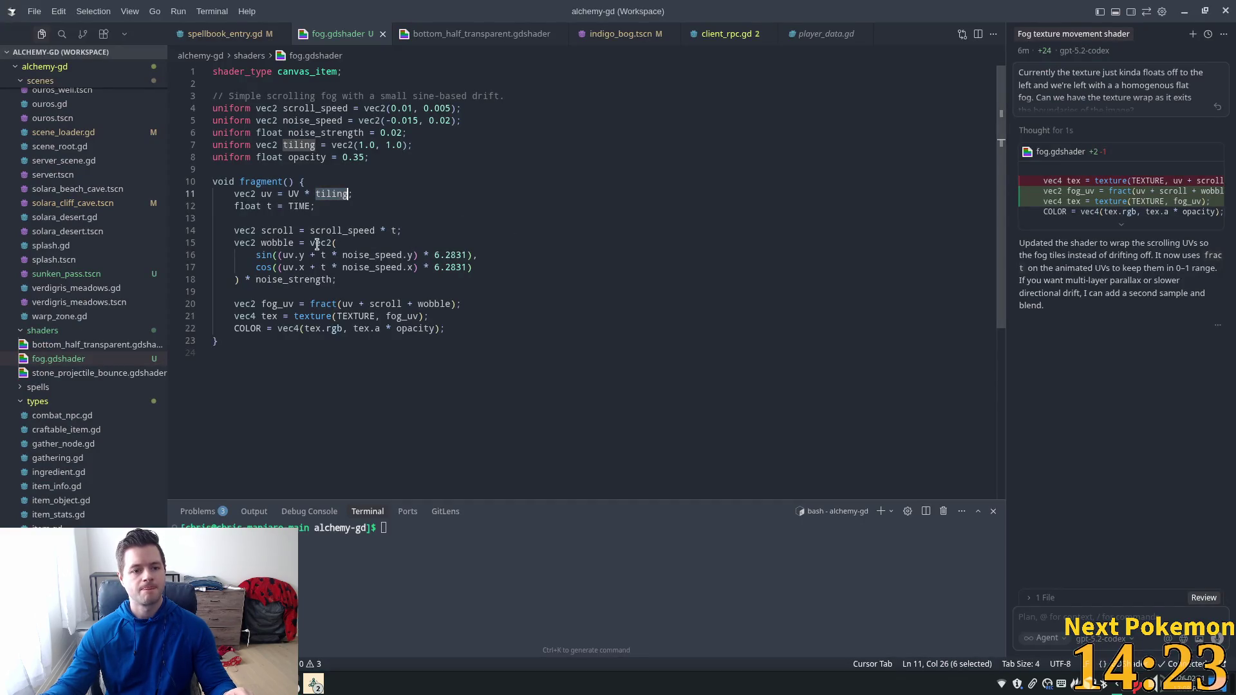
double_click(300, 206)
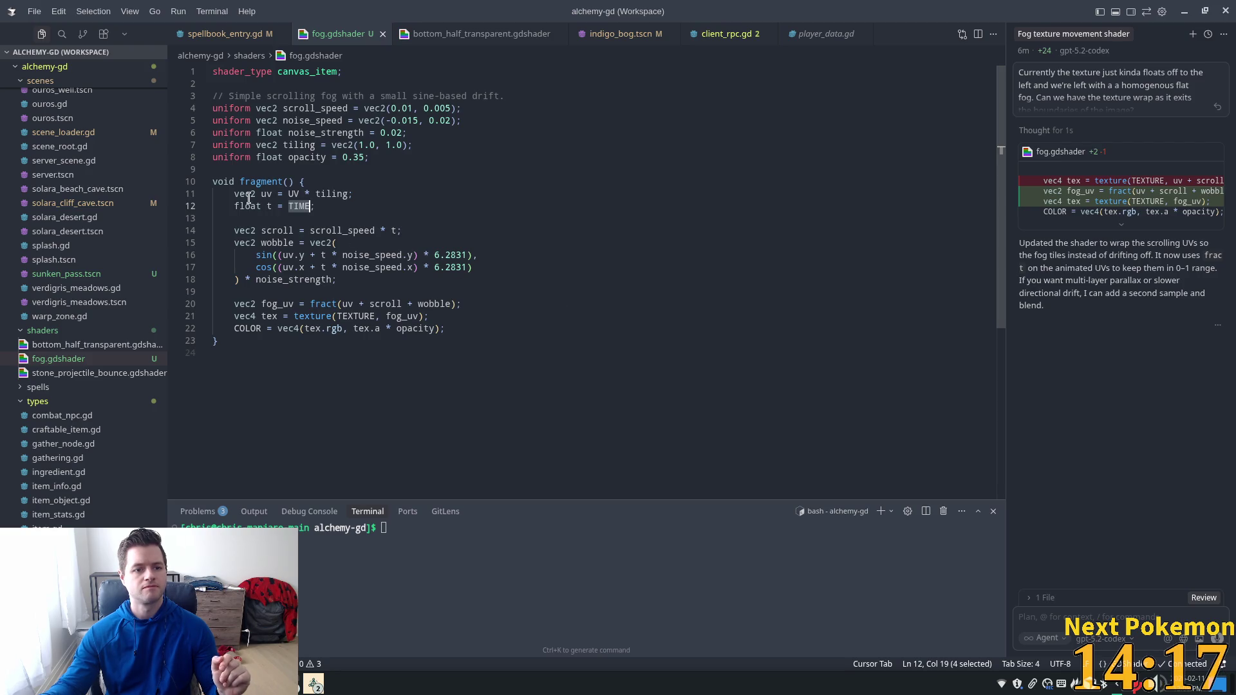
left_click(266, 205)
double_click(268, 206)
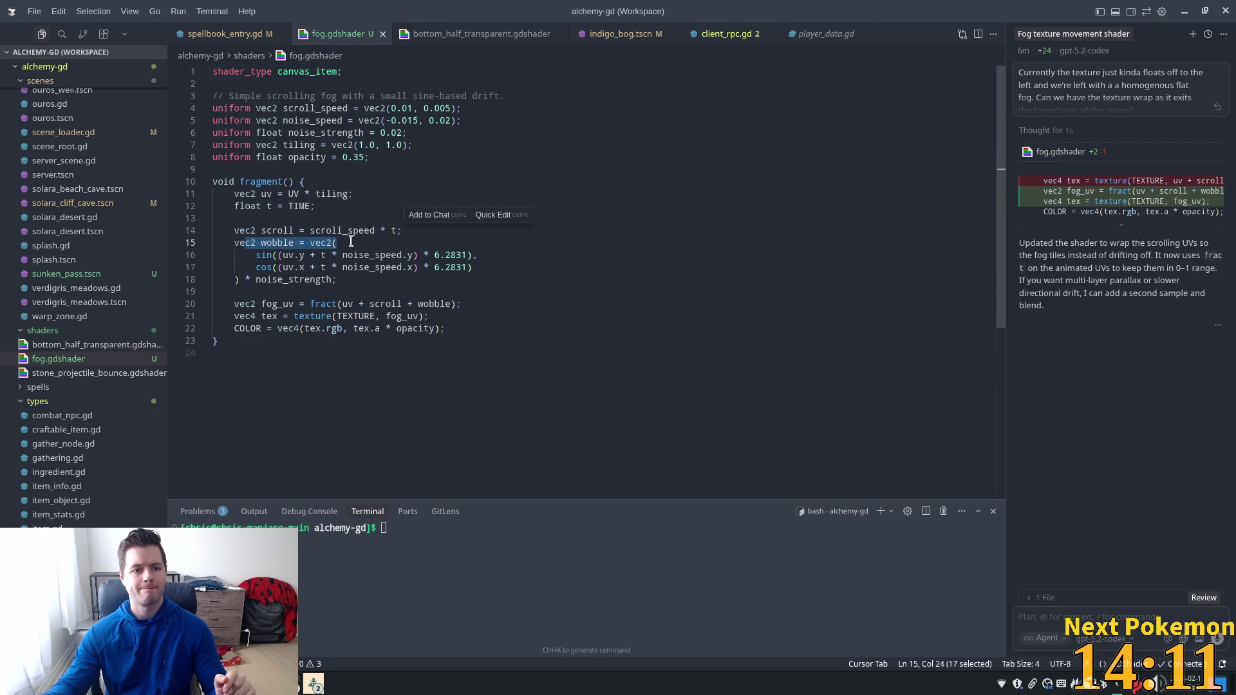
Step: Examine the scroll offset, wobble calculation and wrapped fog_uv lines
left_click(284, 230)
left_click_drag(234, 230, 401, 230)
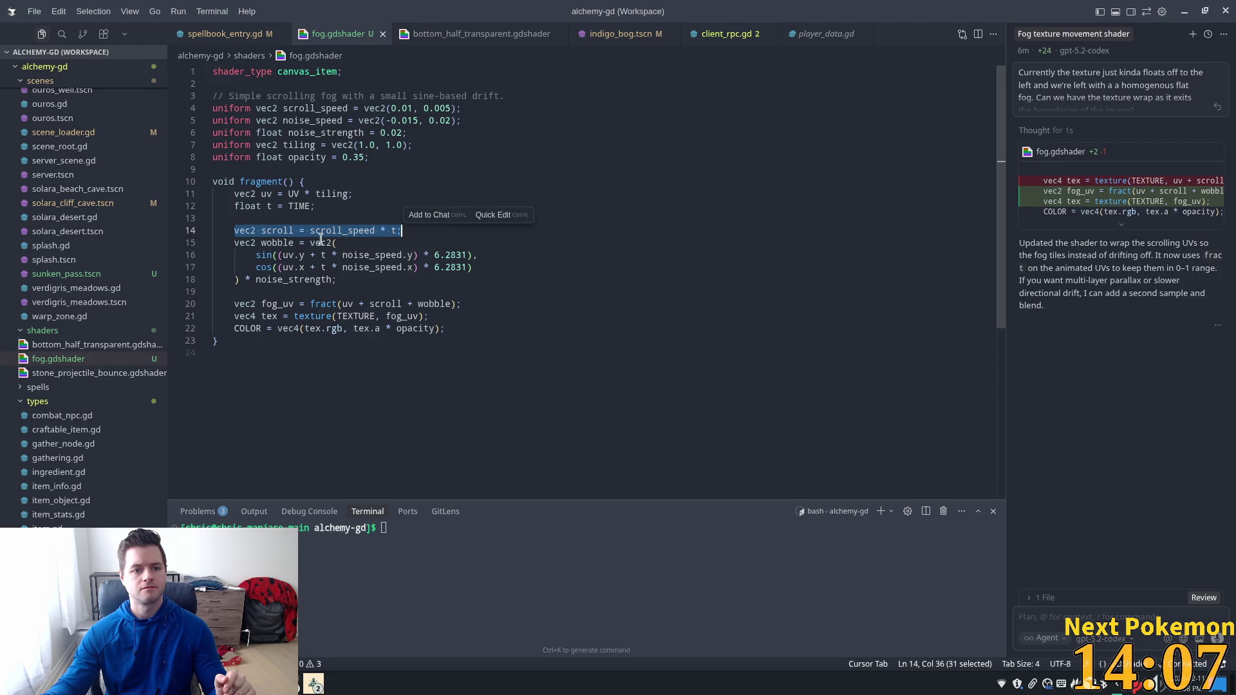
double_click(267, 231)
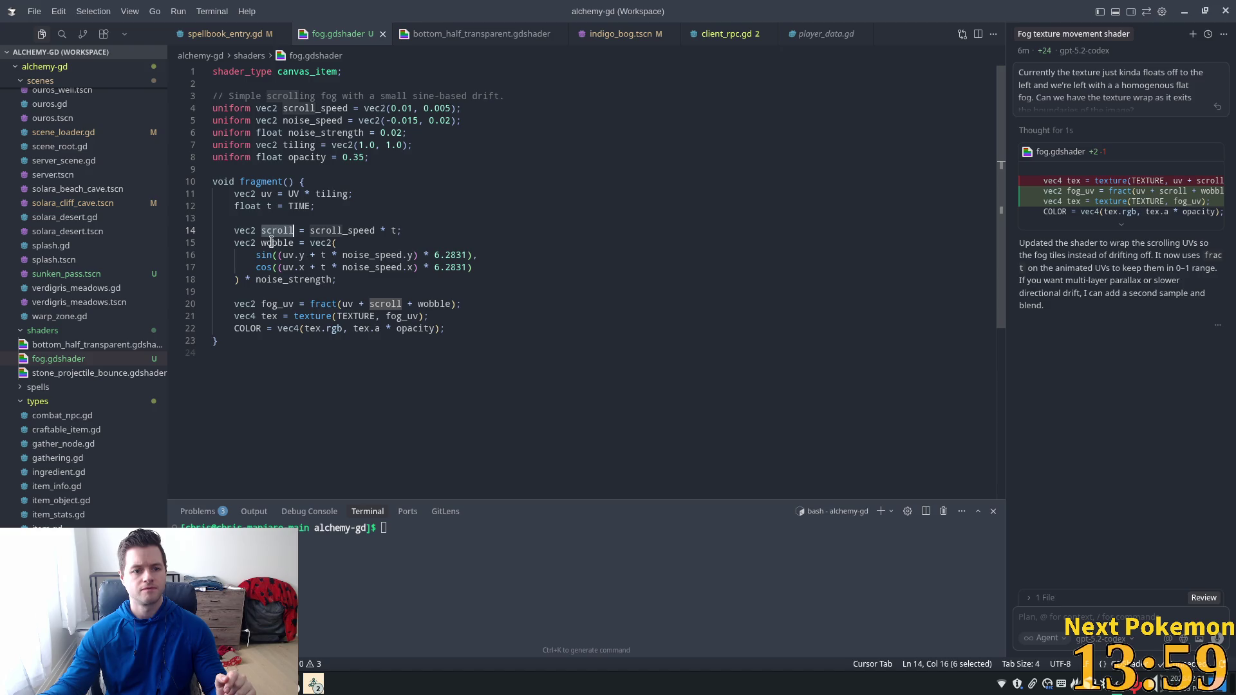
left_click_drag(261, 243, 337, 279)
left_click(397, 303)
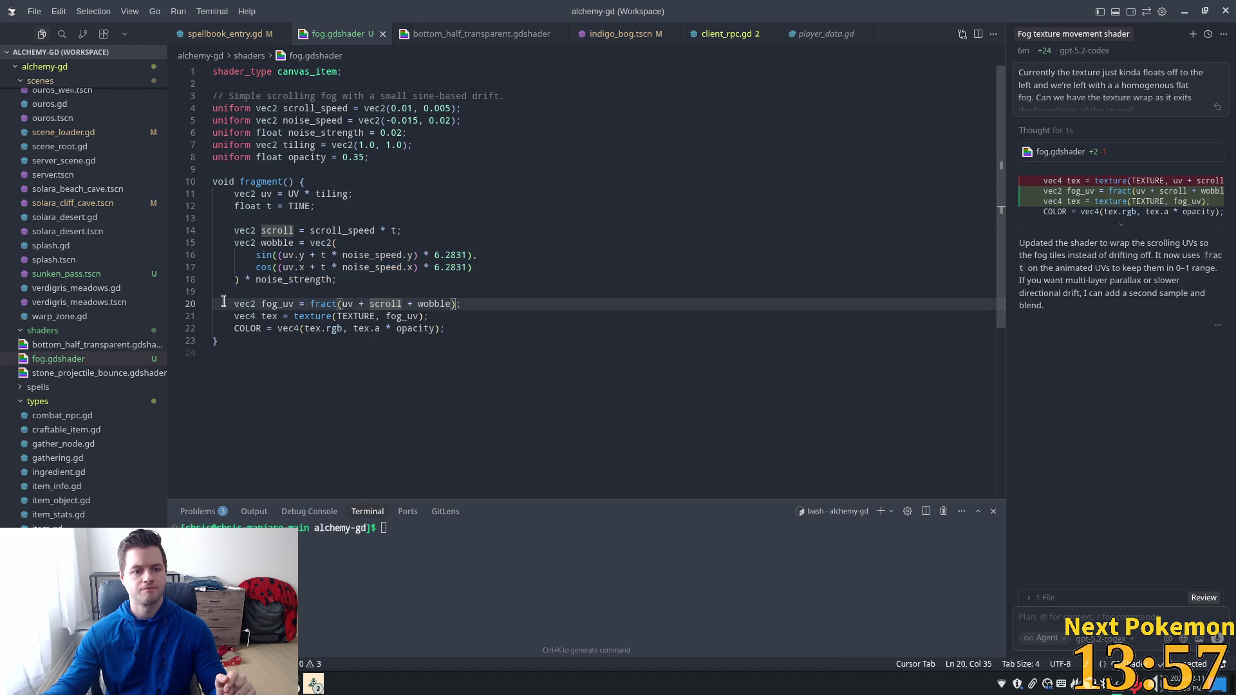
left_click_drag(232, 304, 476, 312)
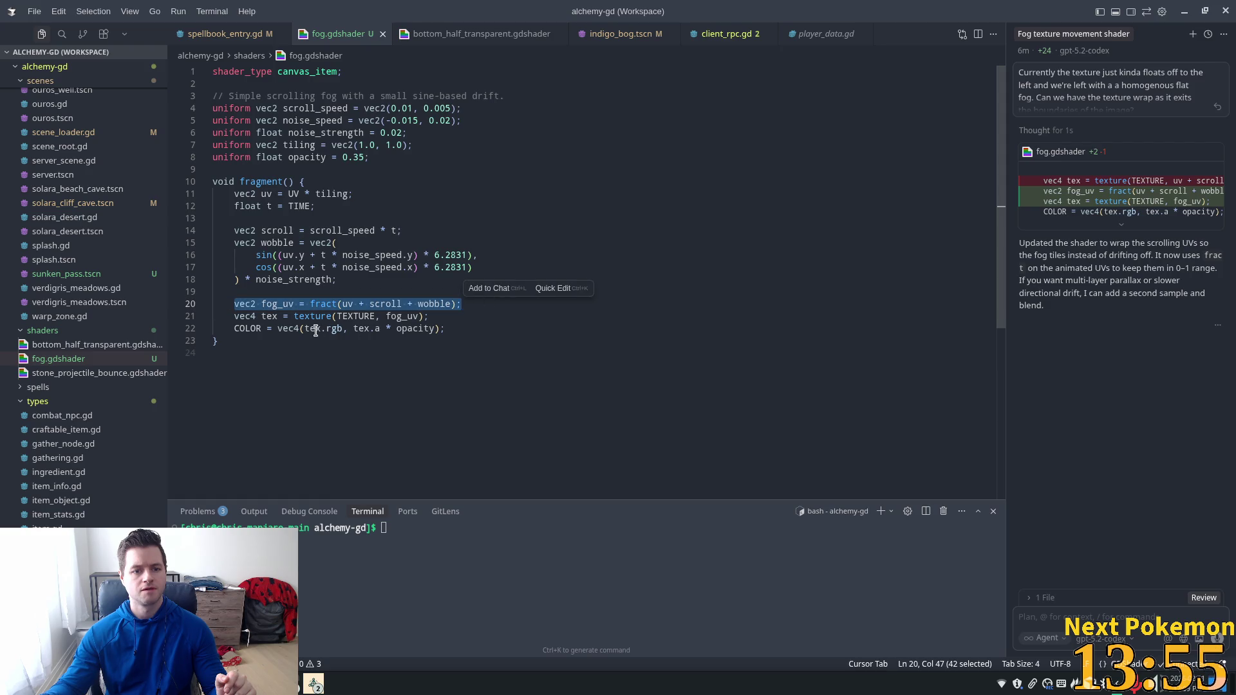
Step: Examine the colour output on line 22, including tex and rgb, then return to Godot
left_click(352, 329)
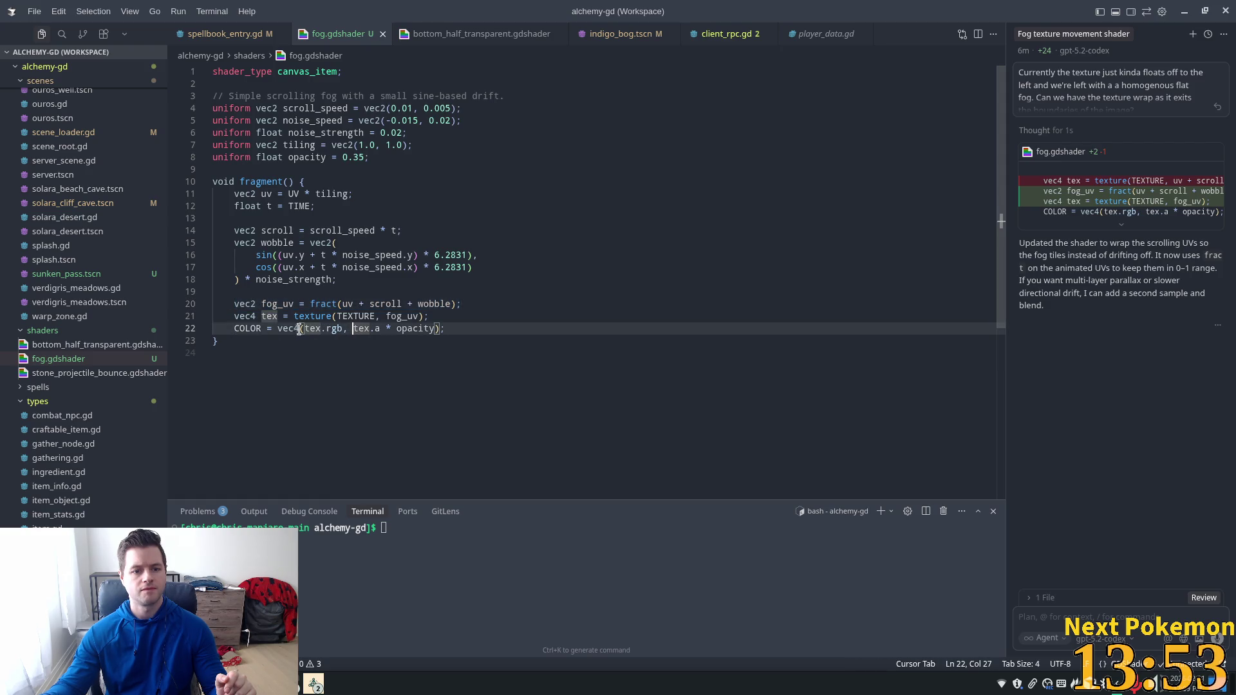
left_click_drag(299, 329, 463, 328)
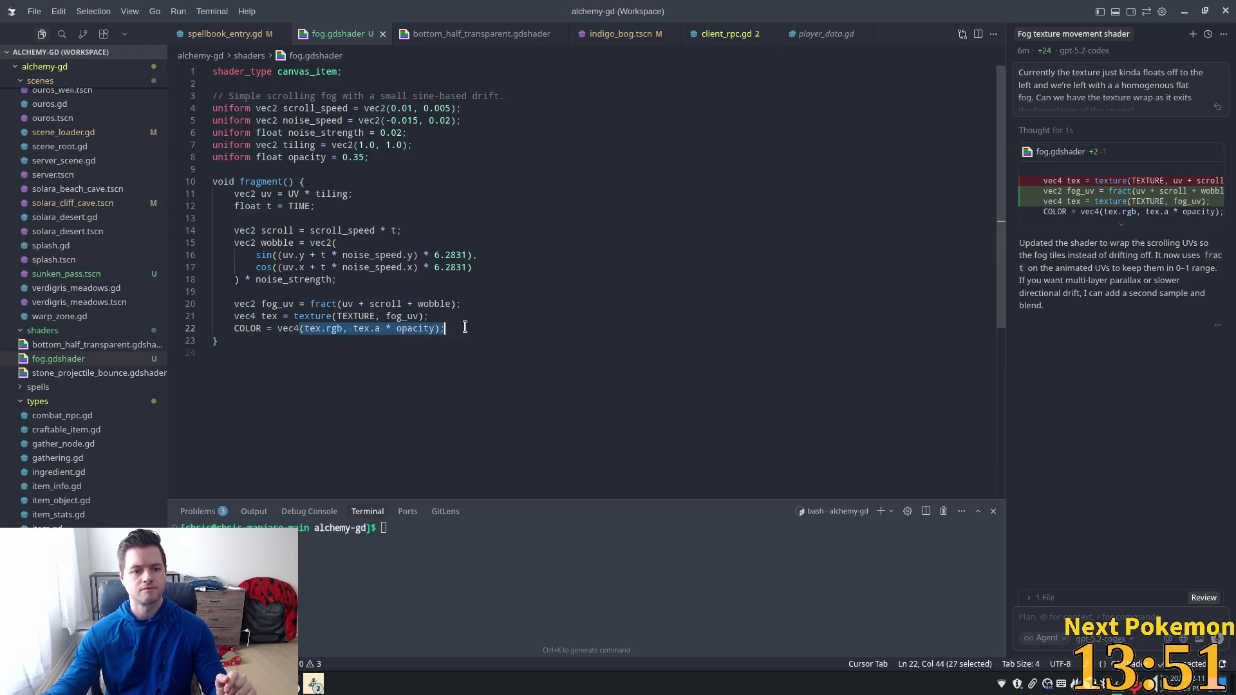
left_click(479, 328)
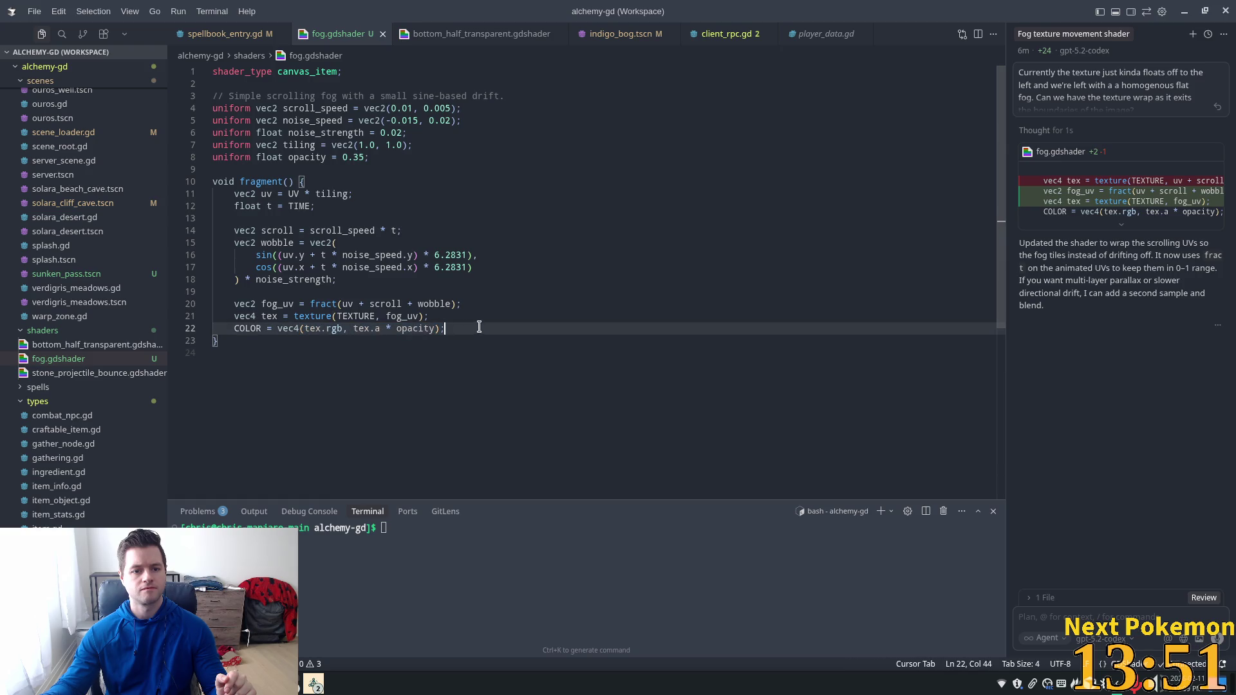
double_click(365, 329)
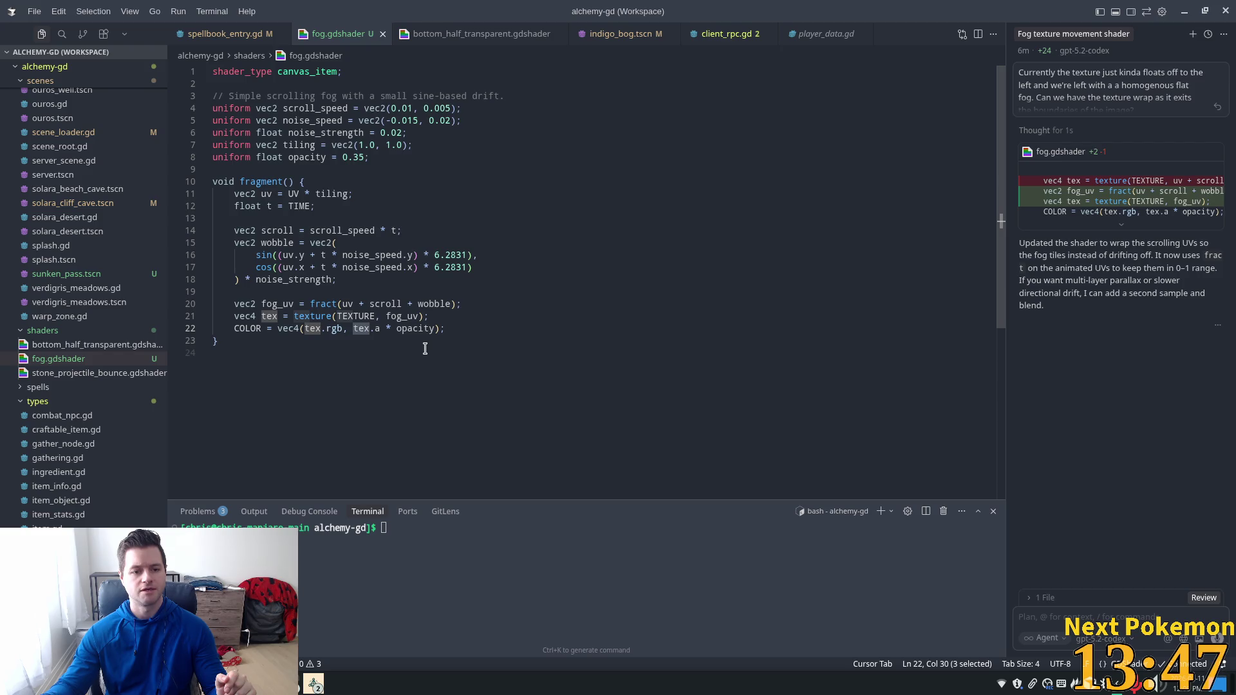
double_click(334, 329)
left_click(429, 329)
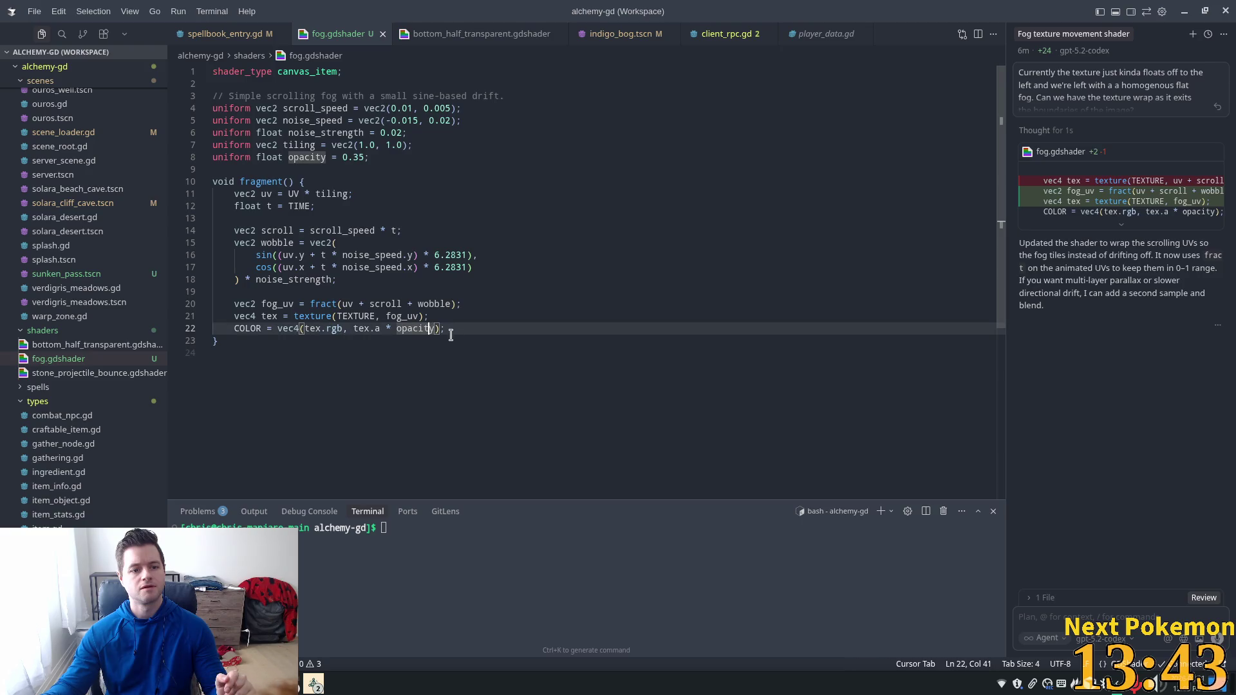
left_click(470, 341)
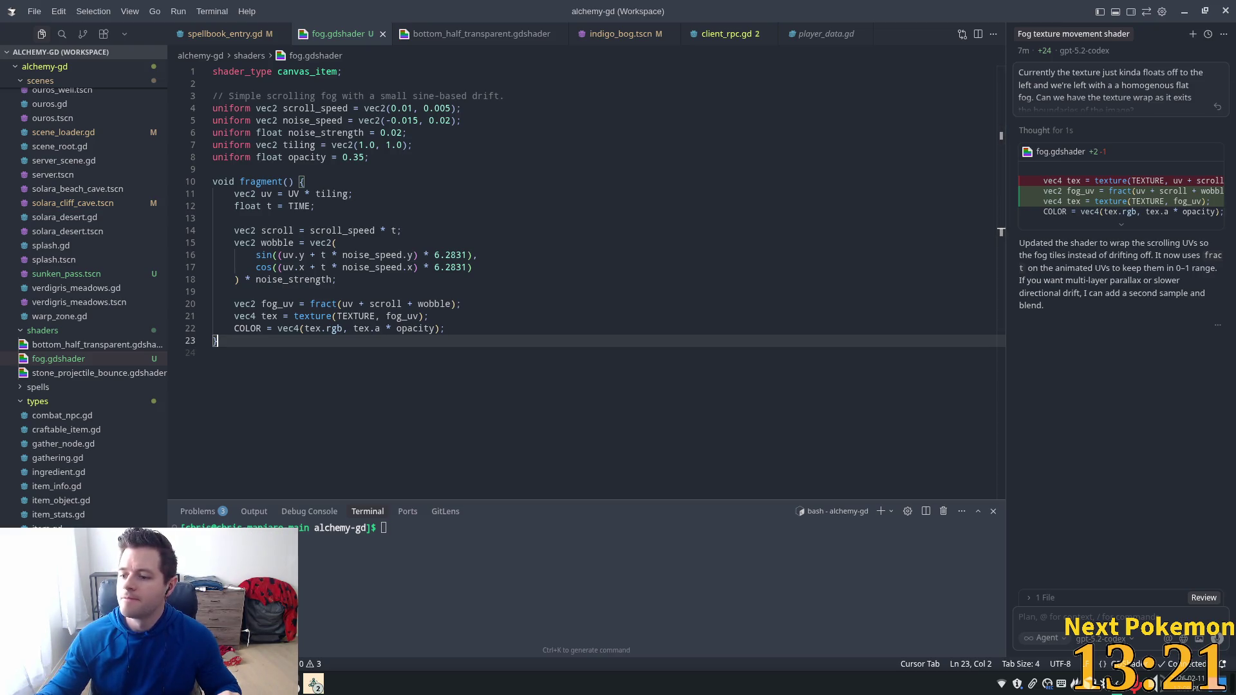
left_click(489, 317)
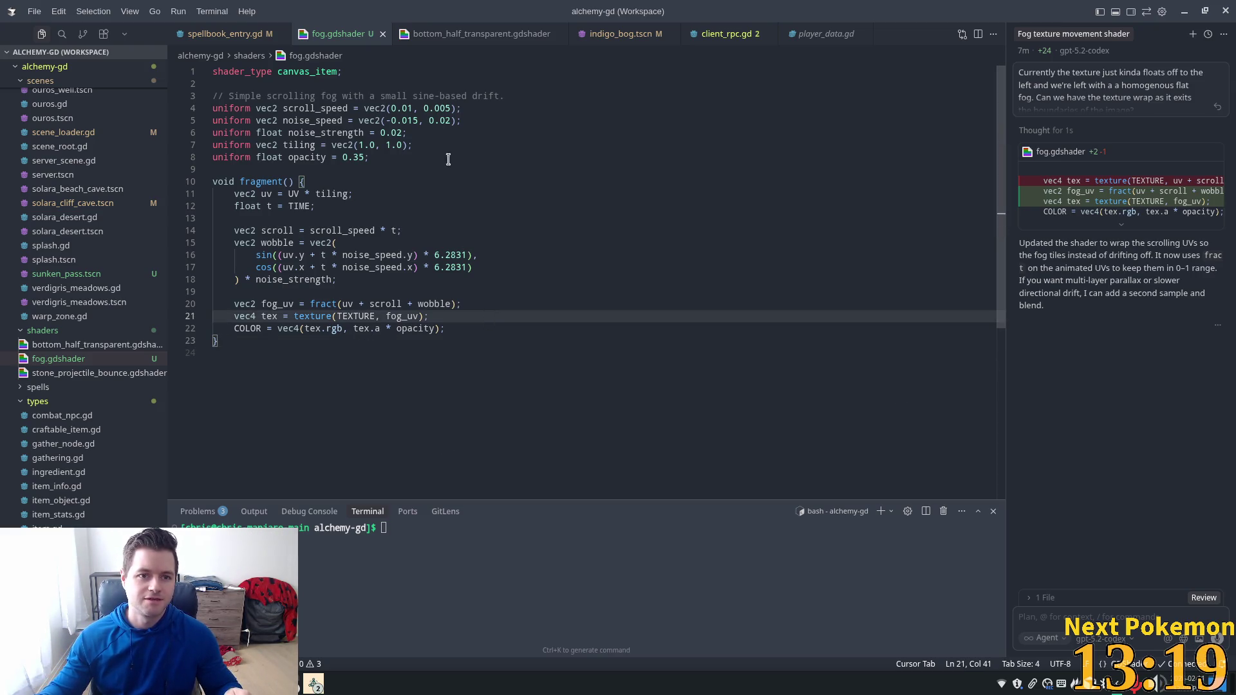
key("alt+Tab")
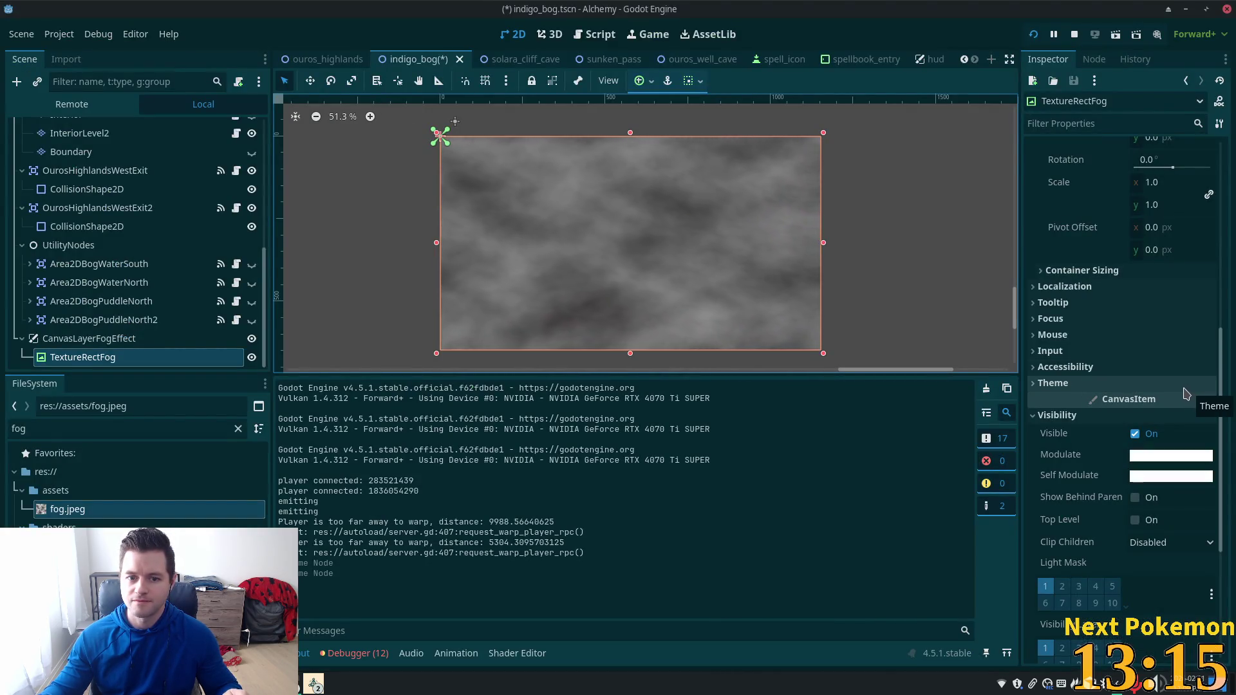
Step: Inspect CanvasLayerFogEffect, TextureRectFog and the fog.jpeg import details, then hide Godot
left_click(82, 340)
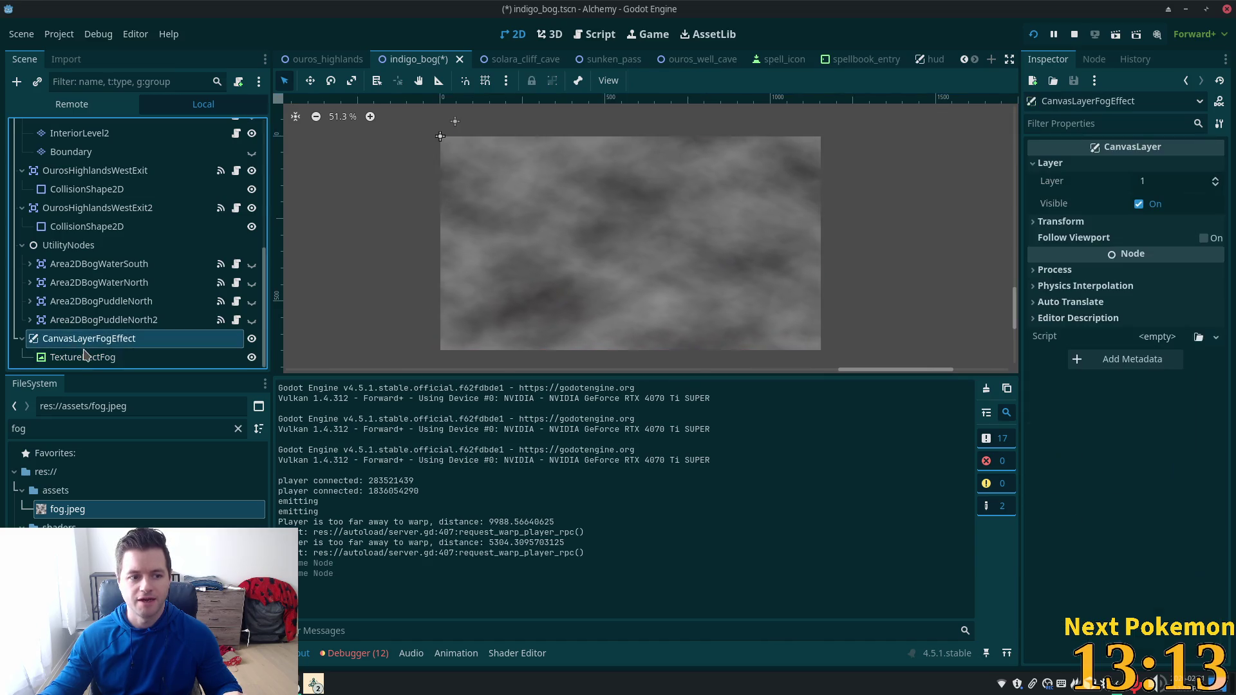
left_click(82, 356)
left_click(72, 337)
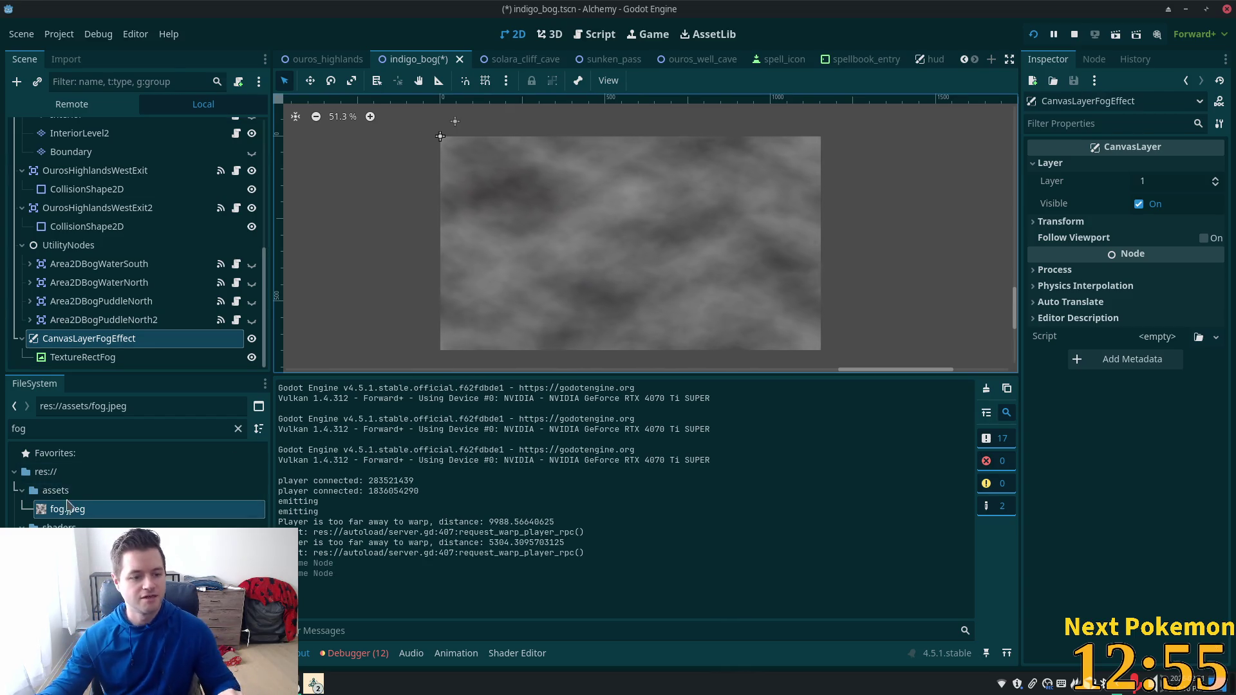
left_click(55, 490)
left_click(60, 514)
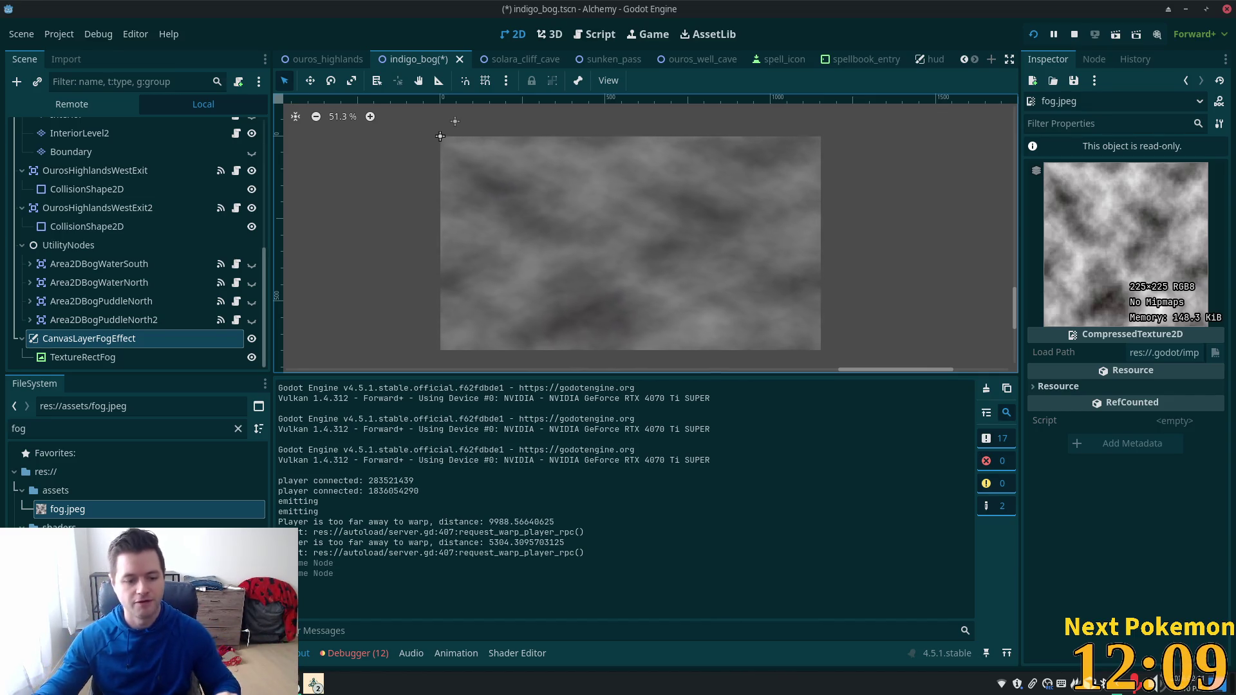
left_click(313, 683)
left_click(327, 608)
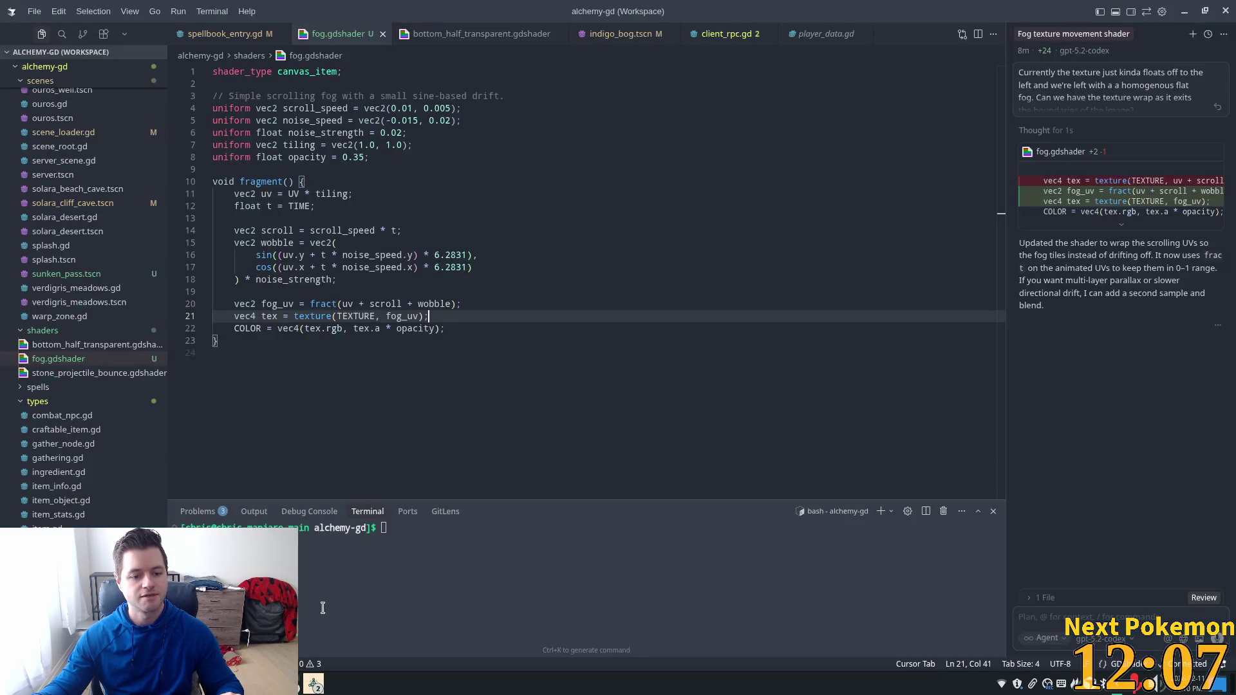
Step: Bring the running Alchemy (DEBUG) game forward and zoom and pan around the fogged map
left_click(313, 683)
left_click(321, 634)
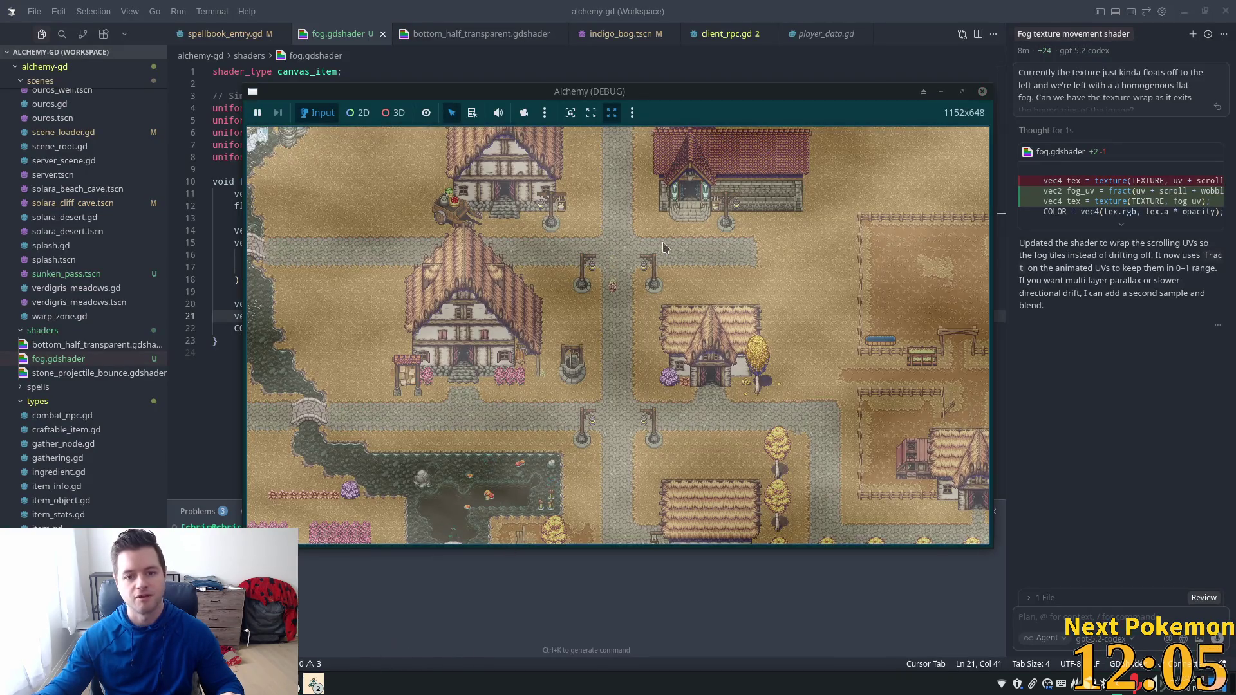
scroll(836, 291, "down", 5)
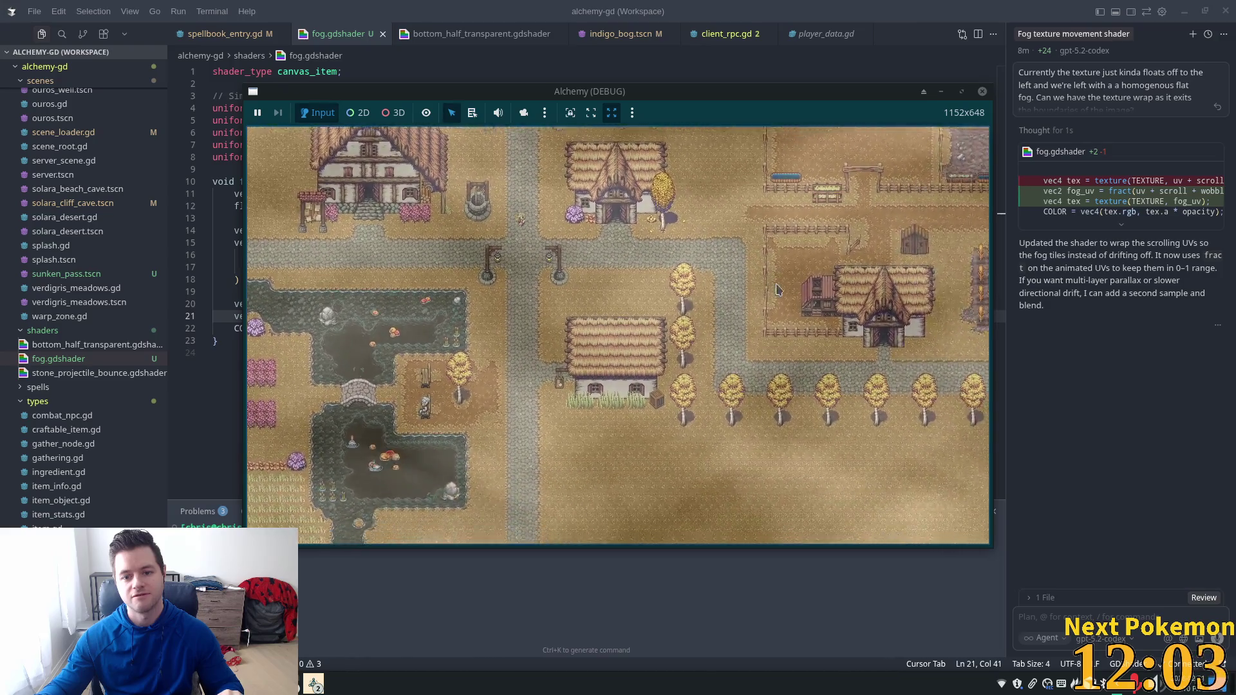
key("w")
key("a")
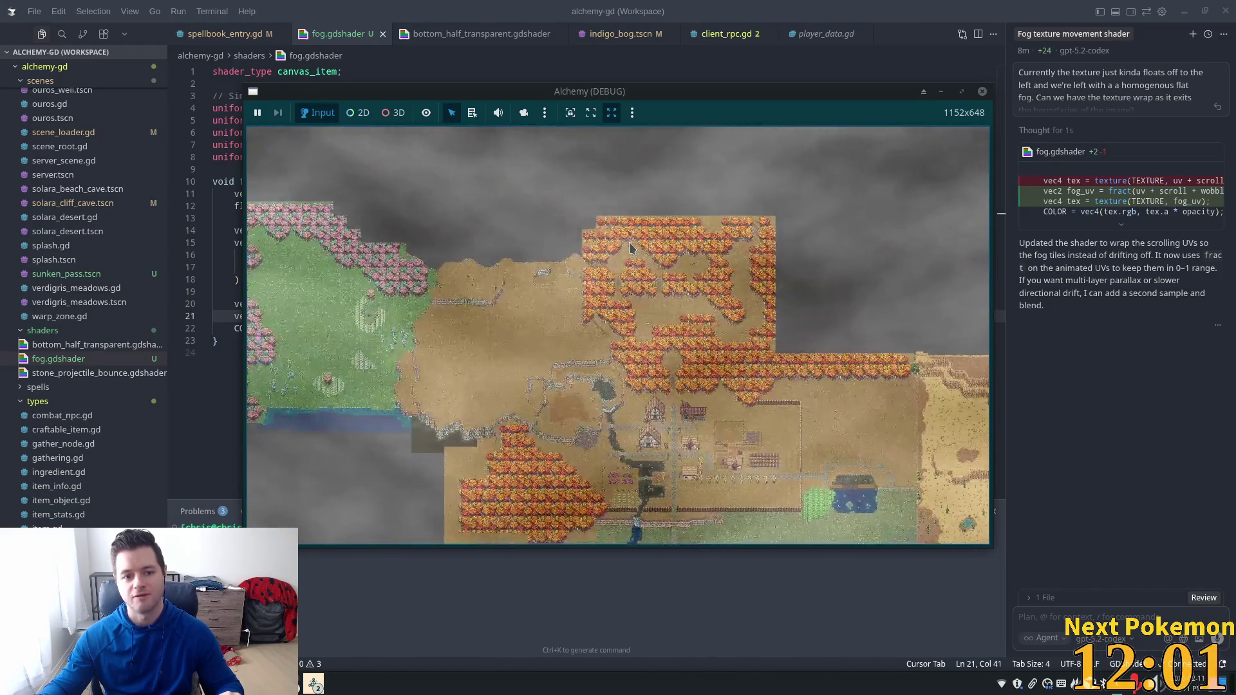
scroll(630, 248, "up", 5)
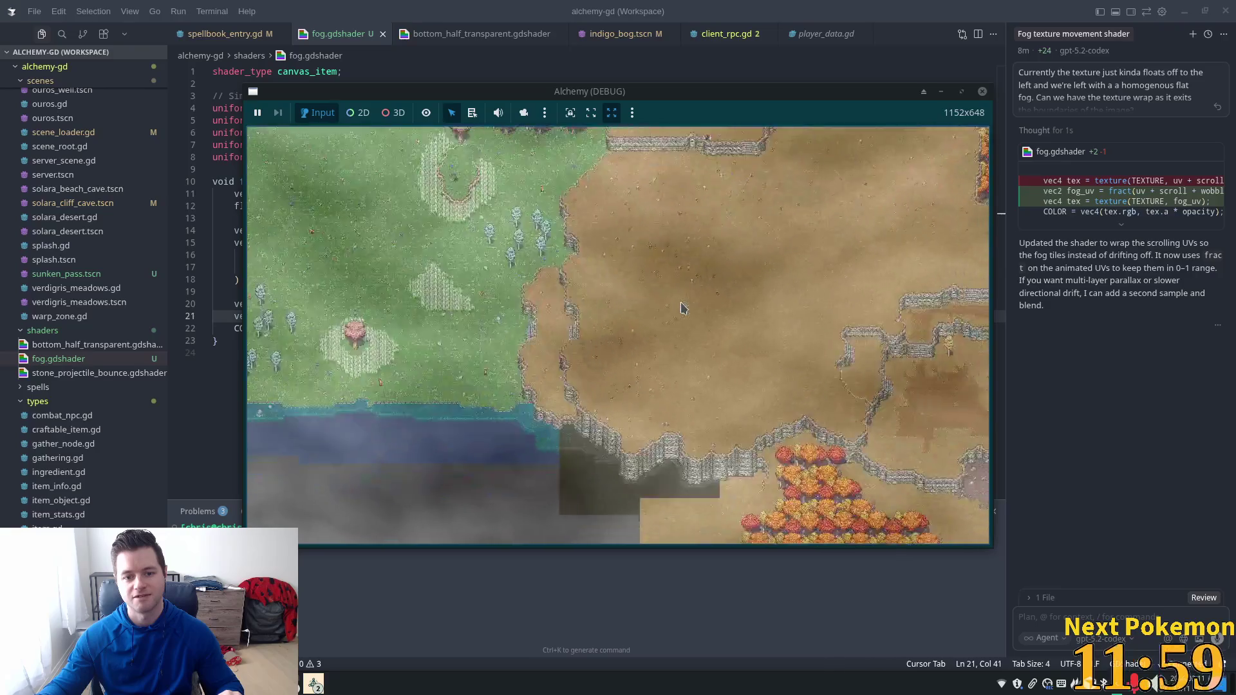
scroll(669, 303, "down", 5)
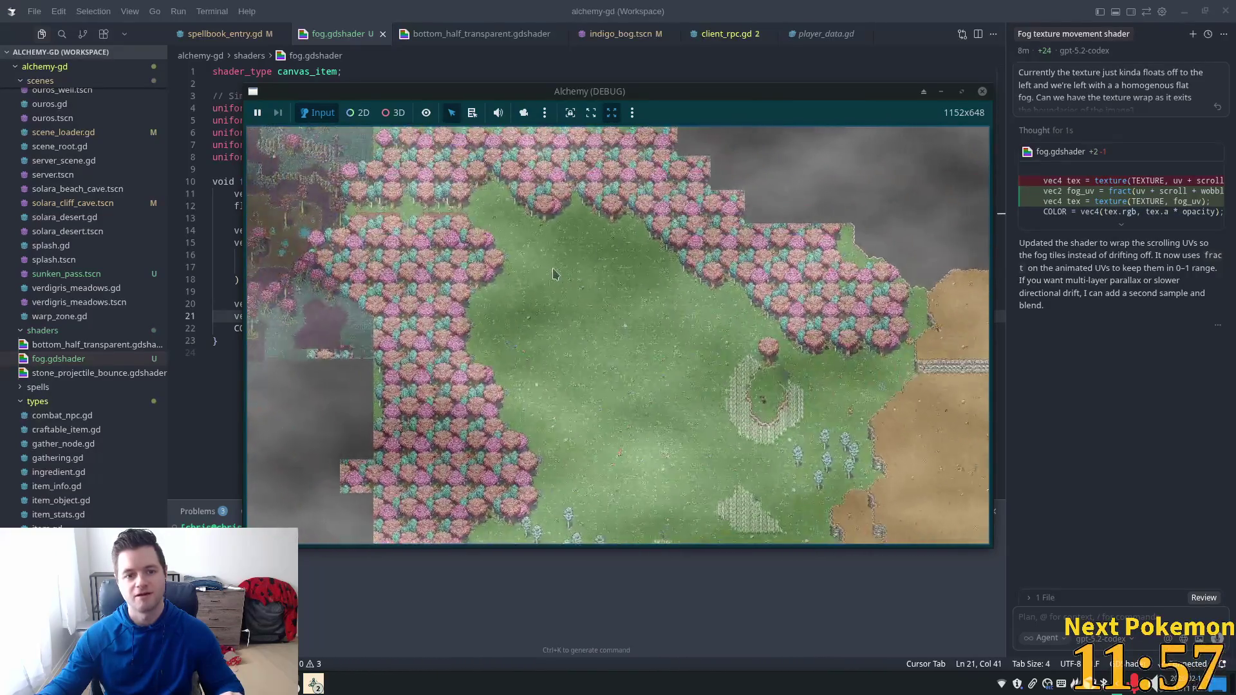
scroll(560, 277, "up", 5)
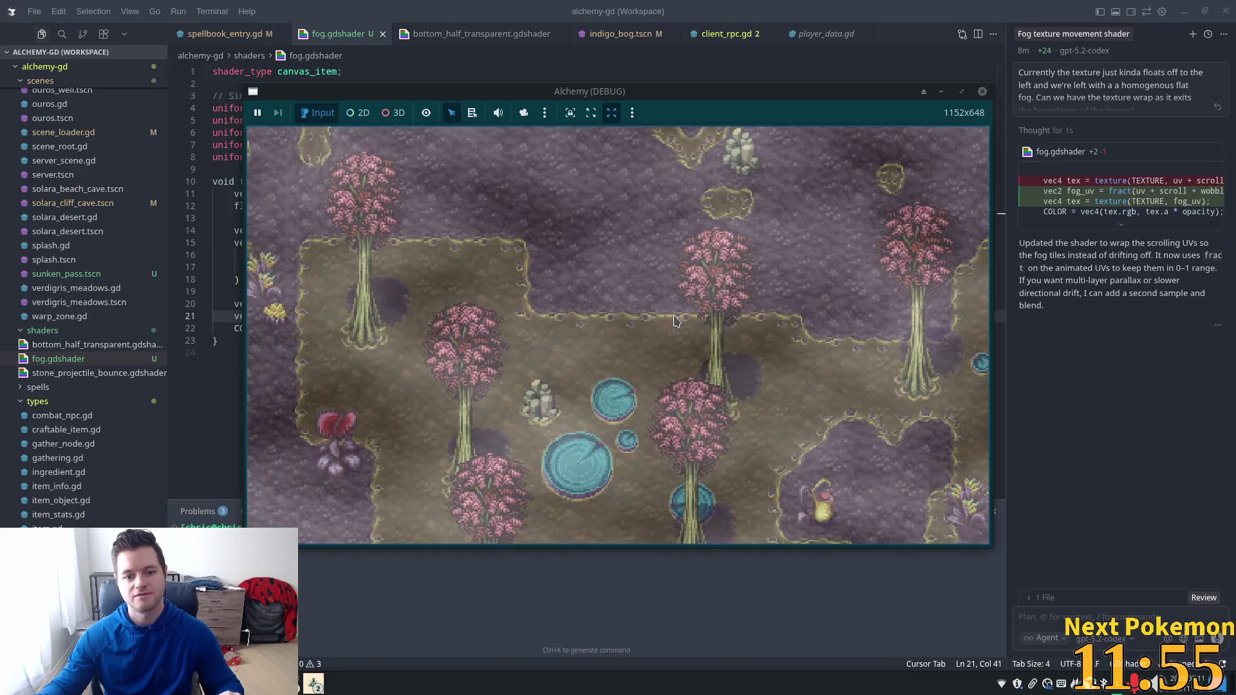
scroll(675, 320, "down", 5)
Step: Pan toward the orange-tree village and back to the pink-tree area, then close the game
key("Right")
key("Down")
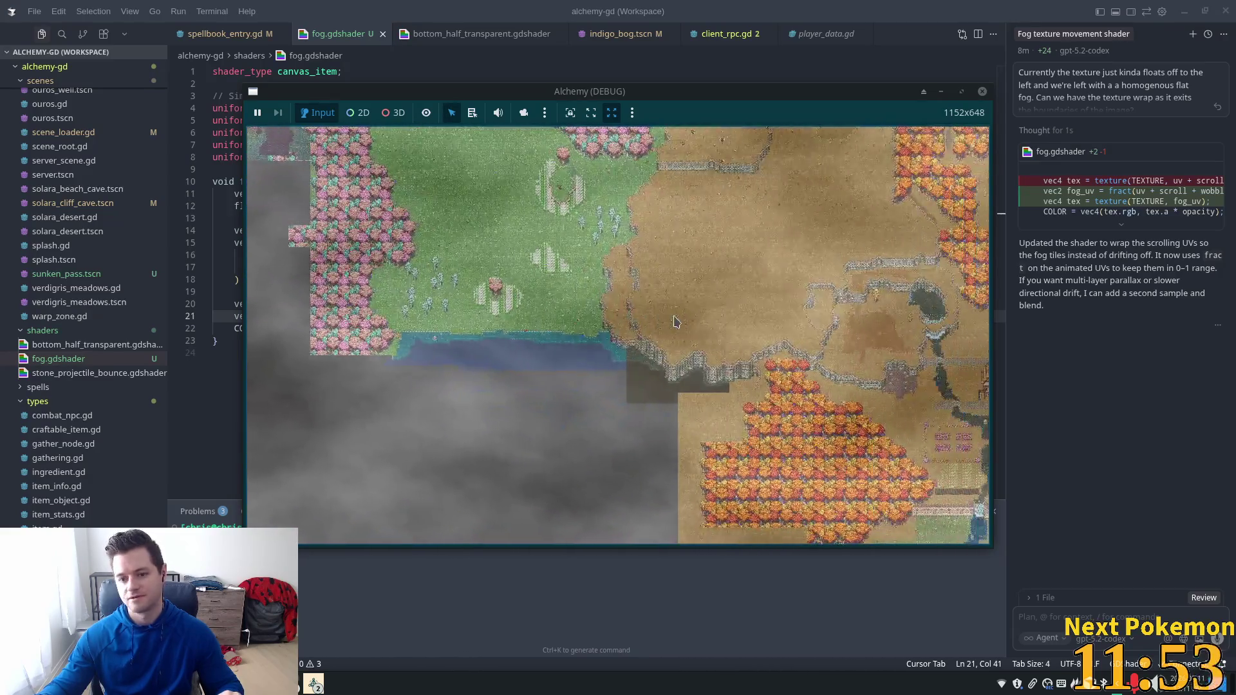
scroll(675, 320, "down", 3)
scroll(686, 320, "up", 3)
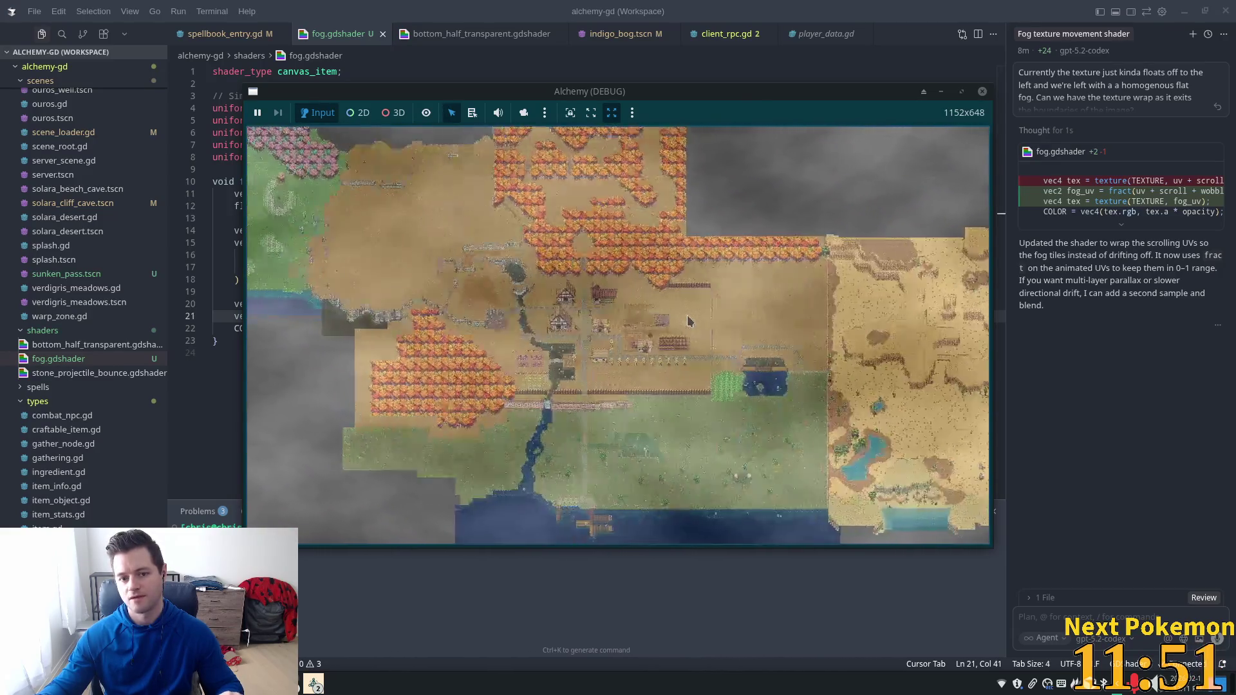
key("Left")
key("Up")
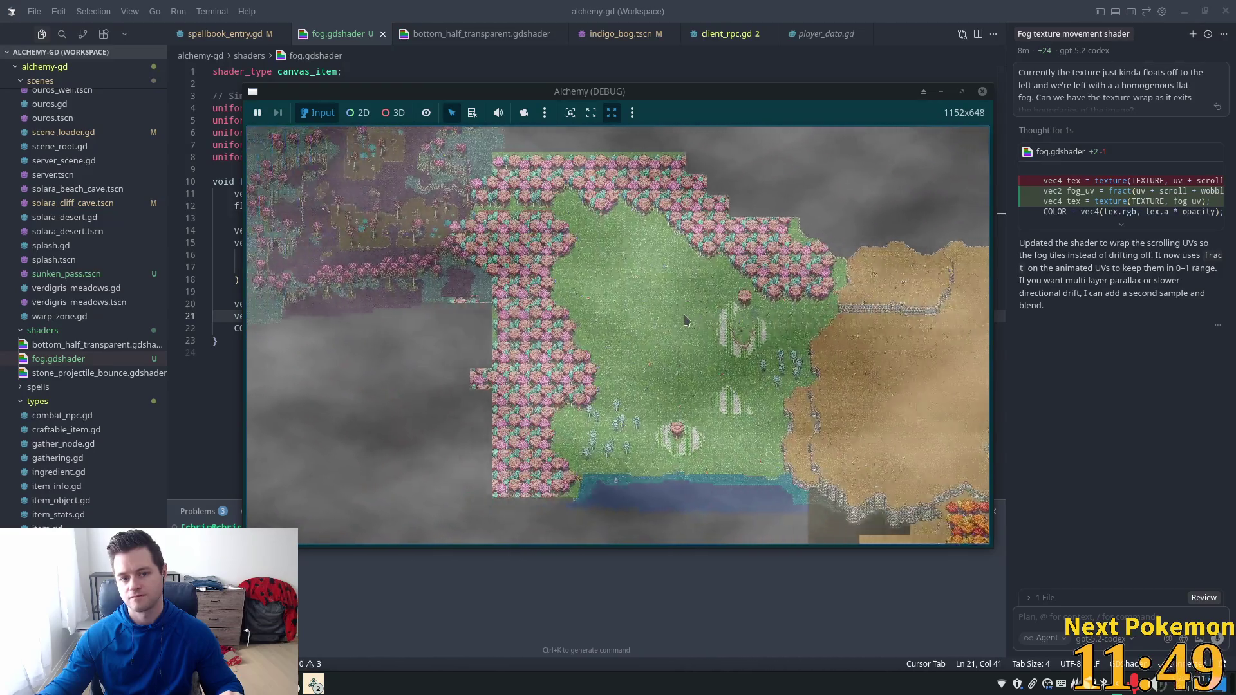
scroll(684, 318, "up", 2)
key("alt+F4")
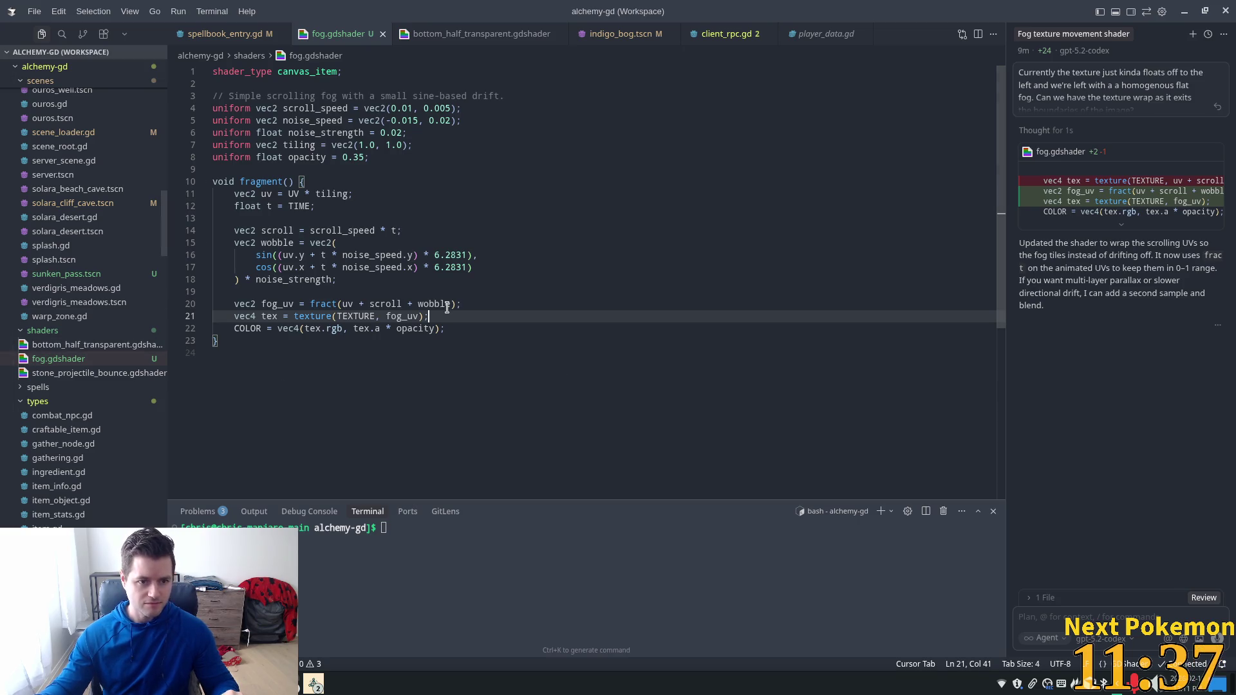
Step: In Cursor, switch to spellbook_entry.gd and quick-open scene_root.gd, then return to Godot
left_click(435, 172)
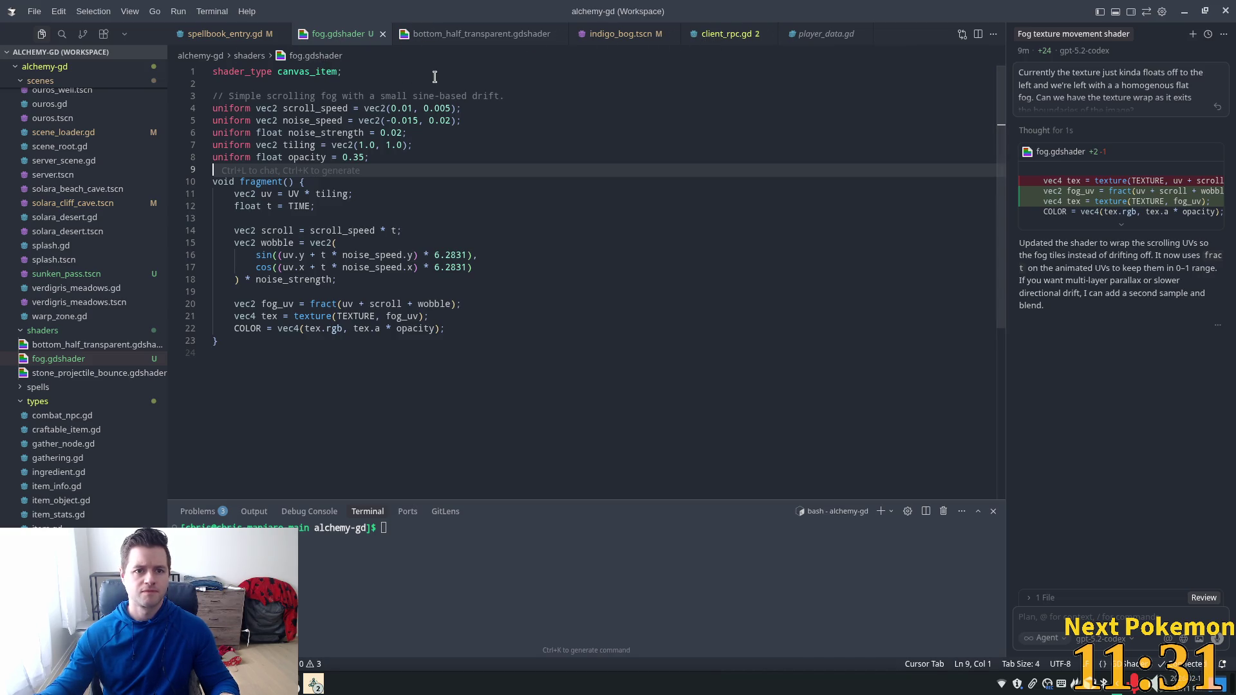
key("ctrl+Tab")
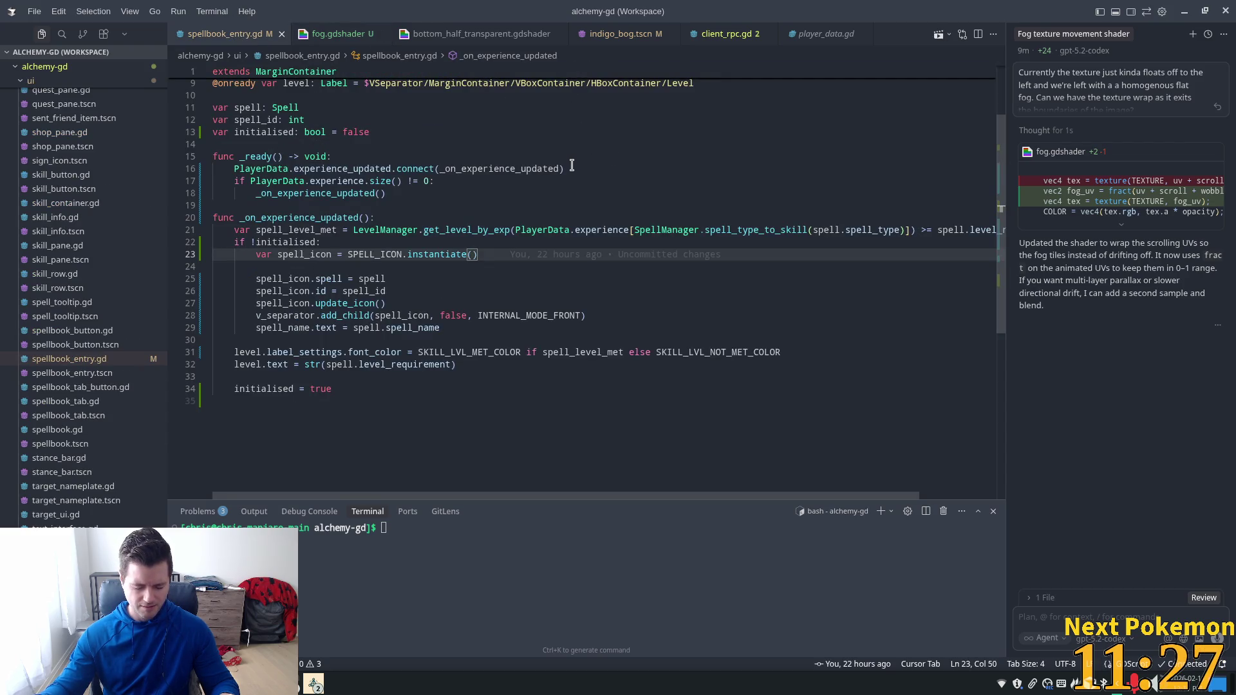
key("ctrl+p")
type("scene")
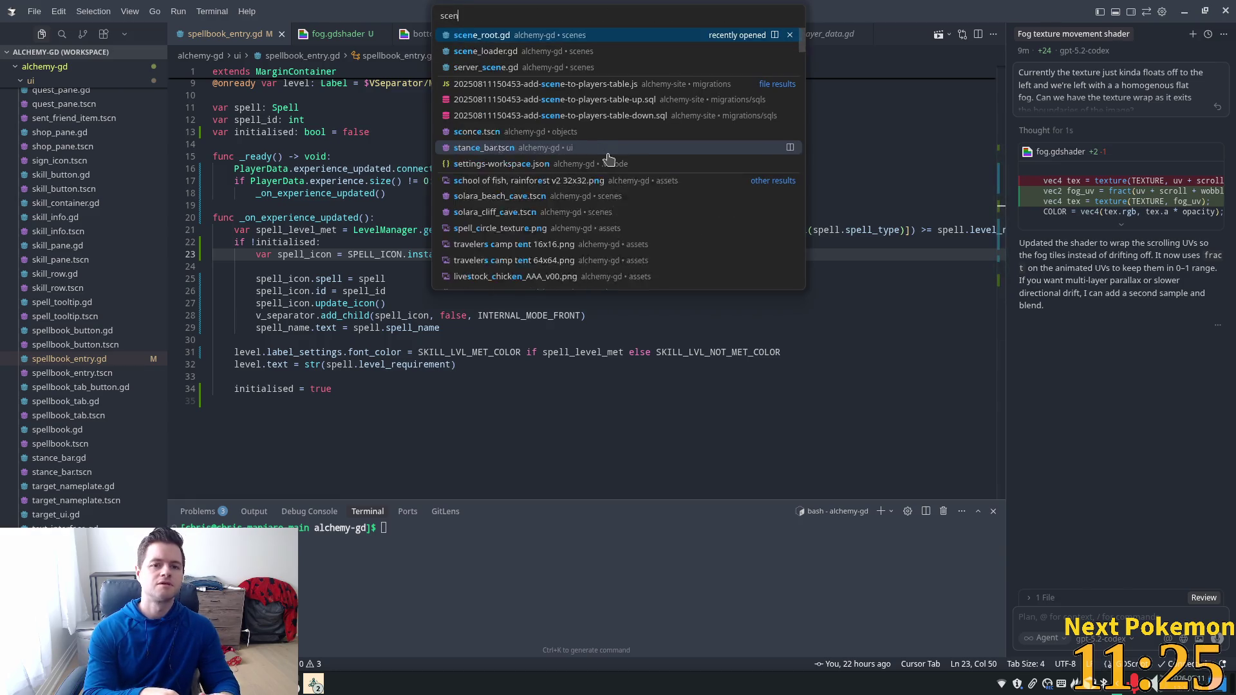
key("Return")
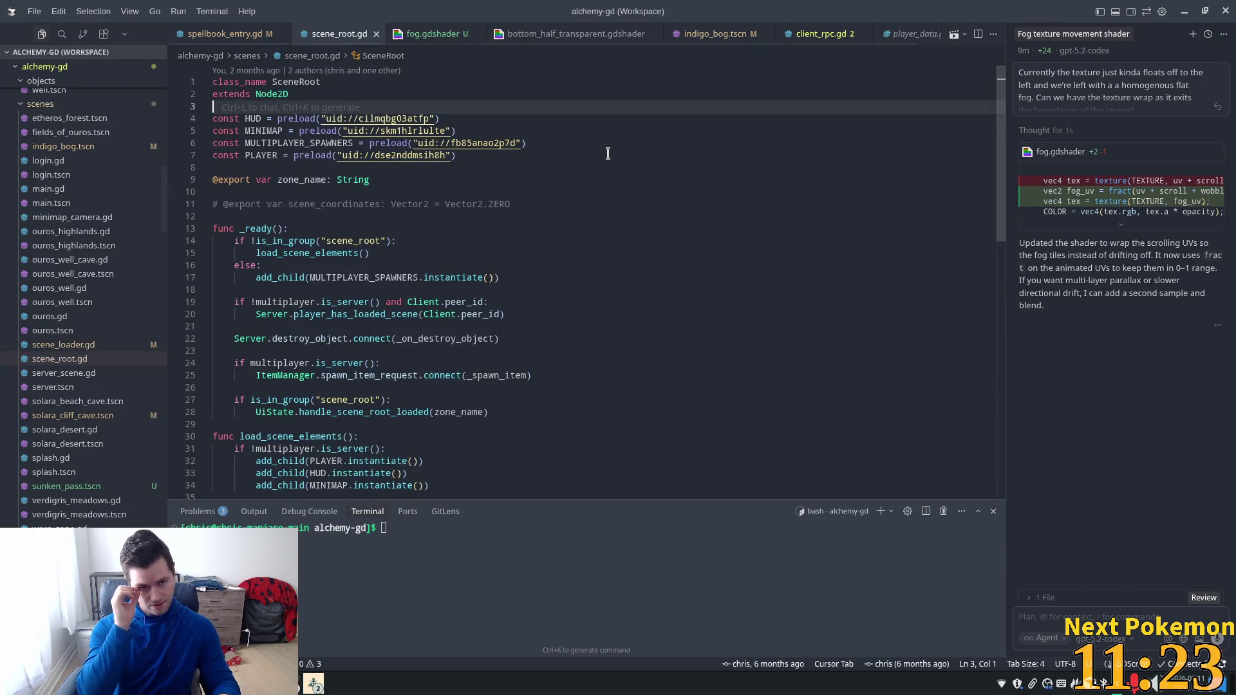
key("alt+Tab")
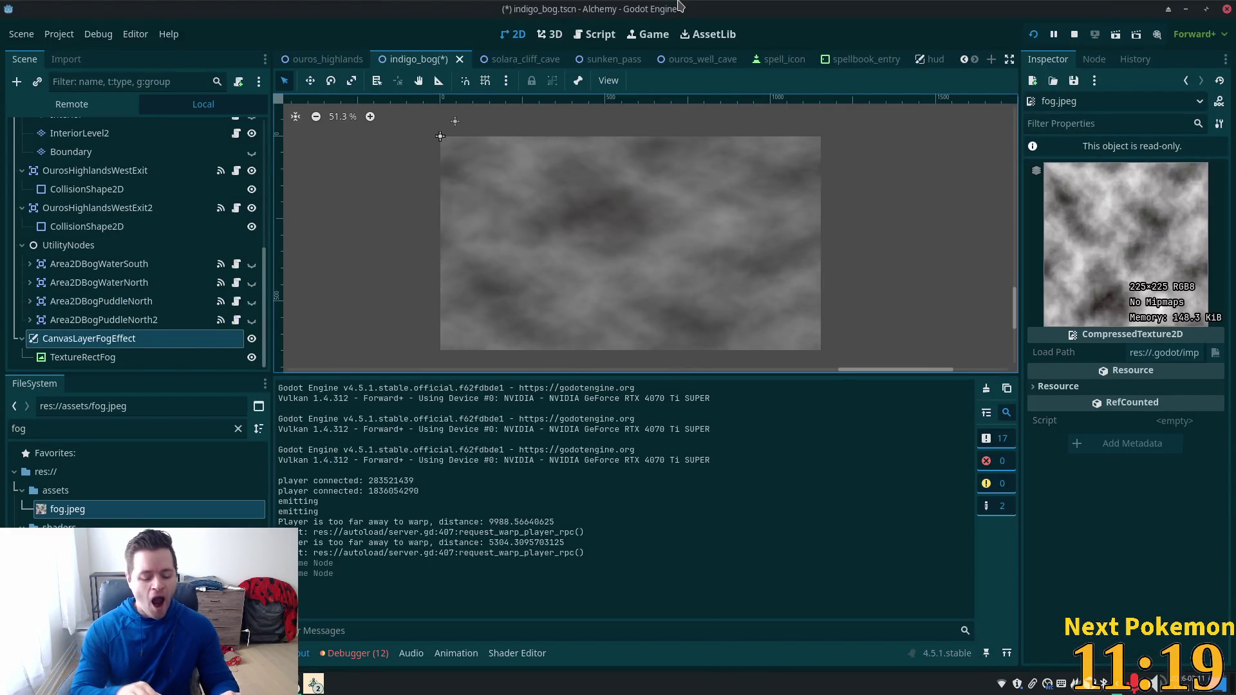
Step: Quick-open scene_root.gd in the Godot script editor
key("alt+shift+o")
type("scene")
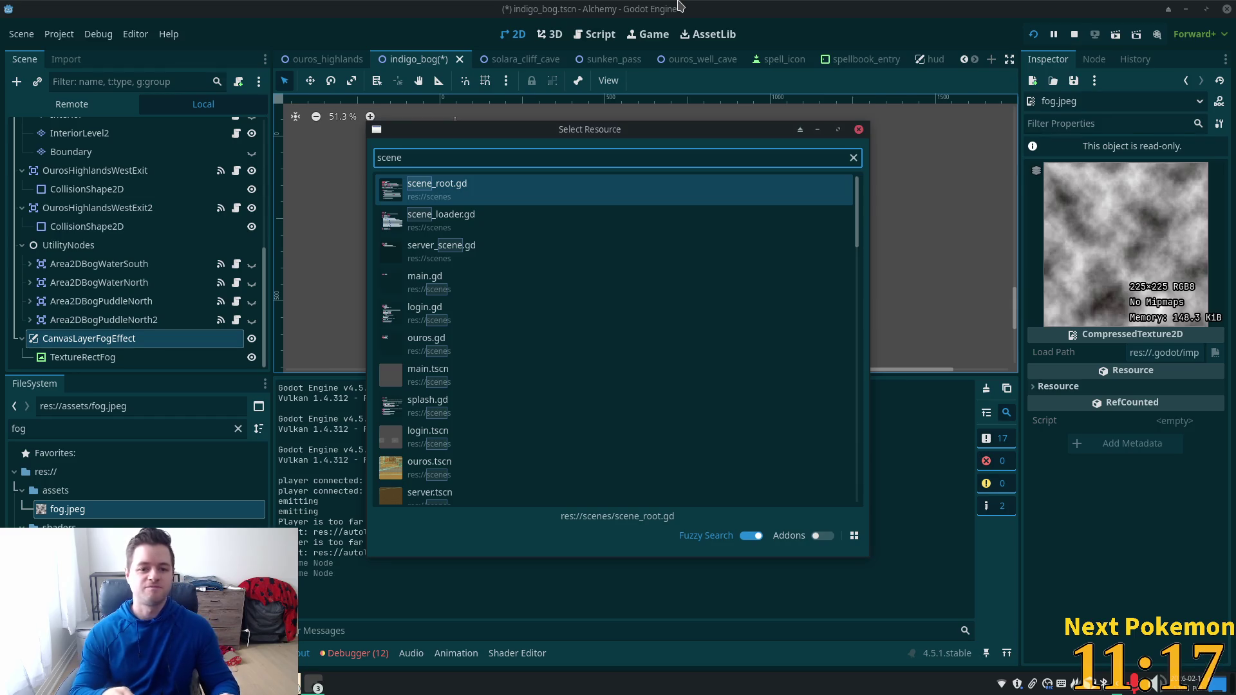
key("Return")
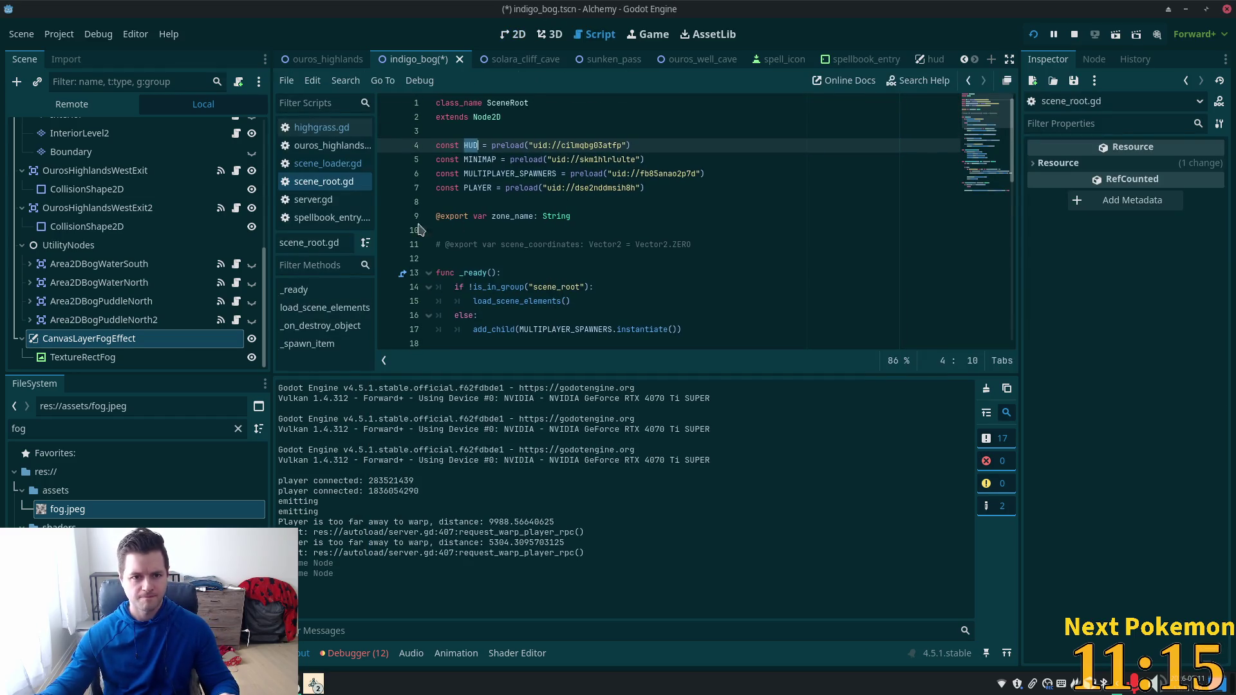
Step: Save the CanvasLayerFogEffect branch as res://utility_scenes/weather_overlay.tscn
right_click(73, 339)
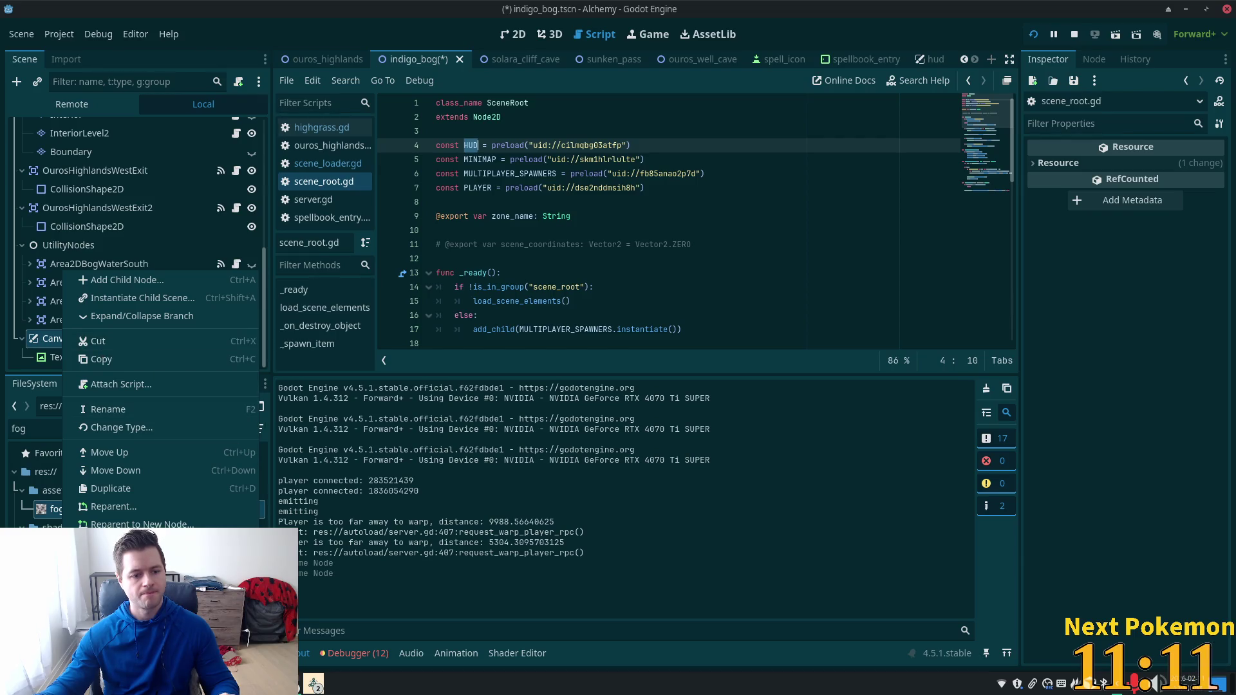
left_click(122, 548)
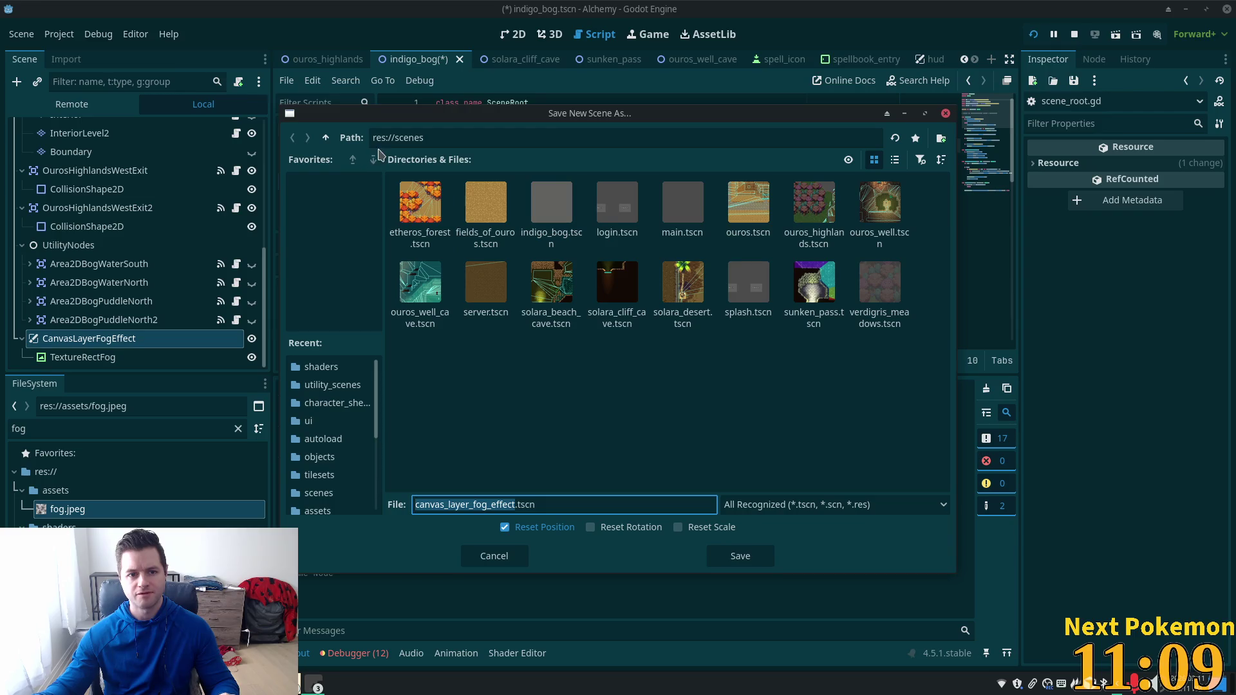
left_click(326, 137)
double_click(617, 277)
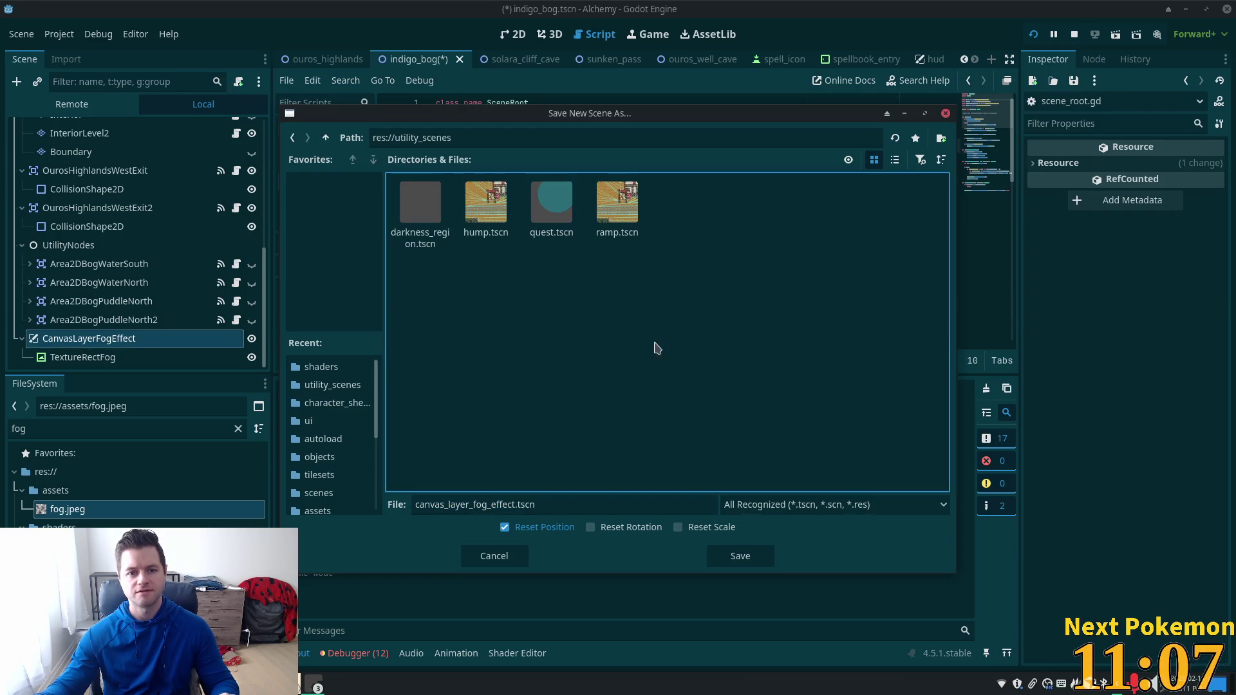
left_click(501, 505)
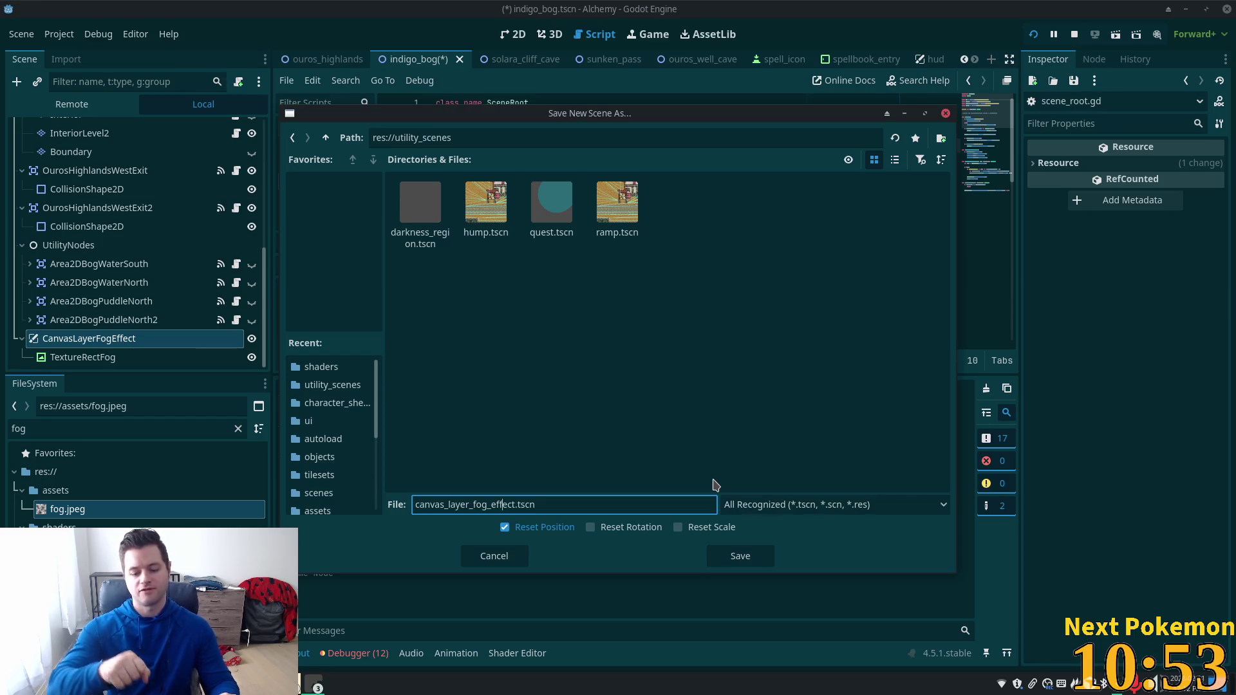
key("Home")
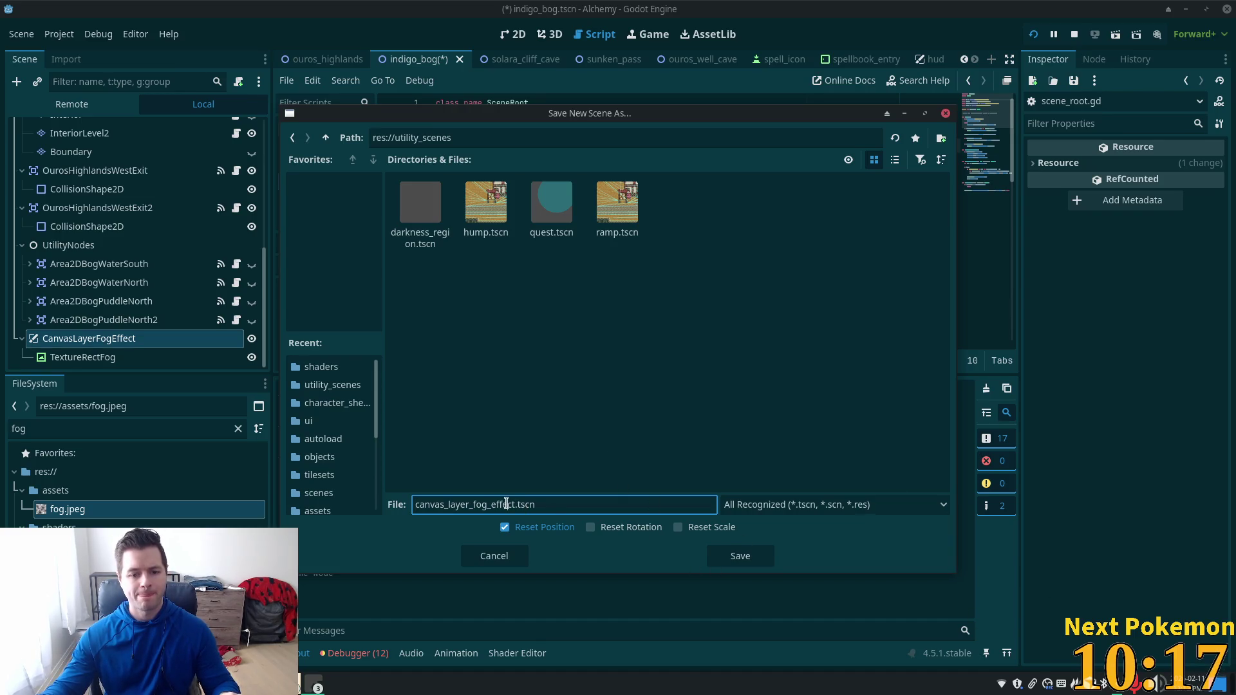
key("shift+Home")
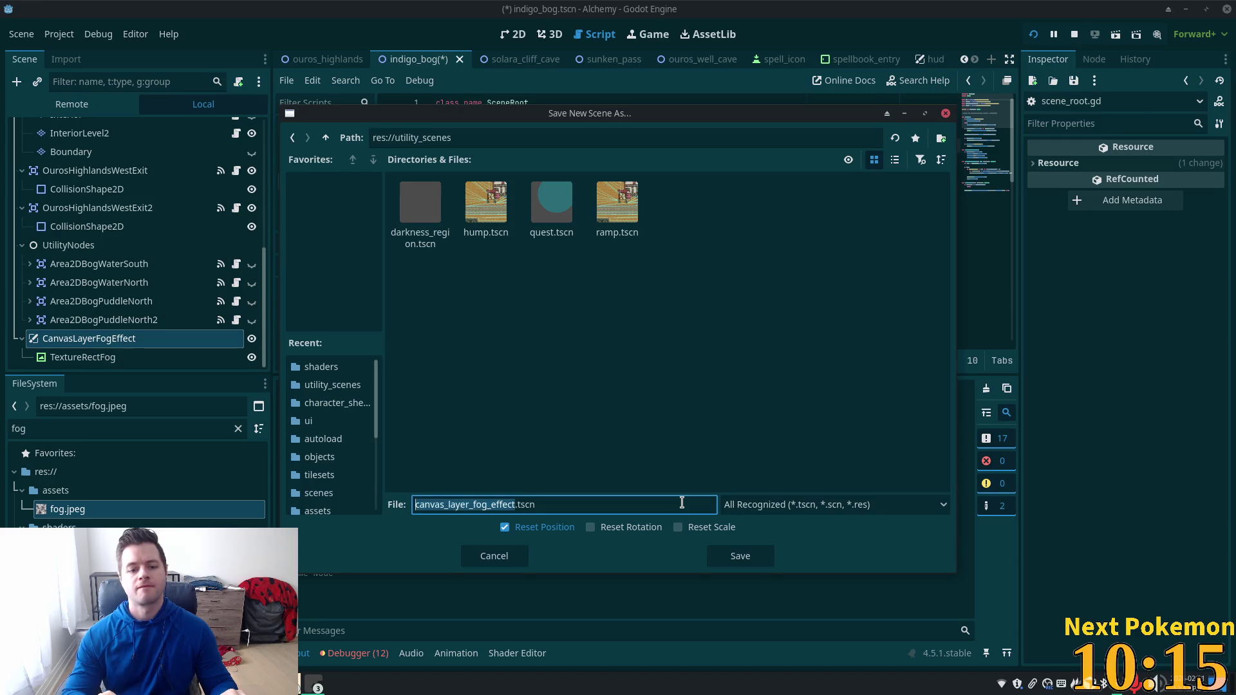
type("wea")
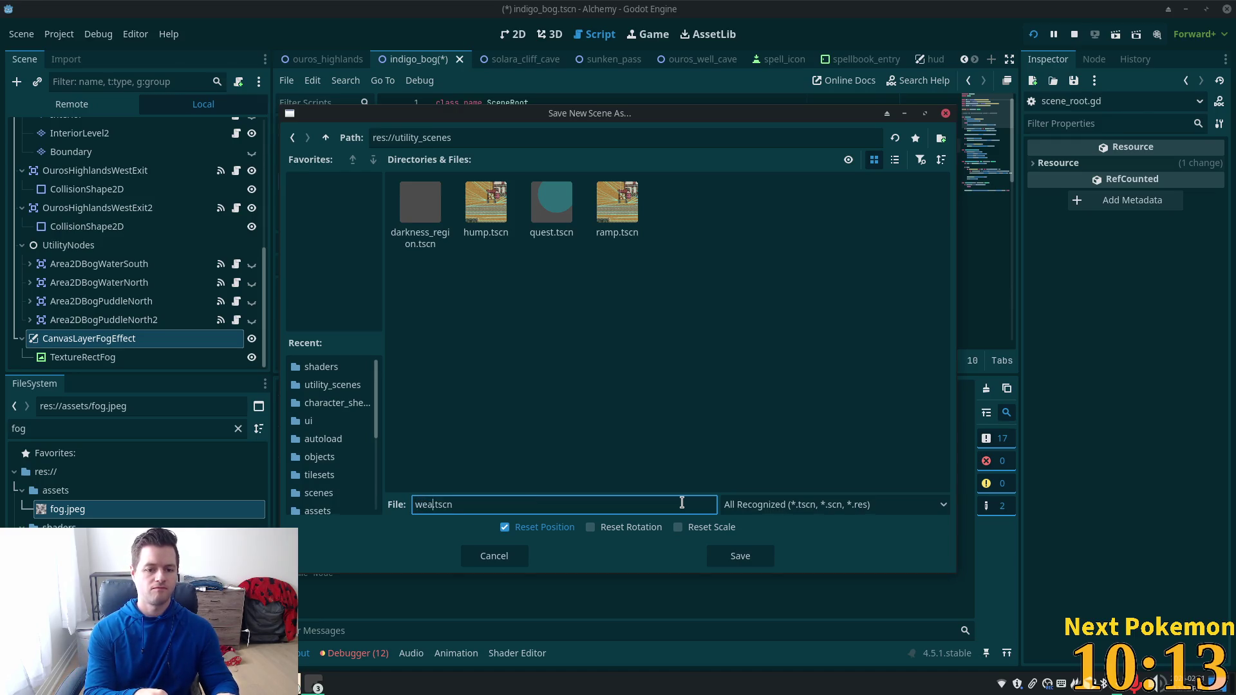
type("er_")
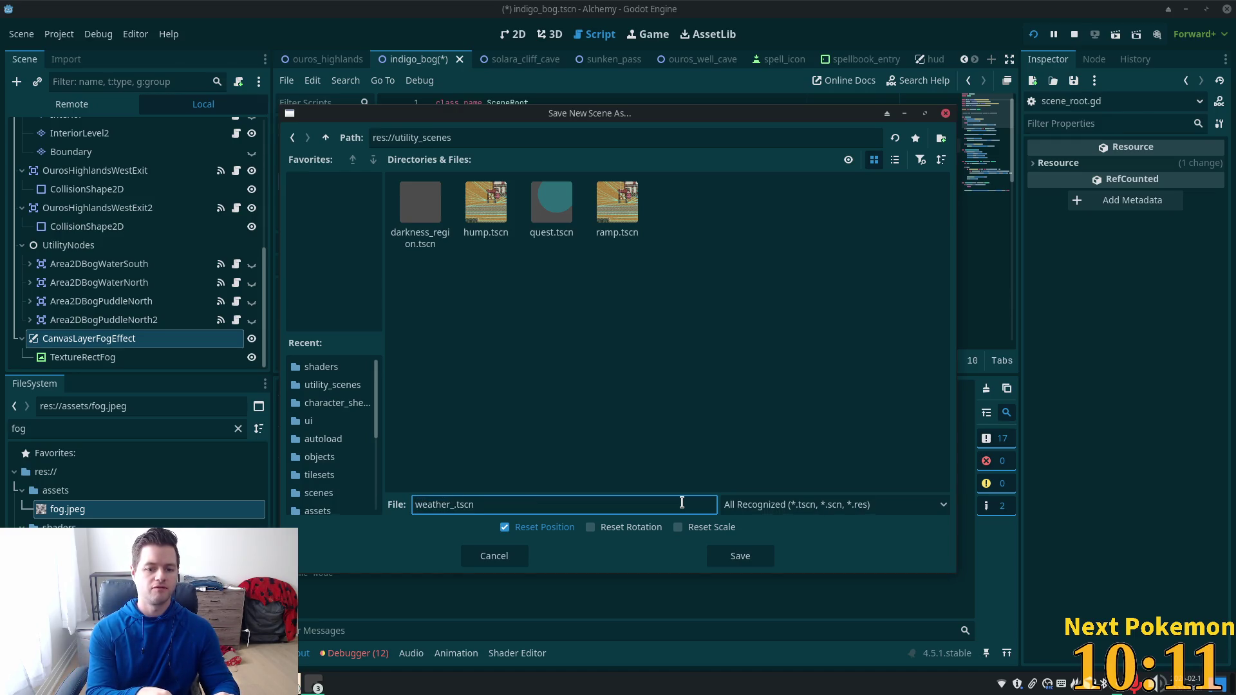
type("overlay")
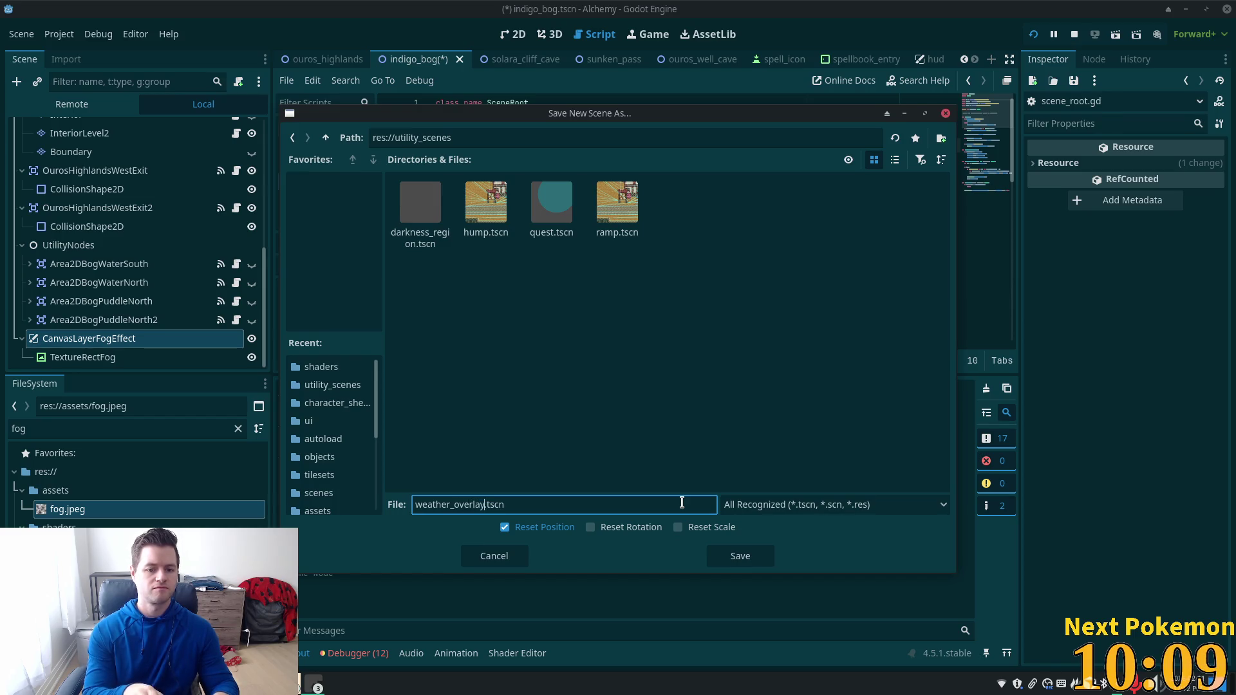
key("Return")
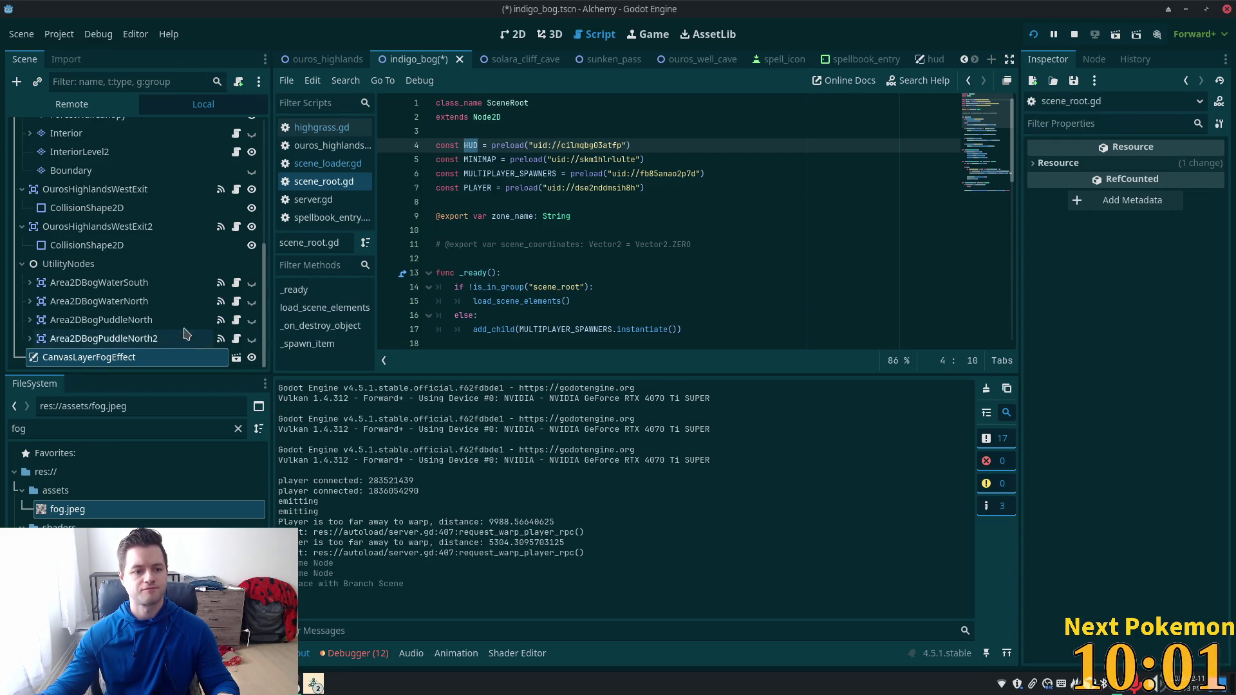
Step: Filter FileSystem for 'weather' and drag in a WEATHER_OVERLAY preload, tidying the blank lines
double_click(74, 429)
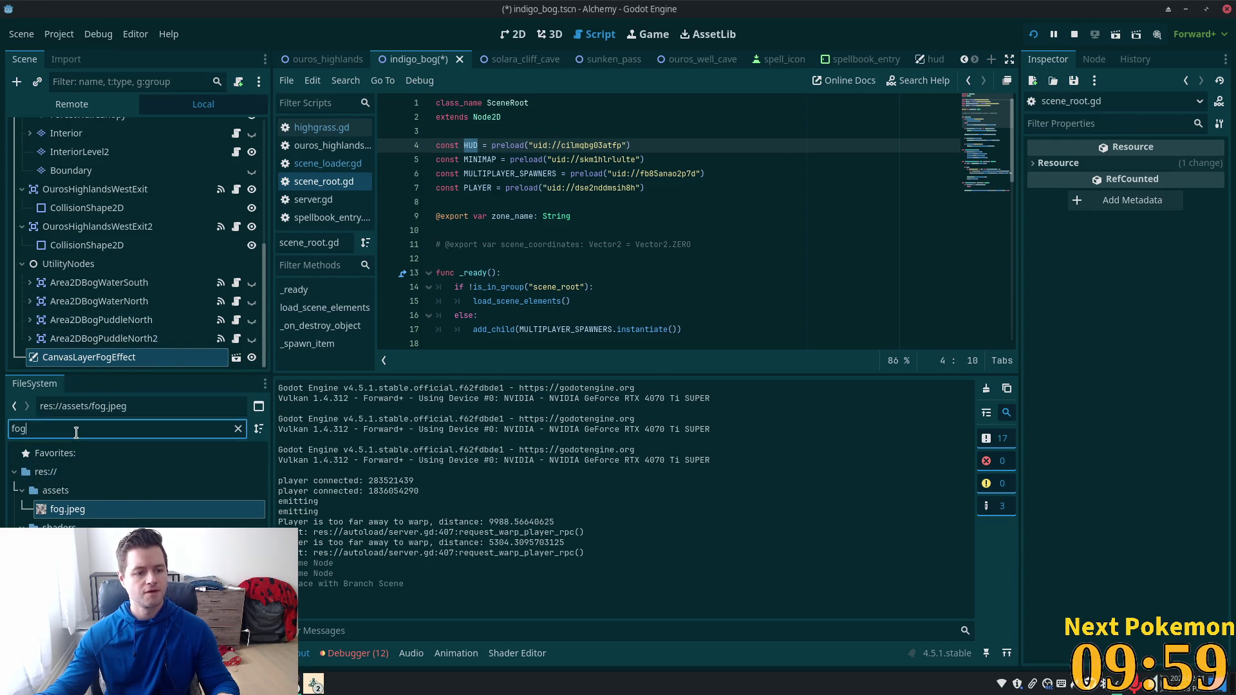
type("weather")
mouse_move(78, 509)
left_mouse_down()
mouse_move(629, 200)
mouse_move(477, 159)
mouse_move(485, 204)
mouse_move(531, 154)
mouse_move(456, 143)
mouse_move(458, 132)
left_mouse_up()
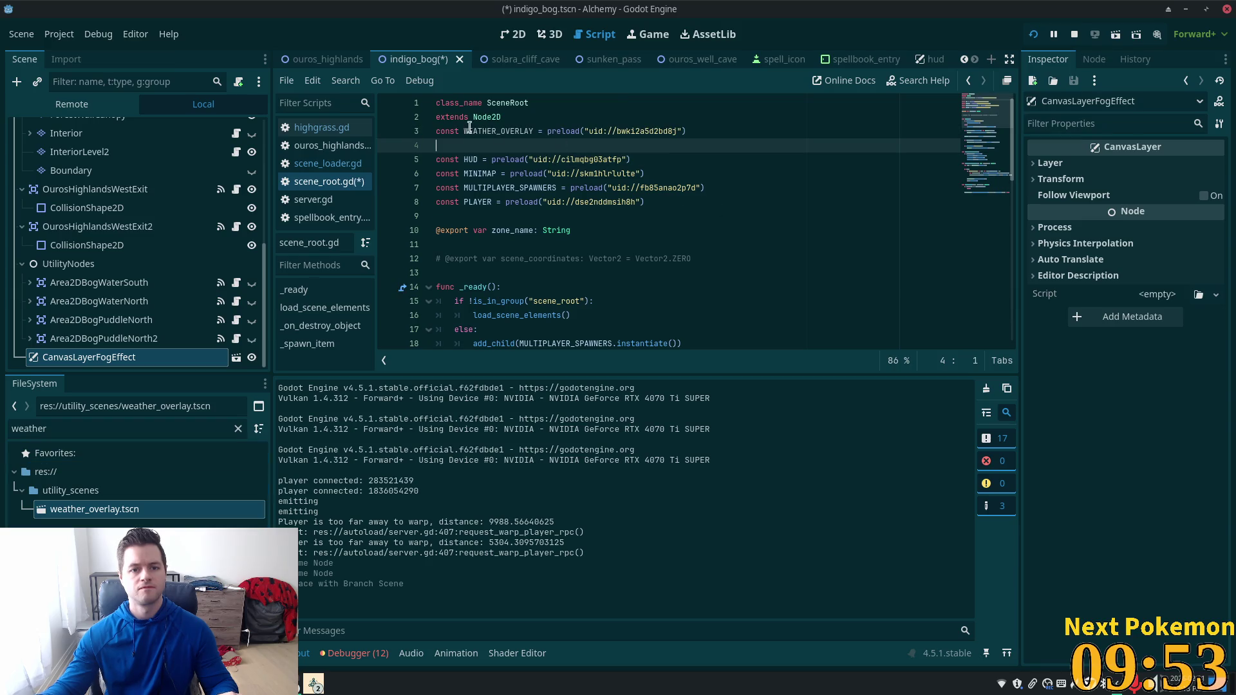
key("BackSpace")
left_click(532, 120)
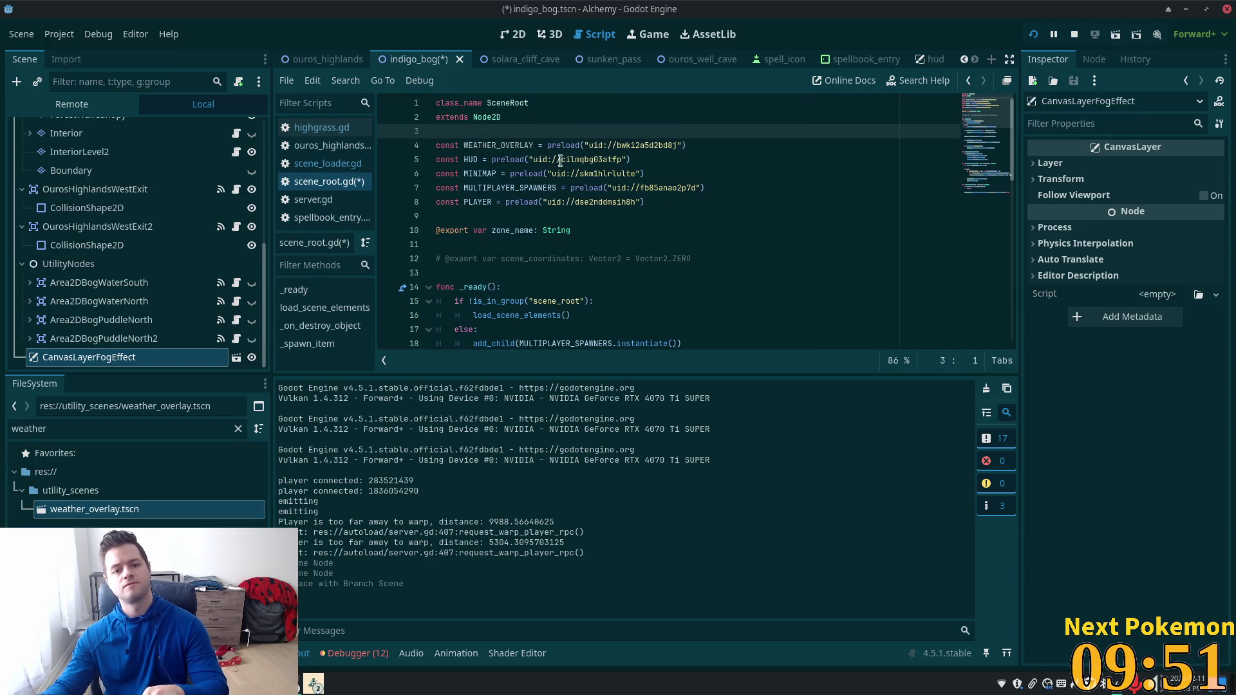
key("Return")
left_click(577, 147)
Step: Move the WEATHER_OVERLAY preload below HUD and MINIMAP, then run the game
key("alt+Down")
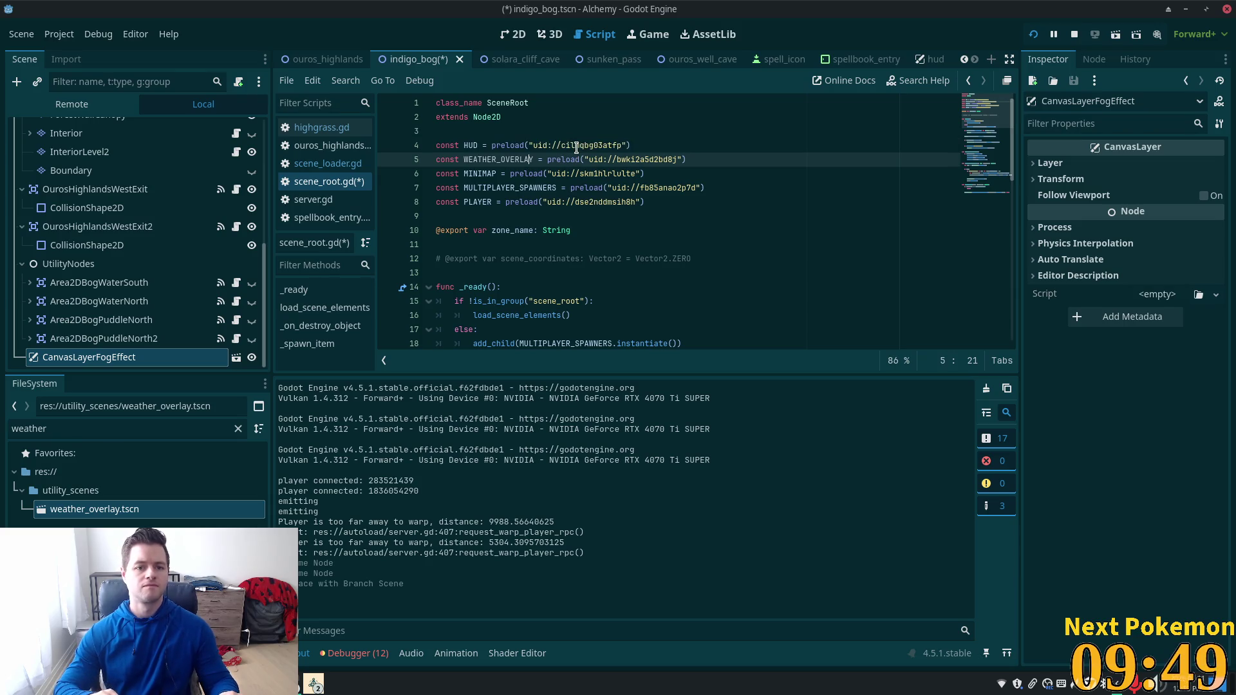
left_click(628, 145)
left_click(521, 159)
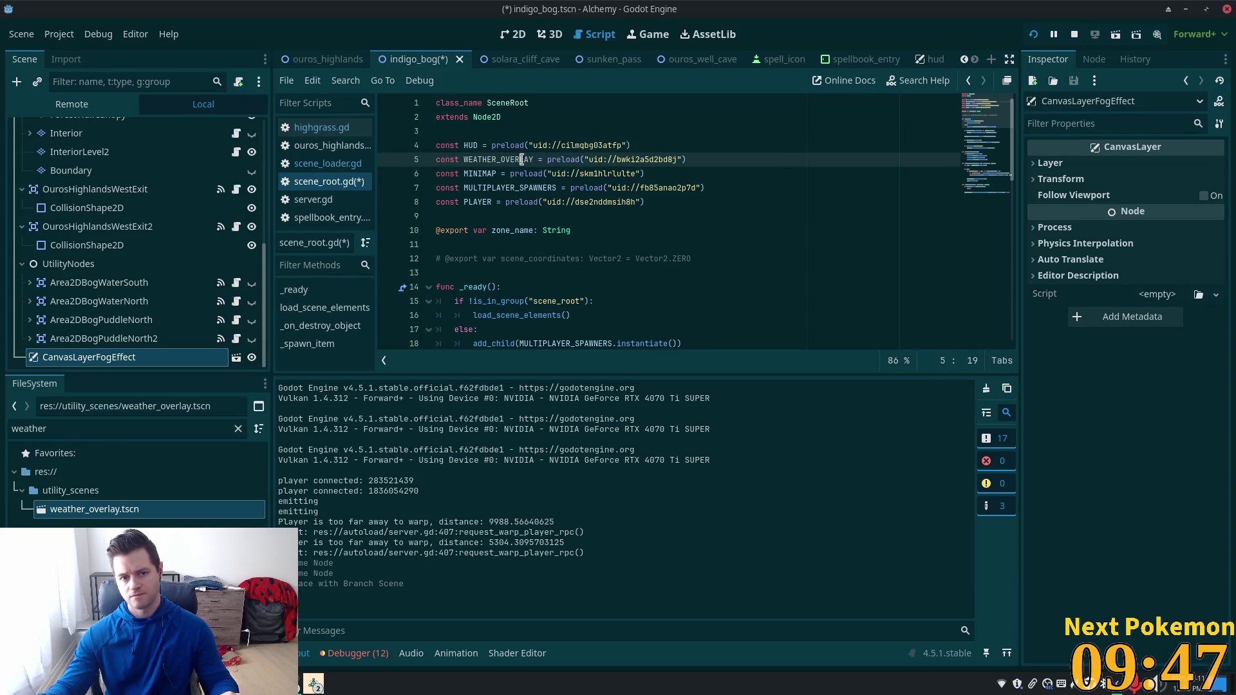
key("alt+Down")
left_click(584, 143)
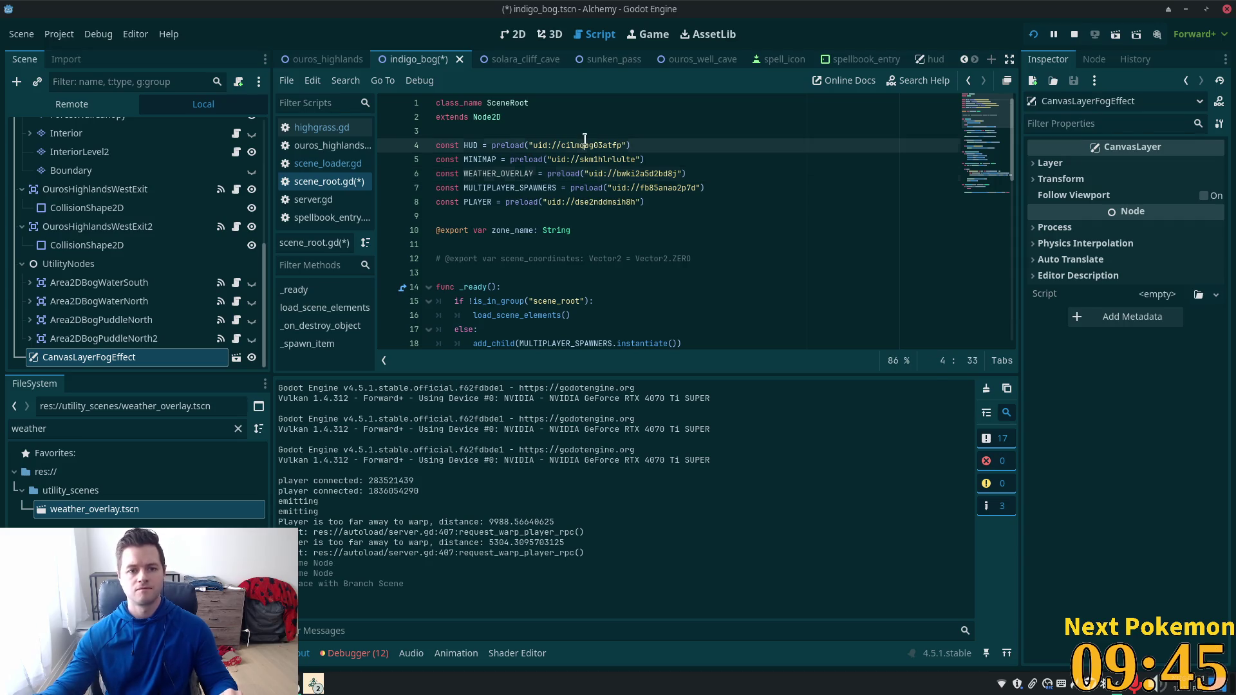
key("F5")
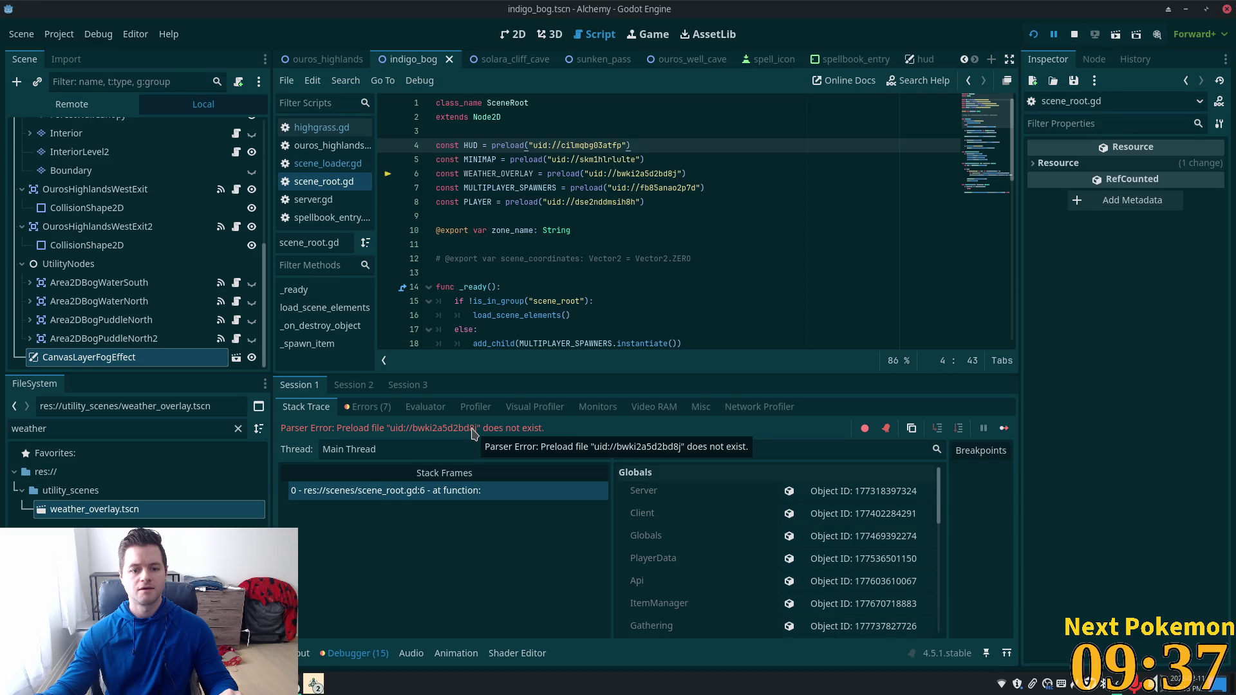
Step: Rerun and host the game into Indigo Bog without the preload error, then stop it with F8
left_click(1034, 36)
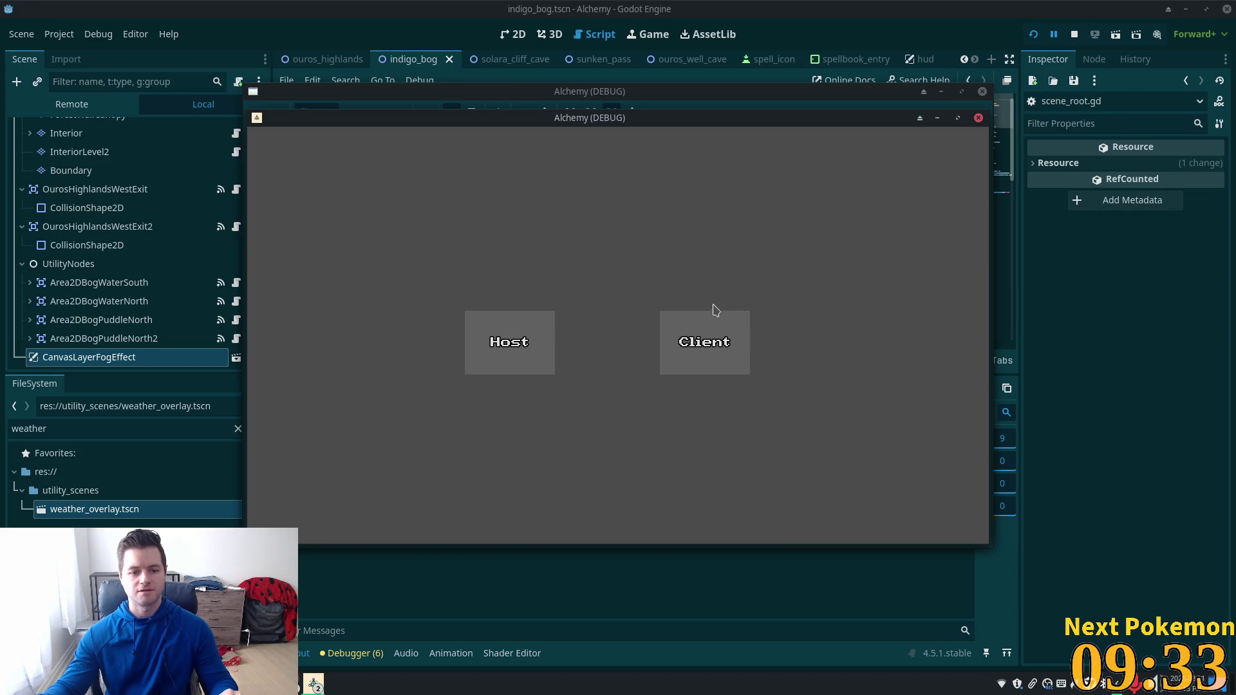
left_click(713, 314)
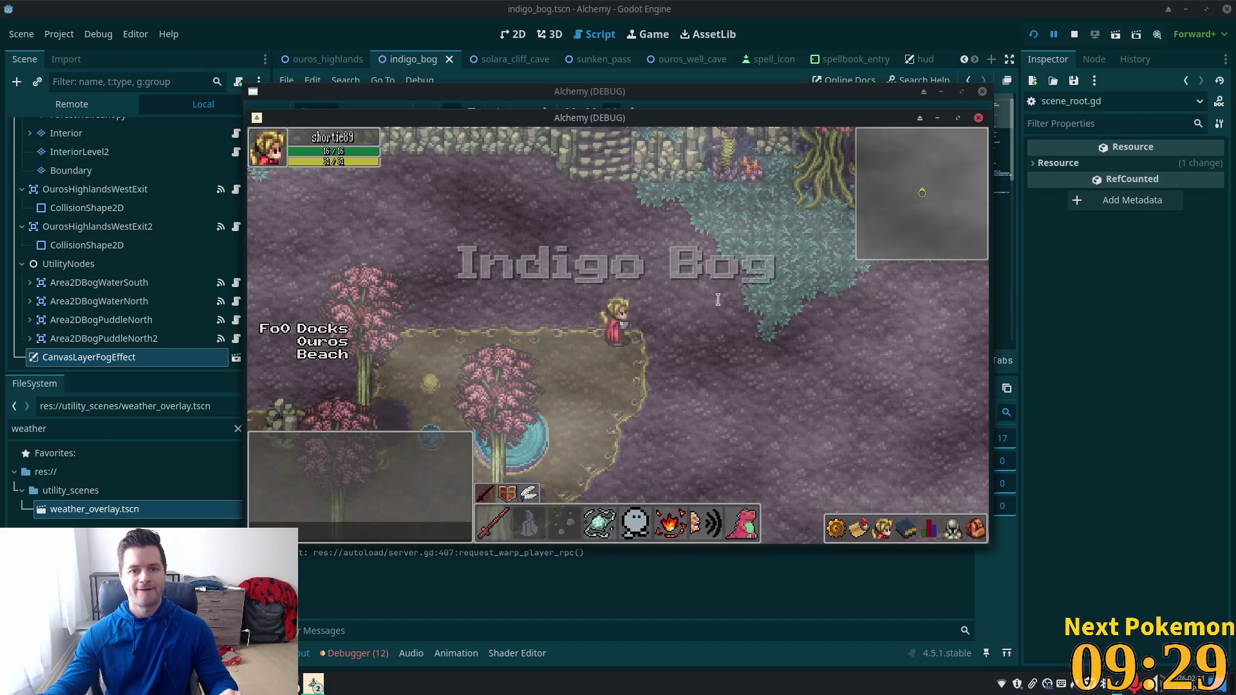
key("F8")
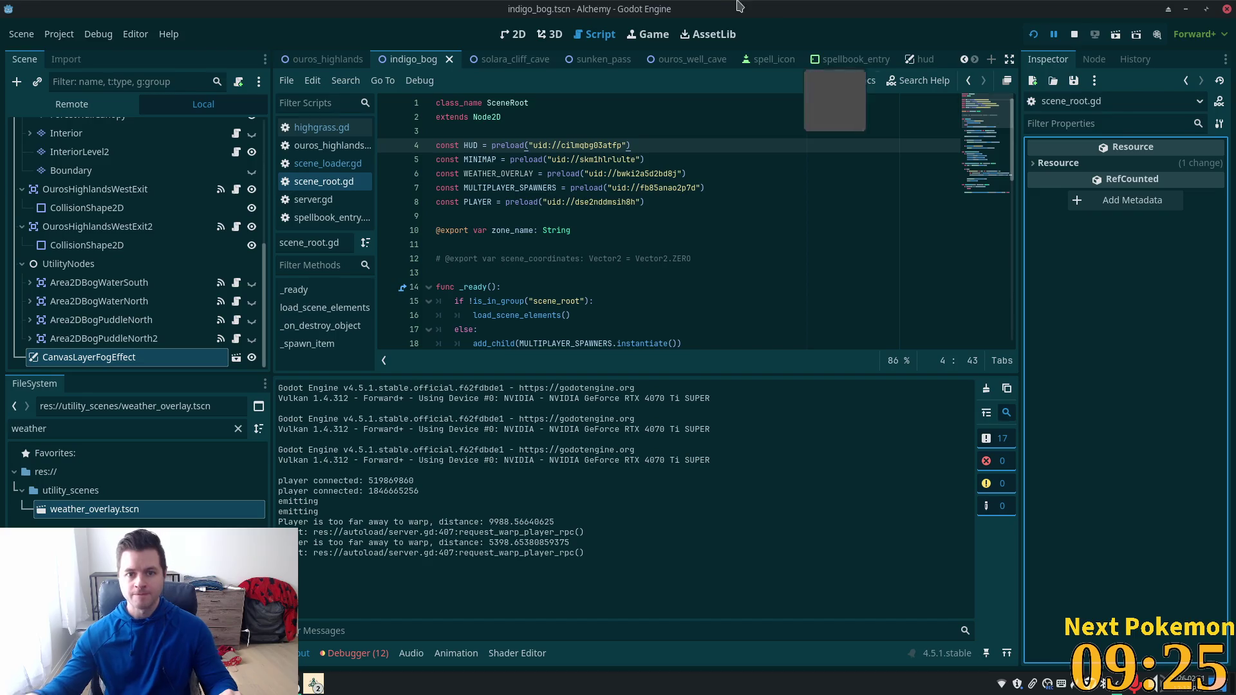
Step: Compare scene_root.gd with Cursor's copy around the WEATHER_OVERLAY line
left_click(616, 188)
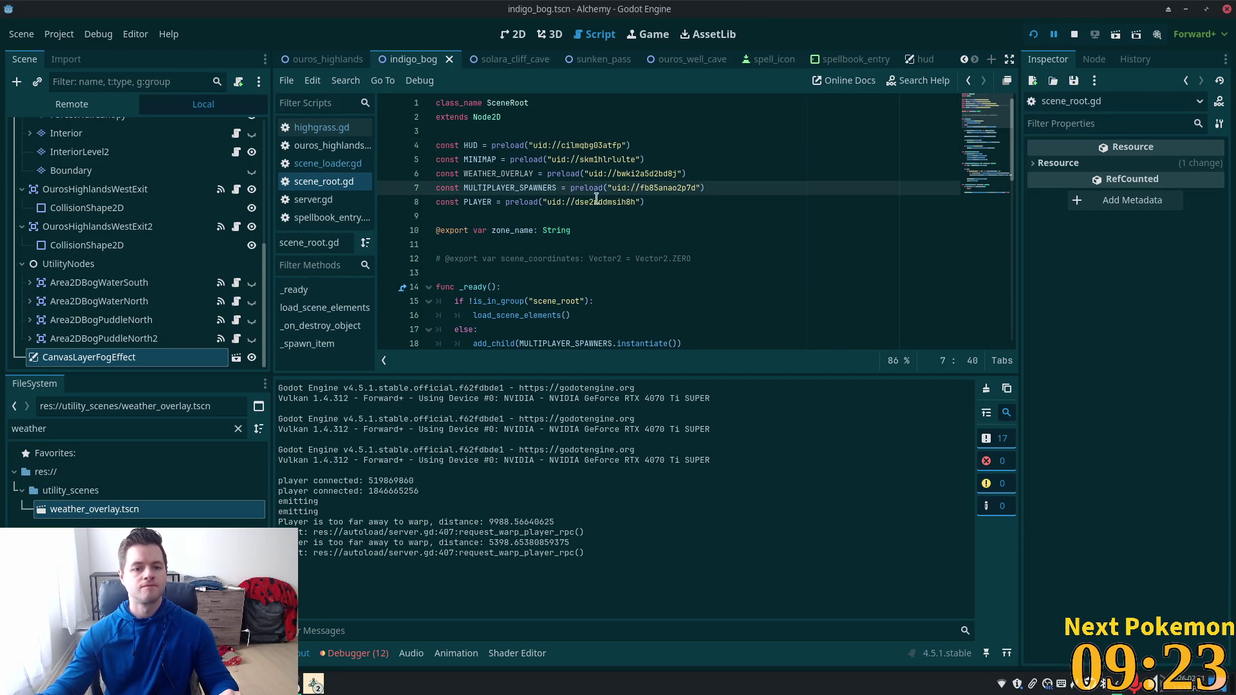
scroll(591, 197, "down", 4)
scroll(591, 197, "up", 2)
scroll(591, 197, "up", 2)
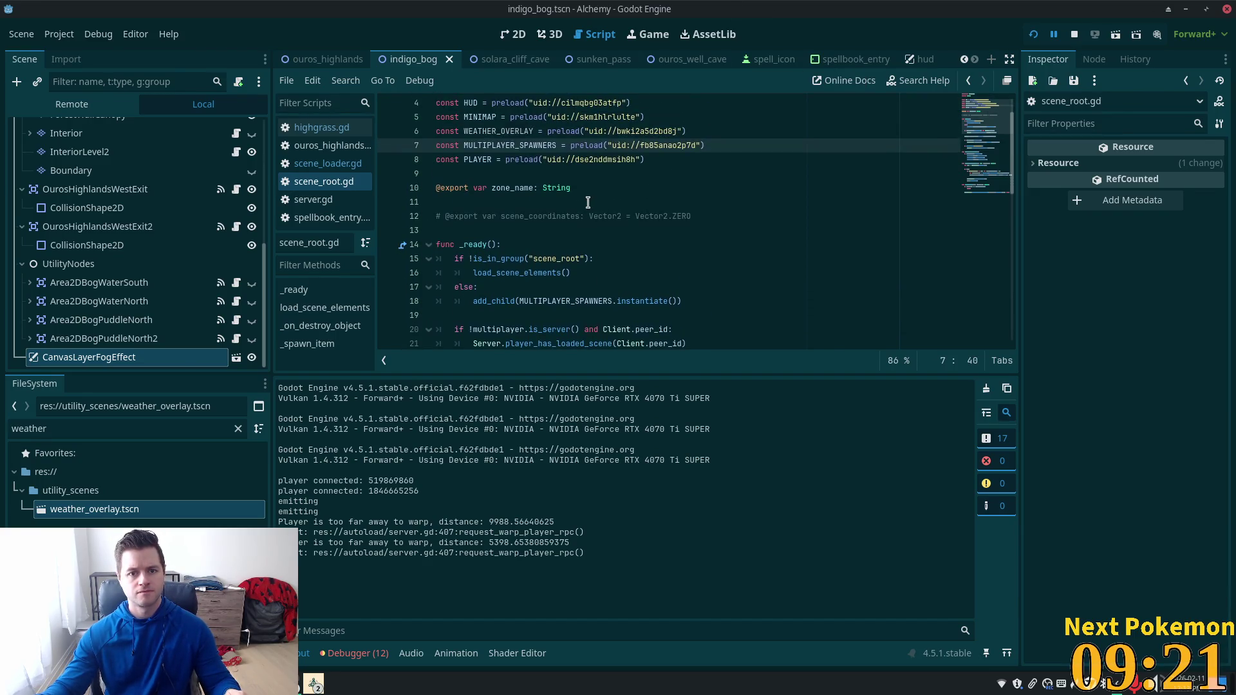
key("alt+Tab")
left_click(505, 142)
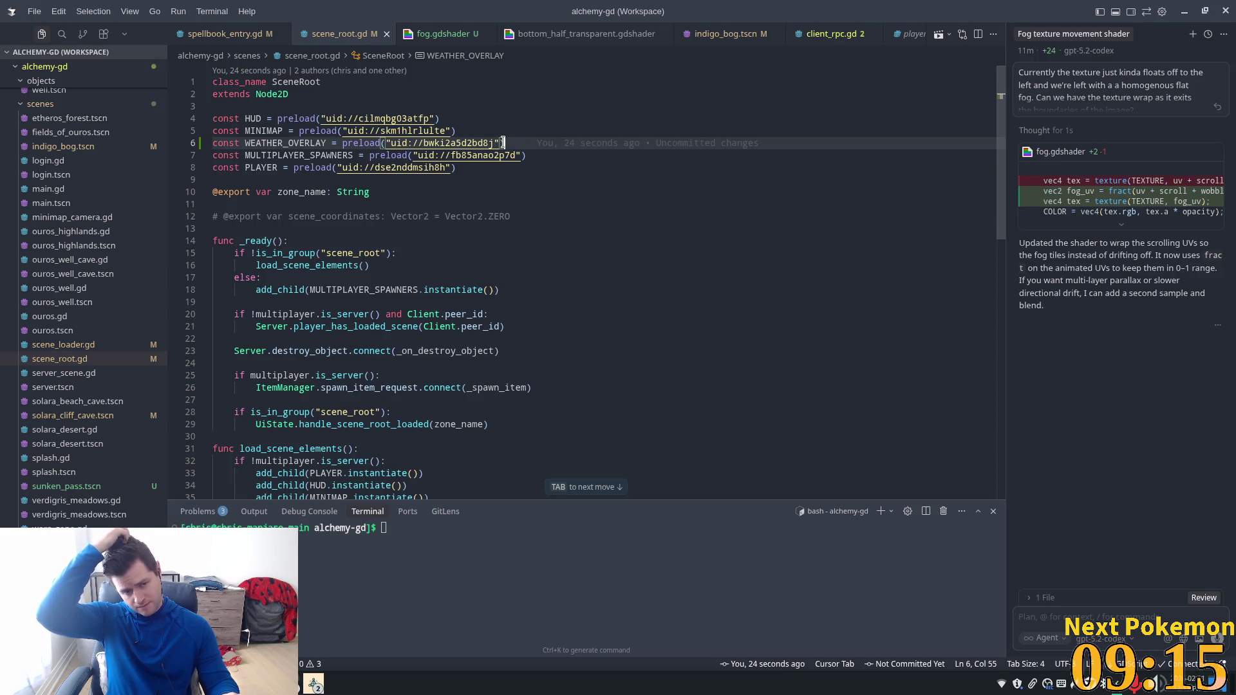
key("alt+Tab")
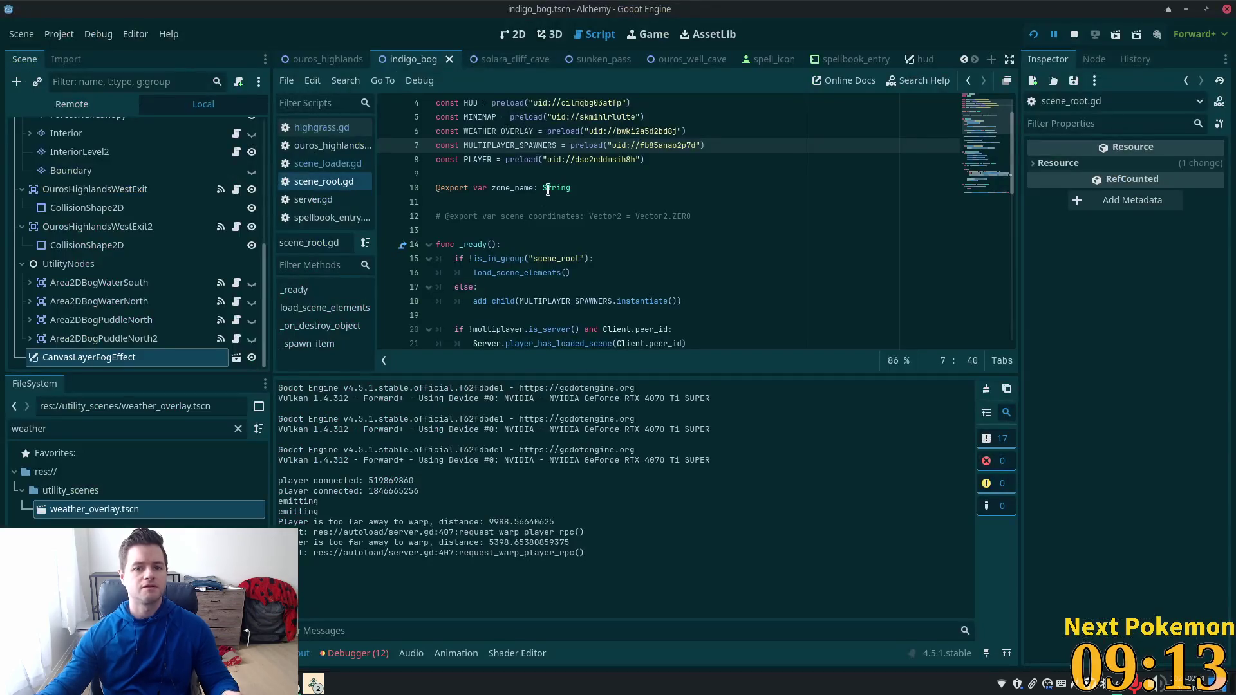
scroll(660, 231, "up", 1)
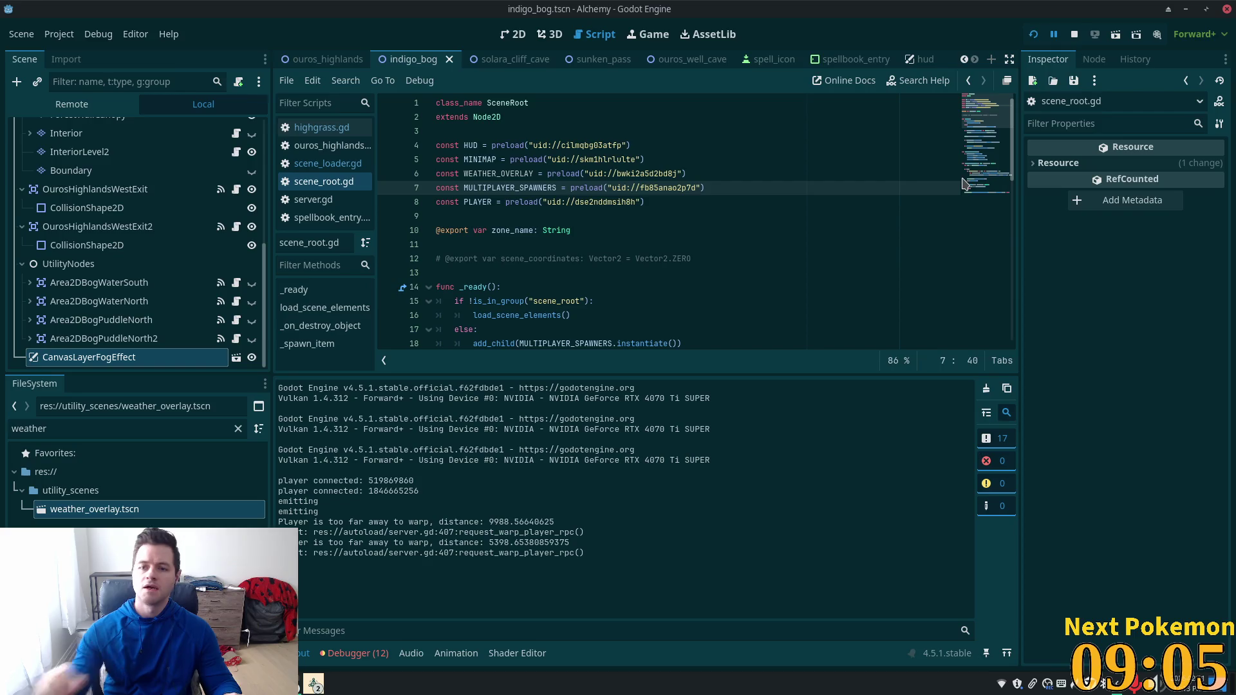
left_click(455, 242)
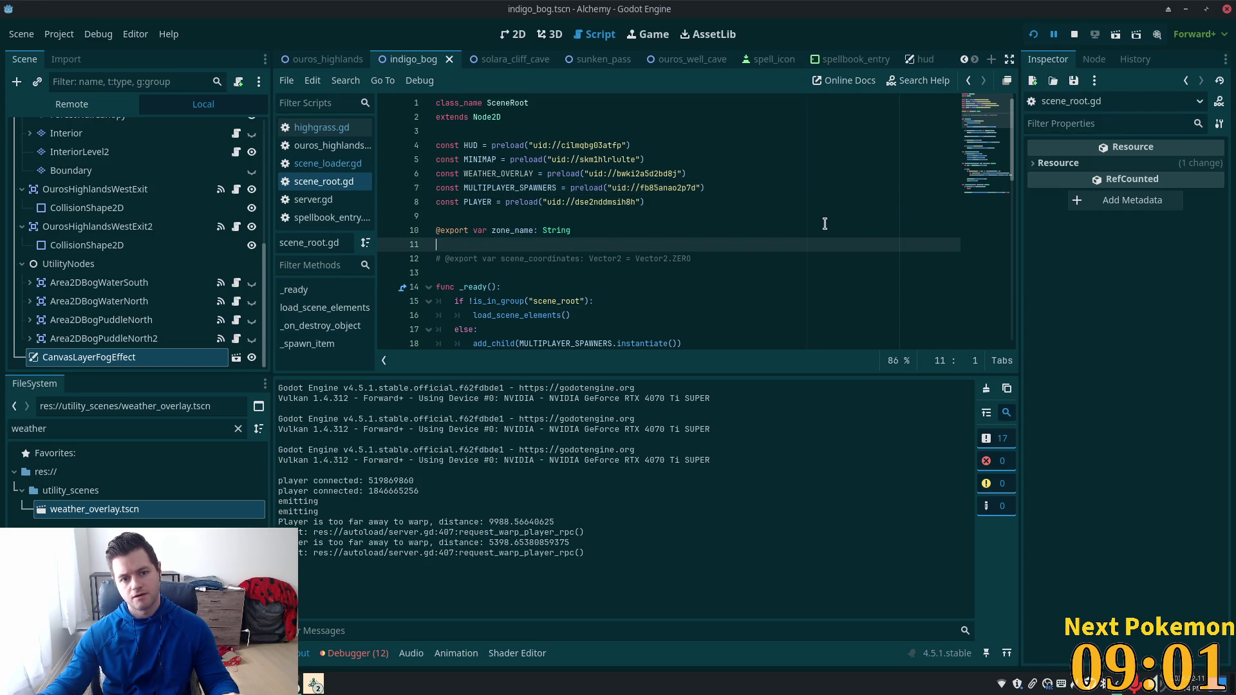
type("@export ")
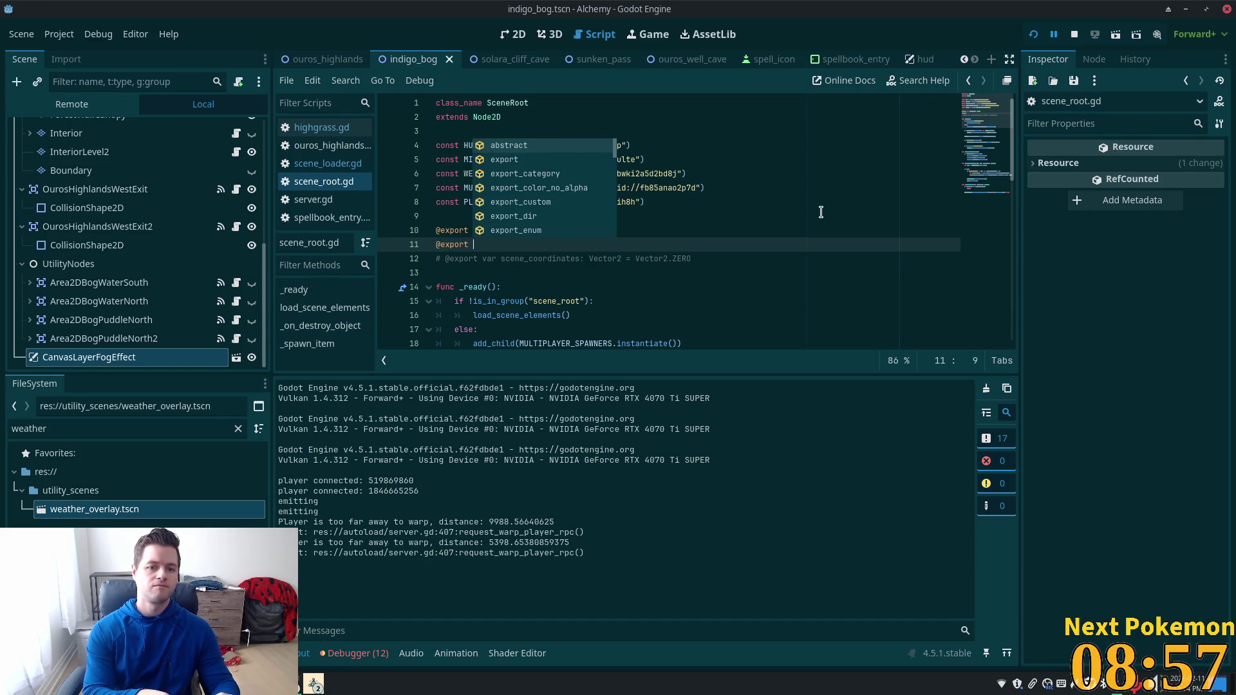
type("fog")
key("BackSpace")
key("BackSpace")
key("BackSpace")
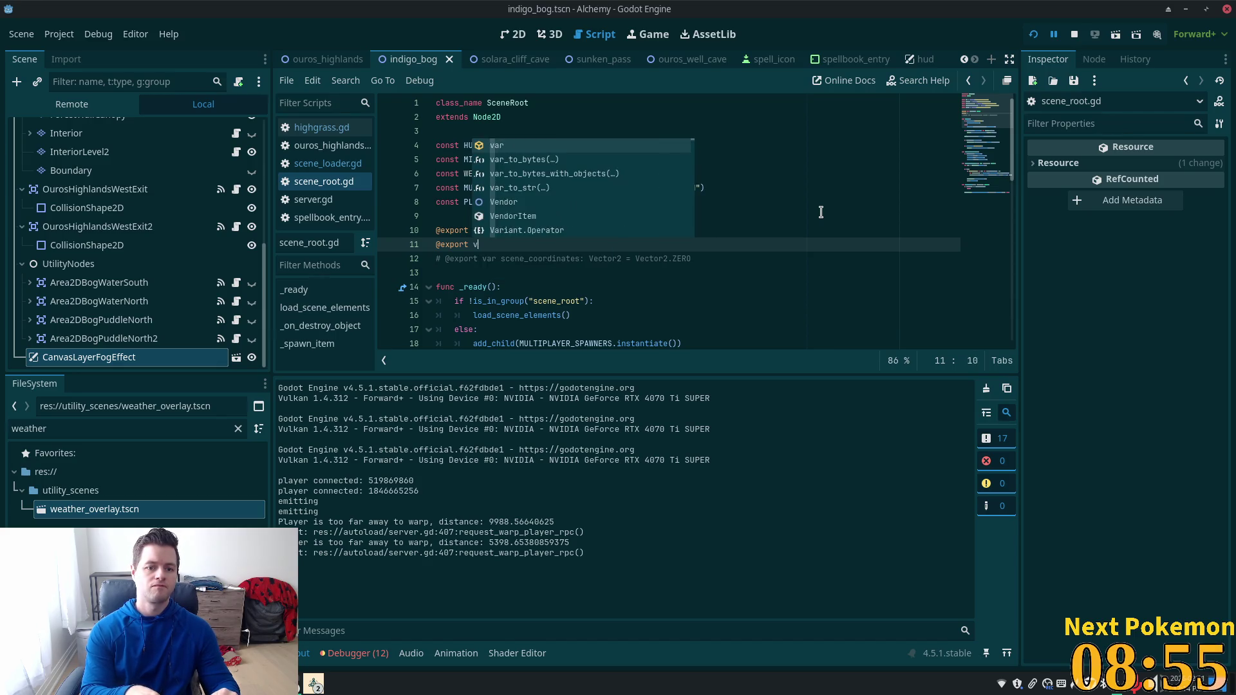
type("var fog")
key("Escape")
type(": ")
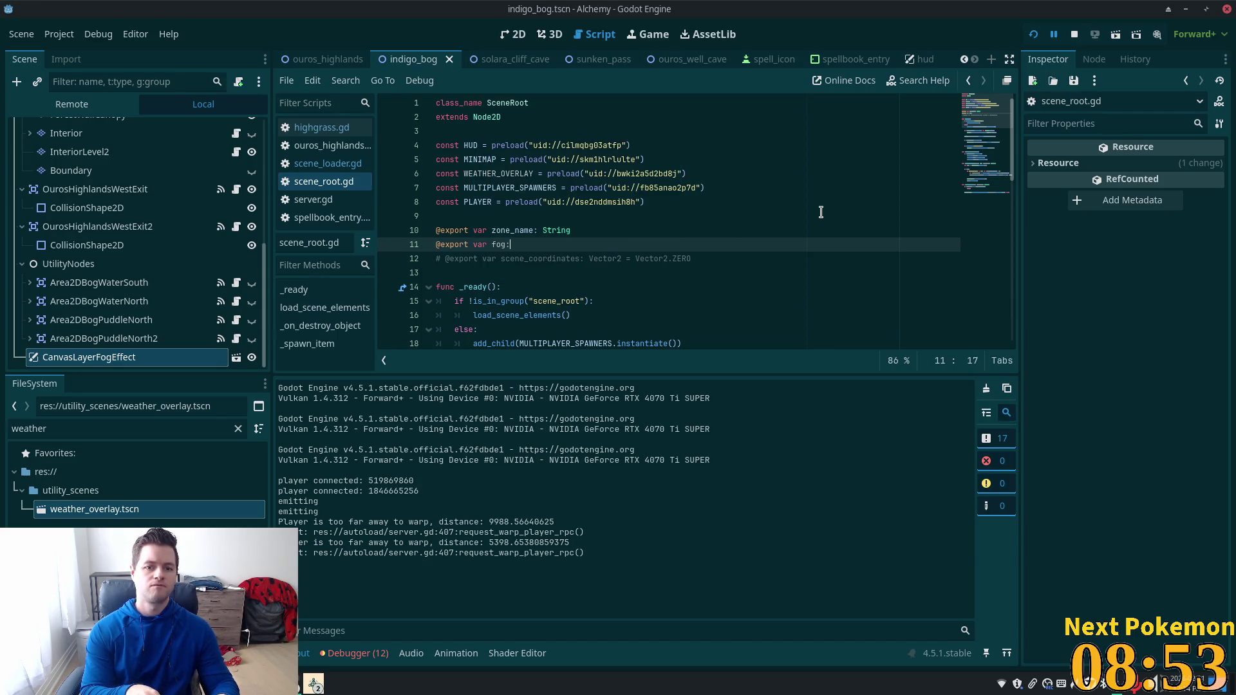
type("bool")
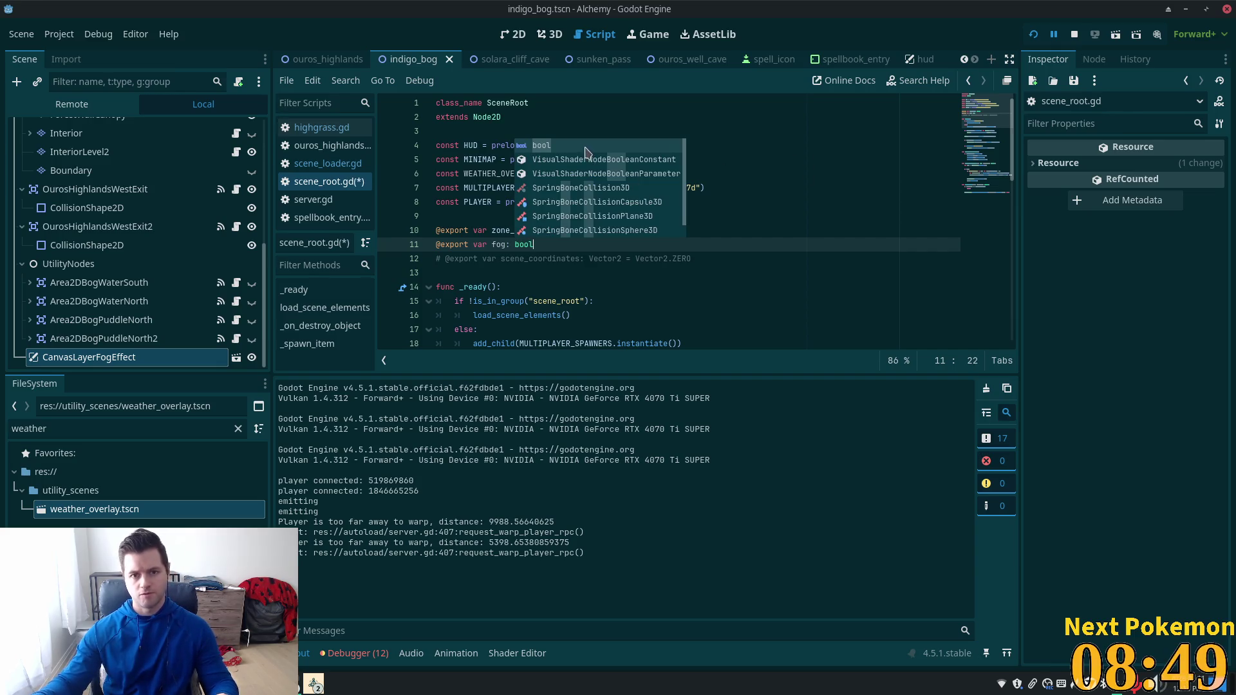
left_click(610, 147)
scroll(759, 289, "down", 3)
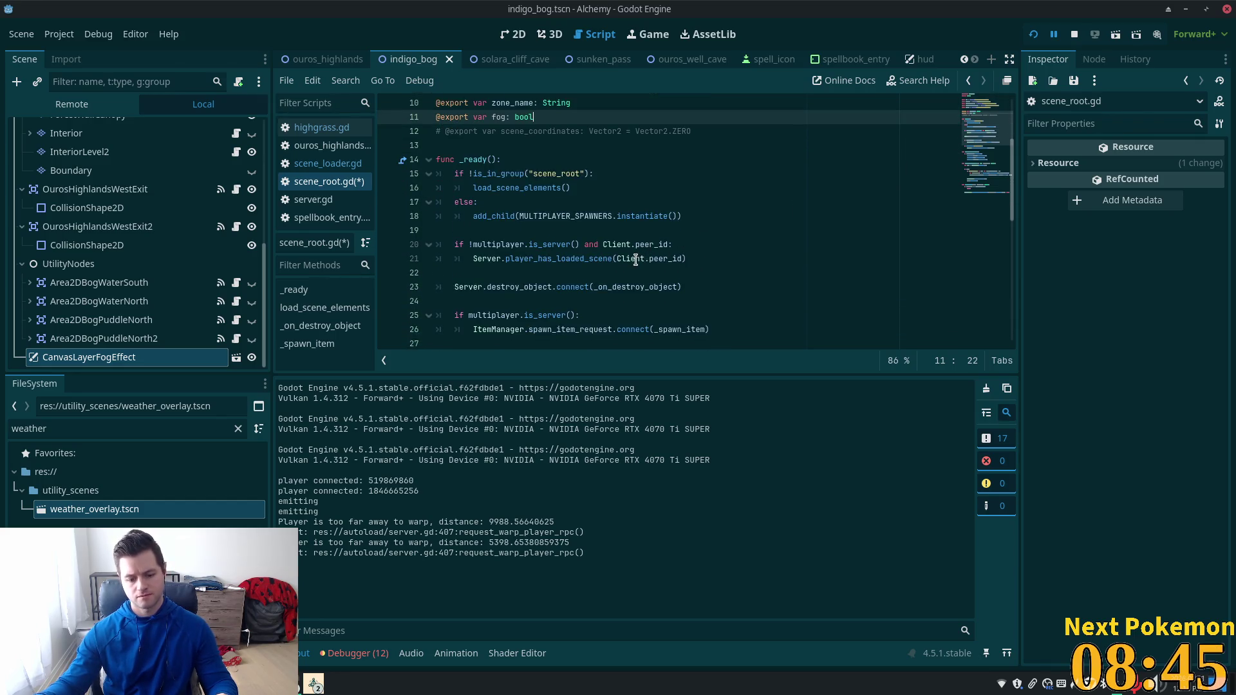
mouse_move(636, 259)
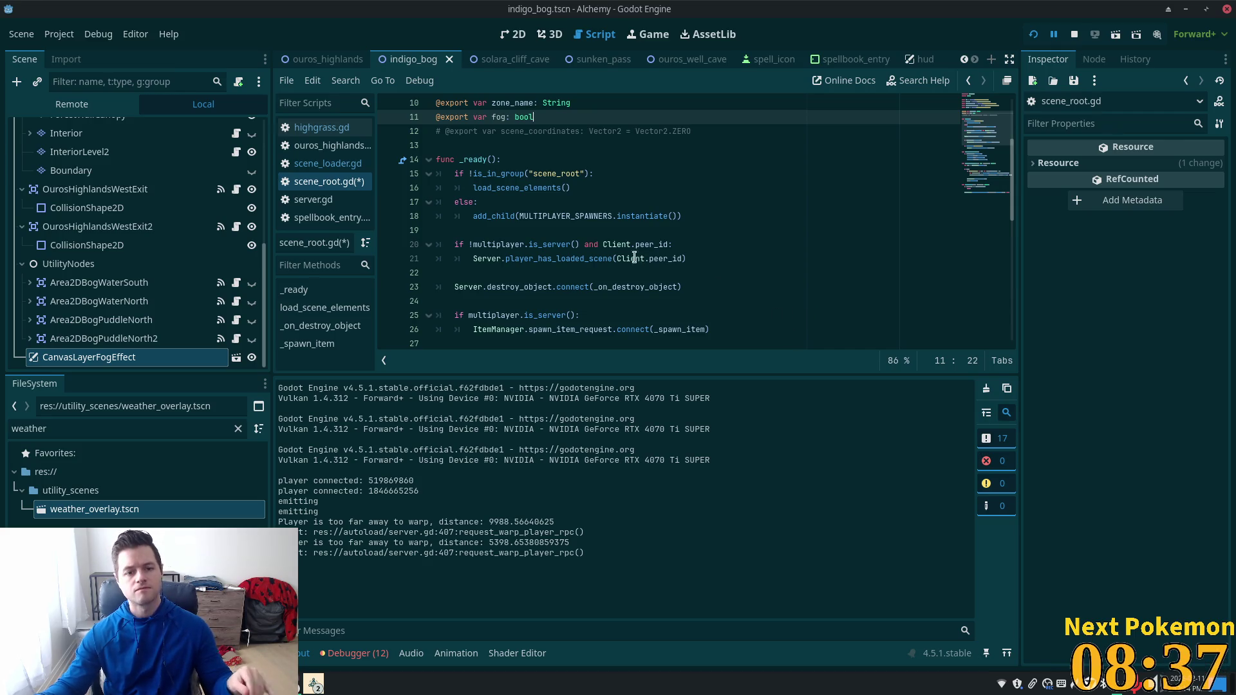
mouse_move(665, 240)
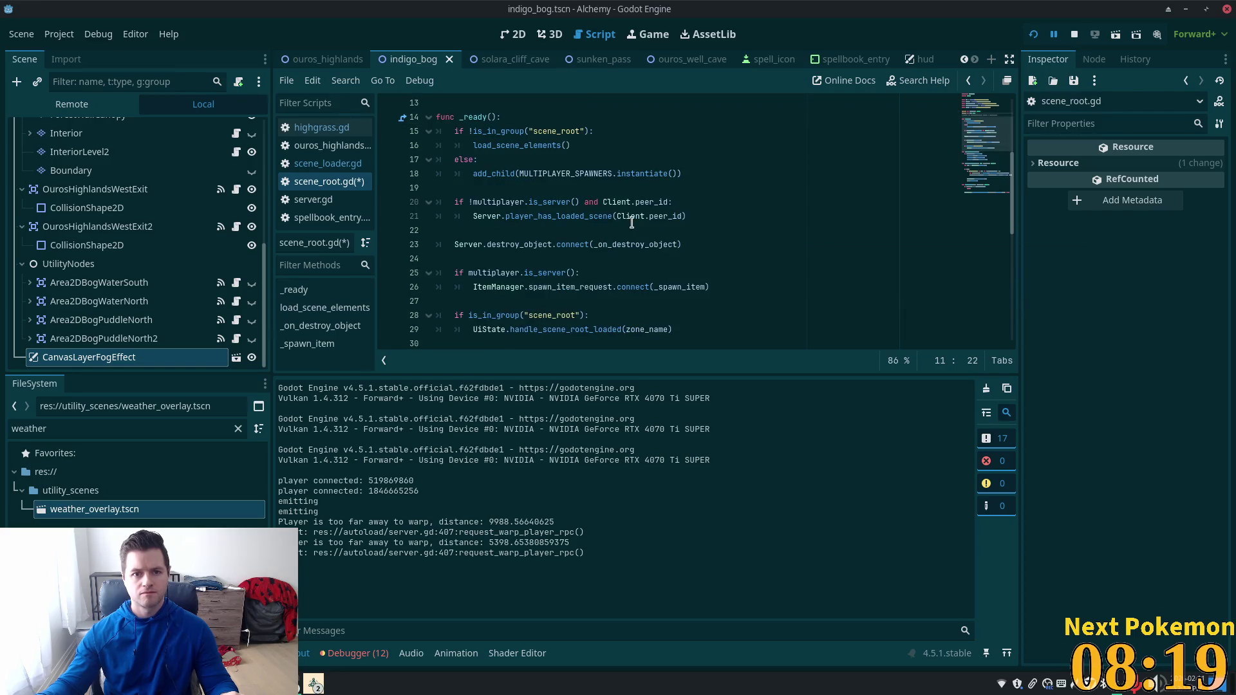
Step: Locate the child-adding lines in load_scene_elements; start, then discard, an add_child after MINIMAP
scroll(618, 238, "down", 3)
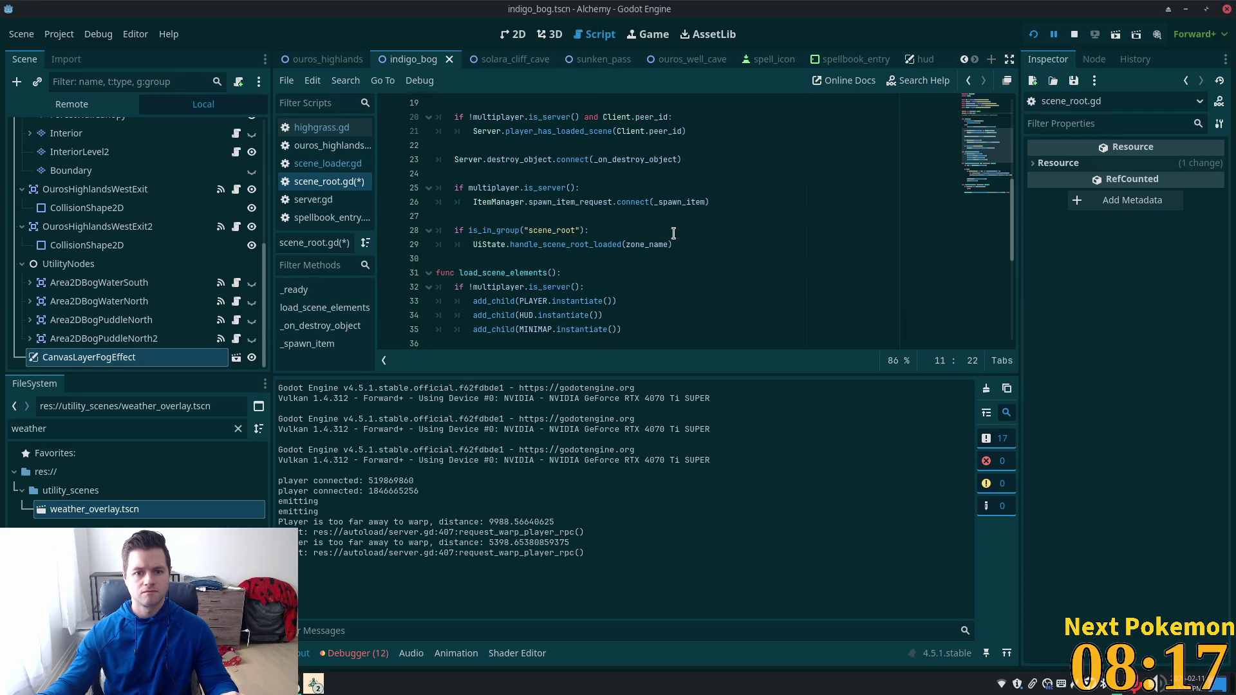
left_click(628, 245)
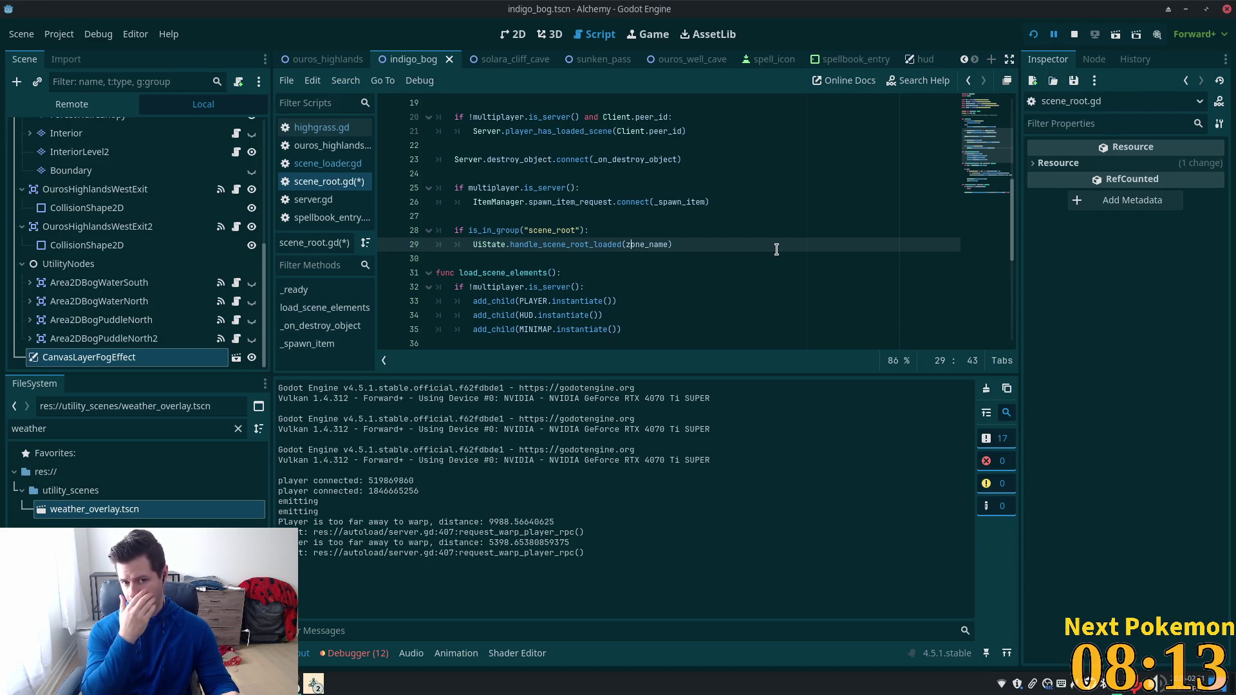
double_click(506, 272)
scroll(561, 279, "down", 3)
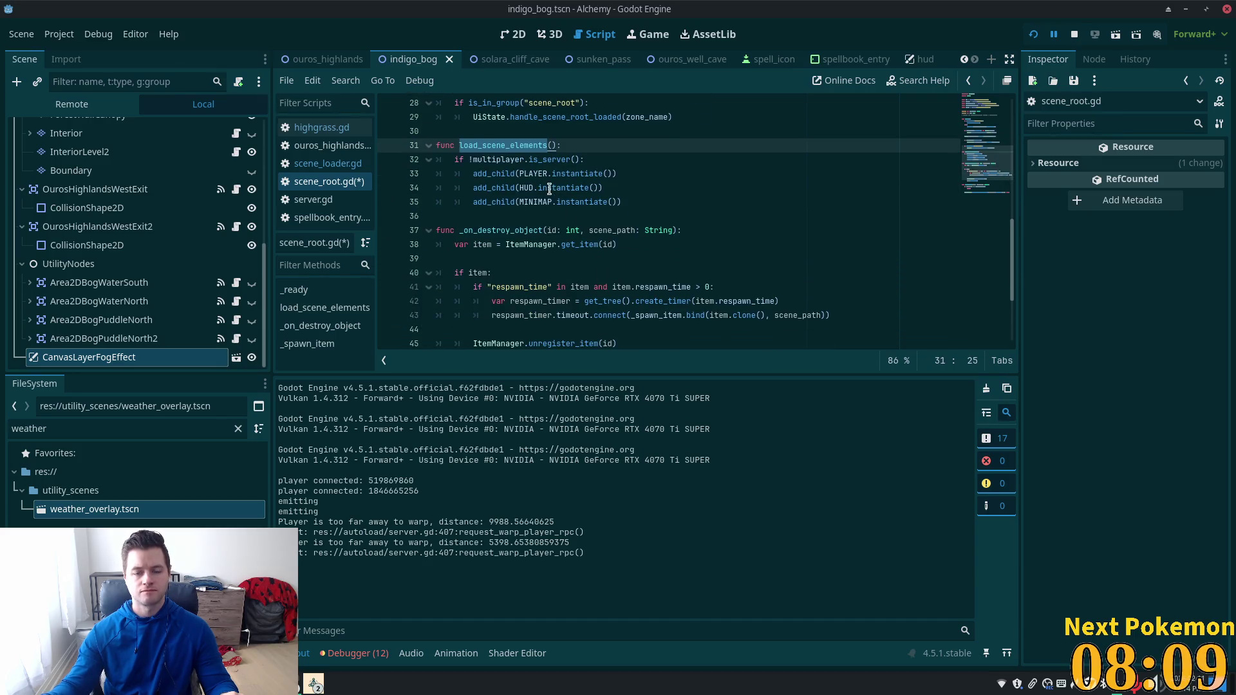
left_click(499, 159)
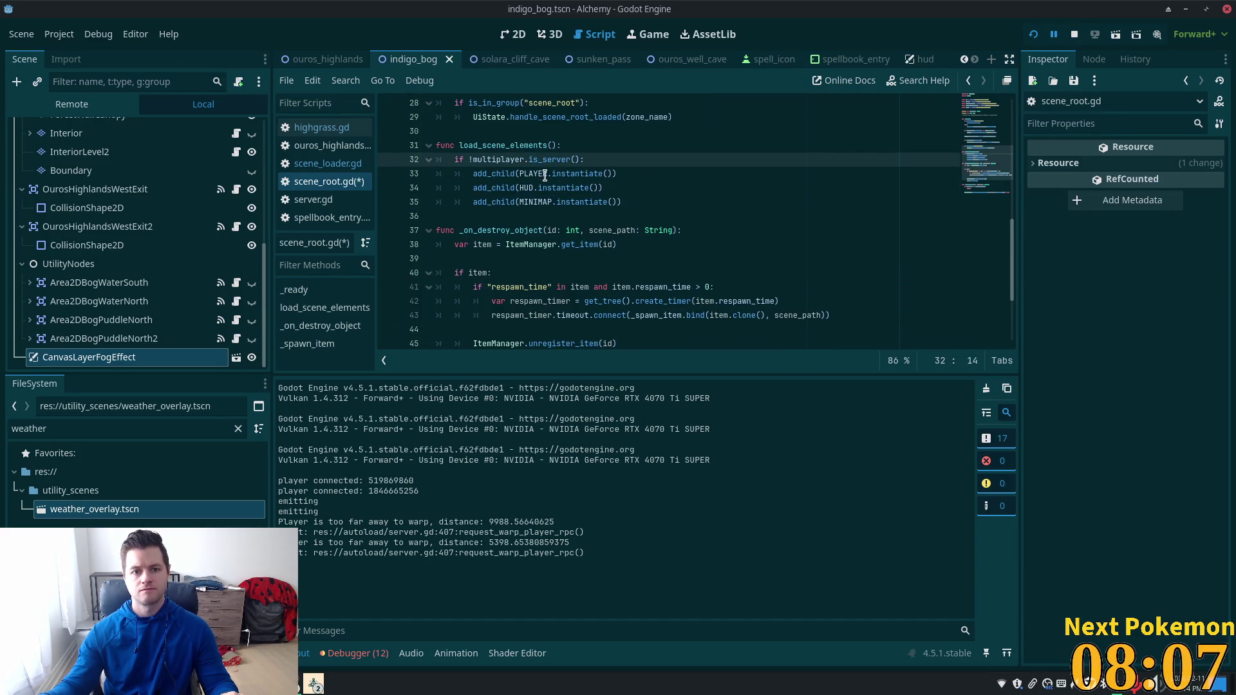
left_click(640, 188)
left_click(647, 201)
key("Return")
type("ass")
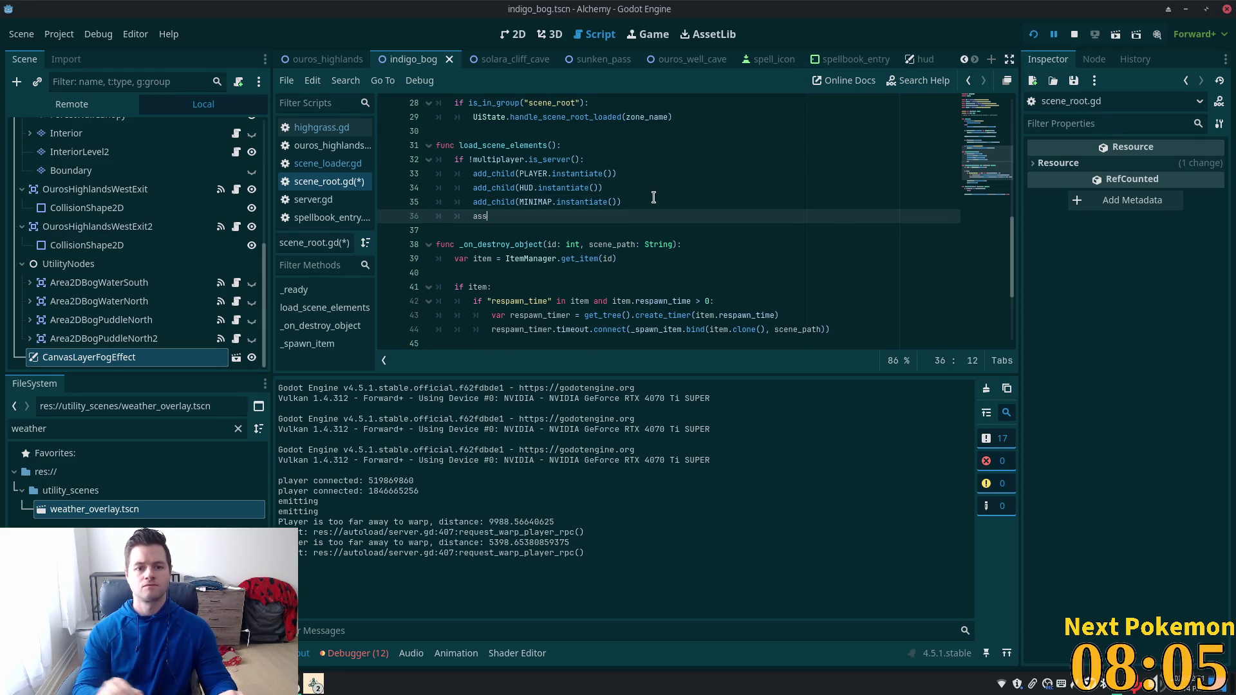
key("BackSpace")
key("BackSpace")
type("dd")
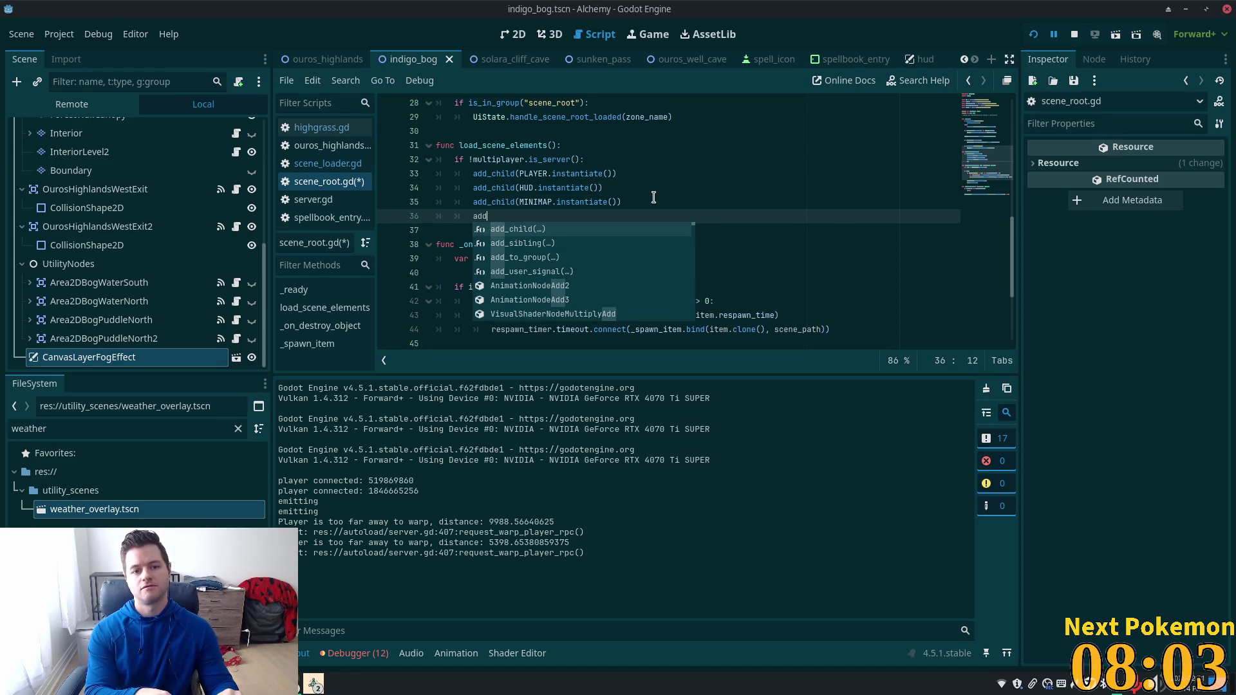
type("_chil")
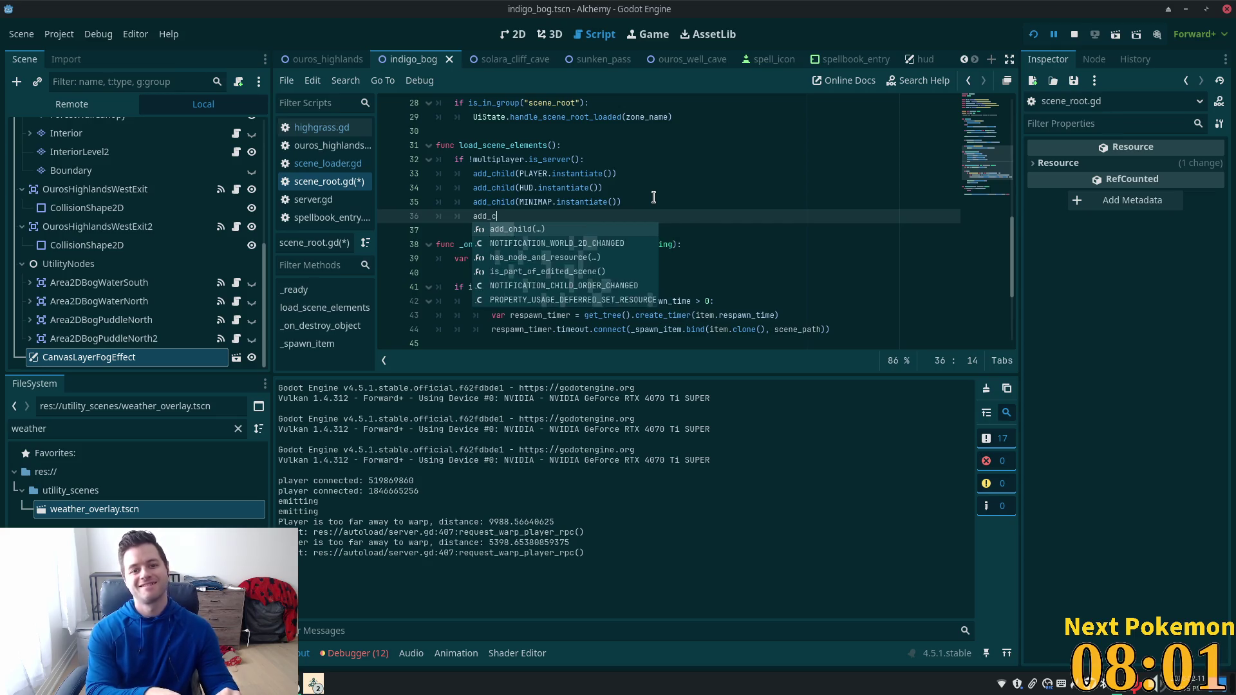
key("BackSpace")
key("BackSpace")
key("BackSpace")
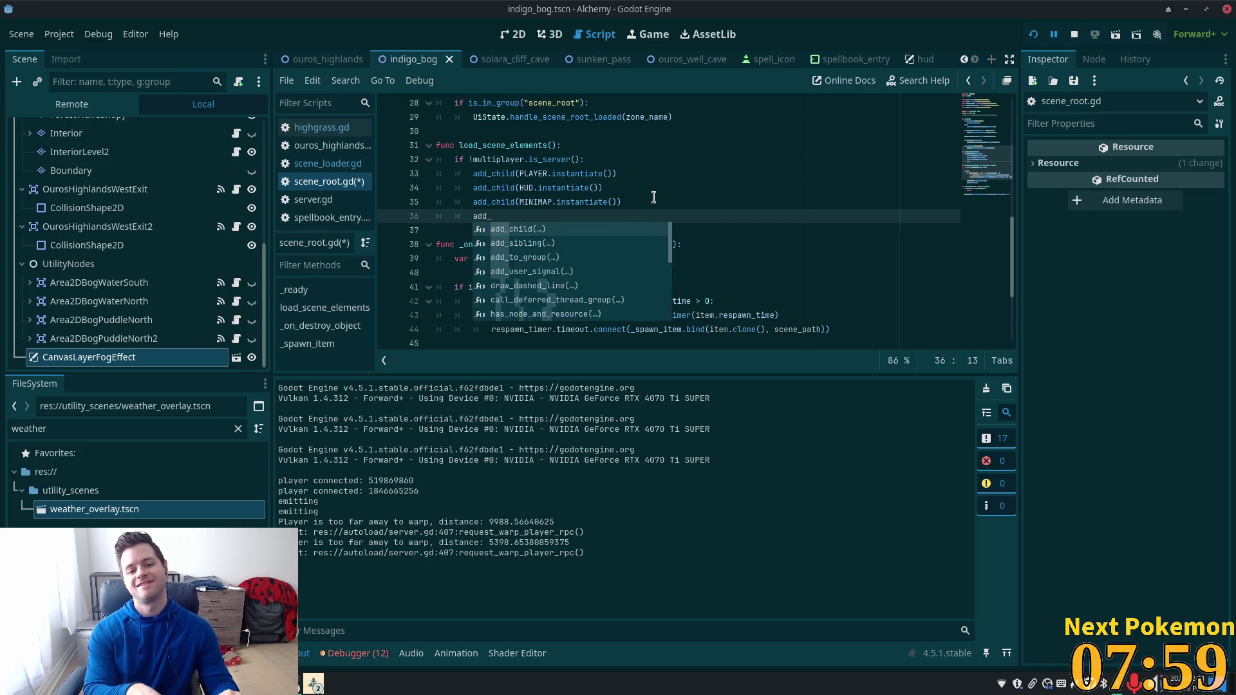
Step: Add an add_child(WEATHER_OVERLAY) line after the PLAYER child
key("Up")
key("Up")
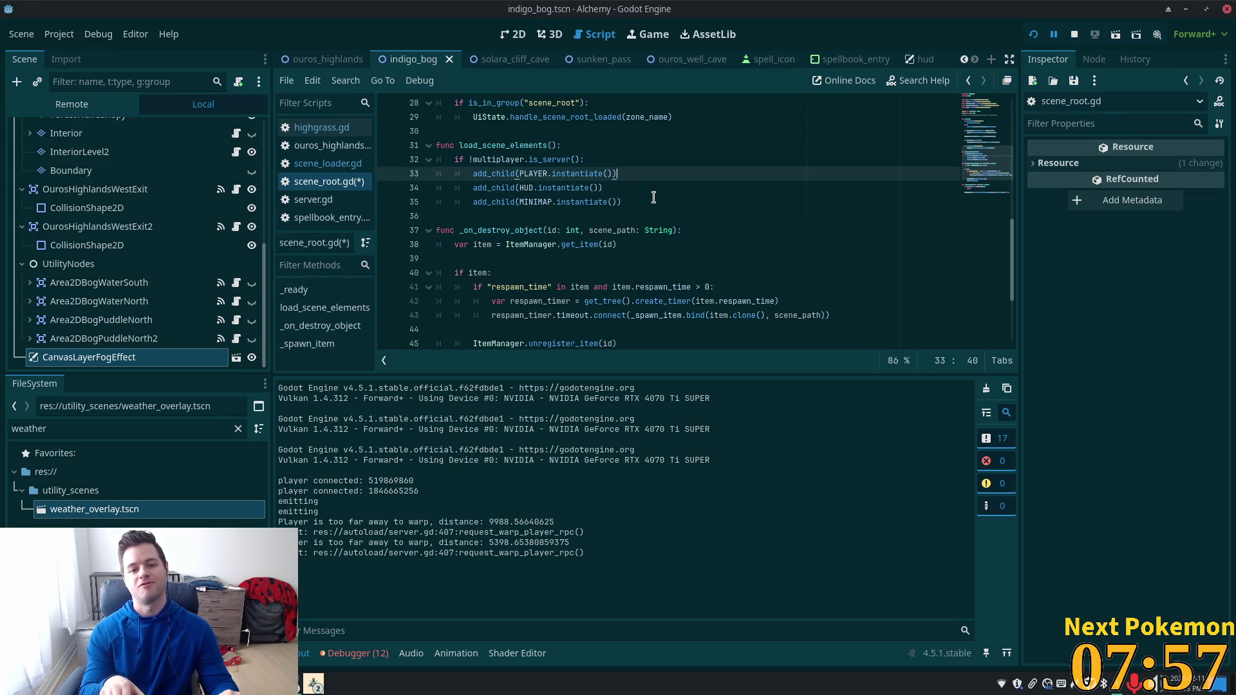
key("Return")
type("add")
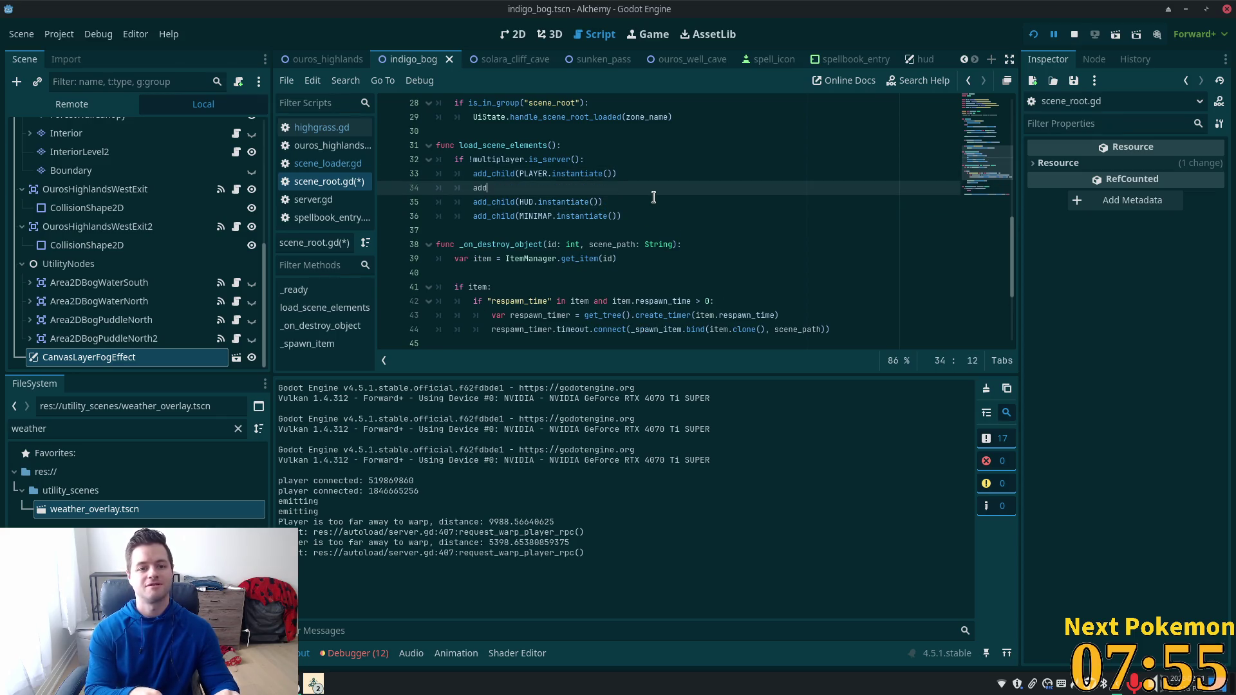
type("_chil")
key("Return")
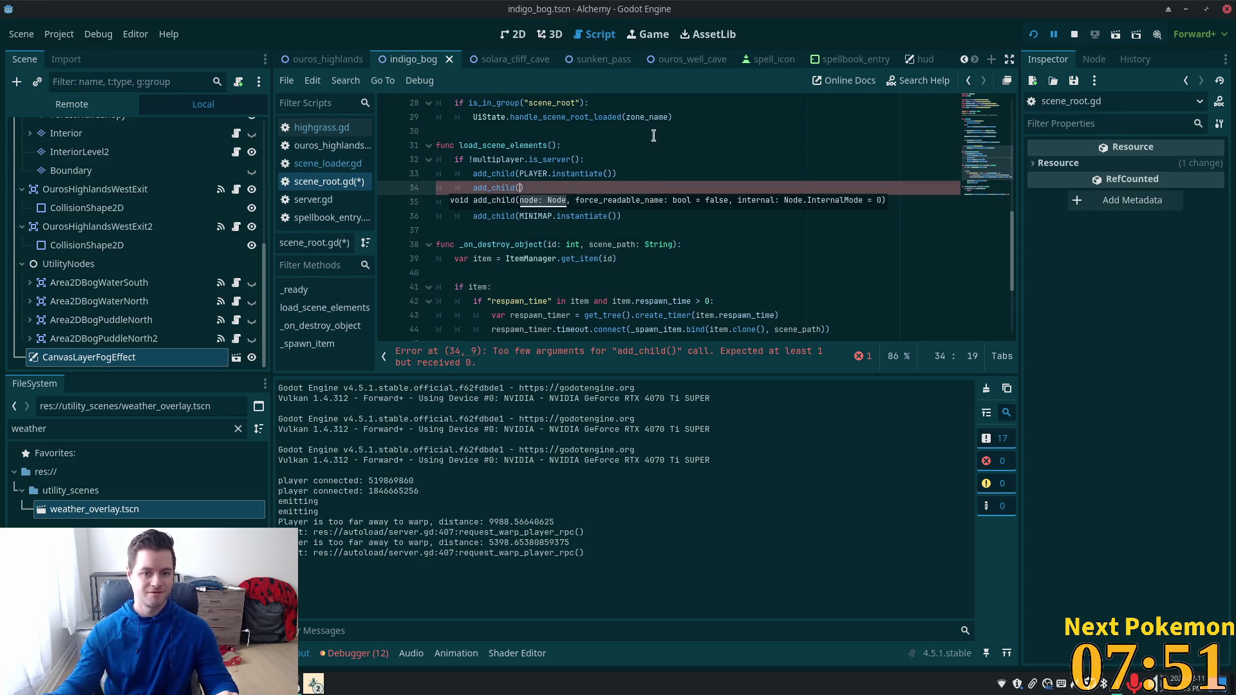
scroll(670, 215, "up", 7)
scroll(670, 215, "up", 2)
scroll(672, 215, "down", 2)
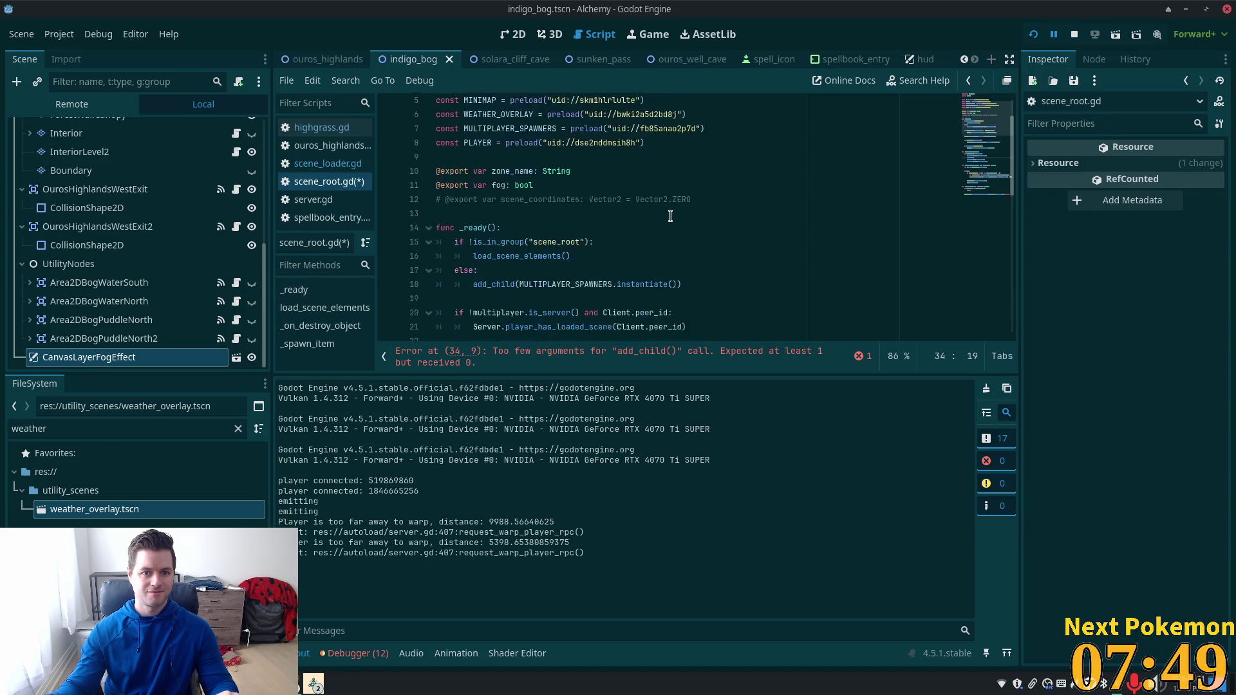
type("Wea")
key("Down")
key("Down")
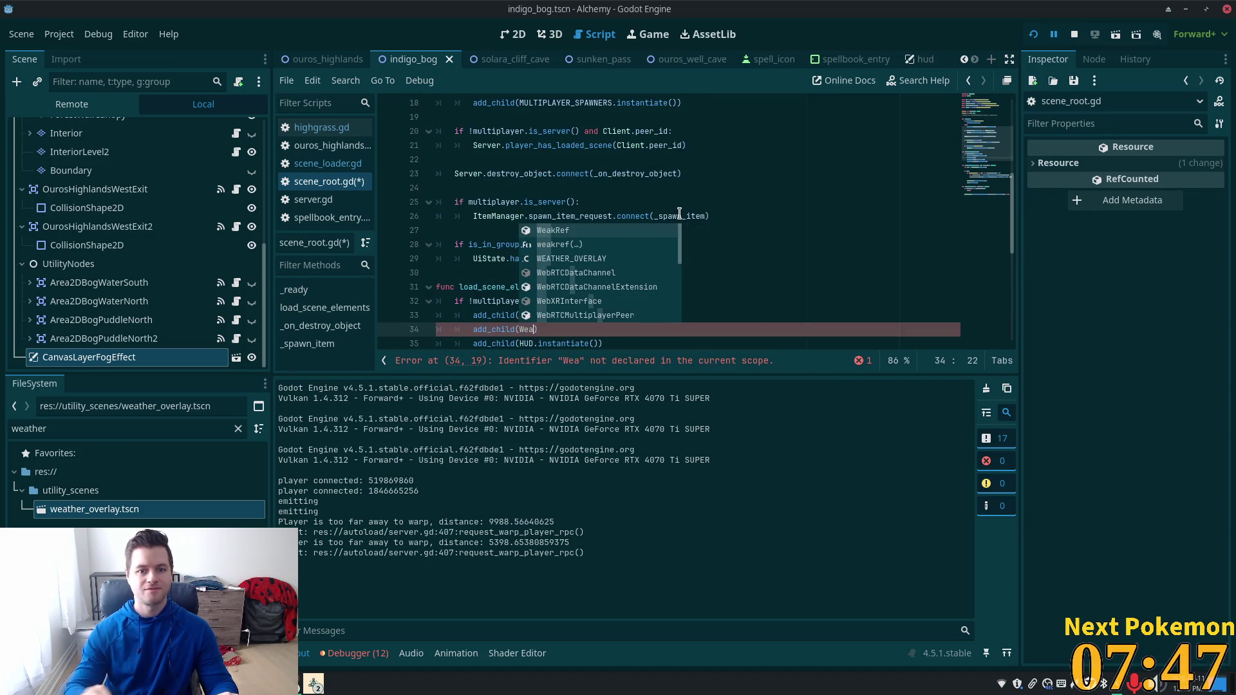
key("Return")
Step: Complete the call as add_child(WEATHER_OVERLAY.instantiate())
scroll(564, 222, "down", 4)
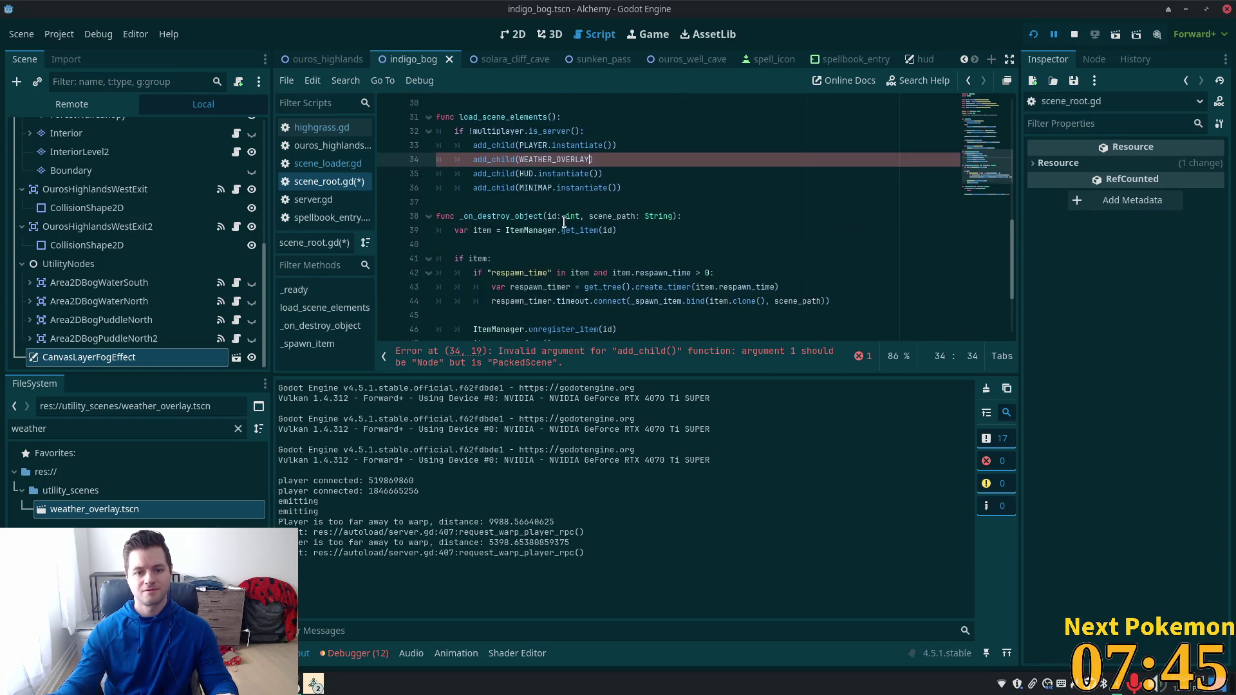
left_click(603, 160)
scroll(559, 242, "up", 2)
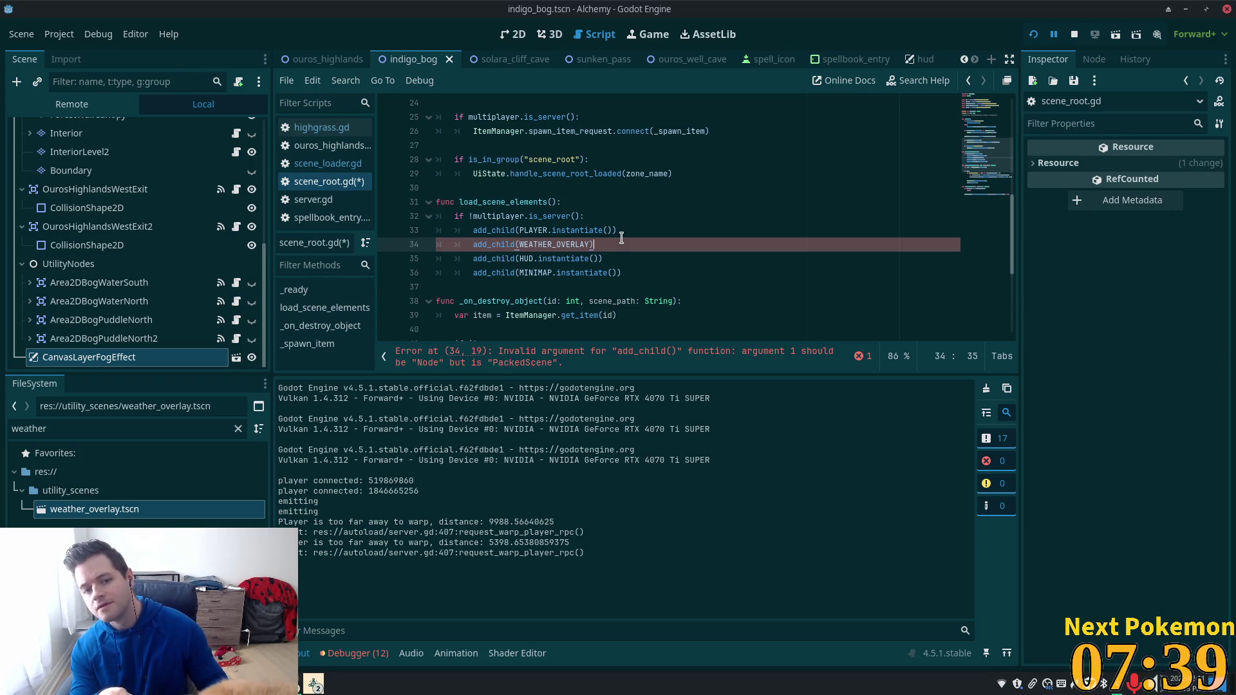
type(".")
key("ctrl+space")
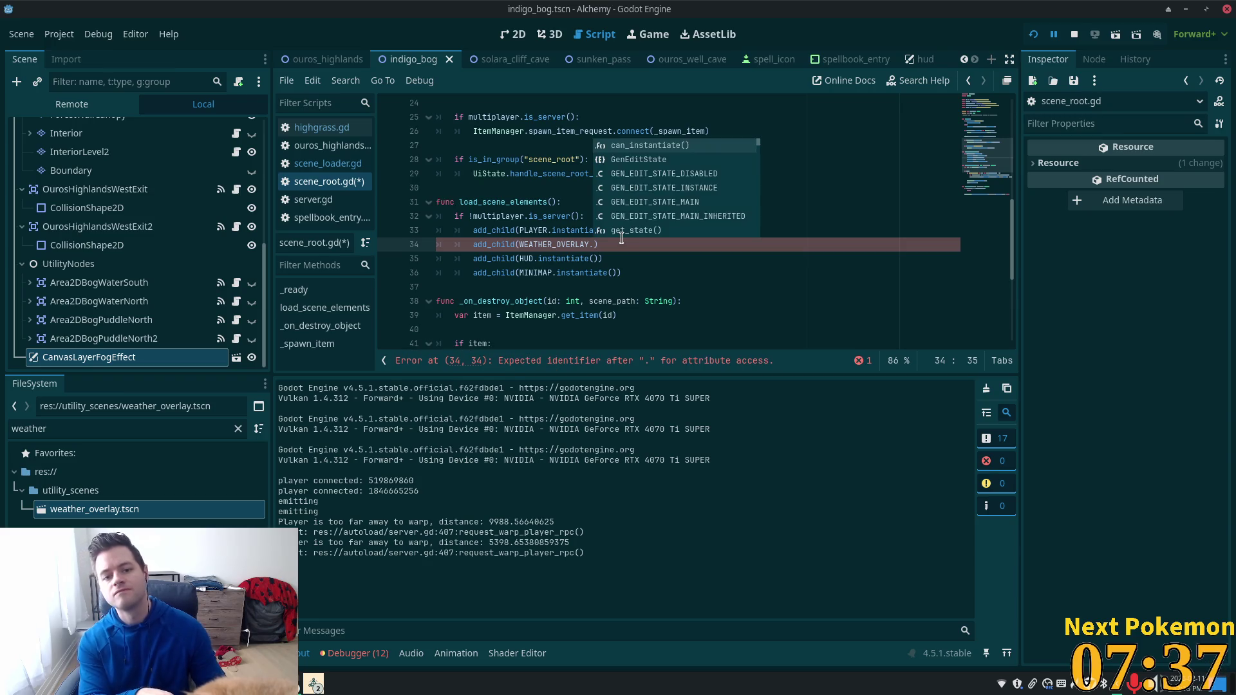
type("i")
key("BackSpace")
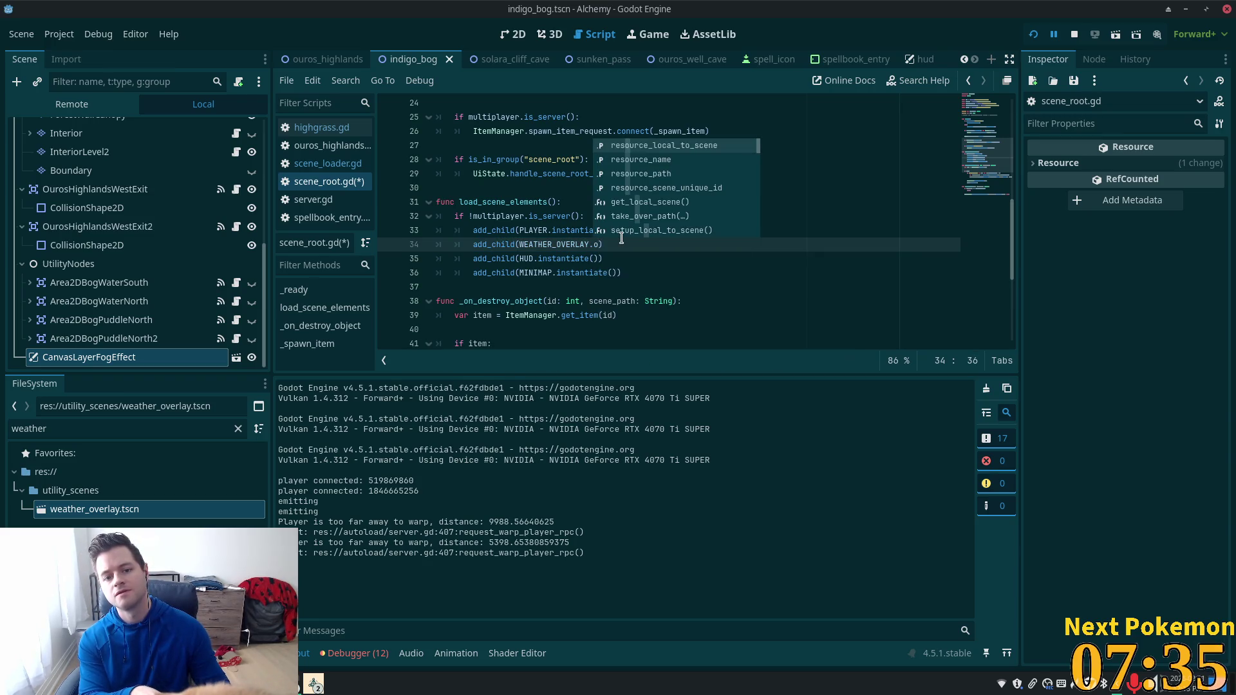
type("iin")
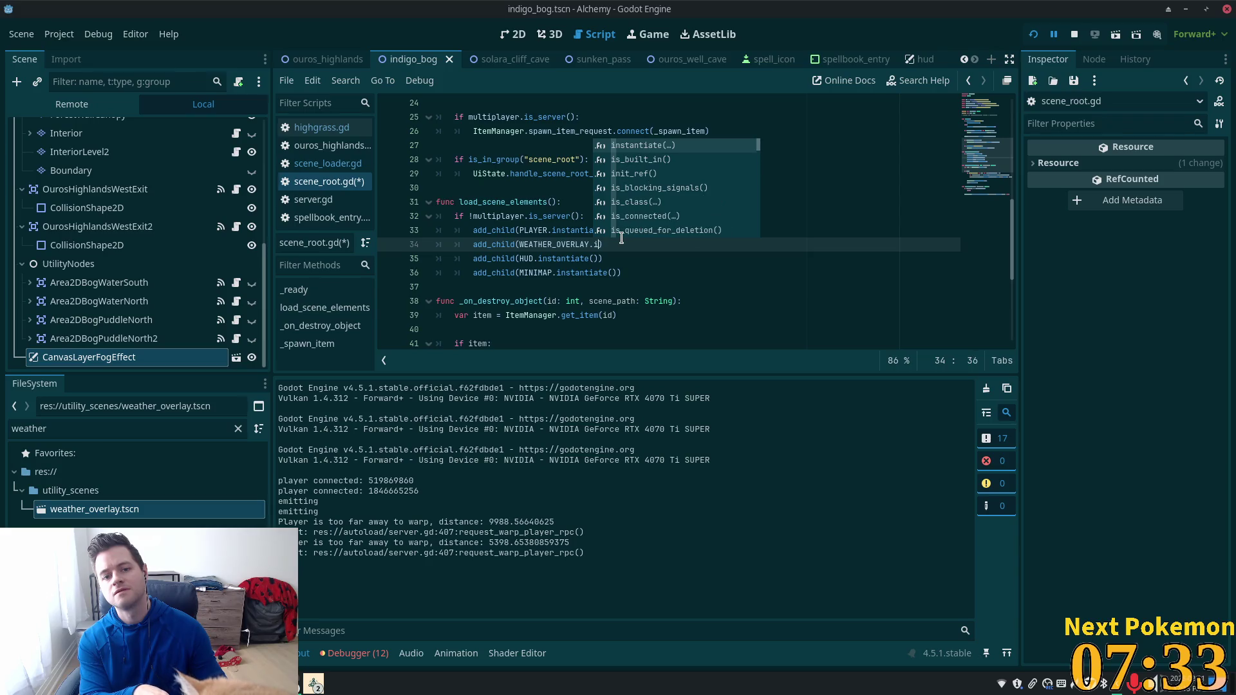
key("Return")
Step: Wrap the overlay call in an indented 'if fog:' check and save scene_root.gd
left_click(548, 229)
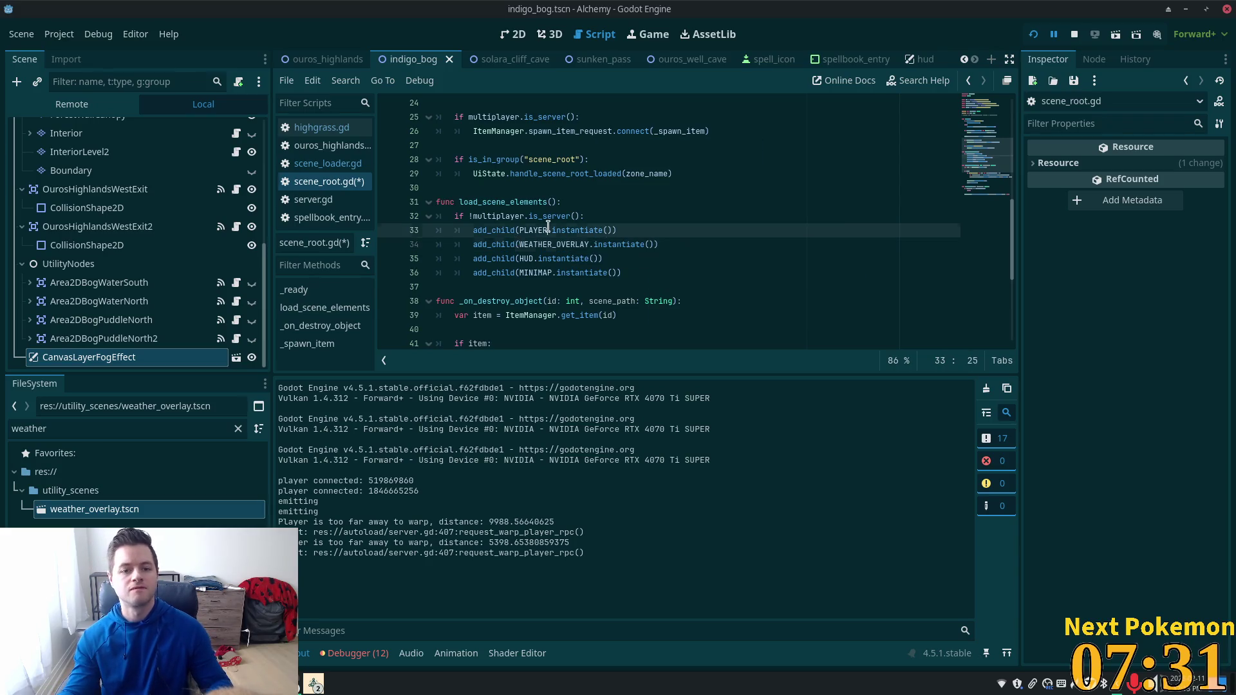
left_click(629, 232)
key("Return")
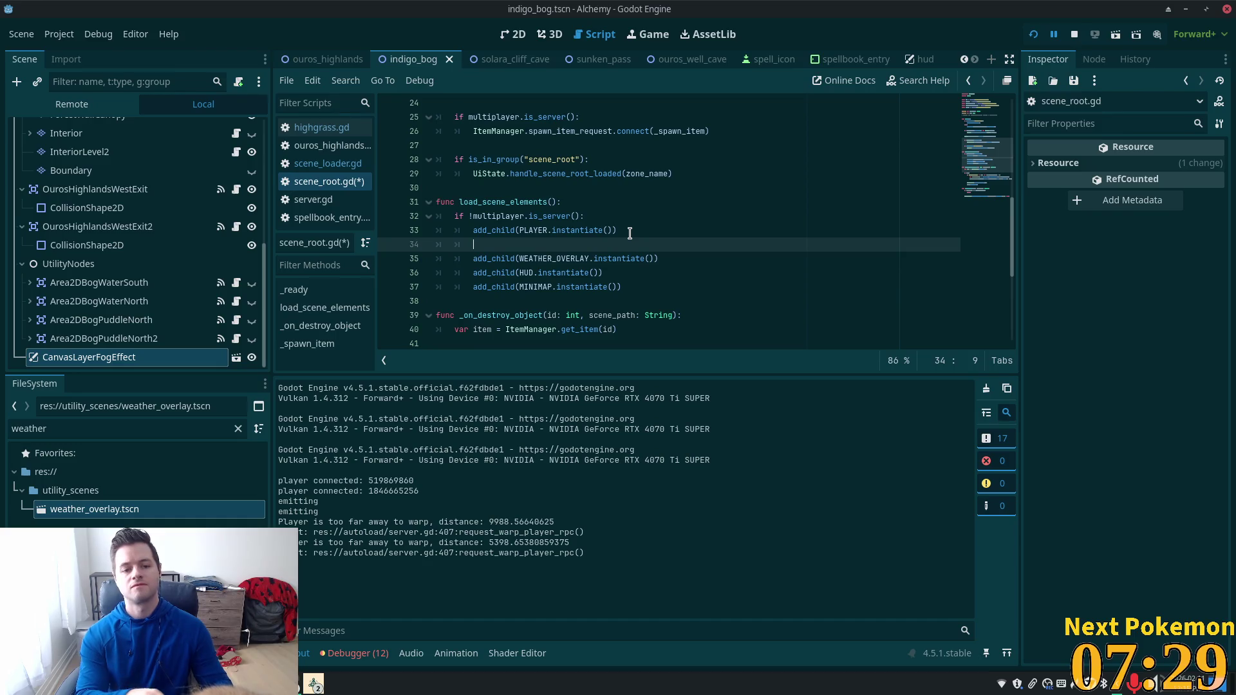
type("if fog")
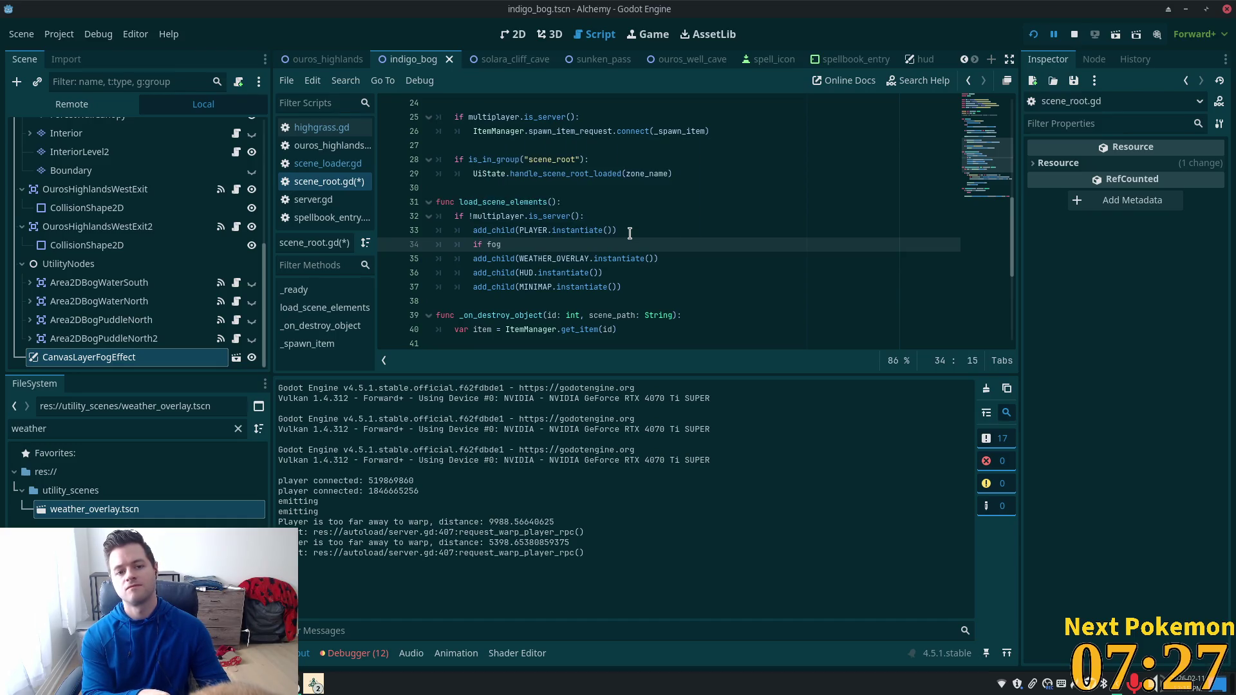
key("Down")
key("Home")
key("Tab")
key("Up")
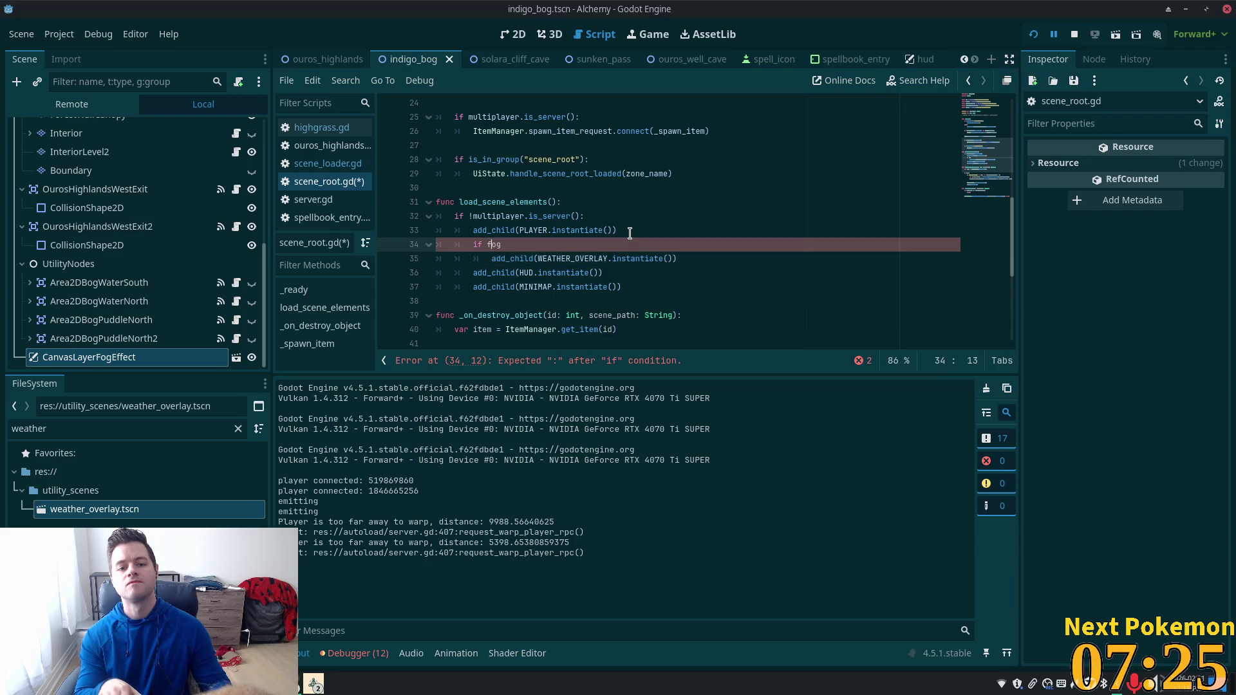
type(":")
key("ctrl+s")
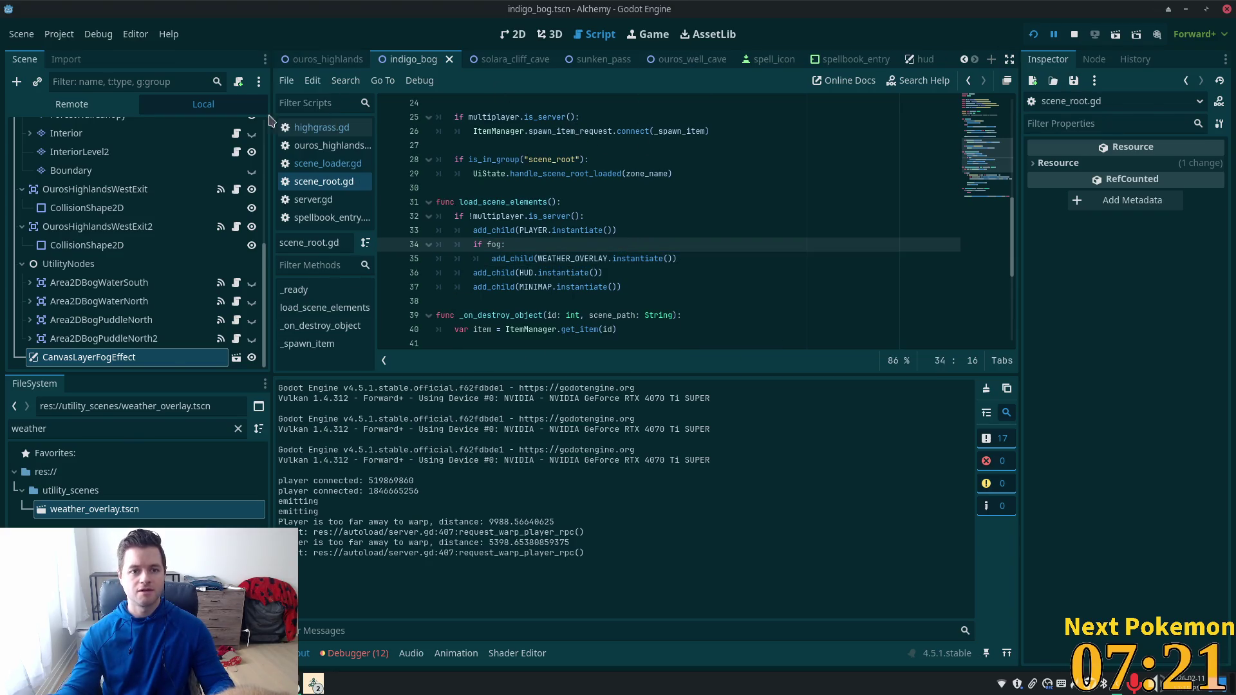
Step: Turn on Fog for the IndigoBog root node and save the Indigo Bog scene
left_click(67, 133)
left_click_drag(264, 251, 264, 116)
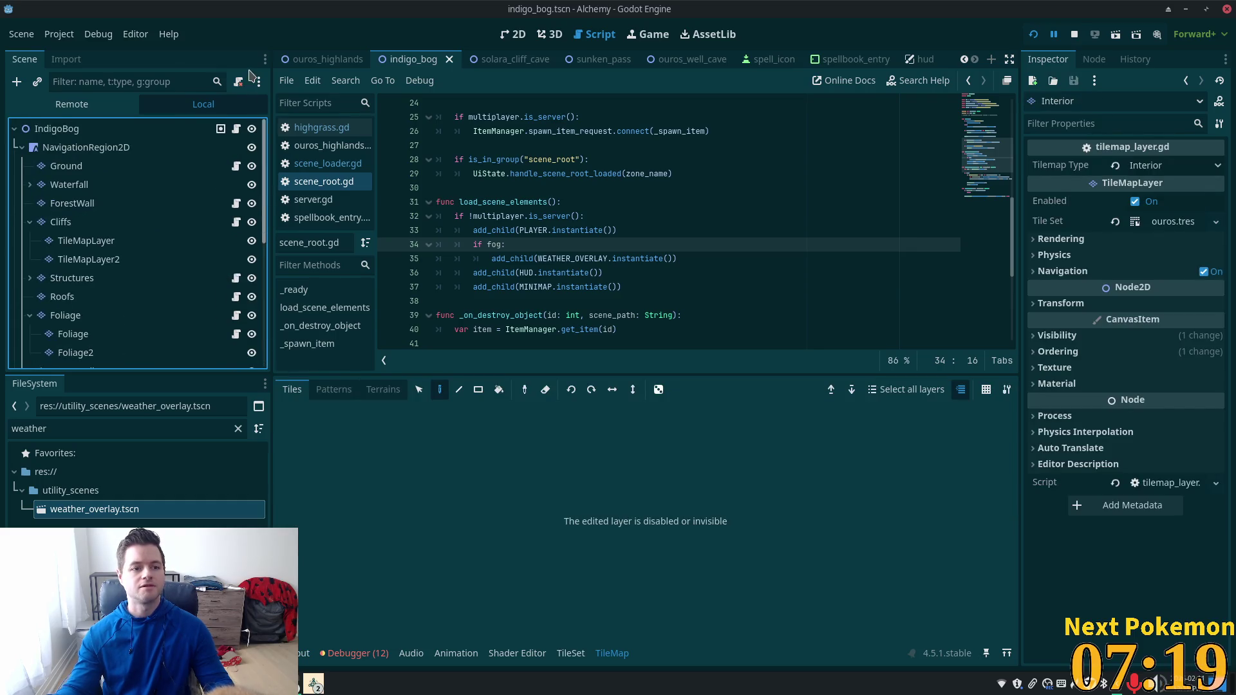
left_click(58, 129)
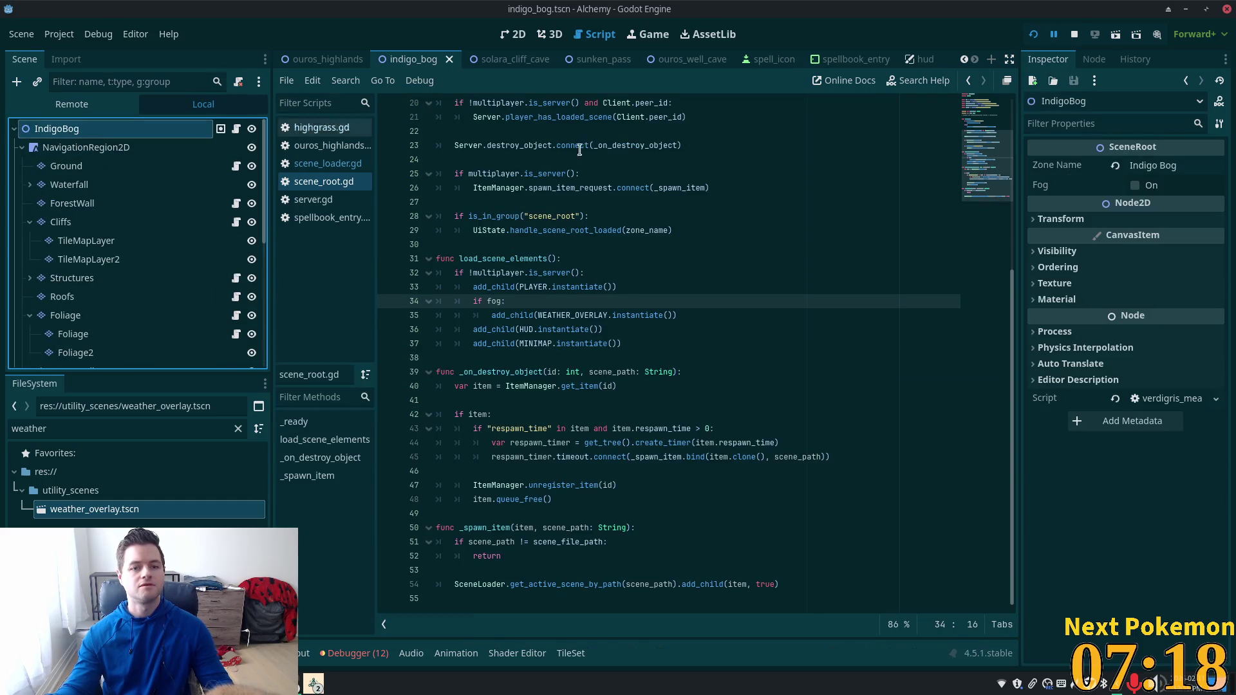
left_click(1135, 185)
scroll(140, 310, "down", 5)
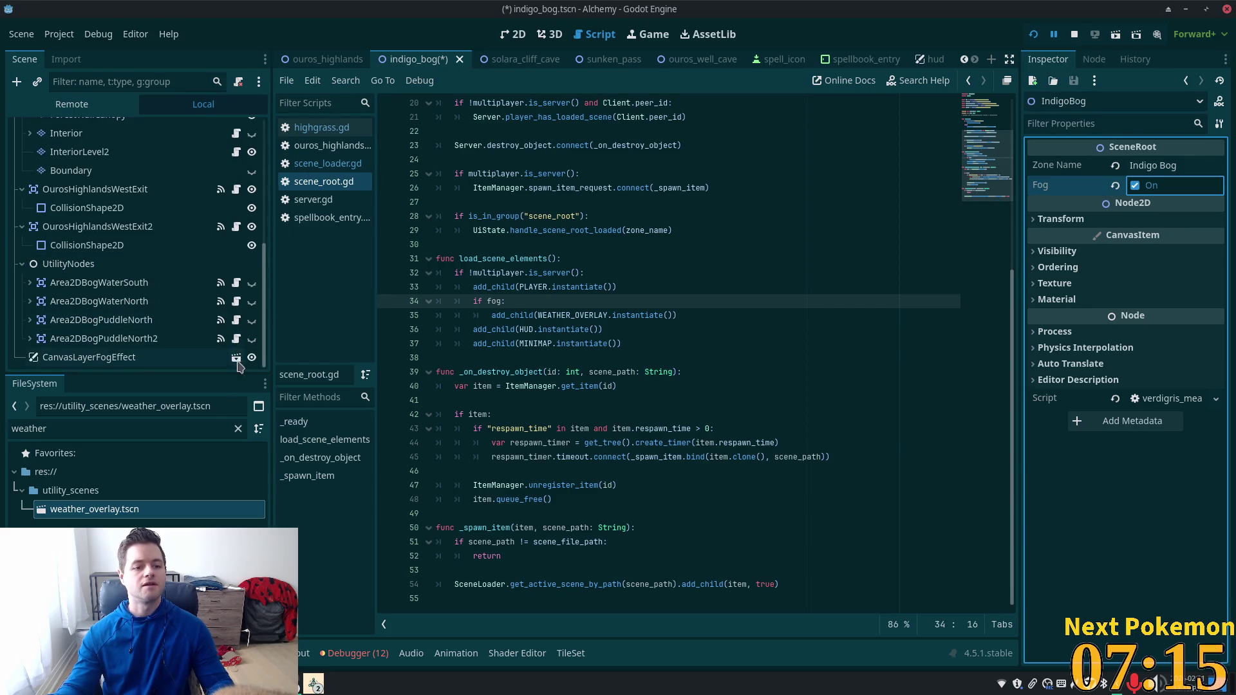
left_click(186, 318)
key("ctrl+s")
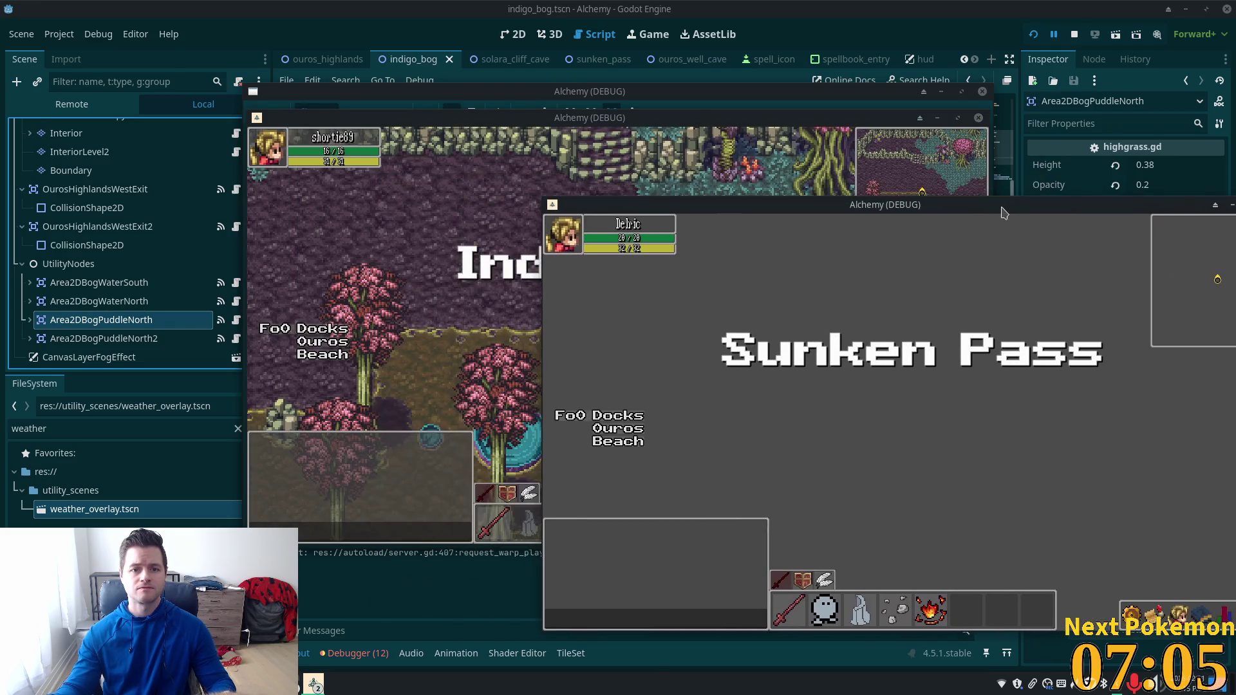
Step: Walk the player left and right in Indigo Bog, then return to the editor
key("Left")
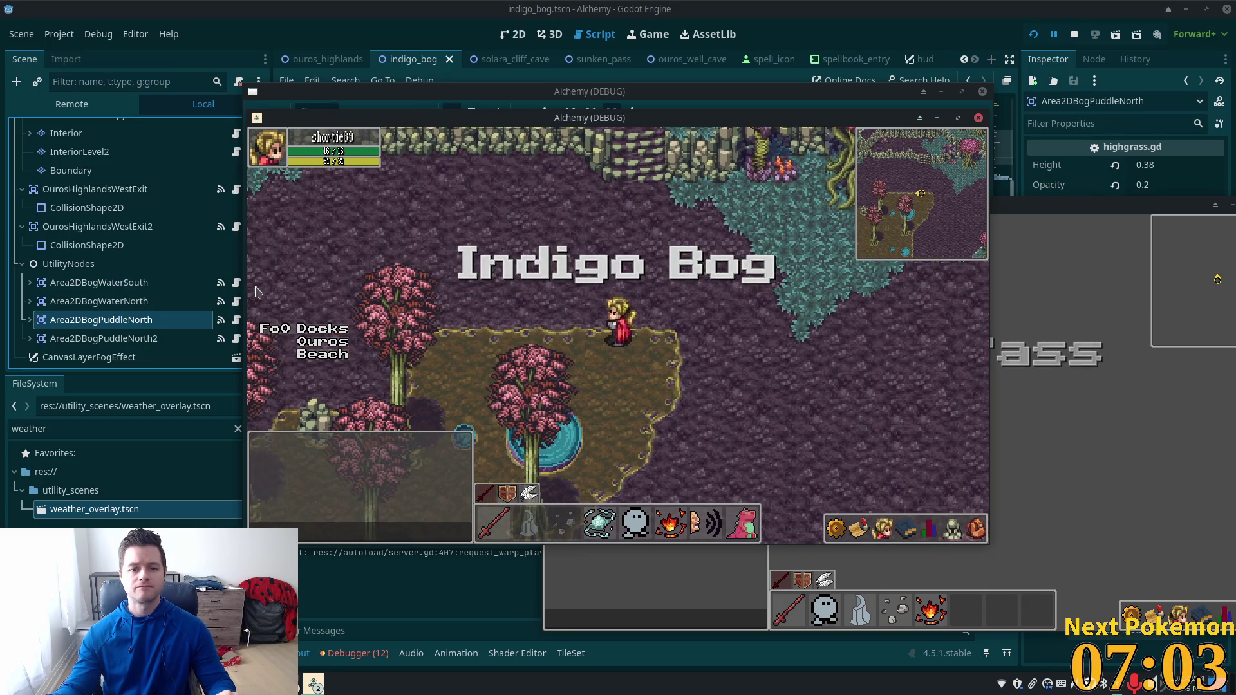
key("Right")
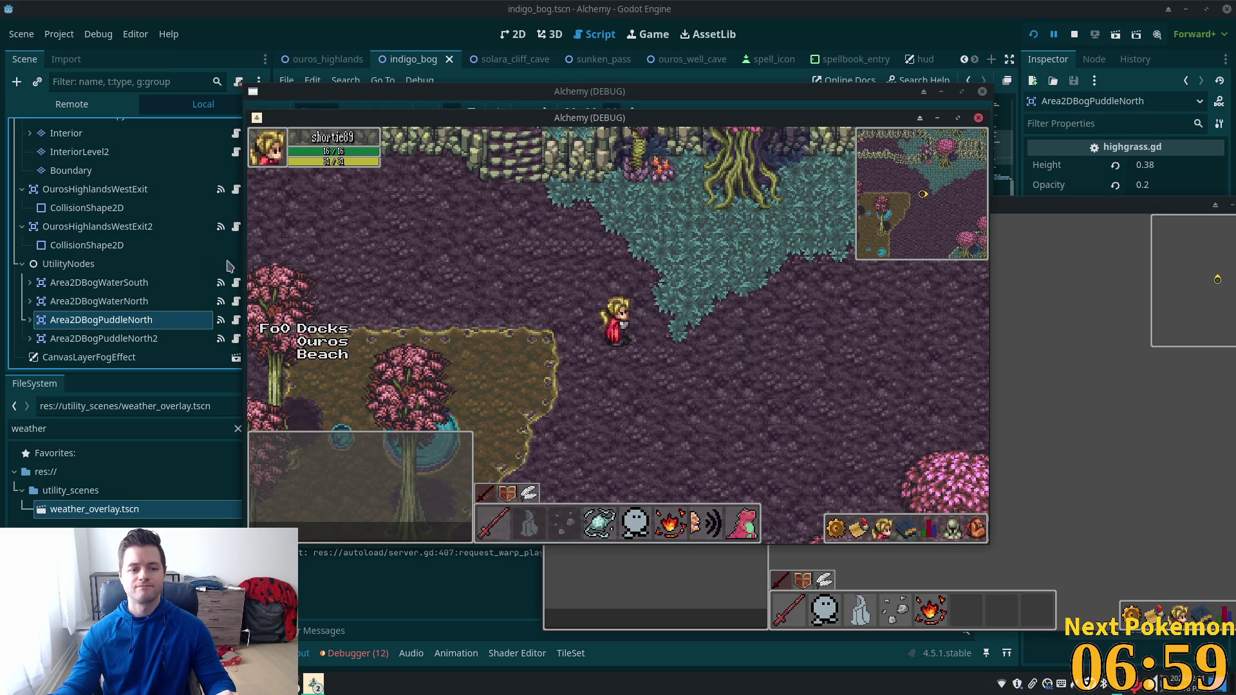
left_click(137, 265)
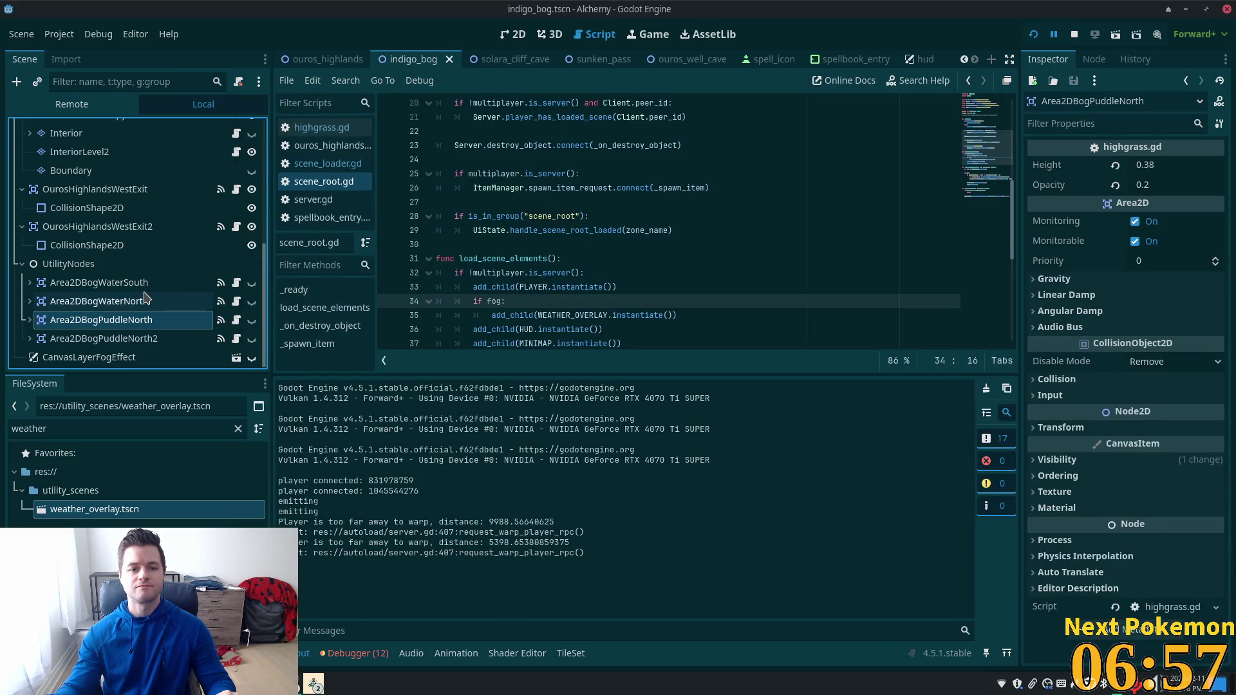
Step: Inspect the Remote scene tree's Main zones, then revisit the if fog lines in scene_root.gd
left_click(117, 358)
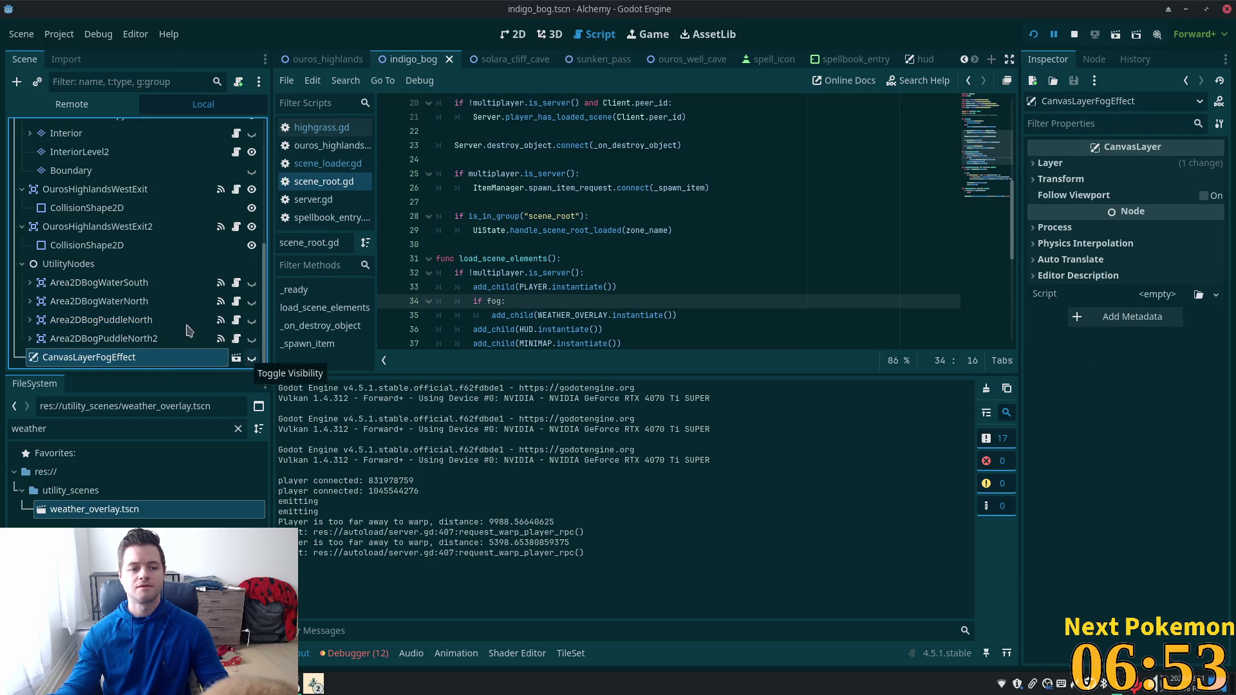
left_click(71, 104)
scroll(186, 222, "down", 5)
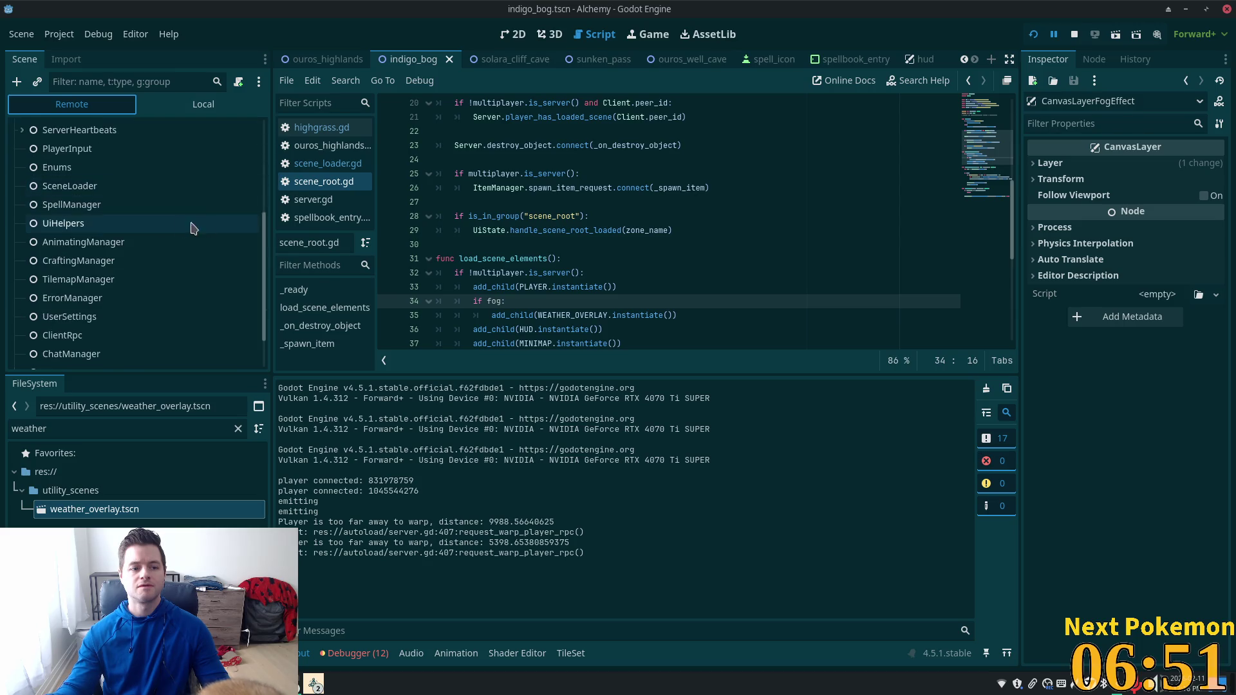
left_click(22, 356)
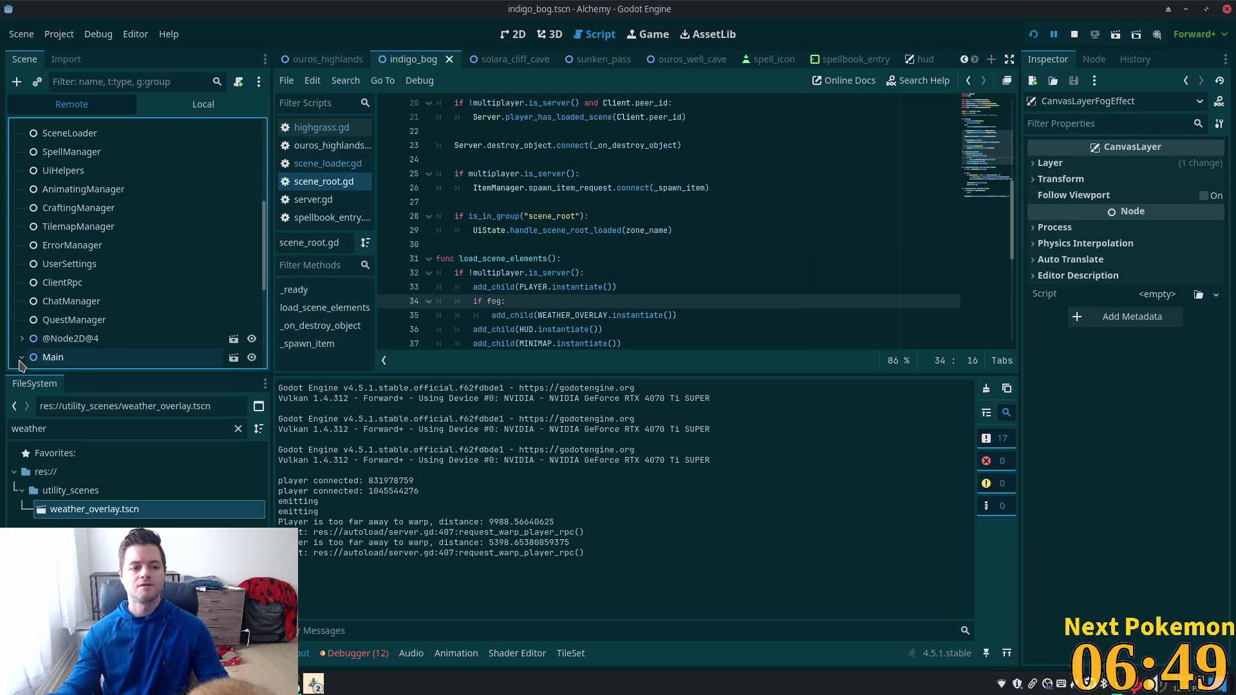
scroll(77, 309, "down", 5)
scroll(89, 303, "down", 1)
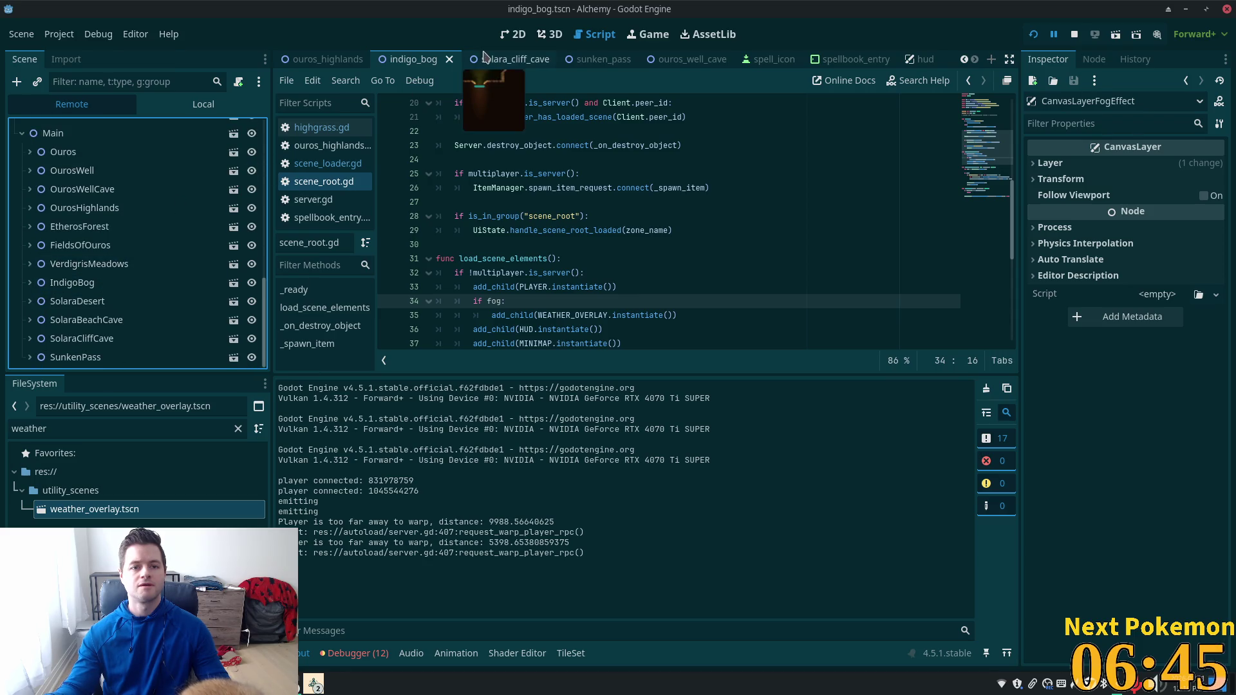
left_click(497, 301)
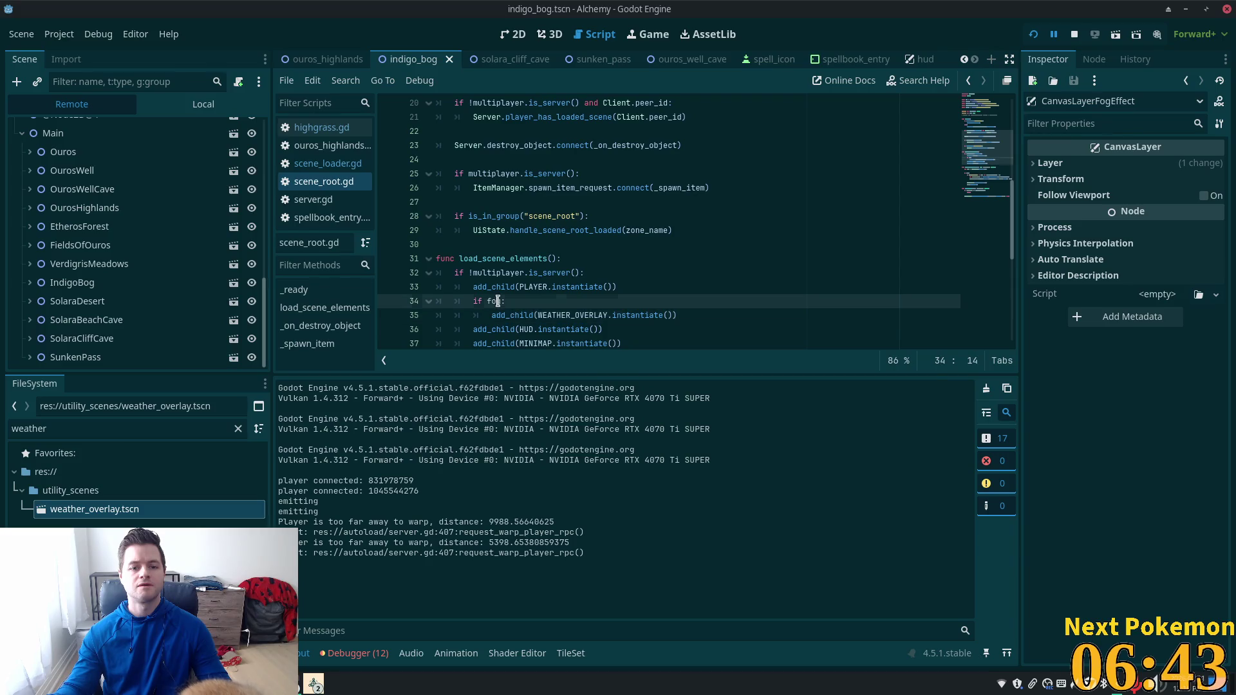
left_click(512, 315)
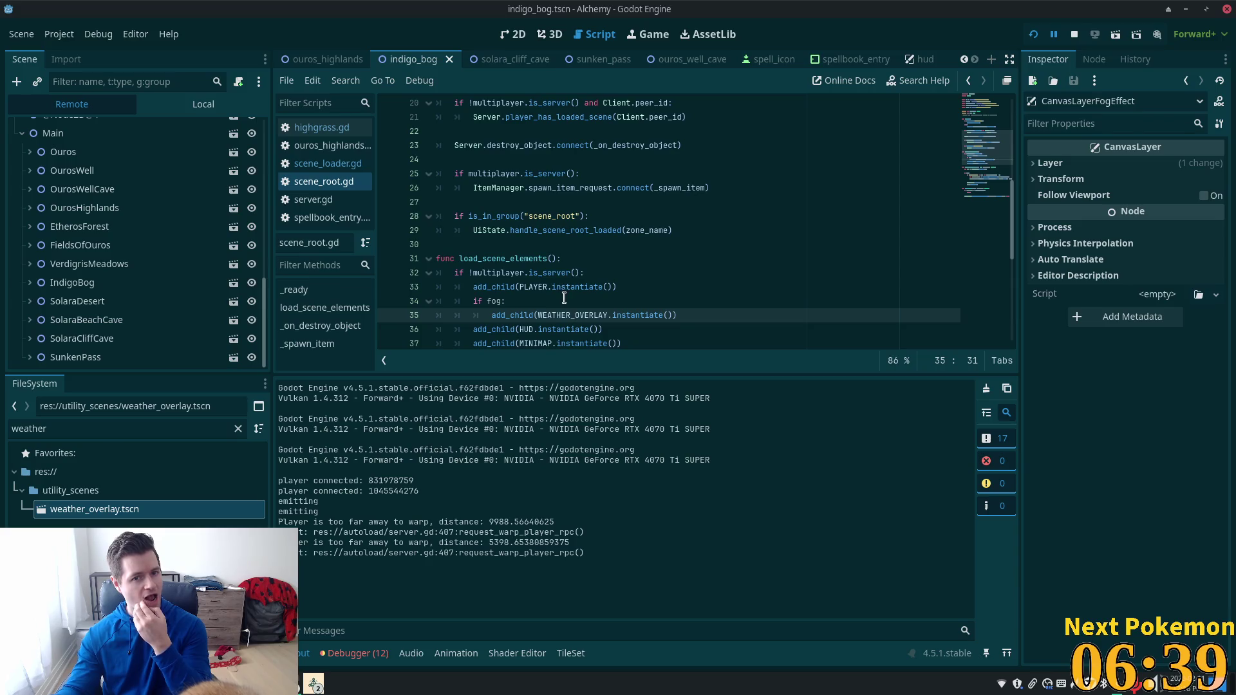
Step: Open weather_overlay.tscn via the WEATHER_OVERLAY uid and view its cloud texture in 2D
scroll(862, 271, "up", 1)
scroll(862, 270, "up", 5)
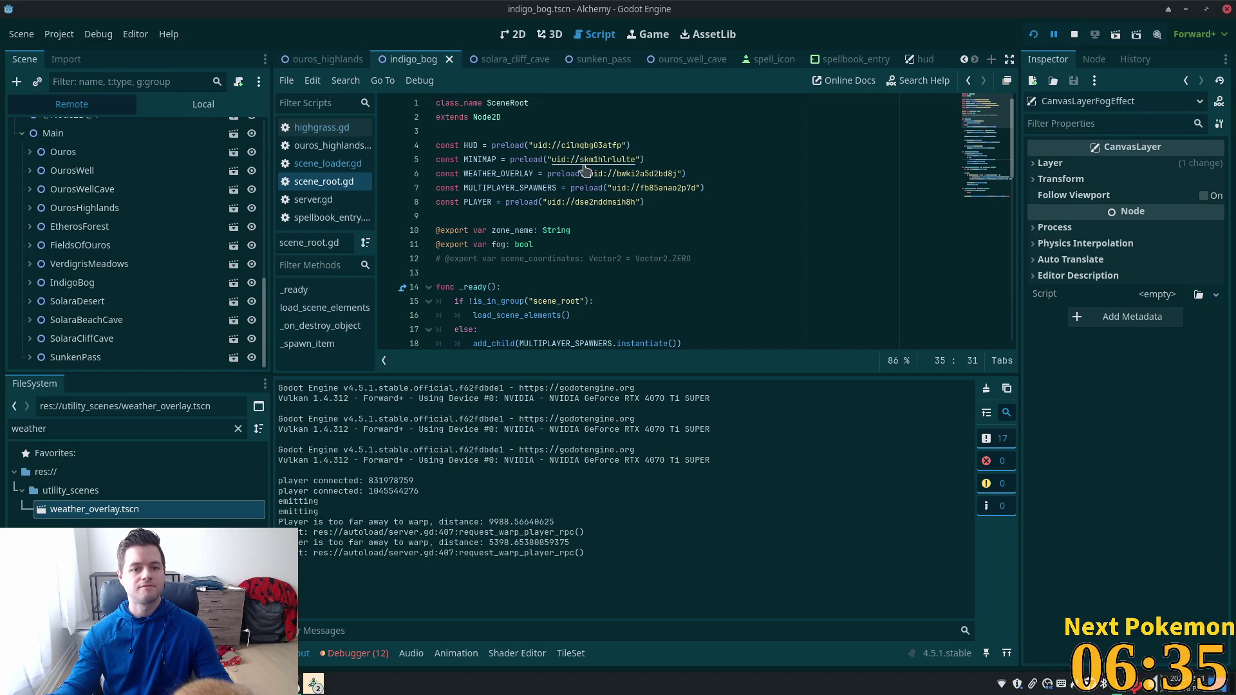
left_click(602, 177, "ctrl")
double_click(632, 175)
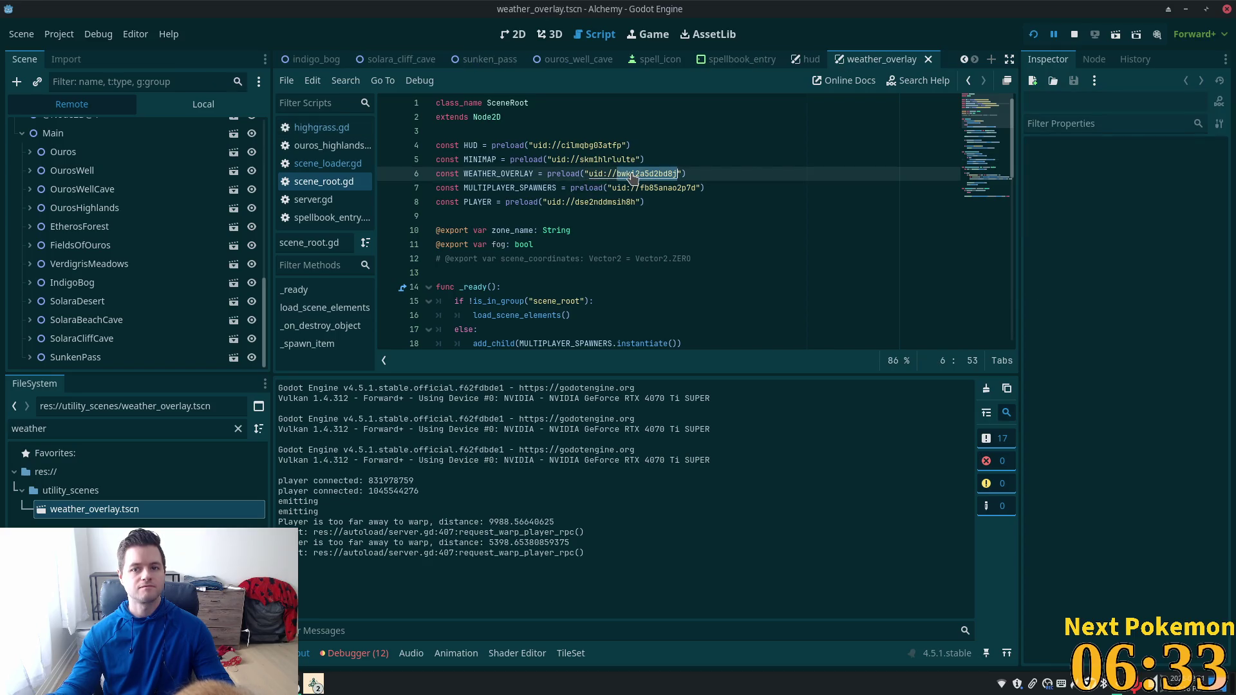
left_click(782, 172)
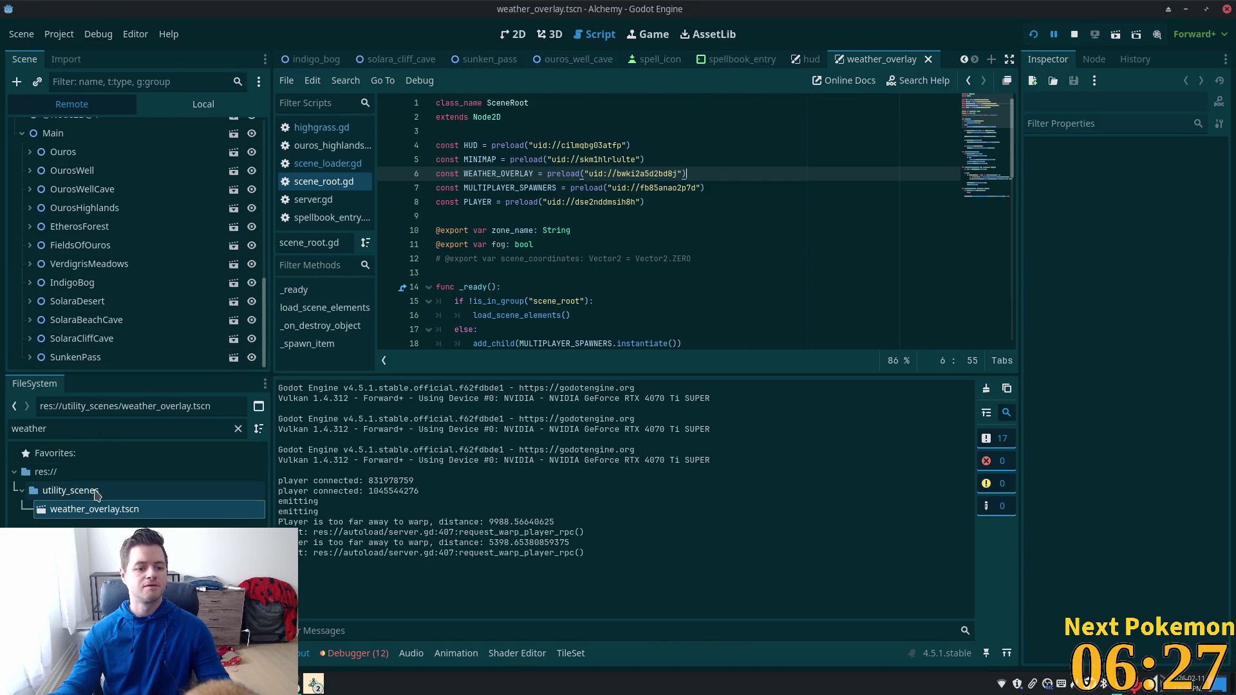
left_click(89, 511)
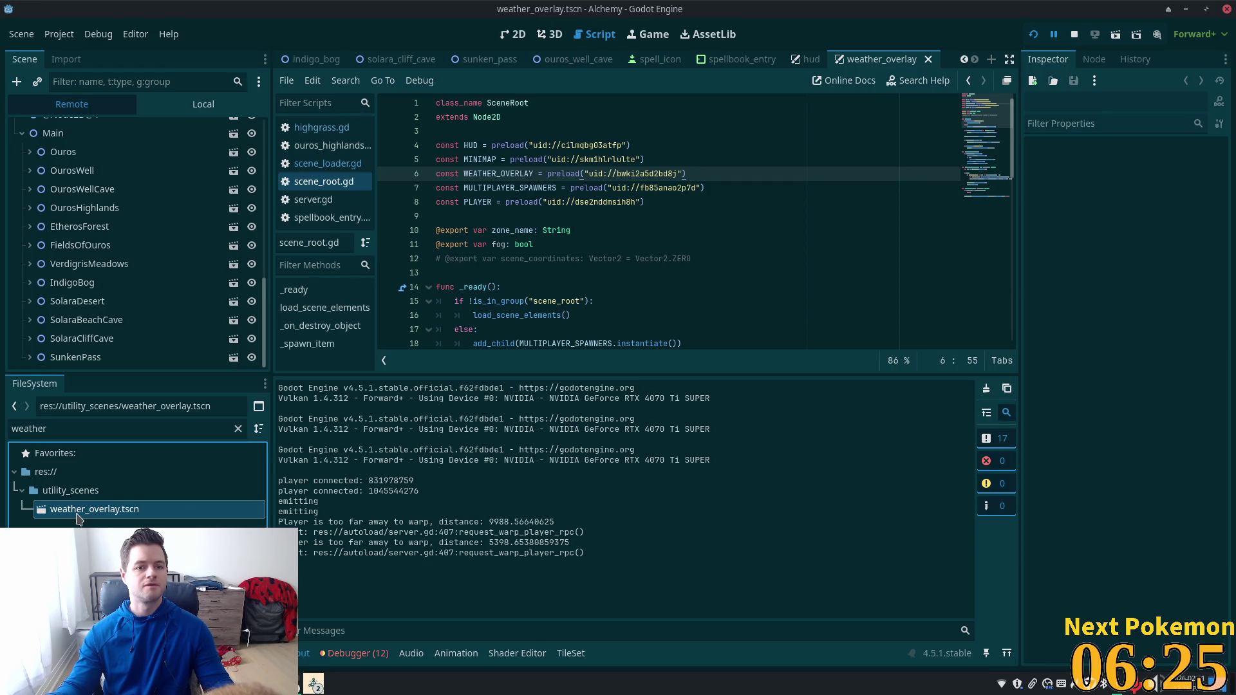
left_click(522, 38)
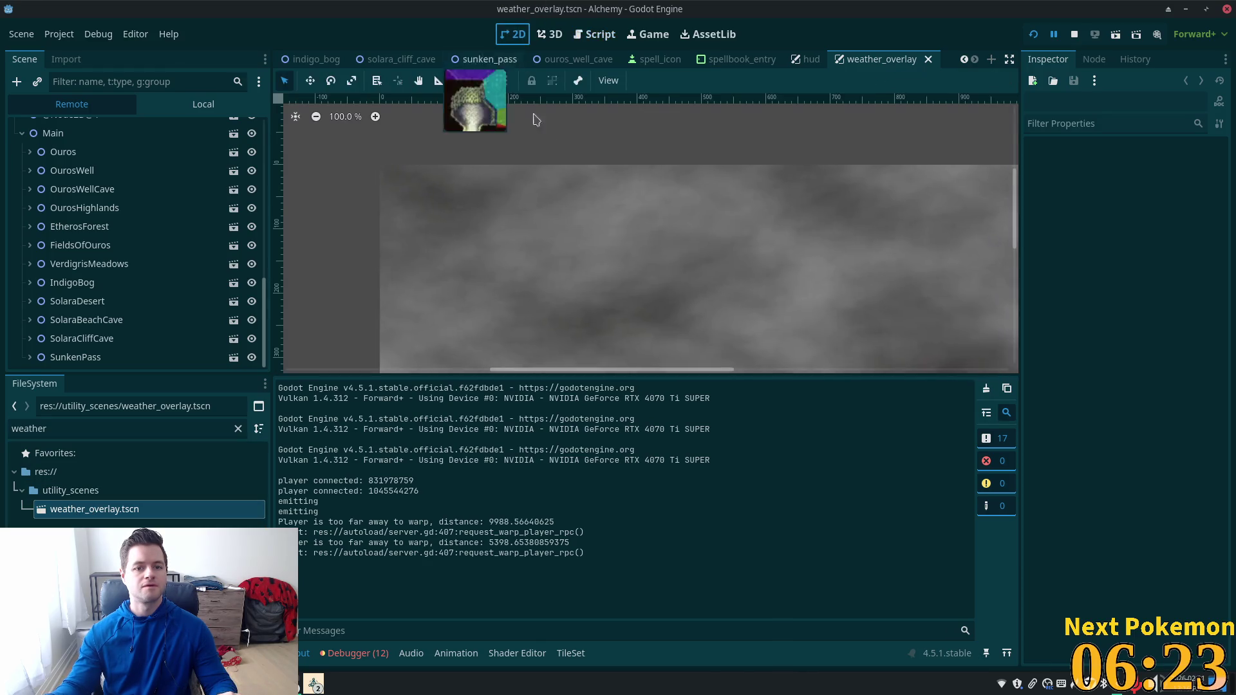
Step: Relaunch the game and read the Output, where the debug prints log 'fogfalse'
scroll(643, 212, "down", 4)
left_click_drag(829, 216, 771, 201)
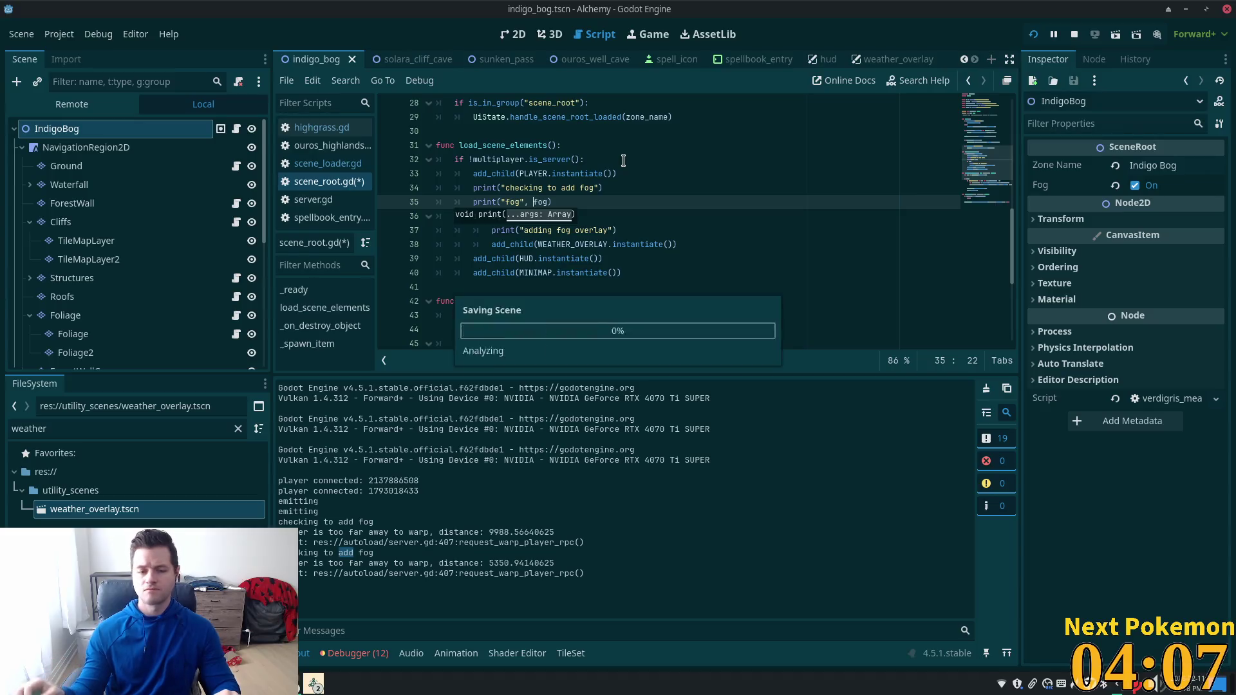
left_click(1033, 35)
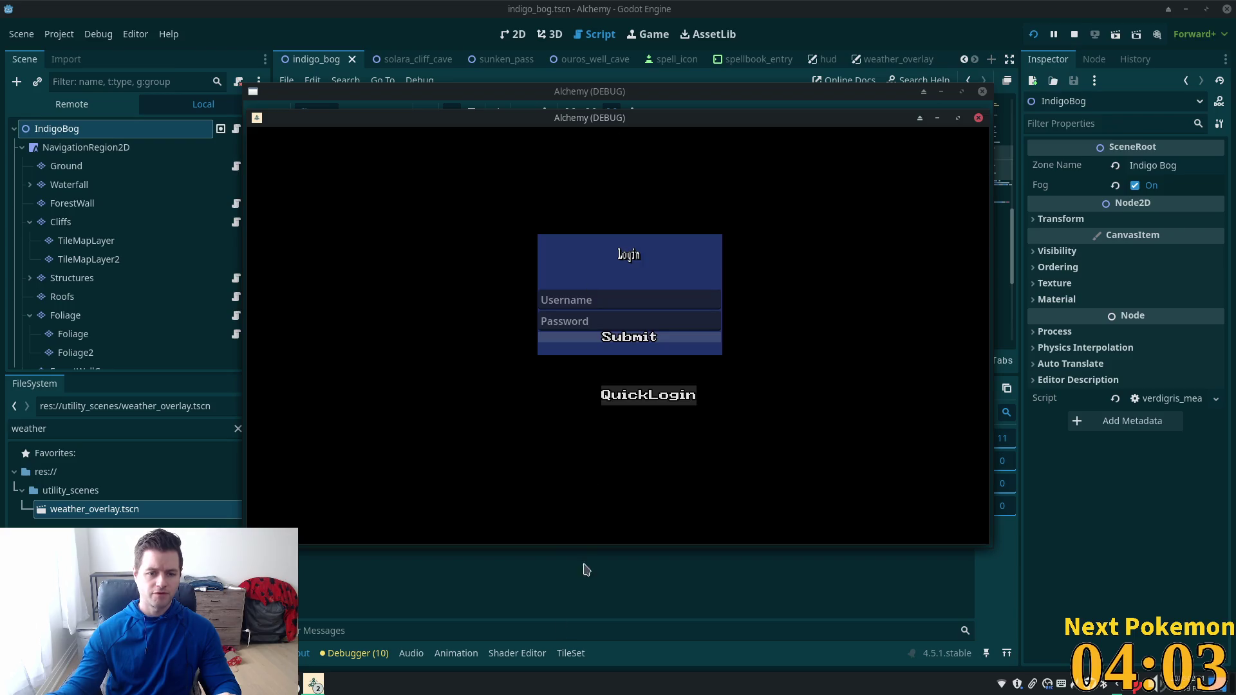
left_click(584, 609)
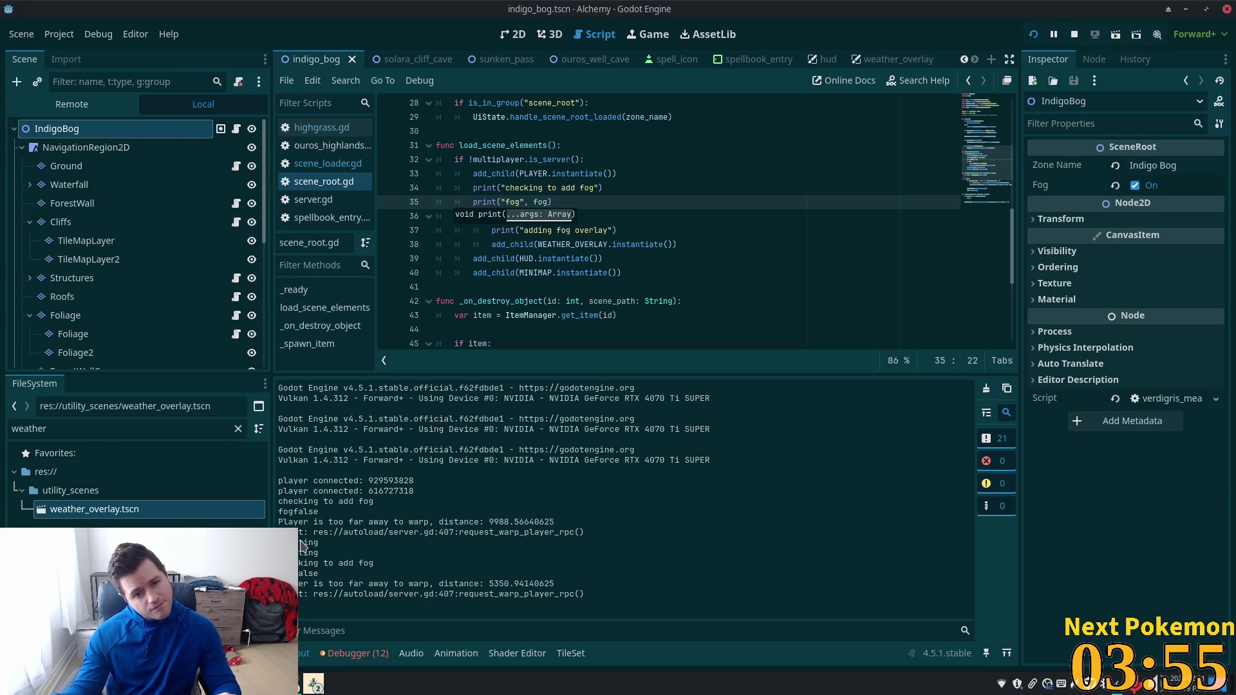
left_click(527, 131)
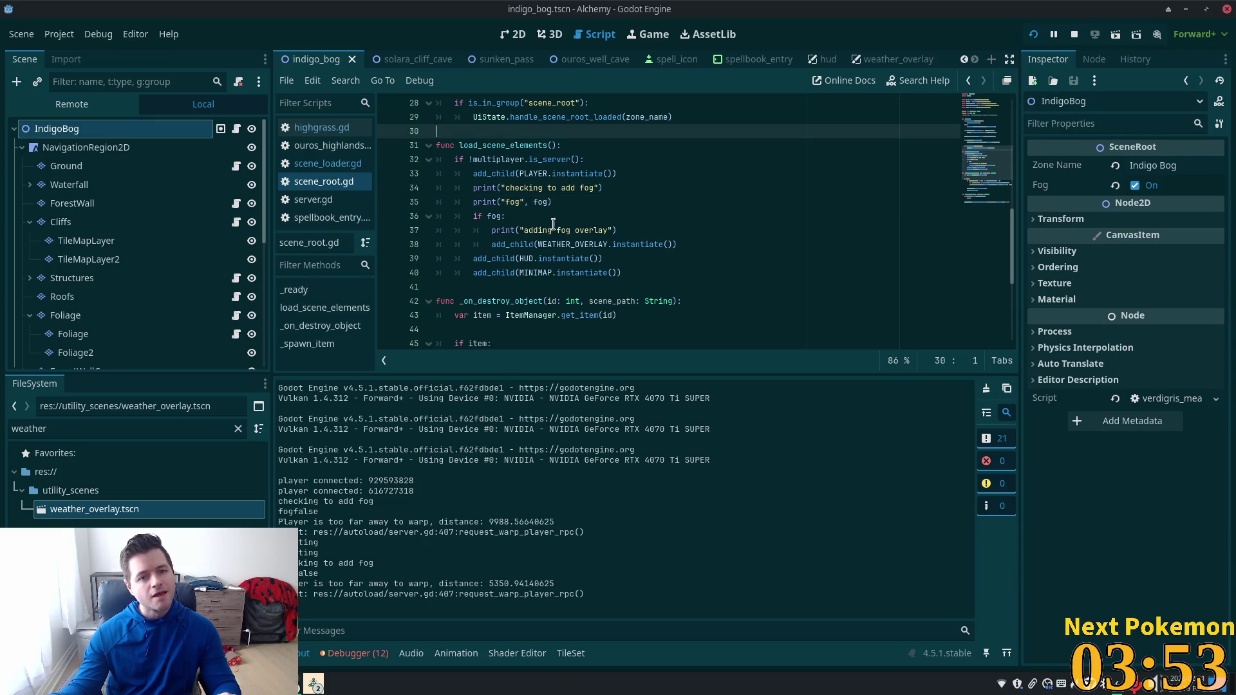
Step: Review the fog and scene_coordinates export lines, then stop the game and close Godot
scroll(552, 225, "up", 8)
scroll(551, 231, "down", 2)
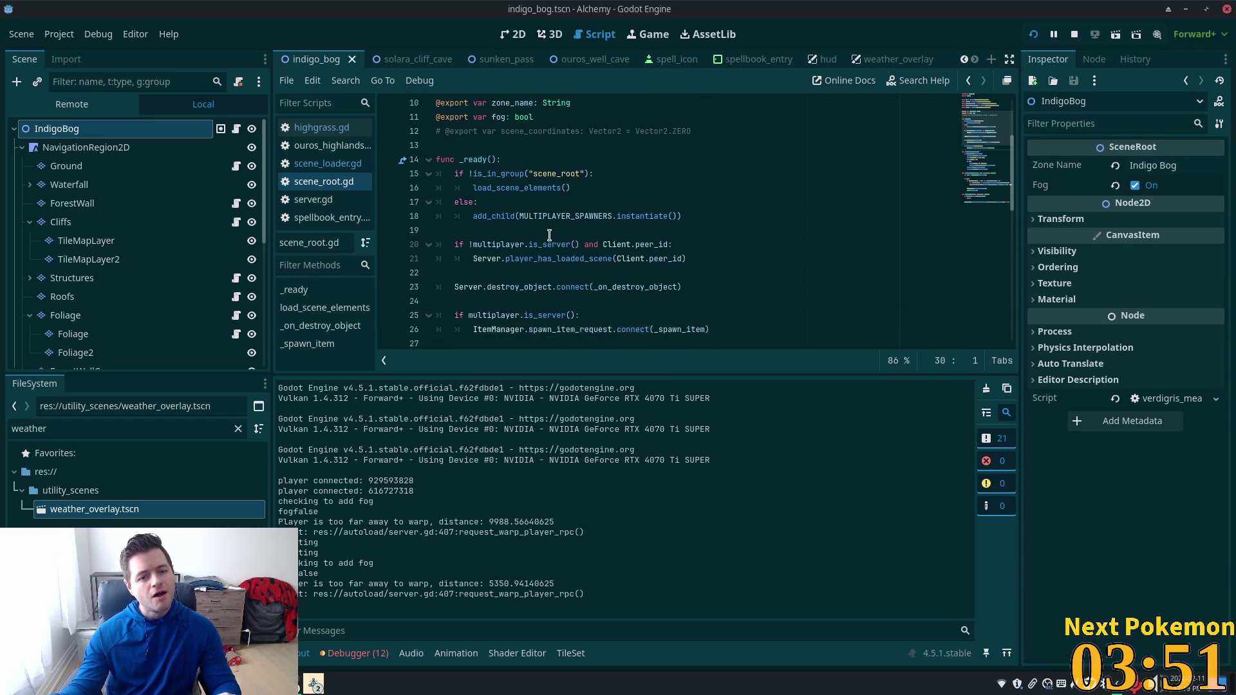
left_click(501, 119)
scroll(659, 277, "down", 5)
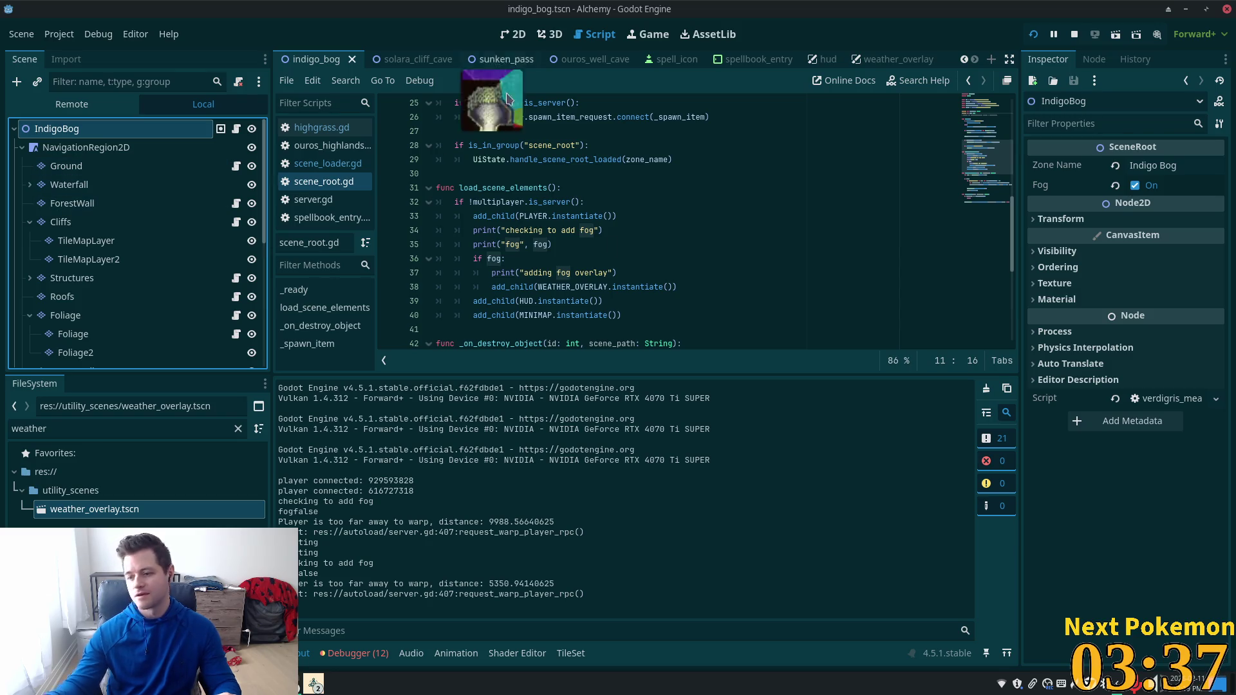
scroll(579, 197, "up", 7)
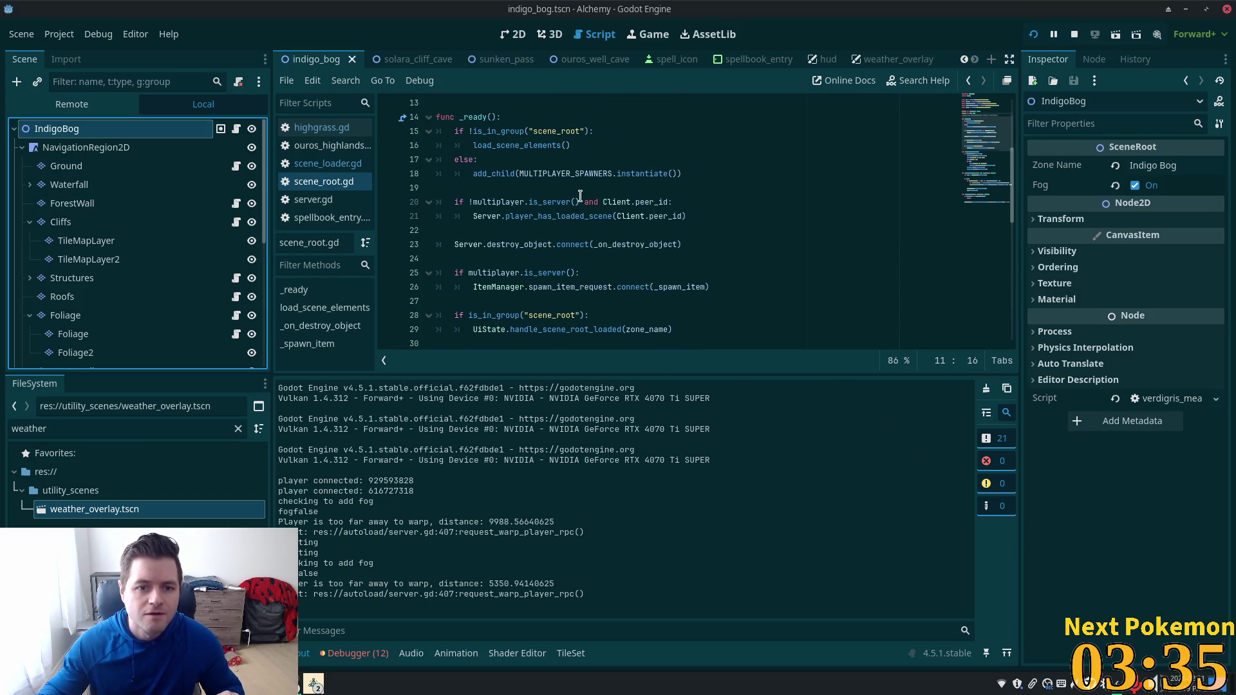
left_click(568, 200)
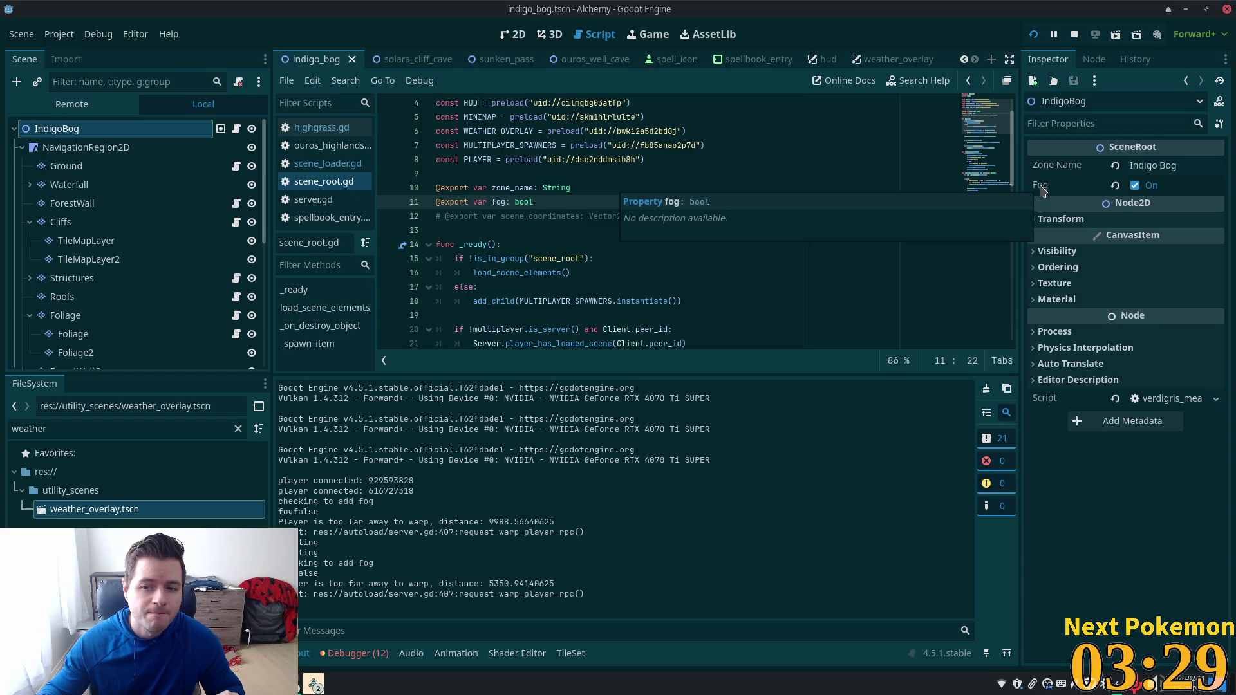
left_click(543, 217)
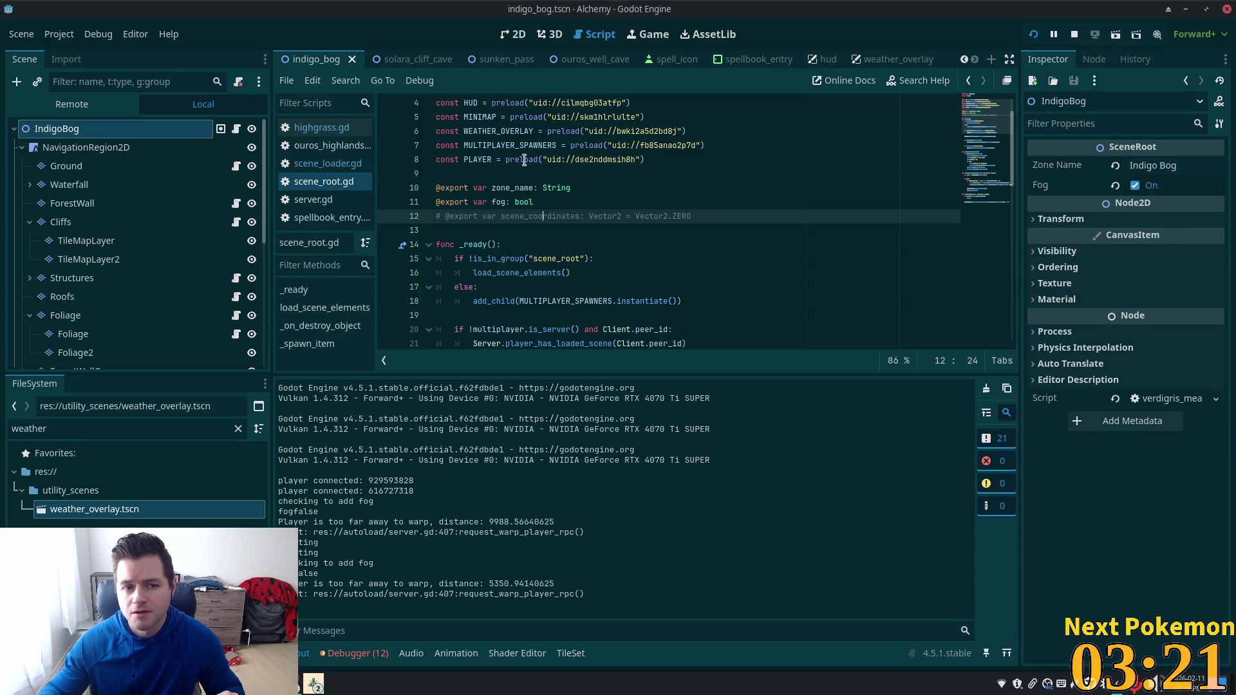
left_click(1074, 36)
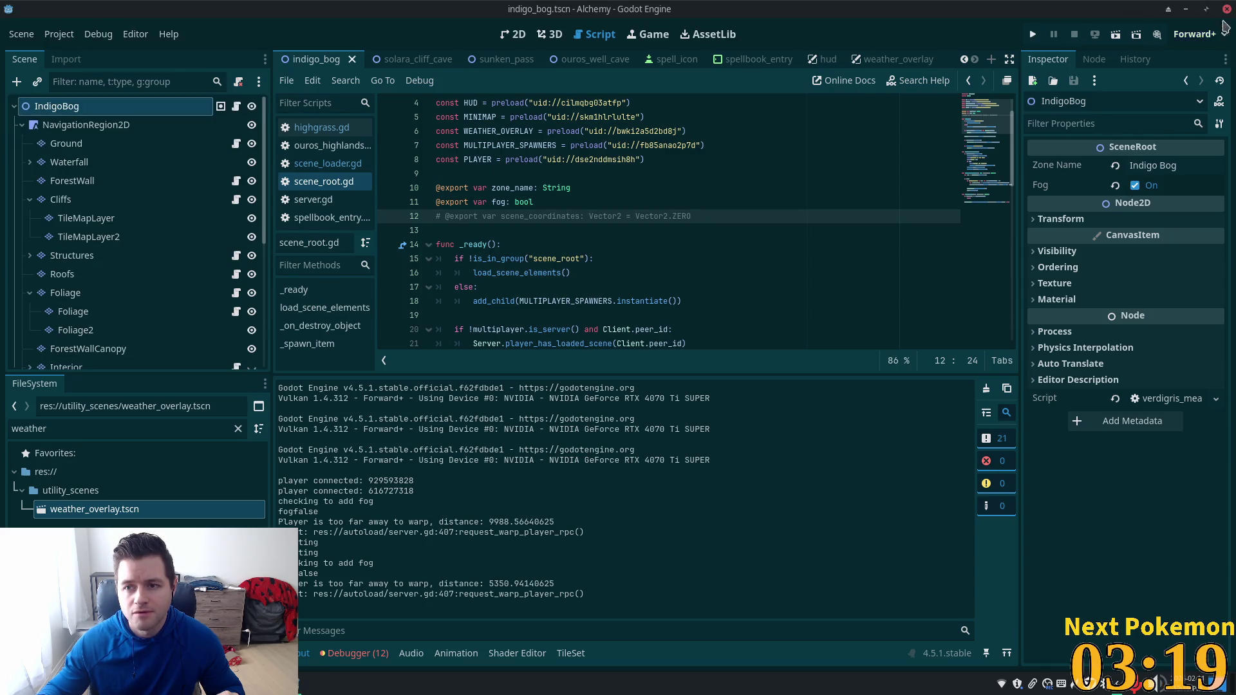
left_click(1227, 13)
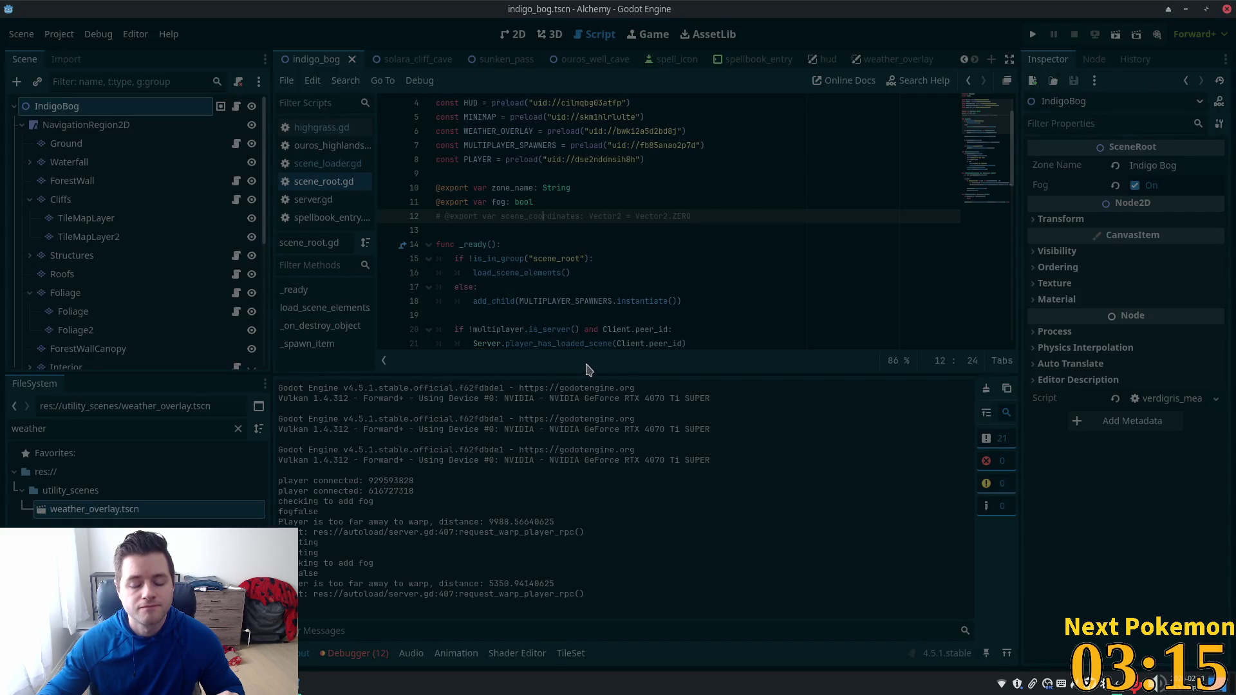
Step: Relaunch Godot from the app menu and reopen the Alchemy project
key("super")
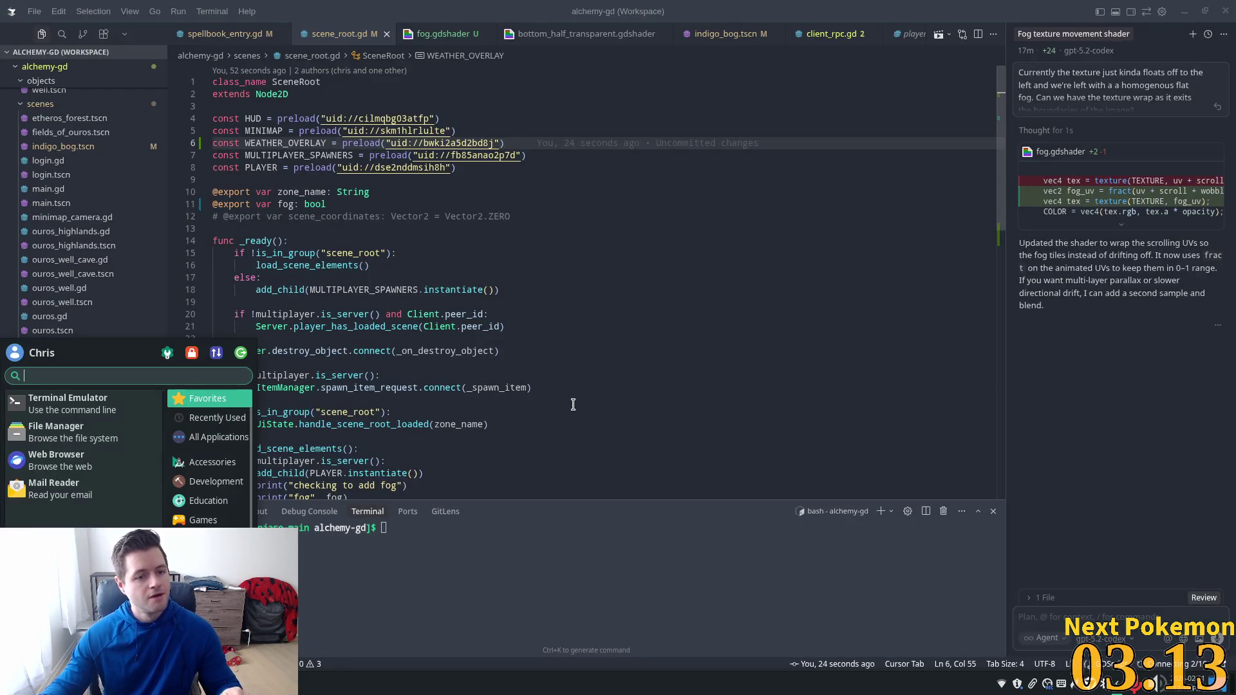
type("godot")
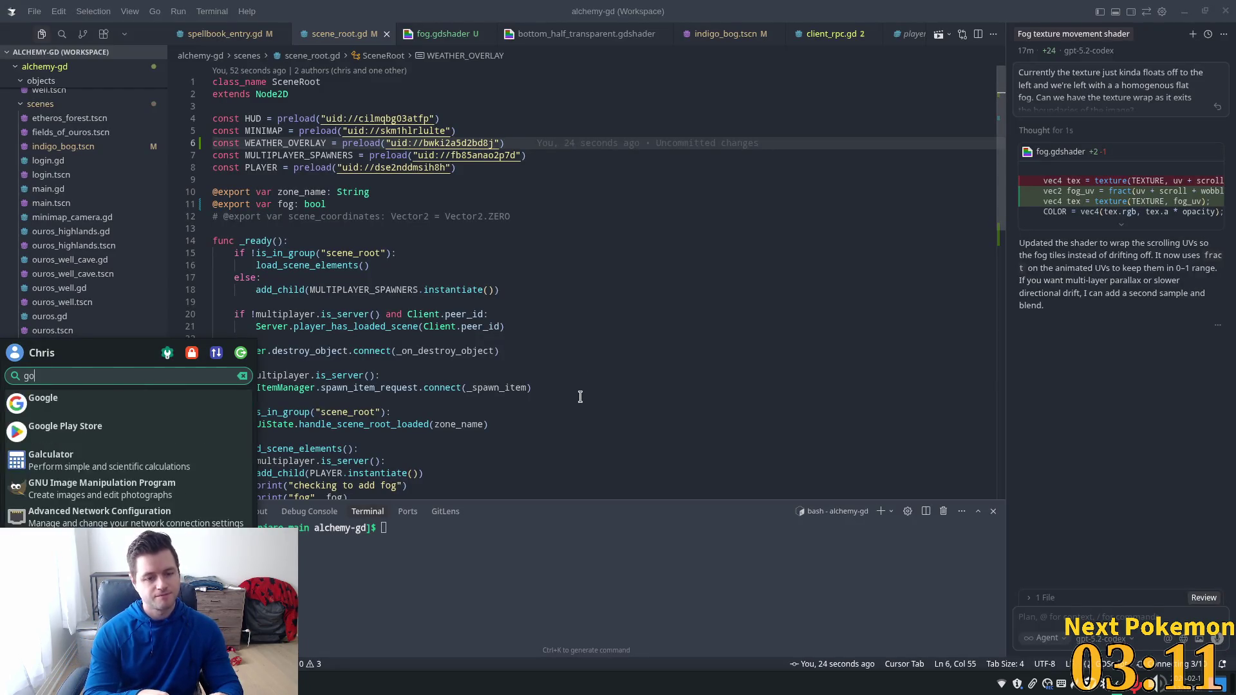
key("Return")
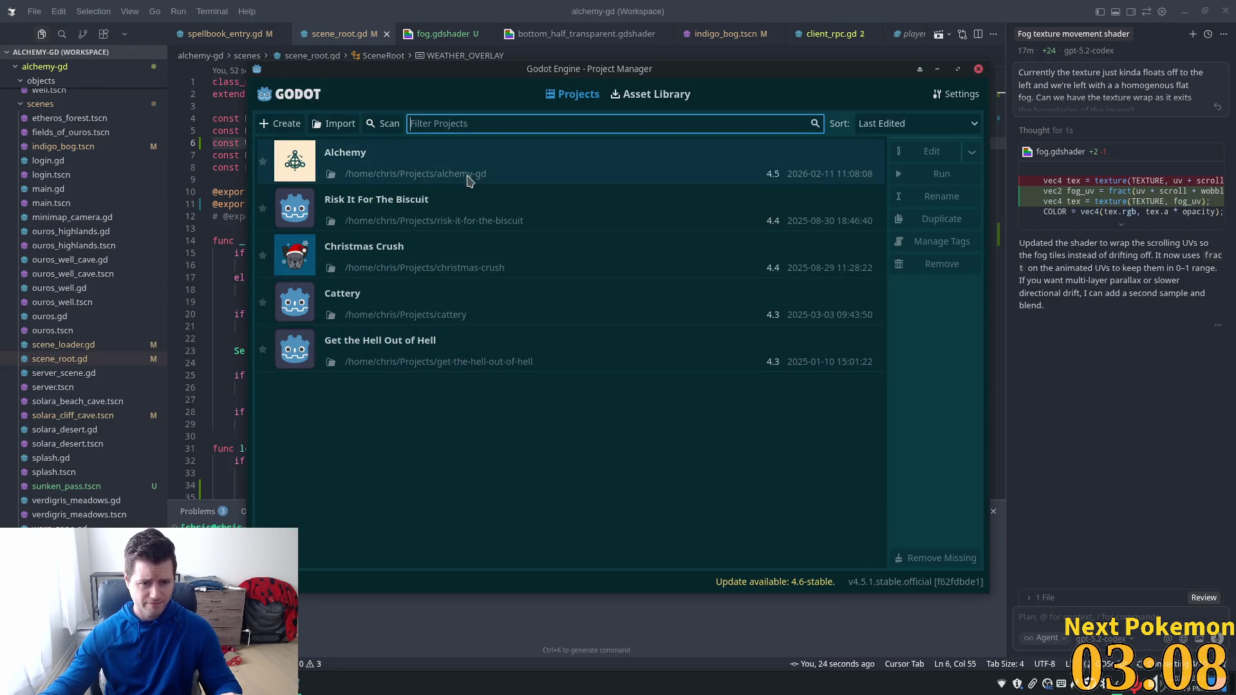
double_click(468, 179)
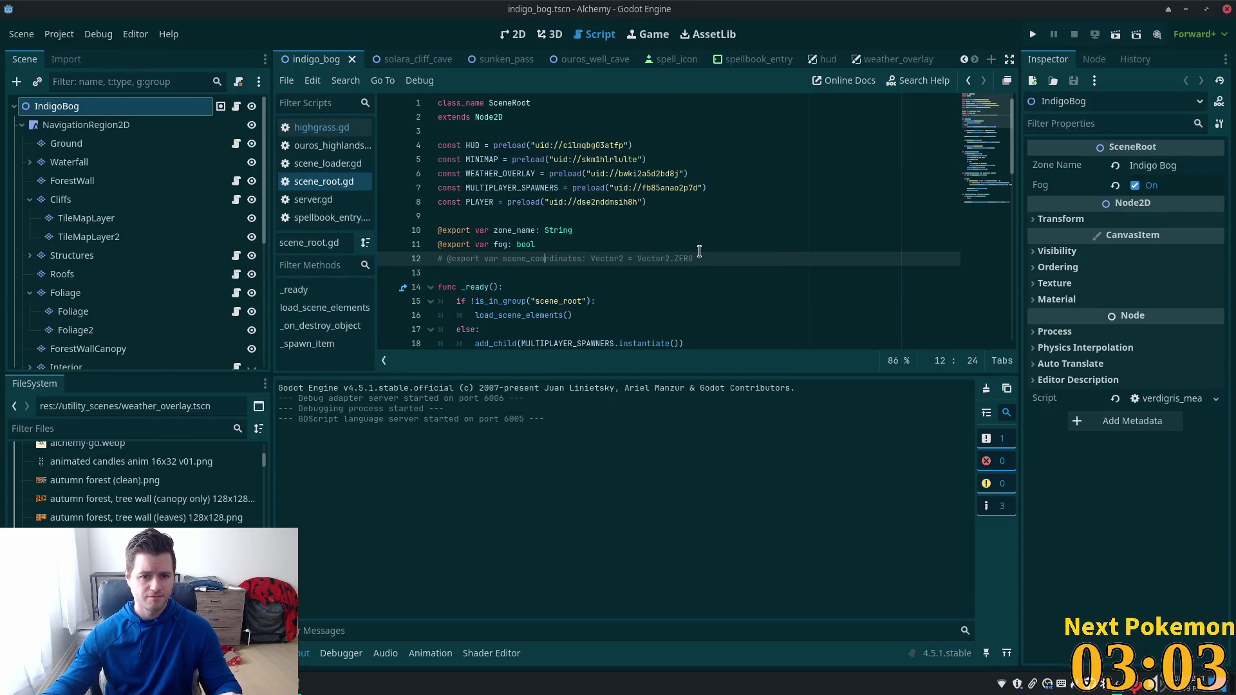
Step: Delete the commented-out scene_coordinates export line from scene_root.gd
left_click(525, 231)
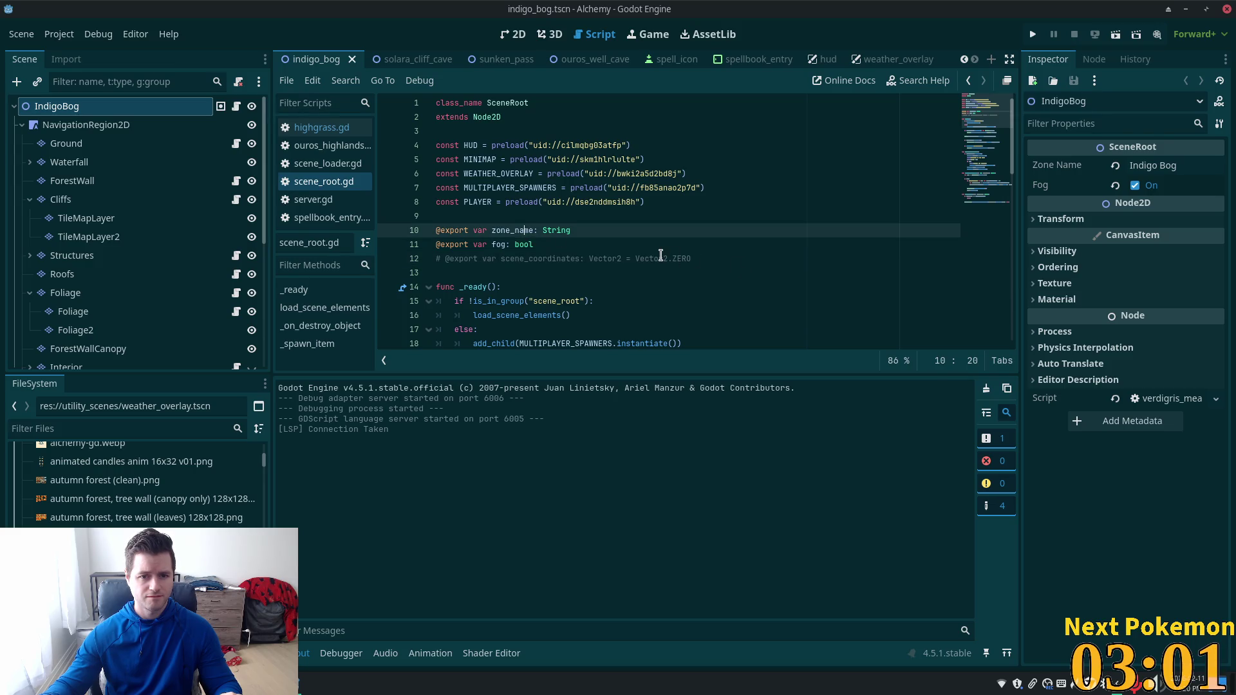
scroll(665, 256, "down", 1)
left_click_drag(699, 215, 295, 237)
key("shift+Up")
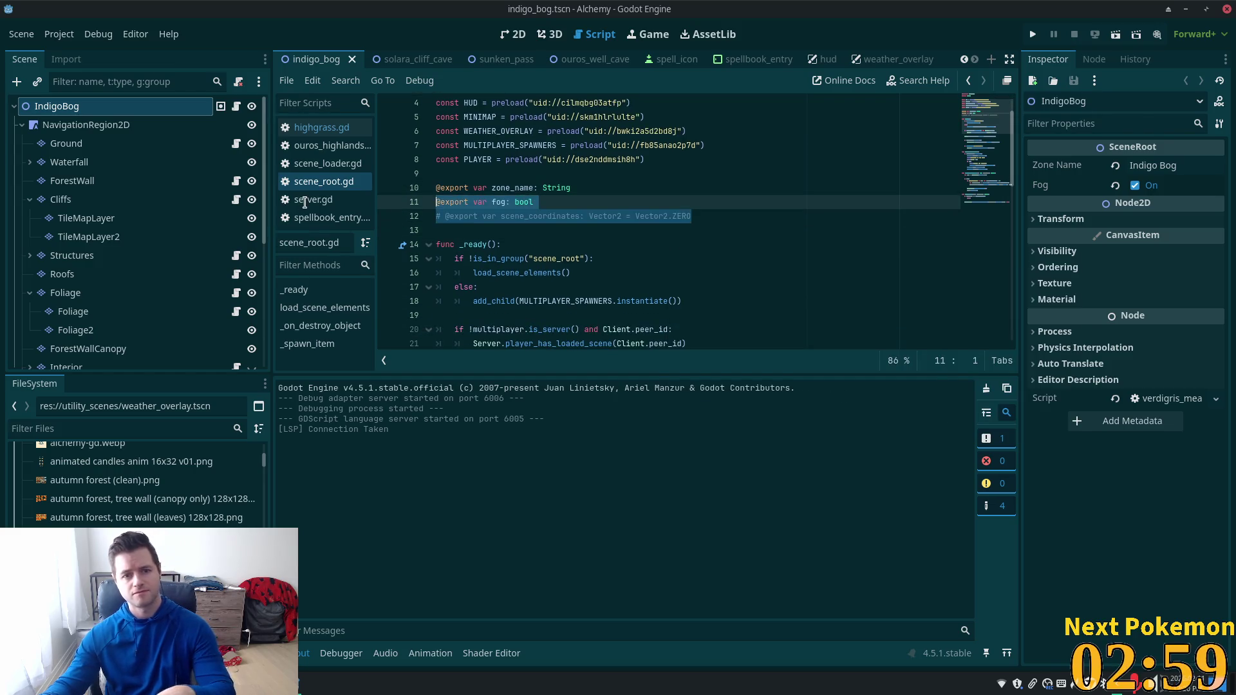
key("BackSpace")
key("BackSpace")
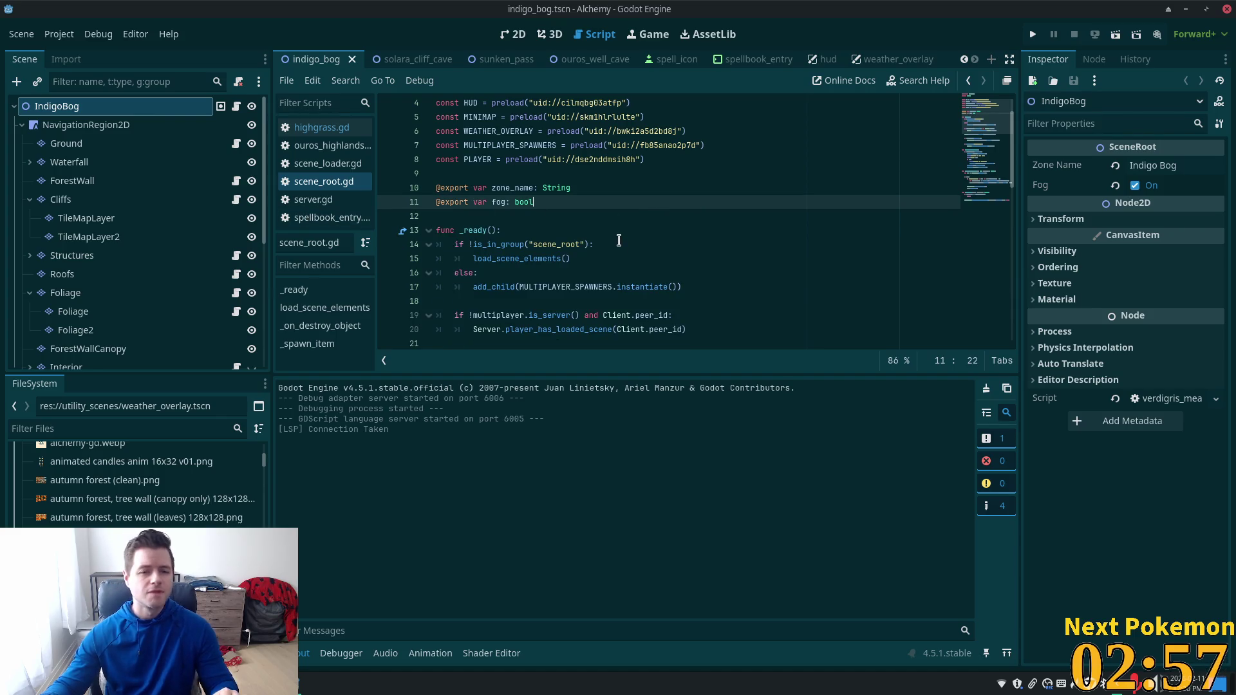
Step: Rerun the project and check the Output, which still logs fog as false
scroll(643, 230, "down", 3)
scroll(628, 226, "down", 1)
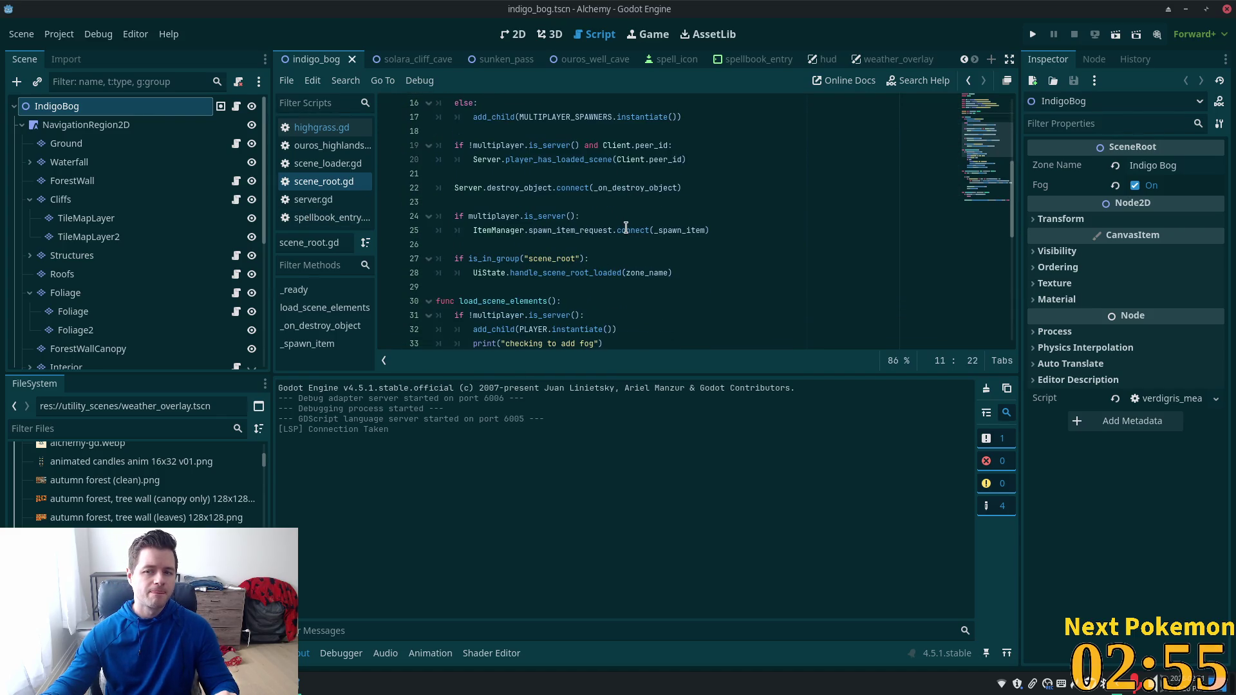
scroll(624, 232, "down", 2)
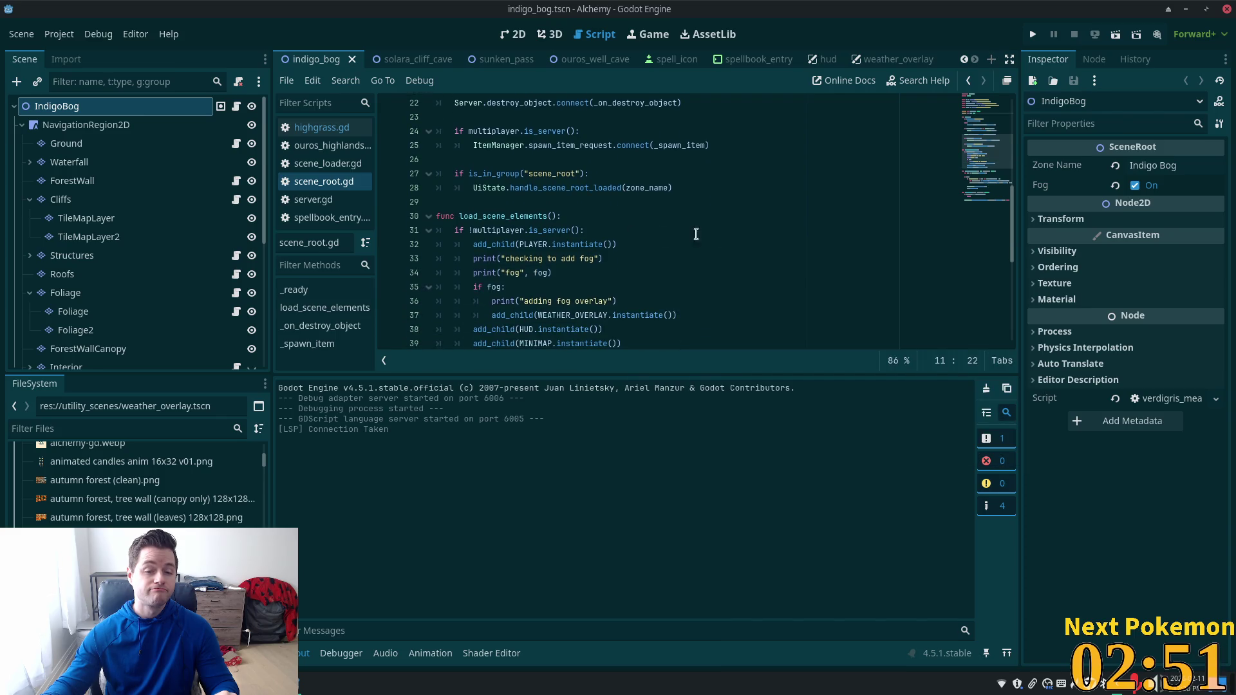
left_click(1033, 34)
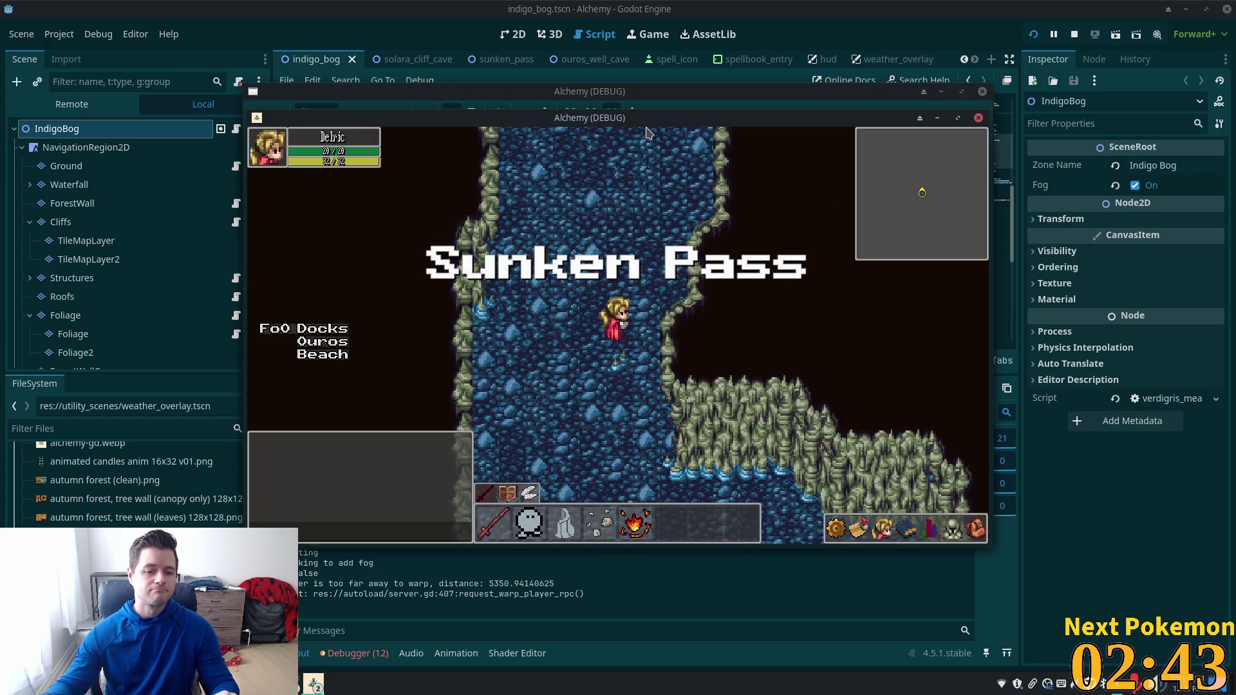
left_click(510, 584)
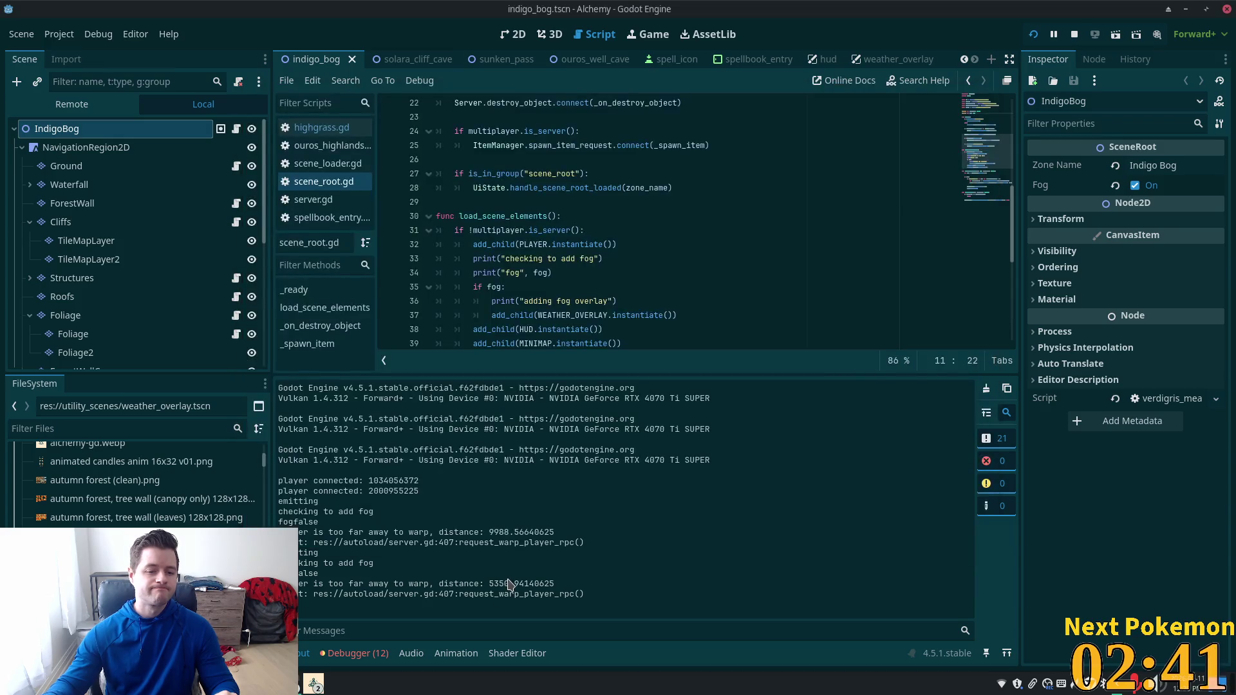
Step: Select the false value printed after fog in the Output log
left_click_drag(298, 521, 341, 527)
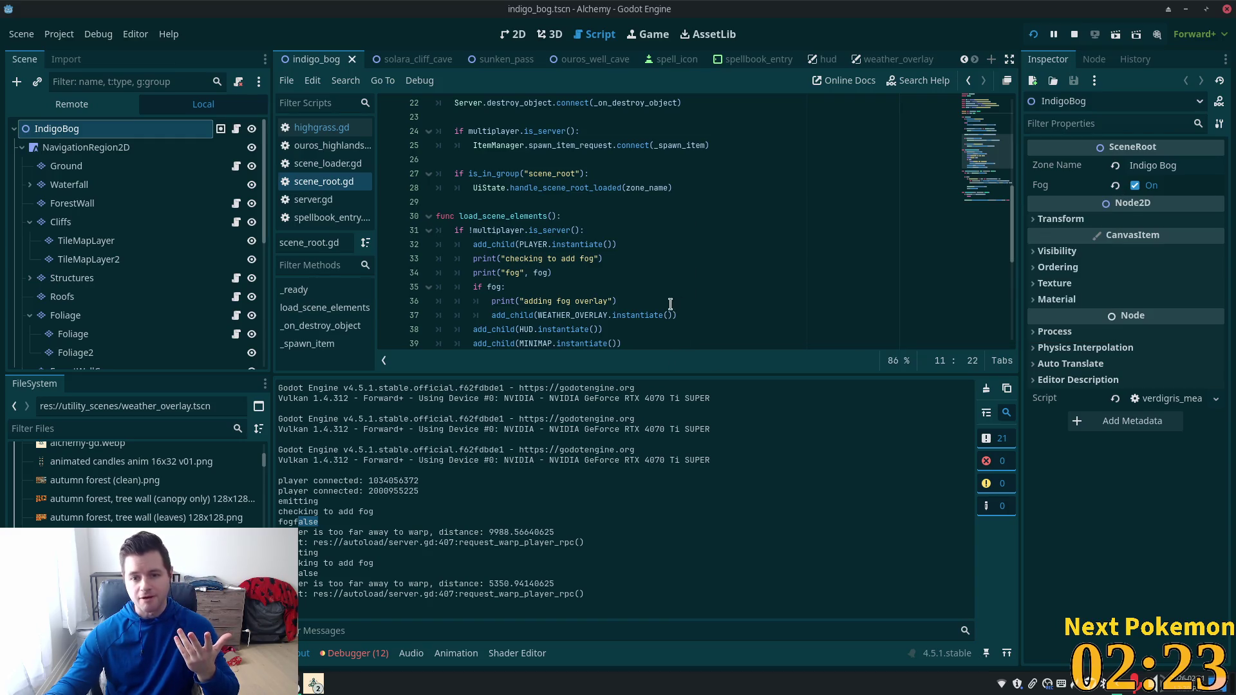
scroll(643, 240, "up", 3)
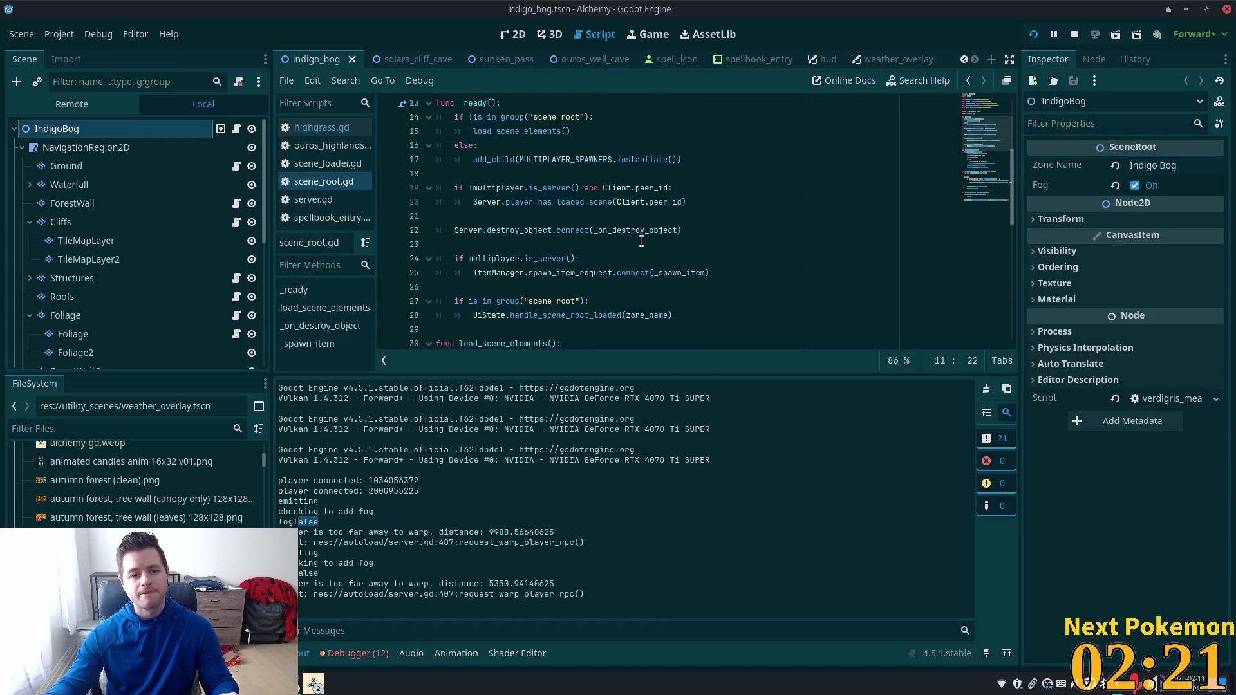
scroll(632, 250, "up", 2)
Step: Step through the 'fog' matches in scene_root.gd, then toggle Indigo Bog's Fog property off and on
left_click(501, 161)
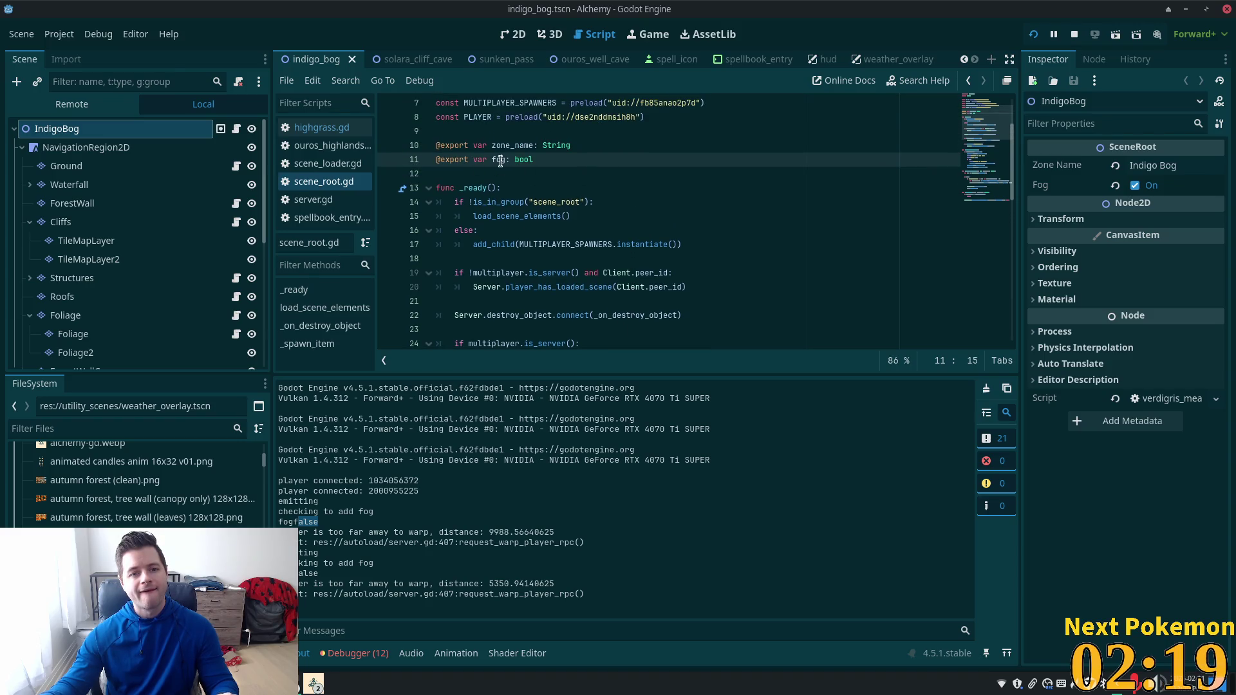
key("ctrl+f")
key("Return")
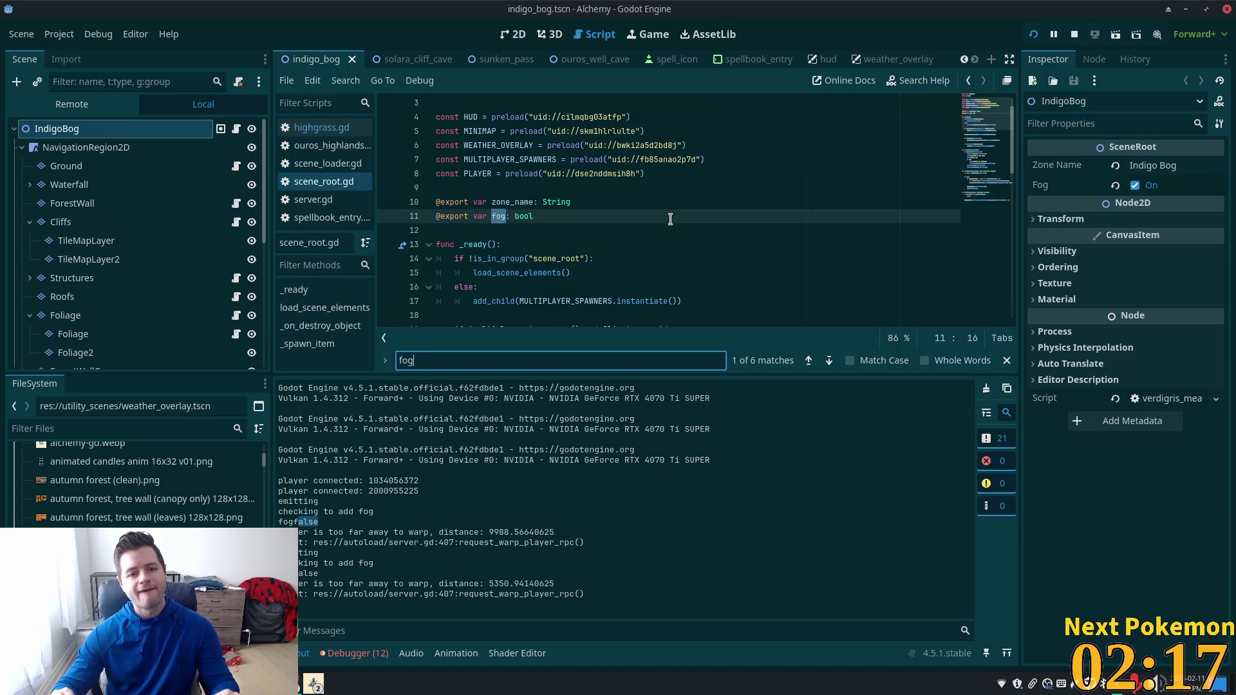
key("Return")
key("Return")
key("Return")
key("Return")
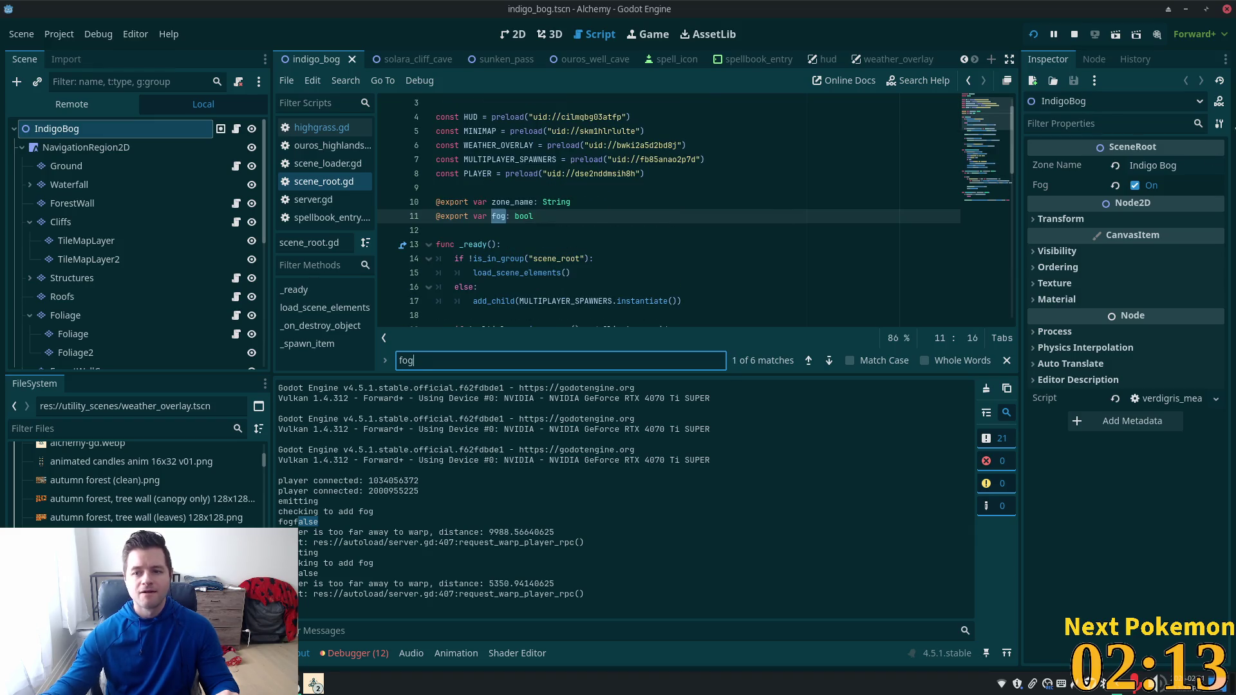
left_click(1088, 186)
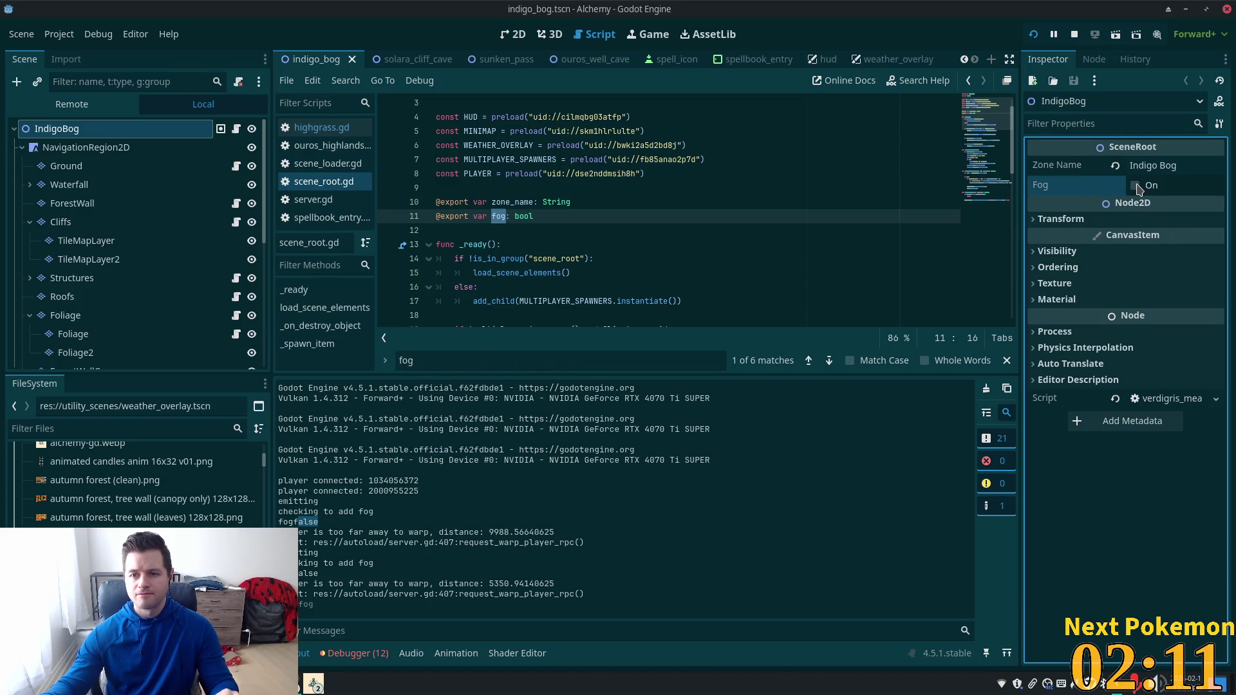
left_click(1087, 186)
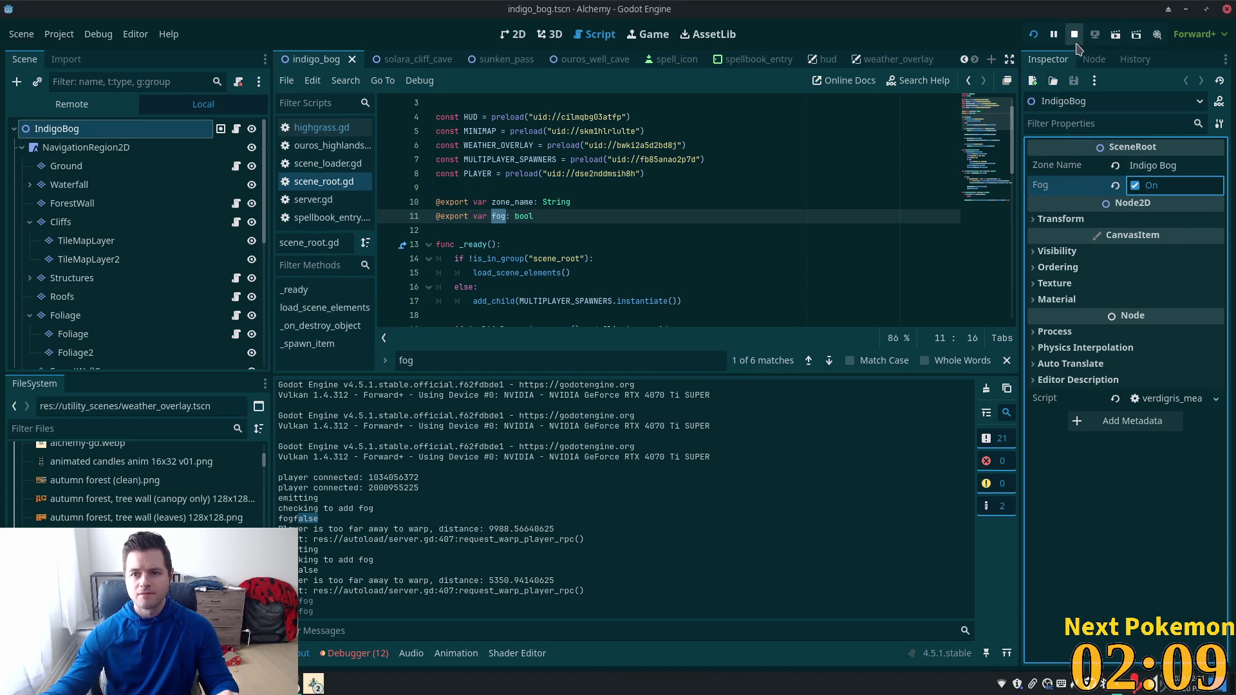
Step: Rerun the game into Indigo Bog, stop it with F8, and select the fog false value in Output
left_click(1034, 36)
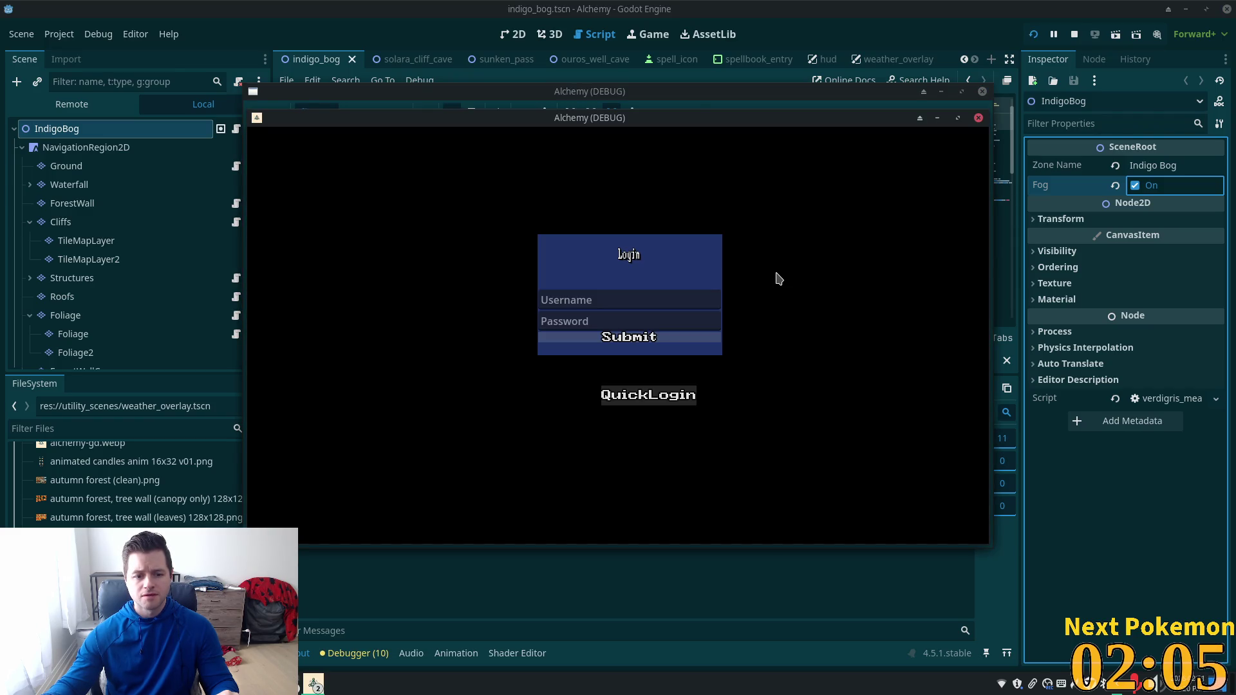
left_click_drag(691, 119, 843, 74)
left_click_drag(367, 106, 367, 60)
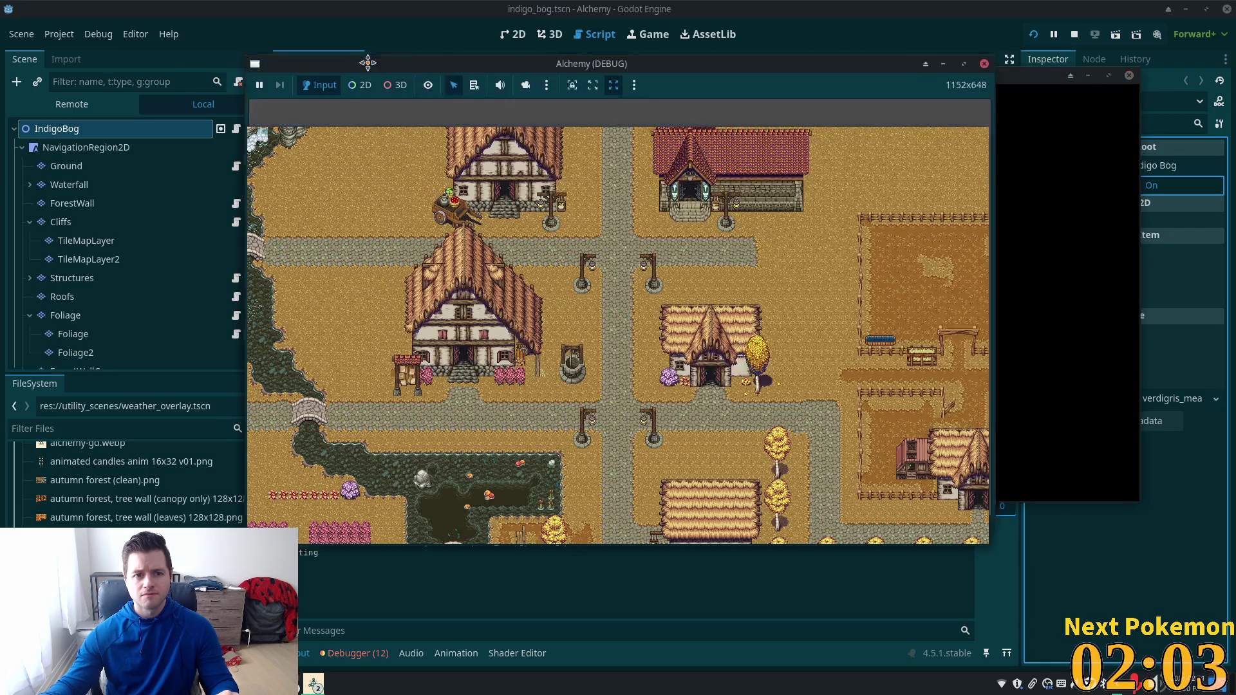
left_click(1072, 382)
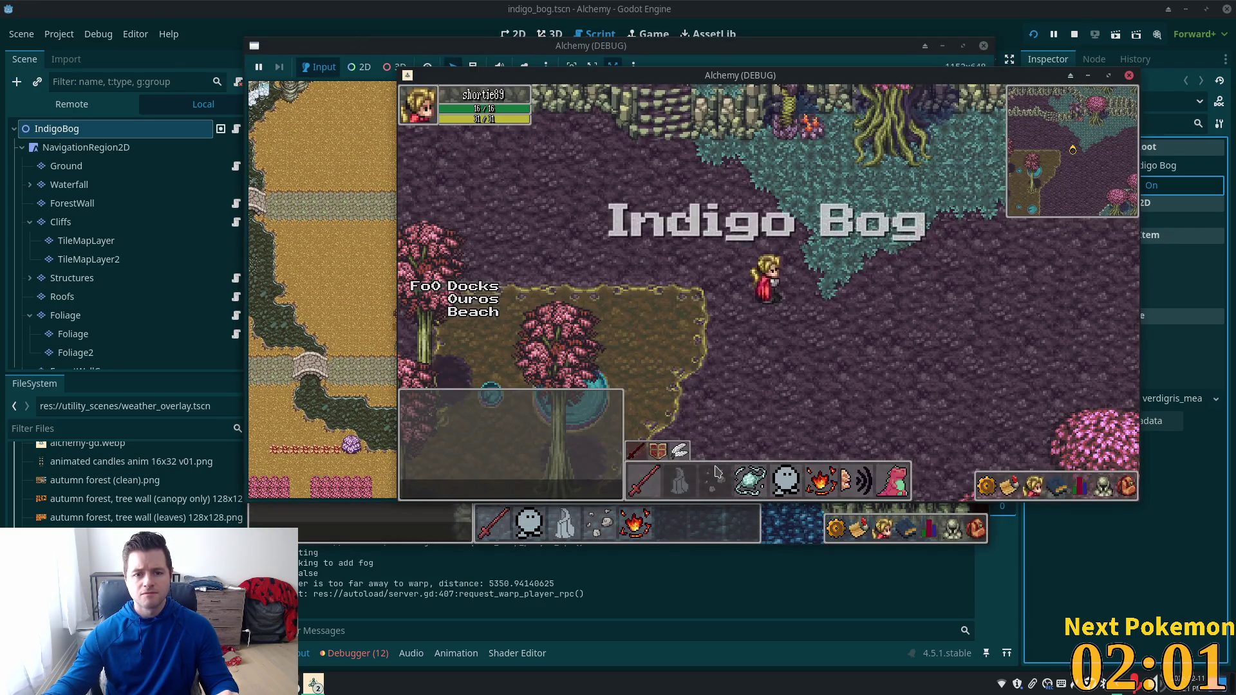
key("F8")
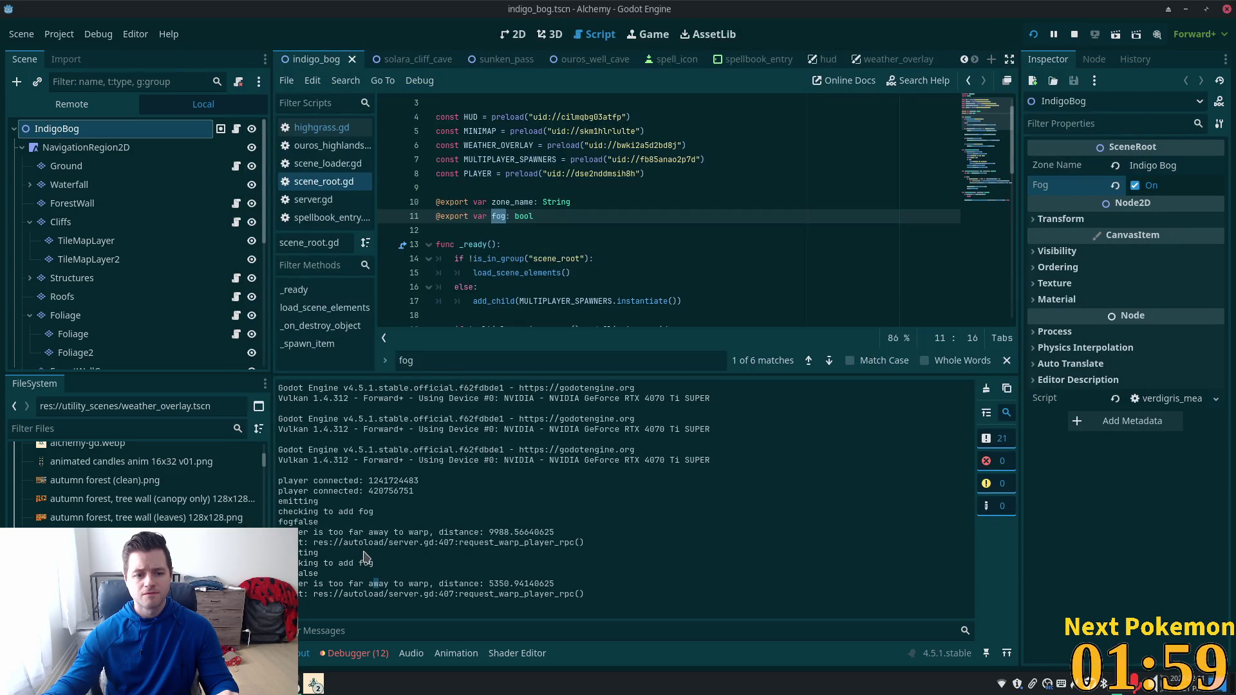
left_click_drag(298, 522, 324, 524)
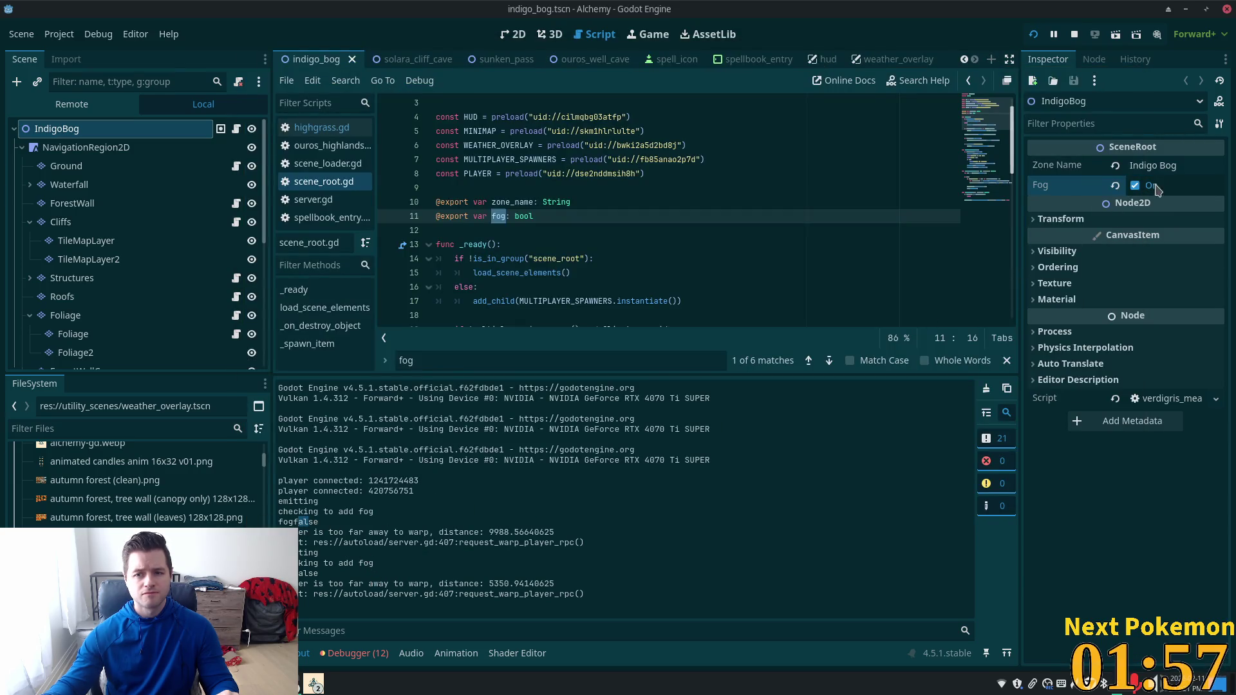
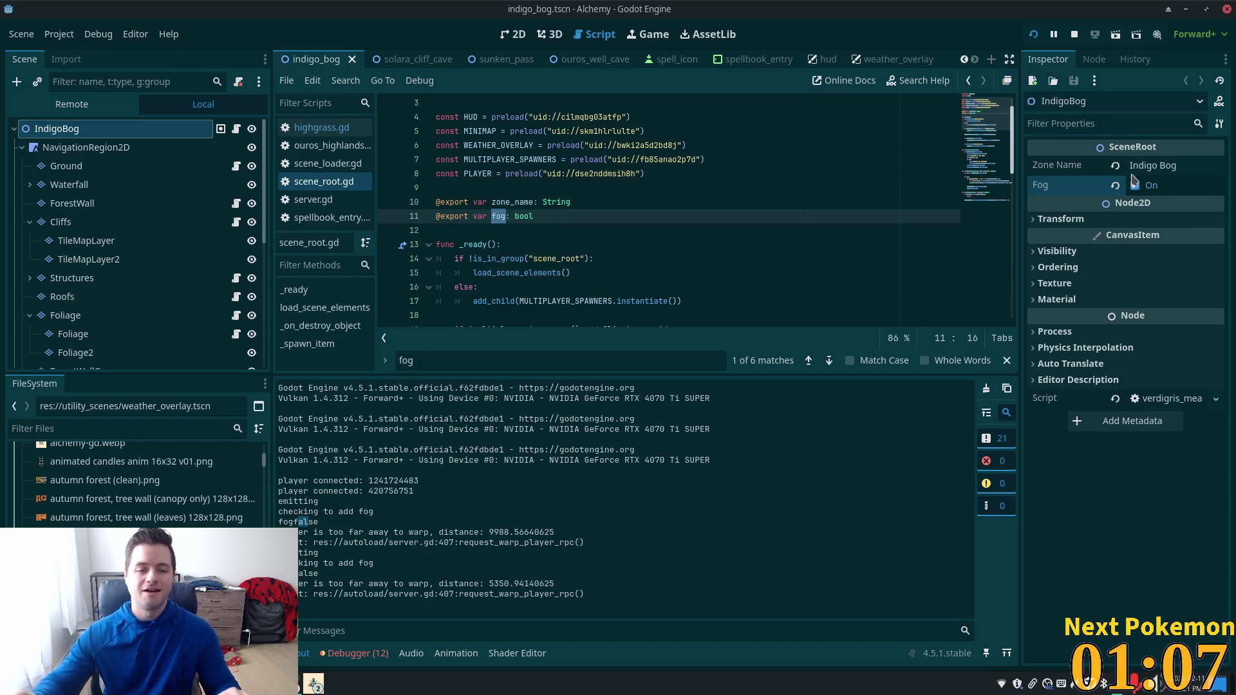
Step: Clear the fog search match and inspect the IndigoBog node's actions without choosing one
left_click(594, 214)
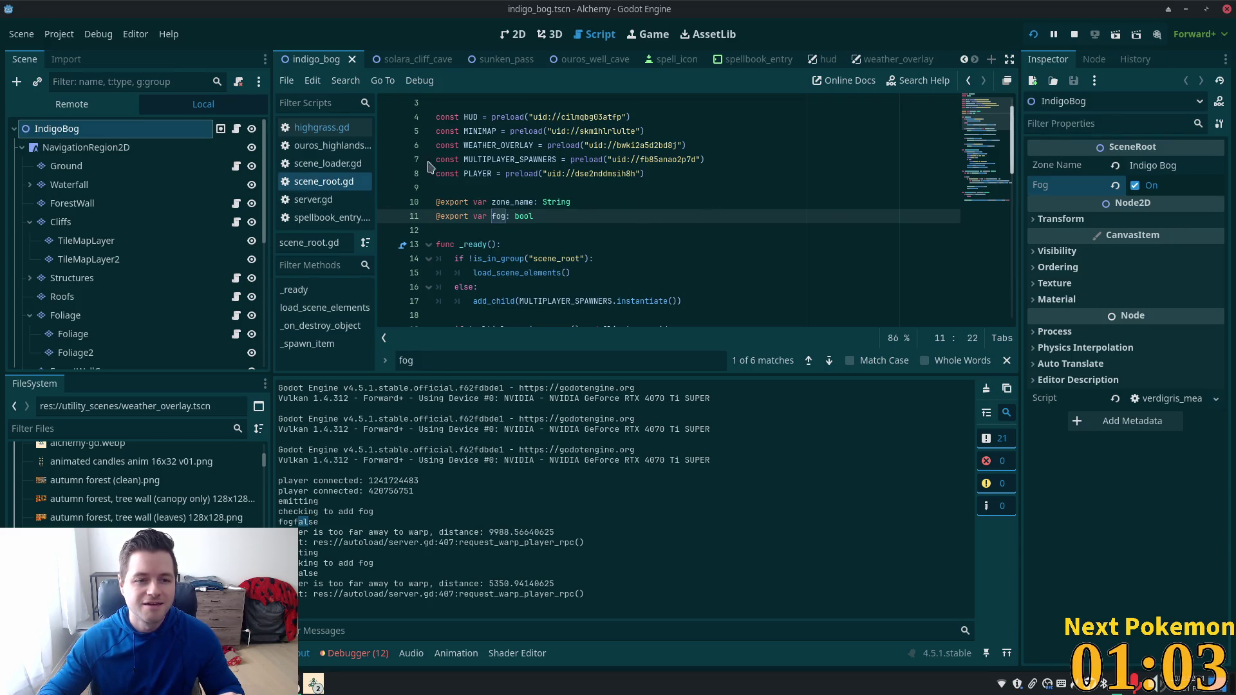
right_click(71, 132)
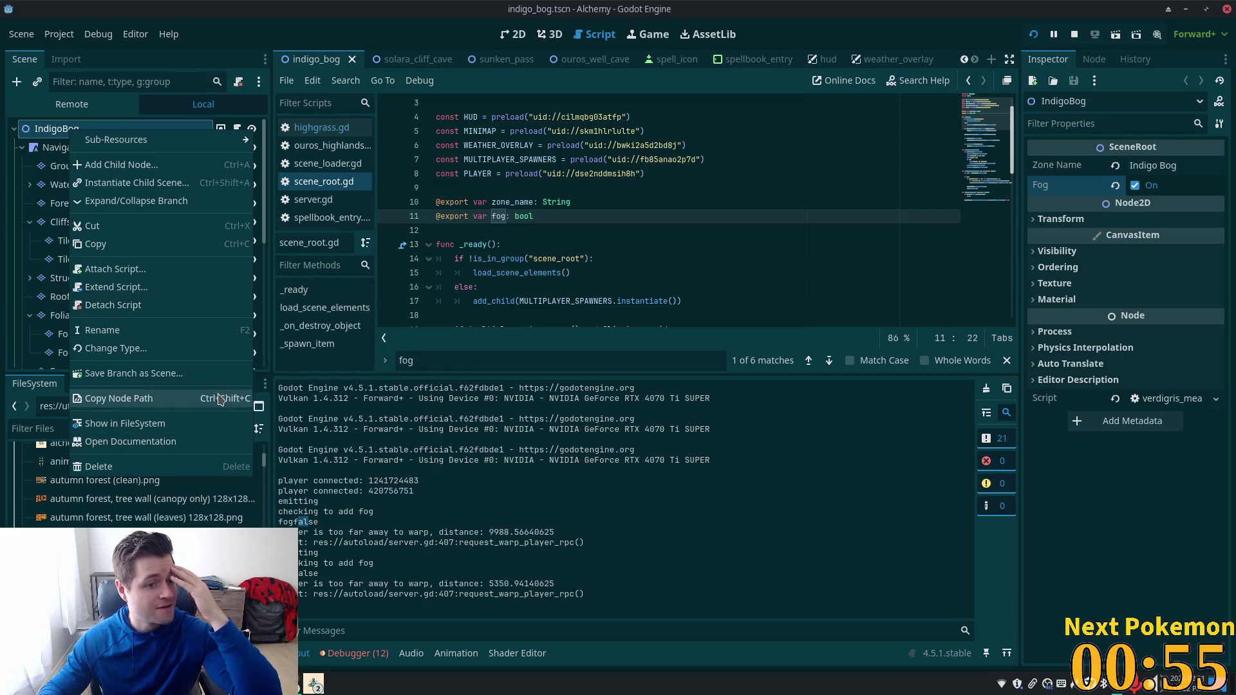
left_click(672, 229)
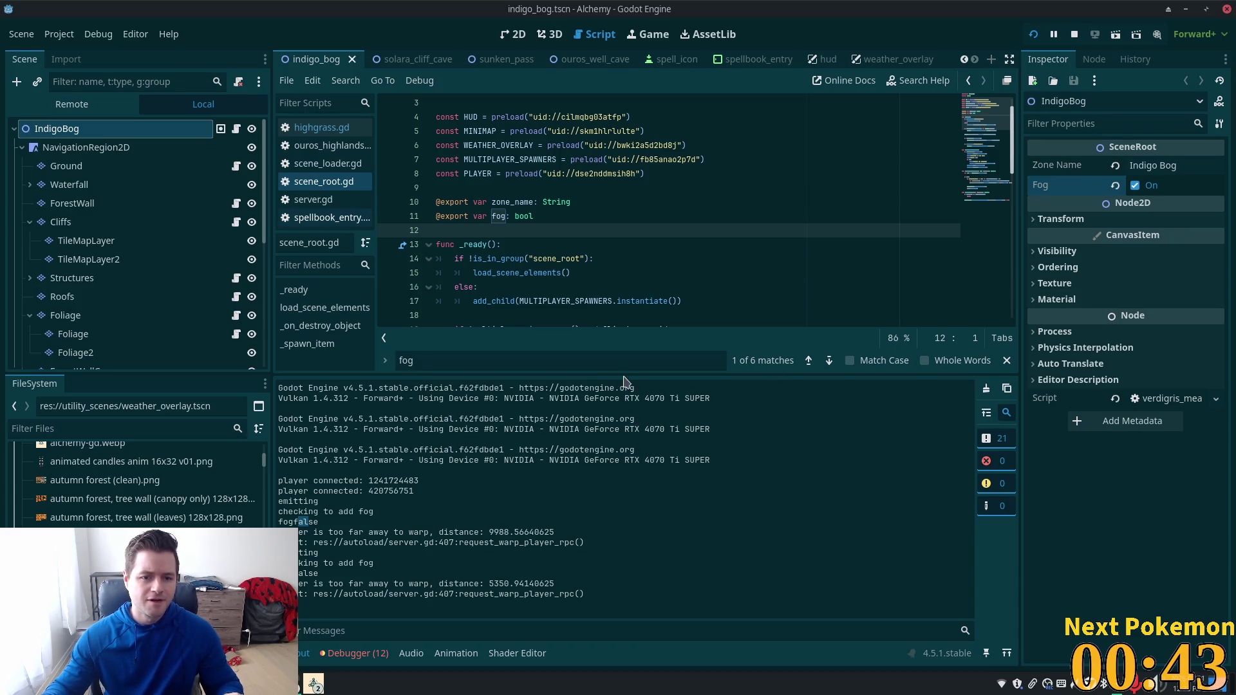
scroll(479, 235, "down", 2)
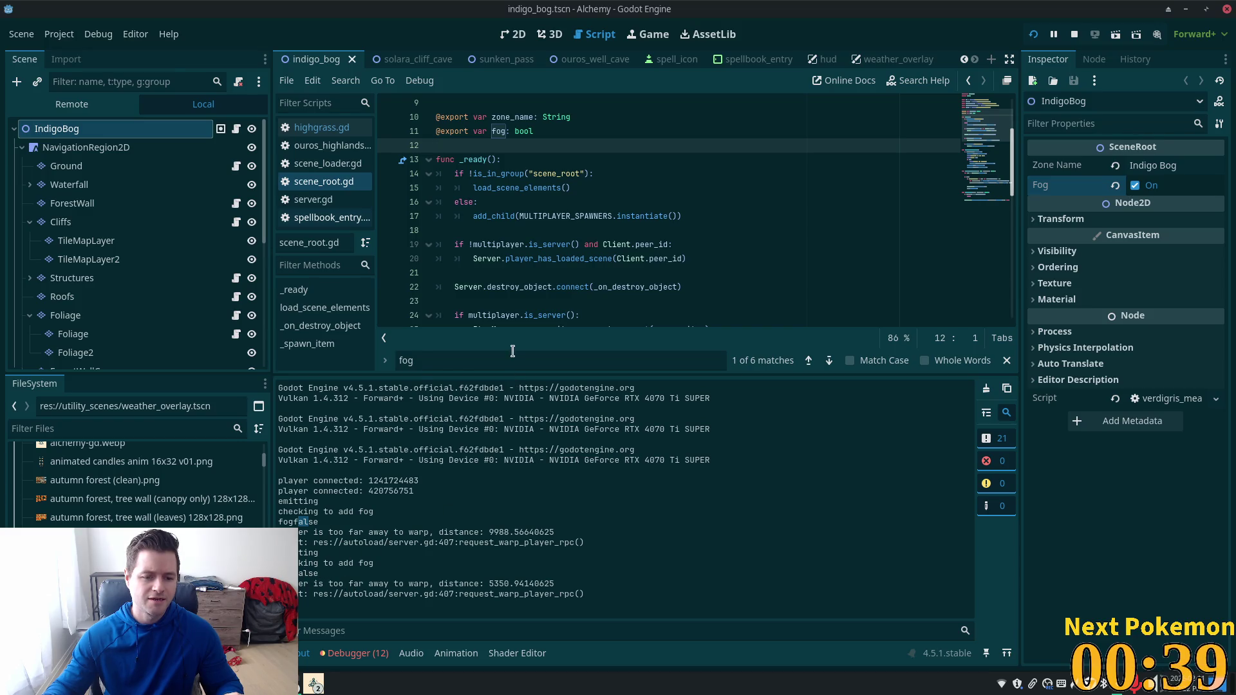
Step: In the running game, walk the character east across Indigo Bog and down the stone stairs
key("alt+Tab")
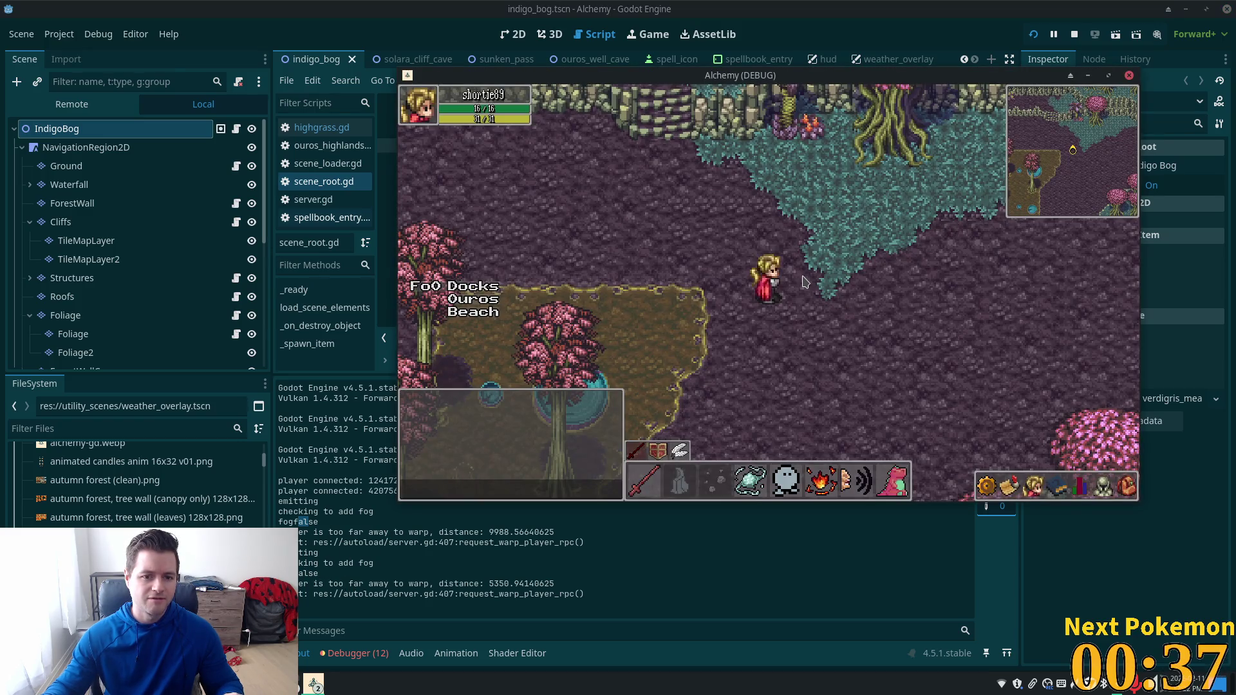
key("Right")
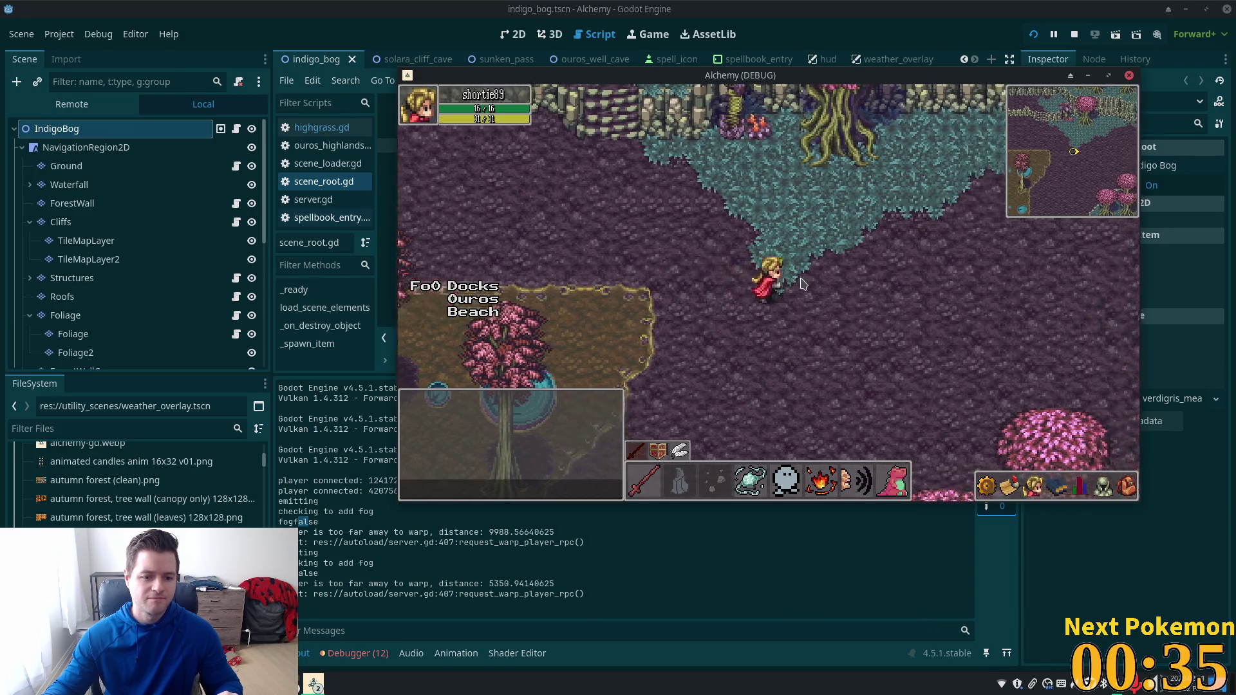
key("Down")
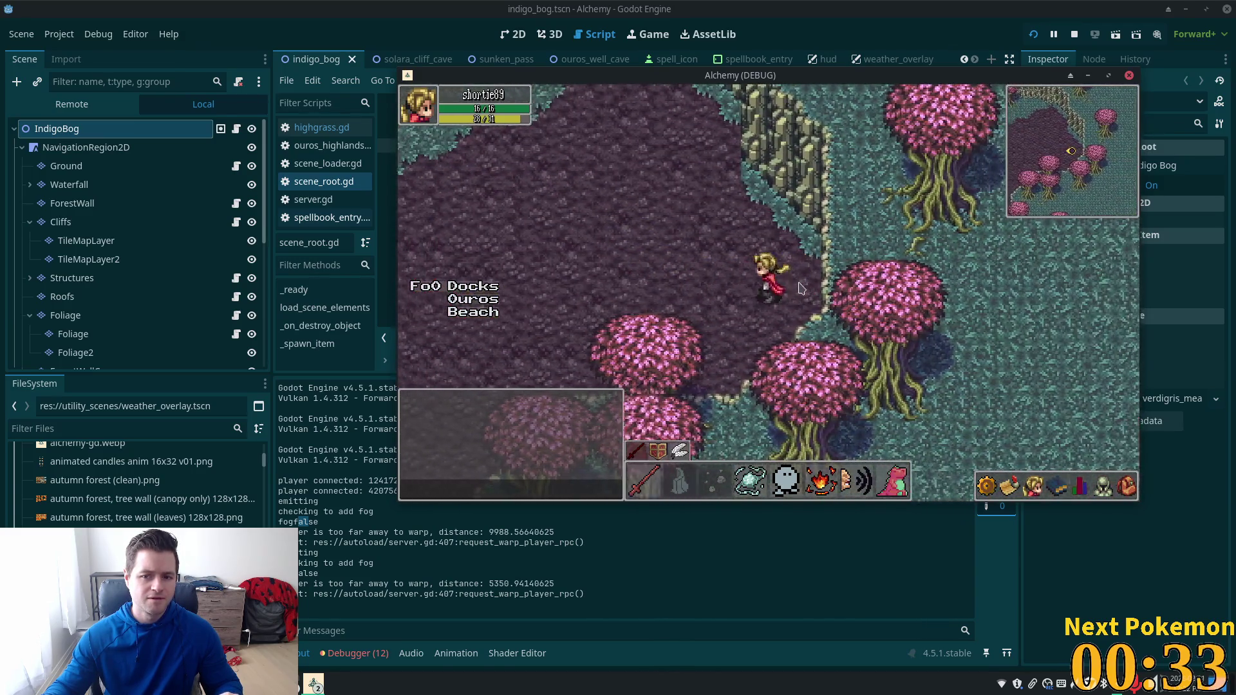
key("Down")
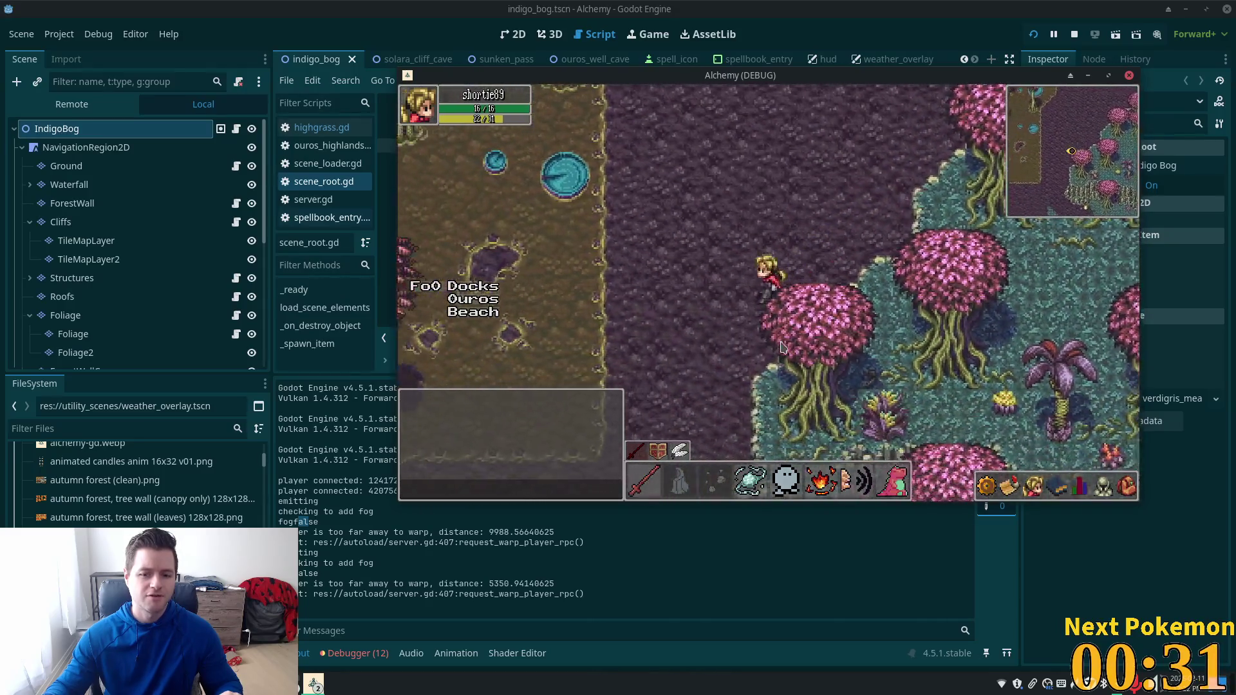
key("Right")
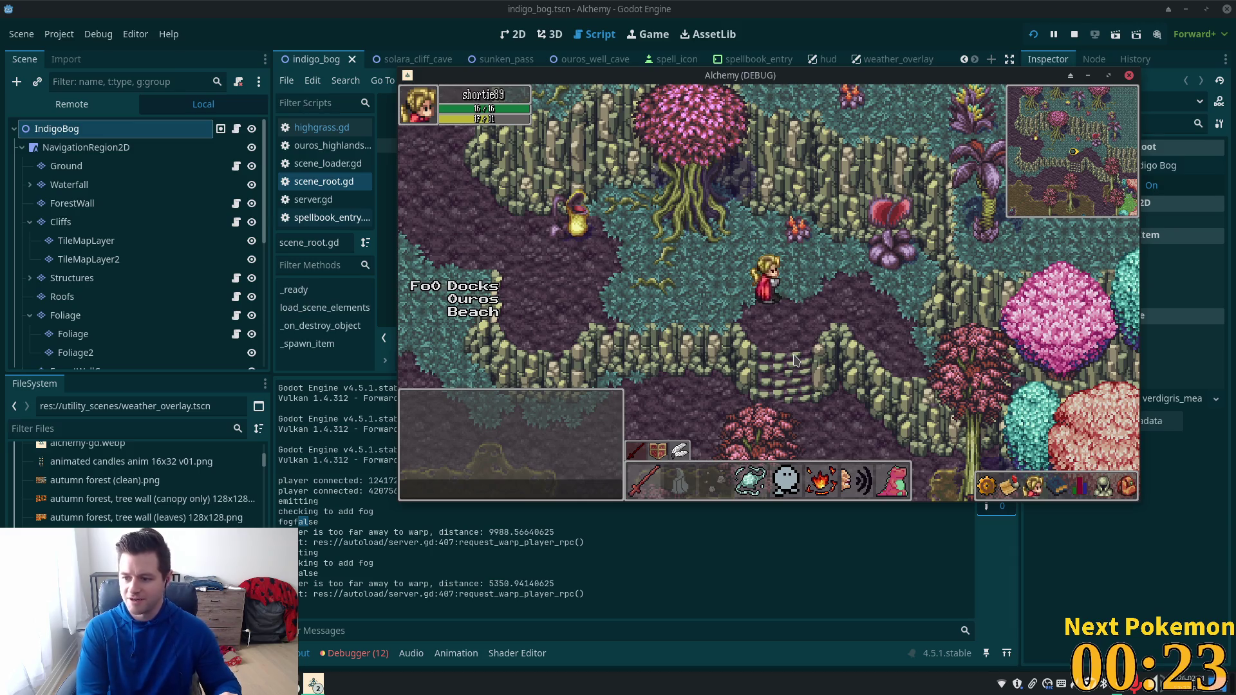
key("Down")
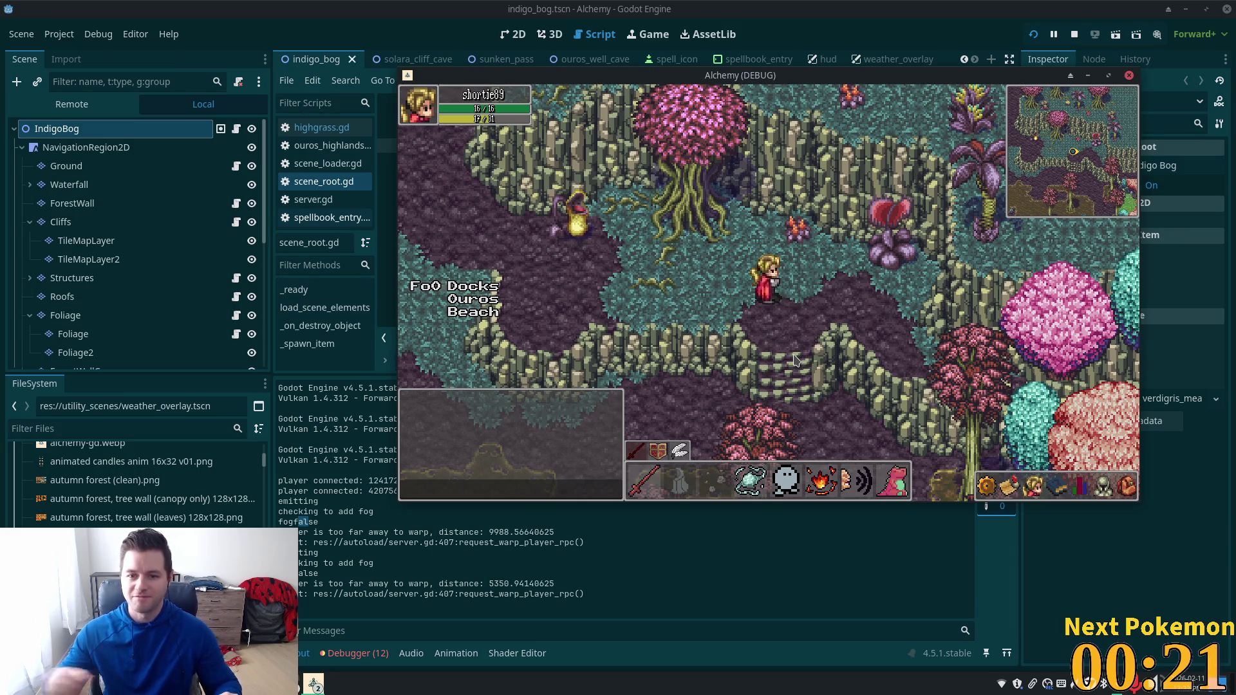
key("Down")
key("Right")
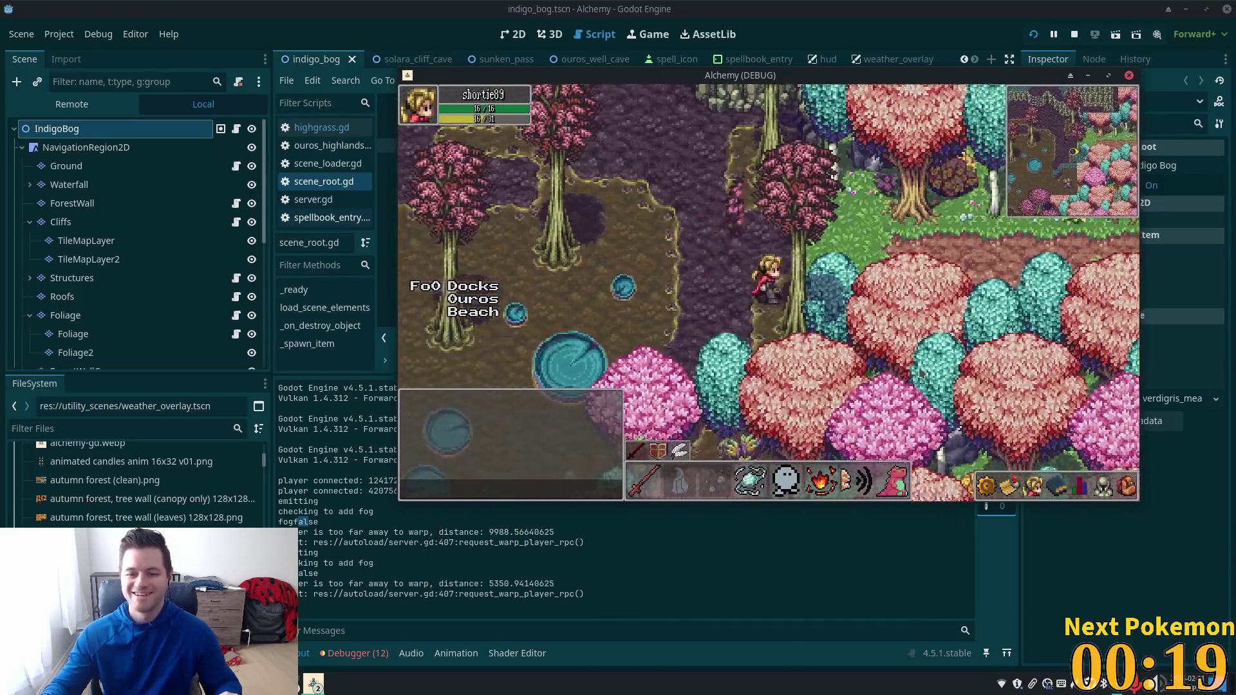
Step: Follow the path right until the character enters Verdigris Meadows
key("Up")
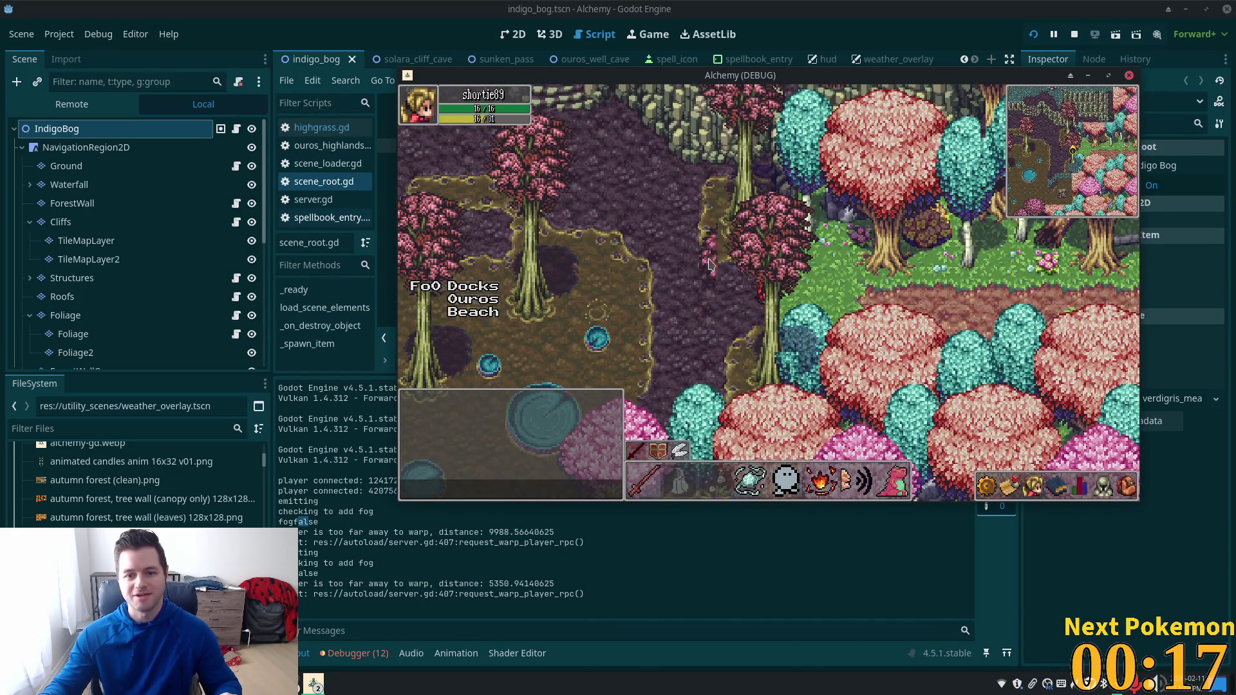
key("Left")
key("Down")
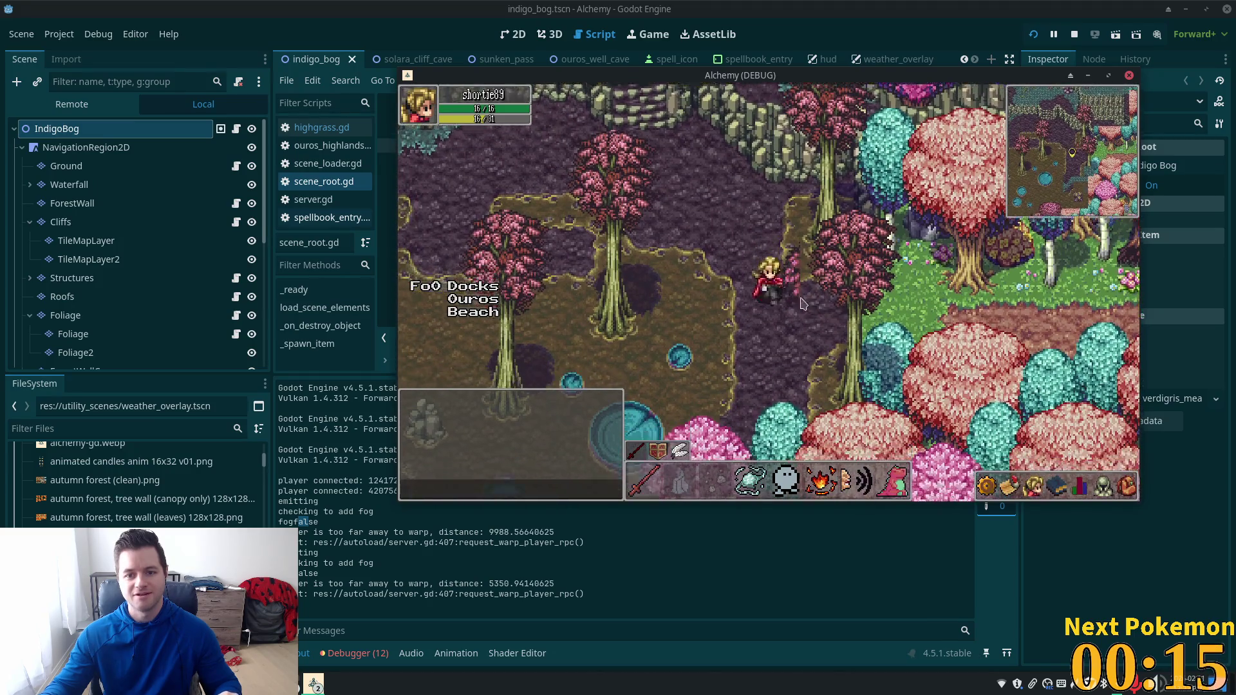
key("Down")
key("Right")
key("Up")
key("Right")
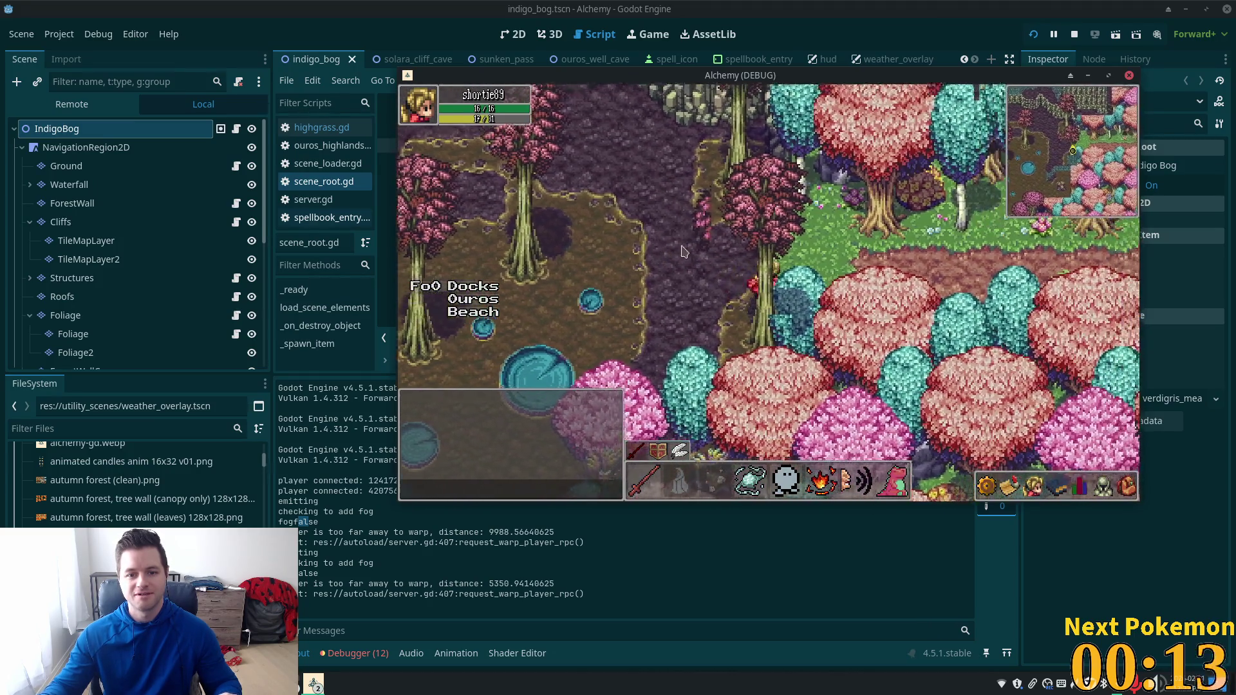
key("Right")
key("Right")
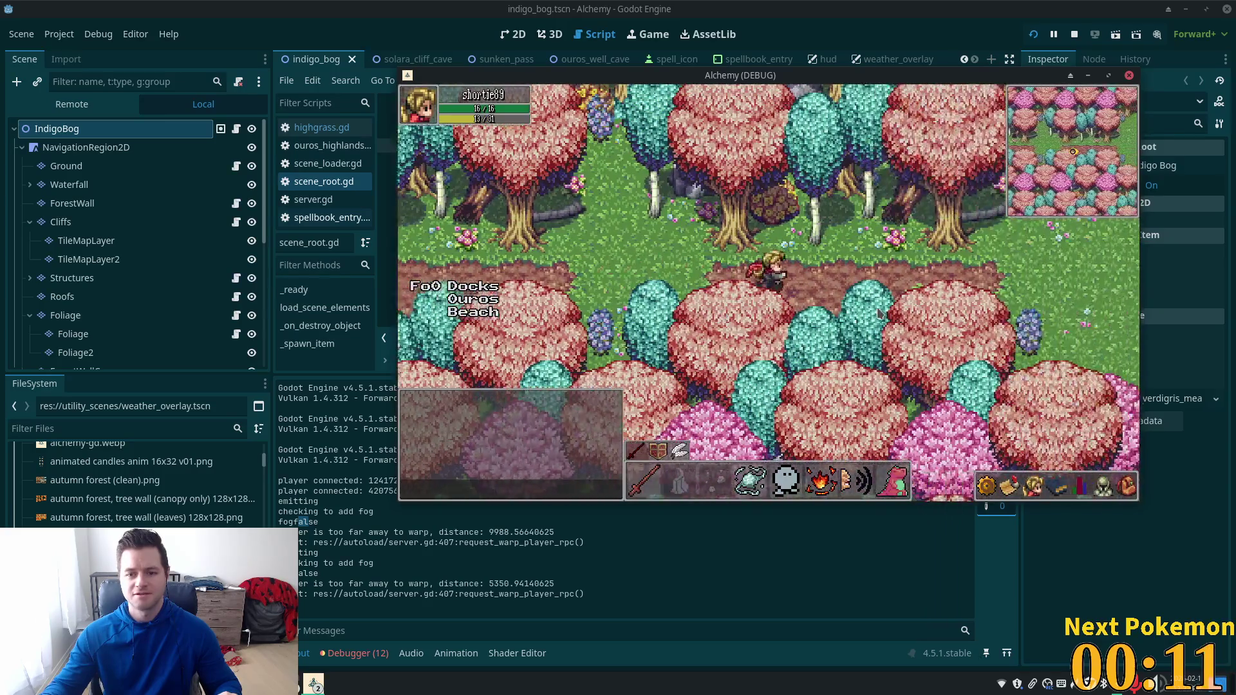
key("Right")
Step: Walk back left into Indigo Bog, head north, and drag the game window aside
key("Left")
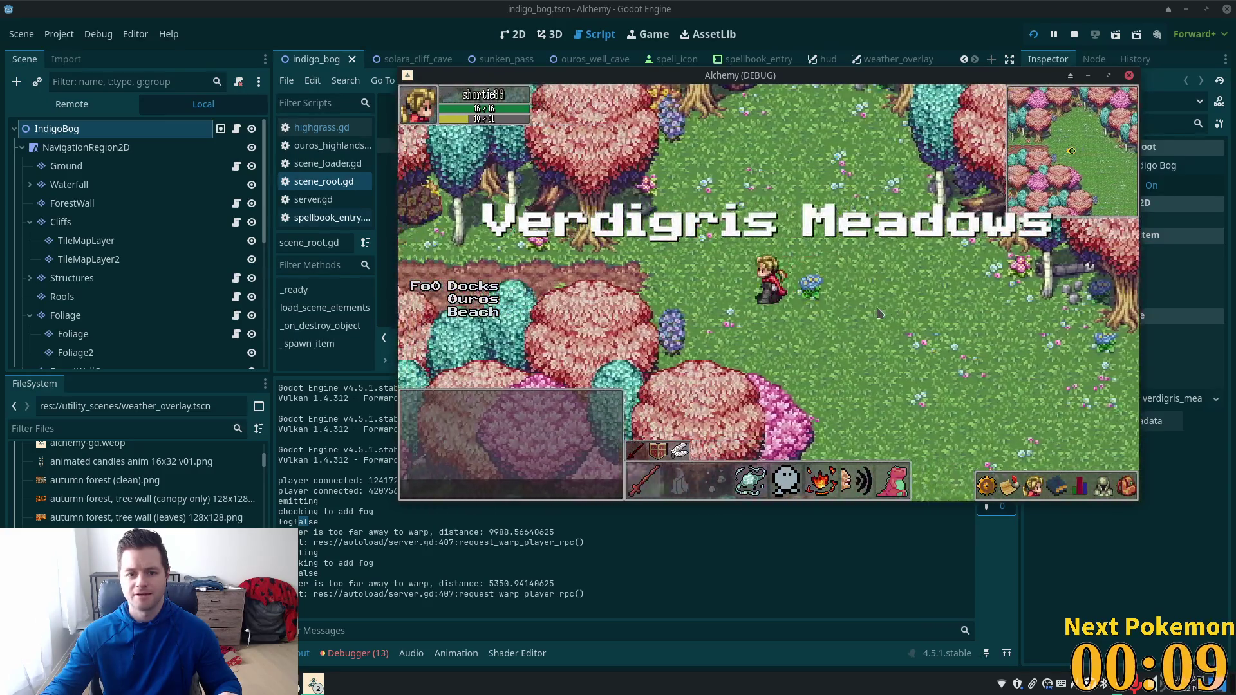
key("Left")
key("Left")
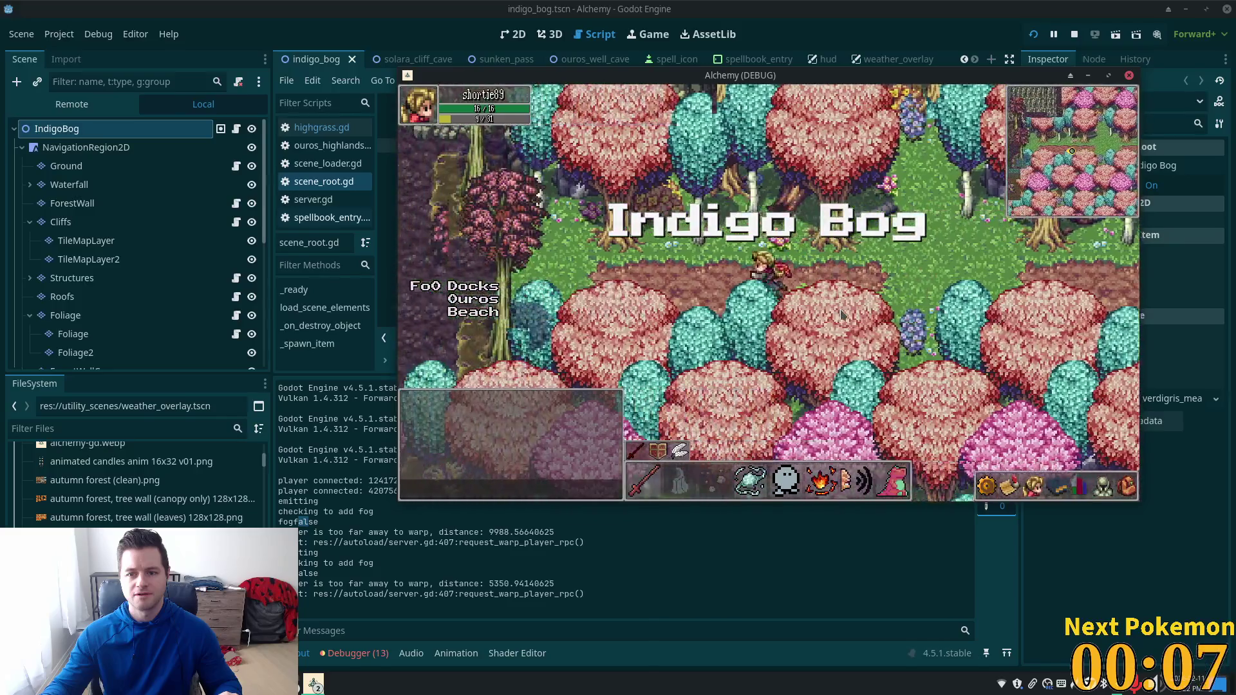
key("Left")
key("Up")
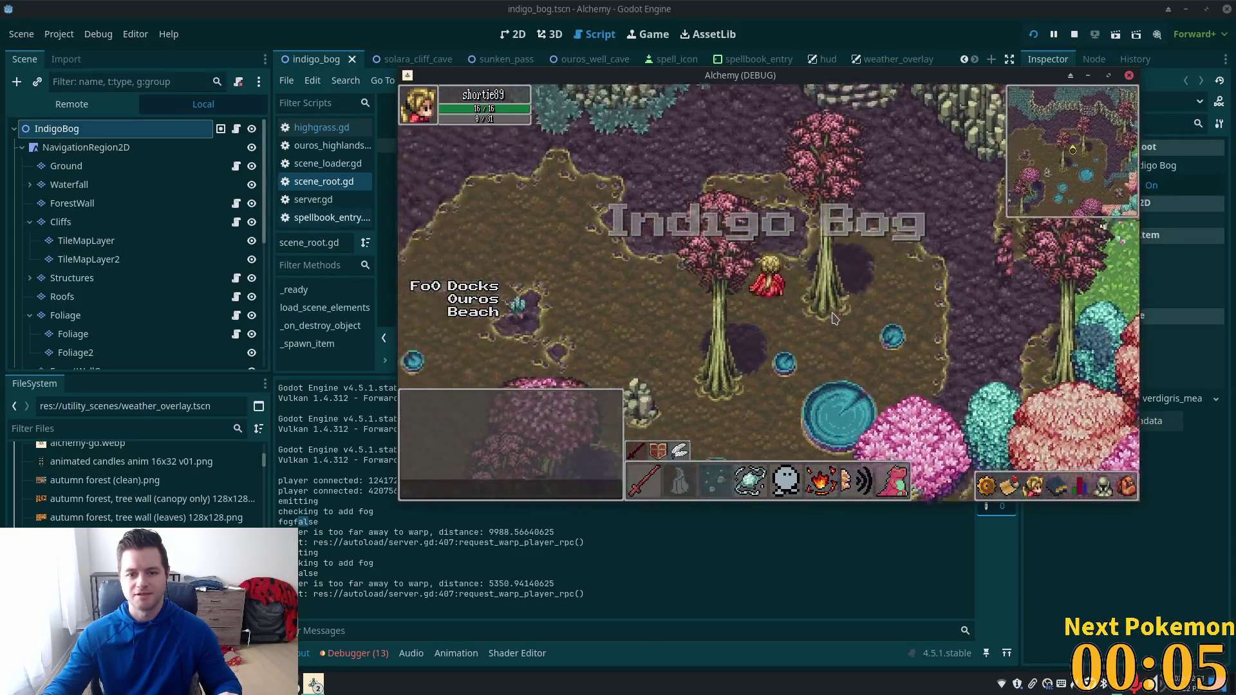
key("Right")
key("Up")
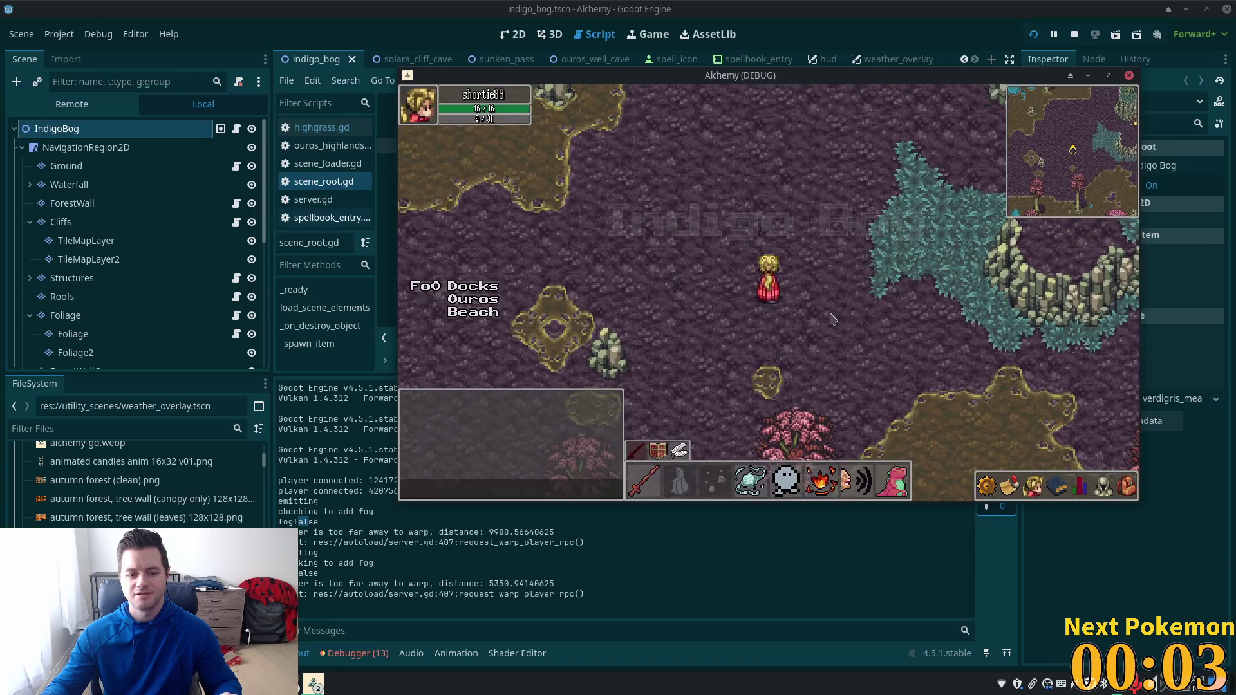
key("Up")
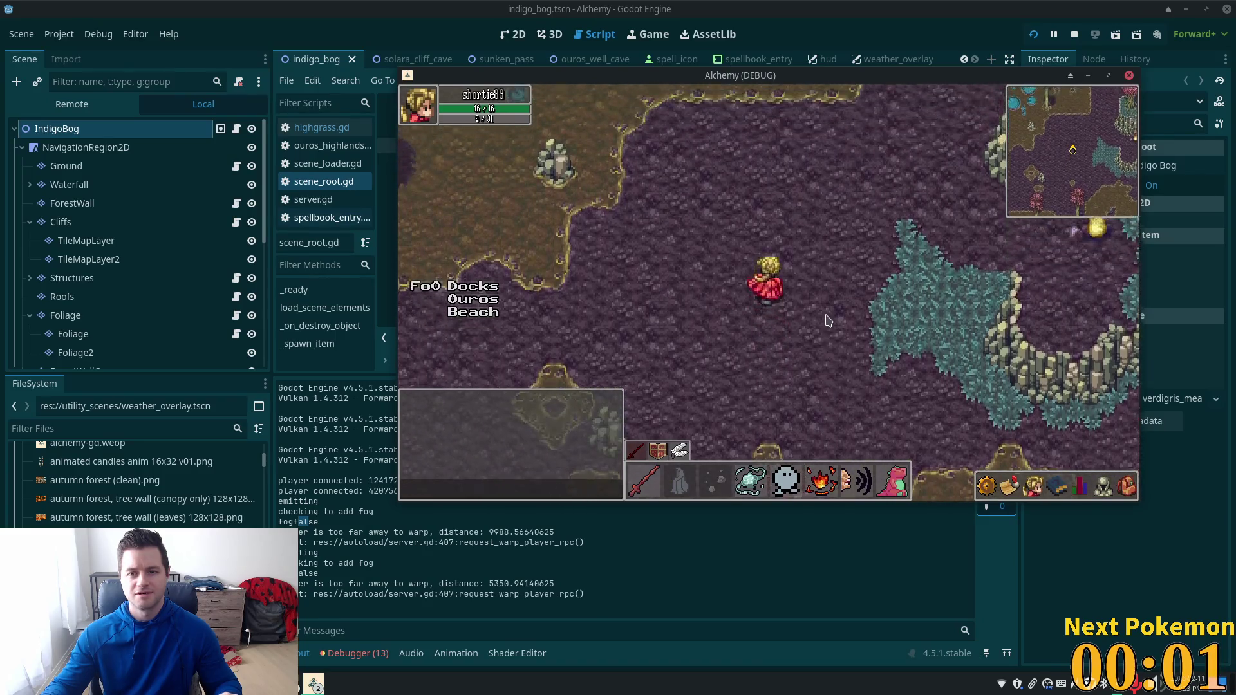
key("Up")
key("Right")
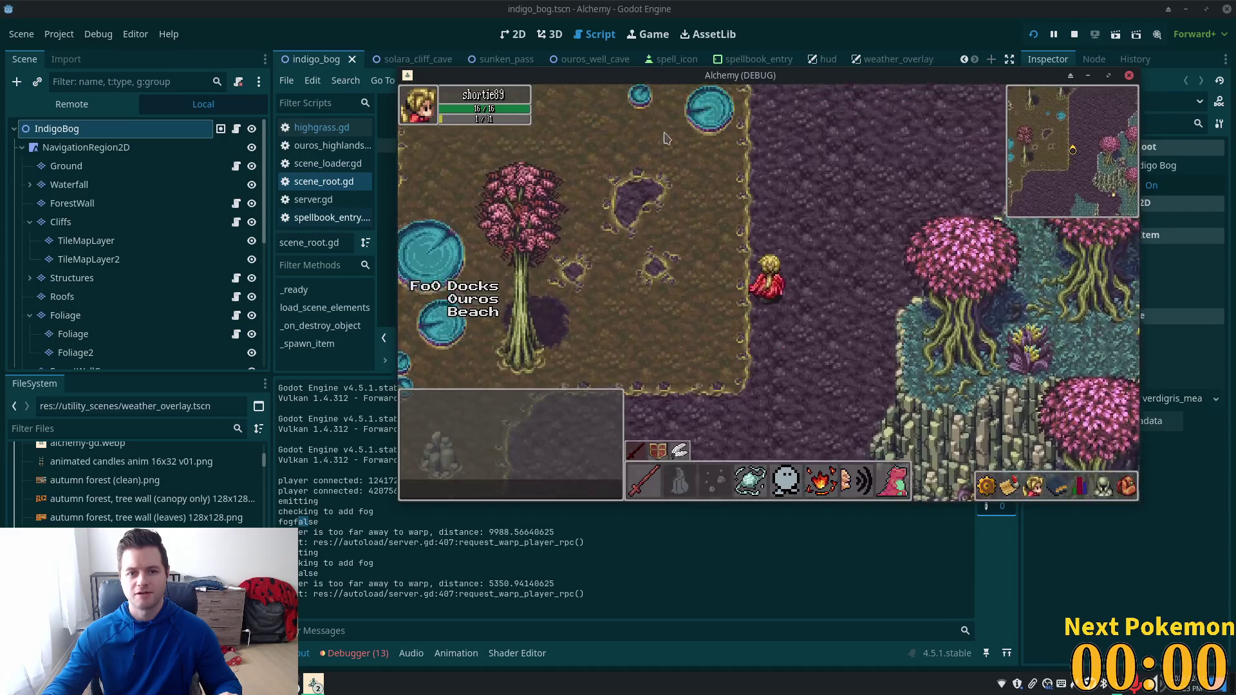
key("Up")
mouse_move(545, 75)
left_mouse_down()
mouse_move(586, 89)
mouse_move(619, 153)
mouse_move(593, 148)
left_mouse_up()
Step: Walk the second game client's character down the river and warp it into Indigo Bog
left_click(314, 683)
left_click(353, 619)
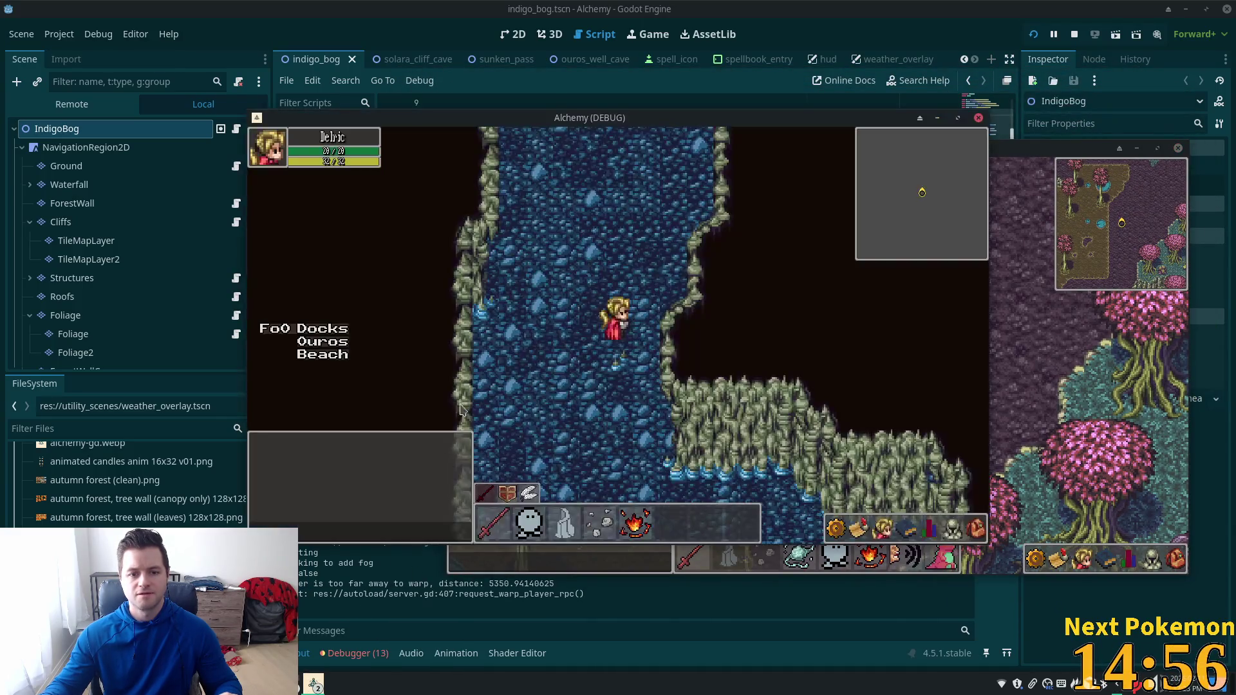
key("Down")
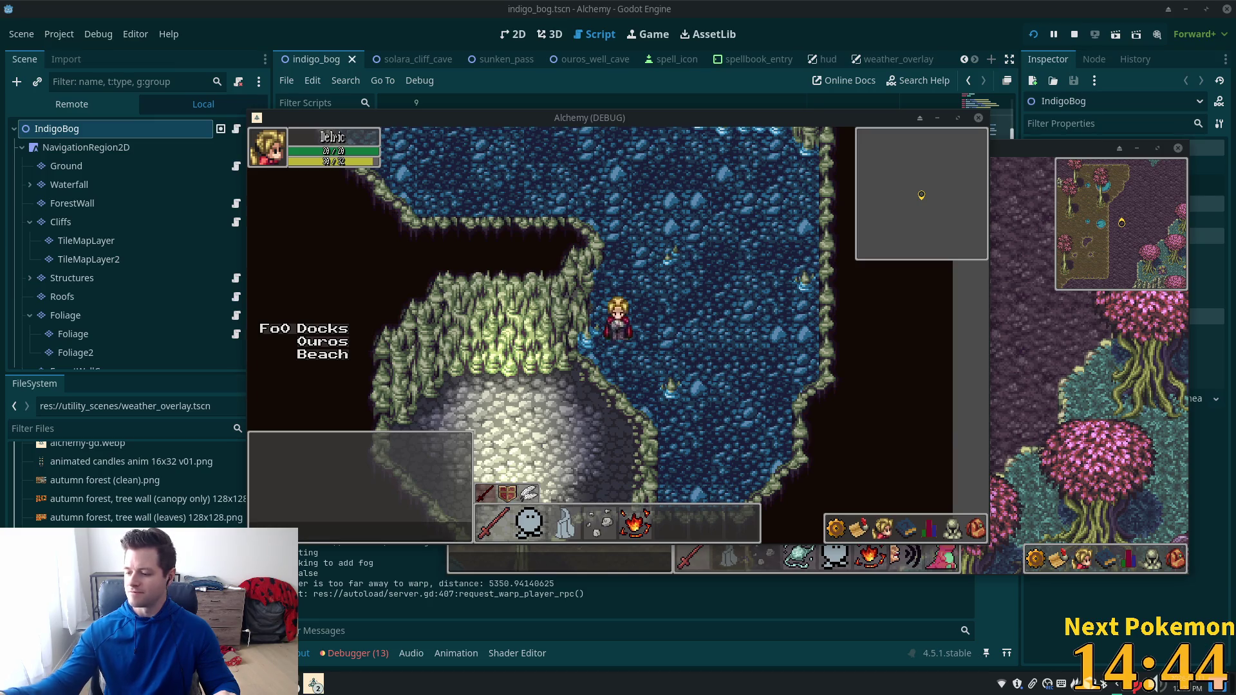
key("Down")
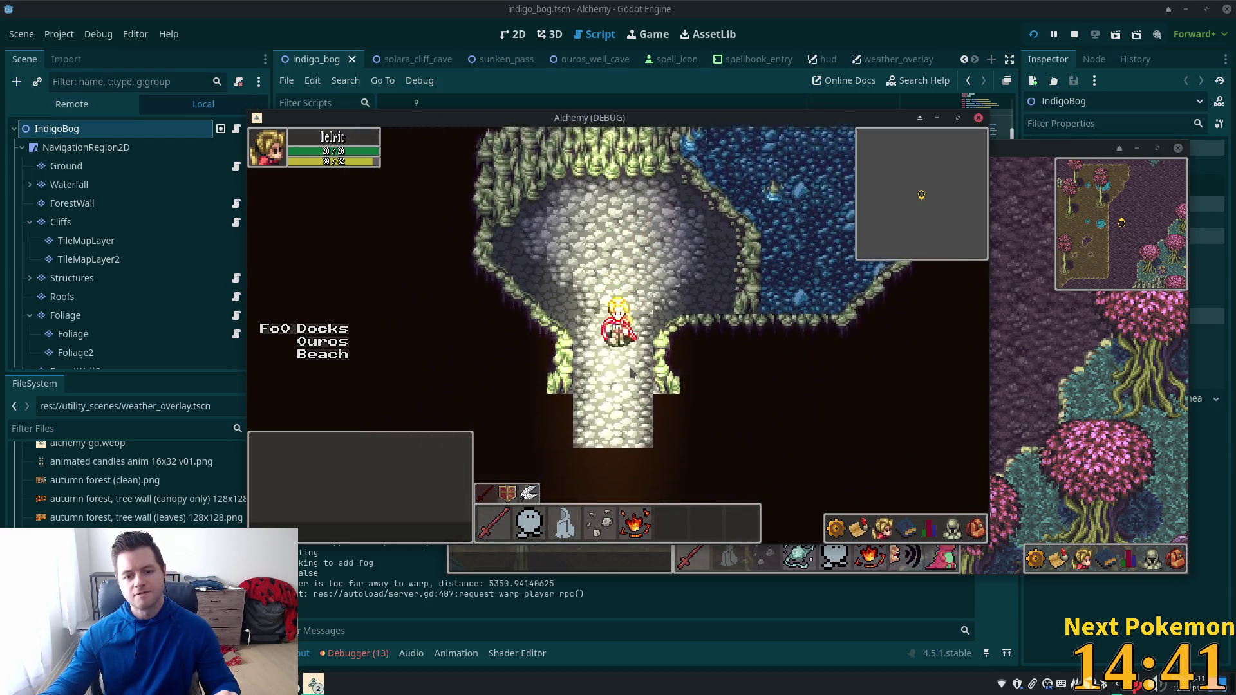
key("Down")
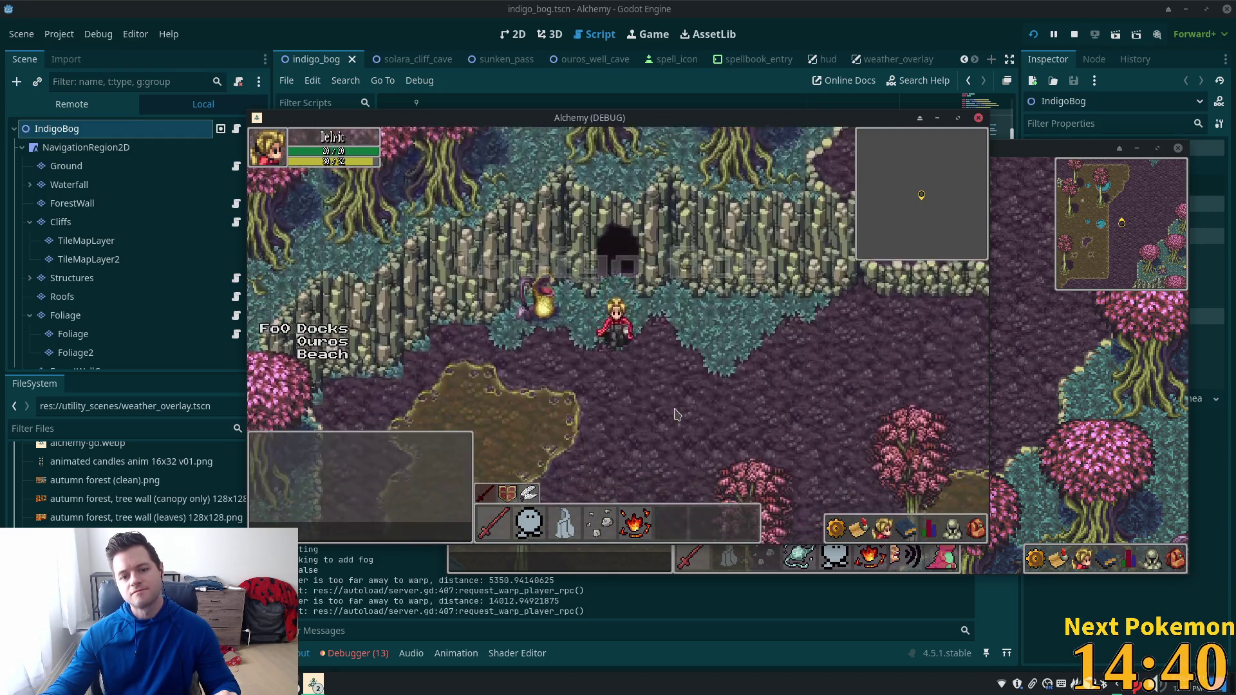
key("Right")
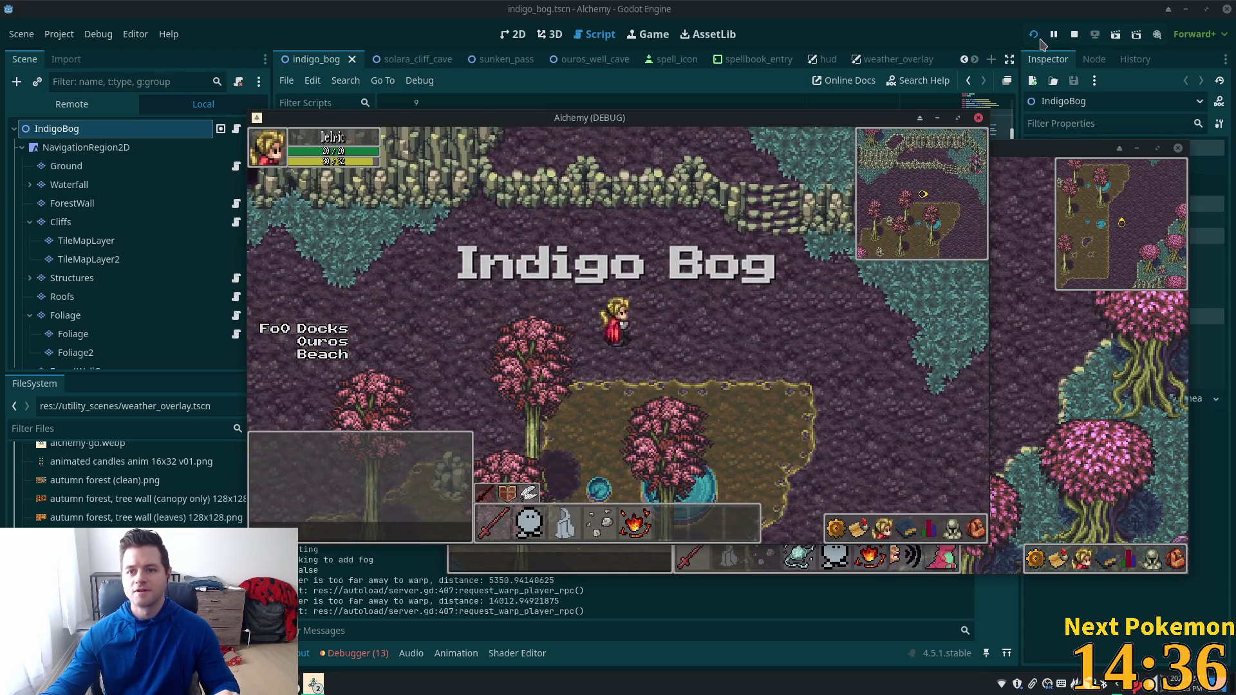
Step: Relaunch the game with F5 to test the fog, reposition its window, then stop it
key("F5")
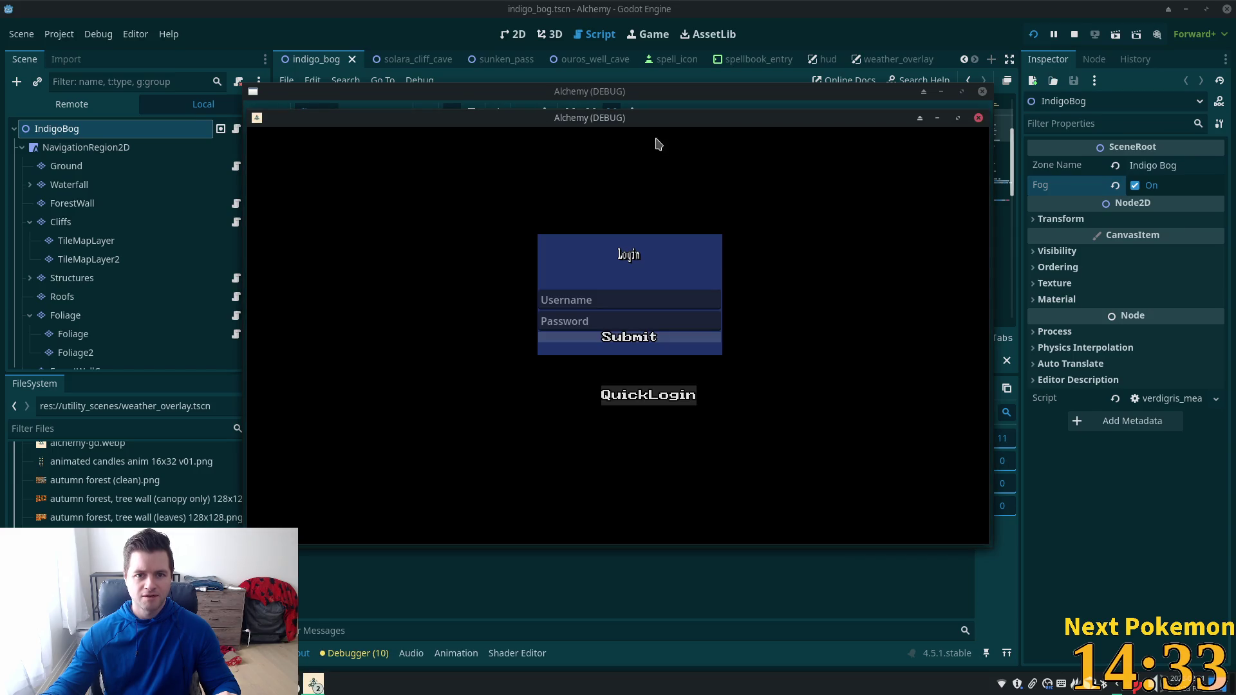
left_click_drag(643, 119, 516, 39)
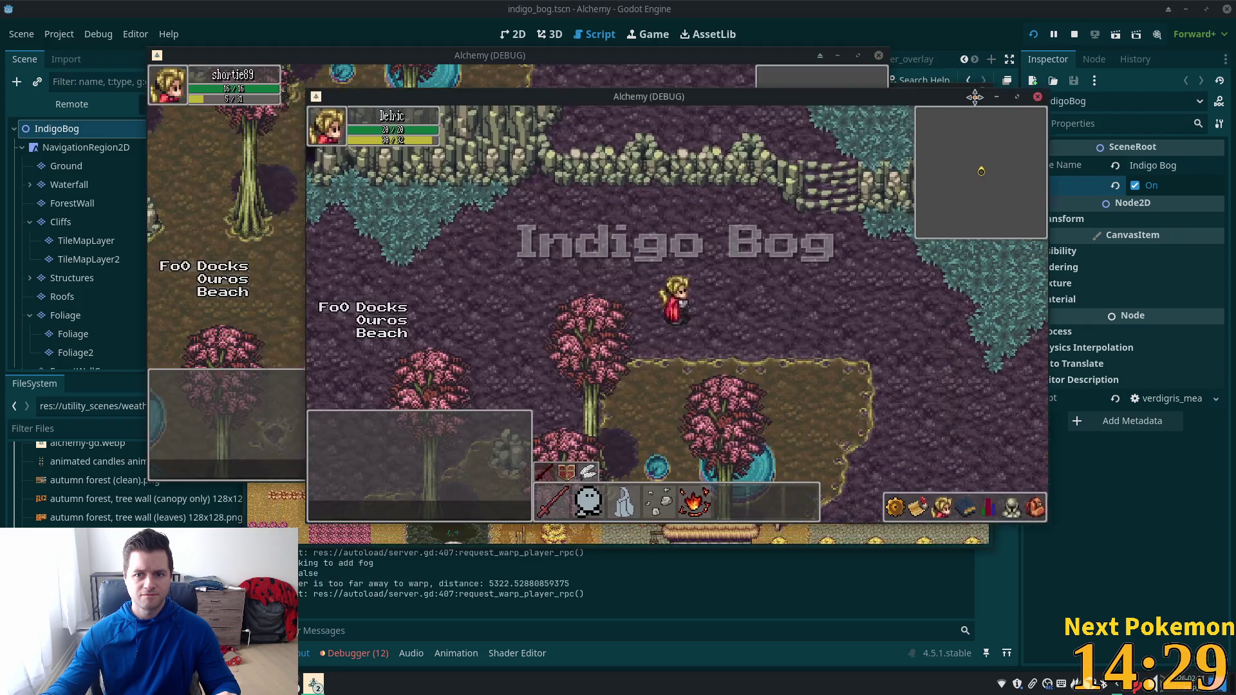
left_click(651, 563)
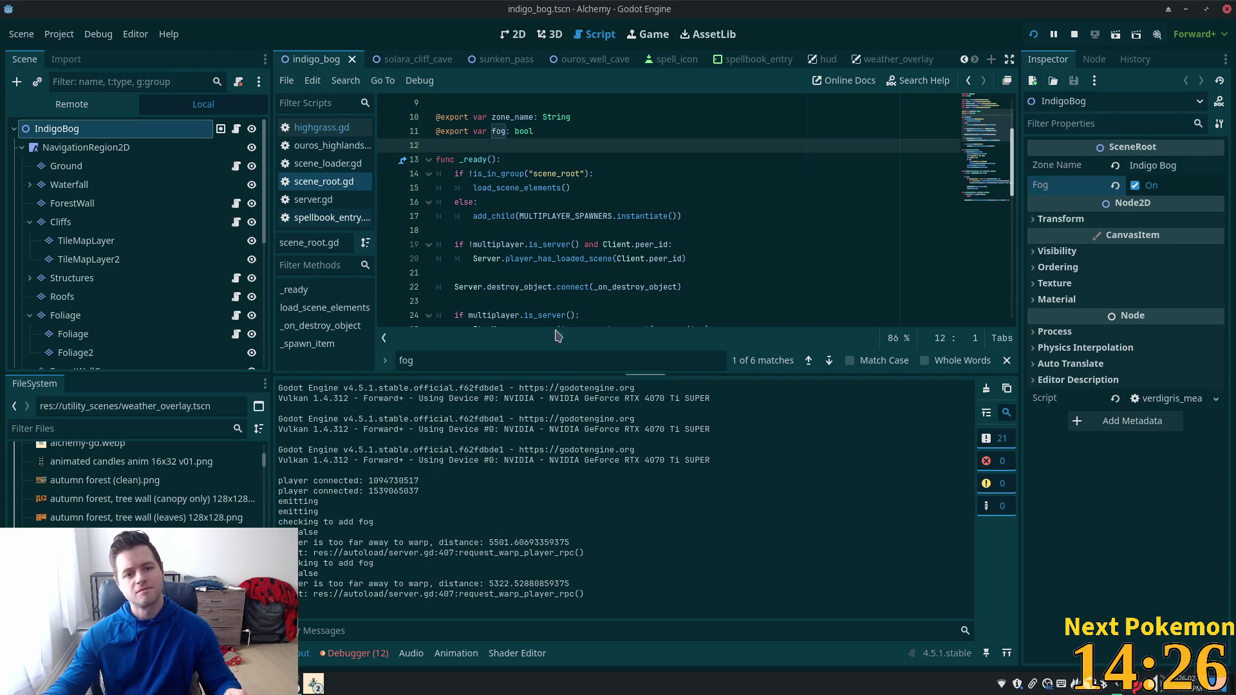
Step: In VS Code, quick-open the indigo_bog.tscn scene file
key("alt+Tab")
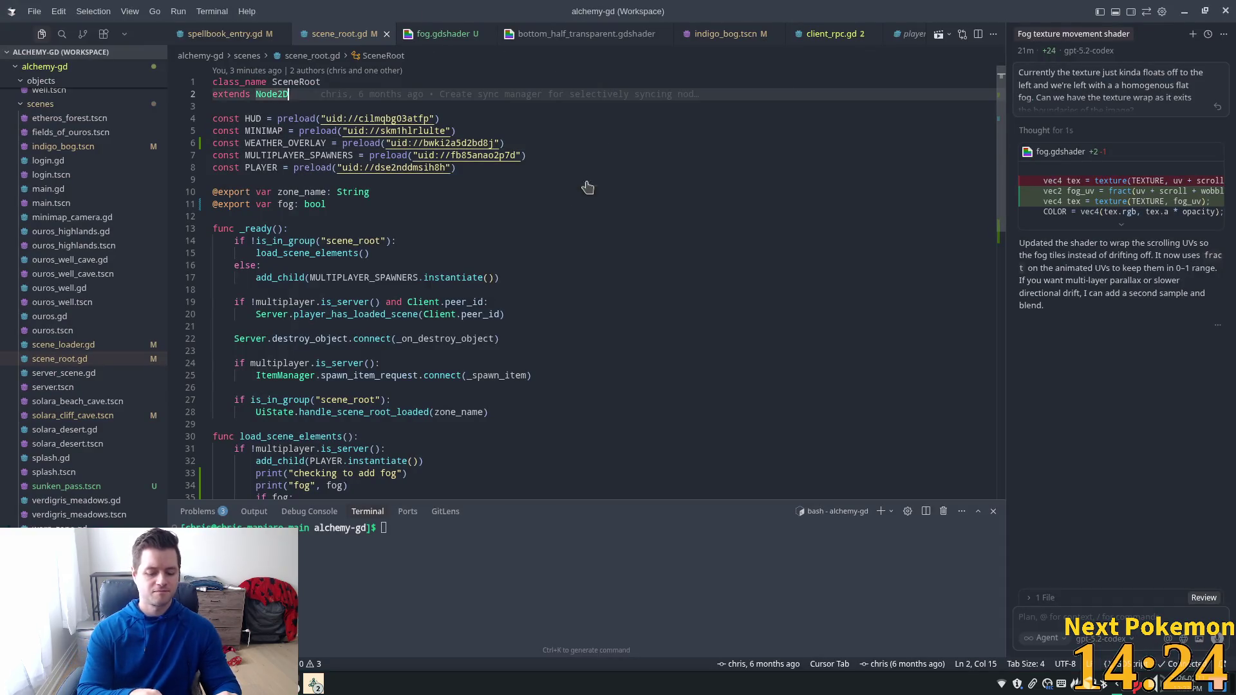
key("ctrl+p")
type("indi")
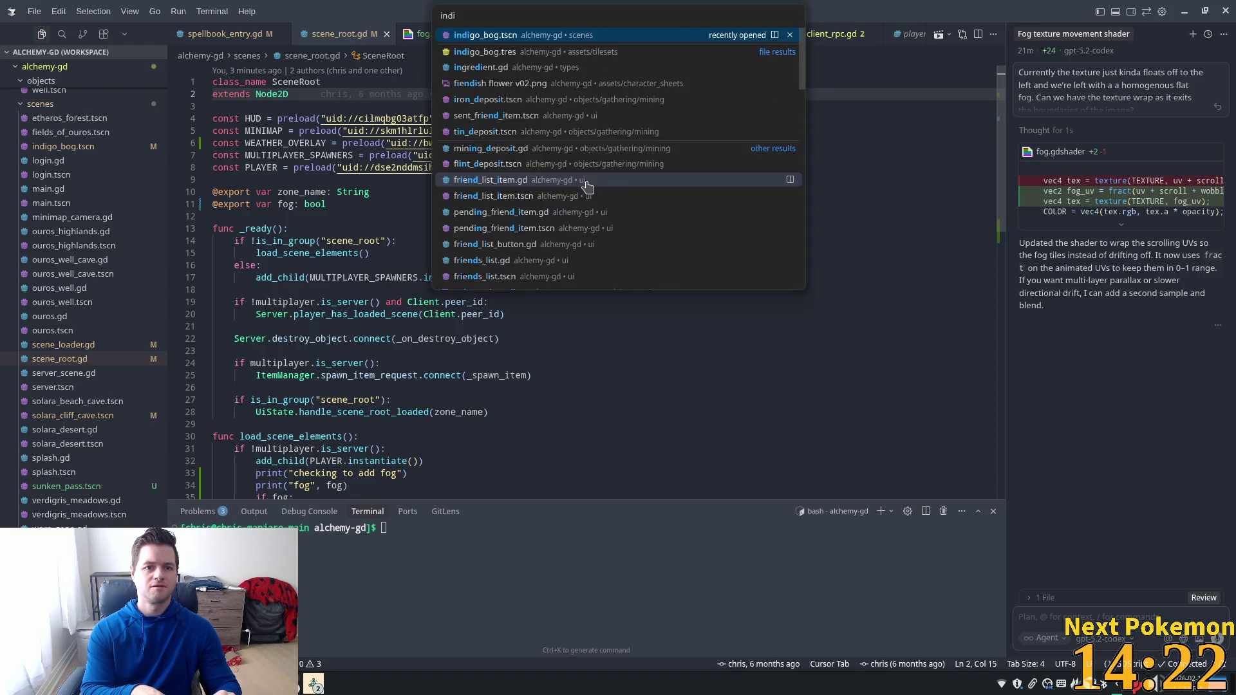
type("go")
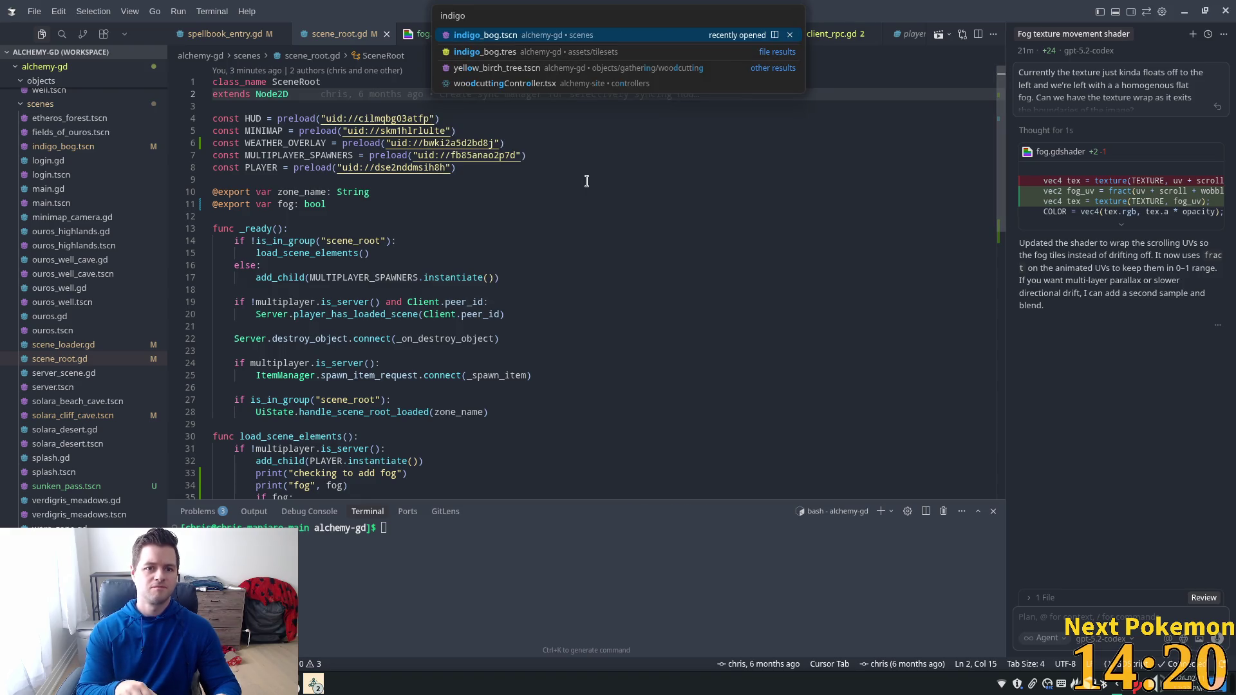
key("Return")
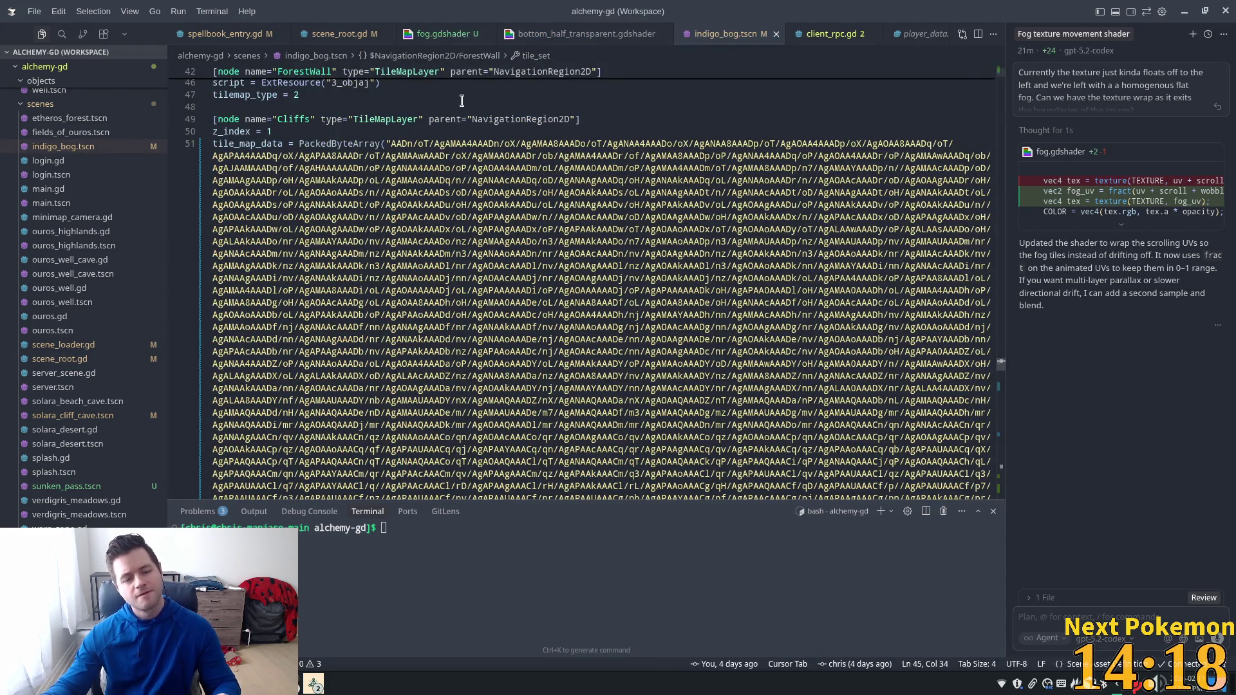
Step: Search the file for 'fog', stepping between fog = true and the CanvasLayerFogEffect node
key("ctrl+f")
type("fog")
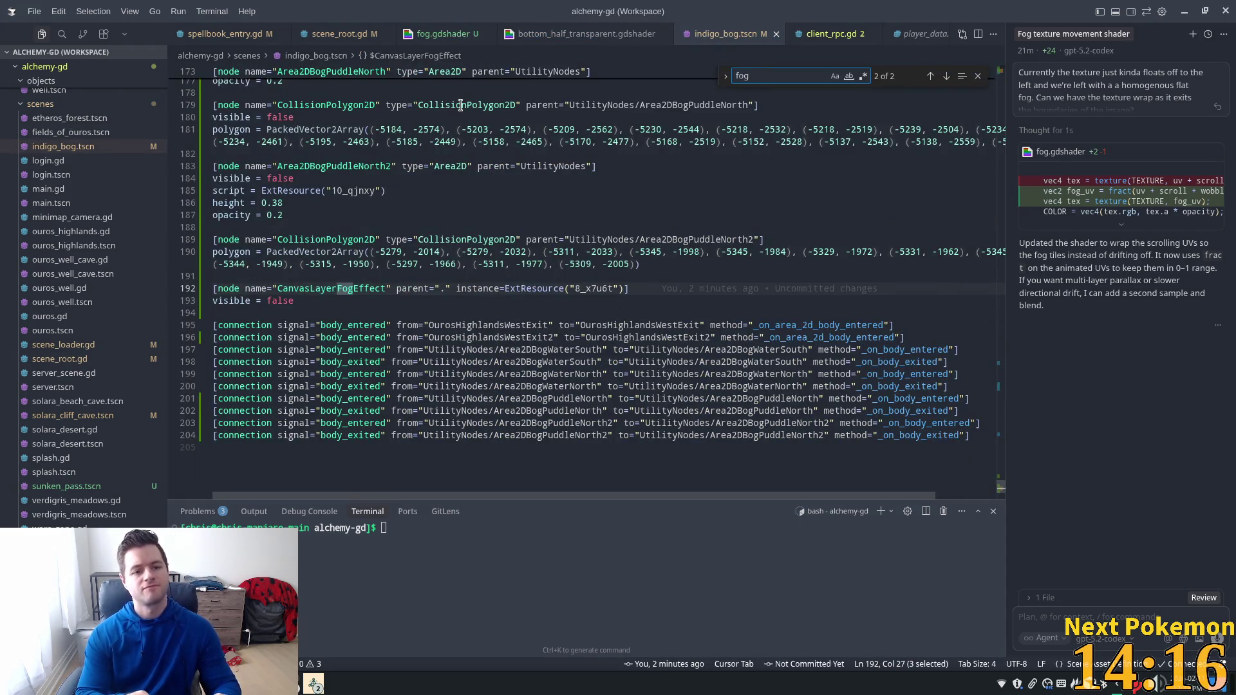
key("Return")
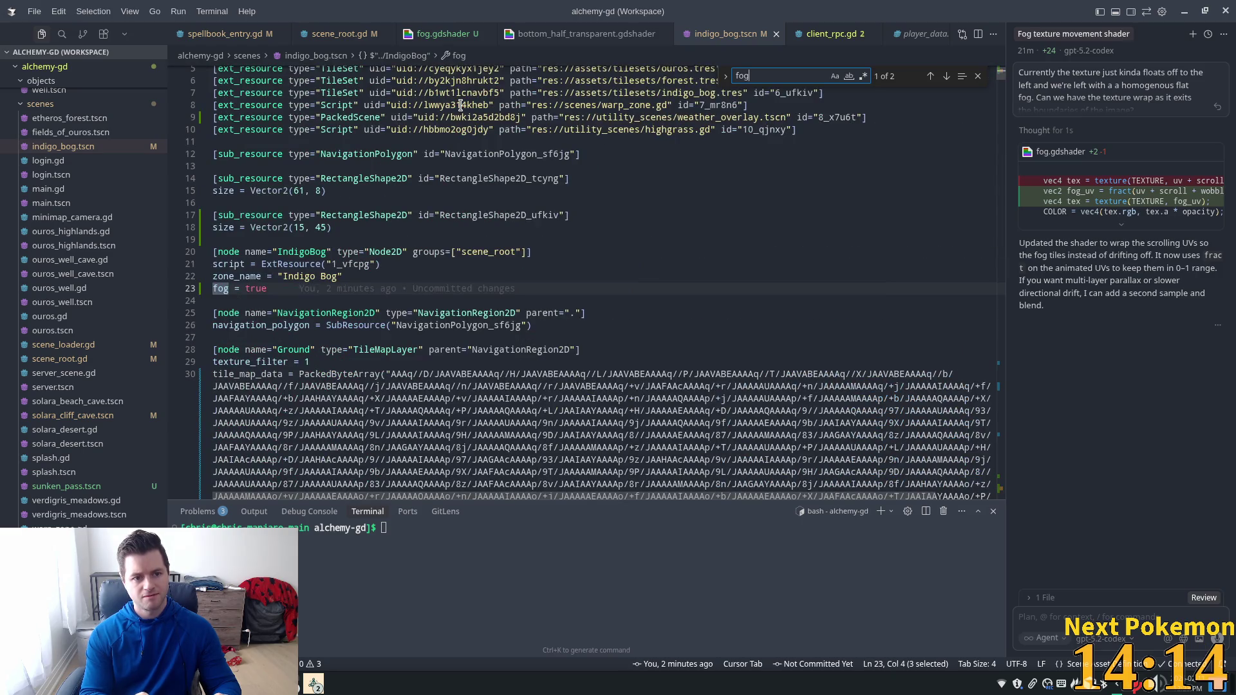
key("Return")
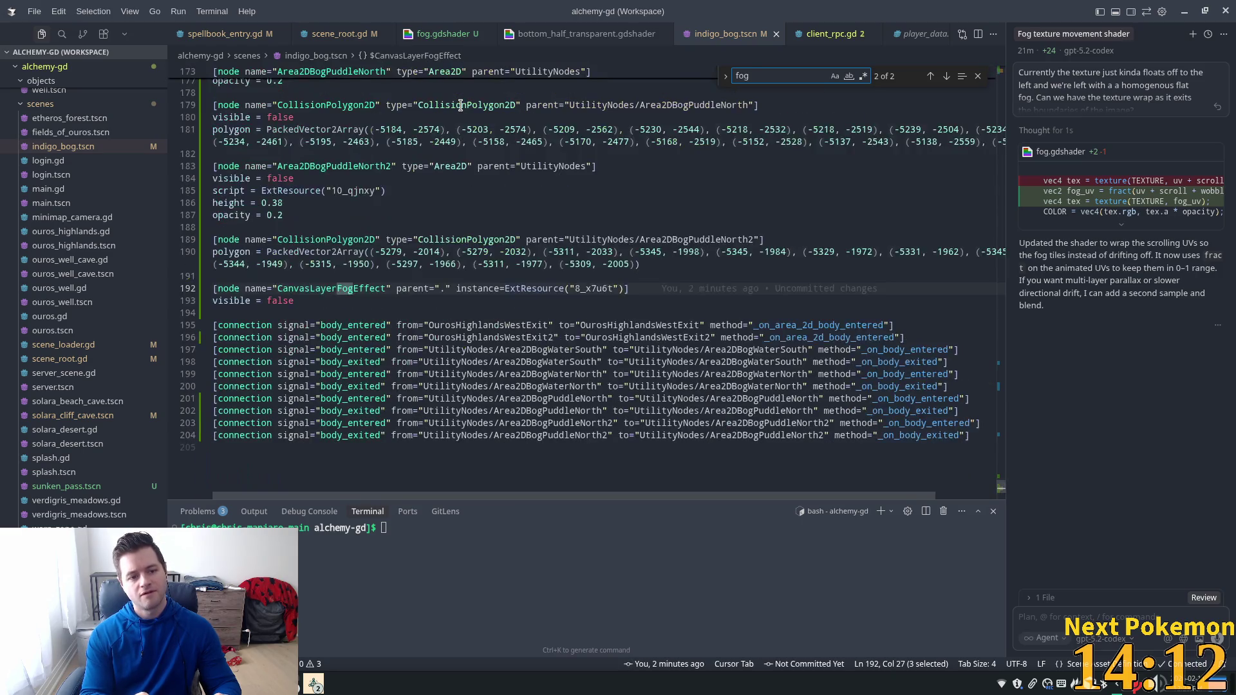
key("Return")
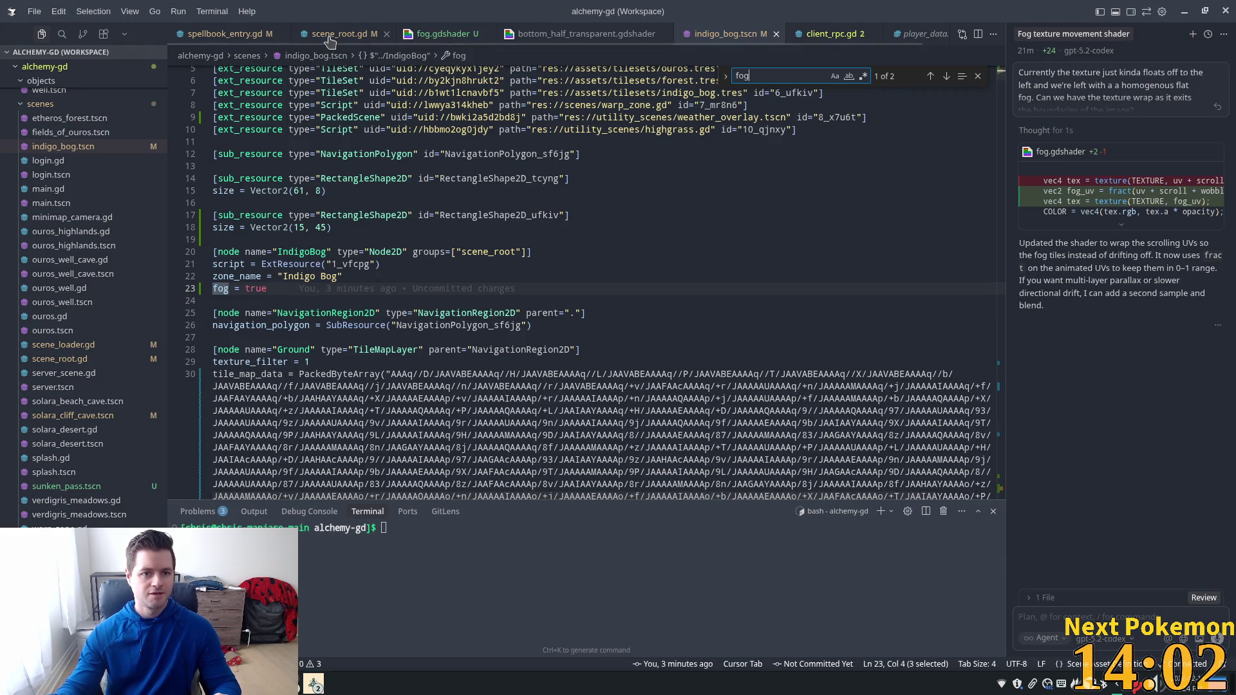
Step: In scene_root.gd, check the fog bool on line 11, then add line 35's 'if fog:' to chat
left_click(329, 38)
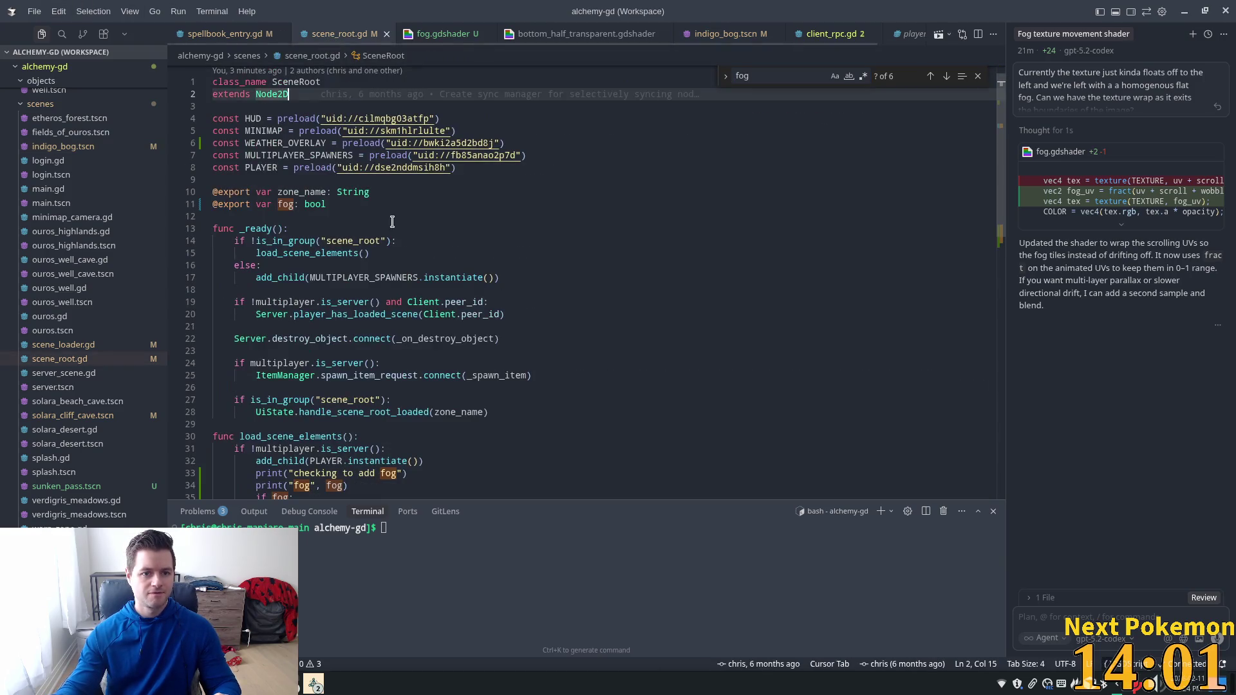
left_click(290, 204)
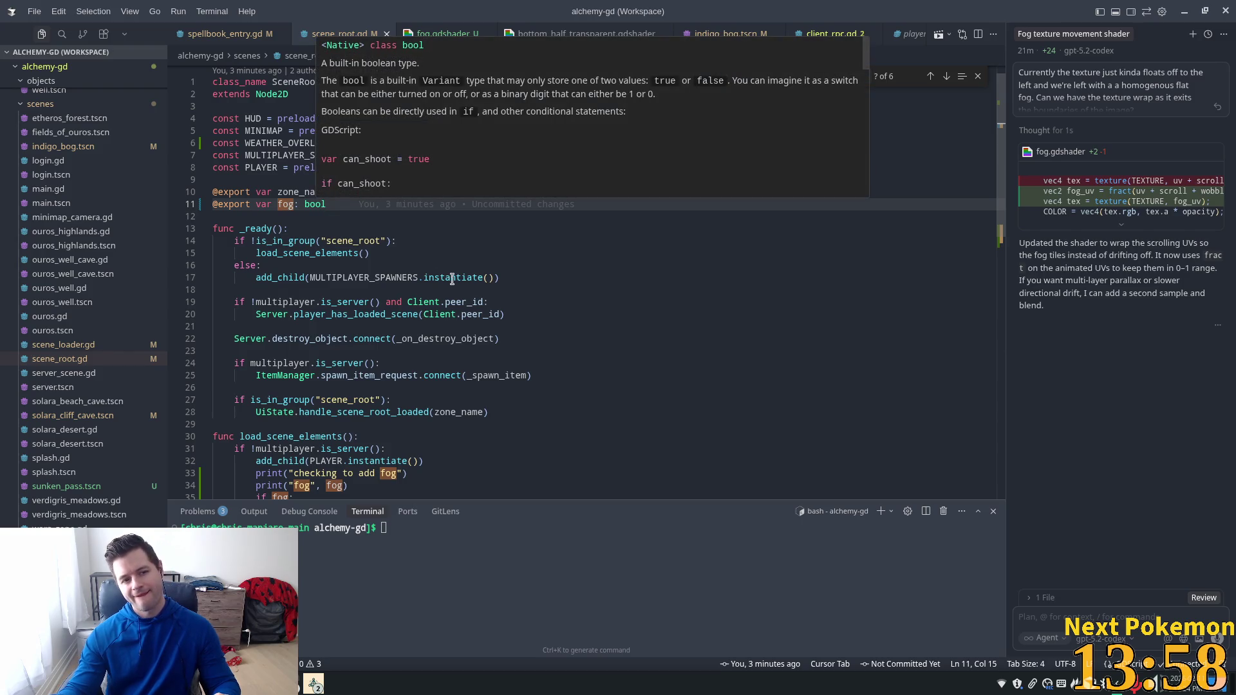
double_click(297, 202)
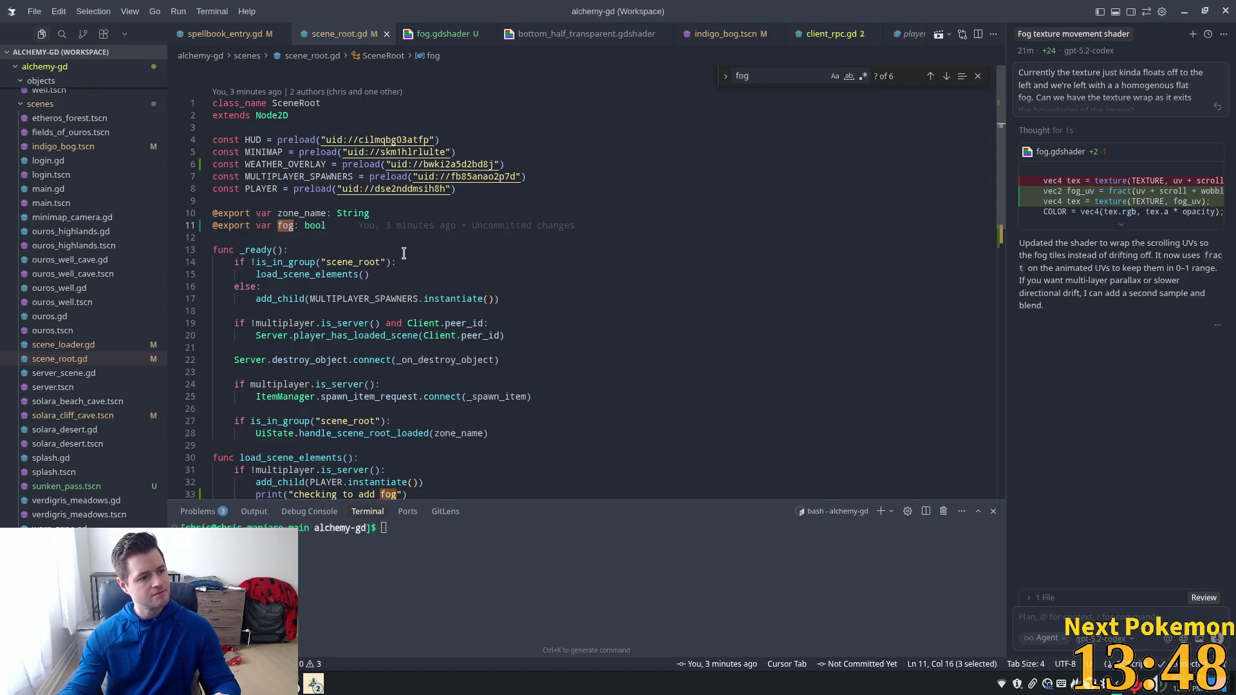
double_click(352, 226)
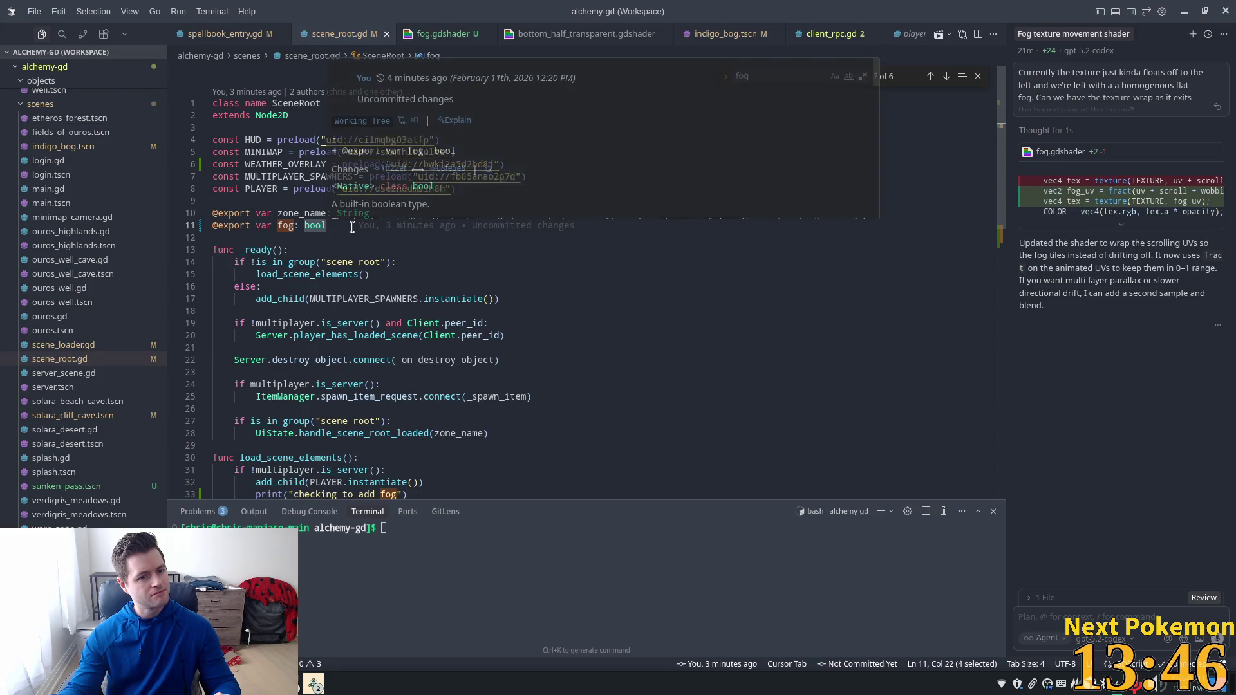
scroll(418, 292, "down", 3)
left_click_drag(320, 393, 254, 391)
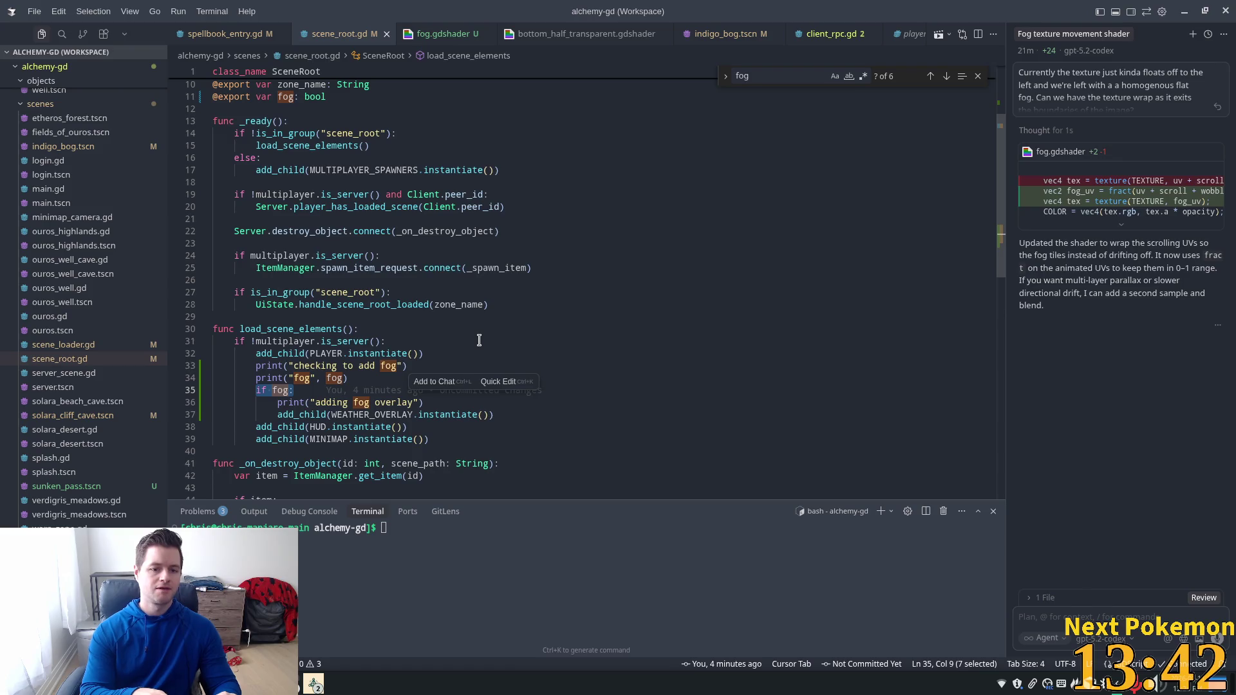
key("ctrl+l")
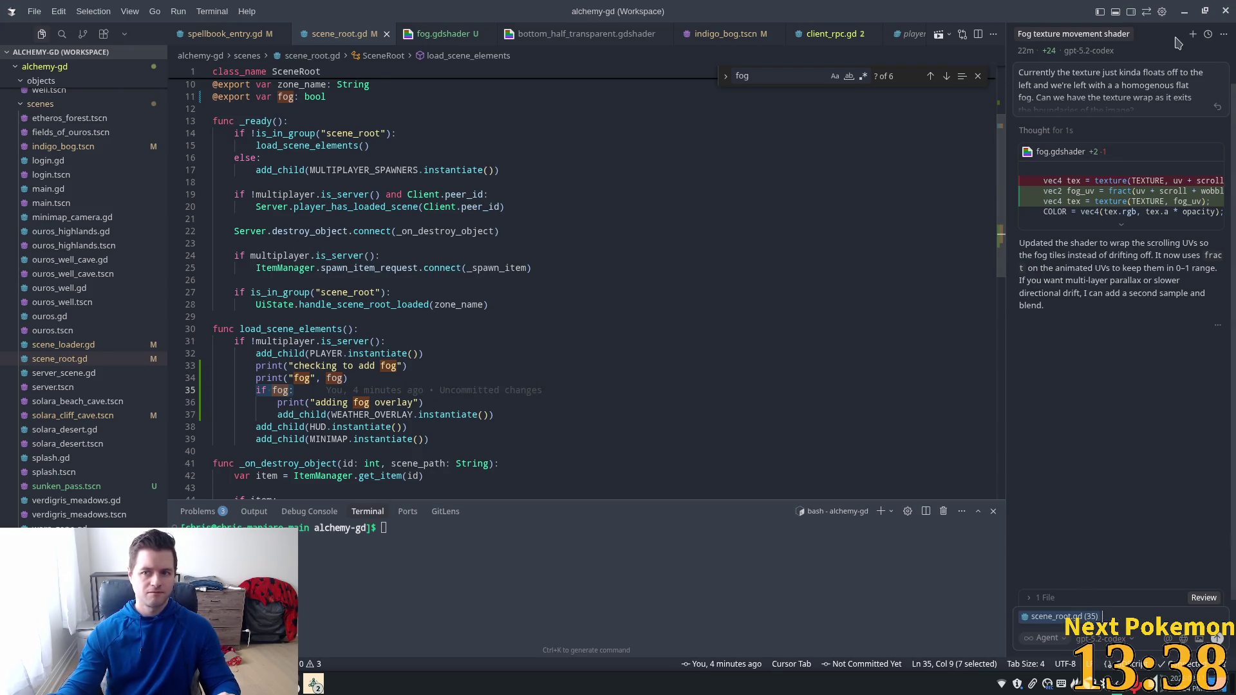
Step: In a new chat, send the question why fog evaluates false though true in the inspector and scene file
key("ctrl+n")
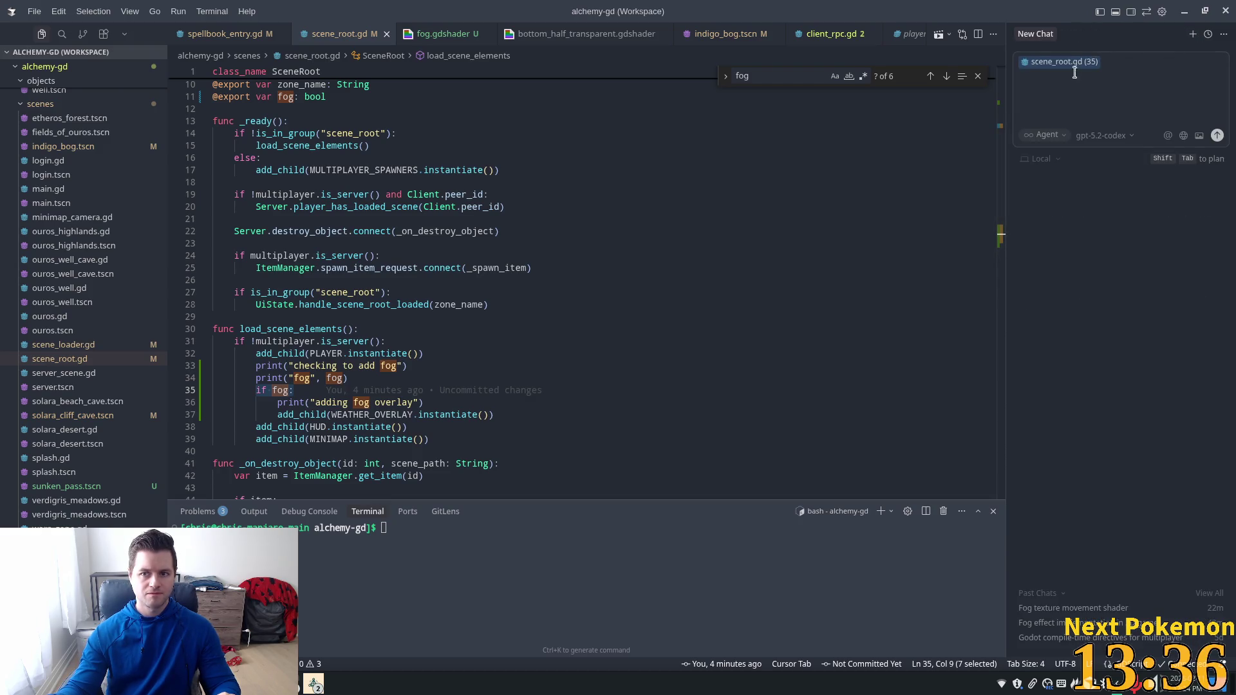
left_click(1087, 34)
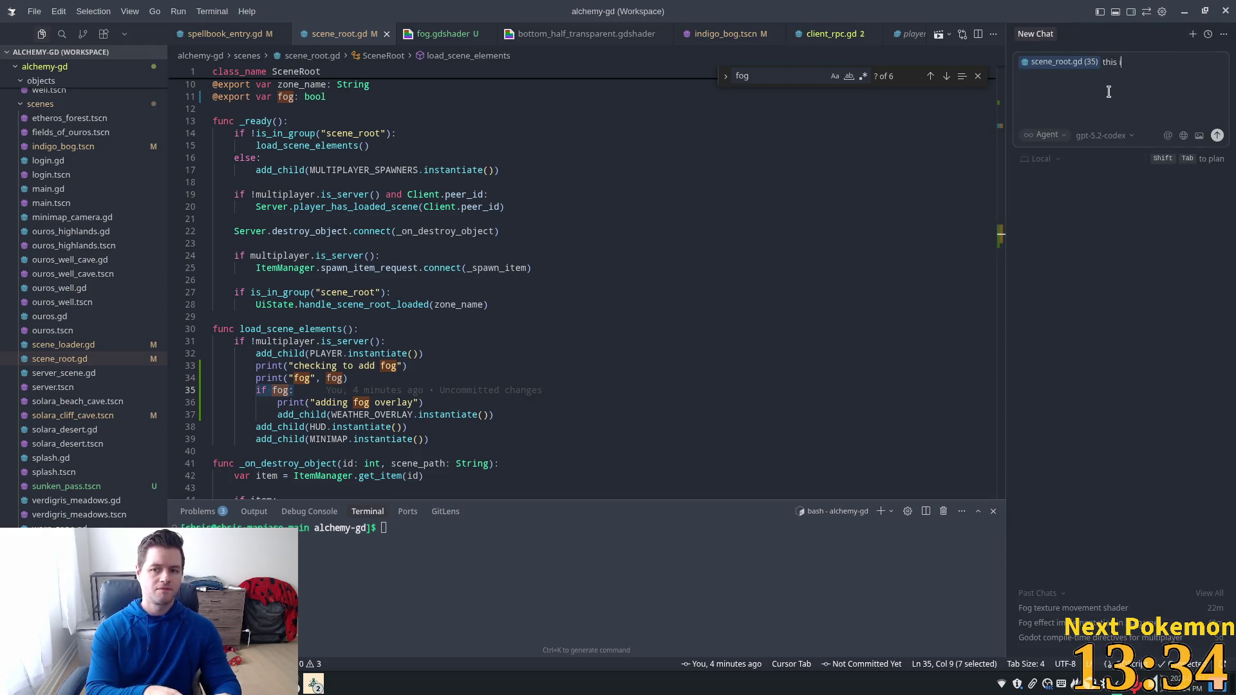
type("this is ev")
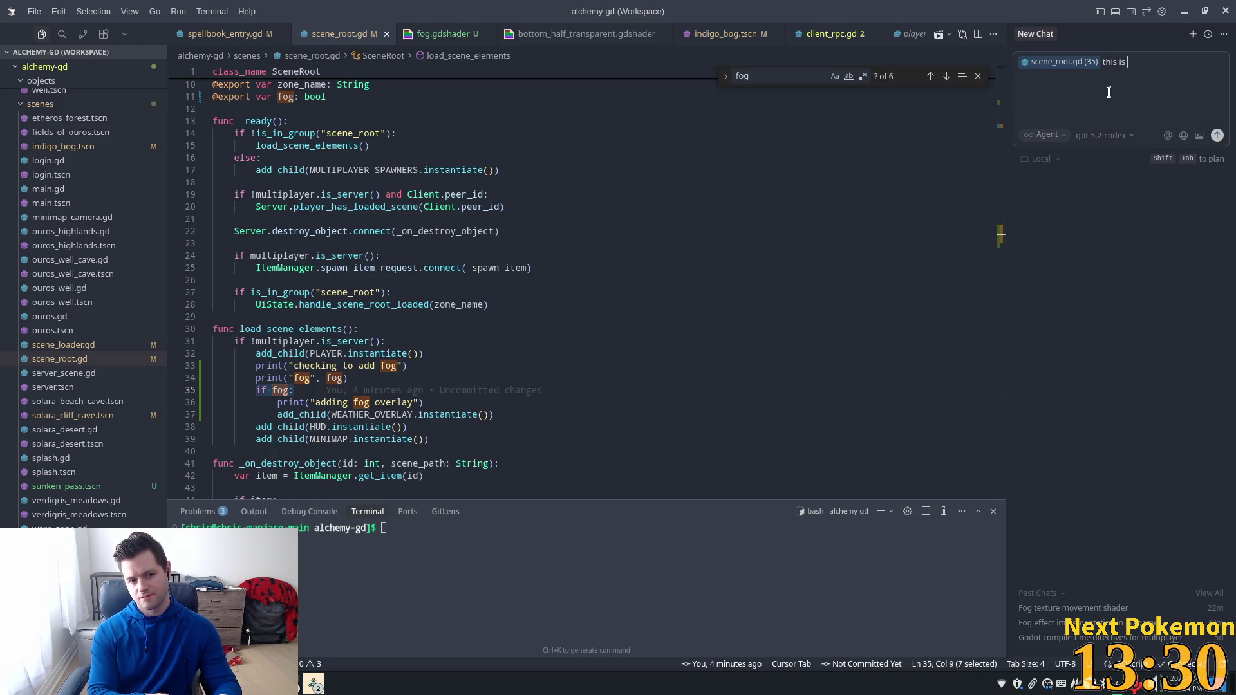
type("alut")
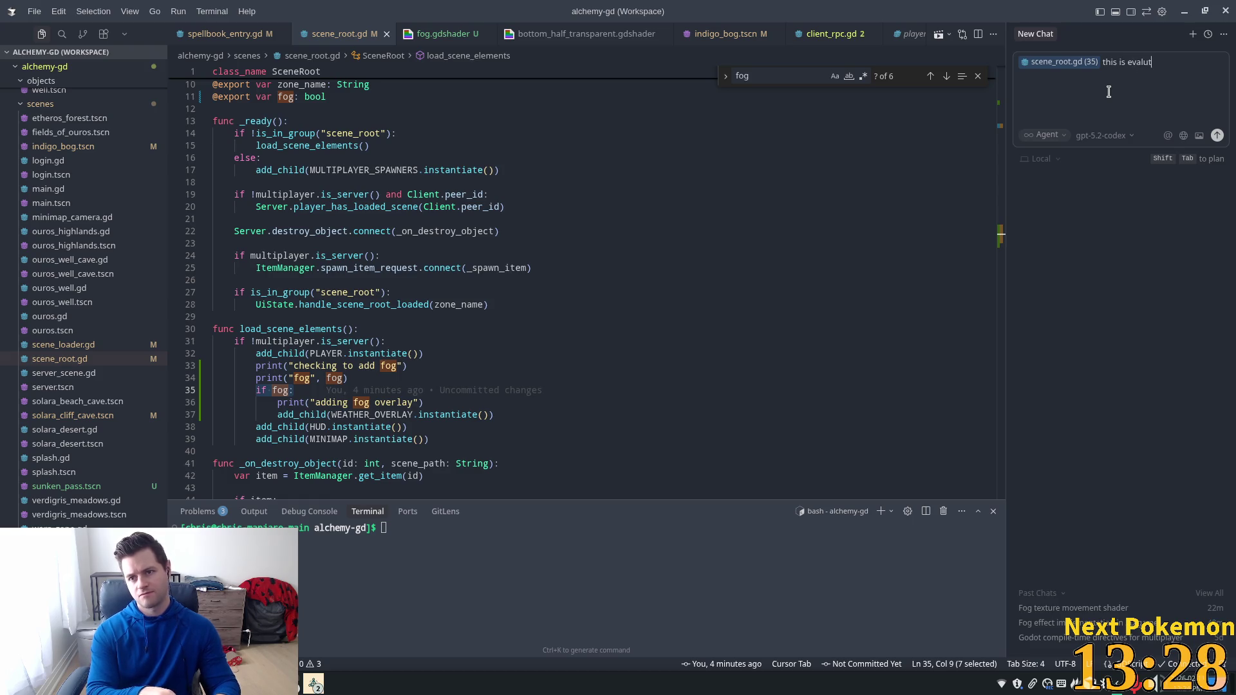
key("BackSpace")
type("ting to ")
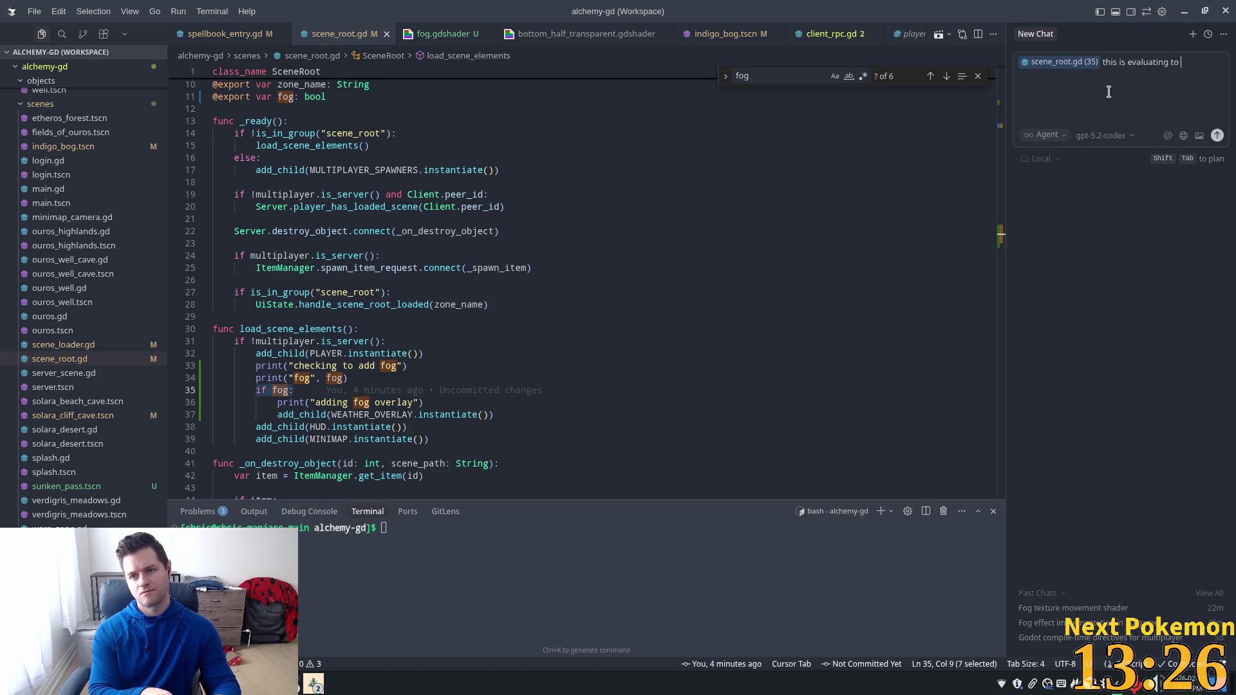
type("fals")
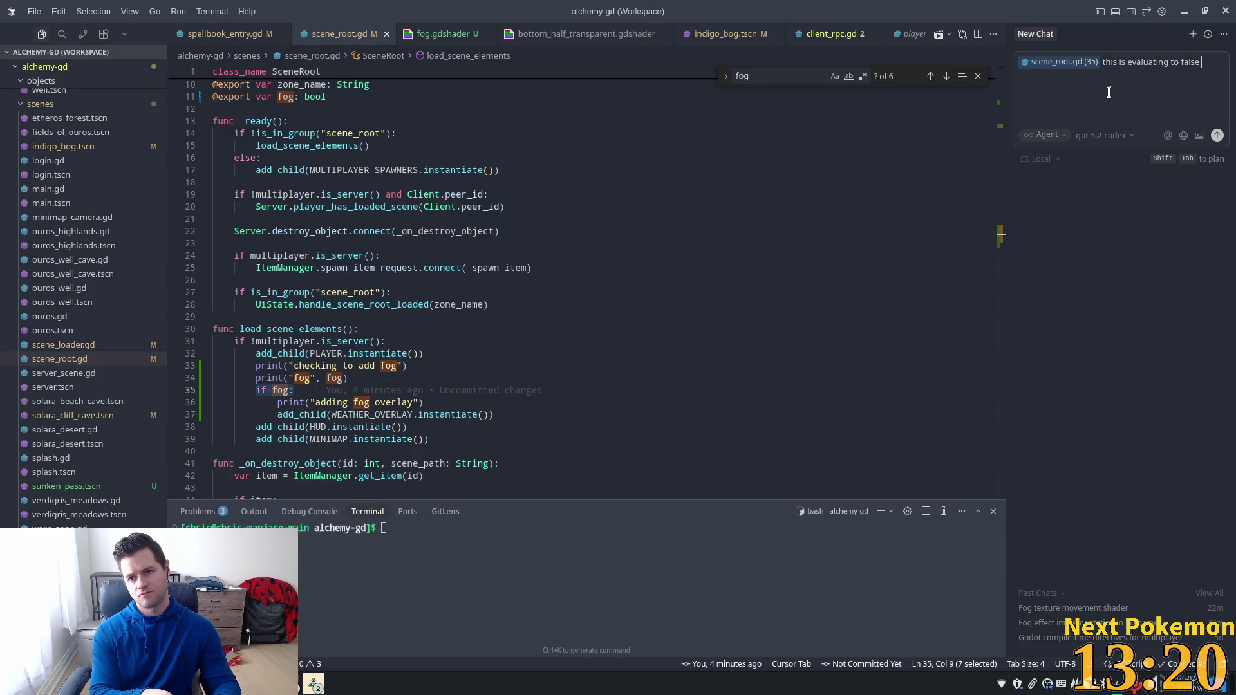
type("e even if the")
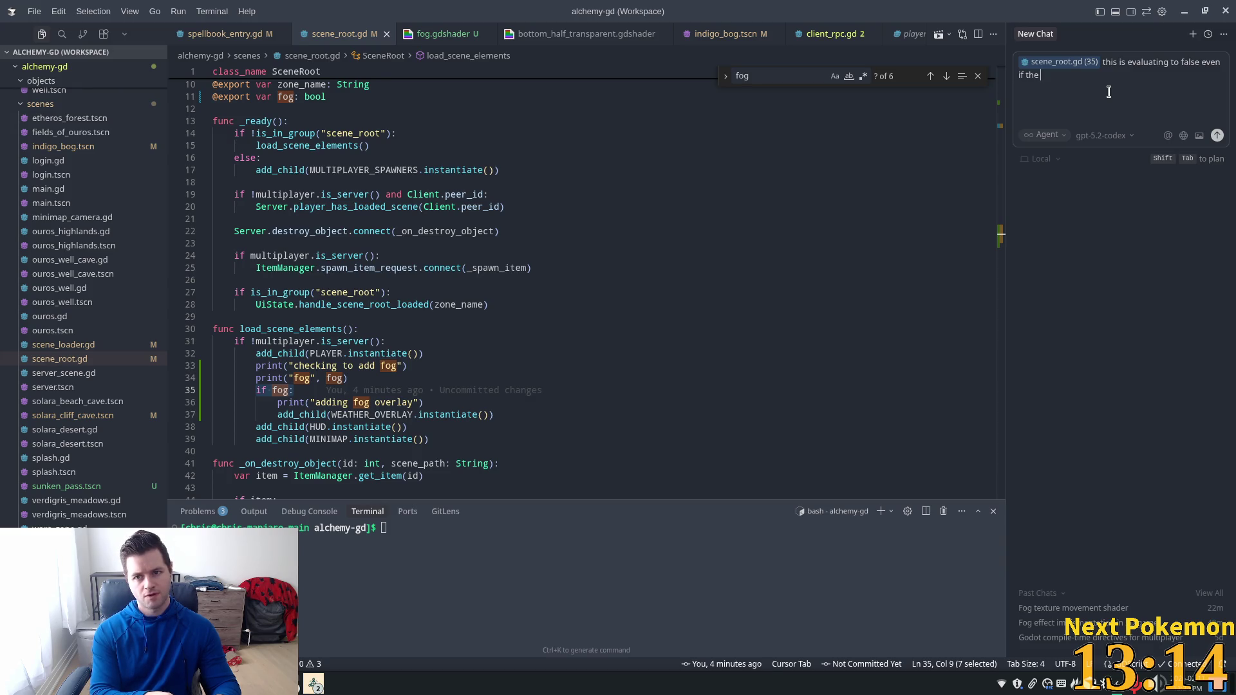
type("valu")
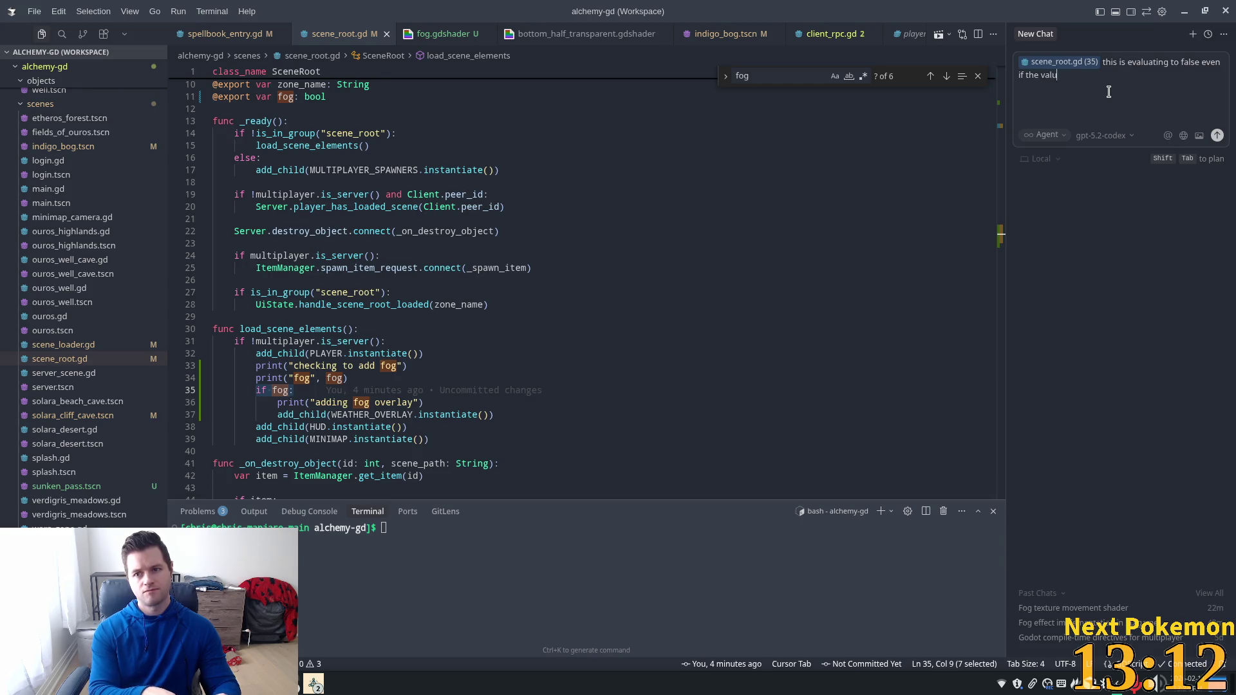
type("e of")
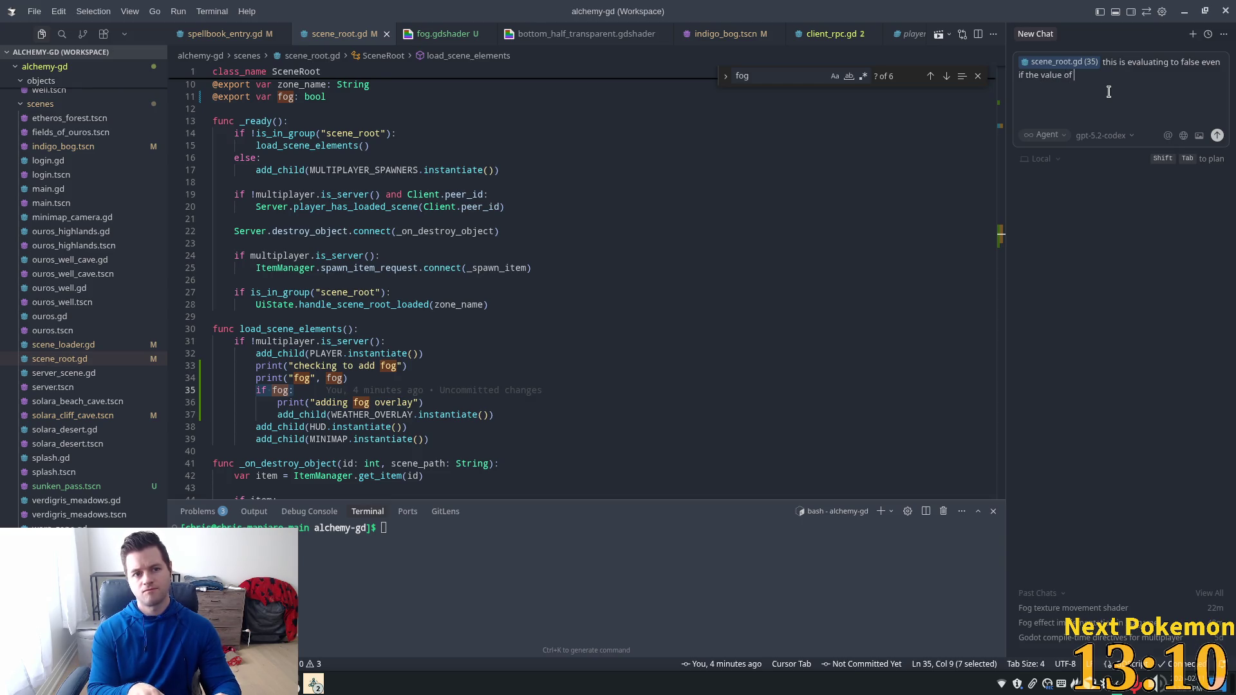
type("fo")
type("set t")
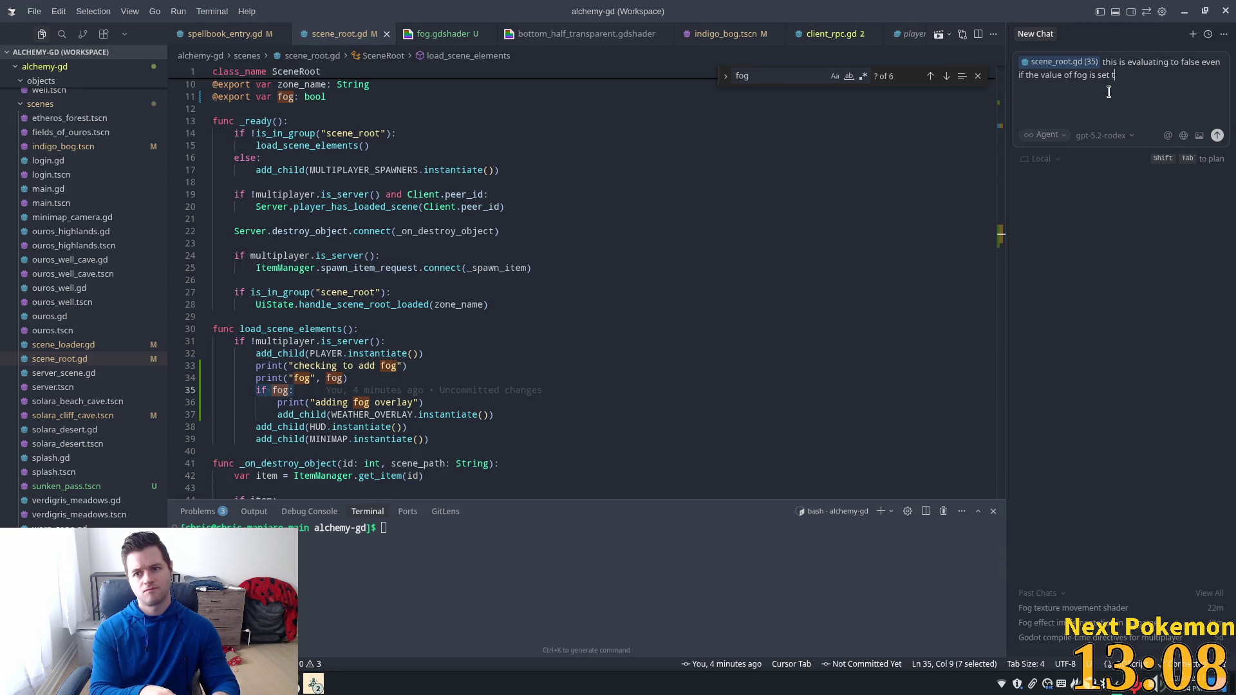
type("o true in")
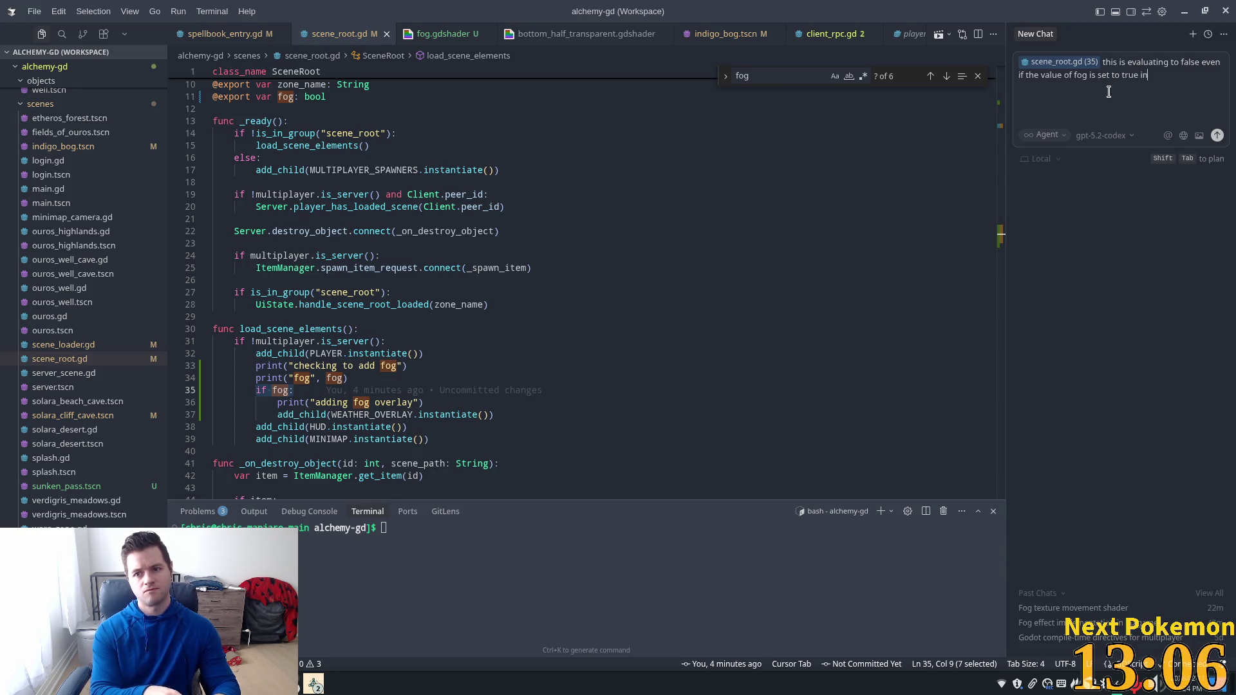
type(" theinspect")
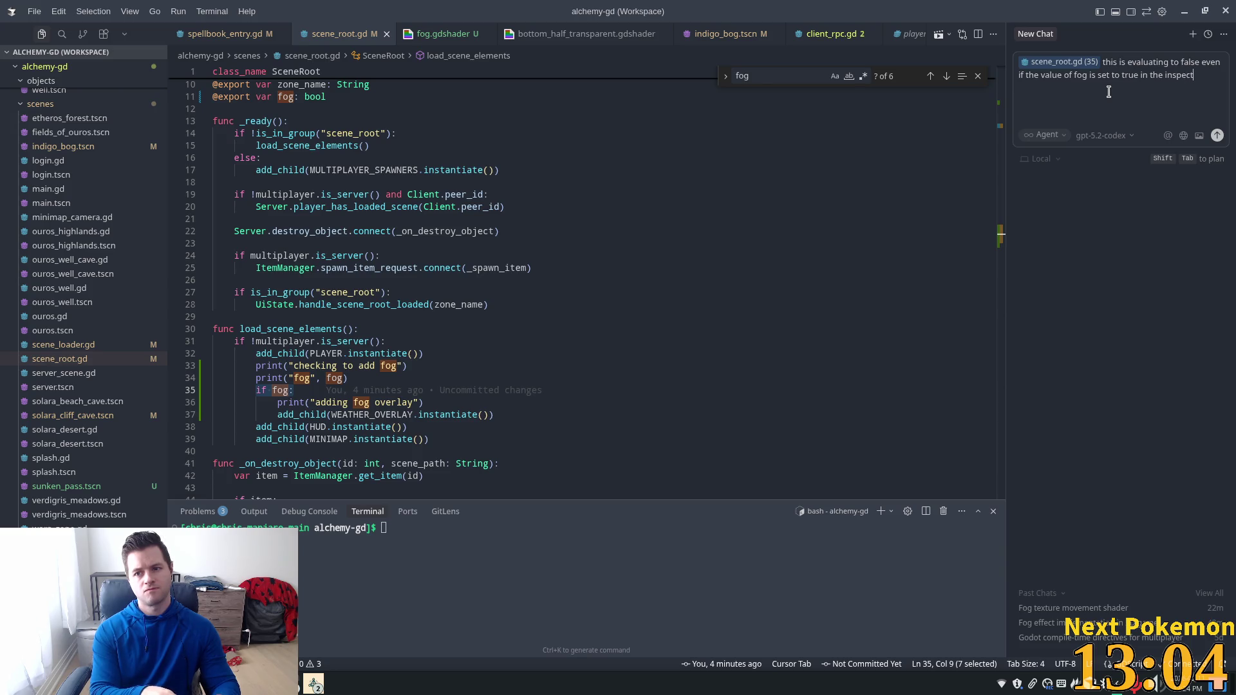
type("or a")
type("well as")
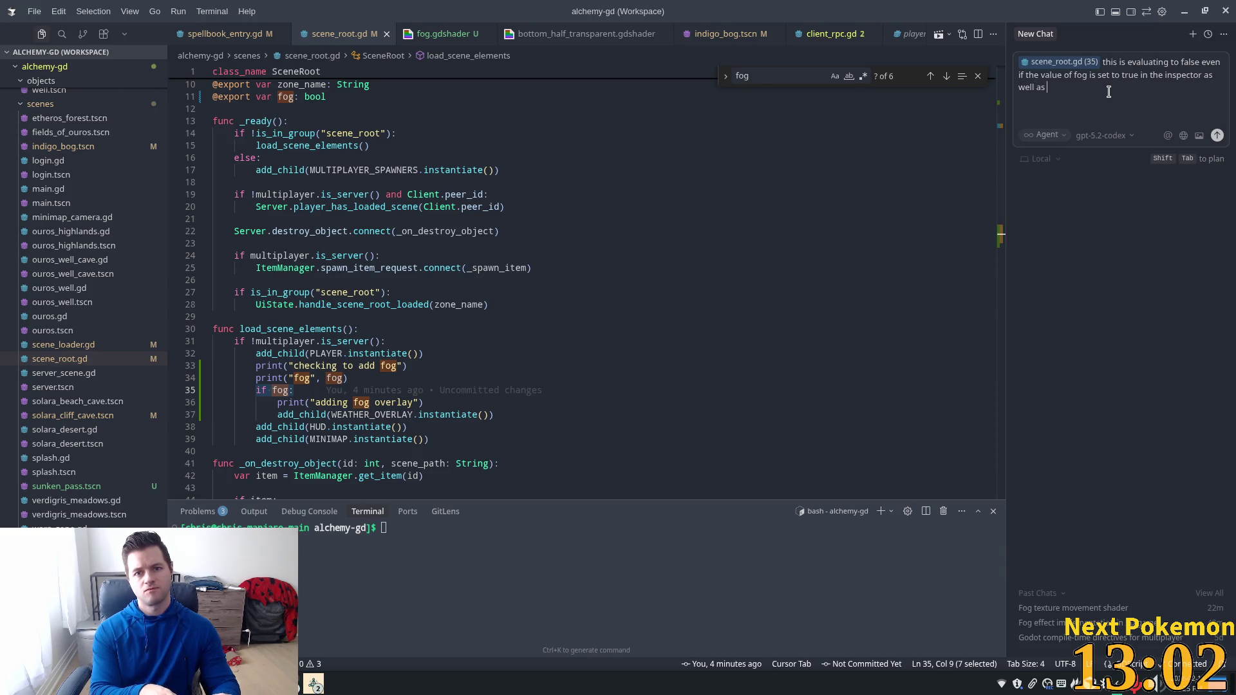
type("the")
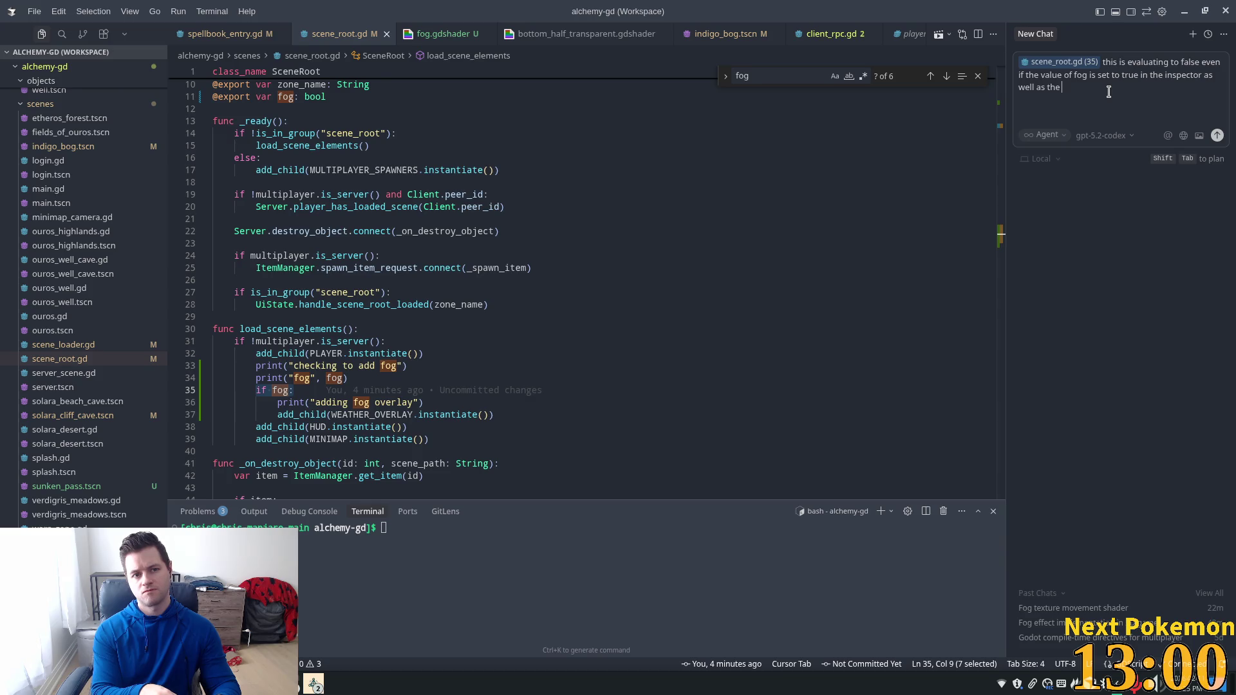
type("scene")
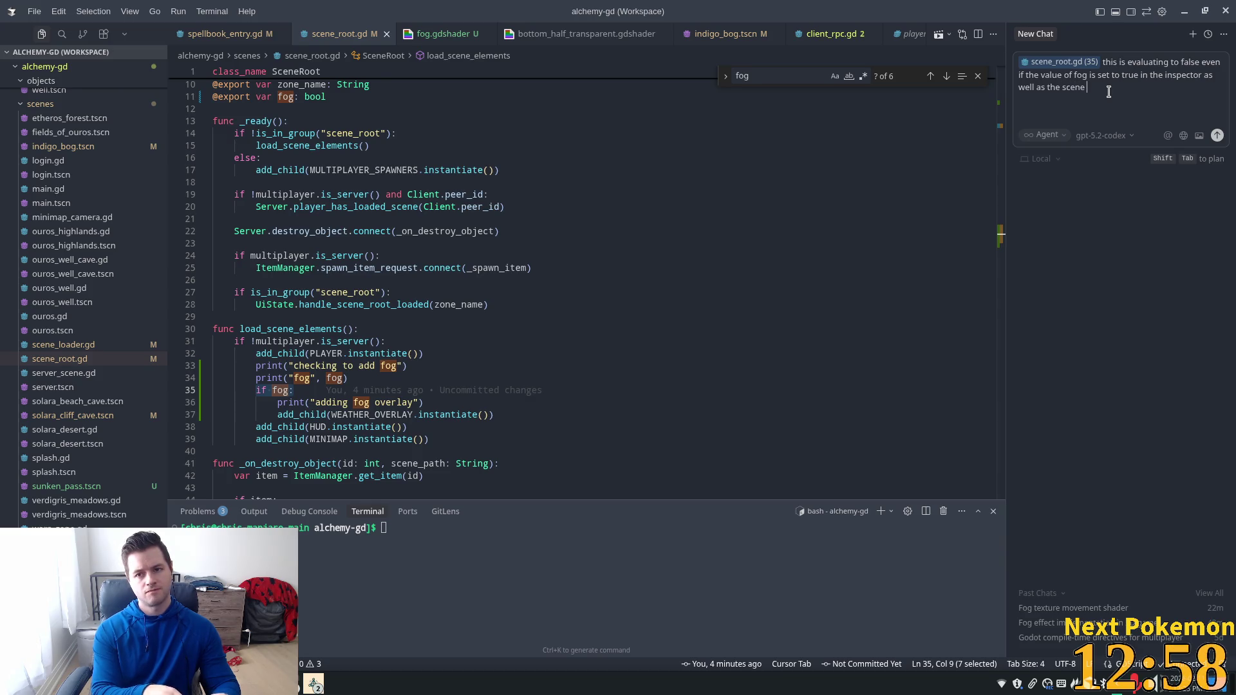
type("fi")
type("Are y")
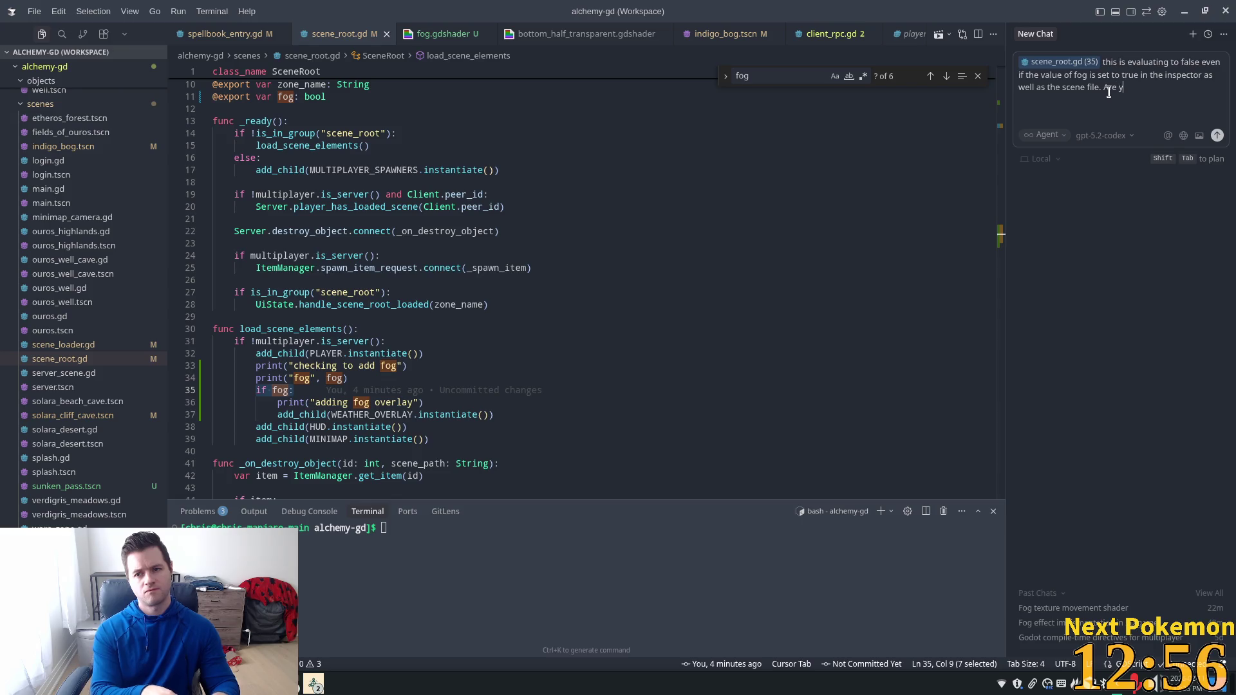
type("ou ")
type("bel t")
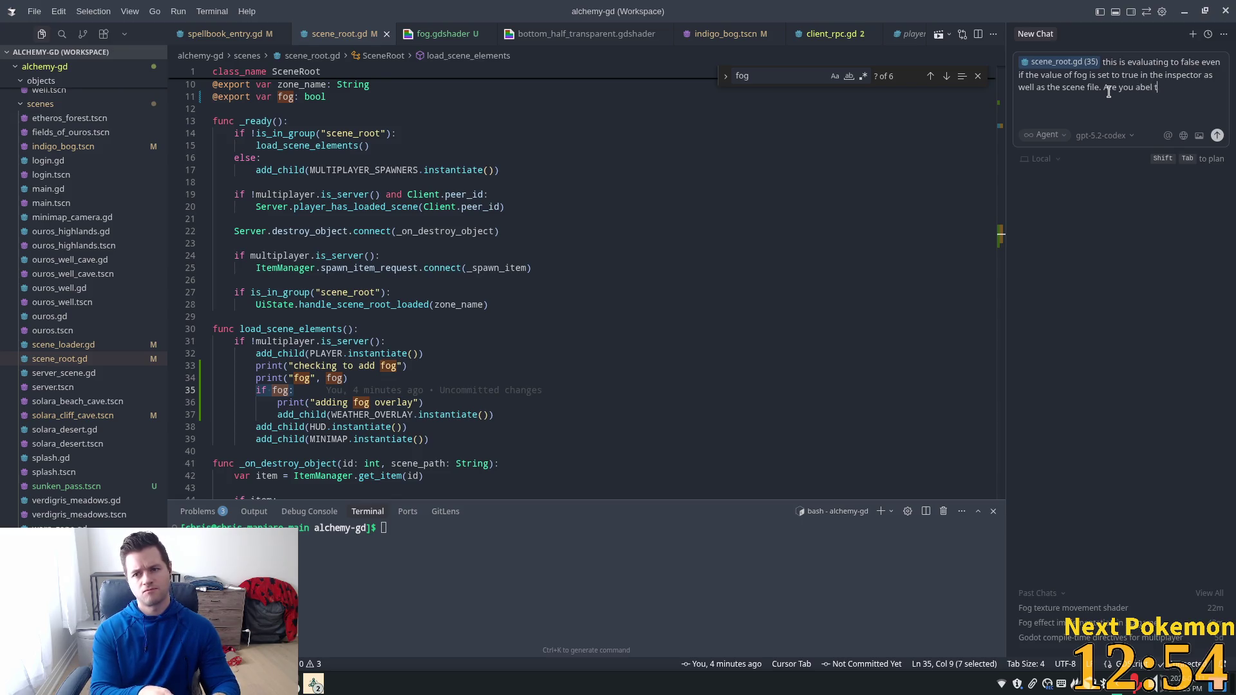
type("o")
key("BackSpace")
key("BackSpace")
key("BackSpace")
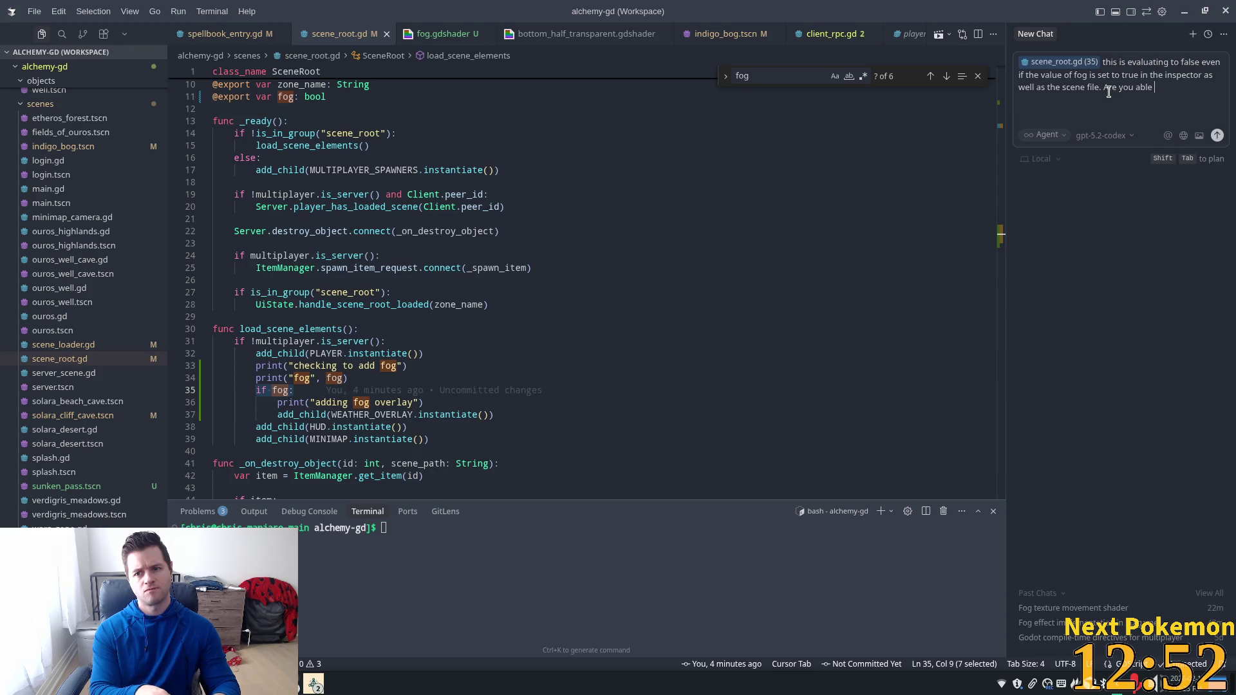
type("to determine")
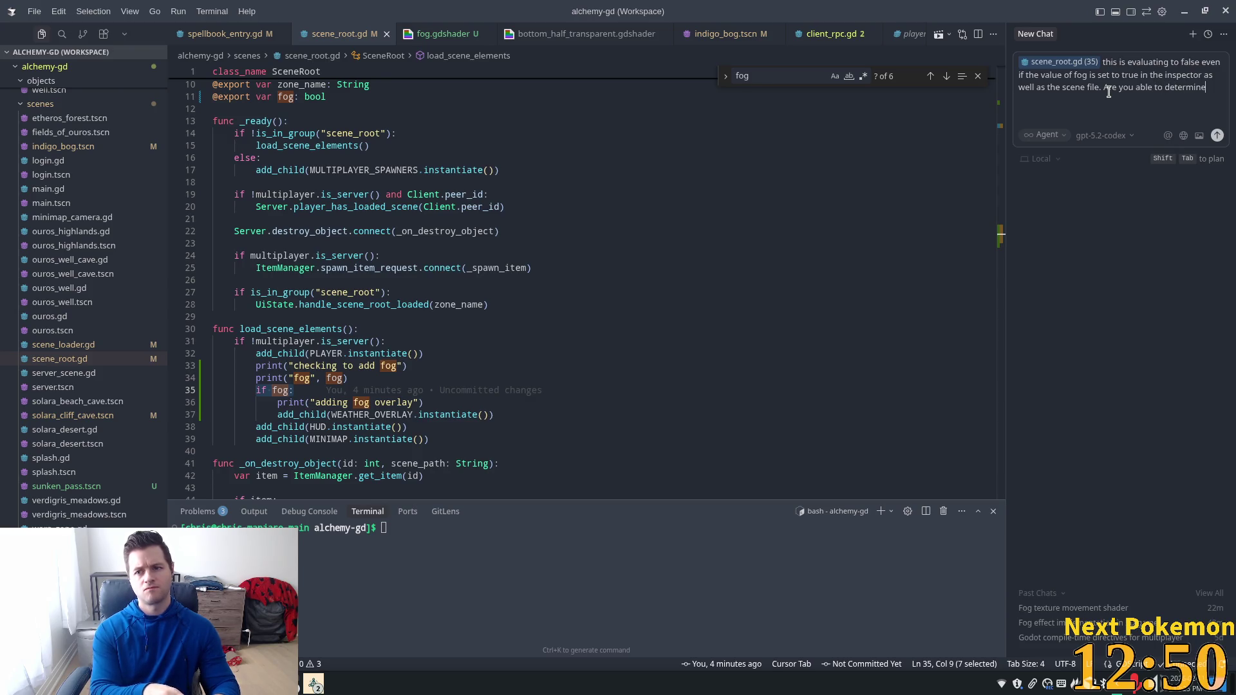
type(" why this ma")
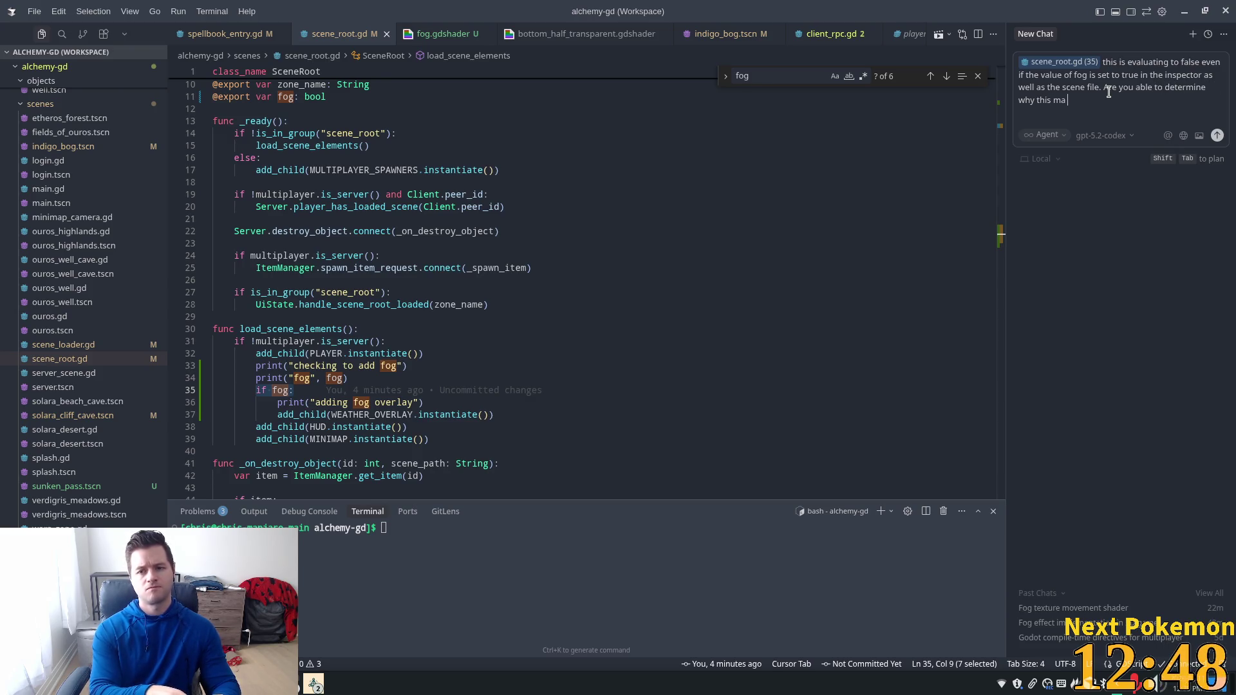
type("the case")
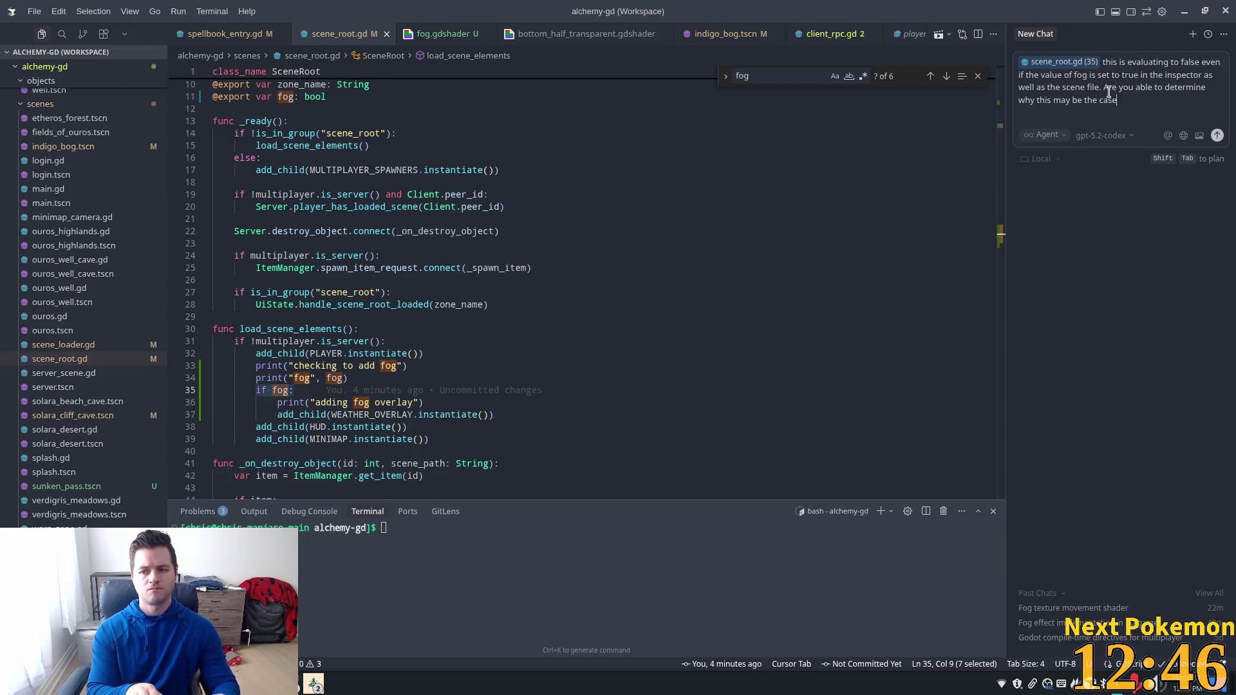
key("Return")
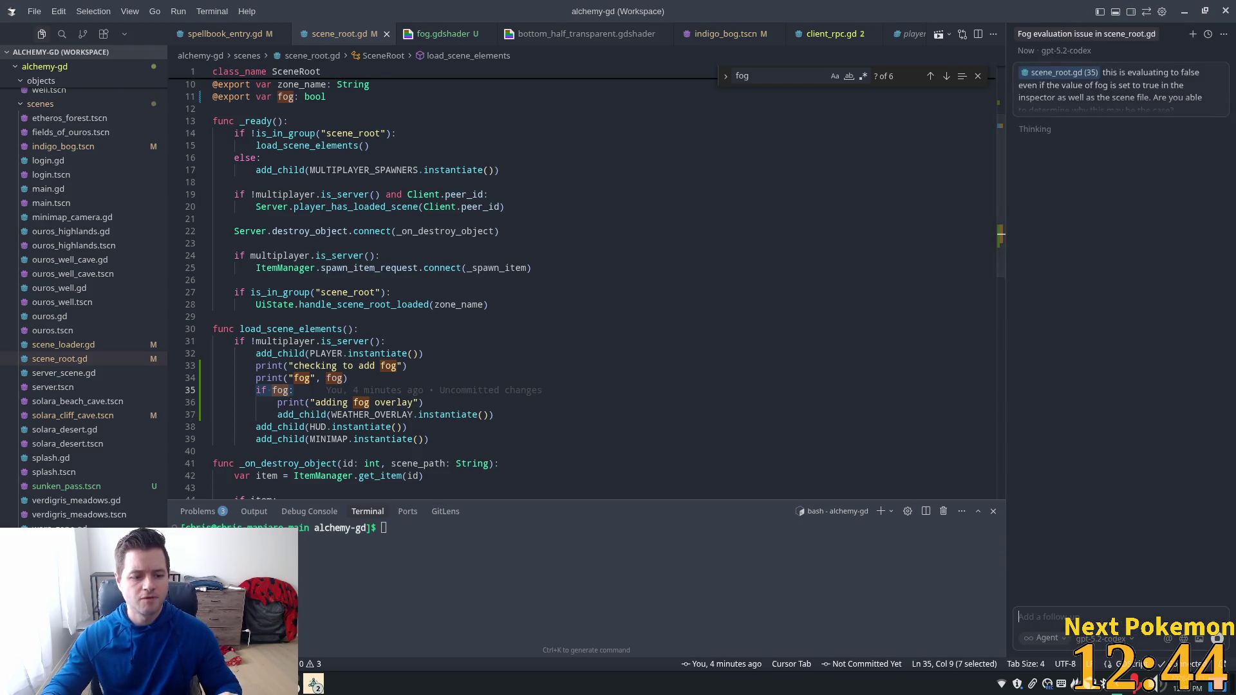
left_click(257, 684)
Step: In the Pokémon Community Game extension, clear the 'taur' search and sort Pokémon by most recent
left_click(321, 578)
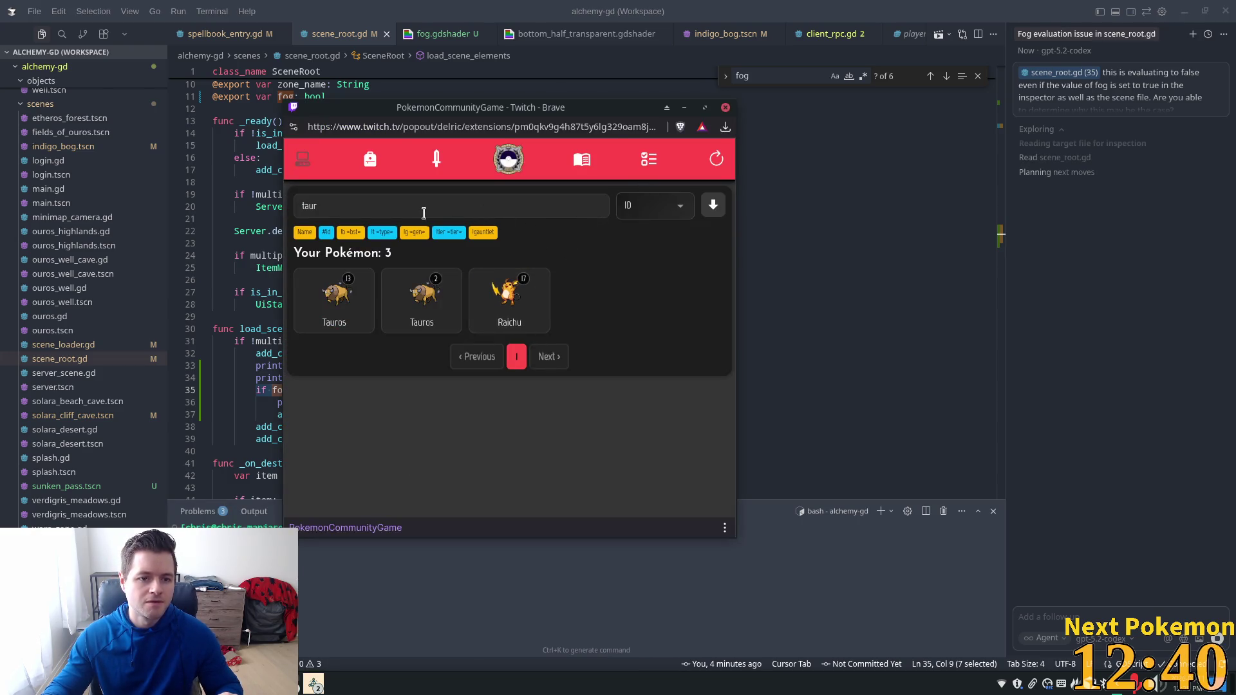
left_click_drag(608, 208, 273, 187)
key("BackSpace")
left_click(718, 160)
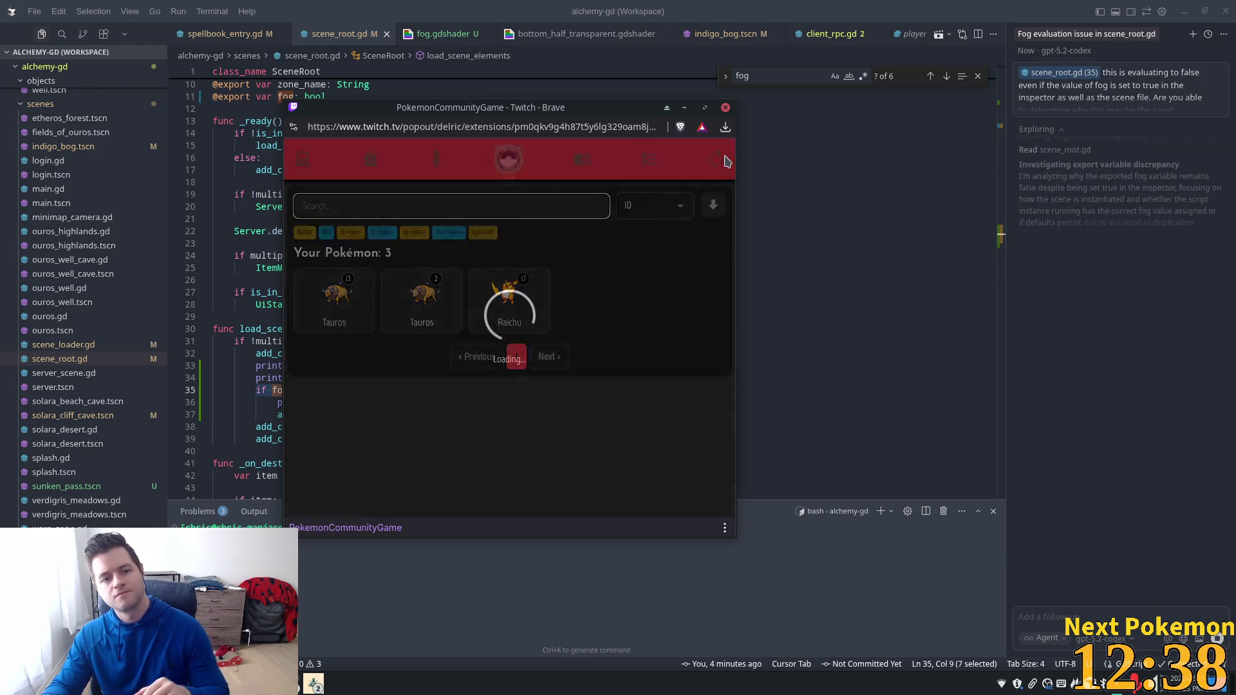
left_click(719, 159)
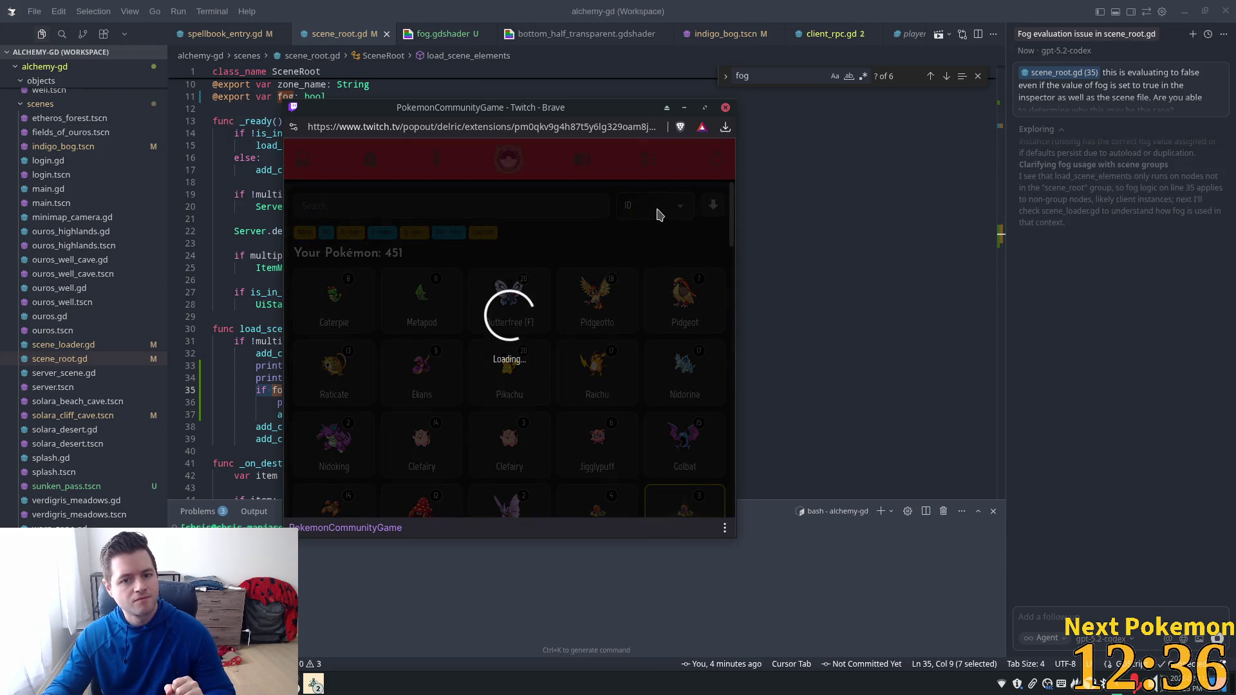
left_click(658, 215)
left_click(651, 230)
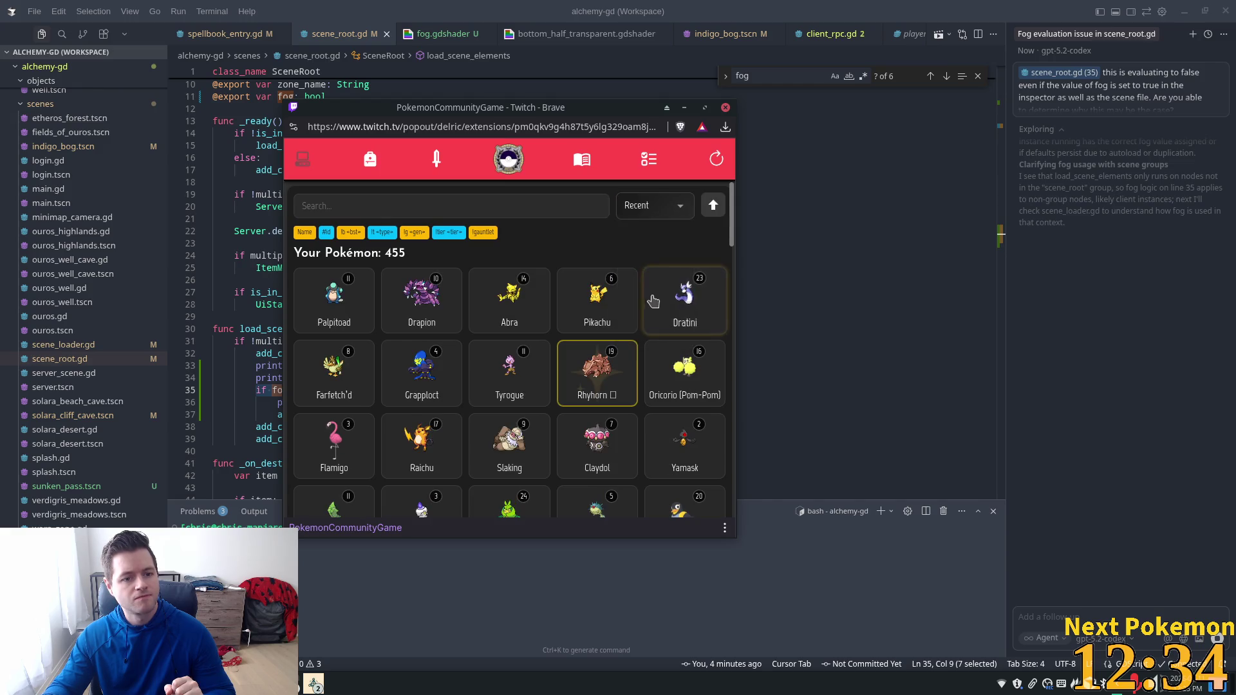
Step: Search for 'palp' and view Palpitoad's details, info and base stats
left_click(335, 312)
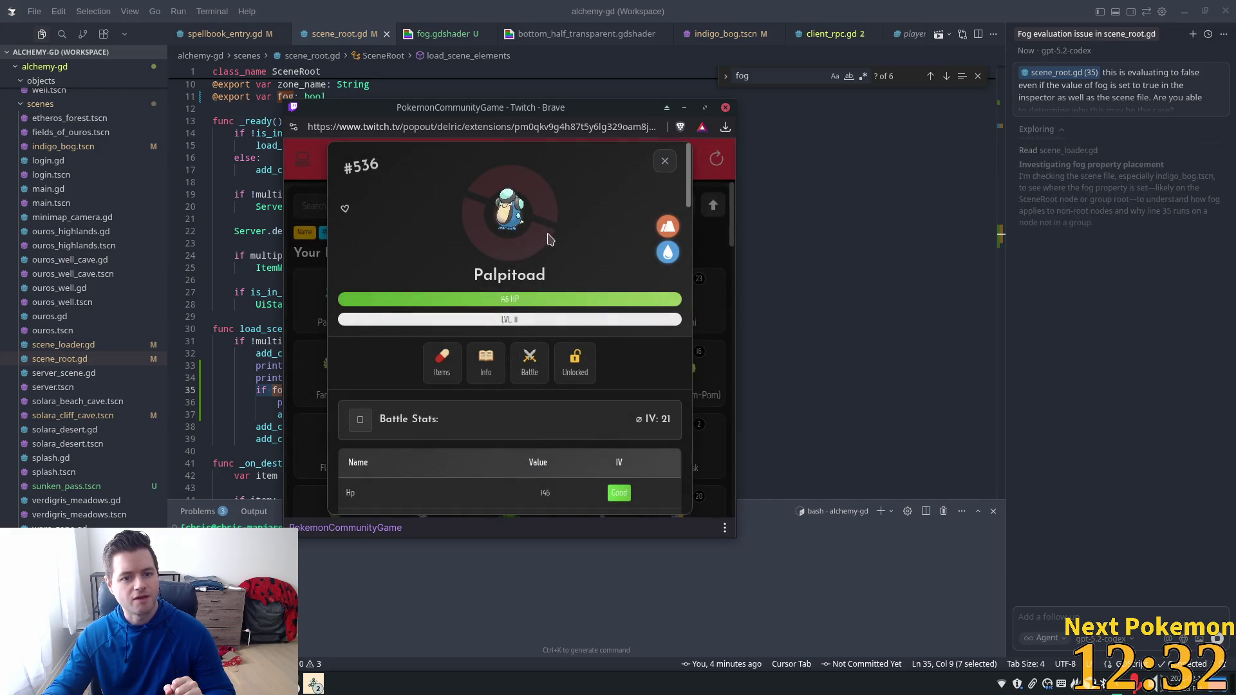
left_click(657, 170)
left_click(382, 201)
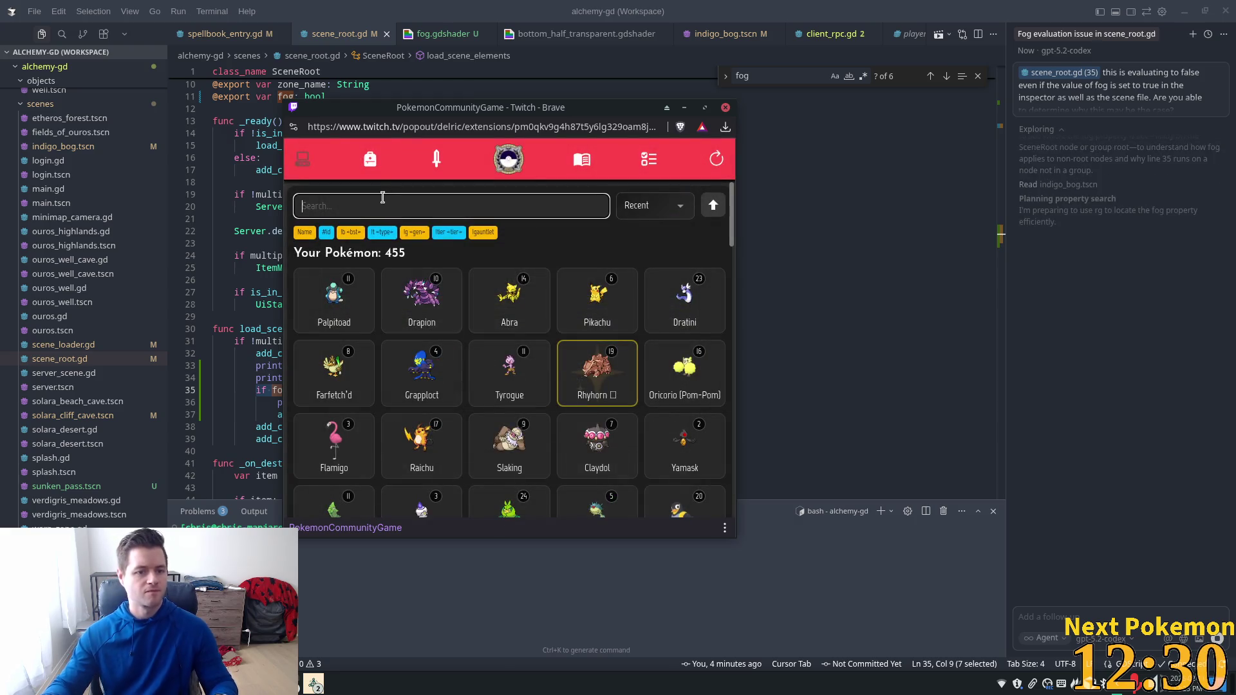
type("palp")
key("Return")
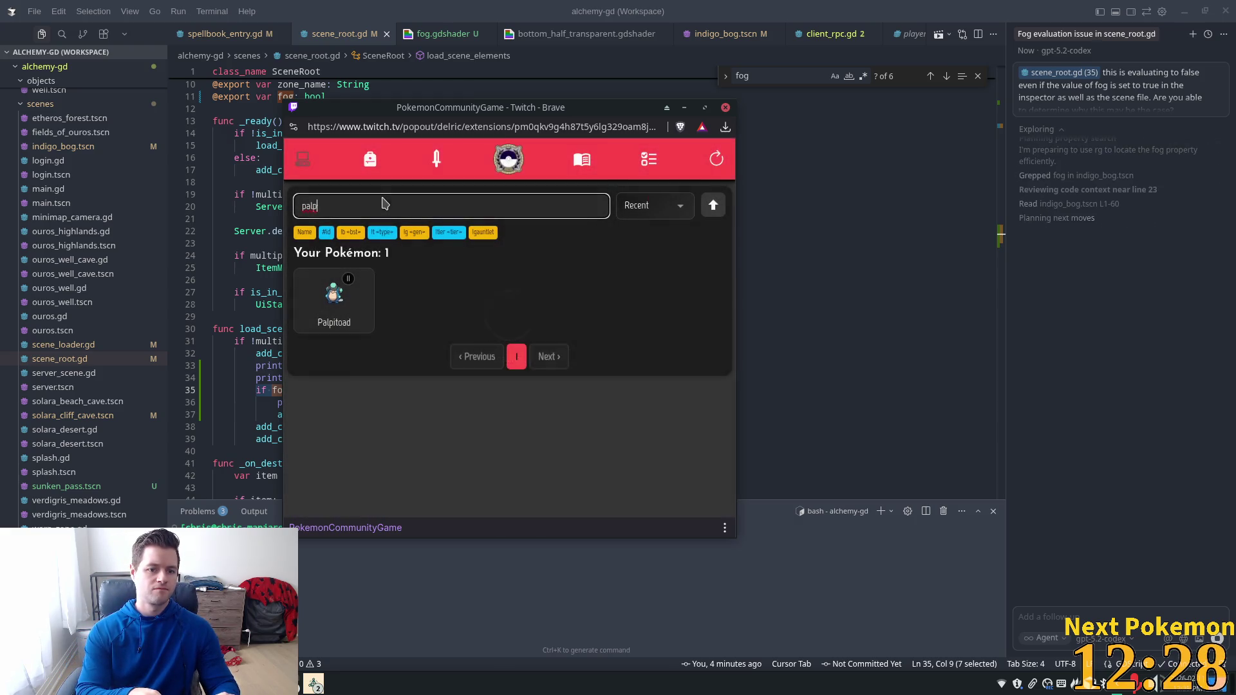
key("BackSpace")
key("BackSpace")
key("BackSpace")
left_click(347, 316)
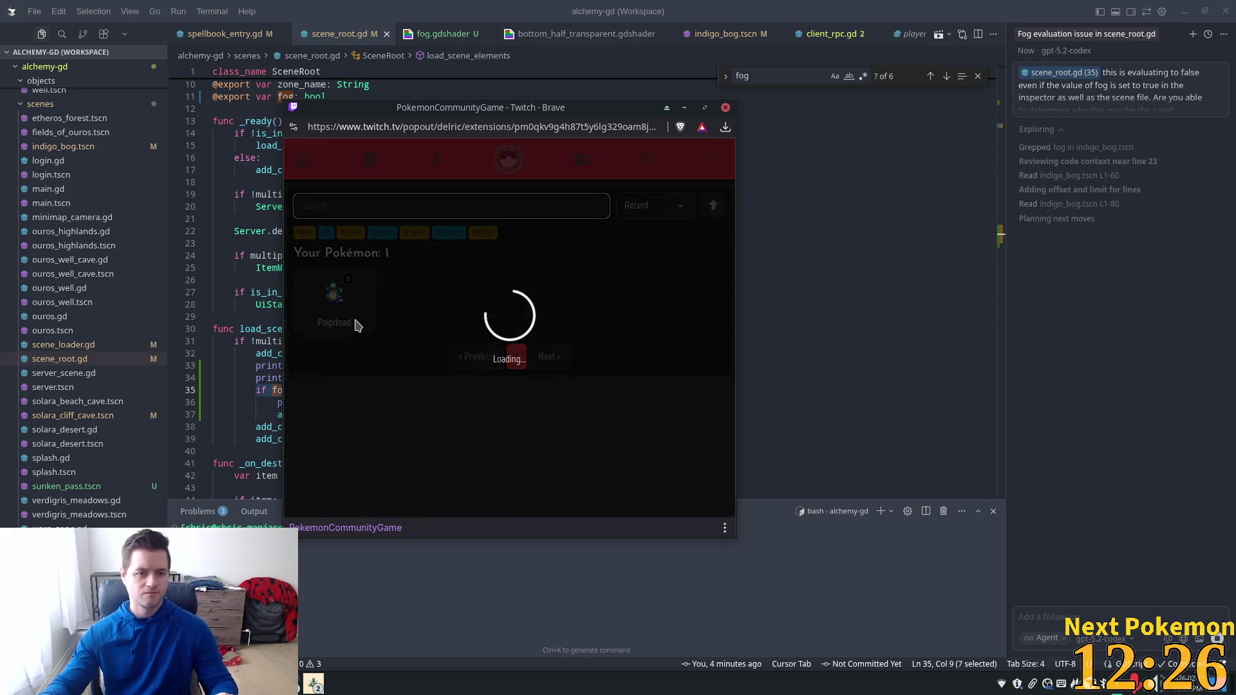
left_click(485, 362)
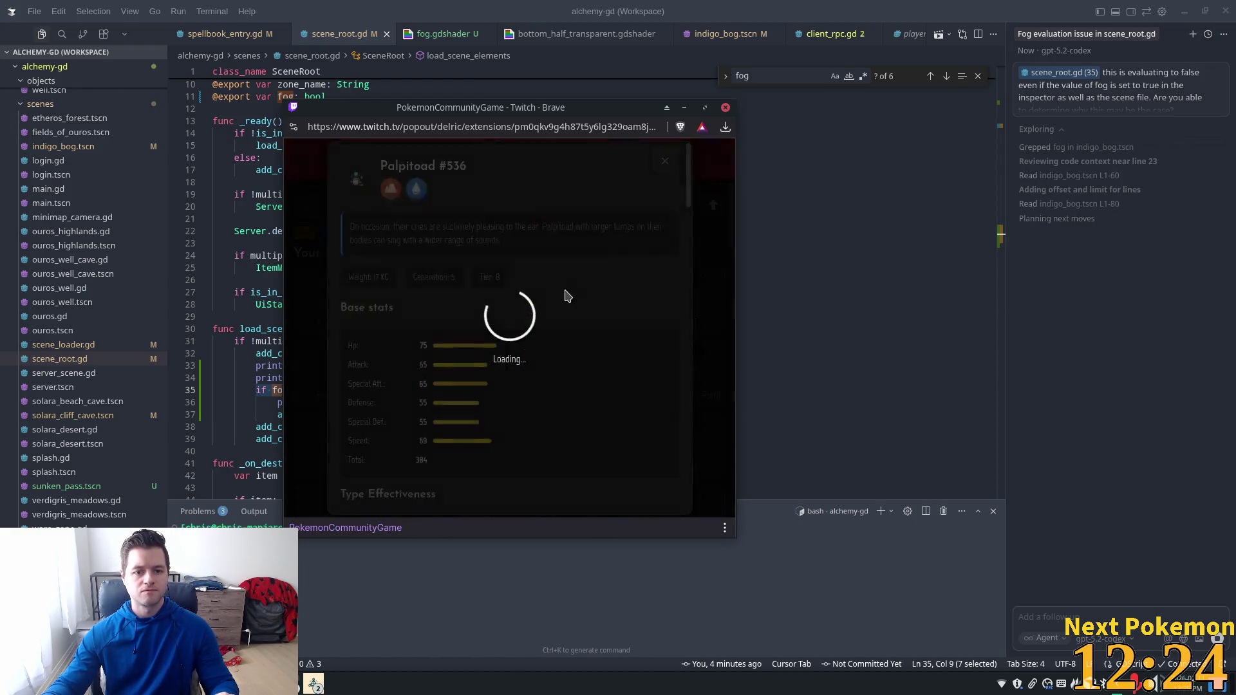
left_click(663, 156)
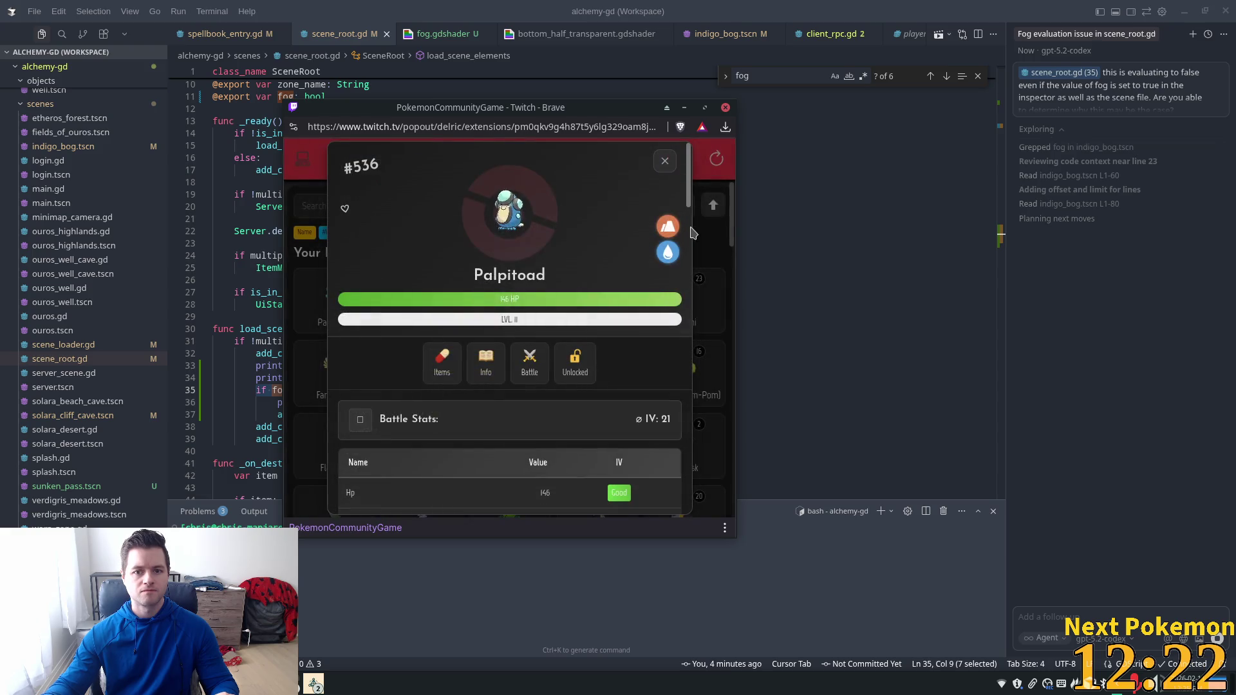
left_click(664, 157)
Step: Scroll through the Missions list back to the top, then bring the code editor over the popup
left_click(648, 159)
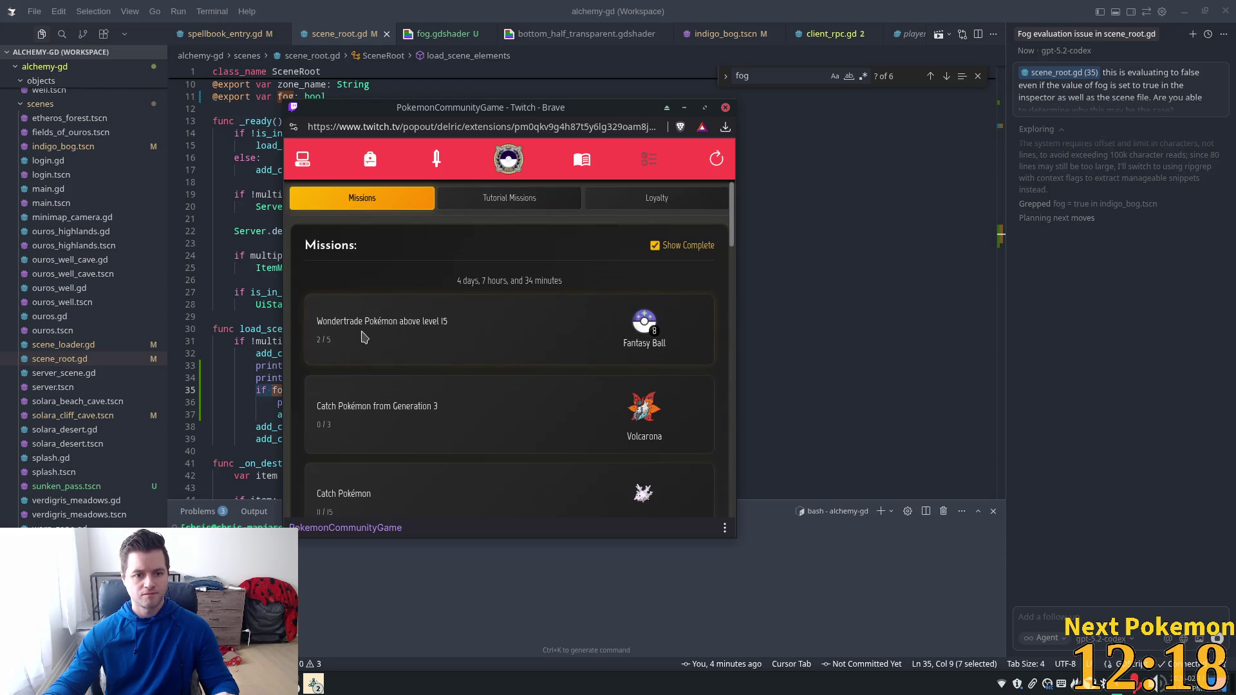
scroll(533, 369, "down", 3)
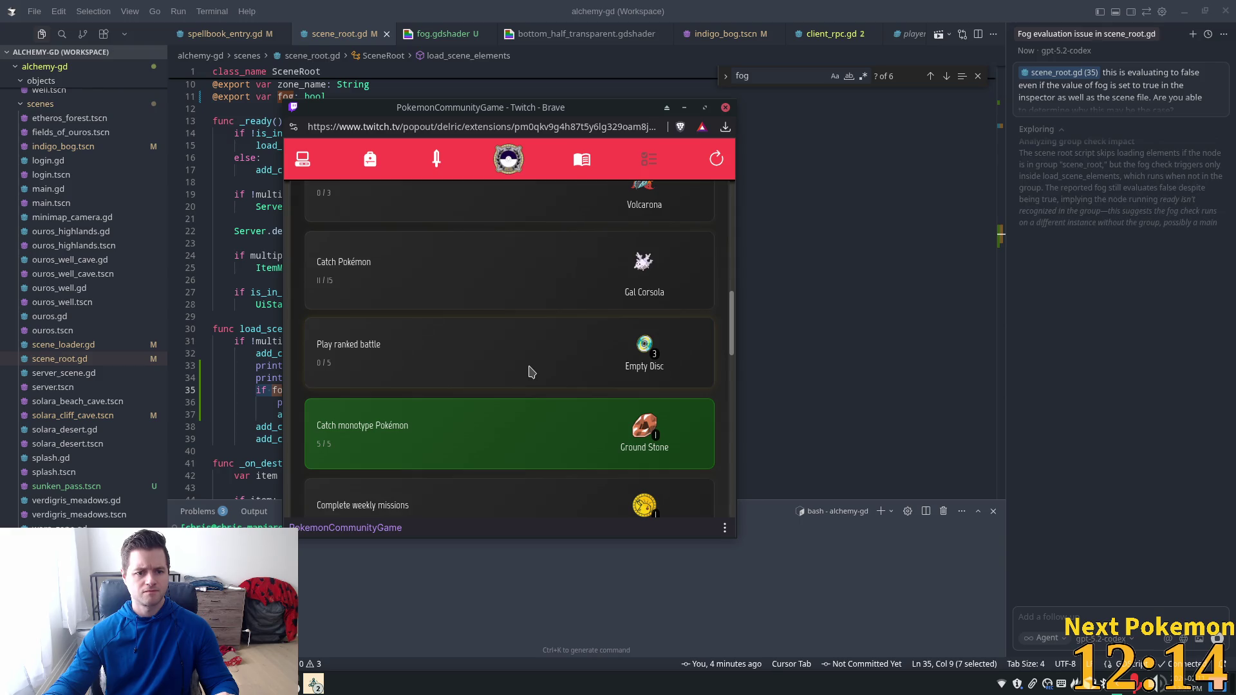
scroll(531, 372, "down", 2)
scroll(532, 372, "up", 4)
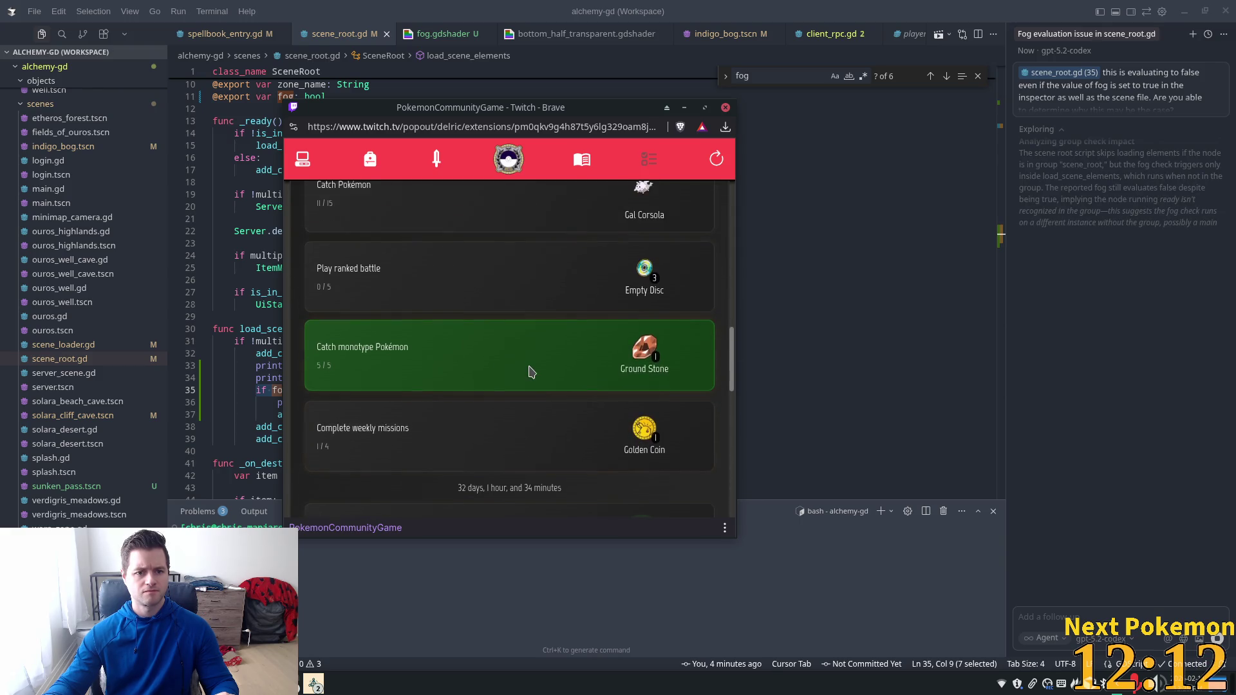
scroll(637, 290, "up", 2)
mouse_move(899, 11)
left_mouse_down()
mouse_move(899, 278)
mouse_move(904, 10)
left_mouse_up()
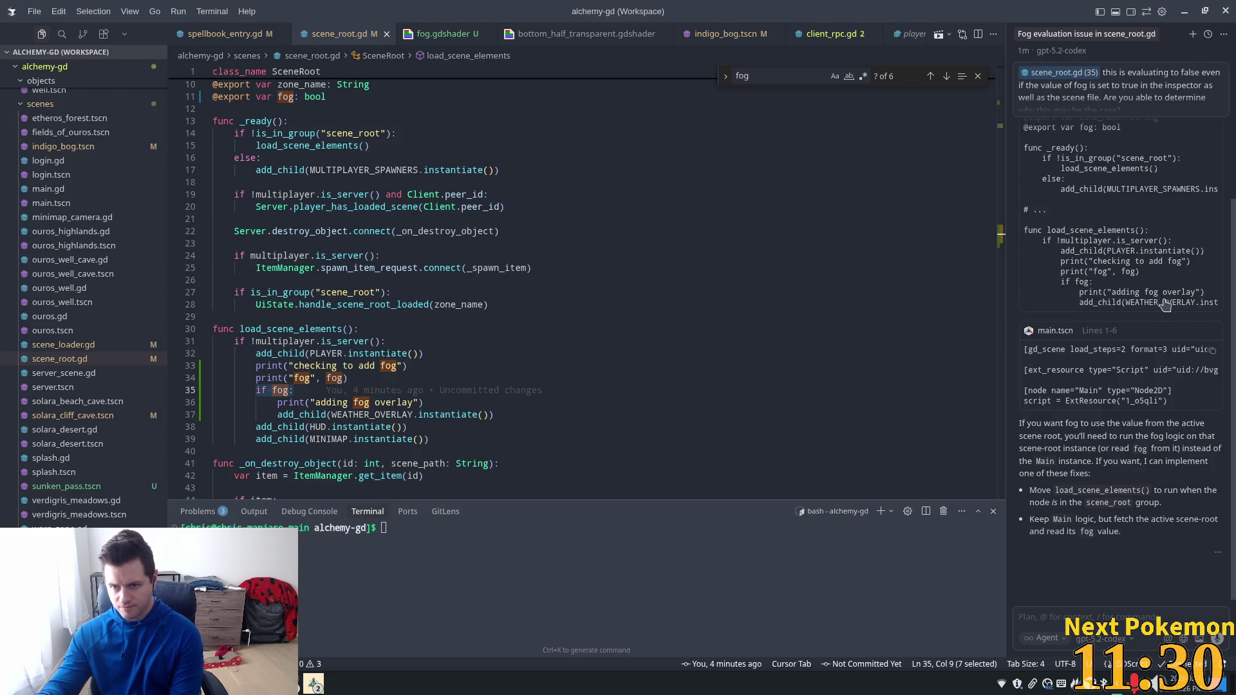
Step: Scroll up through the agent's reply about fog being read on the Main instance
scroll(1152, 299, "up", 5)
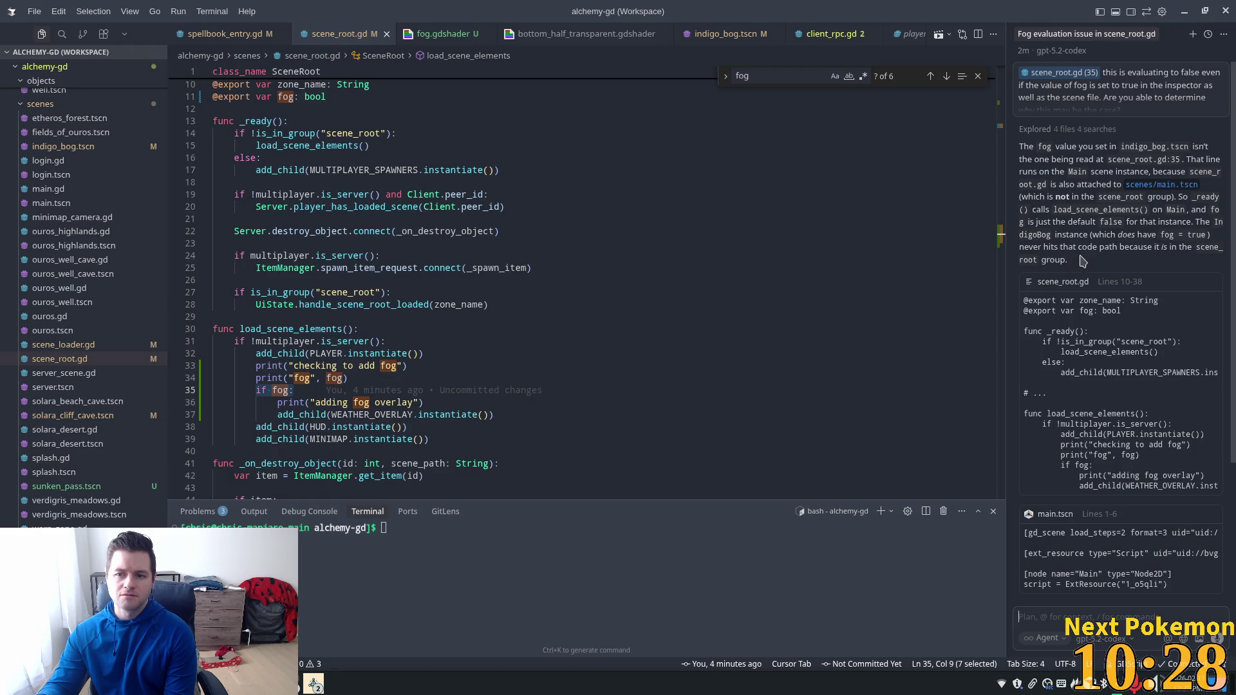
Step: Highlight the scene_root group explanation, then follow handle_scene_root_loaded from scene_root.gd into ui_state.gd
mouse_move(1086, 248)
left_mouse_down()
mouse_move(1188, 249)
mouse_move(1116, 265)
left_mouse_up()
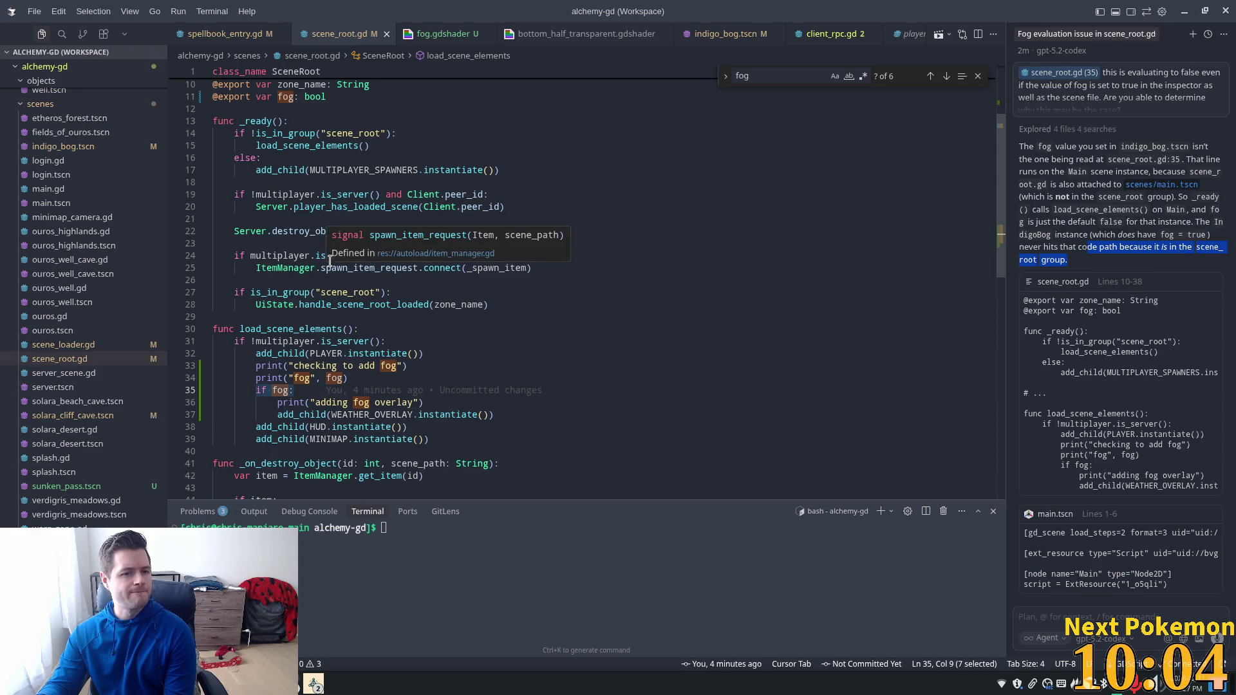
double_click(302, 133)
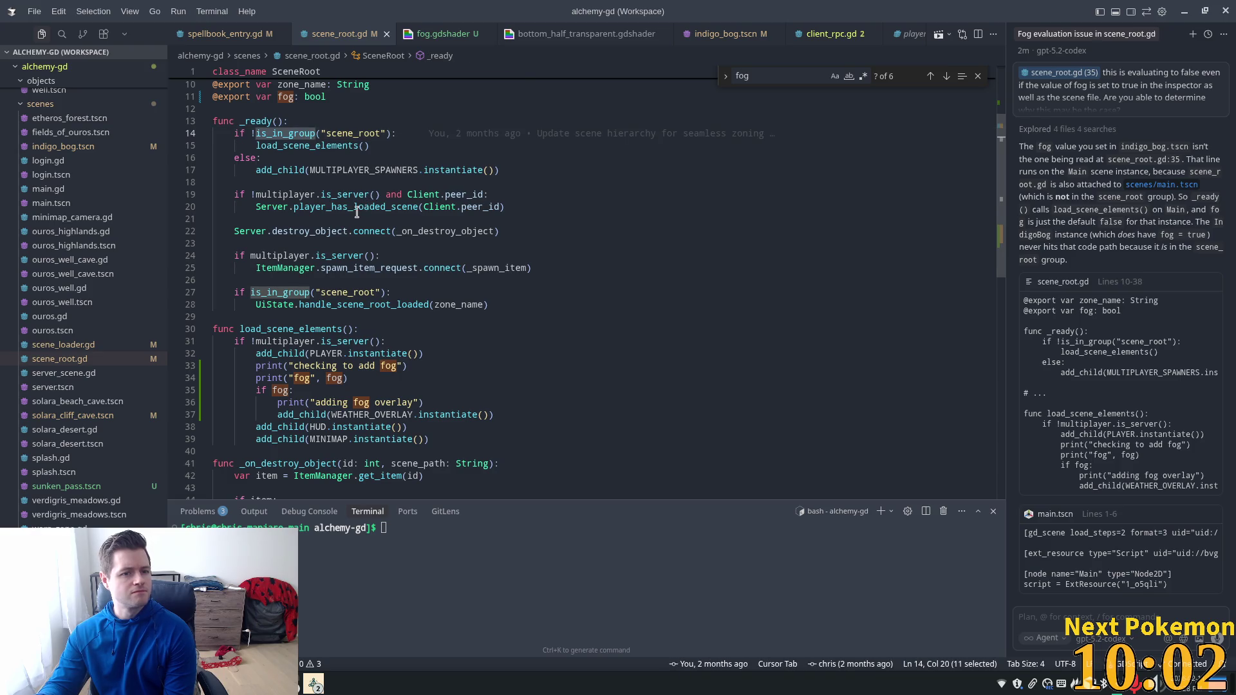
scroll(480, 245, "up", 2)
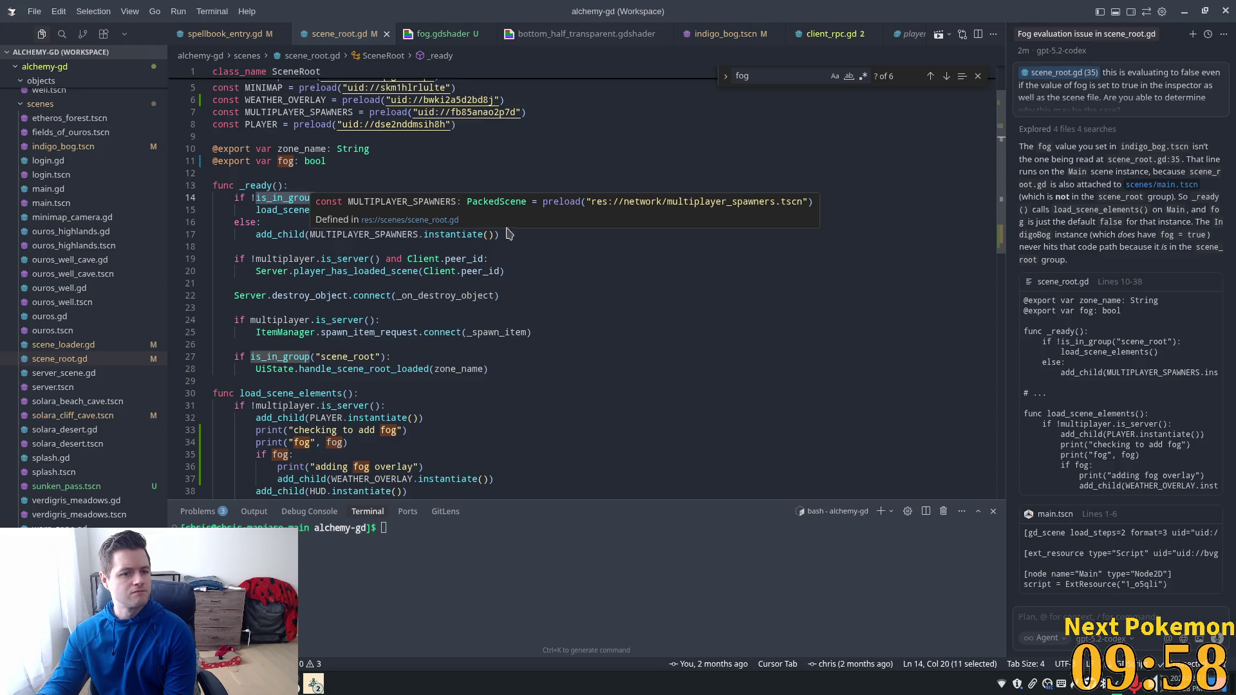
double_click(299, 370)
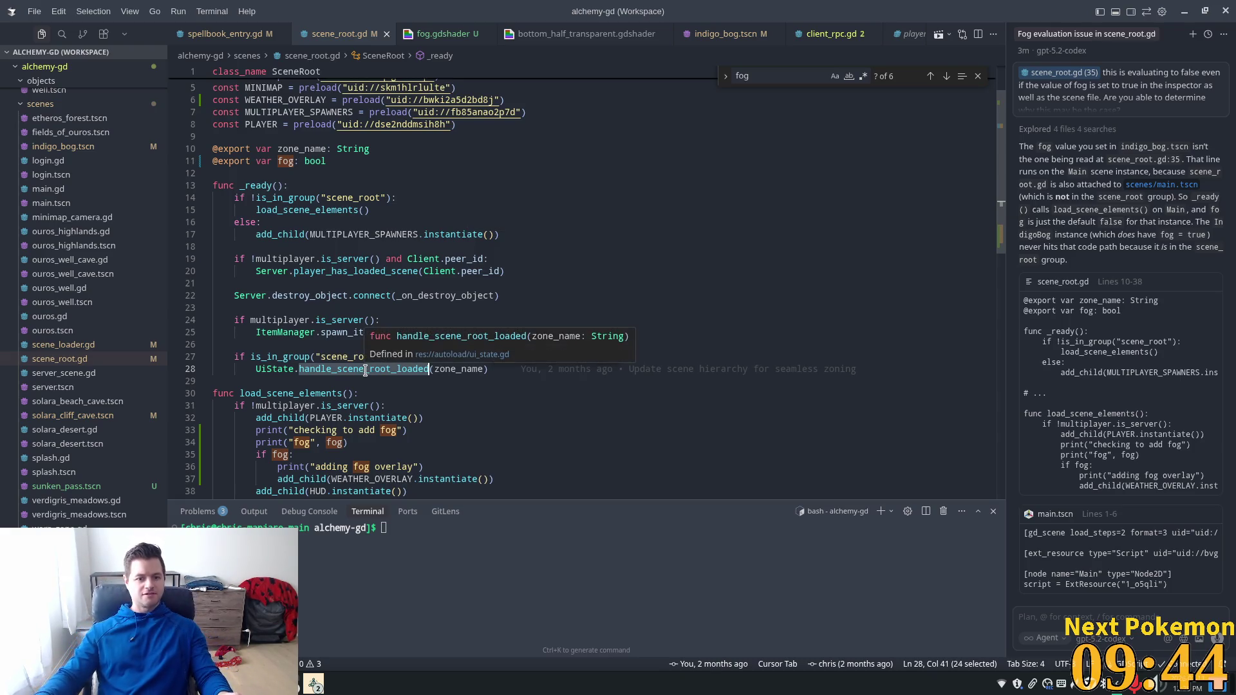
left_click(273, 356)
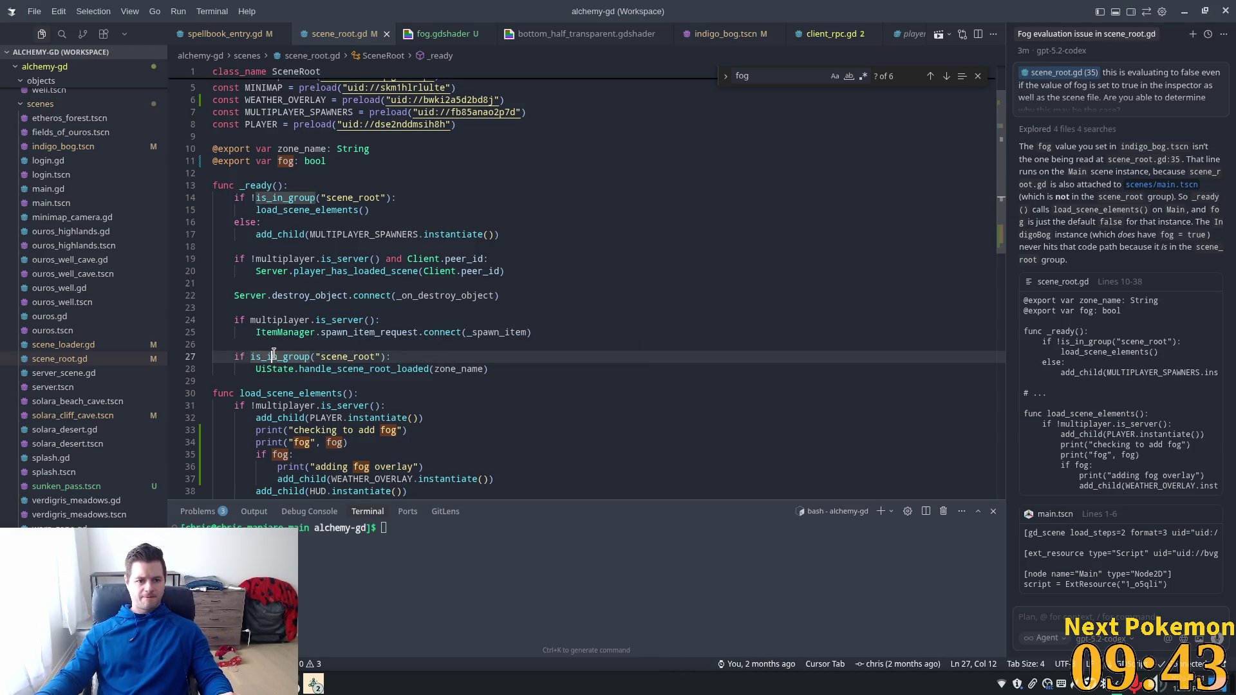
left_click(338, 369, "ctrl")
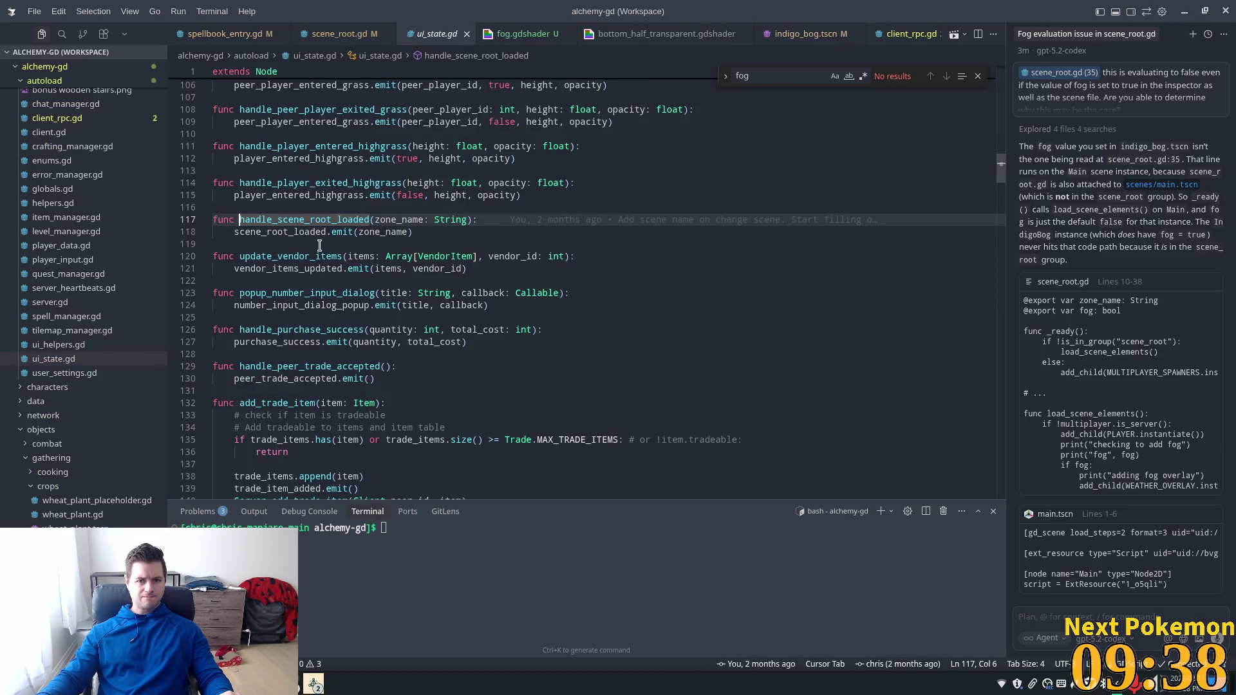
Step: Switch back to scene_root.gd to review _ready's scene_root group check
left_click(351, 35)
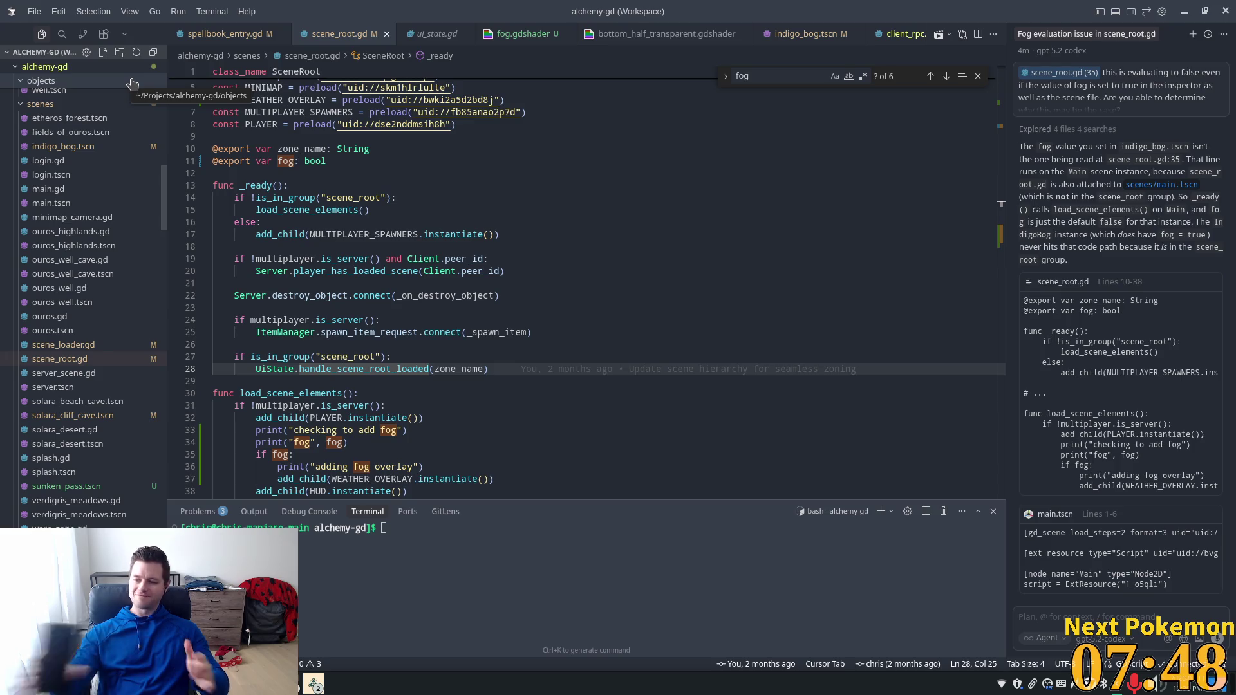
mouse_move(312, 230)
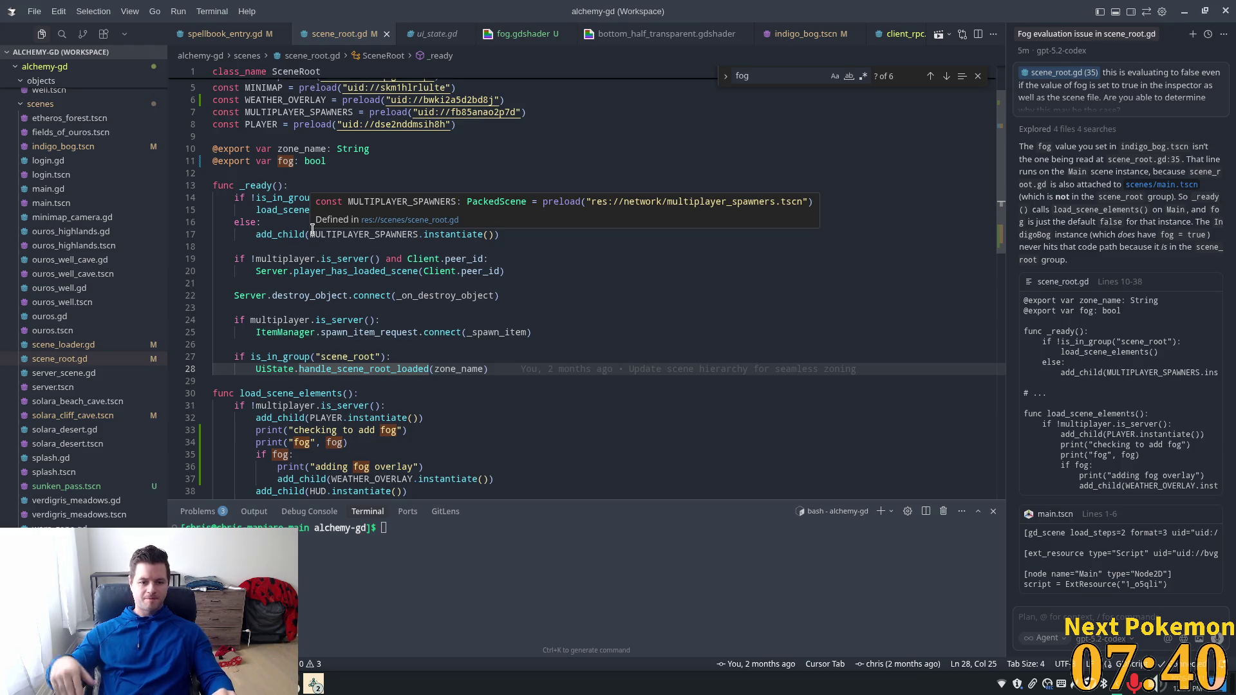
Step: Delete the if fog block and debug print lines from load_scene_elements
left_click(316, 247)
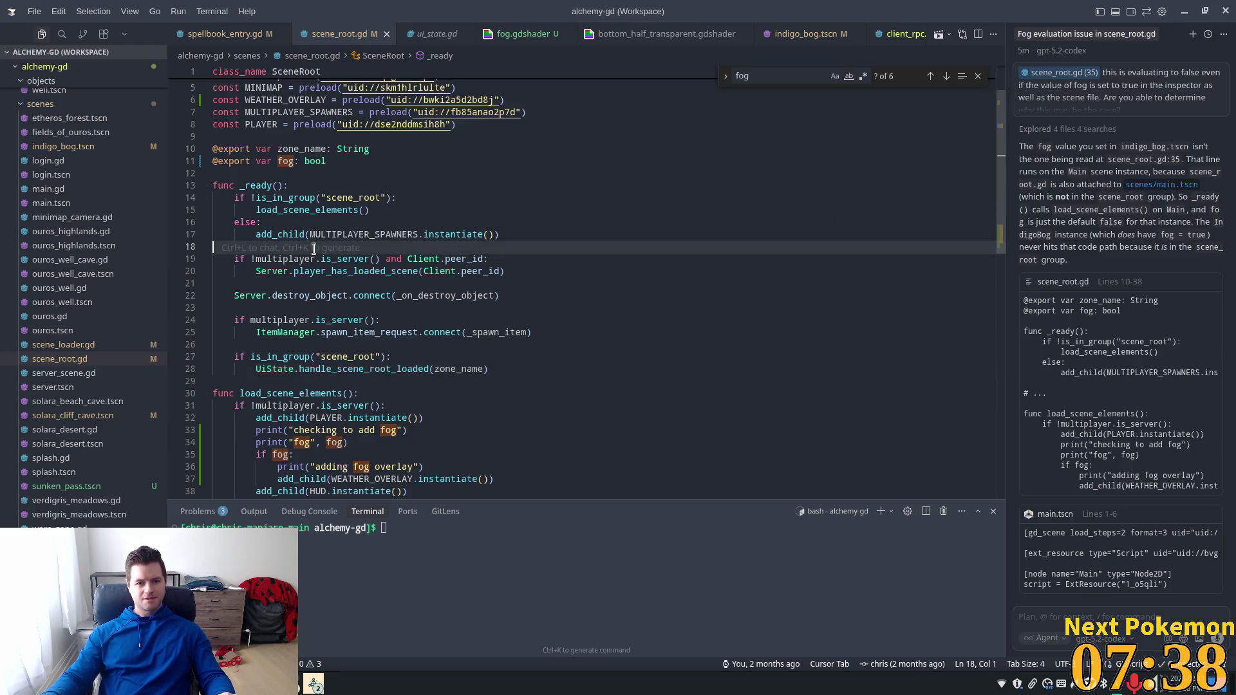
left_click(351, 210)
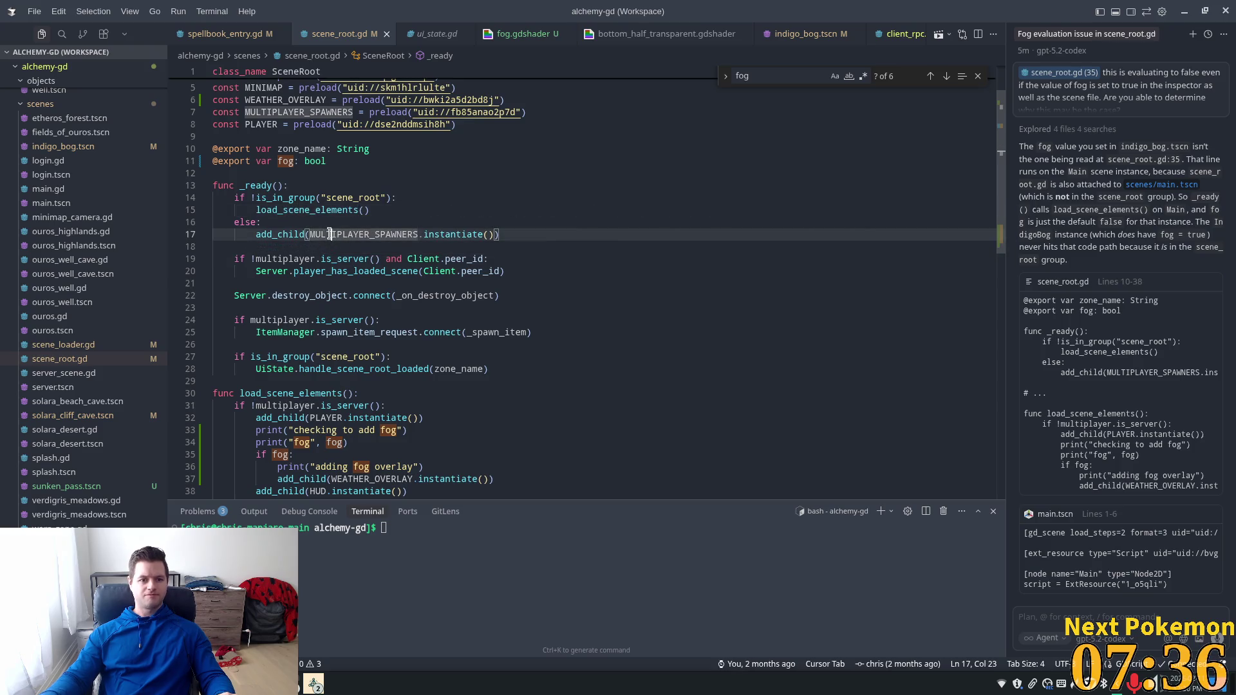
left_click(362, 234)
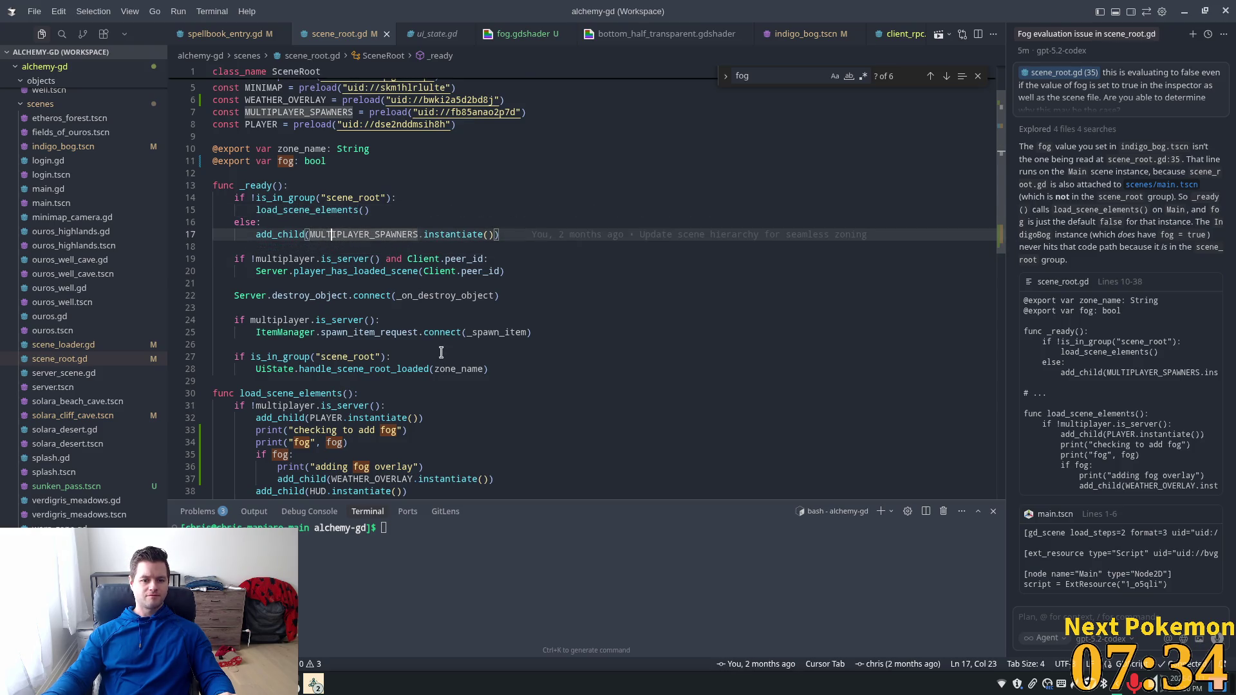
scroll(441, 353, "down", 3)
left_click(475, 372)
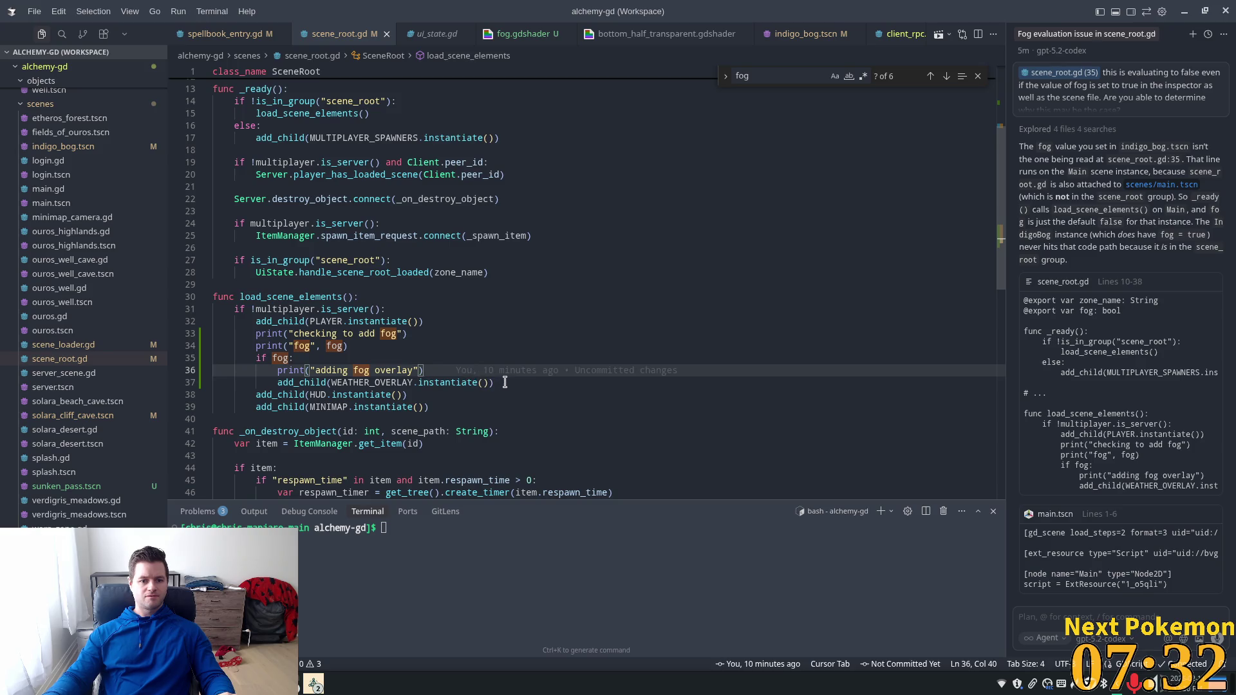
mouse_move(504, 382)
left_mouse_down()
mouse_move(283, 371)
mouse_move(219, 325)
mouse_move(166, 341)
left_mouse_up()
key("BackSpace")
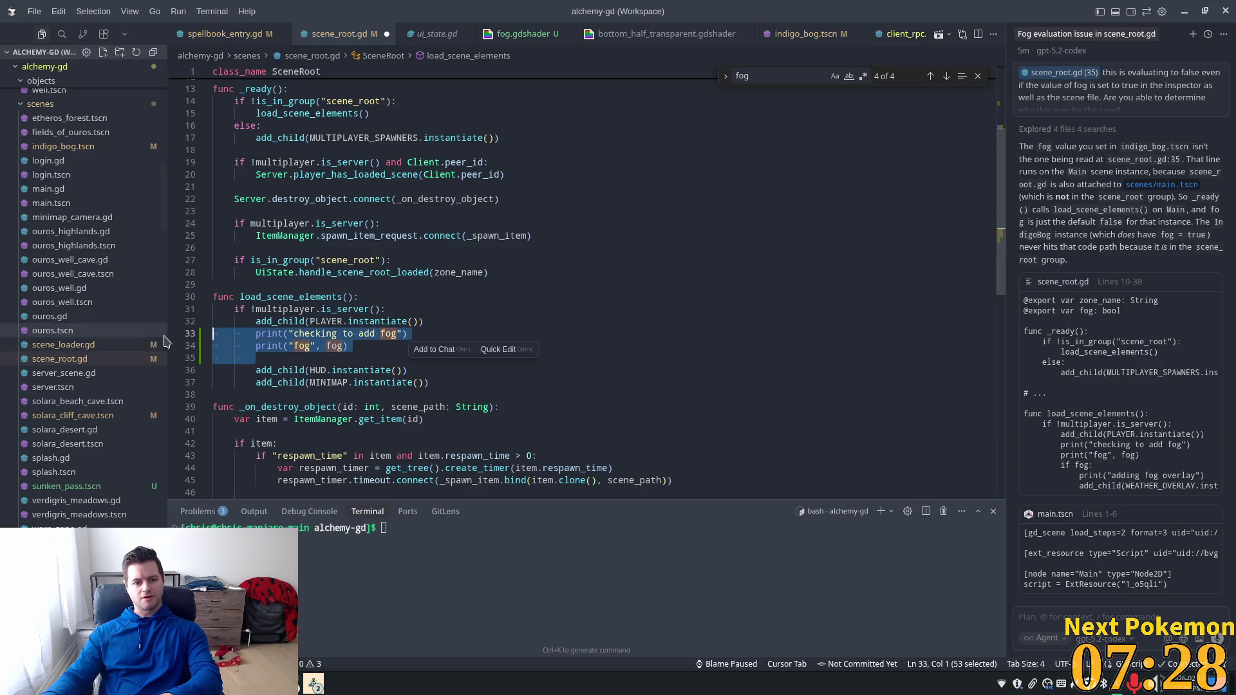
key("BackSpace")
Step: Add 'if fog: add_child(WEATHER_OVERLAY.instantiate())' after the MULTIPLAYER_SPAWNERS call in _ready, removing its print line
scroll(334, 270, "up", 3)
left_click(373, 173)
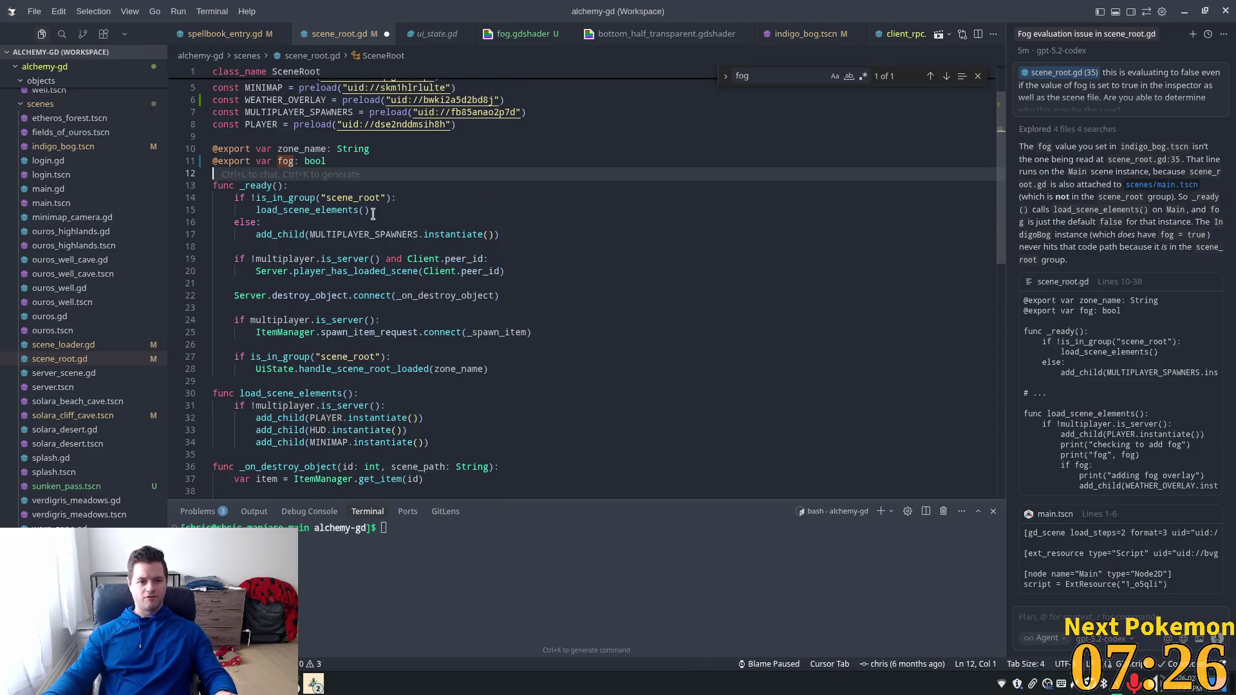
left_click(373, 211)
left_click(530, 238)
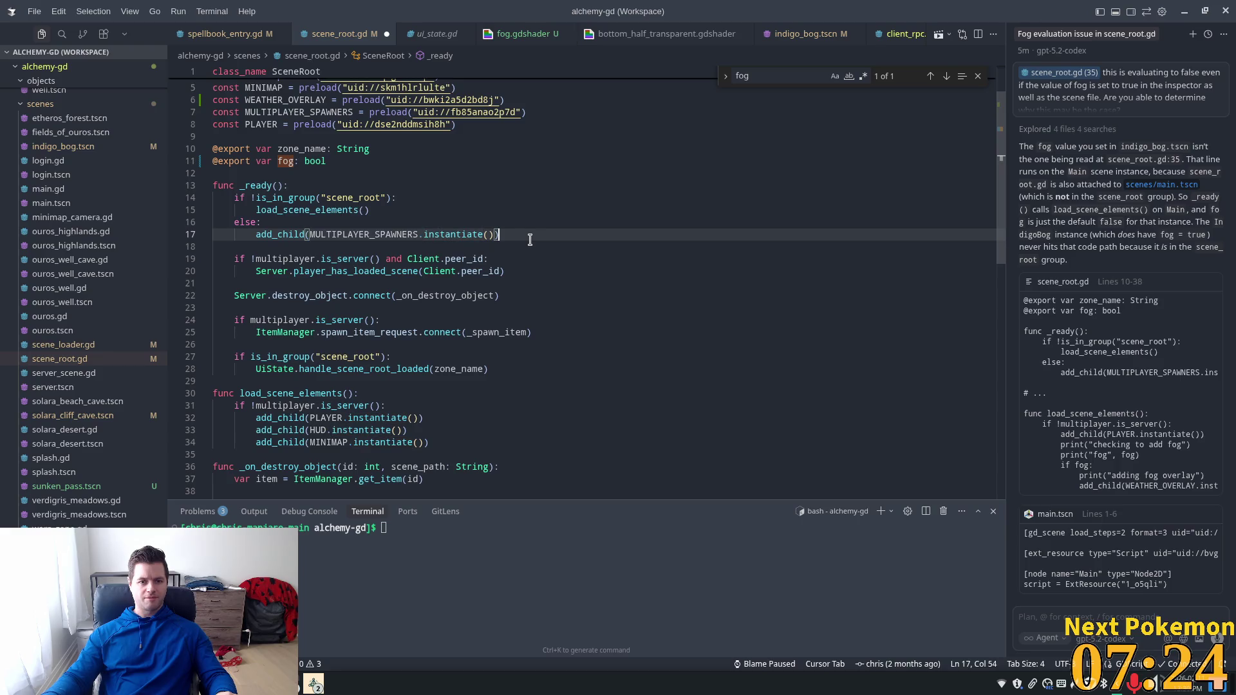
key("Return")
key("Tab")
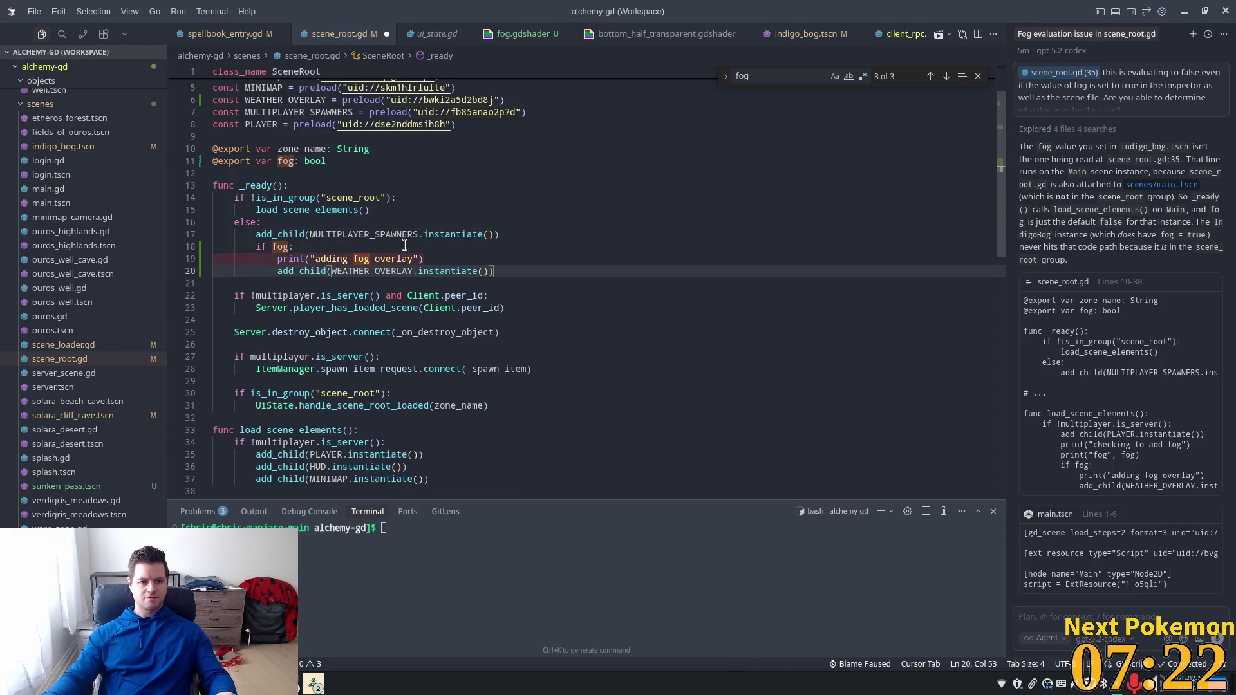
left_click_drag(441, 259, 106, 260)
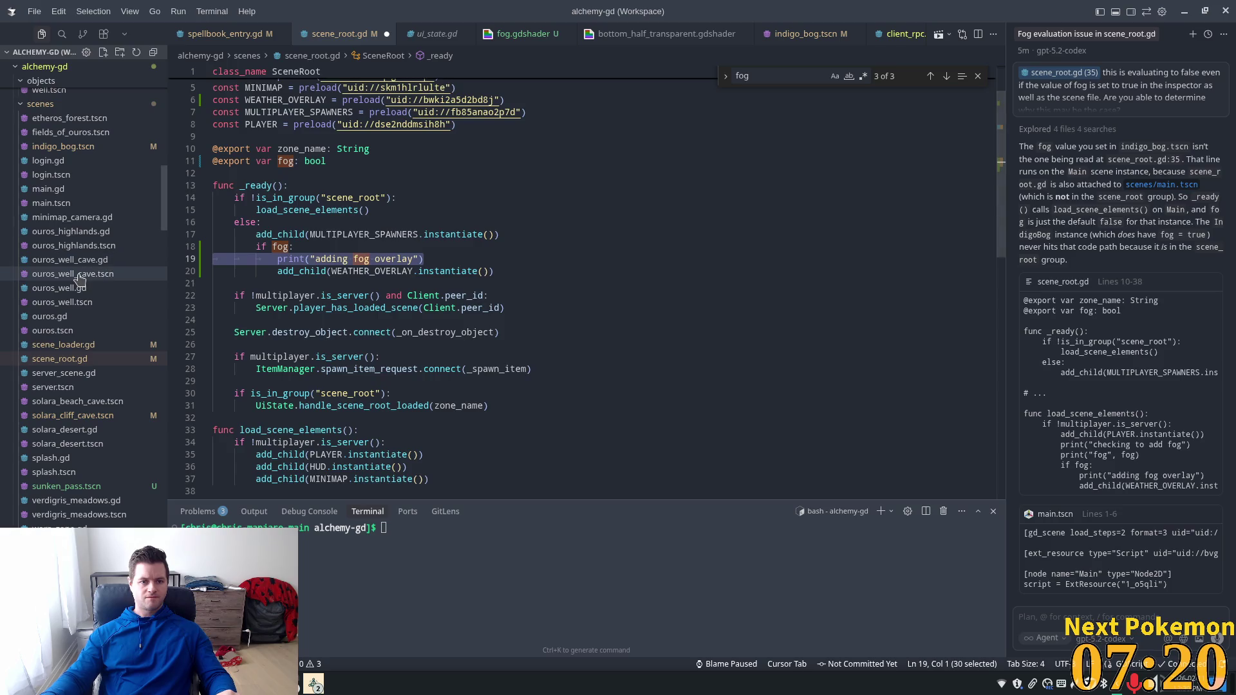
key("BackSpace")
key("BackSpace")
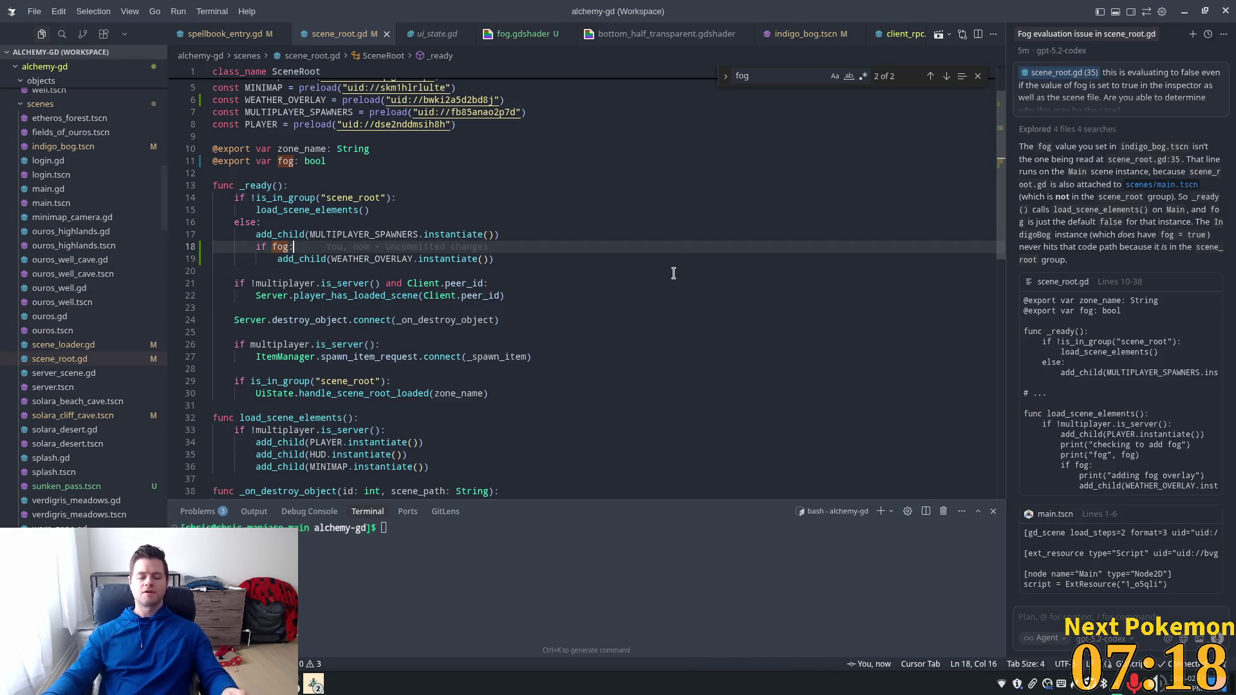
Step: Scroll down through the edited script, then switch to the Godot editor
scroll(1162, 435, "down", 3)
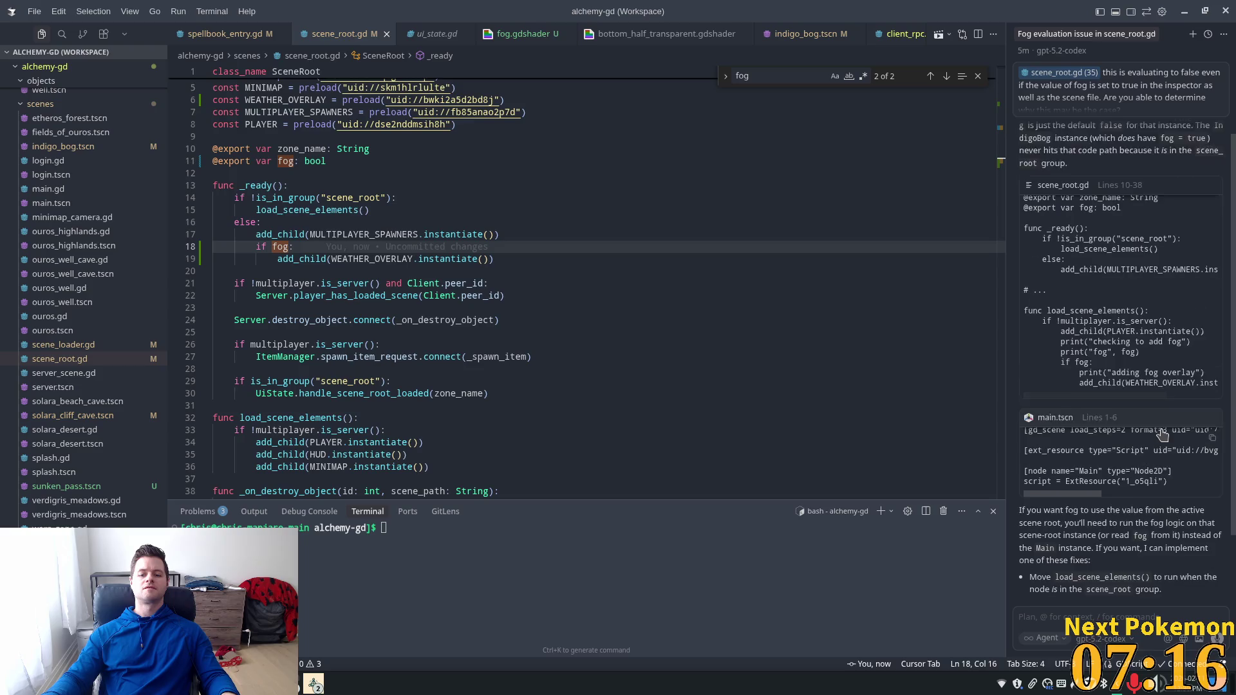
scroll(1163, 435, "down", 3)
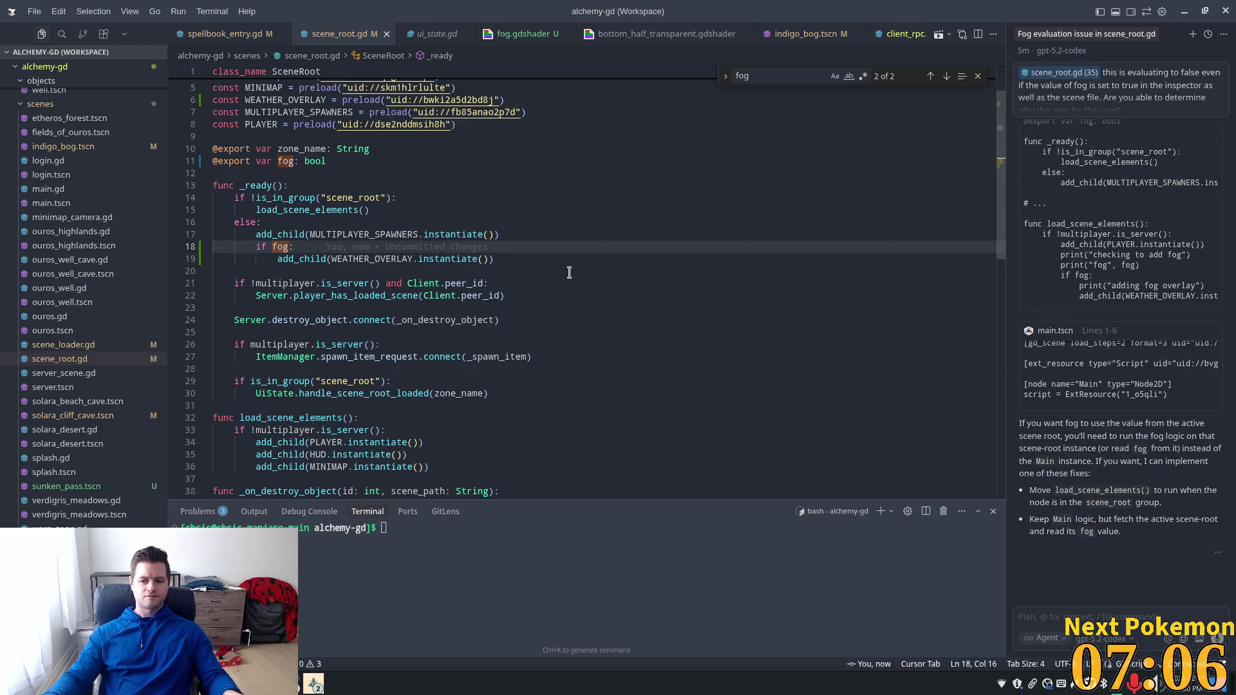
key("alt+Tab")
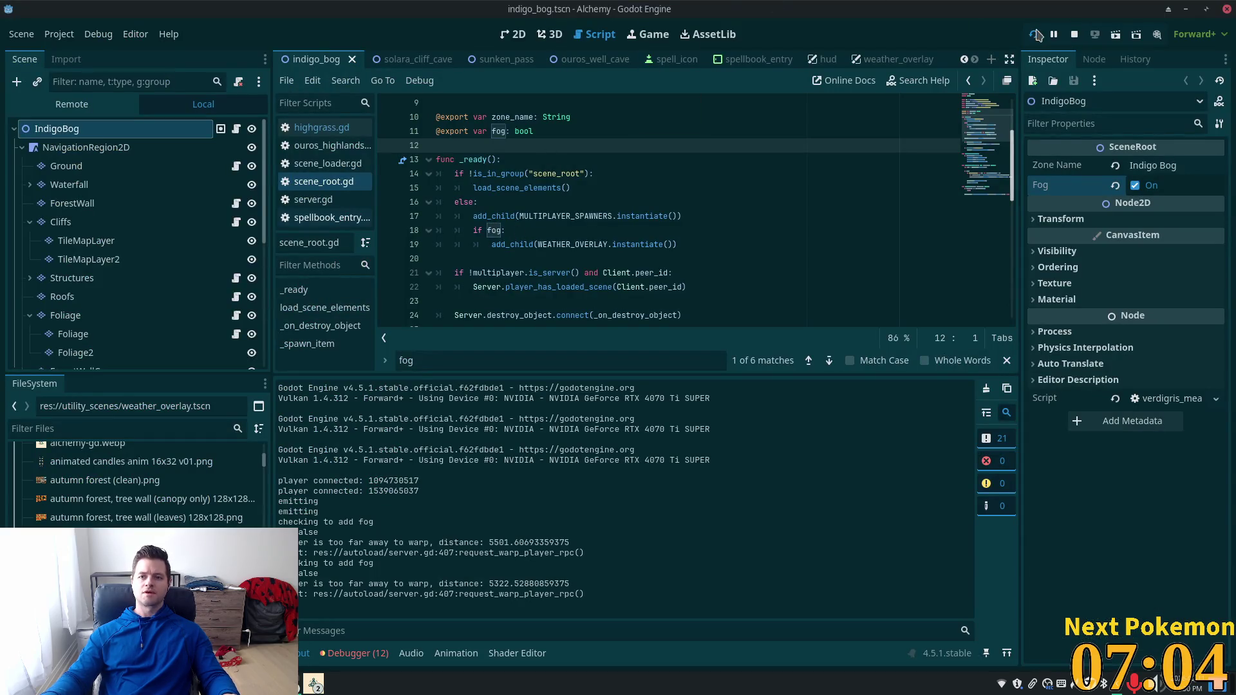
Step: Relaunch the game, move its window down-left, and walk west across Indigo Bog toward the cave
left_click(1034, 34)
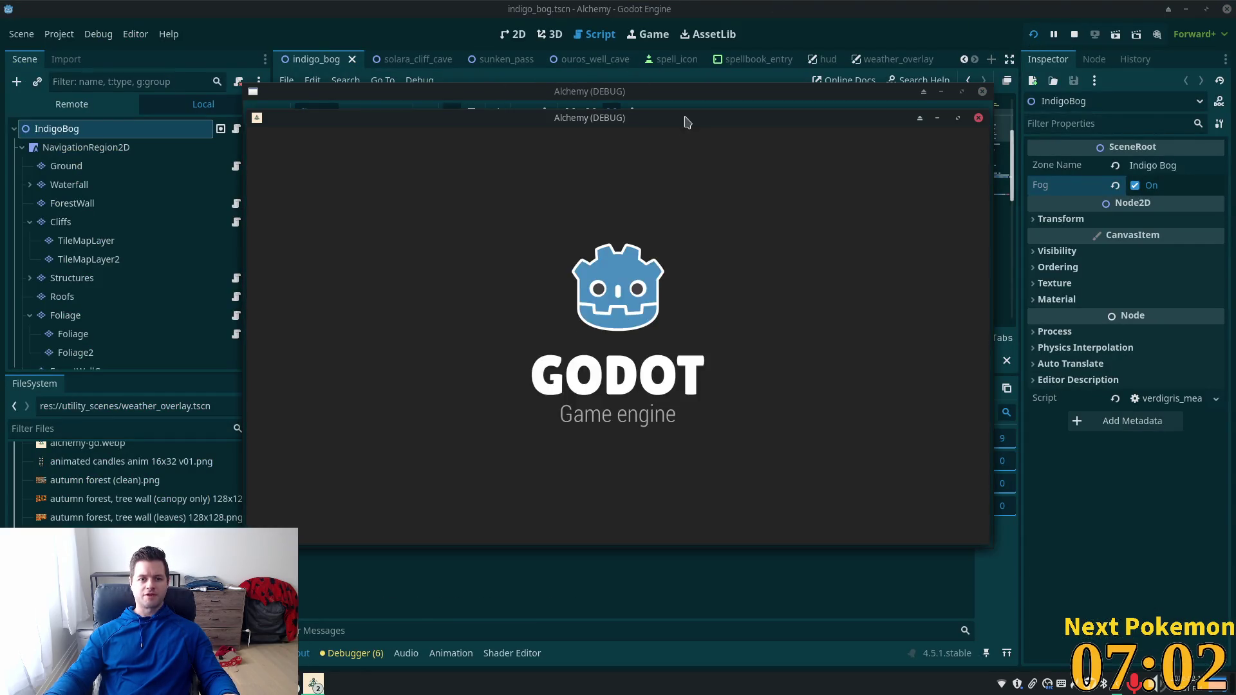
mouse_move(646, 118)
left_mouse_down()
mouse_move(441, 161)
mouse_move(443, 204)
mouse_move(437, 193)
mouse_move(836, 171)
mouse_move(896, 199)
mouse_move(888, 206)
left_mouse_up()
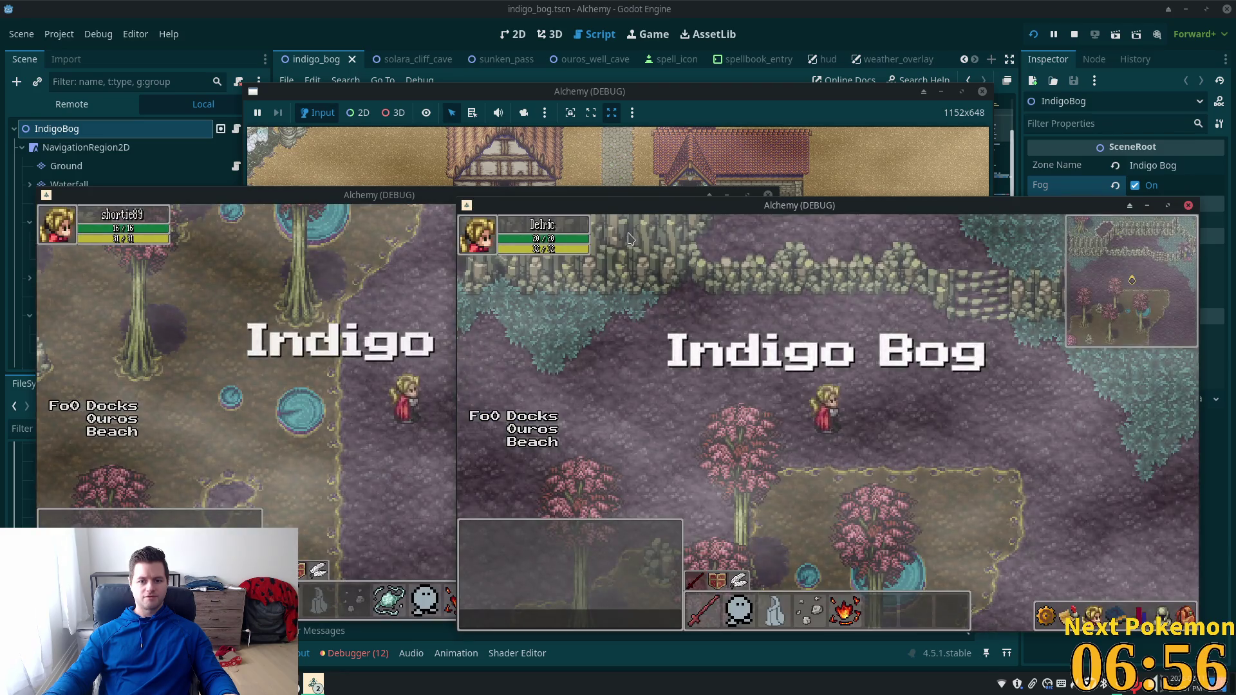
key("w")
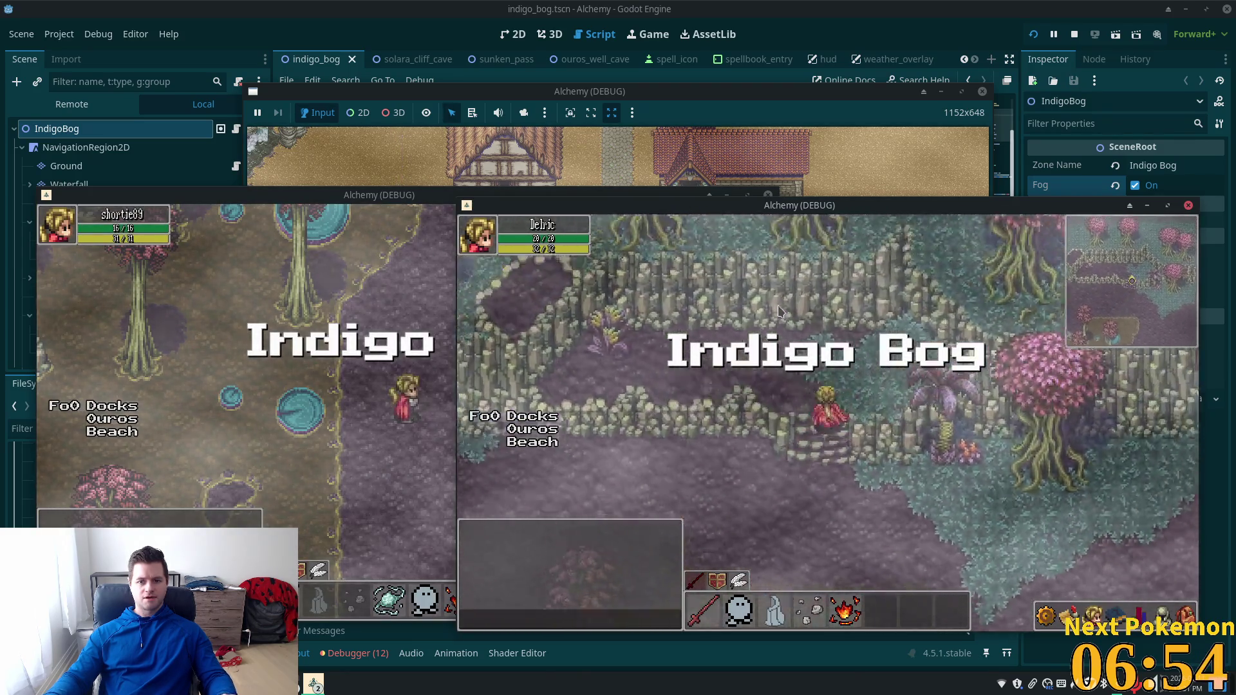
key("a")
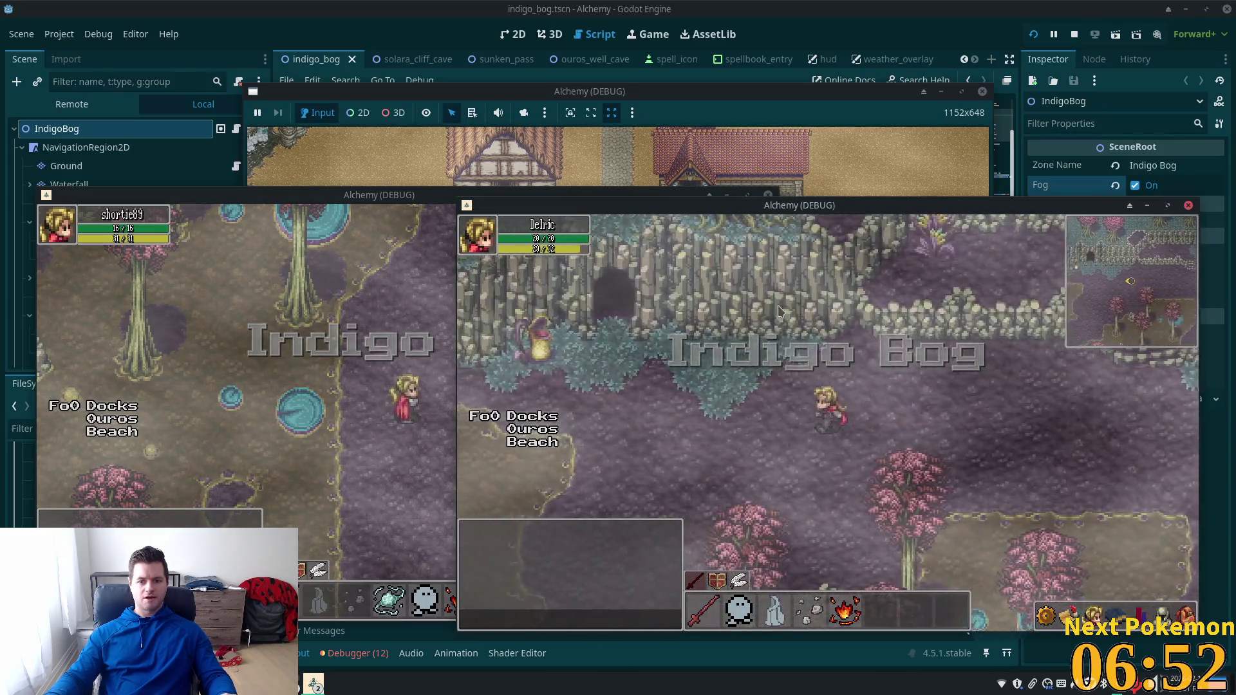
key("a")
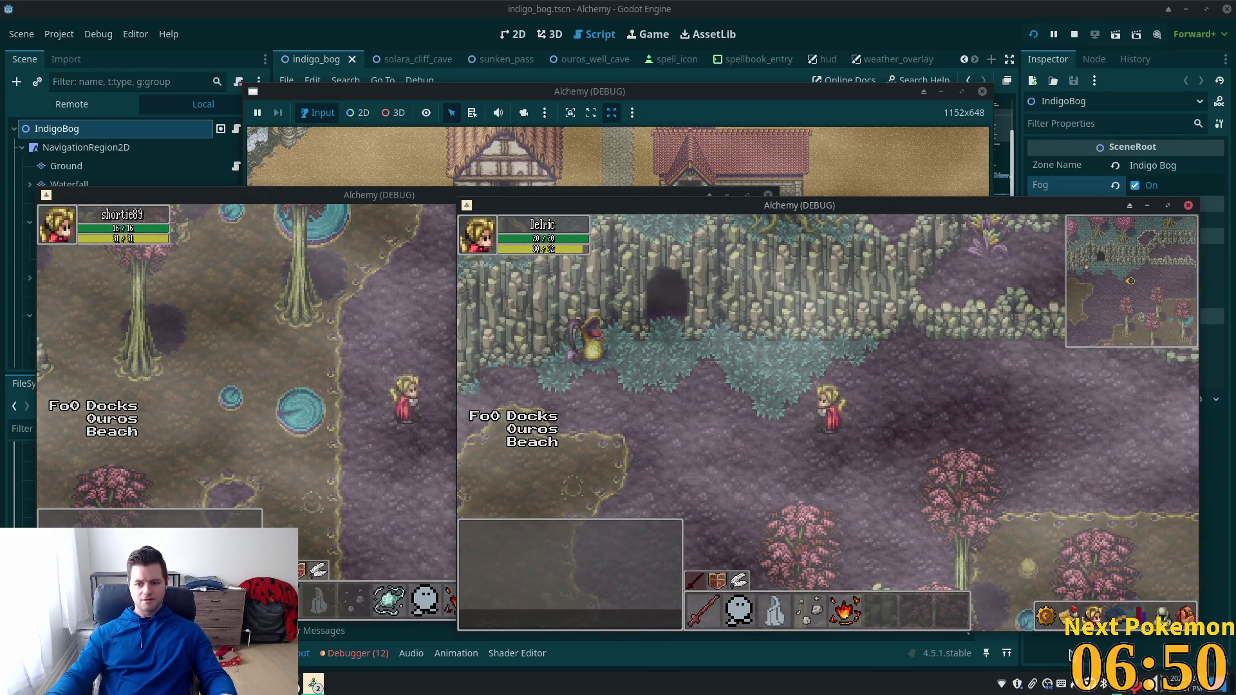
key("w")
Step: Walk through the cave into Sunken Pass and along its narrow water corridor
key("a")
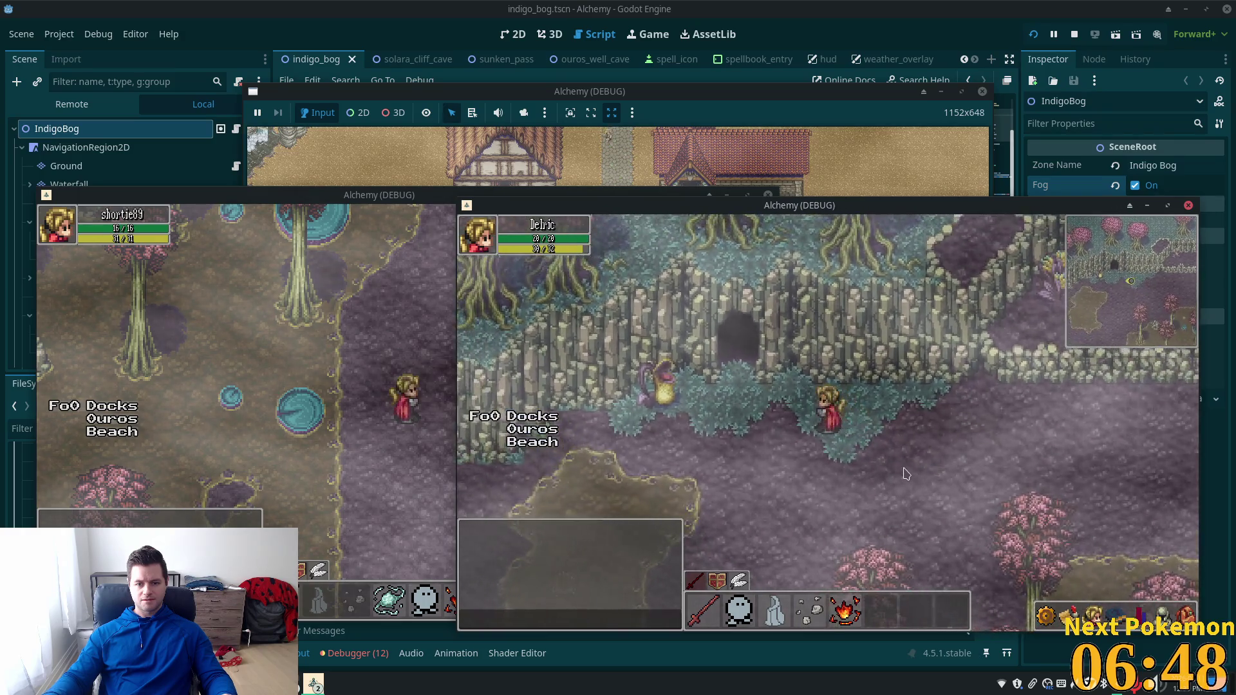
key("w")
key("a")
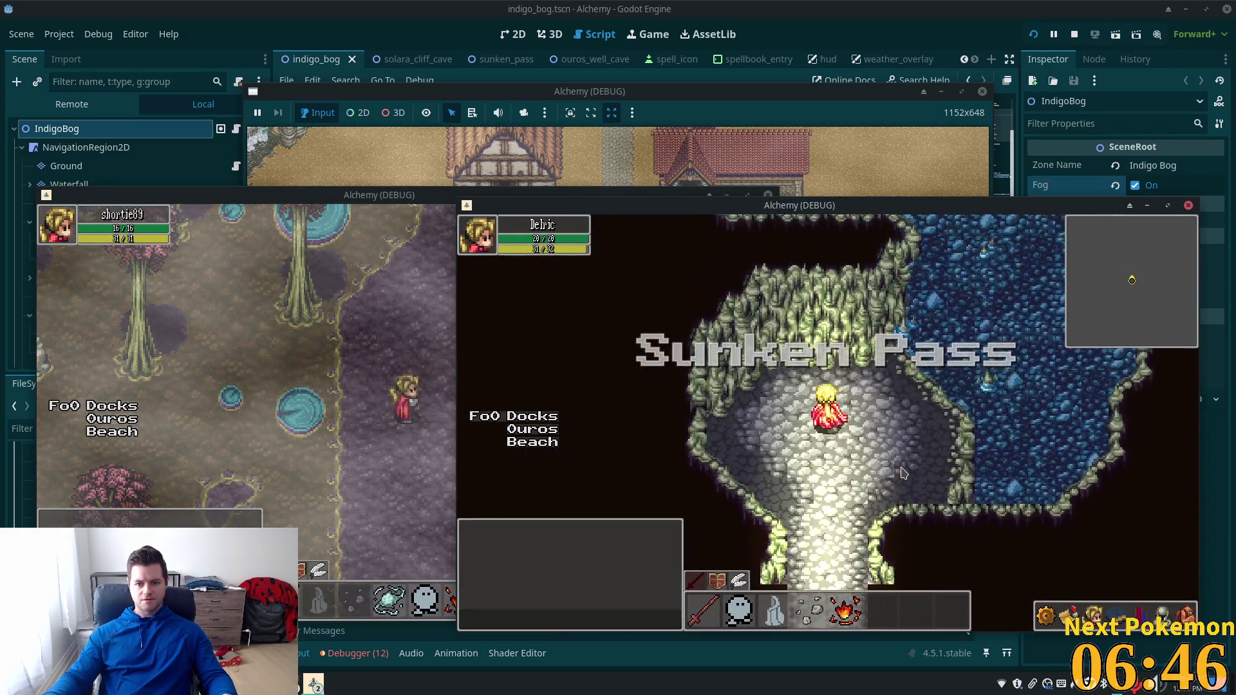
key("w")
key("d")
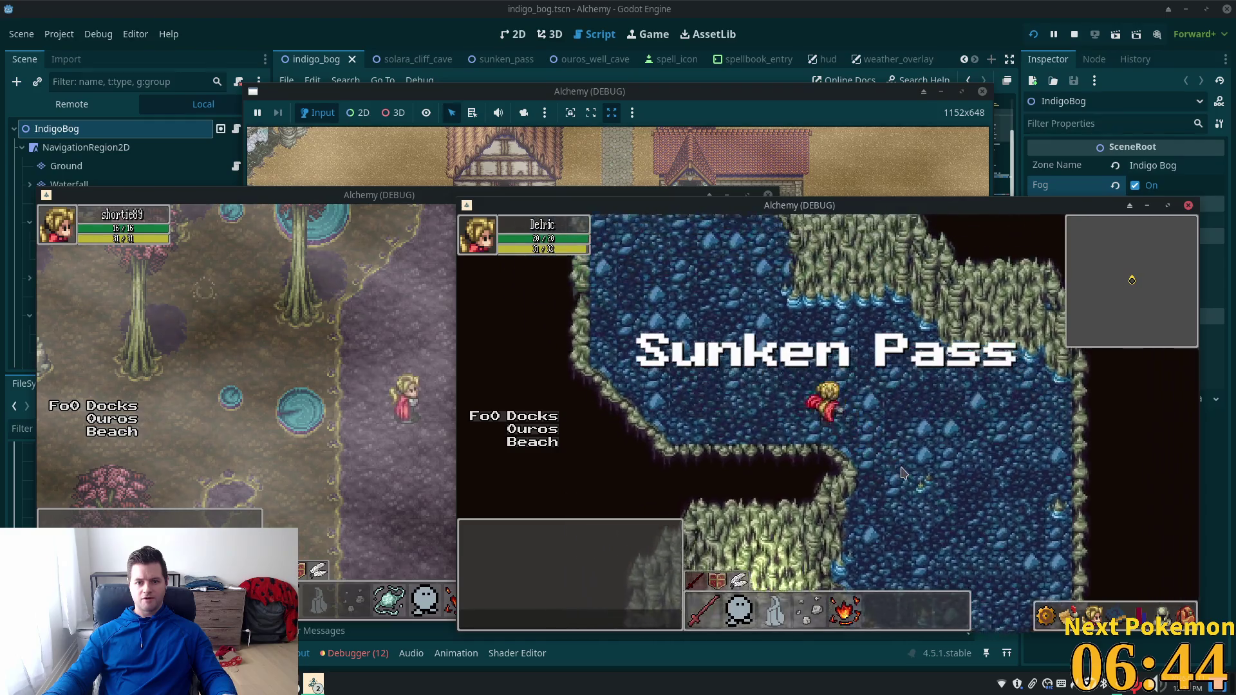
key("w")
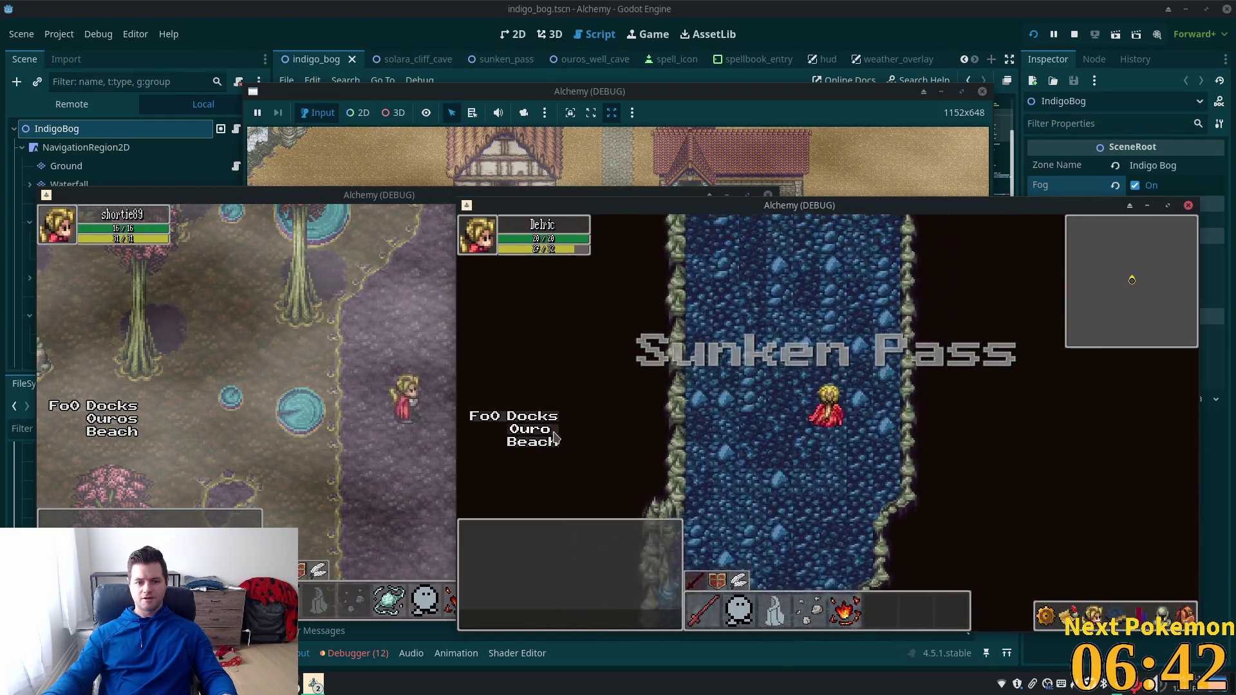
key("s")
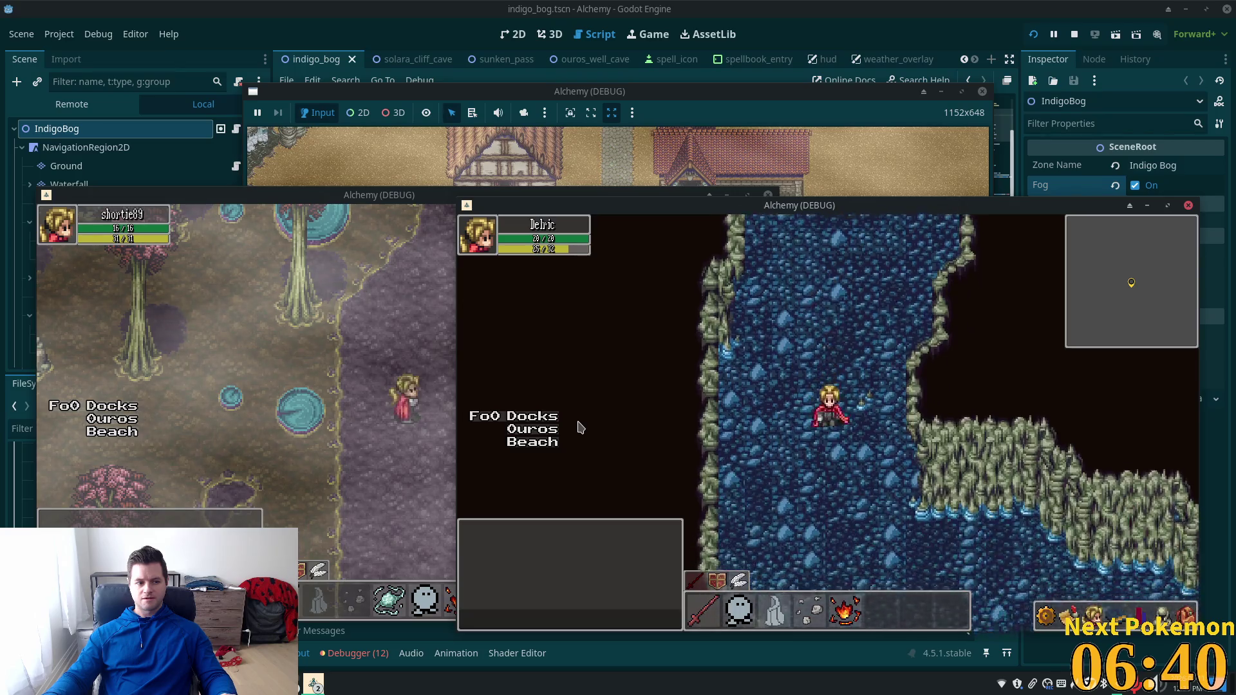
key("d")
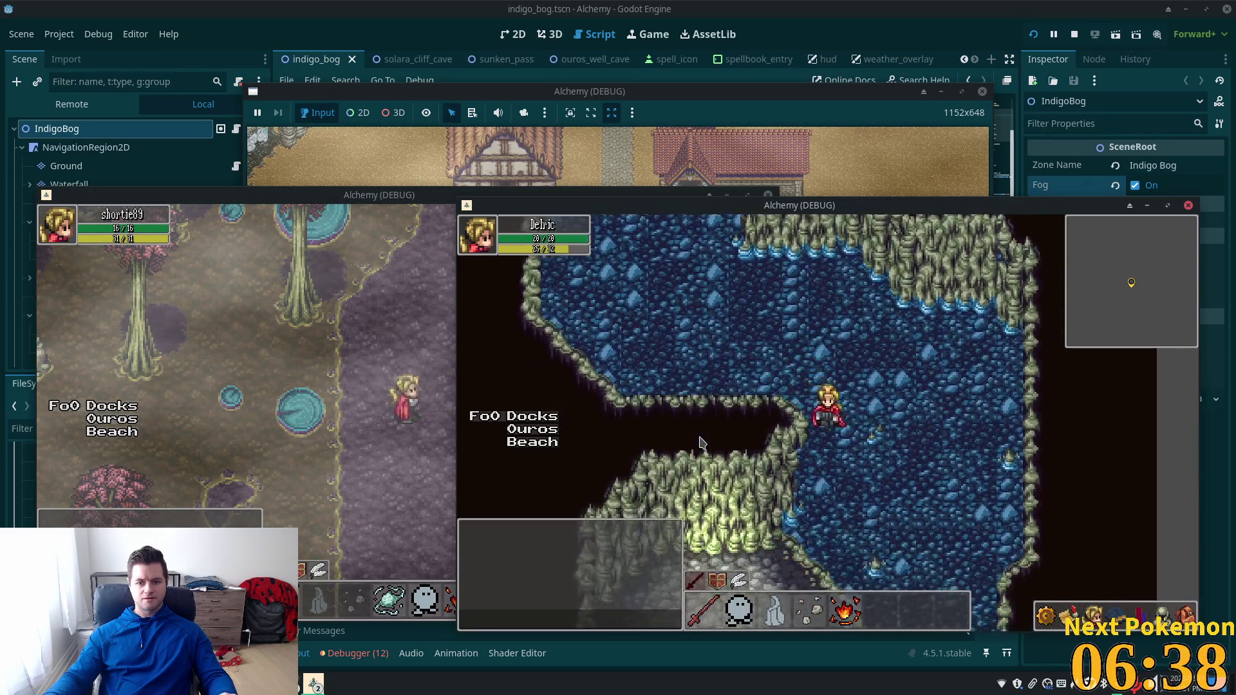
key("s")
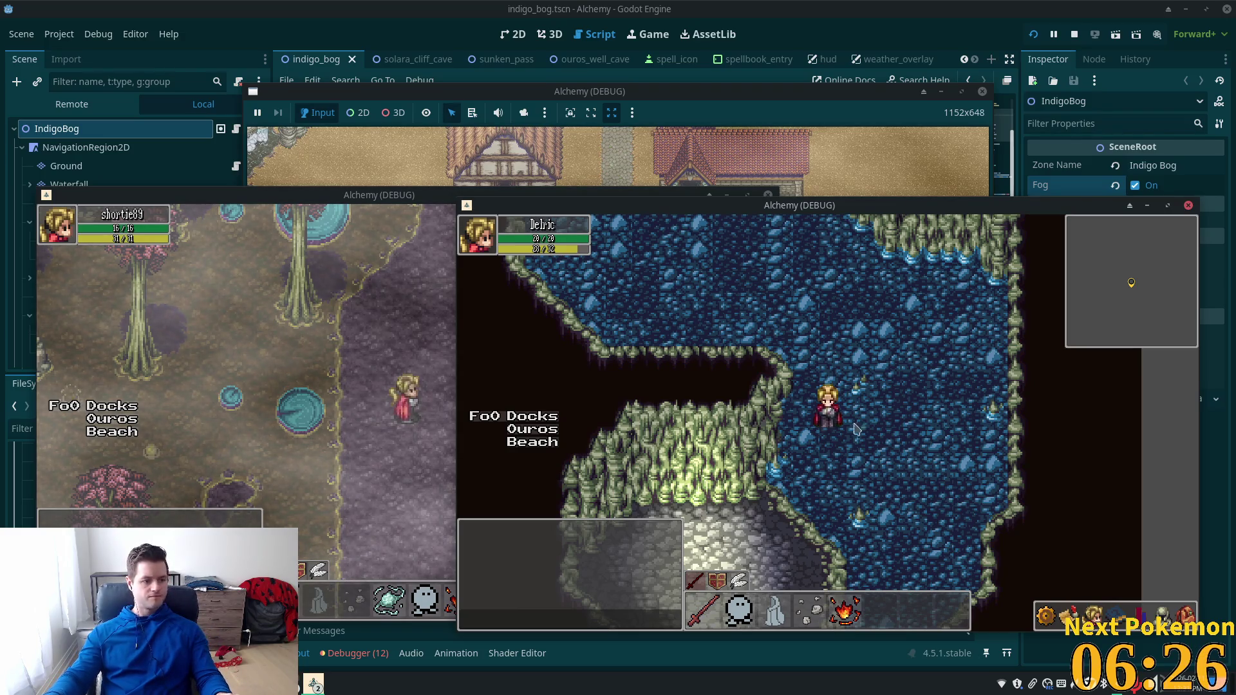
Step: Walk south onto the lit stone path and back east through the foggy Indigo Bog
key("Down")
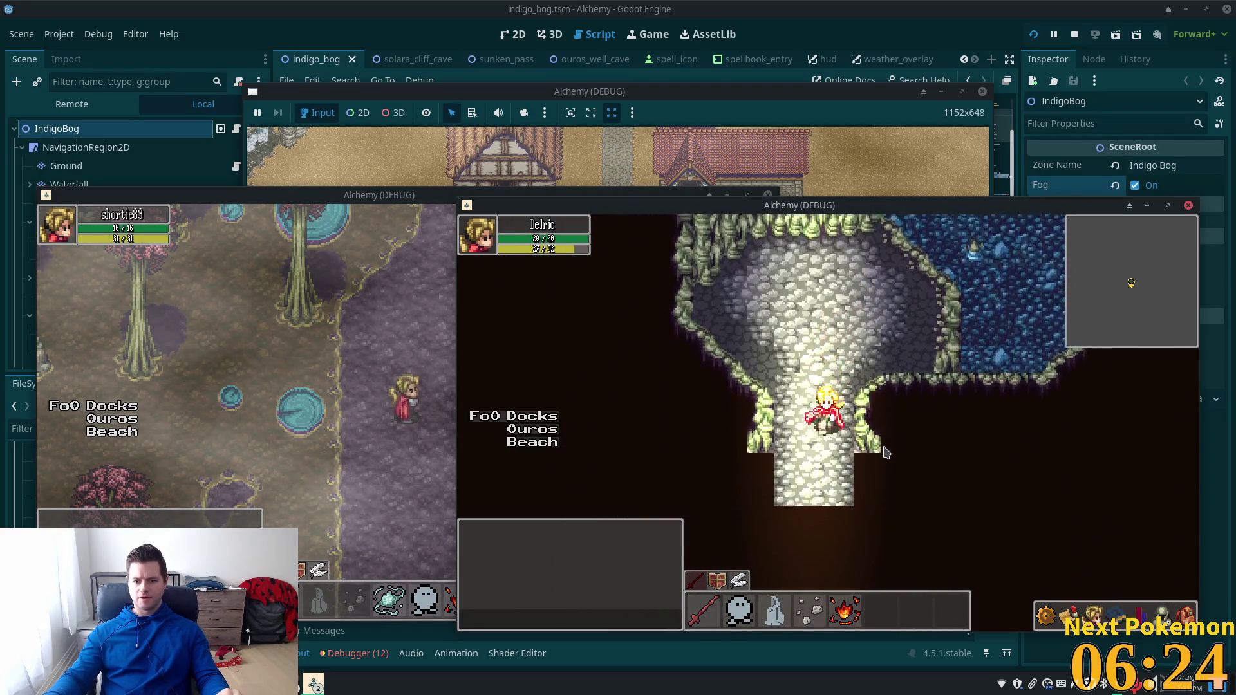
key("Down")
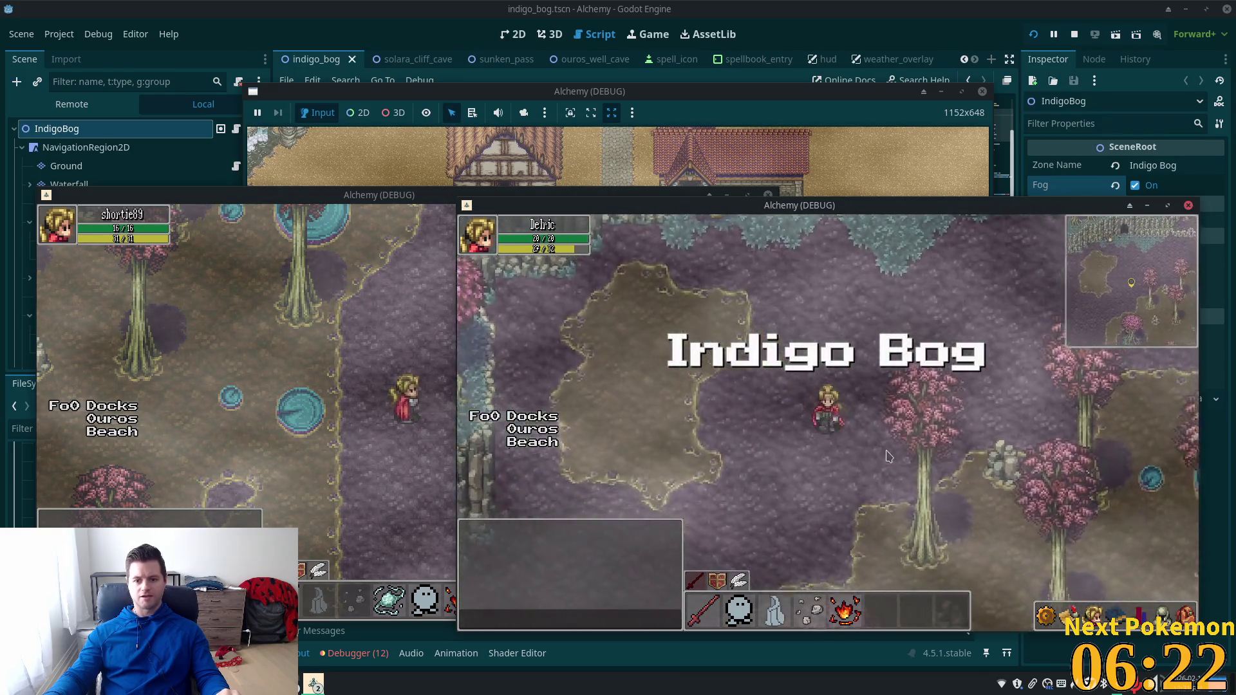
key("Right")
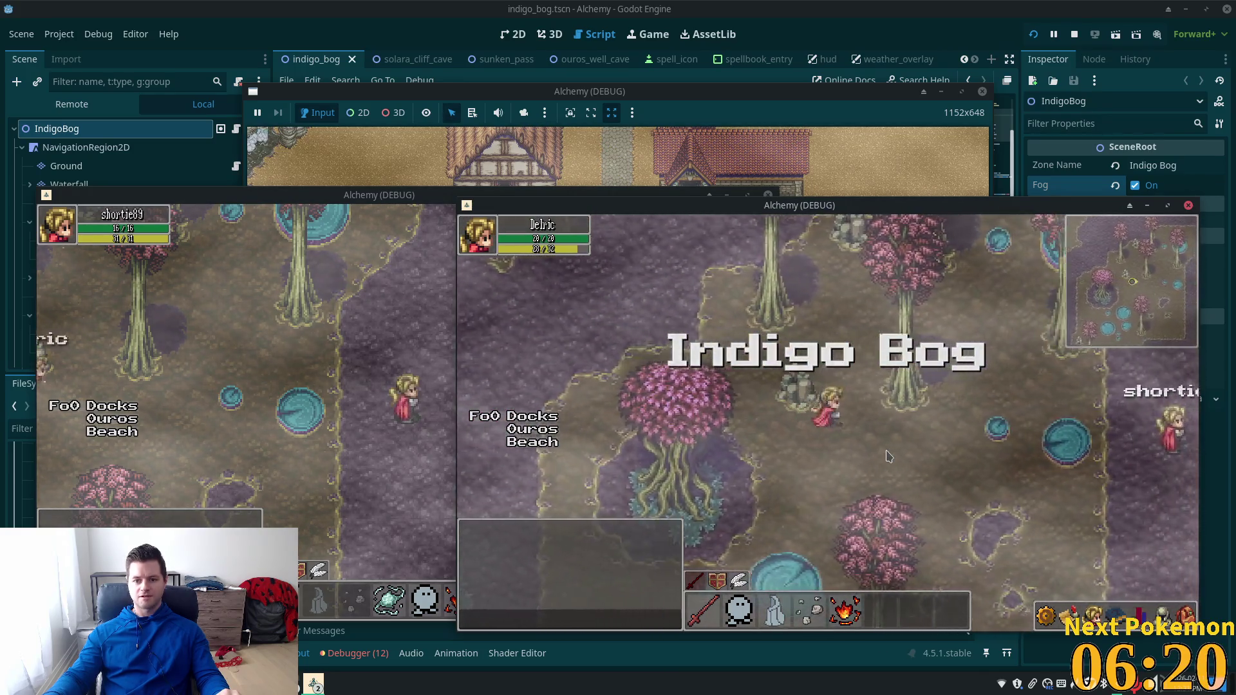
key("Down")
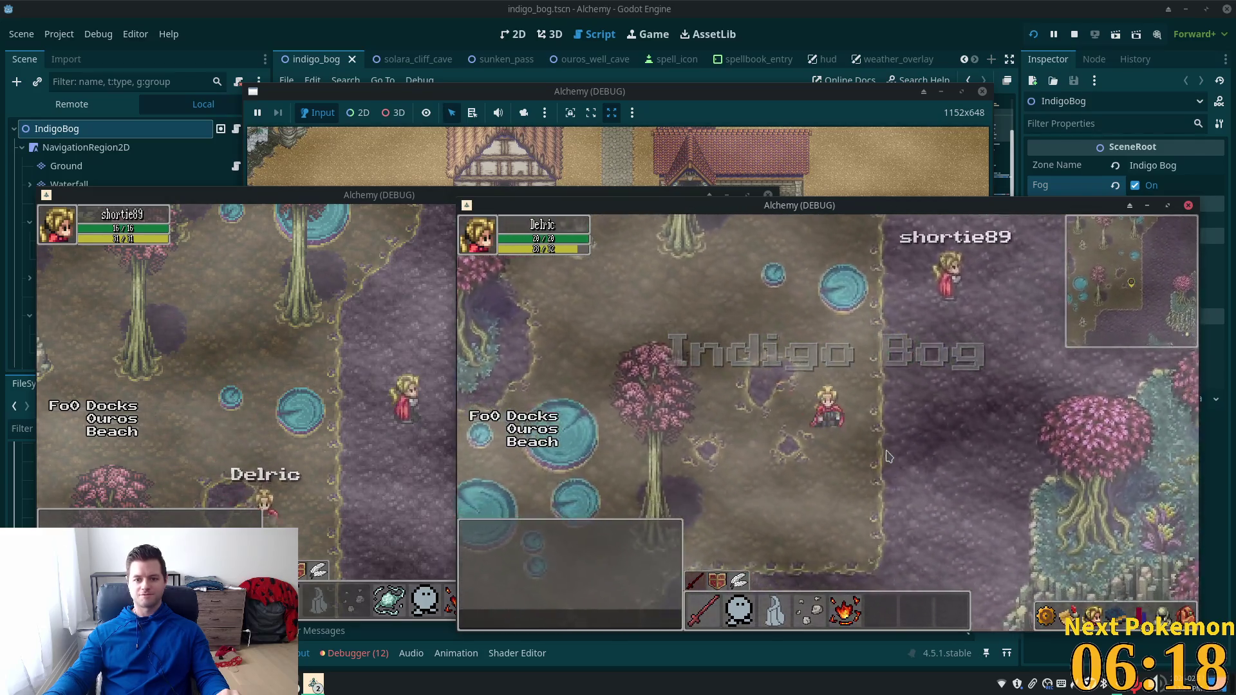
key("Right")
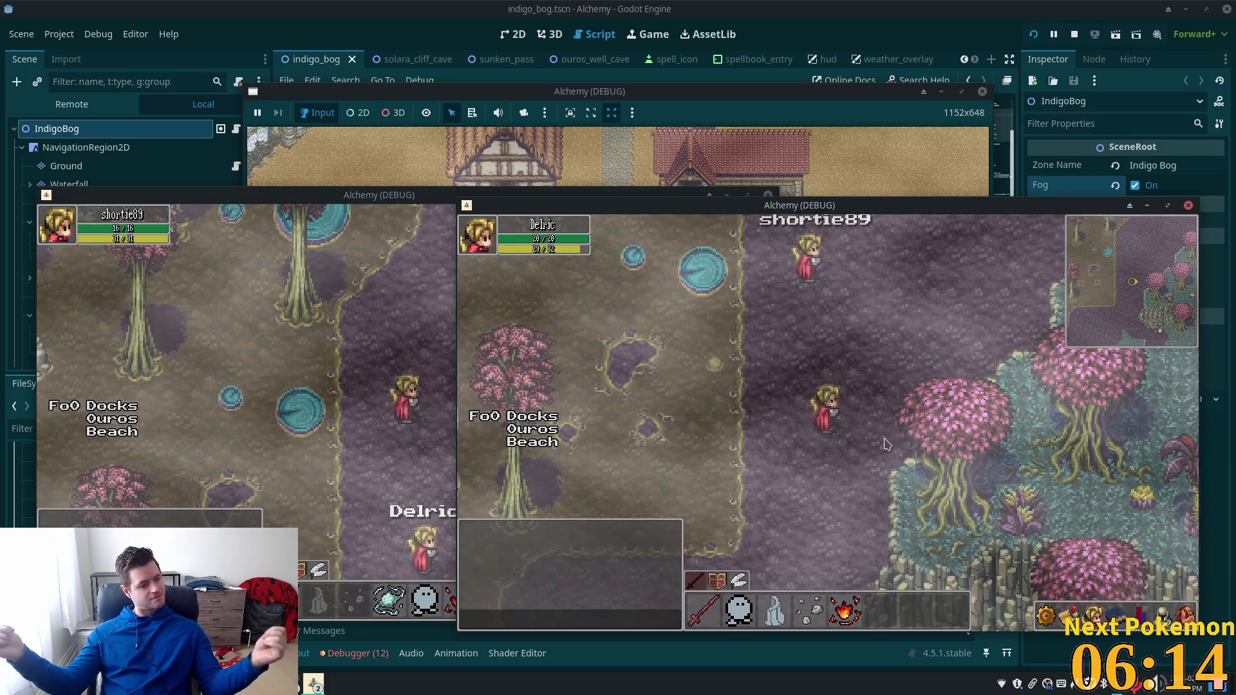
Step: Blink through the pink forest into Verdigris Meadows, then switch to the terminal
left_click(937, 342)
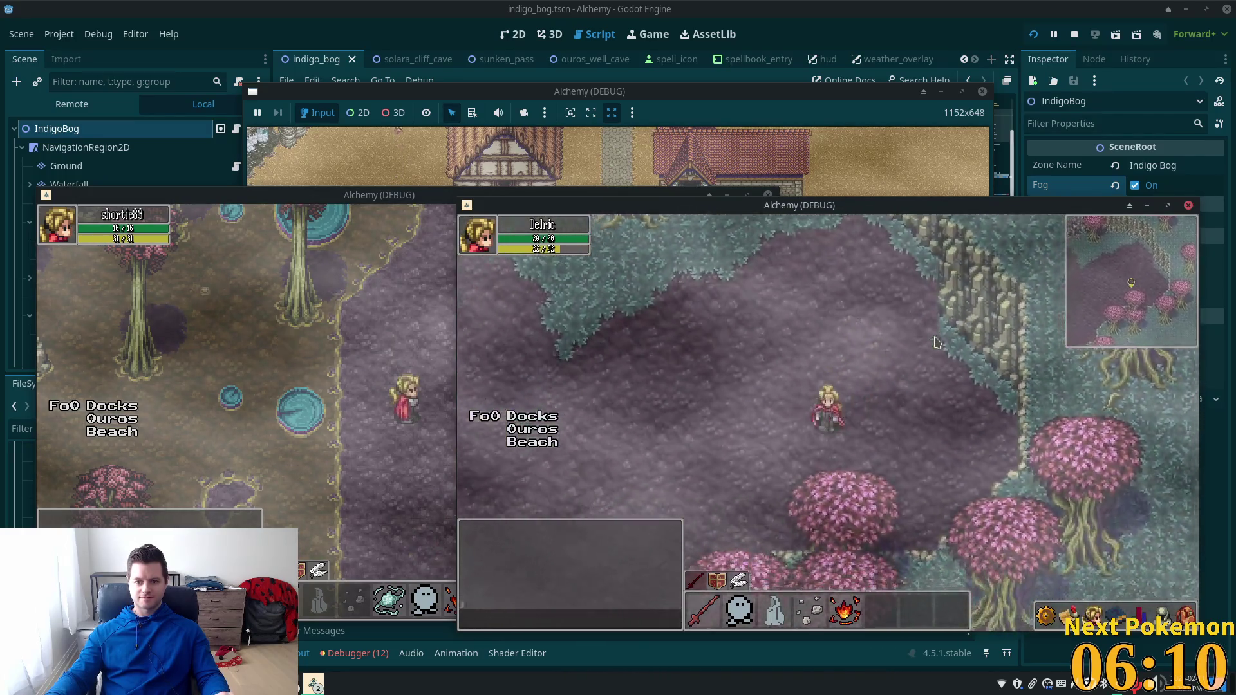
left_click(937, 341)
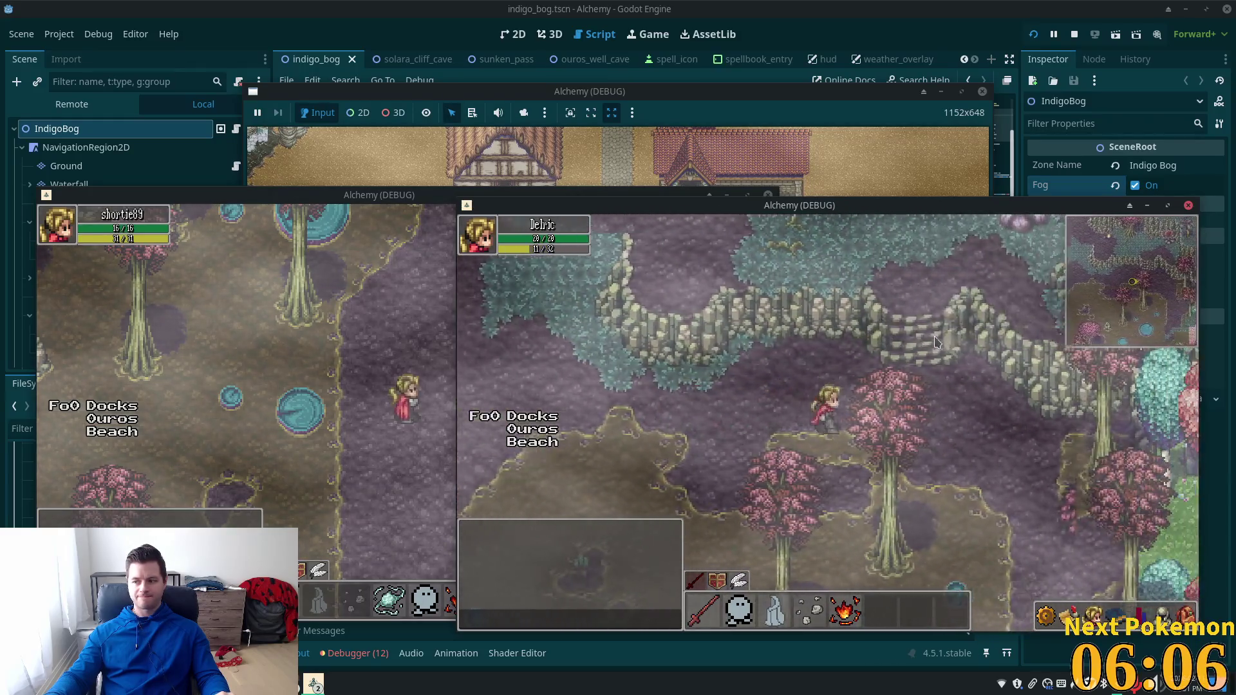
left_click(937, 342)
left_click(936, 342)
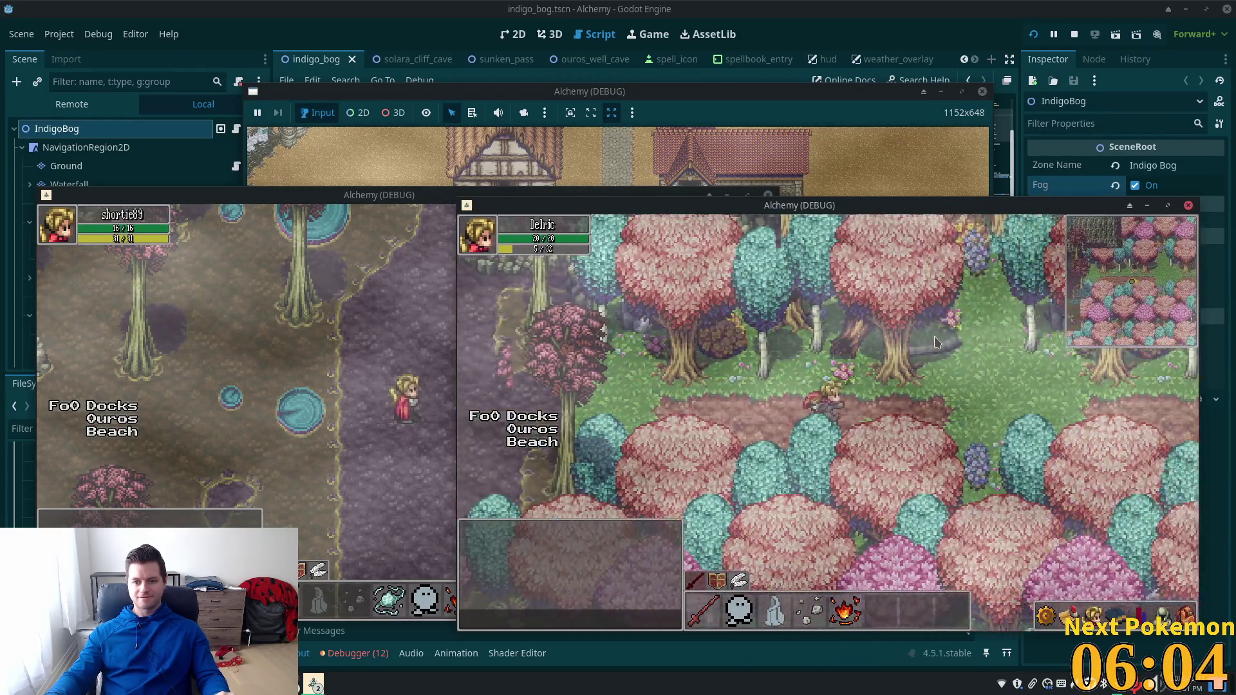
left_click(937, 342)
left_click(936, 342)
left_click(936, 342)
left_click(936, 342)
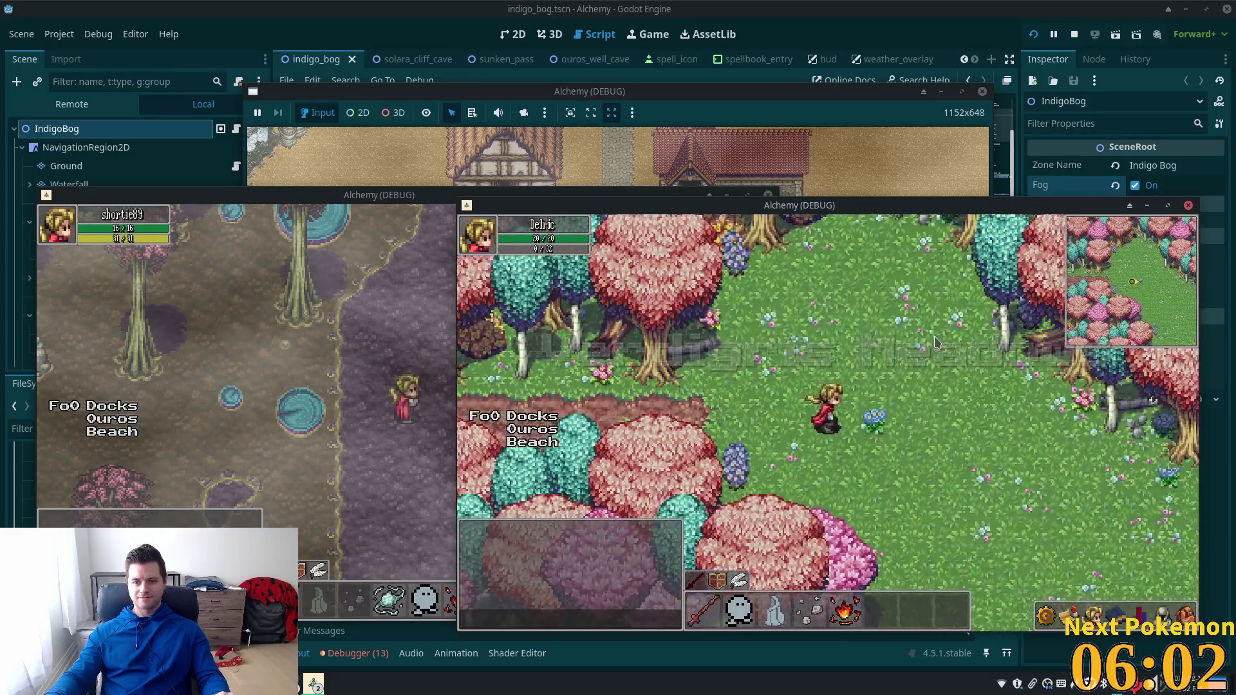
left_click(937, 342)
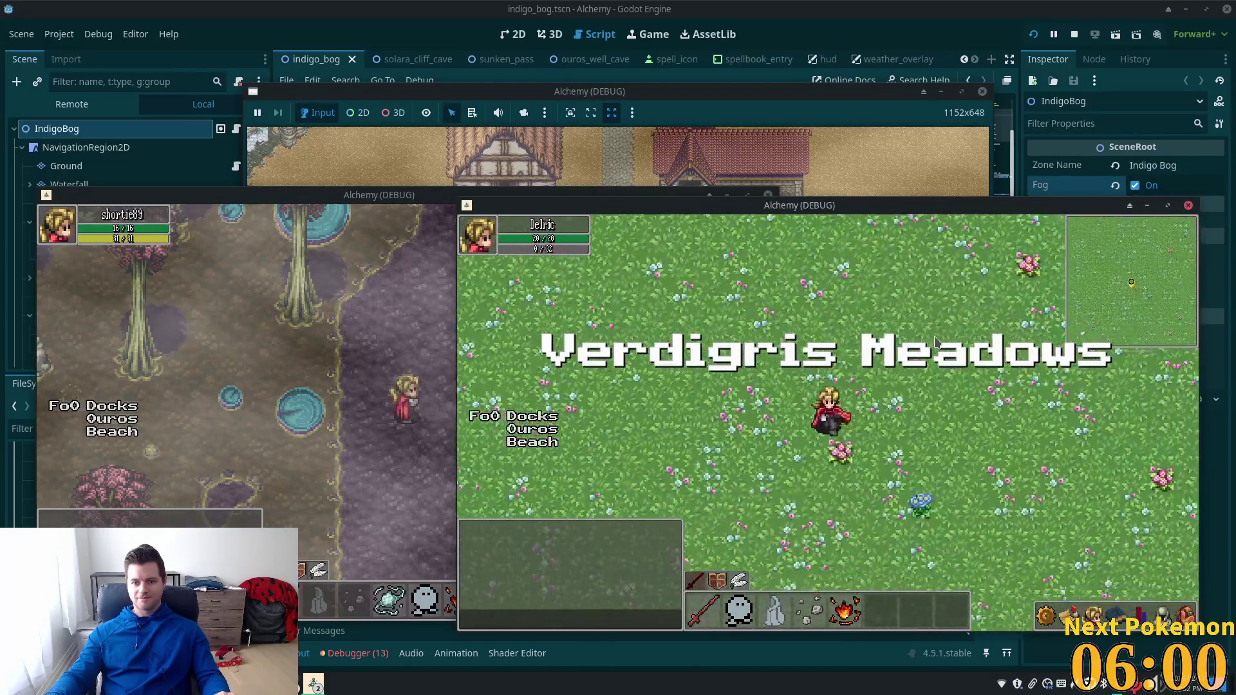
left_click(937, 342)
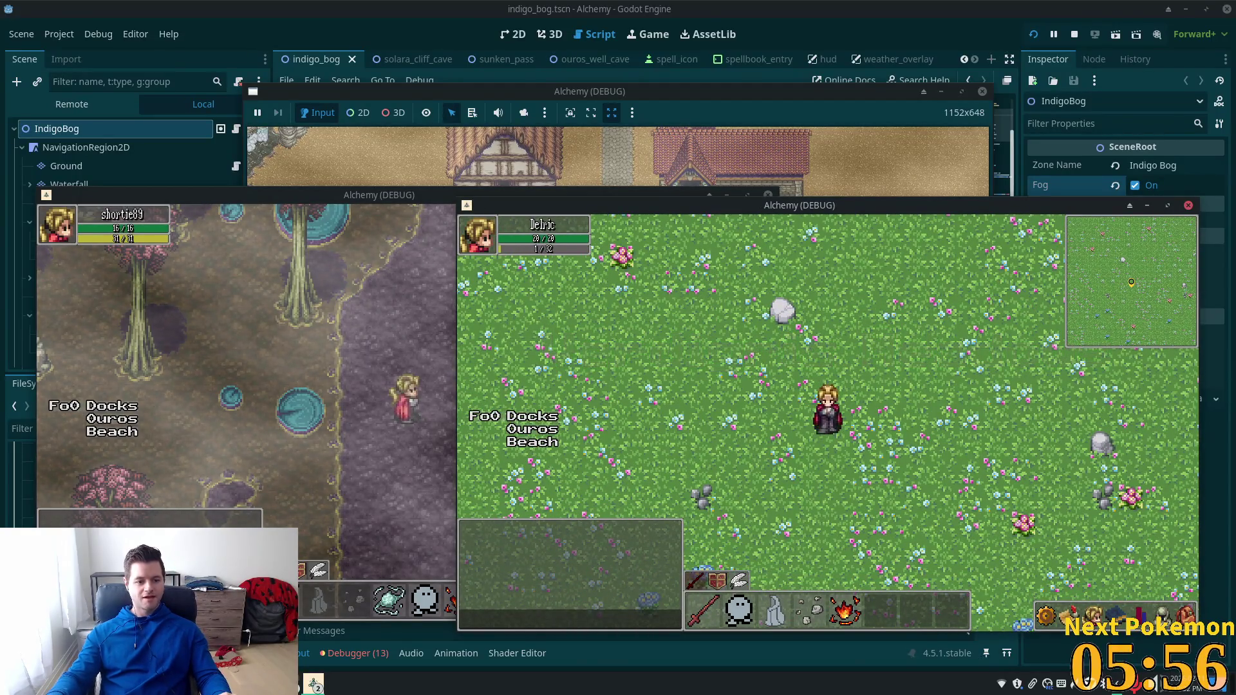
key("alt+Tab")
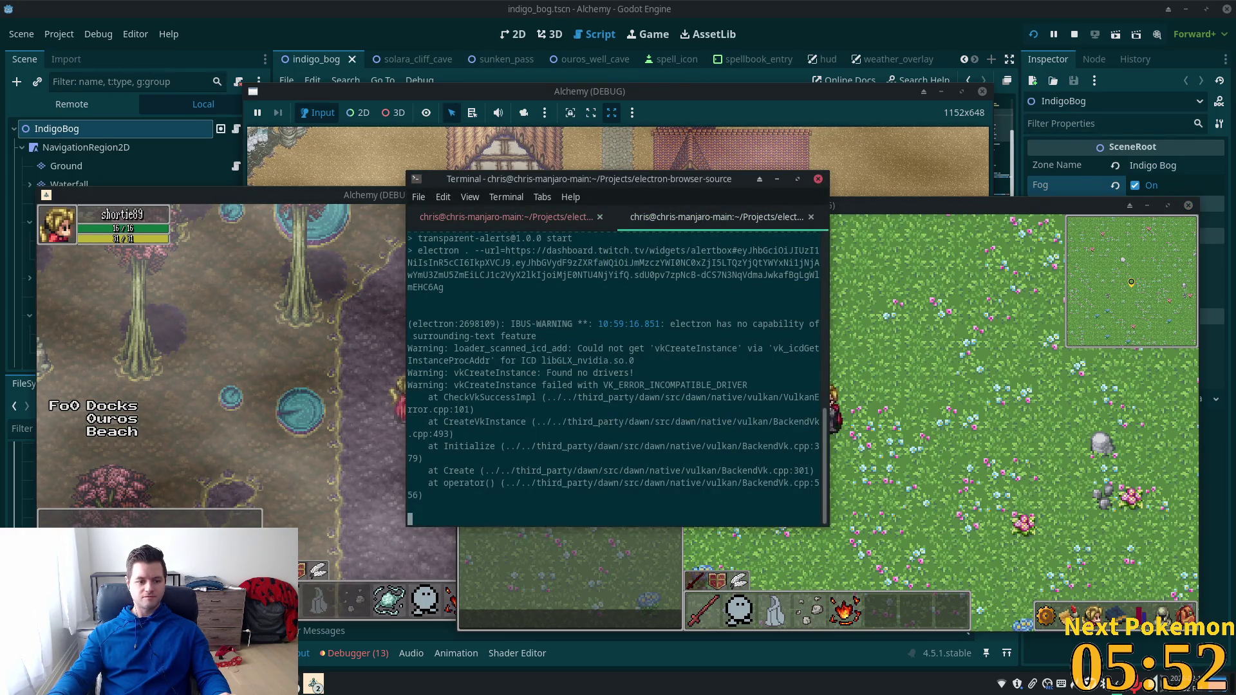
key("alt+Tab")
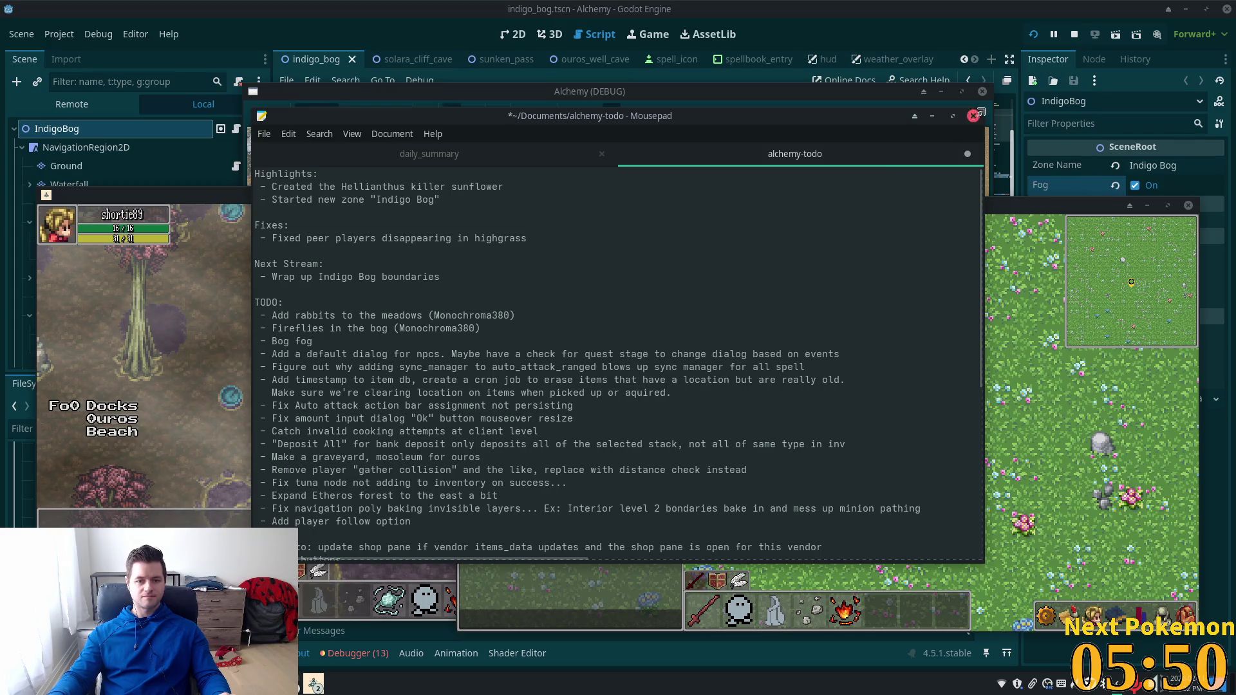
left_click(933, 116)
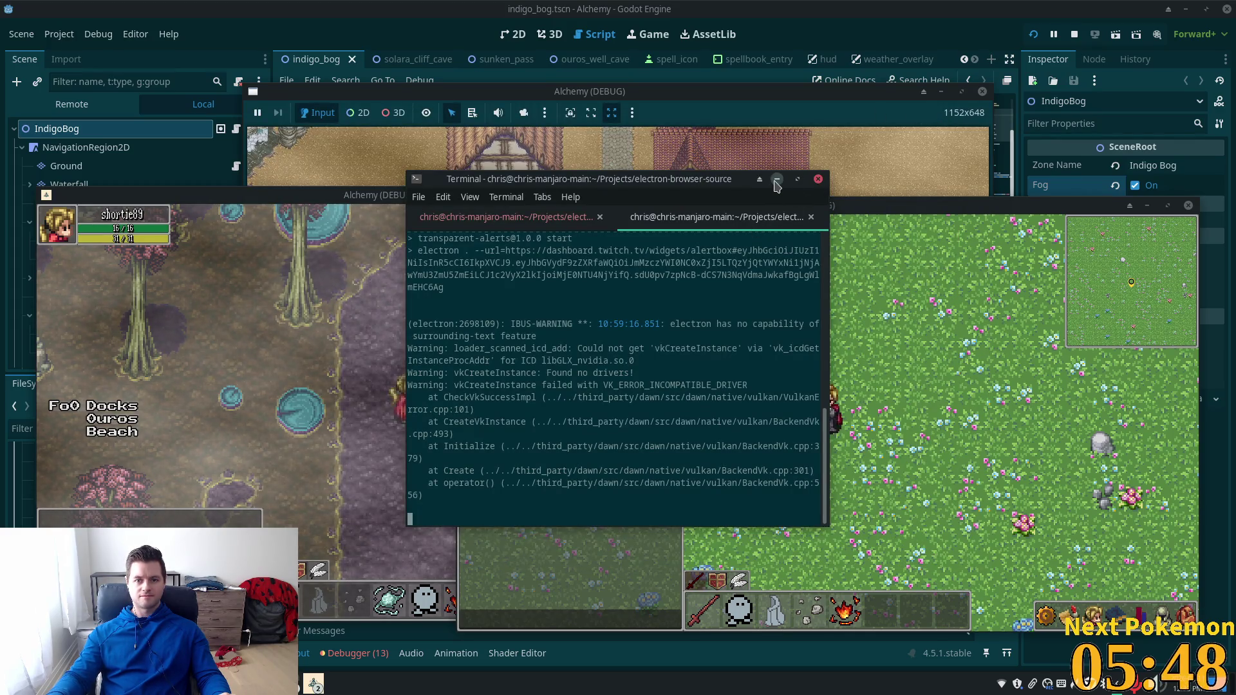
left_click(776, 182)
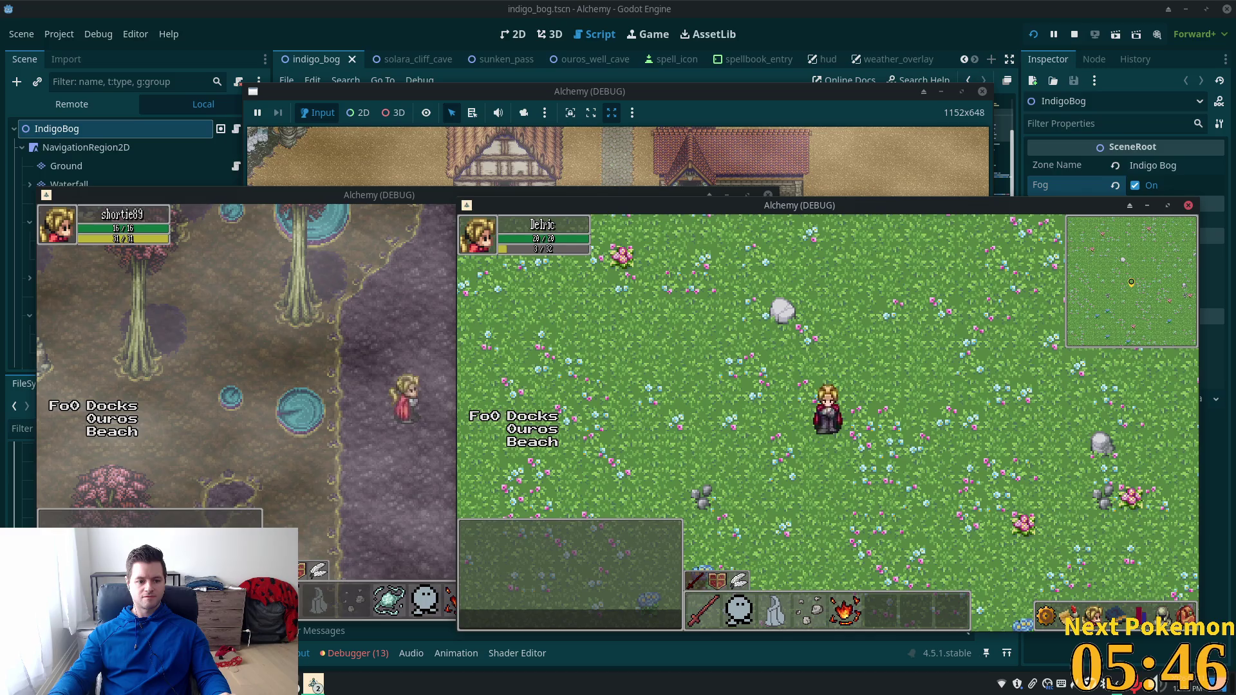